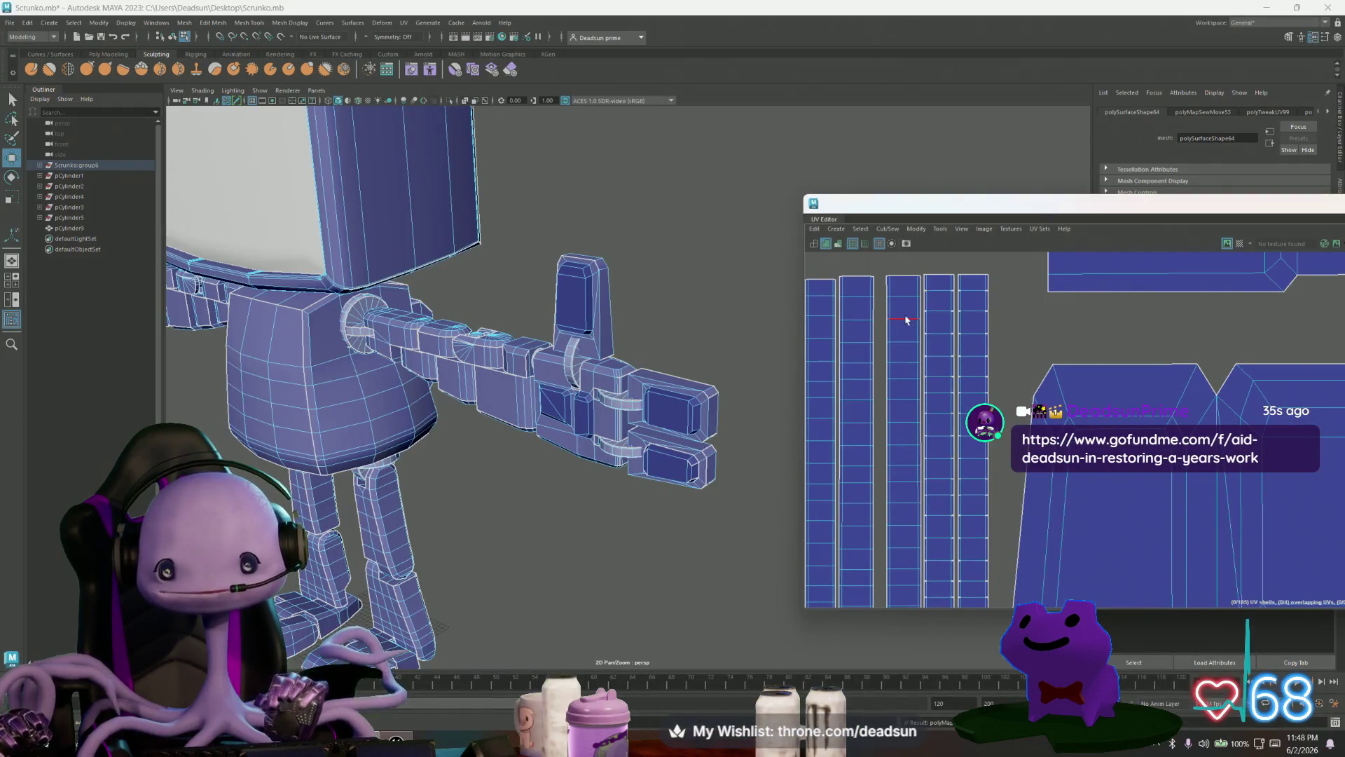
Step: Select the gun barrel's UV strip shells and straighten them with Modify > Unfold
double_click(900, 330)
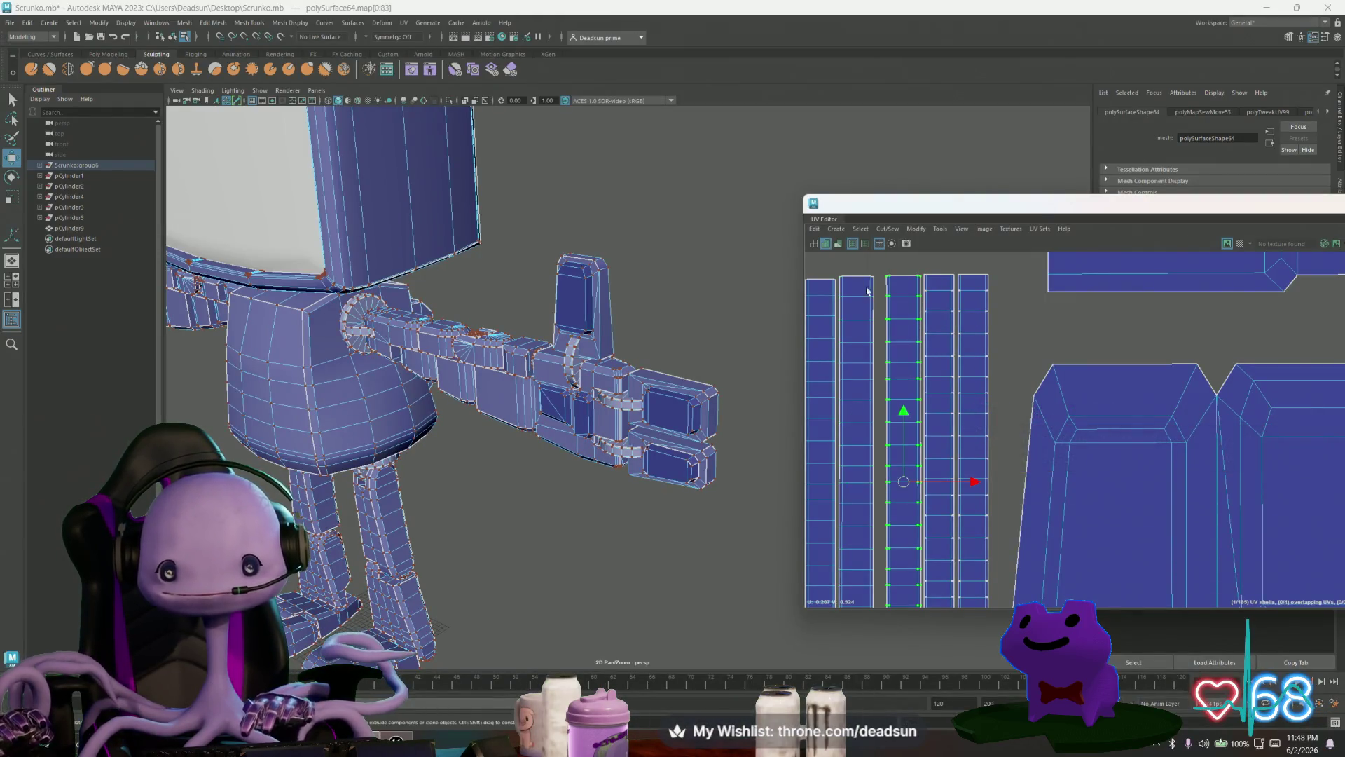
left_click(916, 228)
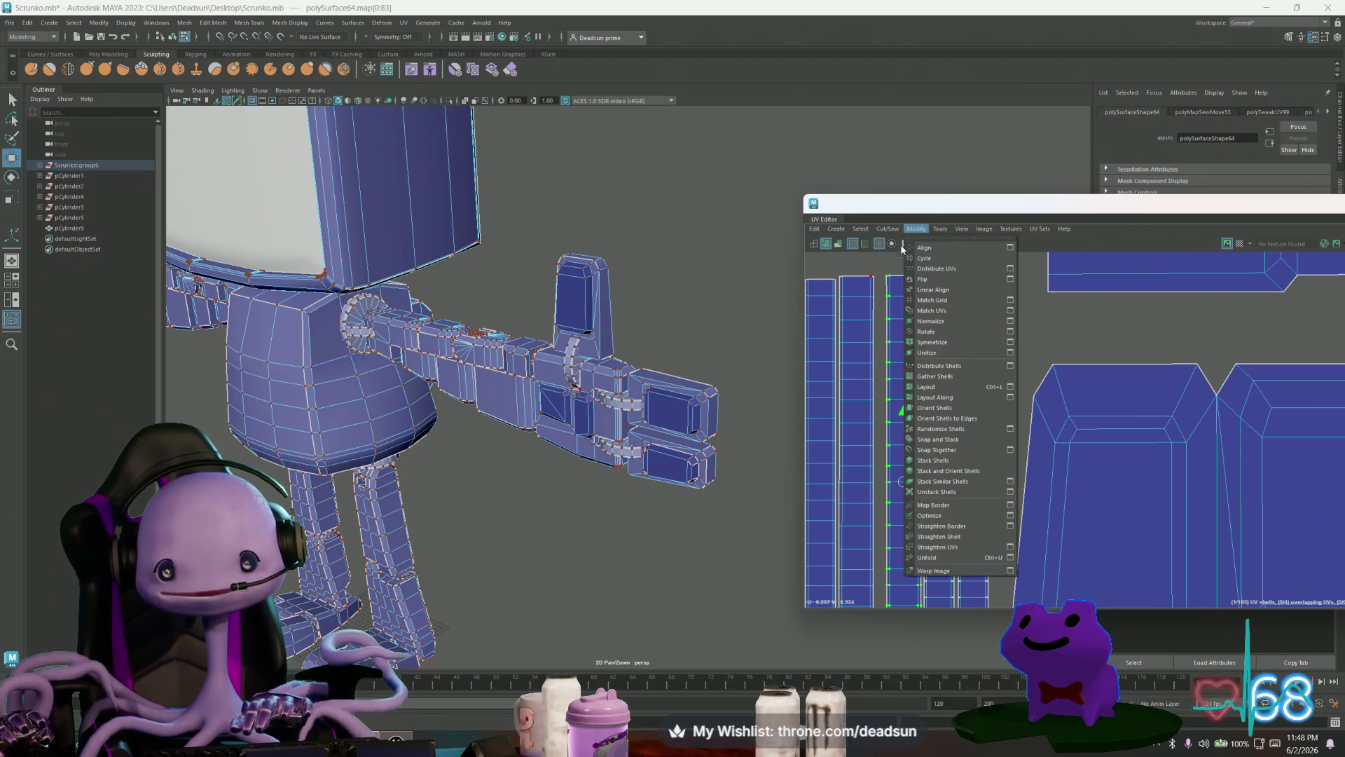
left_click(932, 559)
left_click(848, 474)
left_click(815, 464)
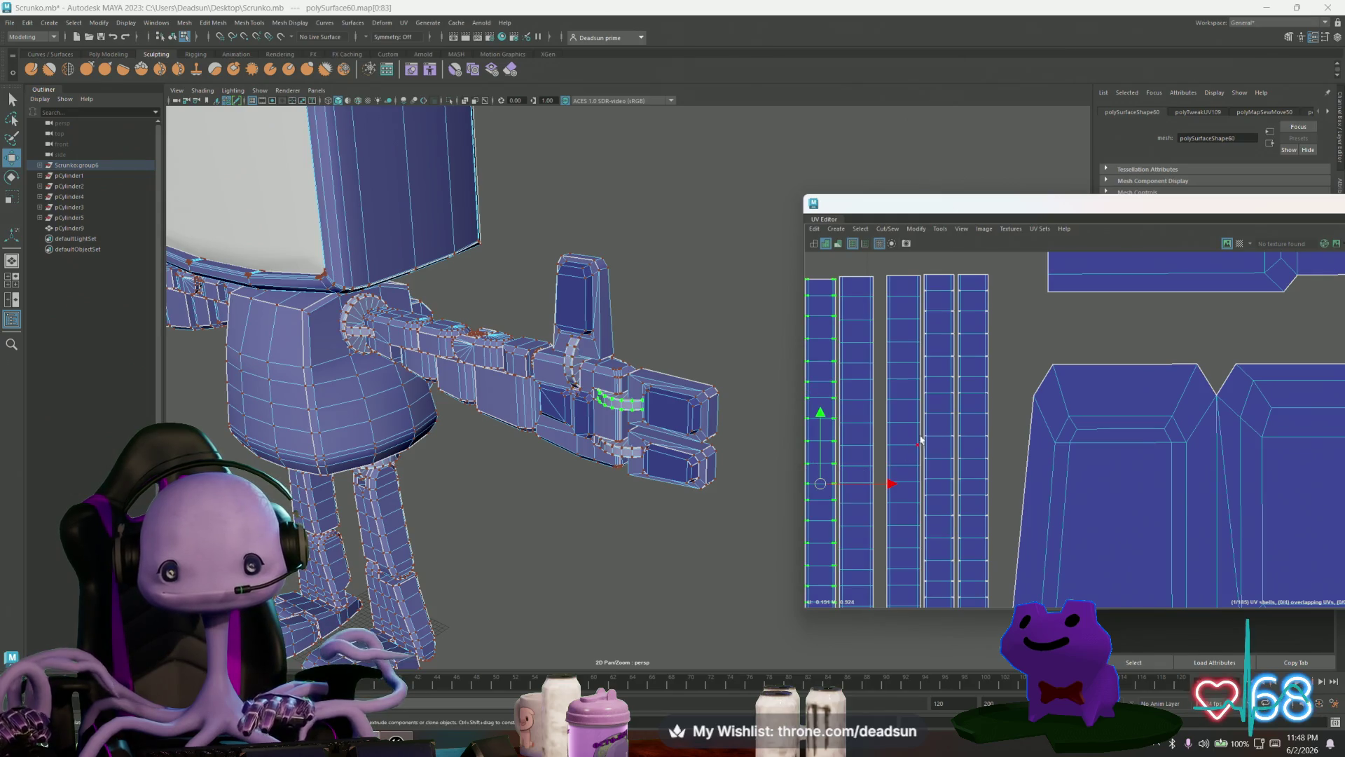
Step: Select one strip's border seam edges in preparation for sewing
right_click_drag(941, 327, 929, 289)
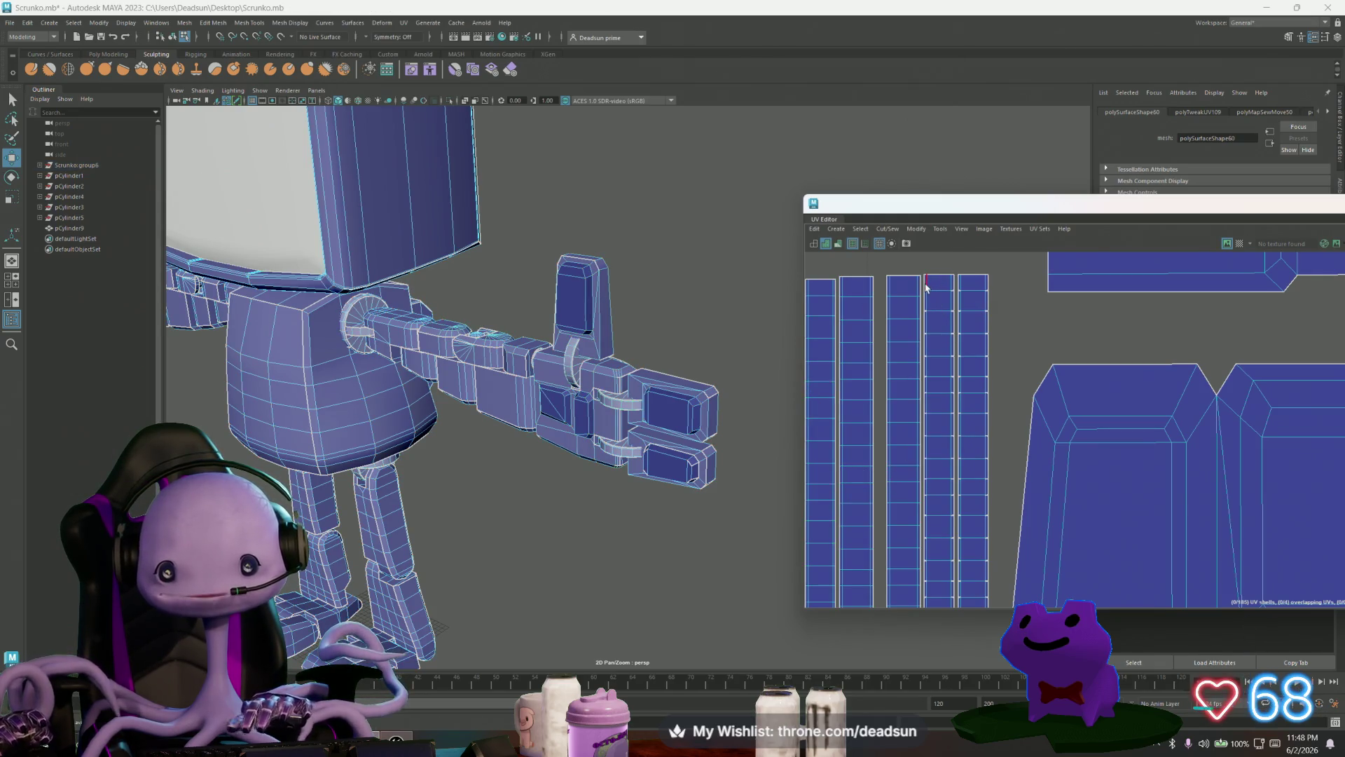
left_click(955, 513)
scroll(943, 463, "up", 3)
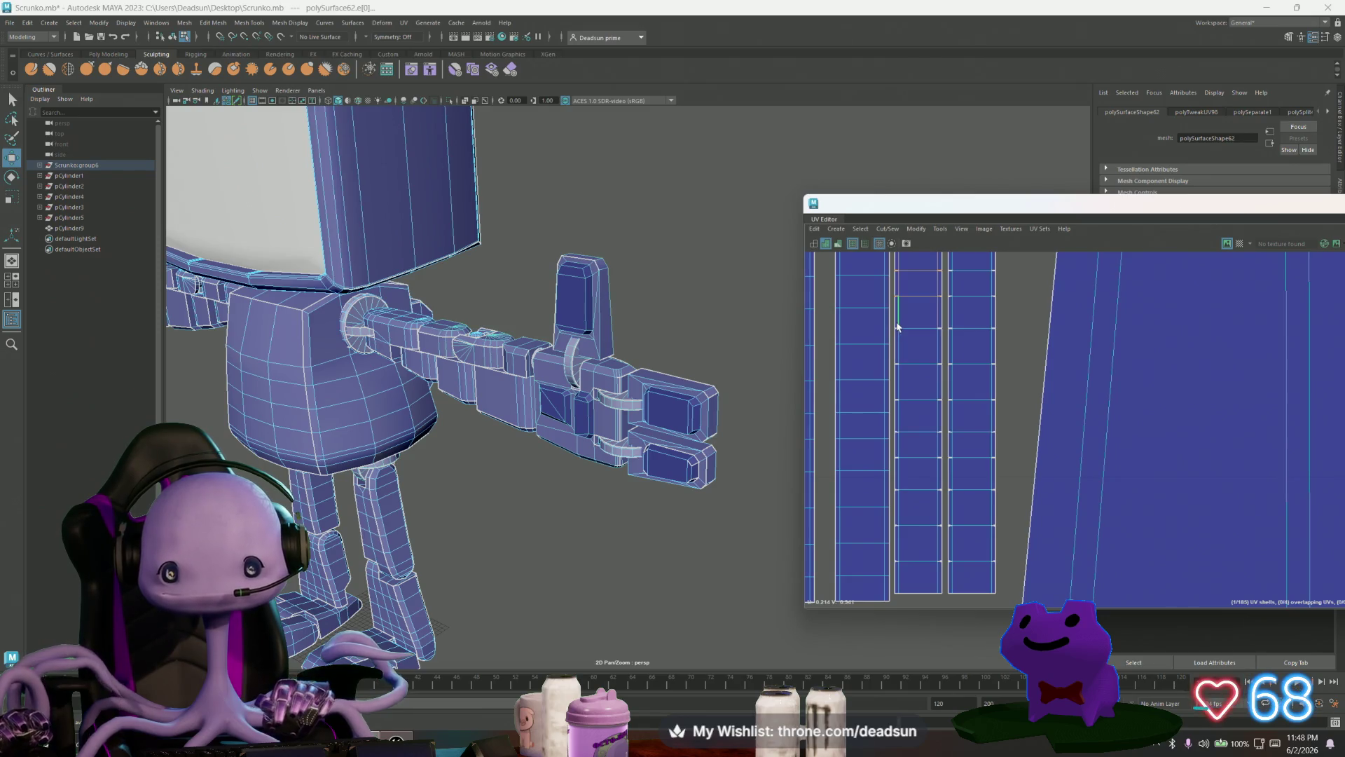
double_click(941, 570)
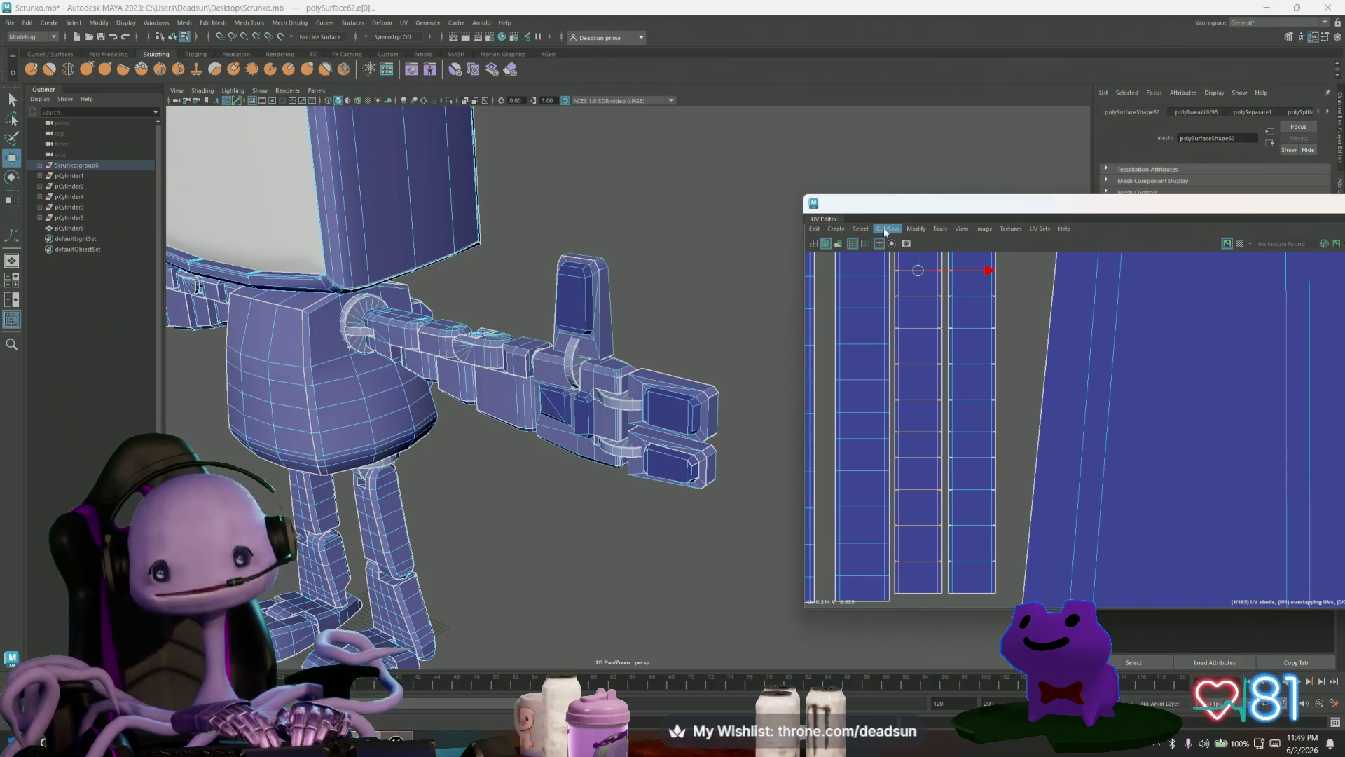
left_click(885, 232)
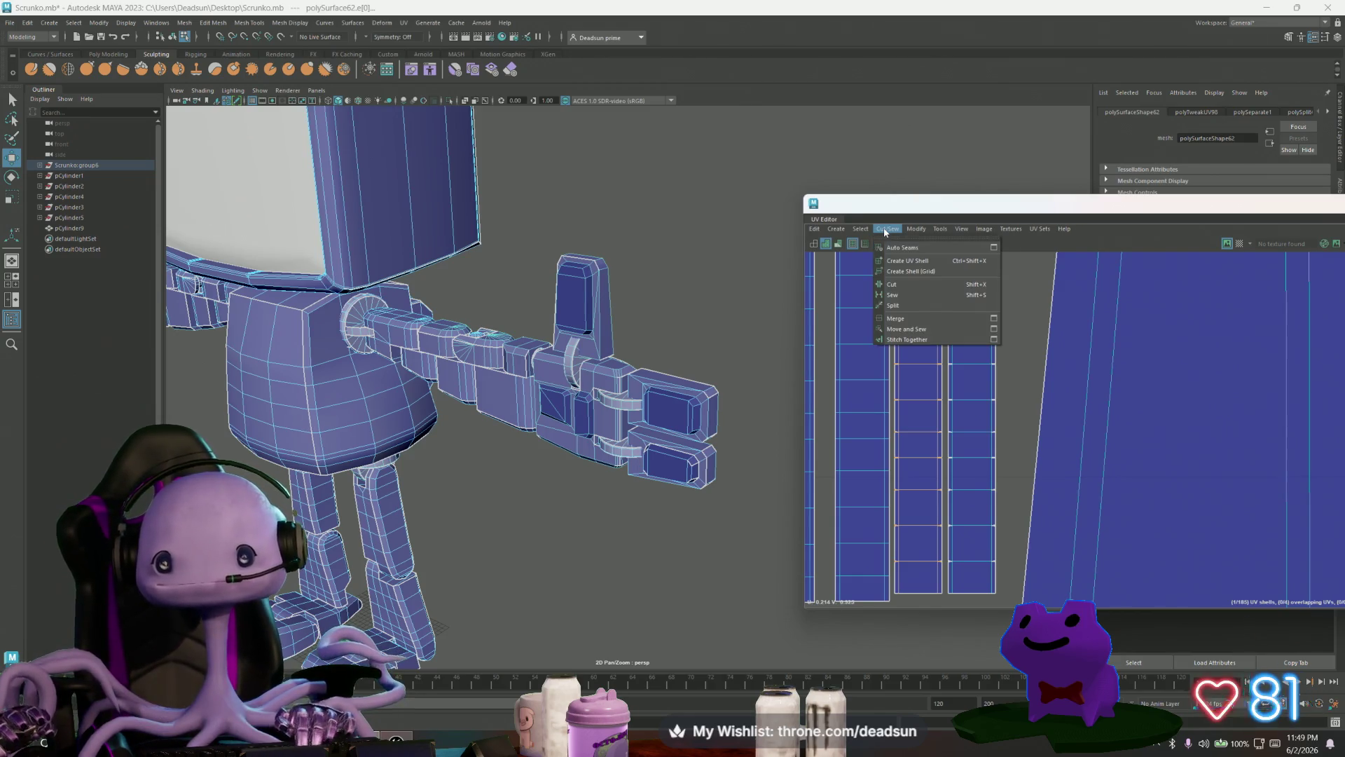
Step: Move and sew the selected seam edges, then sew the rightmost strip's first seam edge
left_click(919, 327)
scroll(933, 355, "down", 3)
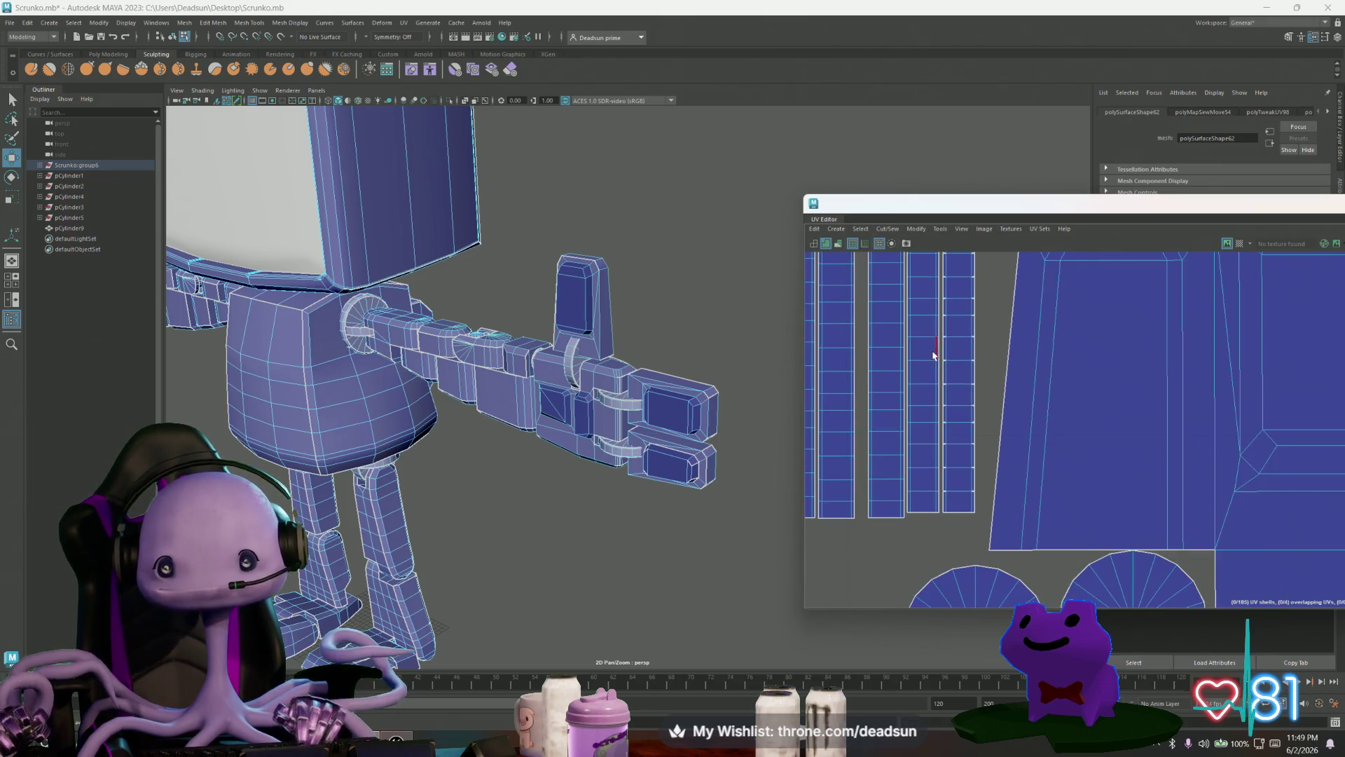
mouse_move(953, 308)
middle_mouse_down("alt")
mouse_move(949, 385)
mouse_move(900, 375)
middle_mouse_up("alt")
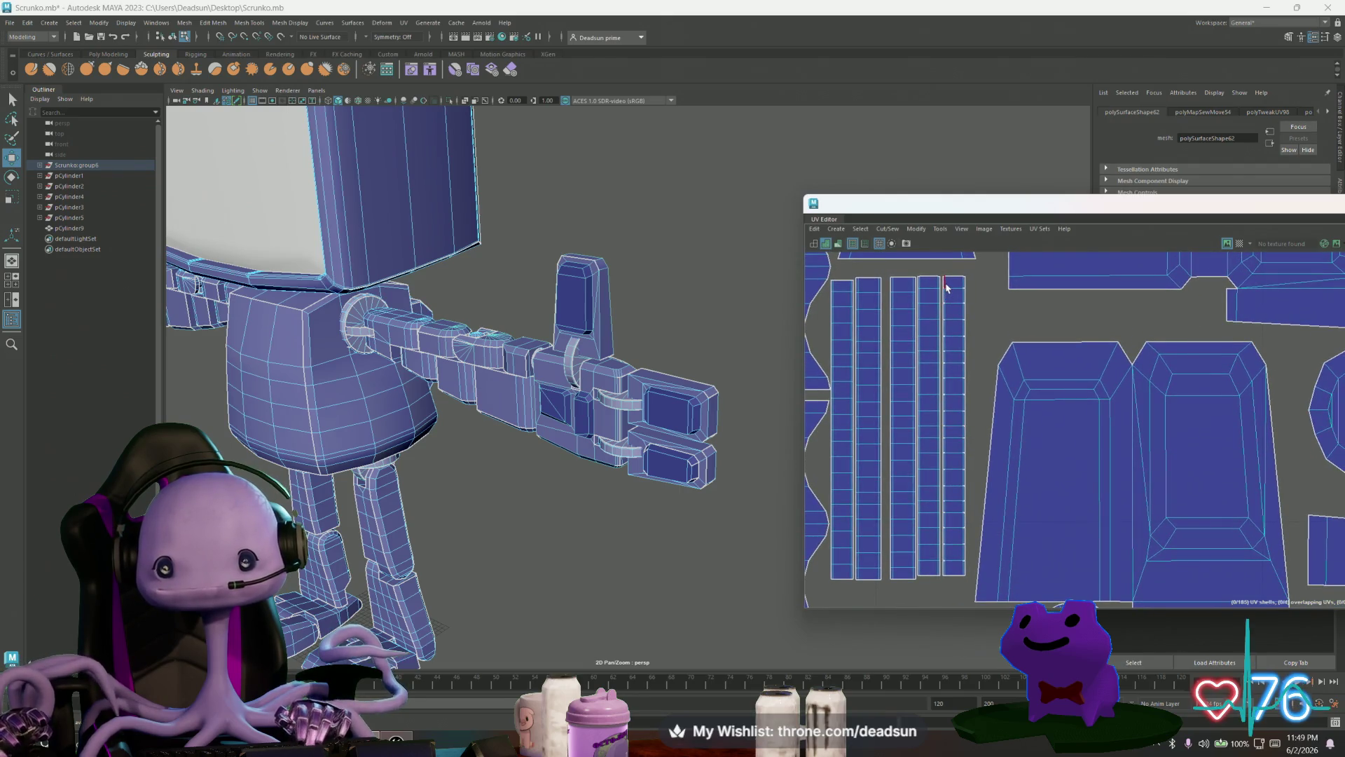
left_click_drag(957, 387, 965, 569)
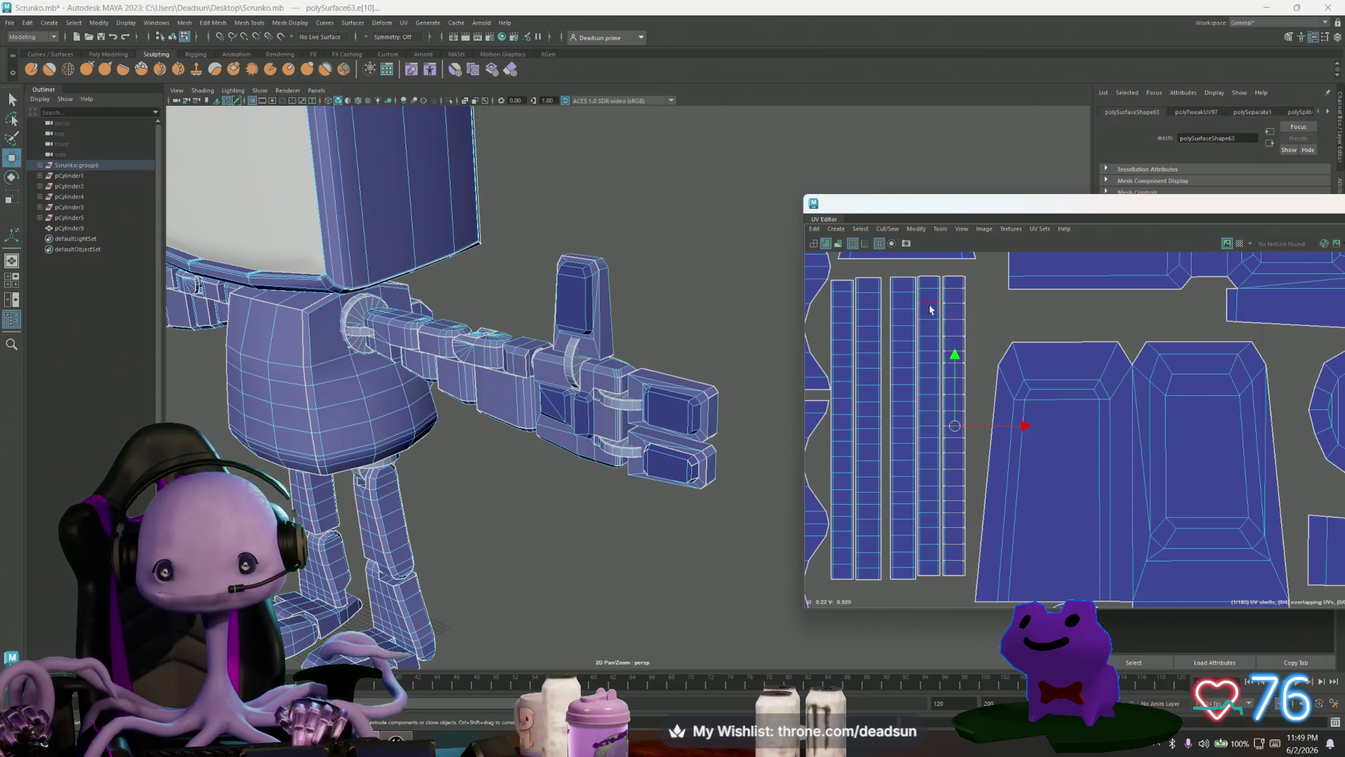
scroll(930, 309, "up", 3)
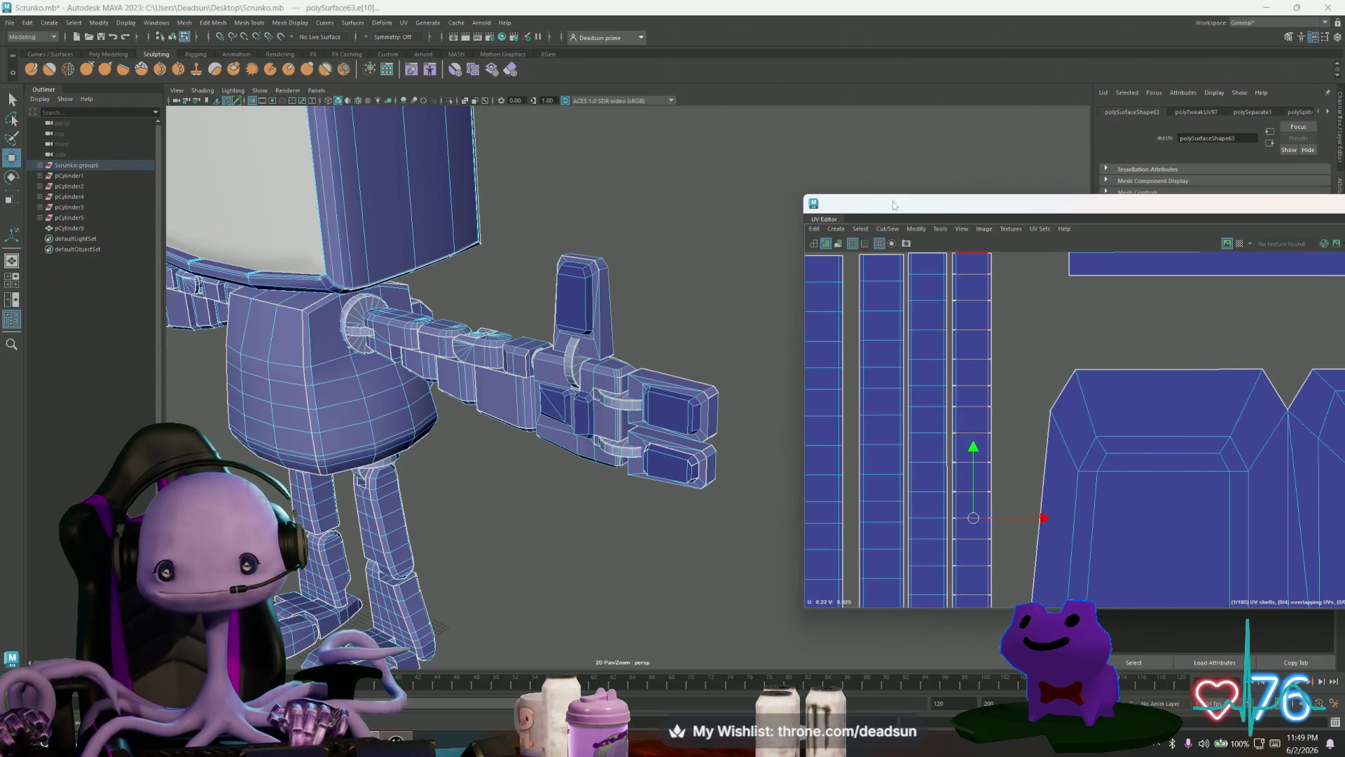
left_click(888, 228)
left_click(940, 312)
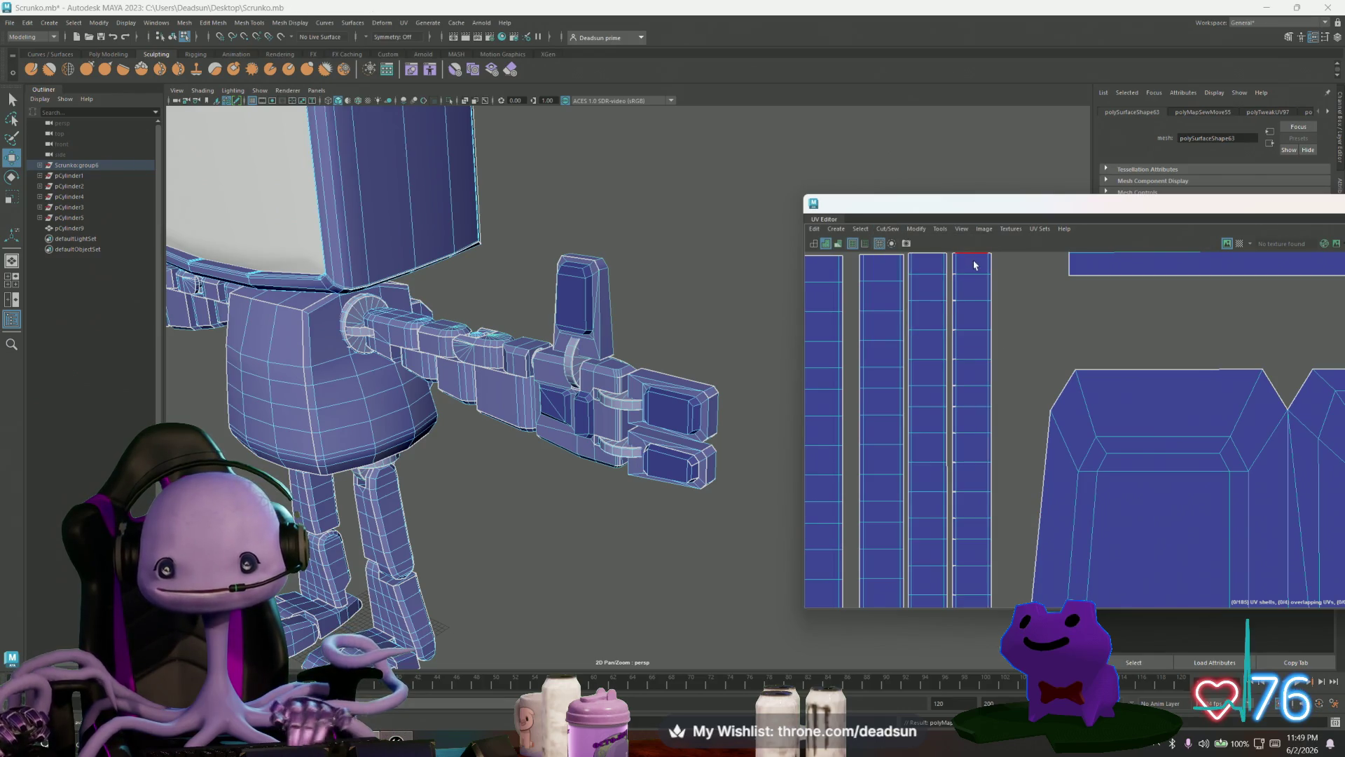
Step: Sew the side seam edges of the rightmost strip with Move and Sew
left_click_drag(957, 498, 955, 511)
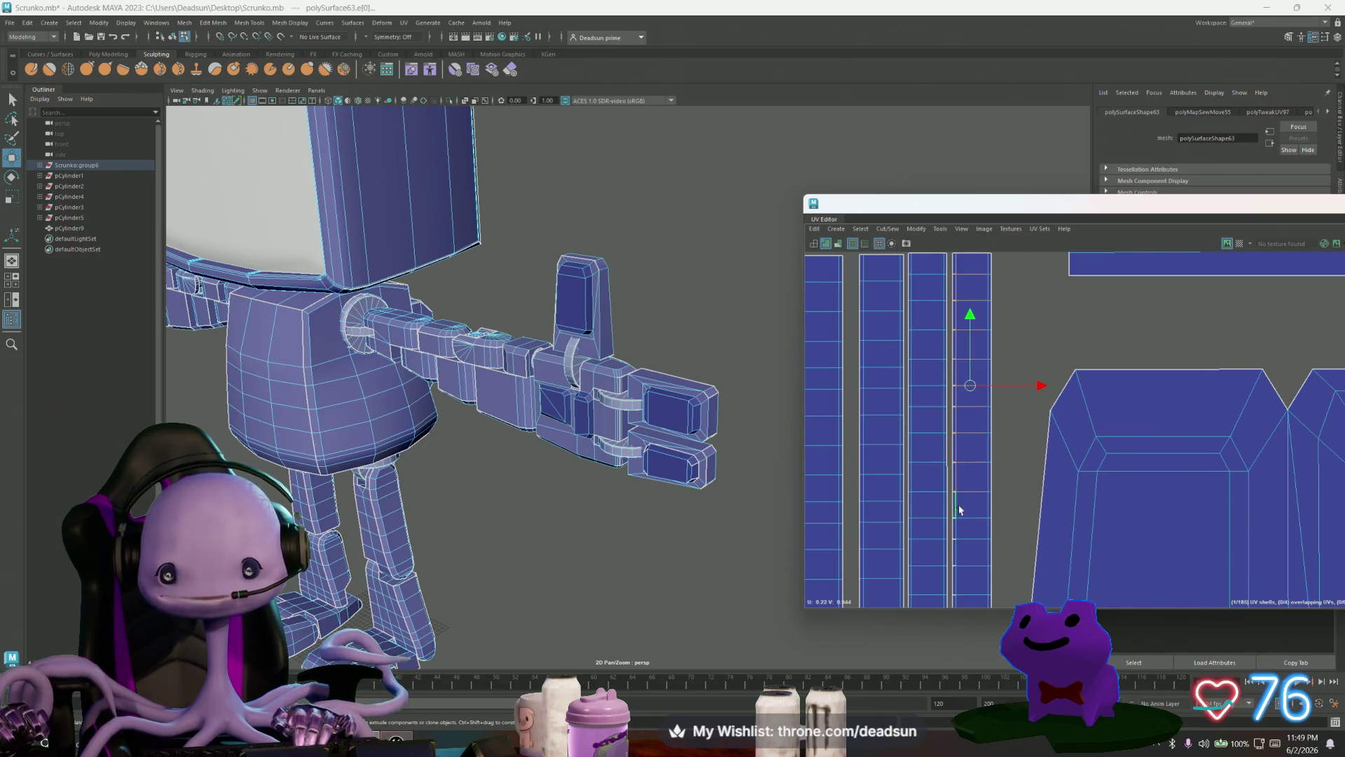
right_click_drag(955, 511, 955, 300, "shift")
left_click_drag(961, 430, 954, 556)
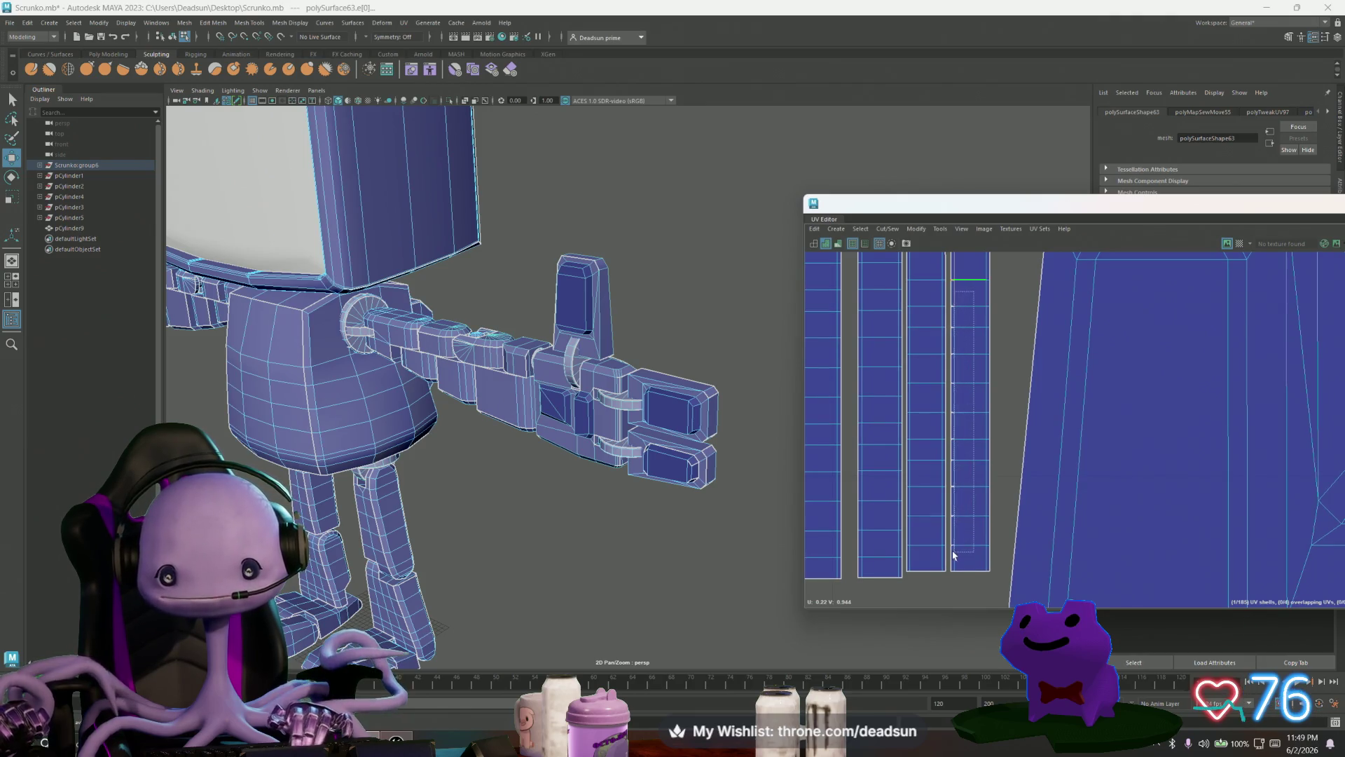
left_click(892, 231)
left_click(918, 317)
scroll(967, 303, "down", 3)
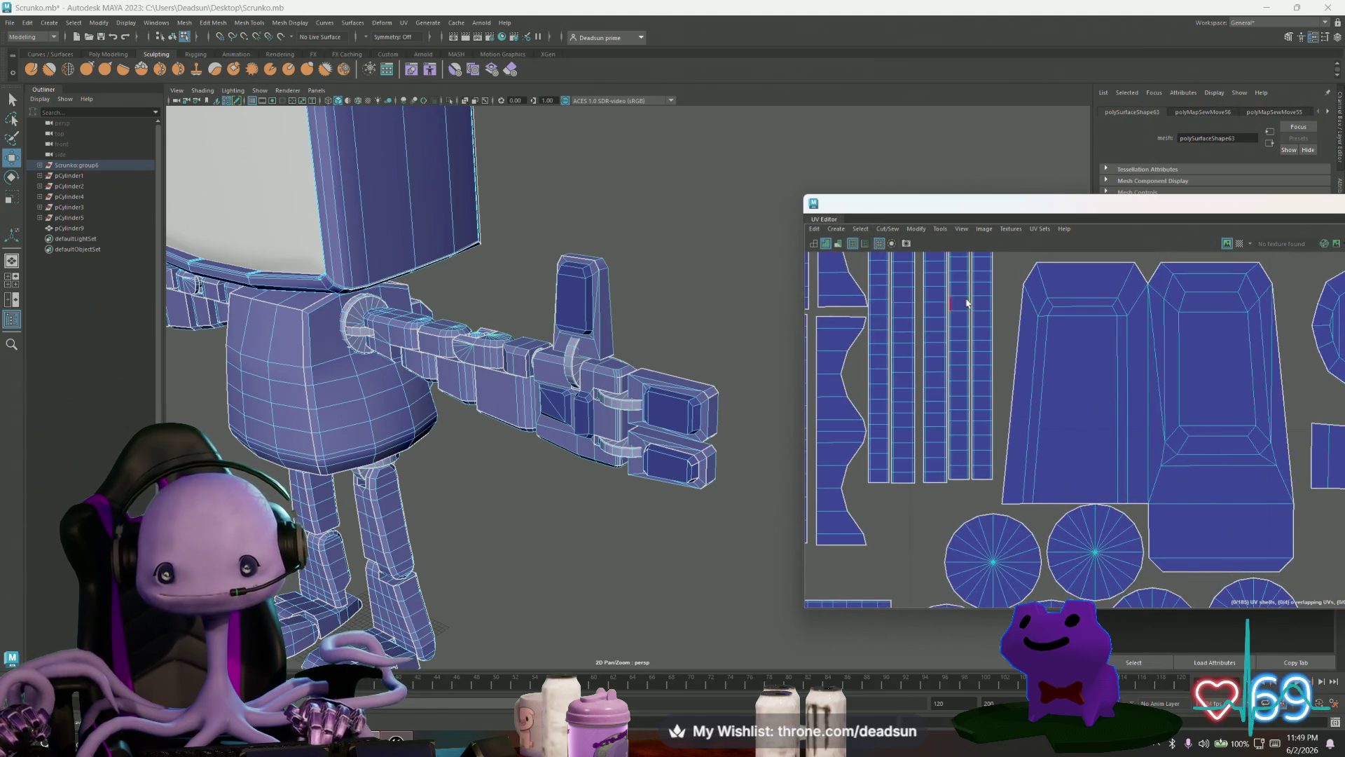
left_click(986, 303)
double_click(986, 301)
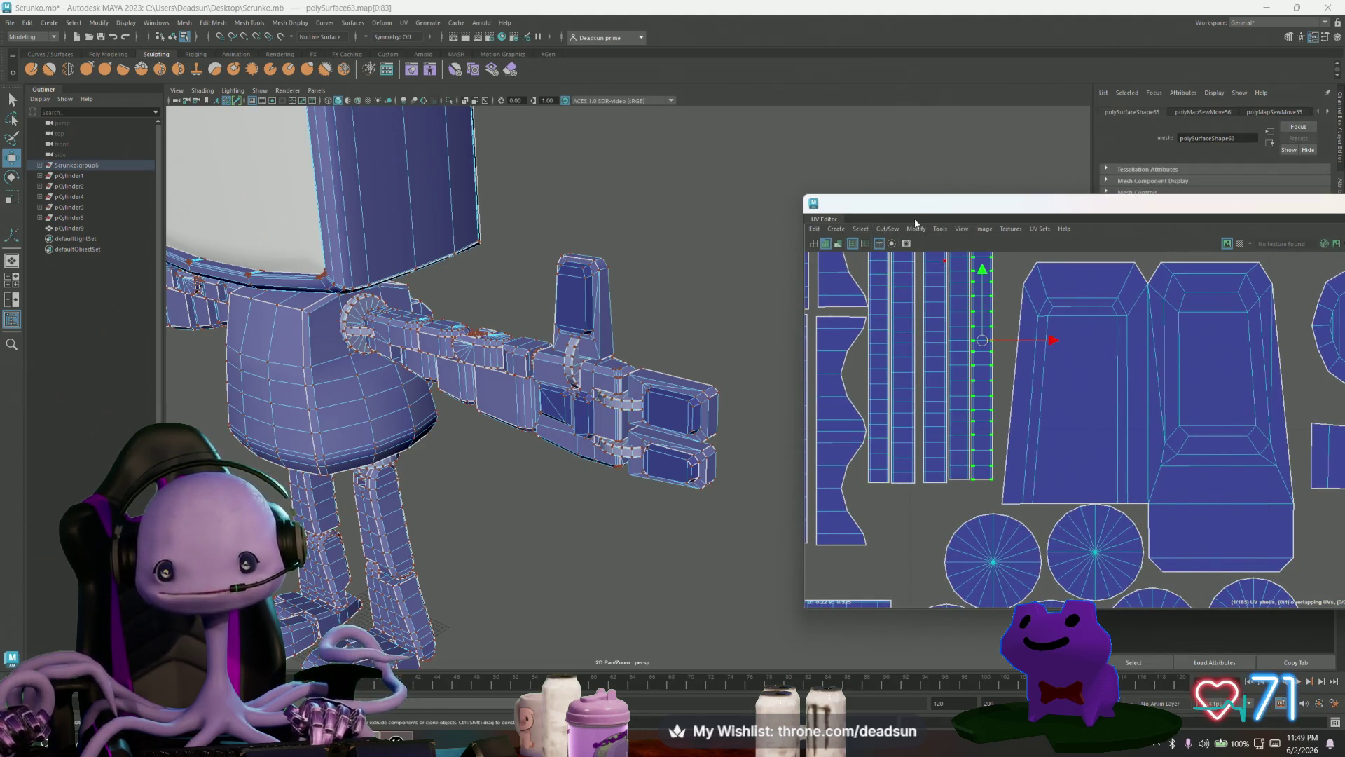
left_click(887, 229)
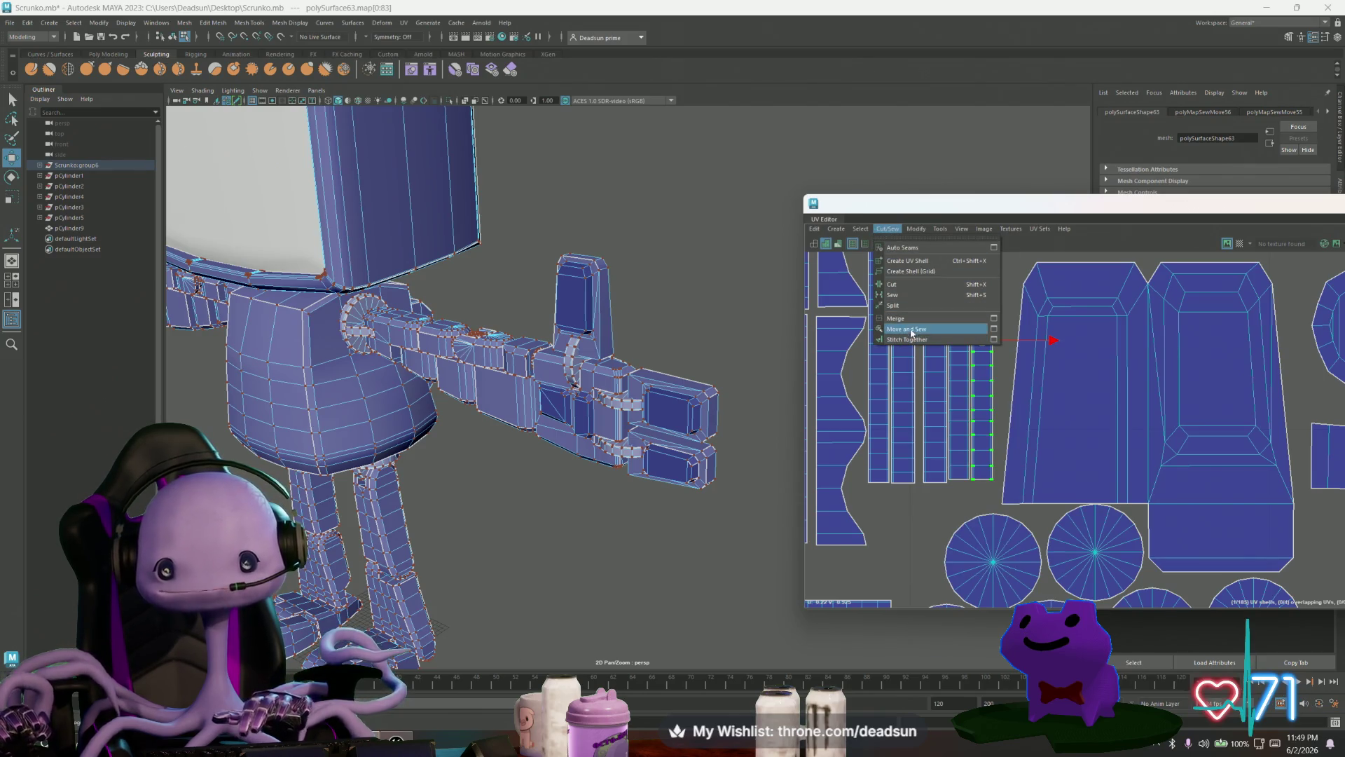
Step: Unfold the rightmost strip into a straight column and nudge the adjacent strip up
left_click(916, 229)
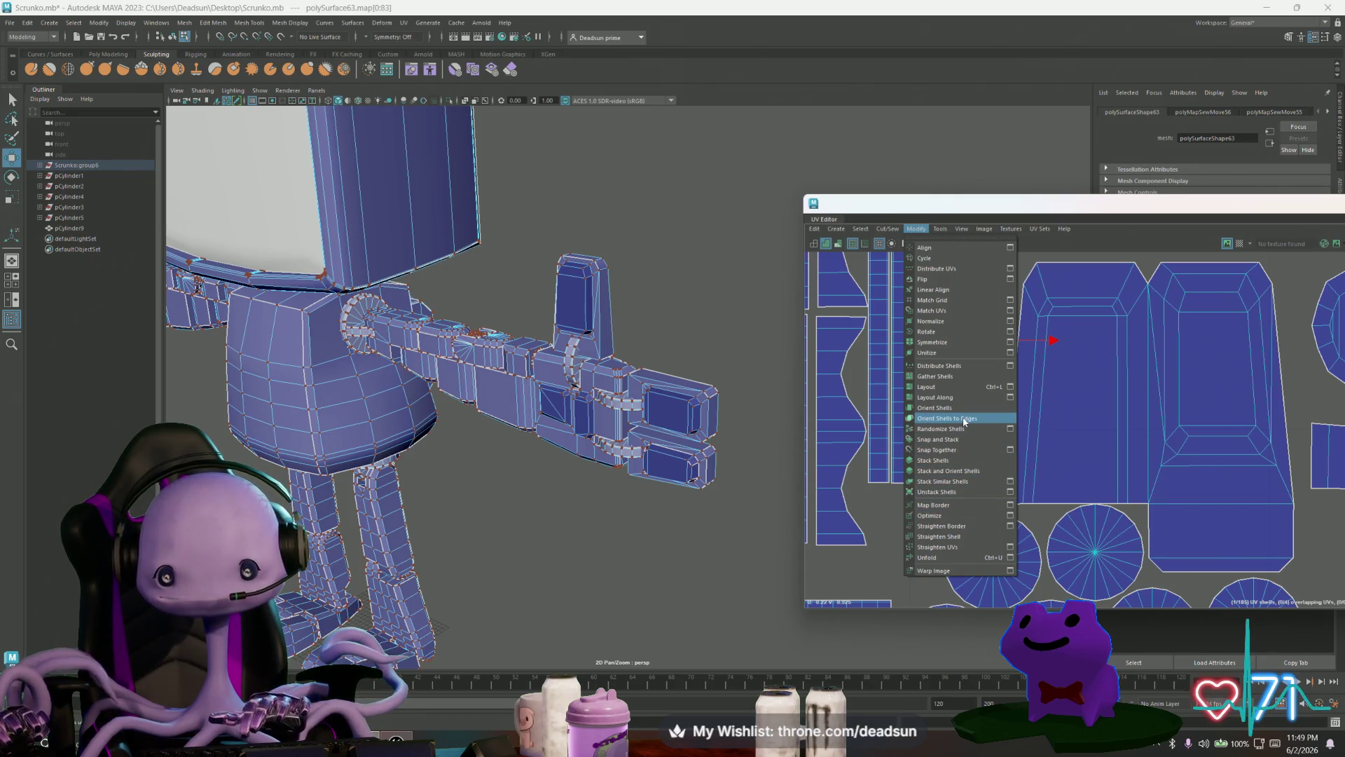
left_click(947, 547)
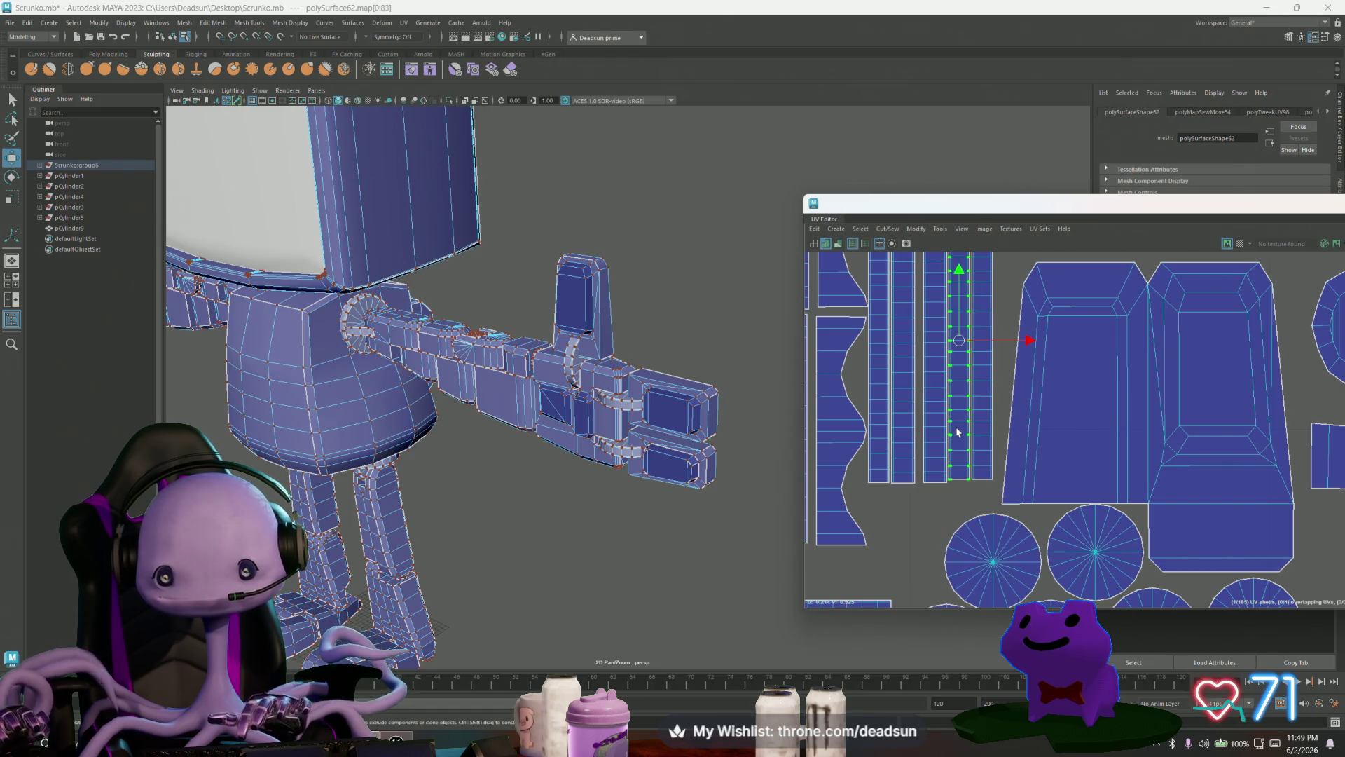
left_click(938, 454)
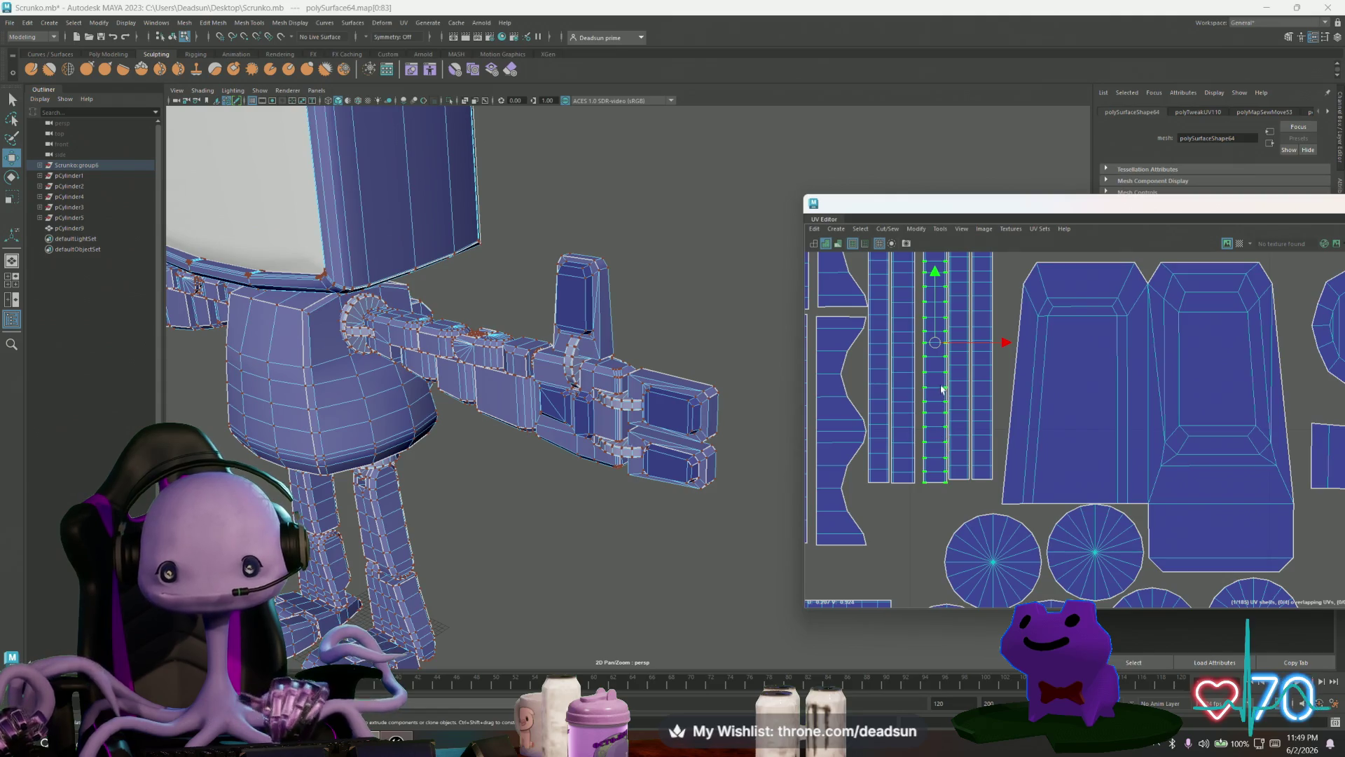
middle_click_drag(941, 389, 926, 503, "alt")
left_click_drag(919, 457, 919, 456)
Step: Move the narrow strips right and up so they sit side by side beside the other shells
left_click(971, 382)
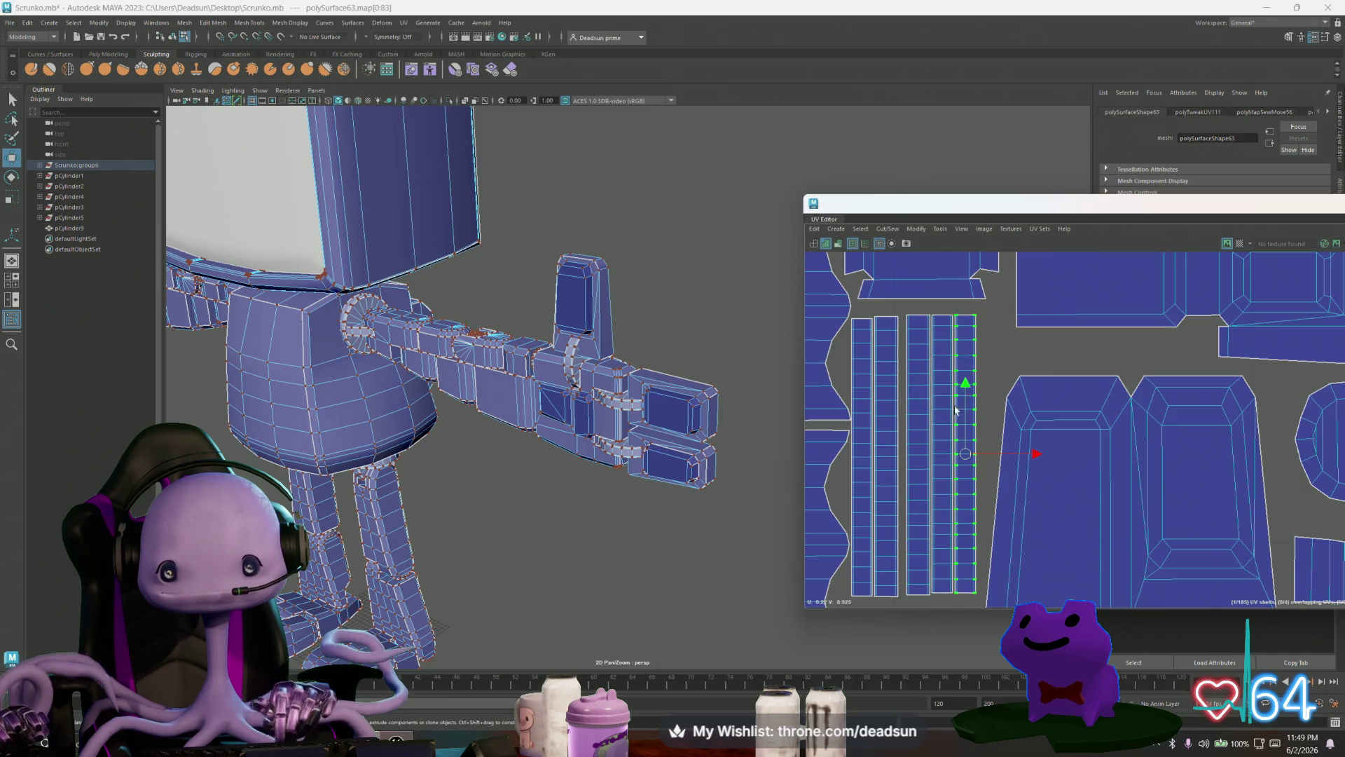
scroll(961, 450, "up", 3)
middle_click_drag(1030, 519, 1019, 418, "alt")
scroll(1019, 417, "down", 3)
left_click(1012, 392)
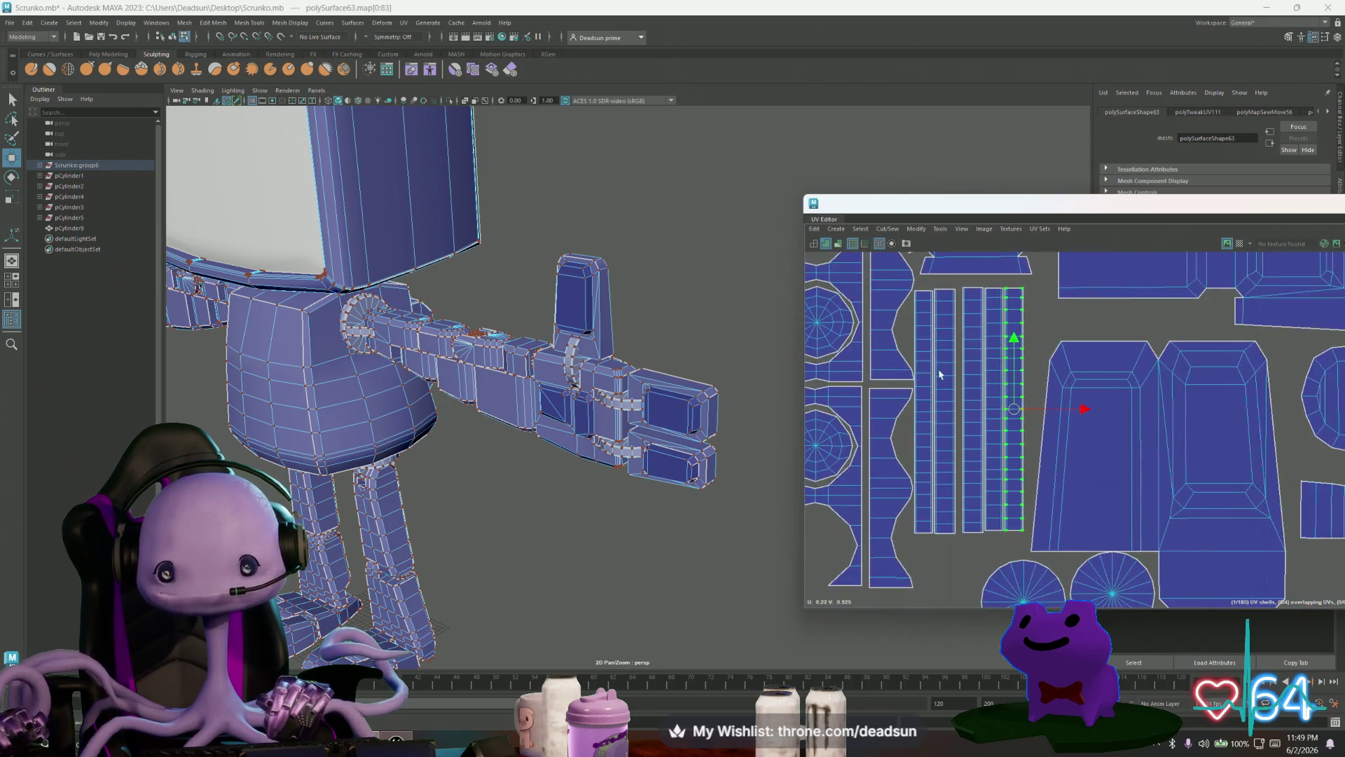
middle_click_drag(987, 359, 974, 405, "alt")
mouse_move(1044, 456)
left_mouse_down()
mouse_move(913, 447)
mouse_move(927, 448)
left_mouse_up()
left_click(959, 445)
left_click(927, 443)
left_click(920, 463)
scroll(930, 458, "down", 3)
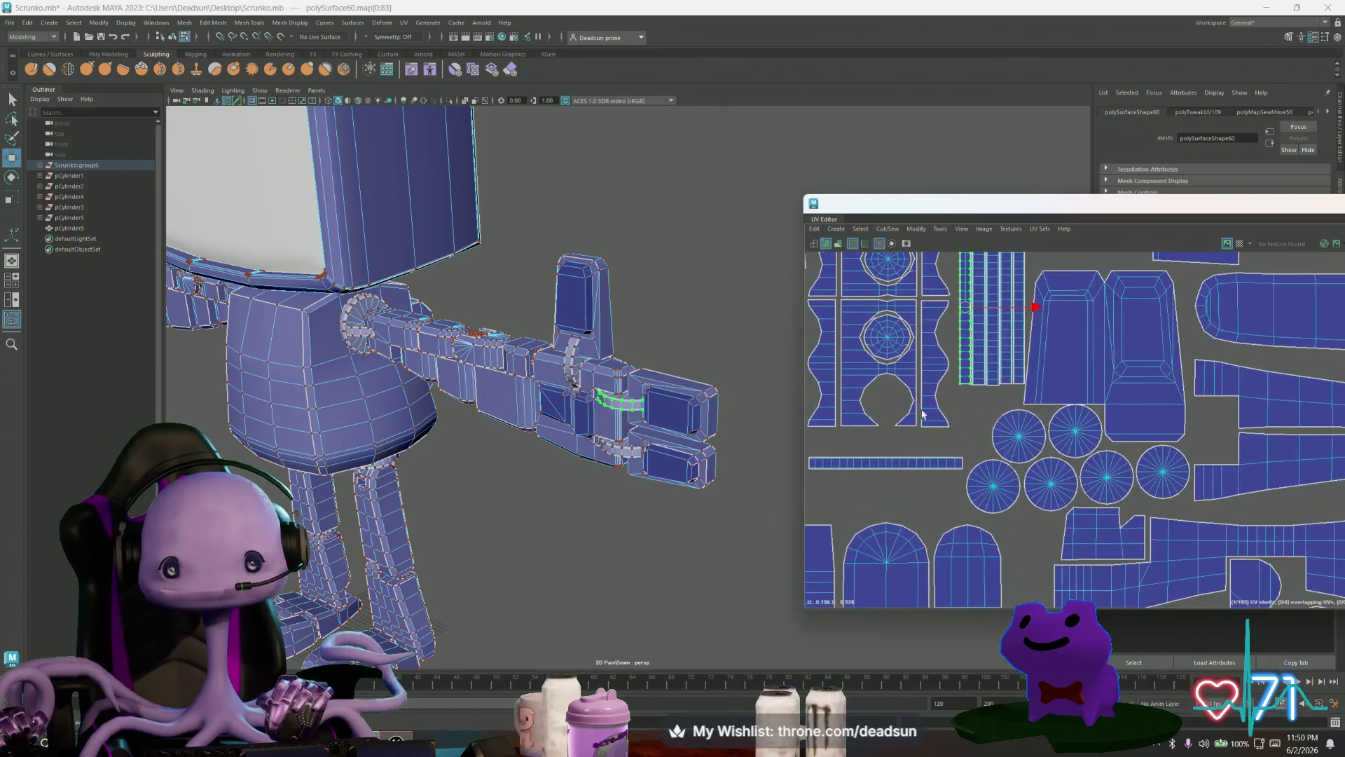
mouse_move(967, 414)
middle_mouse_down("alt")
mouse_move(954, 489)
mouse_move(1074, 471)
middle_mouse_up("alt")
left_click(941, 312)
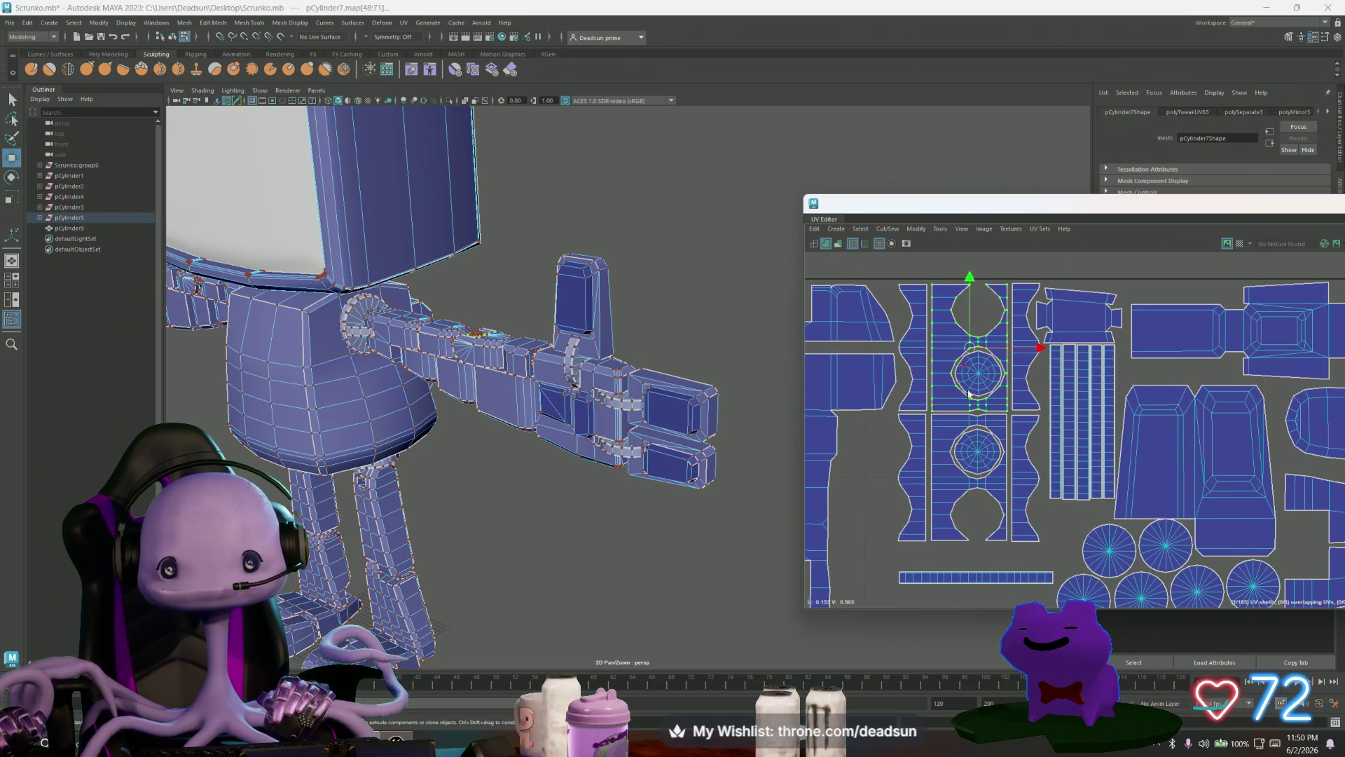
left_click(952, 429, "shift")
left_click(987, 382, "shift")
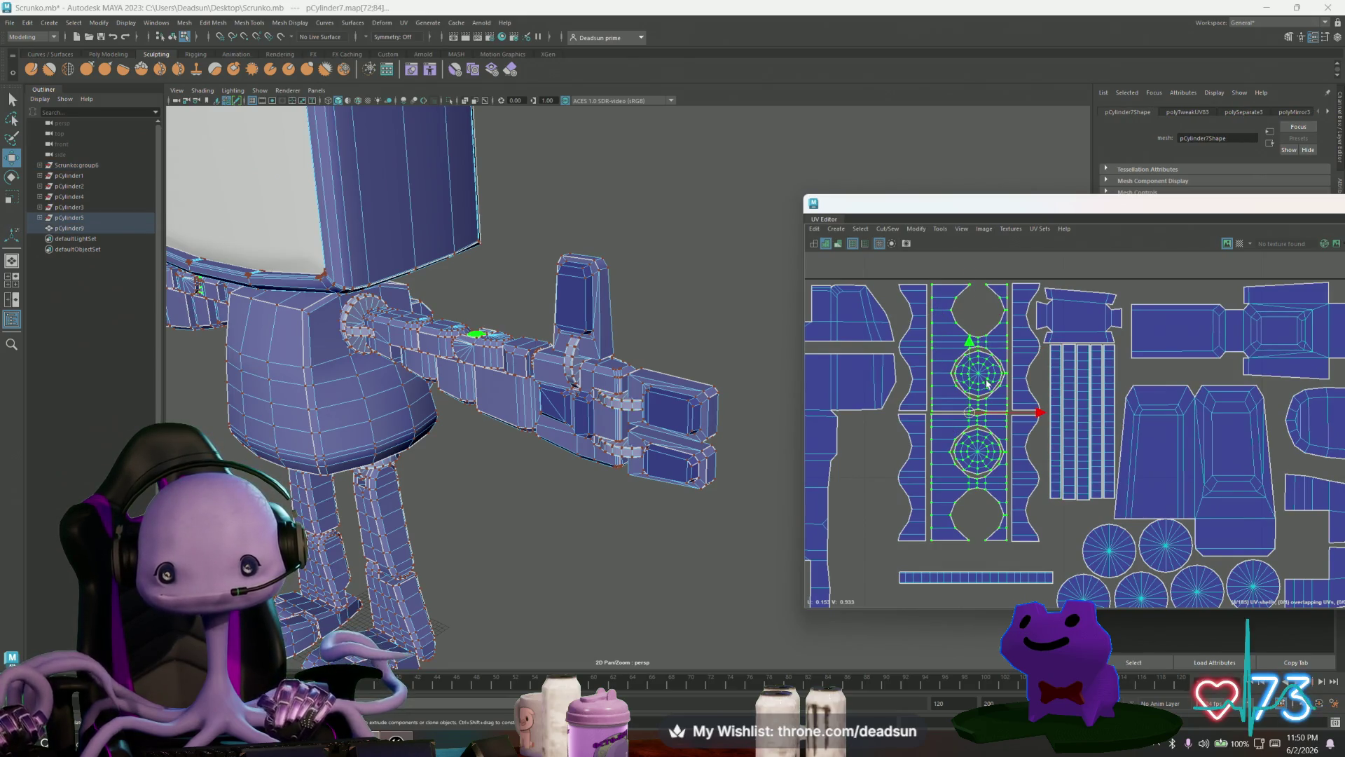
left_click_drag(1038, 418, 1079, 416)
left_click(1029, 364)
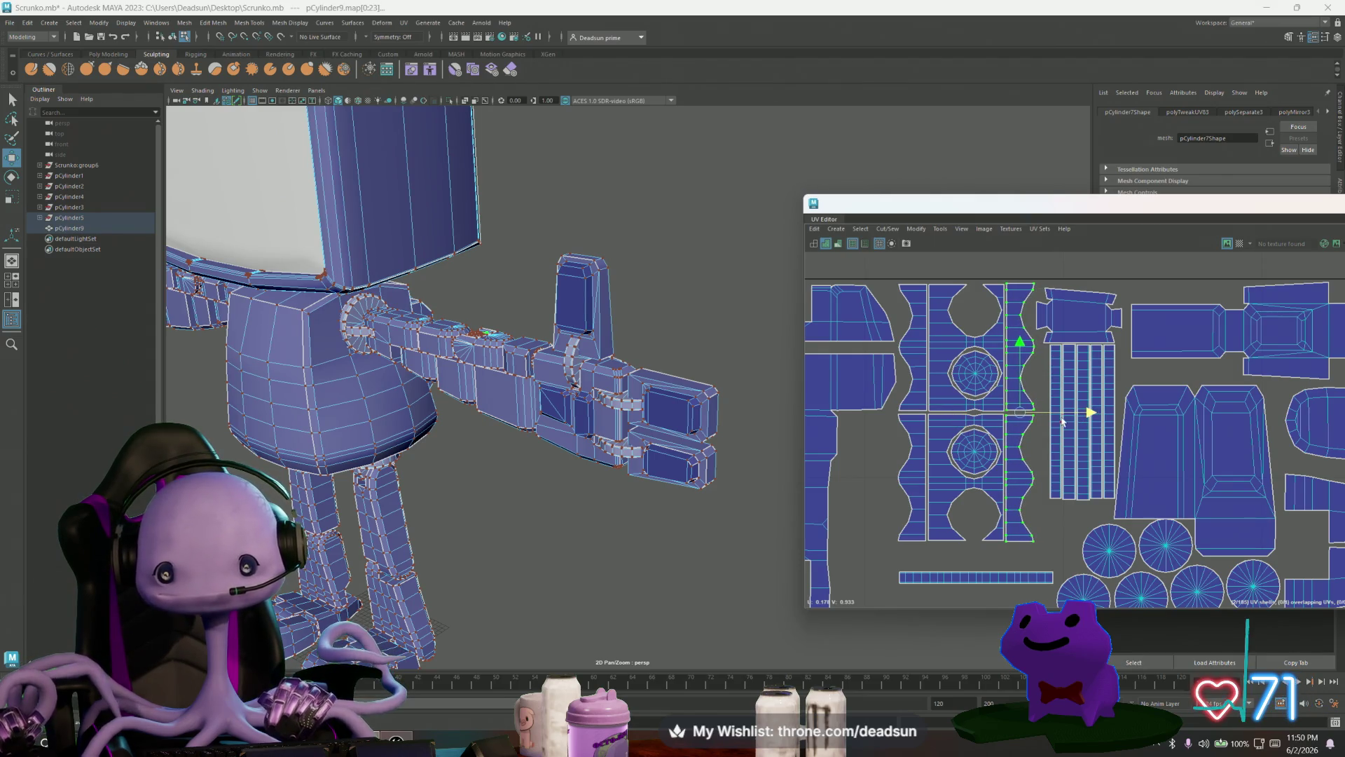
scroll(1038, 423, "up", 2)
left_click_drag(1079, 410, 1078, 409)
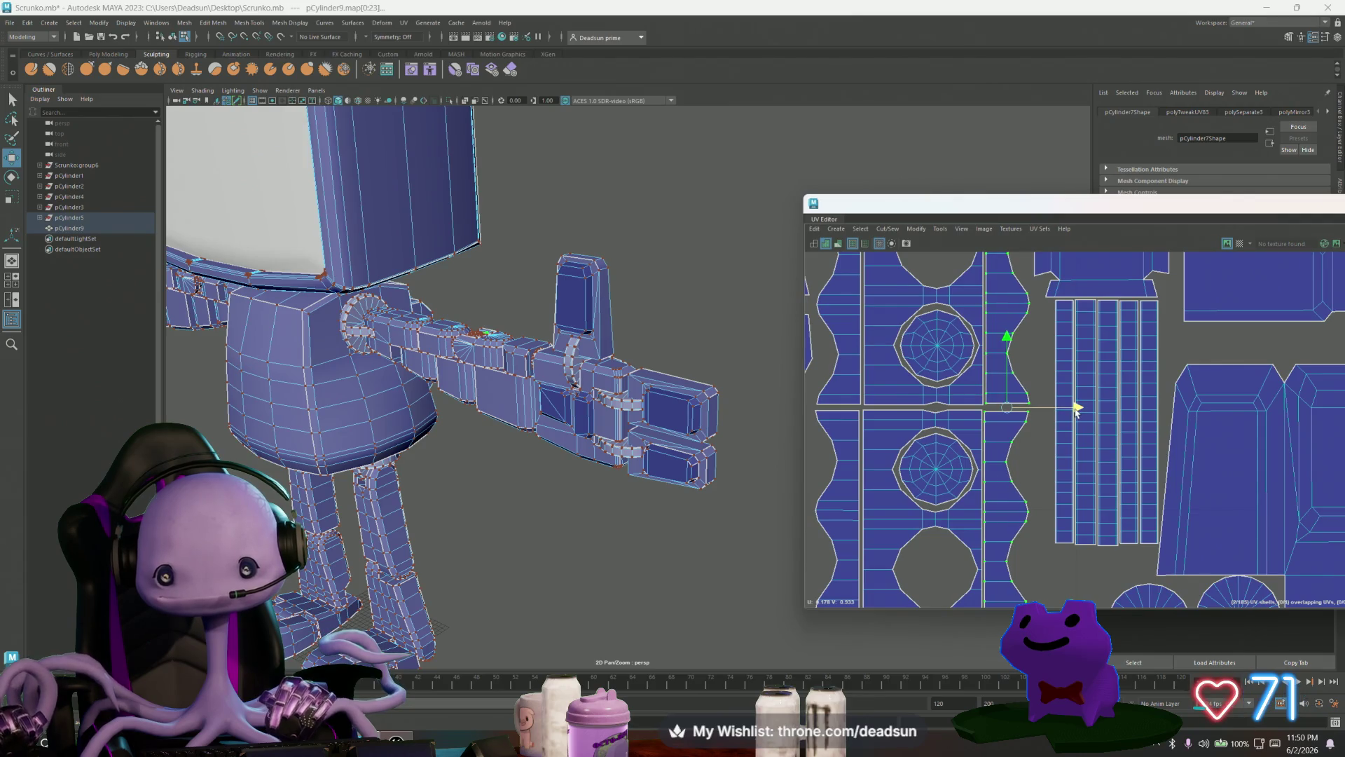
scroll(918, 396, "down", 2)
left_click(913, 538)
key("e")
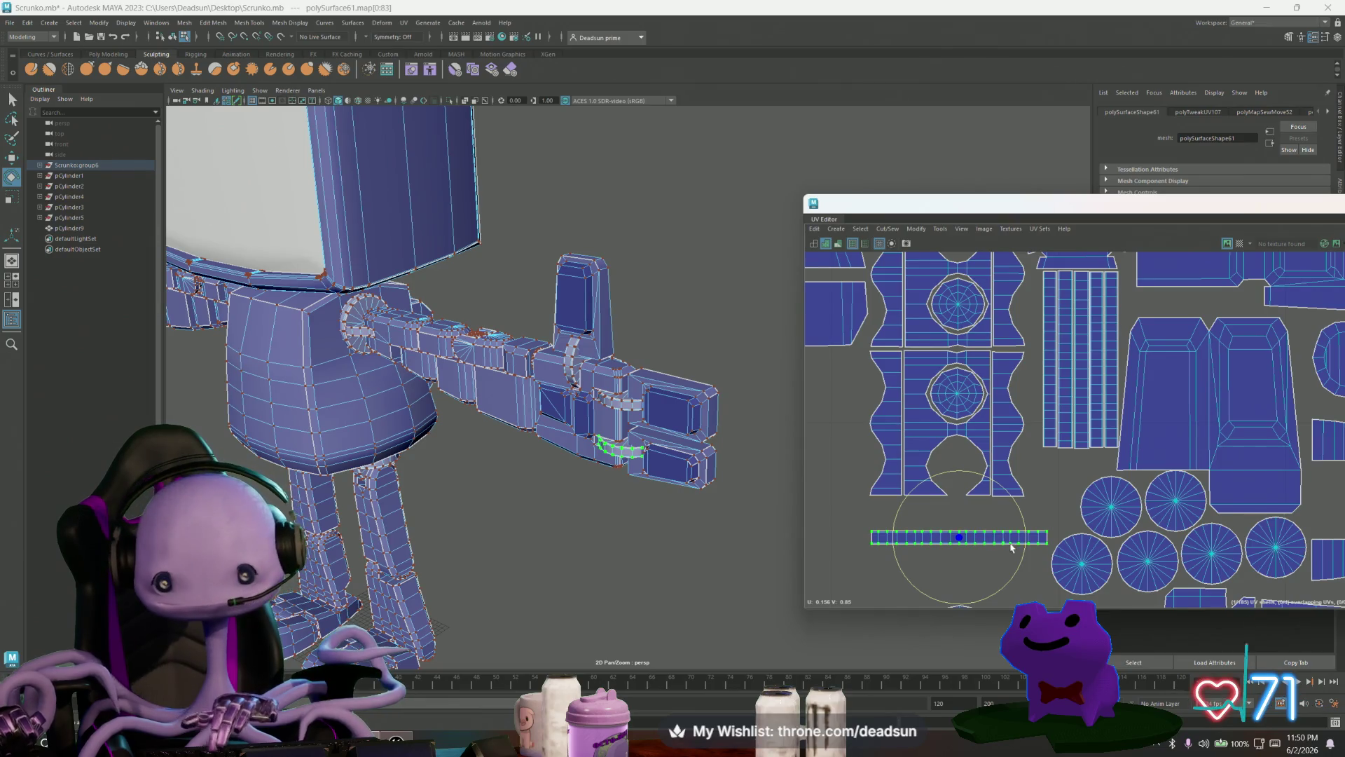
mouse_move(1027, 534)
left_mouse_down()
mouse_move(995, 594)
mouse_move(961, 603)
left_mouse_up()
key("w")
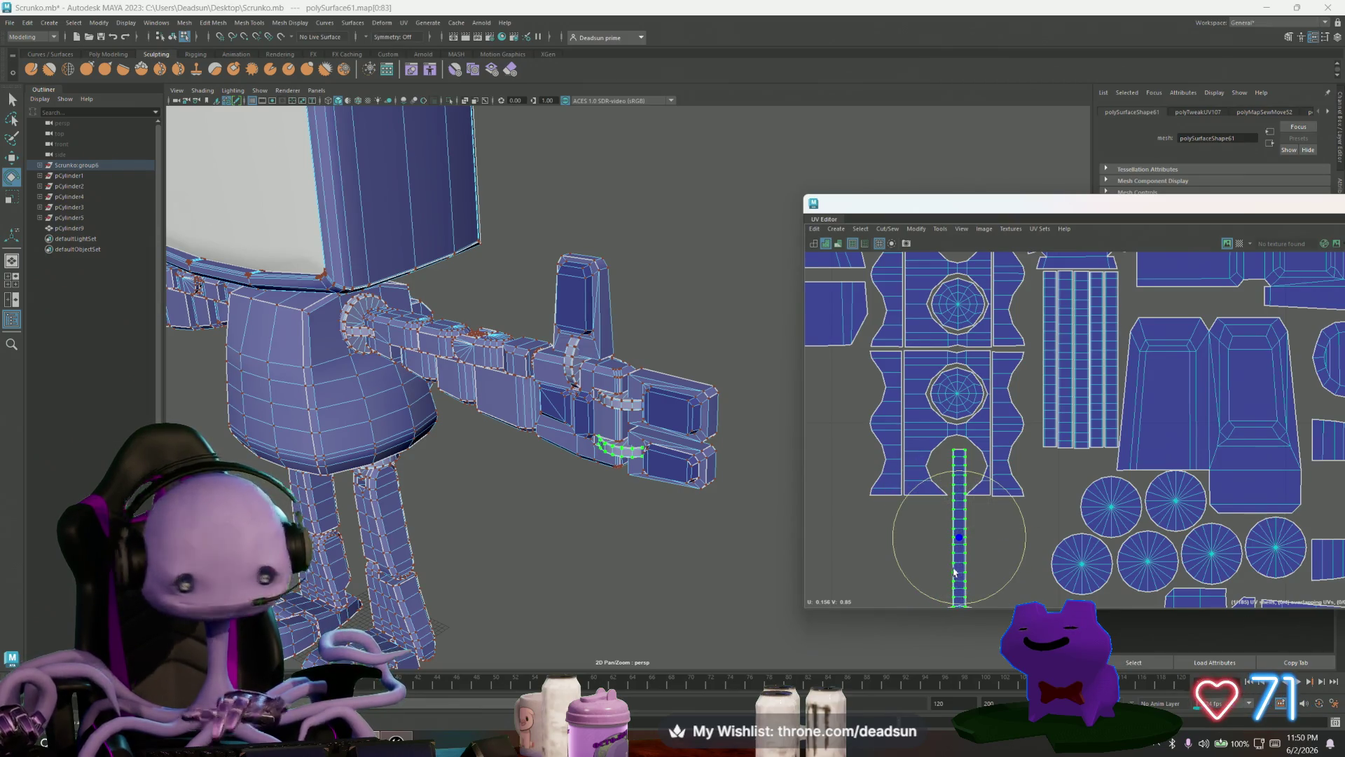
left_click_drag(960, 527, 1038, 366)
scroll(1034, 359, "up", 3)
scroll(1040, 364, "up", 5)
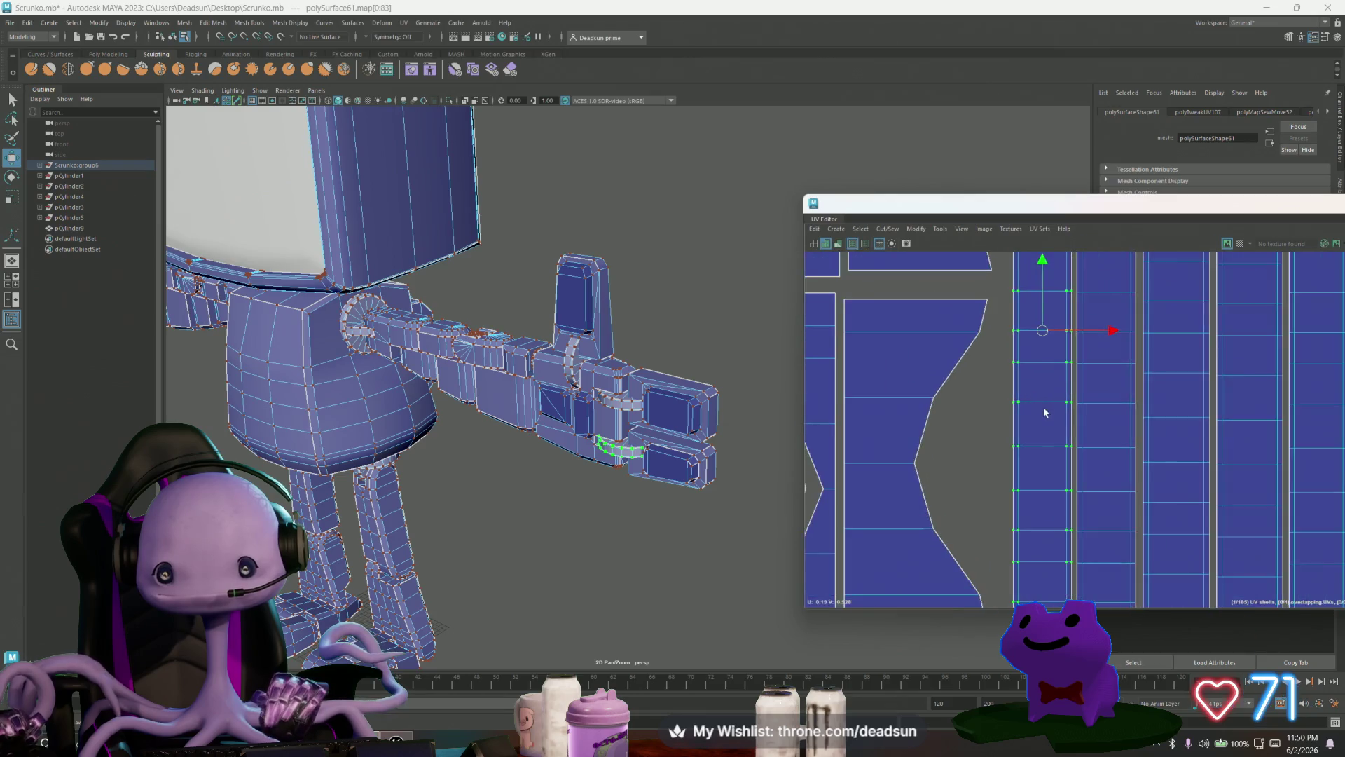
scroll(1049, 421, "down", 5)
mouse_move(948, 381)
middle_mouse_down("alt")
mouse_move(934, 526)
mouse_move(971, 438)
middle_mouse_up("alt")
scroll(955, 487, "down", 3)
scroll(939, 458, "down", 2)
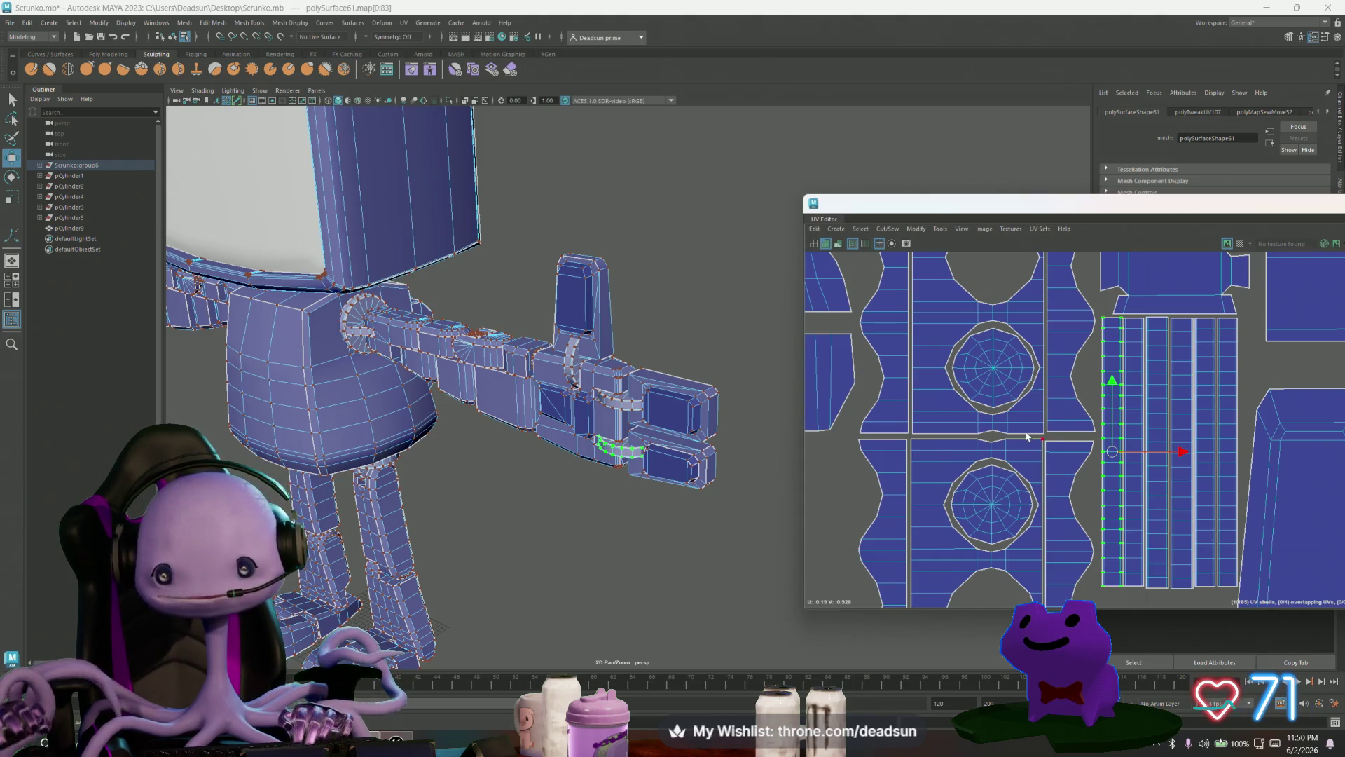
scroll(1069, 451, "down", 2)
Step: Shift the two narrow strip shells and both circle shells slightly right
left_click(1039, 475)
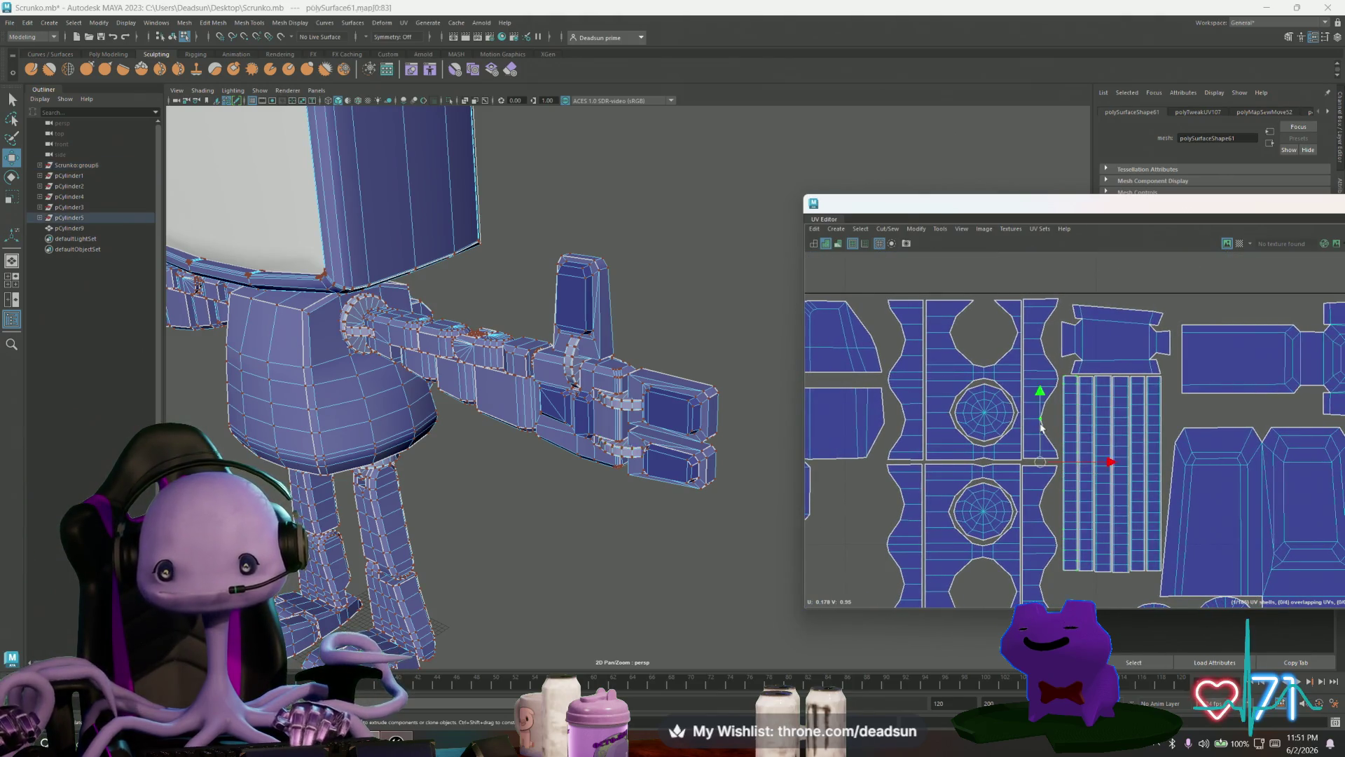
left_click(1038, 479, "shift")
middle_click_drag(1107, 462, 1065, 446)
left_click(994, 382)
double_click(1023, 425)
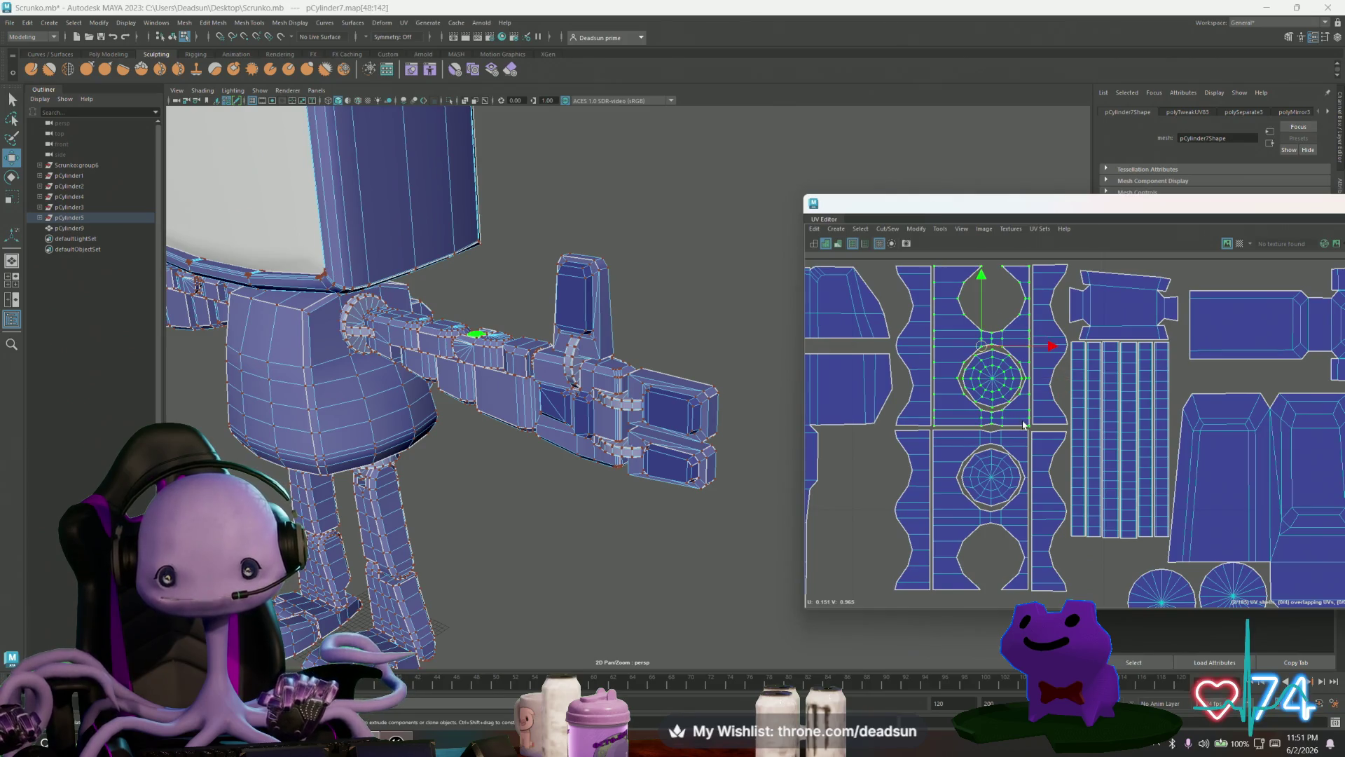
double_click(1006, 471, "shift")
left_click_drag(1051, 429, 1053, 429)
Step: Nudge the thin strip shell slightly right and up, then select the robot body shell
double_click(1057, 503)
left_click_drag(1049, 513, 1050, 509)
scroll(1109, 516, "down", 5)
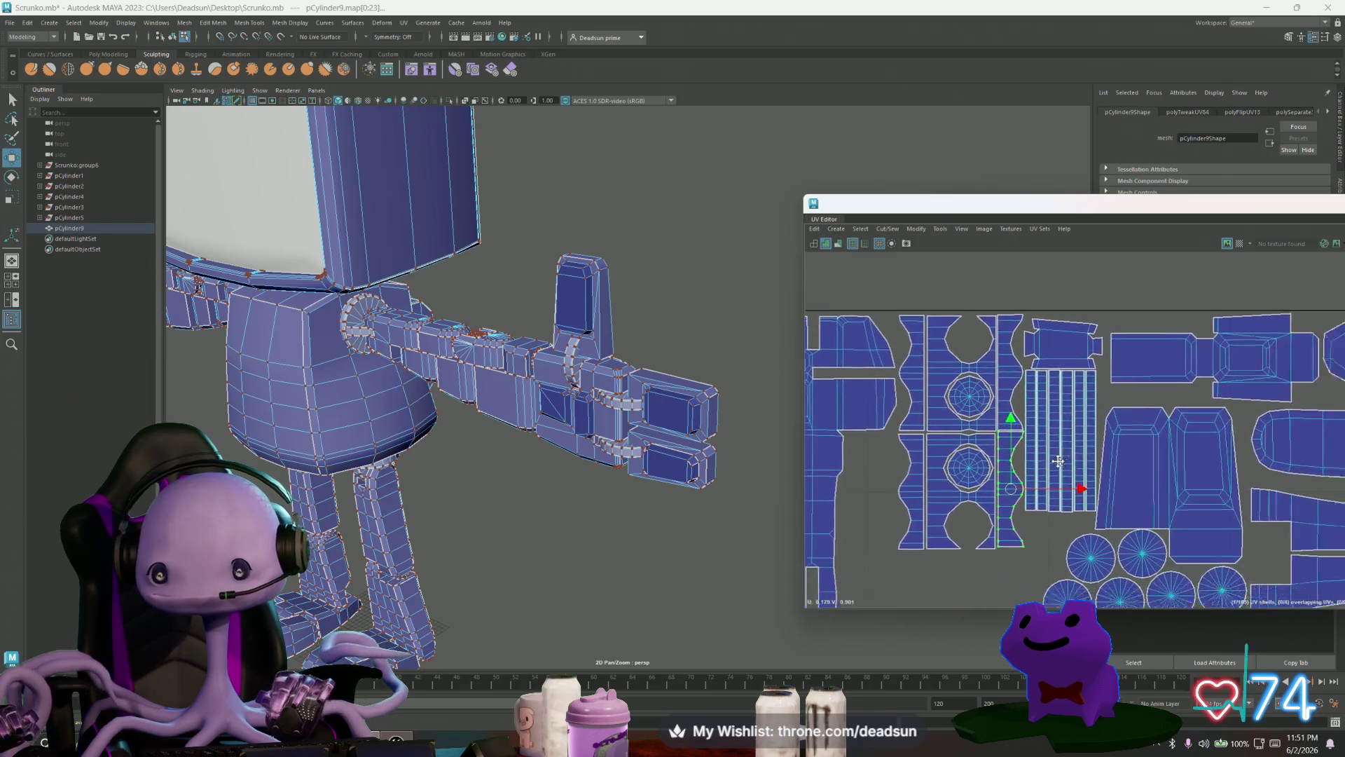
double_click(1000, 374)
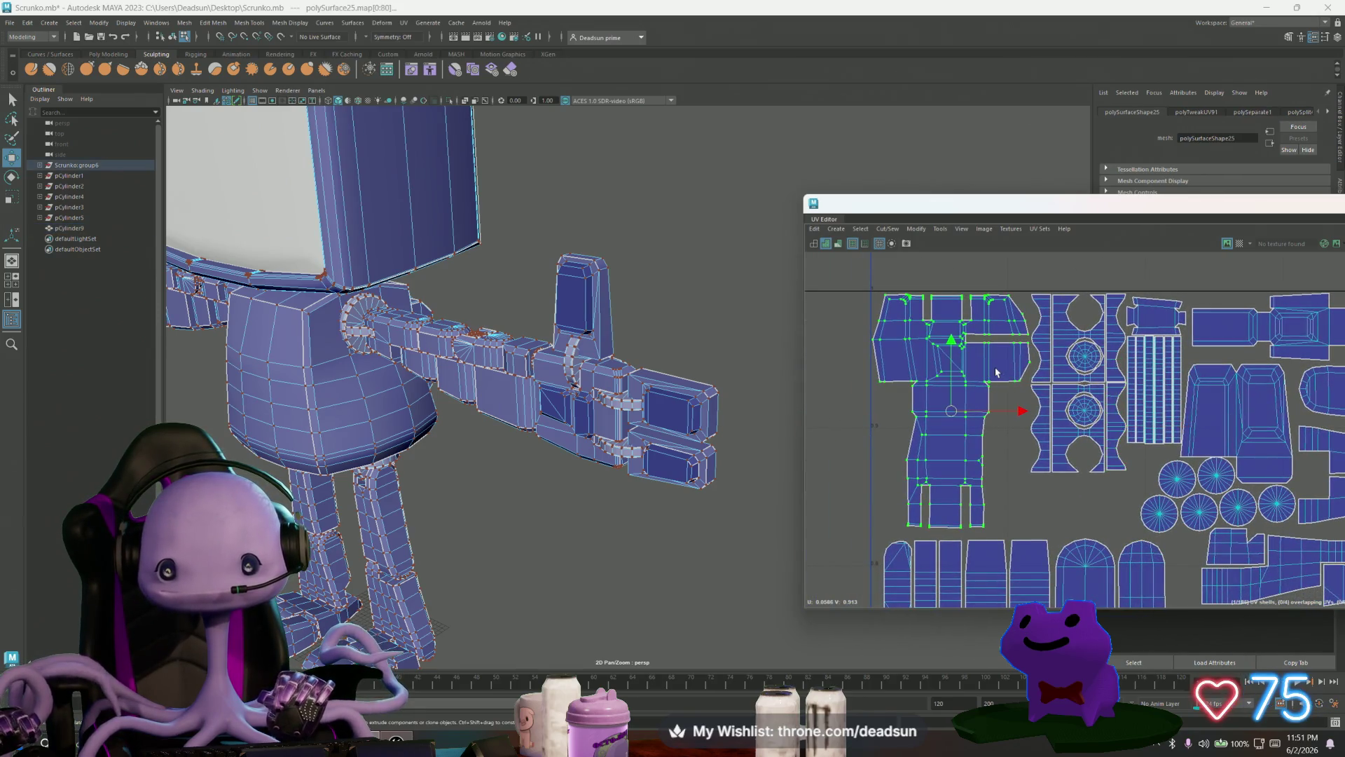
scroll(1004, 393, "down", 2)
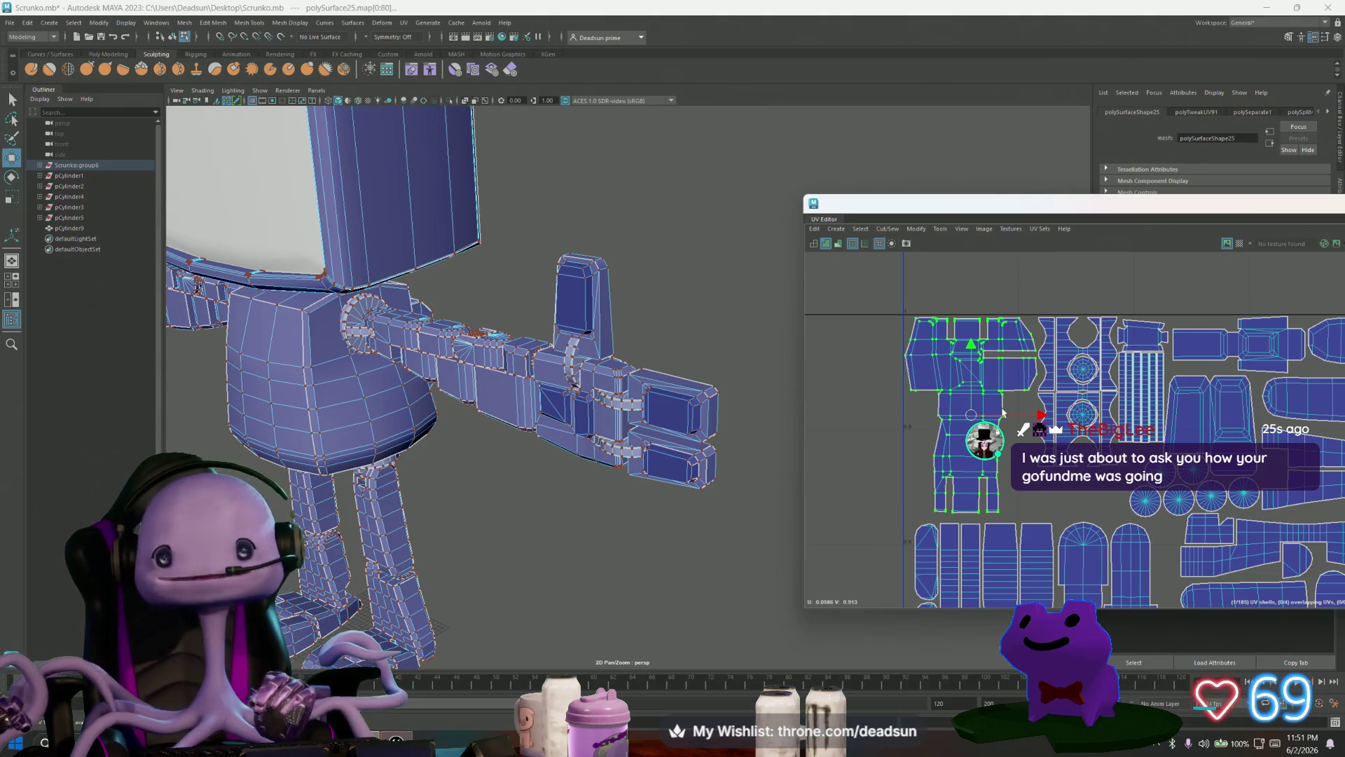
scroll(1003, 413, "down", 3)
Step: Move the small U-shaped shells upward toward the main layout
mouse_move(929, 483)
middle_mouse_down("alt")
mouse_move(1017, 496)
mouse_move(956, 406)
mouse_move(1062, 365)
middle_mouse_up("alt")
scroll(1017, 494, "down", 2)
scroll(956, 407, "down", 1)
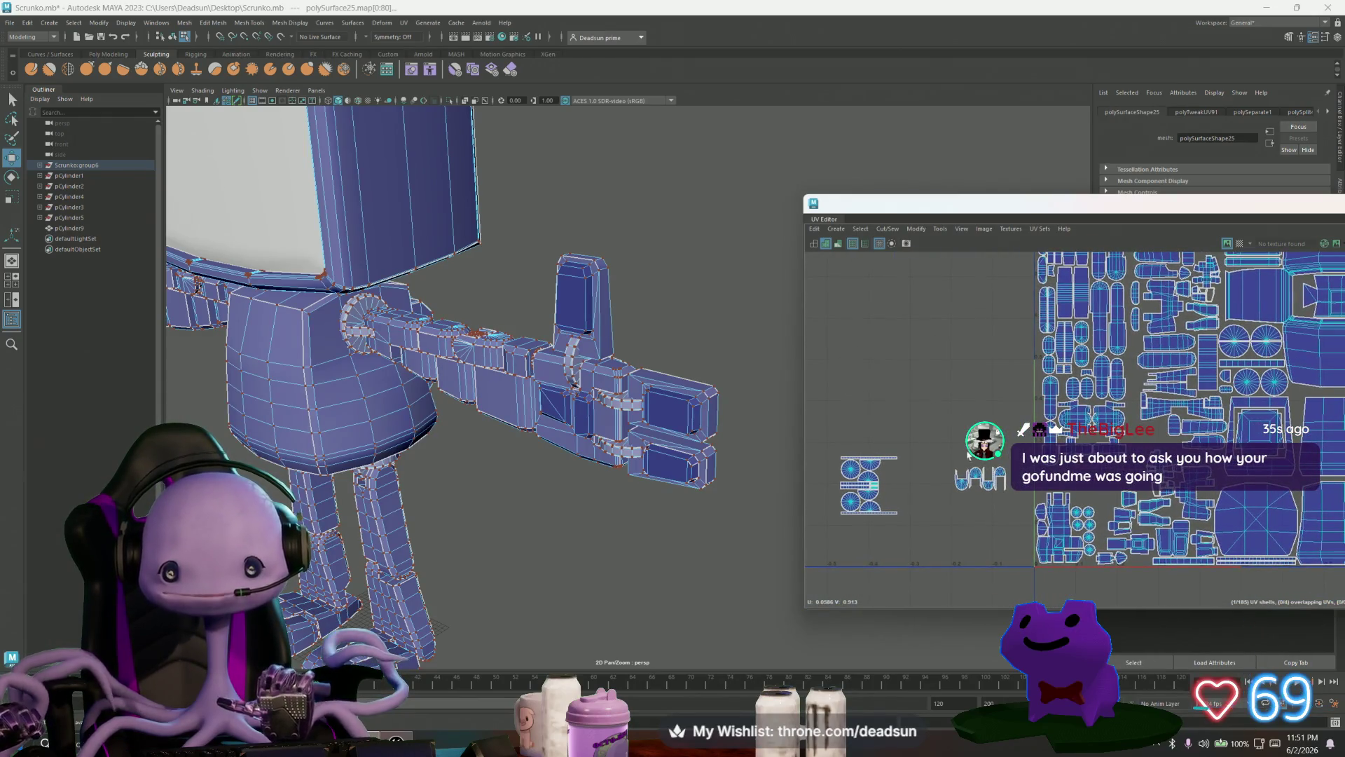
left_click_drag(1022, 522, 1022, 520)
left_click_drag(981, 480, 1001, 292)
middle_click_drag(1001, 291, 990, 459, "alt")
mouse_move(990, 459)
left_mouse_down()
mouse_move(1002, 368)
mouse_move(1005, 382)
left_mouse_up()
scroll(1005, 378, "up", 5)
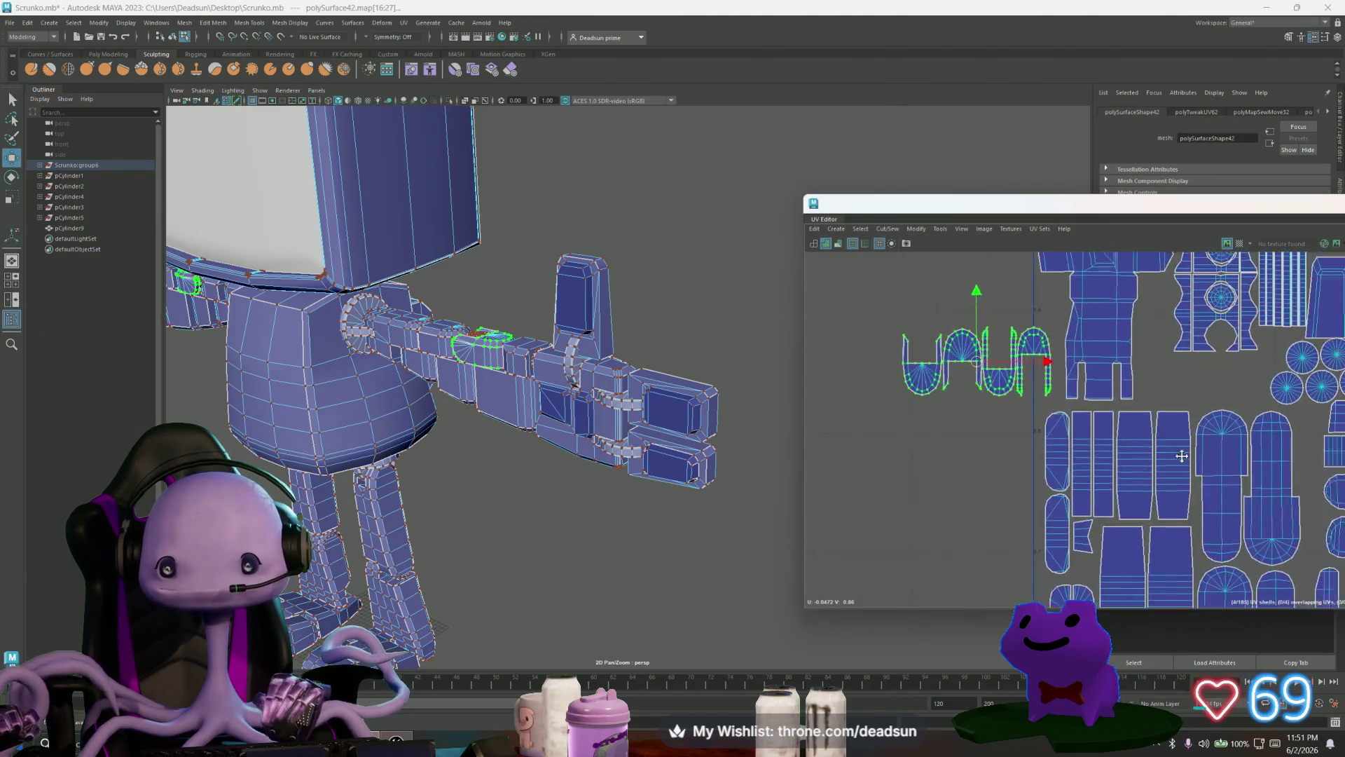
mouse_move(920, 405)
left_mouse_down()
mouse_move(1137, 403)
mouse_move(928, 404)
left_mouse_up()
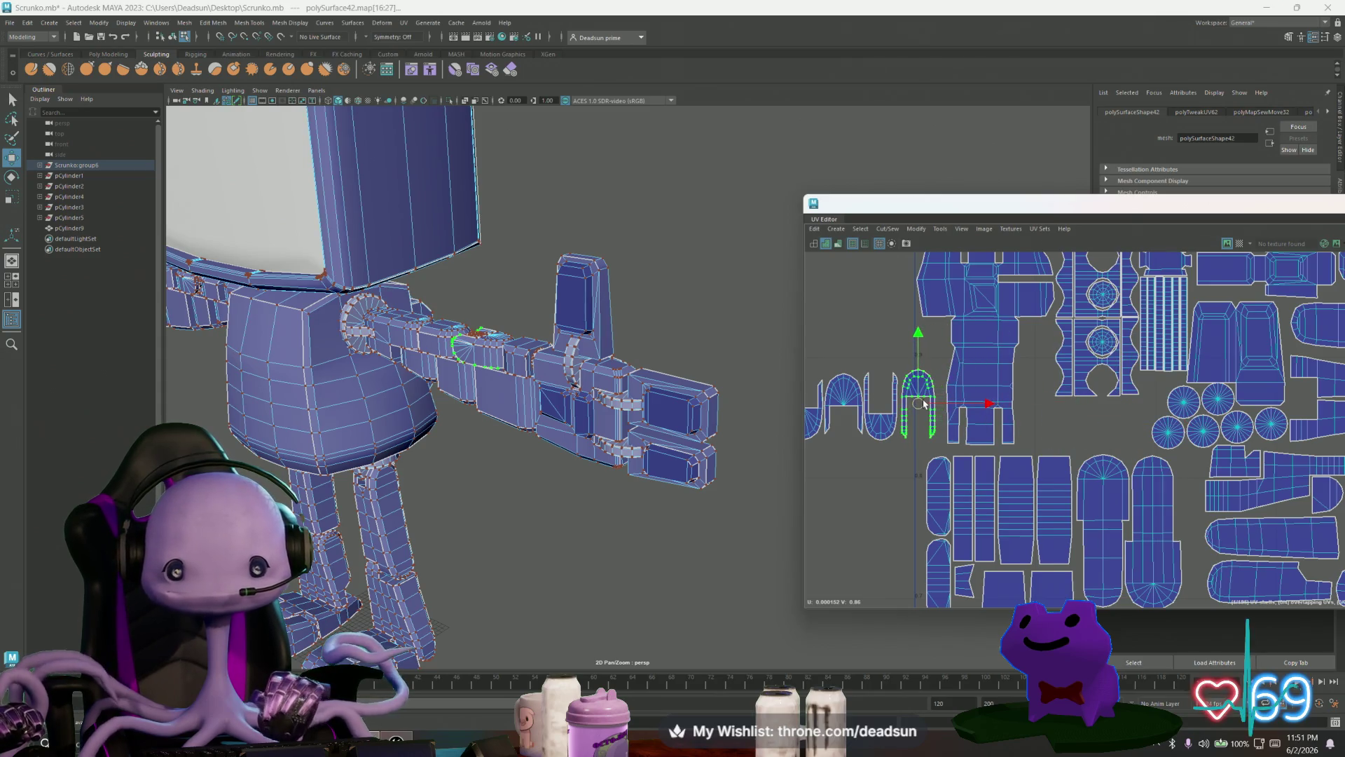
scroll(896, 392, "down", 3)
Step: Move the U and arch shells into the main layout beside the circles
left_click_drag(852, 379, 996, 457)
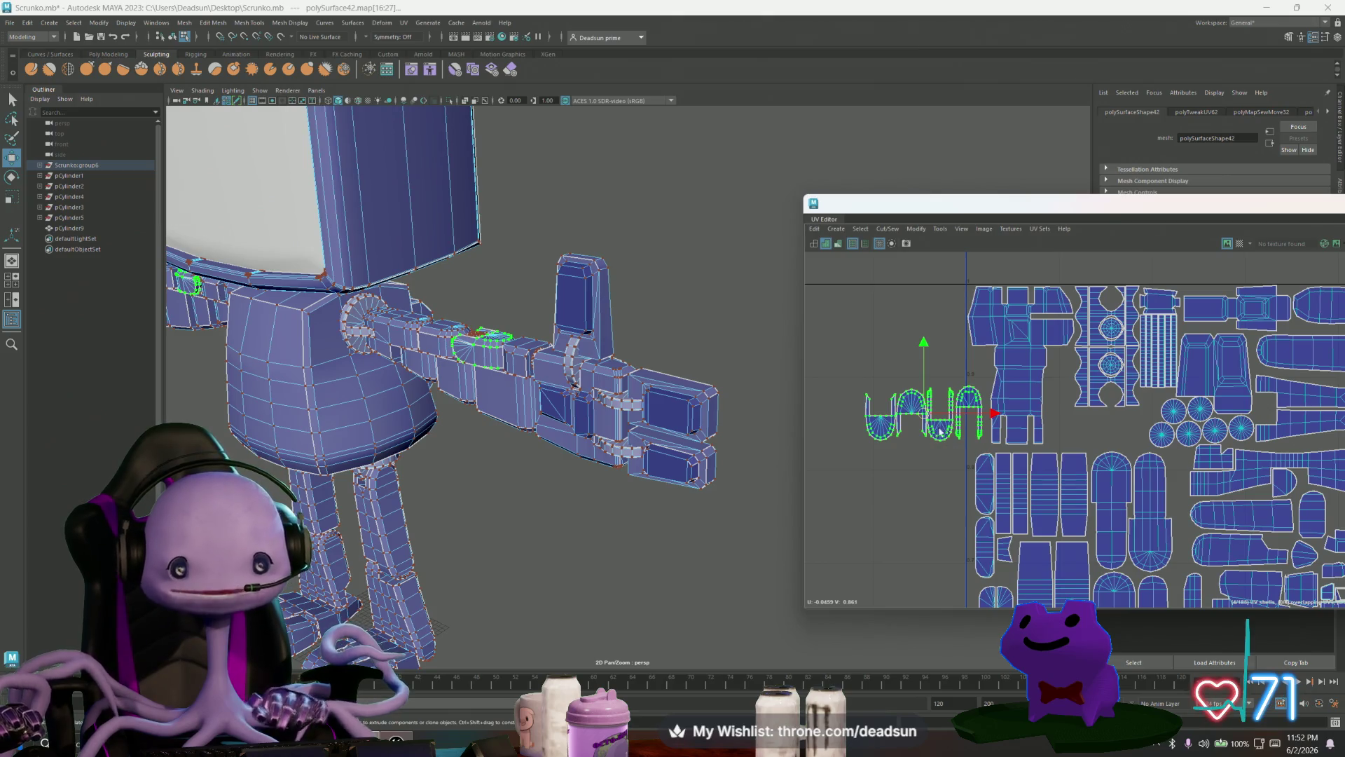
left_click(918, 419)
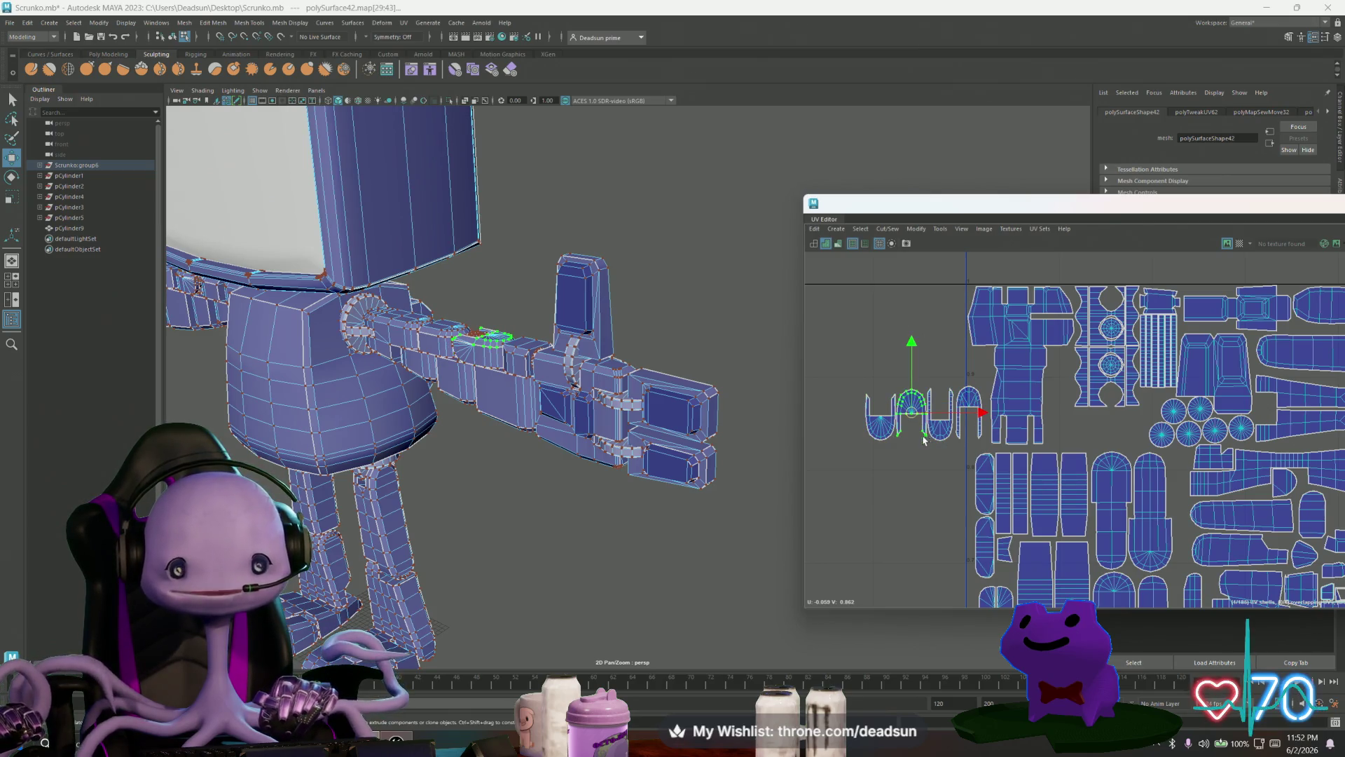
left_click(900, 415, "shift")
left_click_drag(902, 416, 881, 416)
left_click(937, 417)
left_click(965, 403, "shift")
key("r")
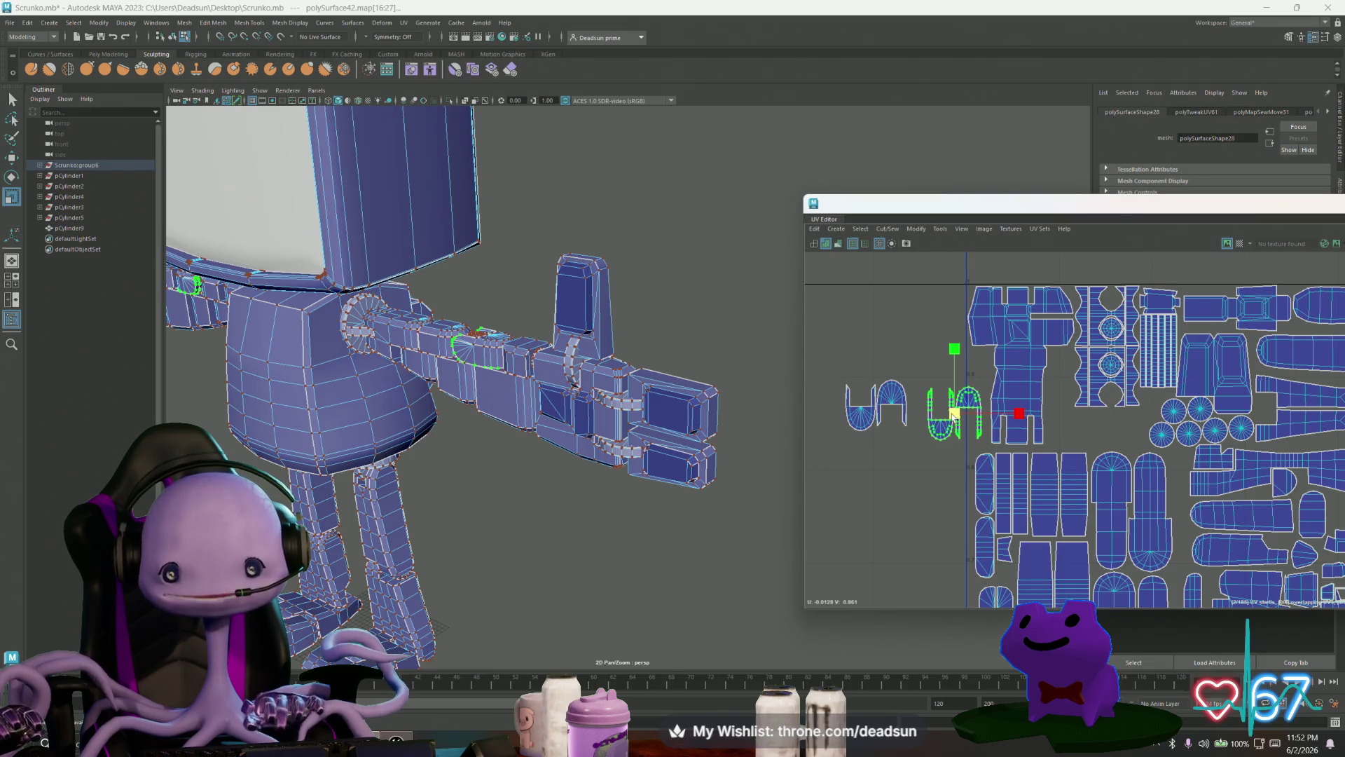
key("w")
left_click_drag(956, 414, 1125, 431)
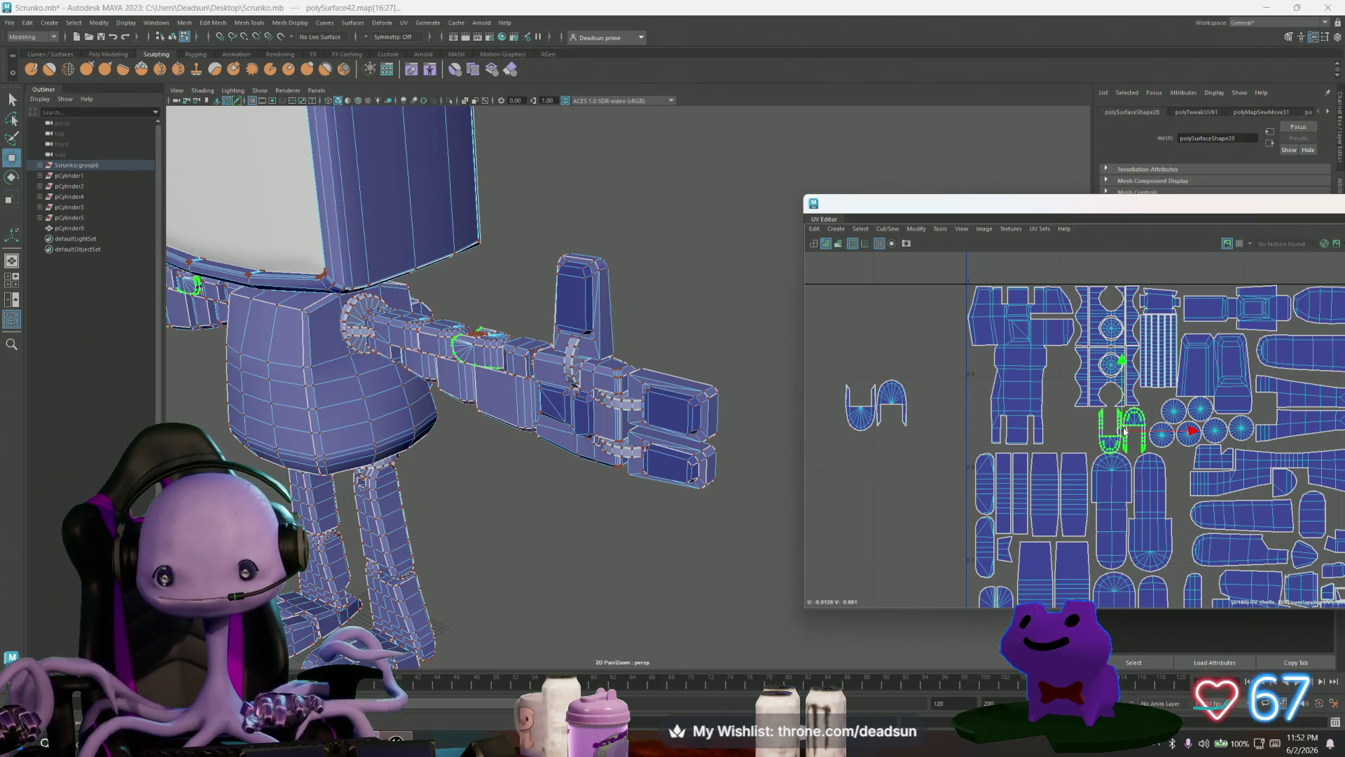
scroll(1125, 430, "up", 2)
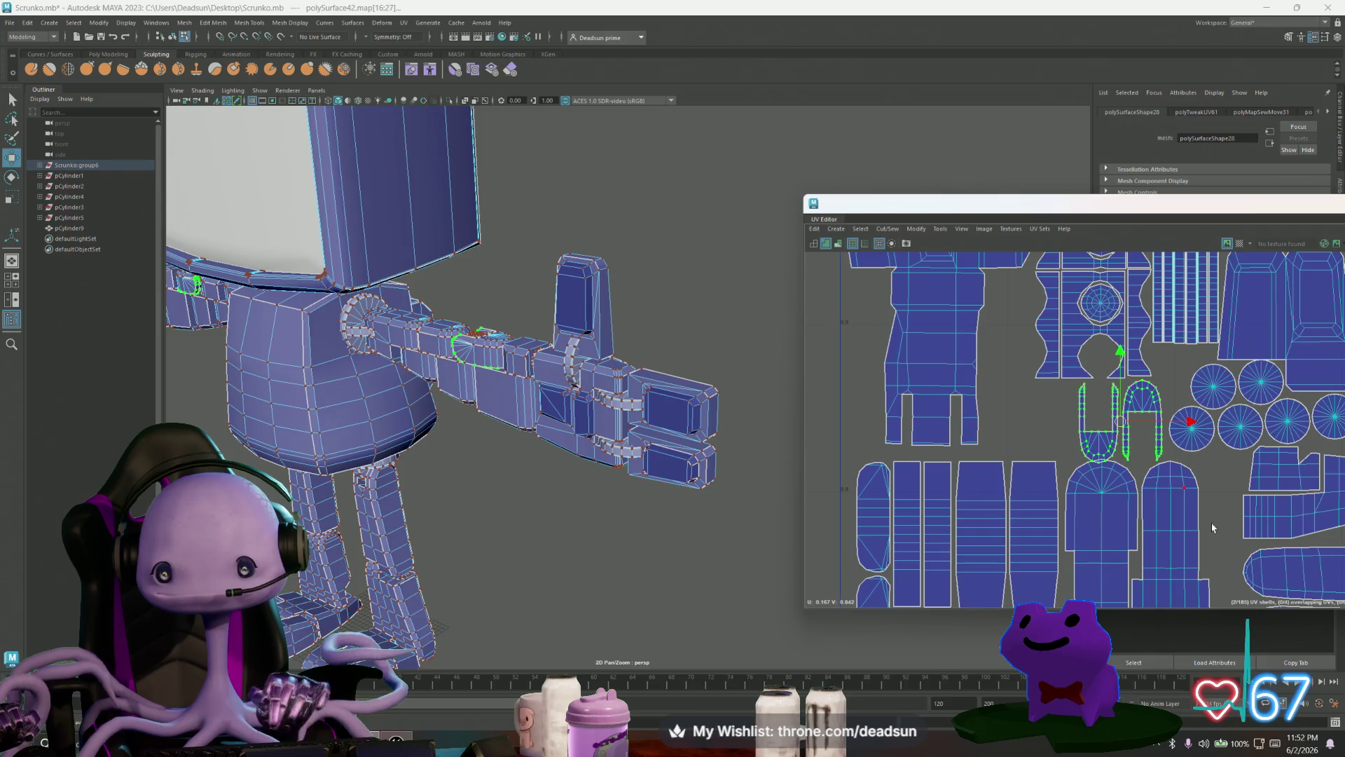
scroll(1214, 527, "down", 3)
scroll(1077, 398, "up", 4)
Step: Reposition the U shells slightly right, undoing one misplaced move
key("r")
key("w")
left_click_drag(1079, 399, 1114, 402)
key("ctrl+z")
key("ctrl+z")
key("ctrl+z")
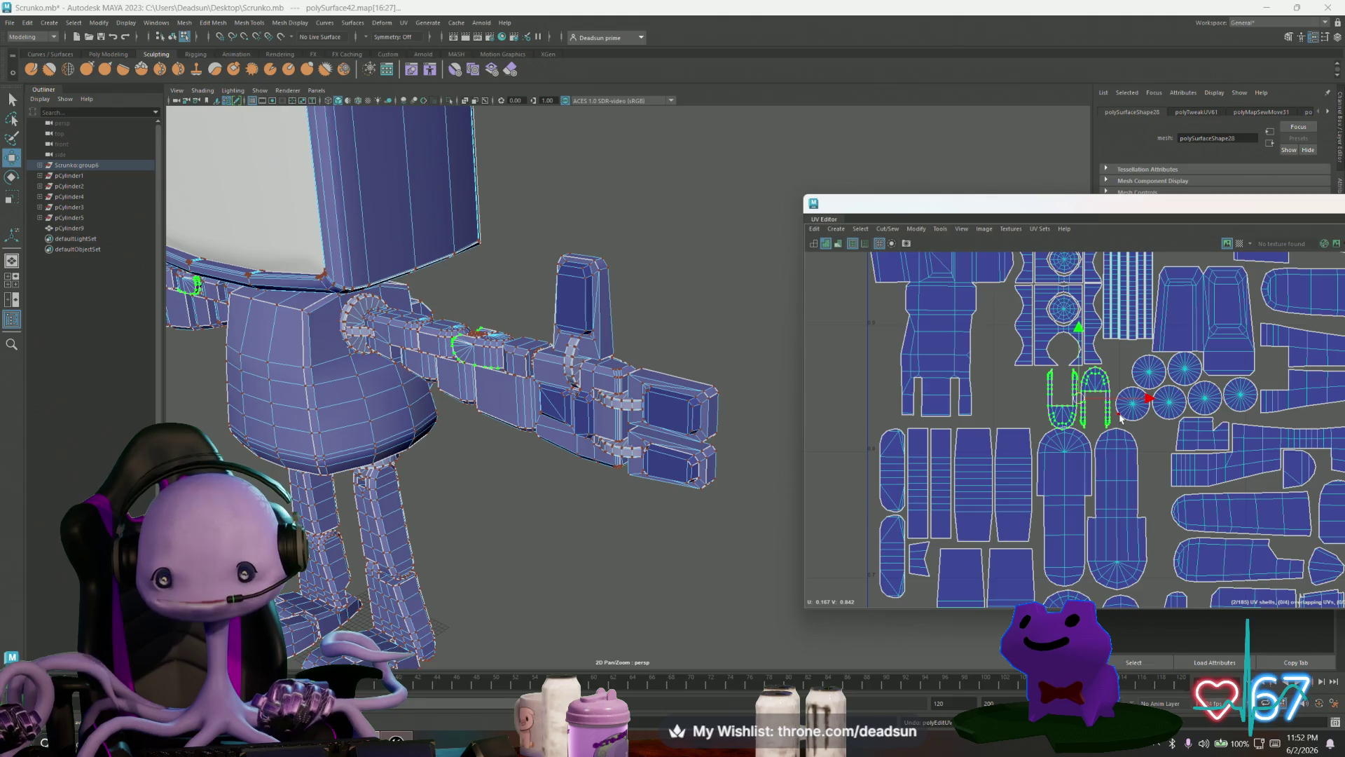
mouse_move(1079, 404)
left_mouse_down()
mouse_move(1110, 404)
mouse_move(1040, 399)
left_mouse_up()
left_click(1114, 420)
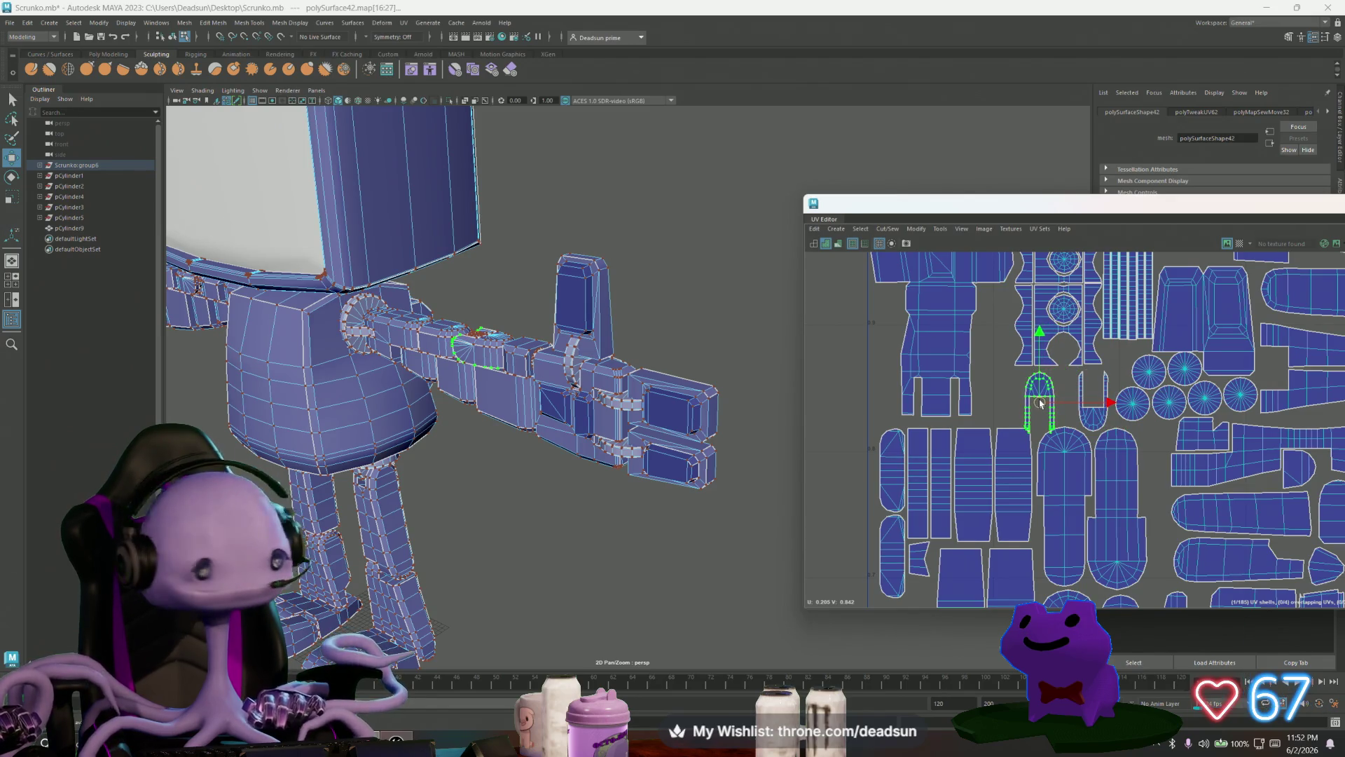
Step: Rotate the arch shell 180° so it sits upside down as a U shape
key("e")
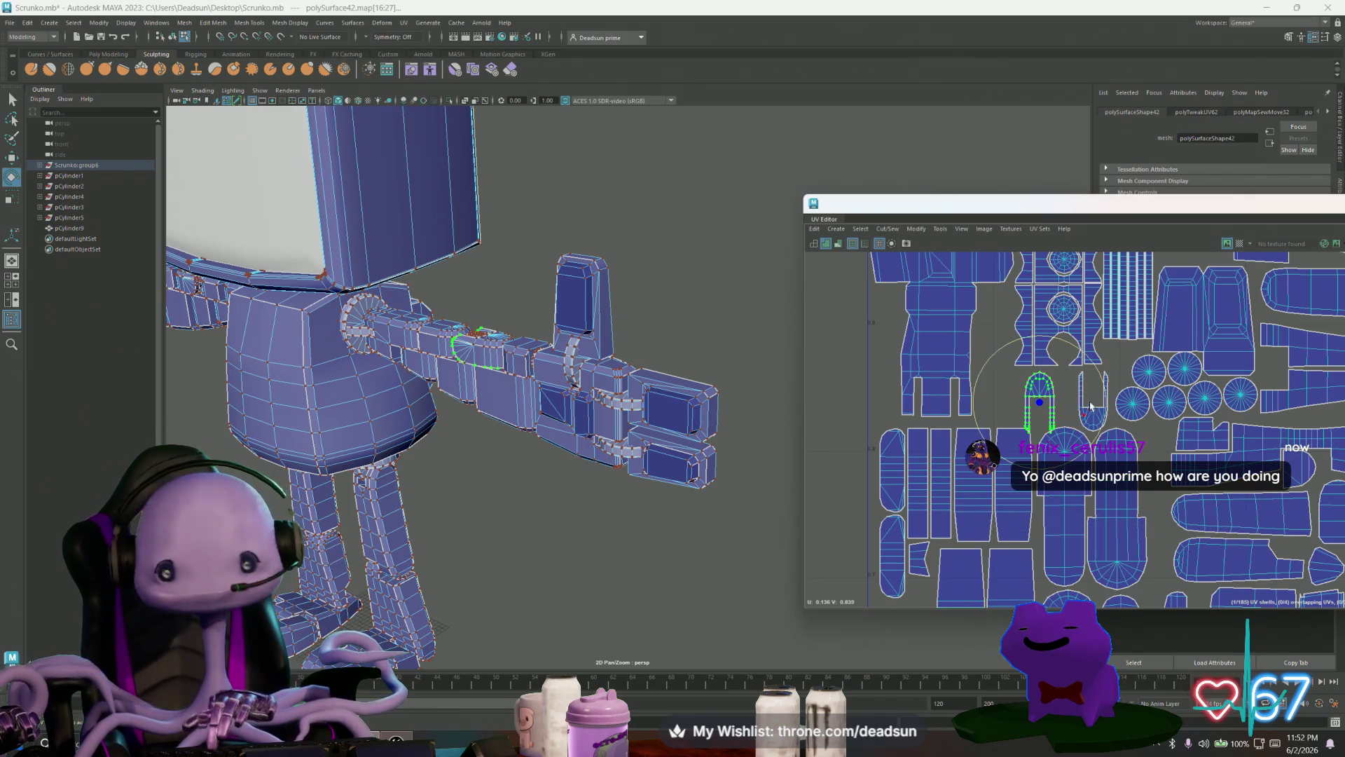
mouse_move(995, 362)
left_mouse_down()
mouse_move(977, 414)
mouse_move(988, 442)
mouse_move(1079, 452)
left_mouse_up()
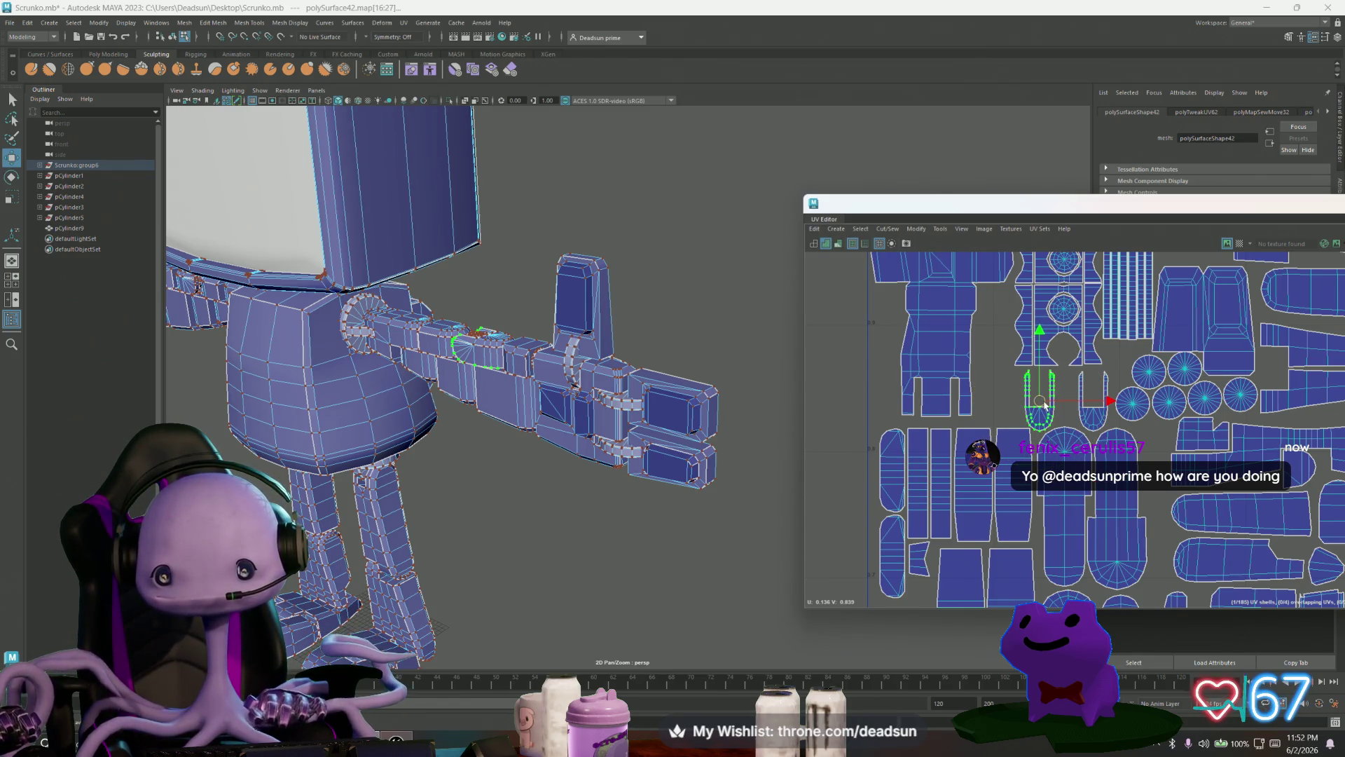
scroll(983, 433, "down", 1)
scroll(984, 434, "down", 1)
mouse_move(983, 433)
middle_mouse_down("alt")
mouse_move(1099, 444)
mouse_move(1107, 475)
middle_mouse_up("alt")
left_click(985, 414)
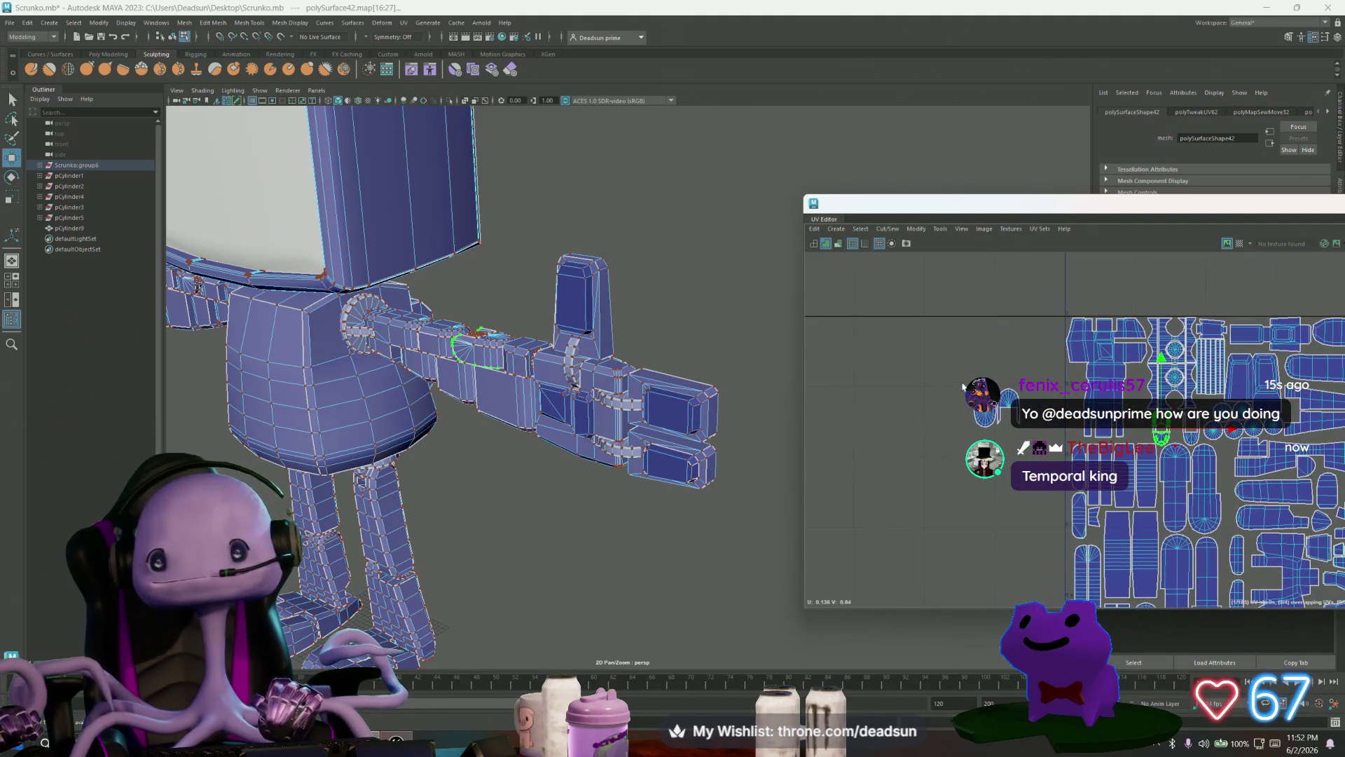
Step: Move the leftover UV shell across into the main packed layout
mouse_move(984, 413)
left_mouse_down()
mouse_move(1121, 403)
mouse_move(1134, 427)
left_mouse_up()
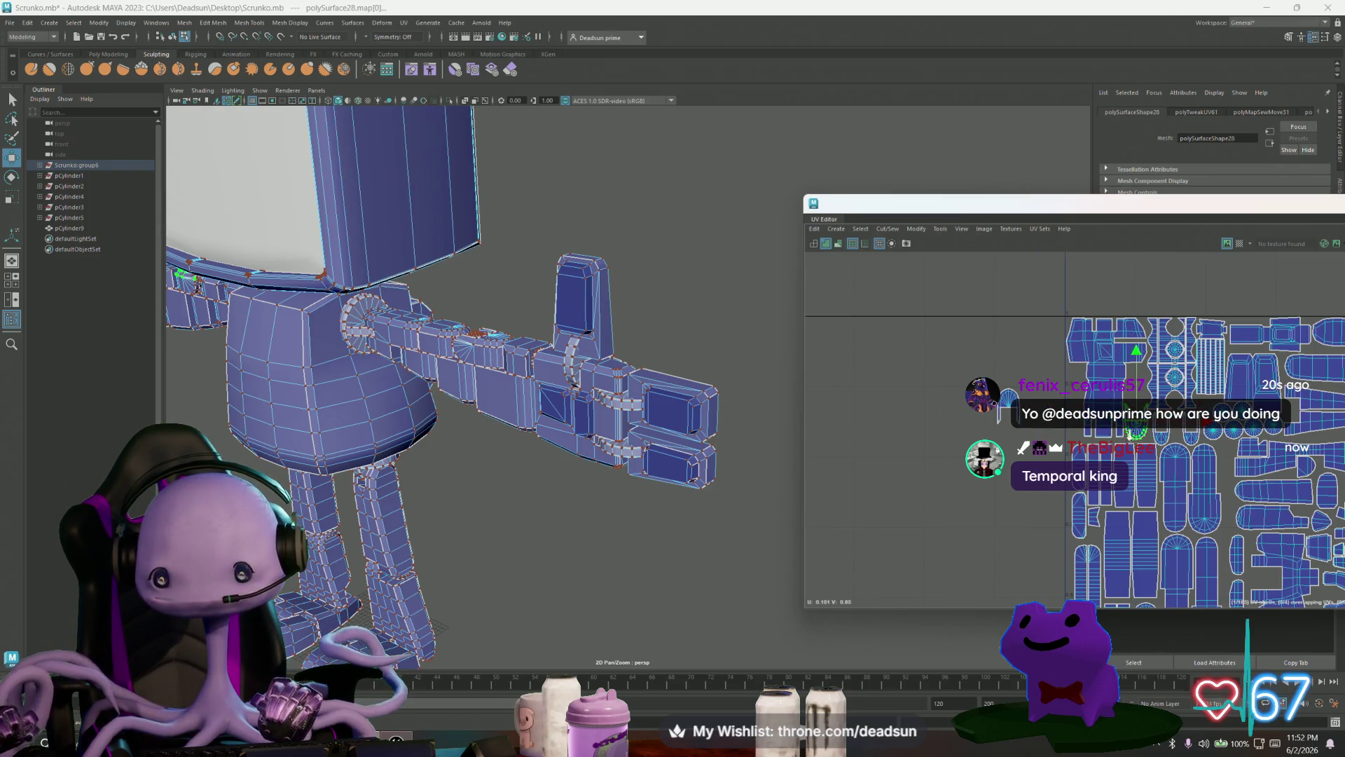
scroll(1087, 373, "up", 3)
scroll(1086, 373, "down", 1)
left_click(1084, 364)
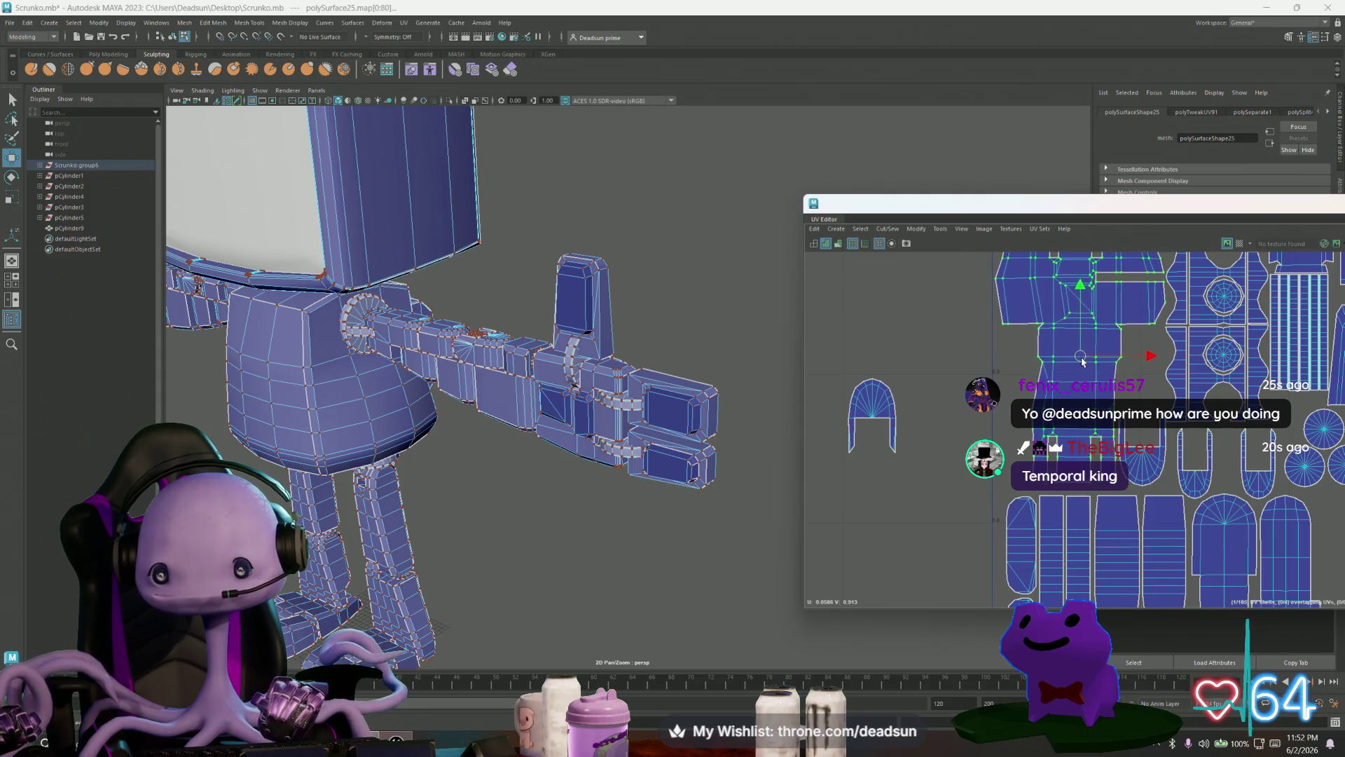
mouse_move(1082, 361)
middle_mouse_down("alt")
mouse_move(1090, 435)
mouse_move(1069, 403)
middle_mouse_up("alt")
Step: Nudge the U-shaped shell slightly lower
scroll(1069, 403, "up", 2)
middle_click_drag(1114, 474, 1113, 485)
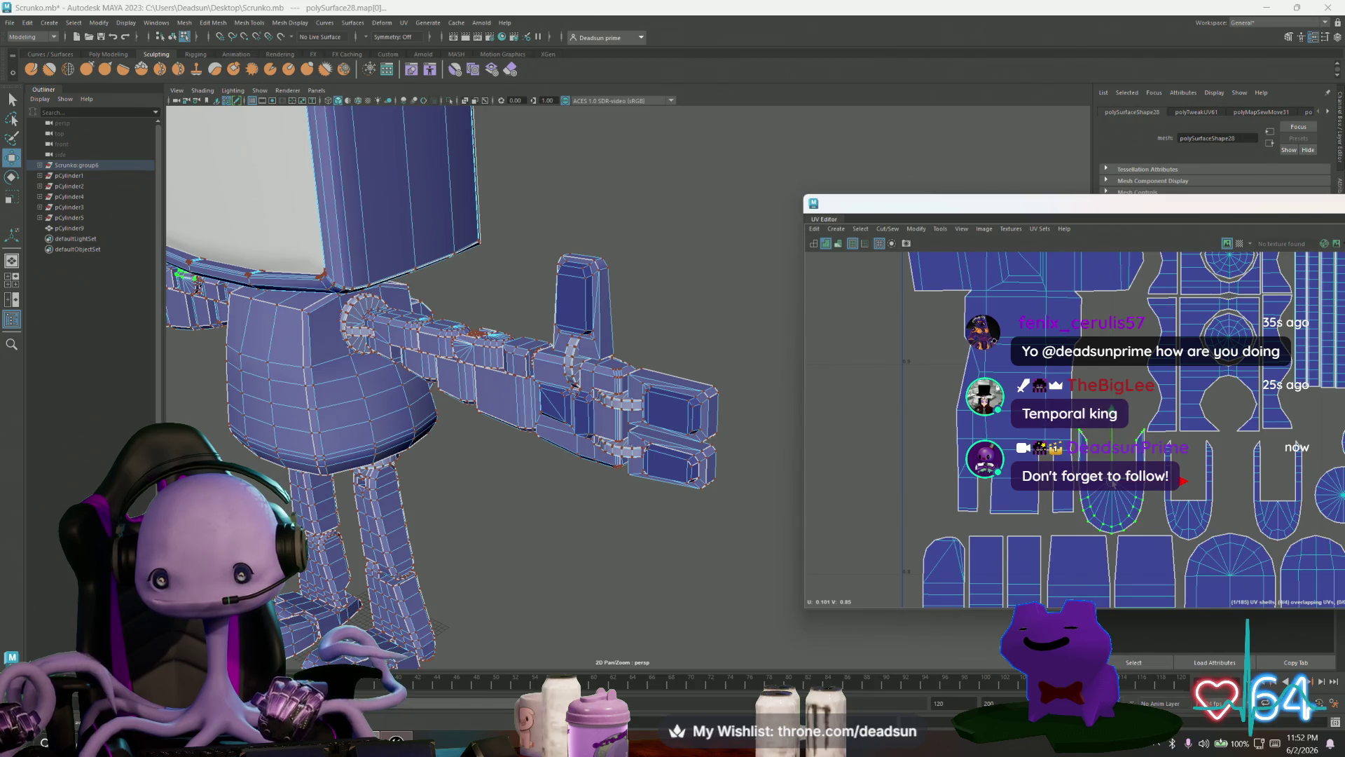
scroll(1108, 456, "up", 2)
left_click(1172, 424)
Step: Select the fan-shaped shell's UVs and zoom in on its edge
key("r")
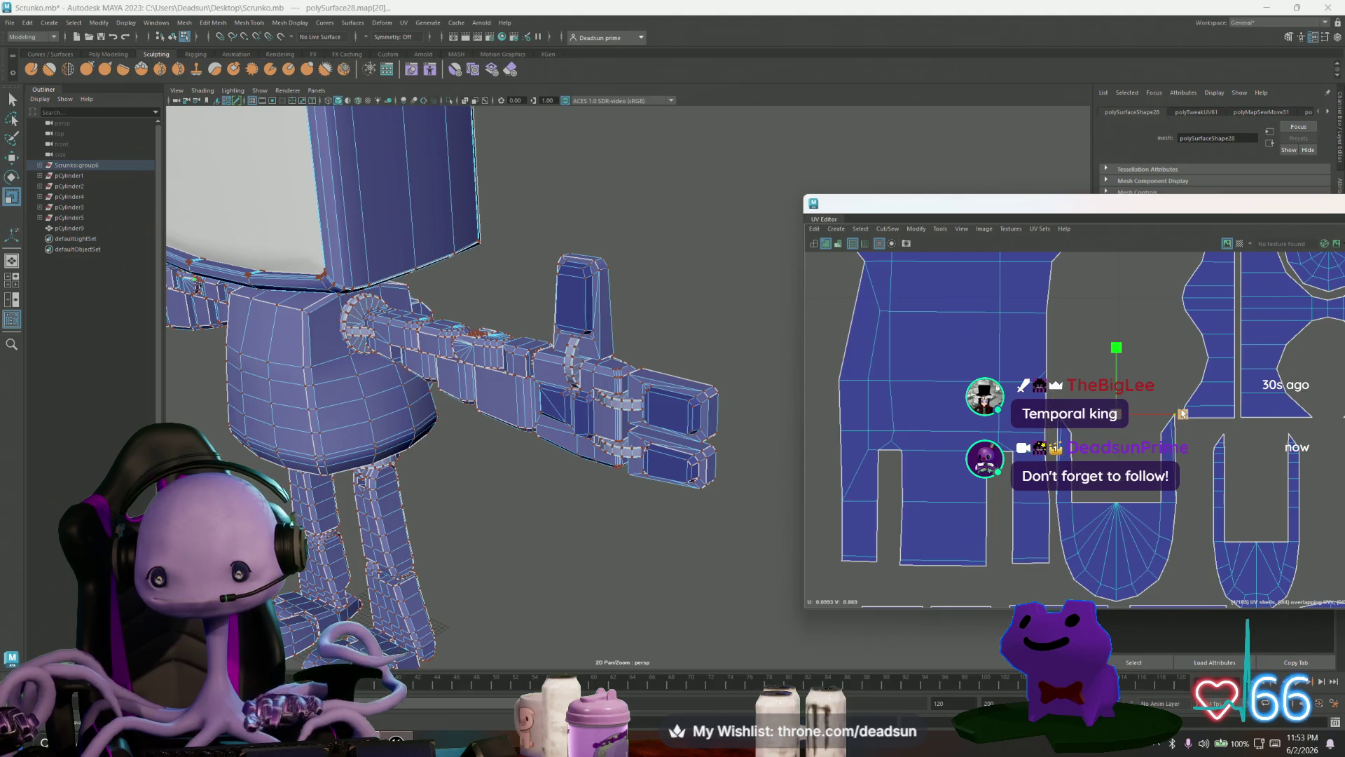
right_click_drag(1127, 447, 944, 410, "alt")
mouse_move(944, 410)
left_mouse_down()
mouse_move(970, 429)
mouse_move(1236, 385)
mouse_move(1228, 393)
left_mouse_up()
key("w")
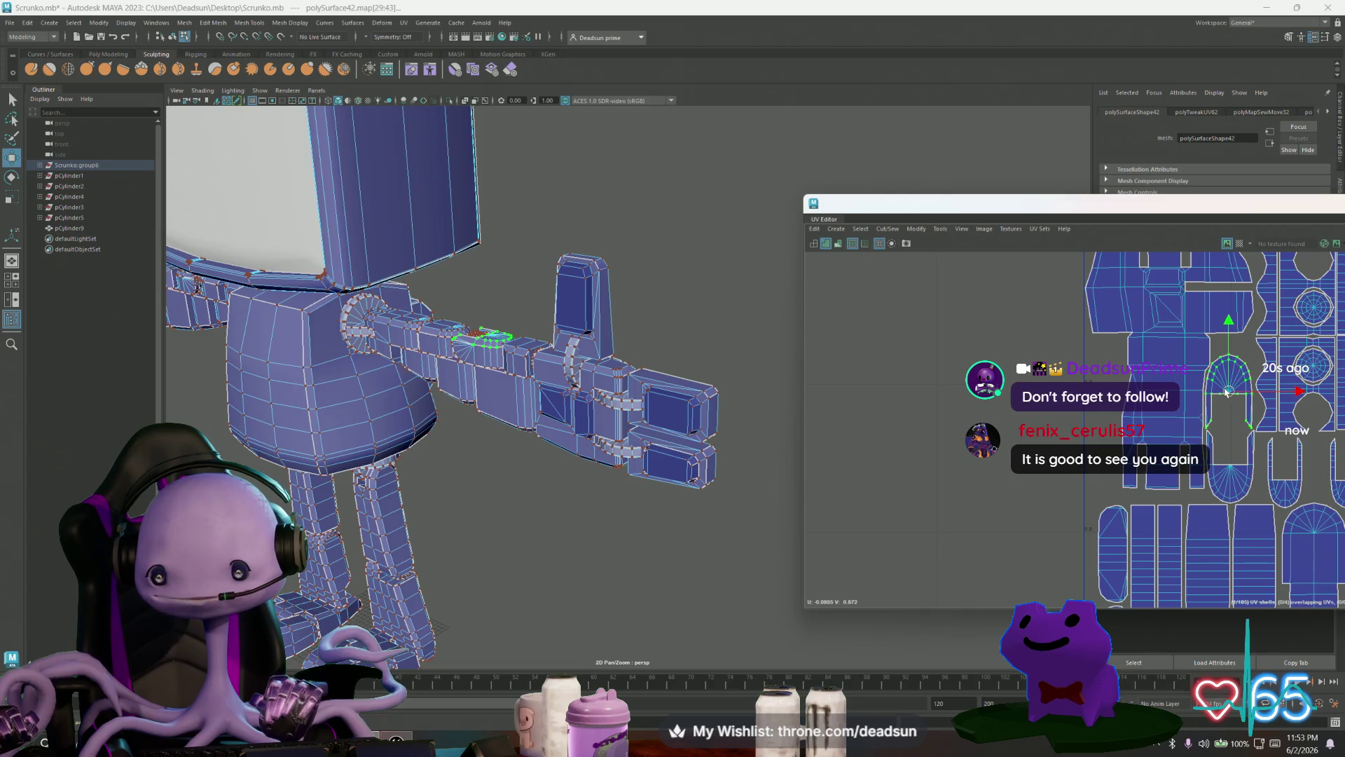
right_click_drag(1228, 394, 1287, 441, "alt")
scroll(1287, 440, "up", 5)
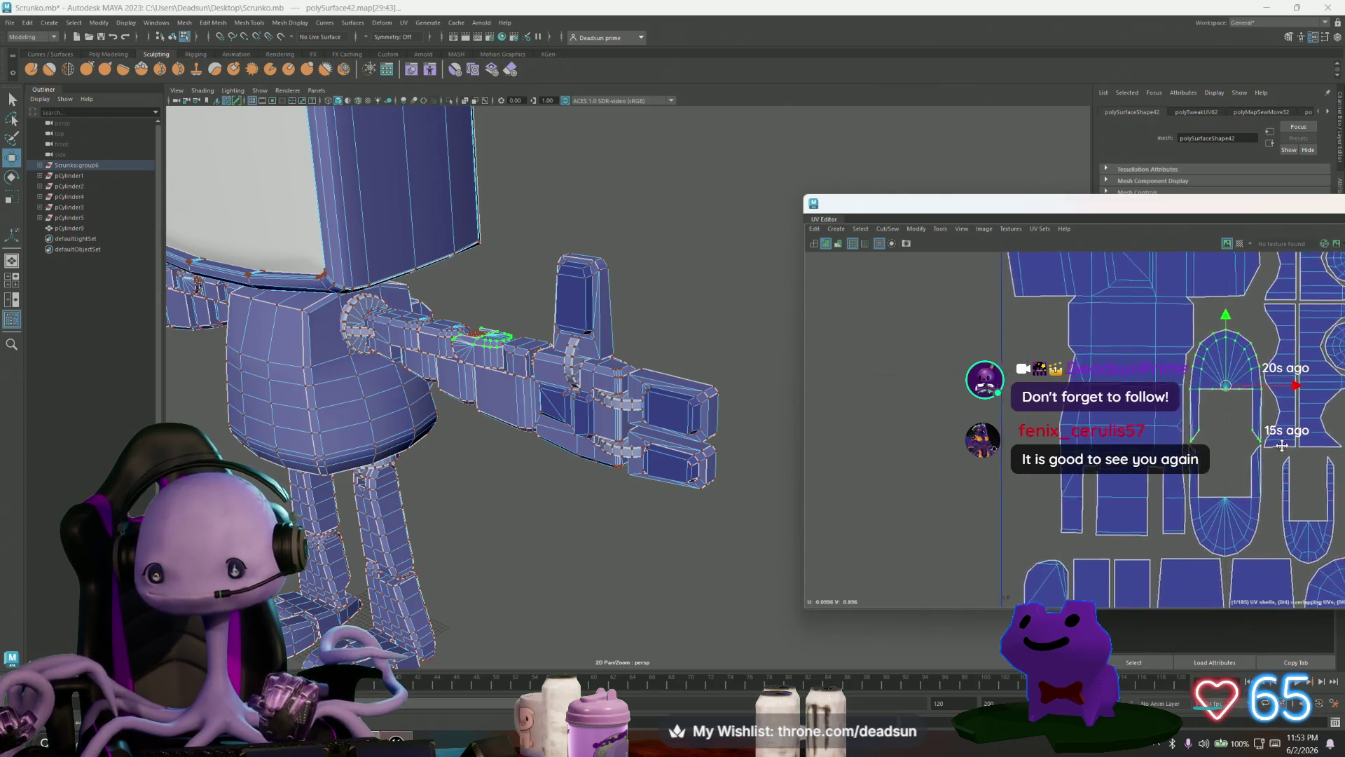
scroll(1163, 403, "down", 2)
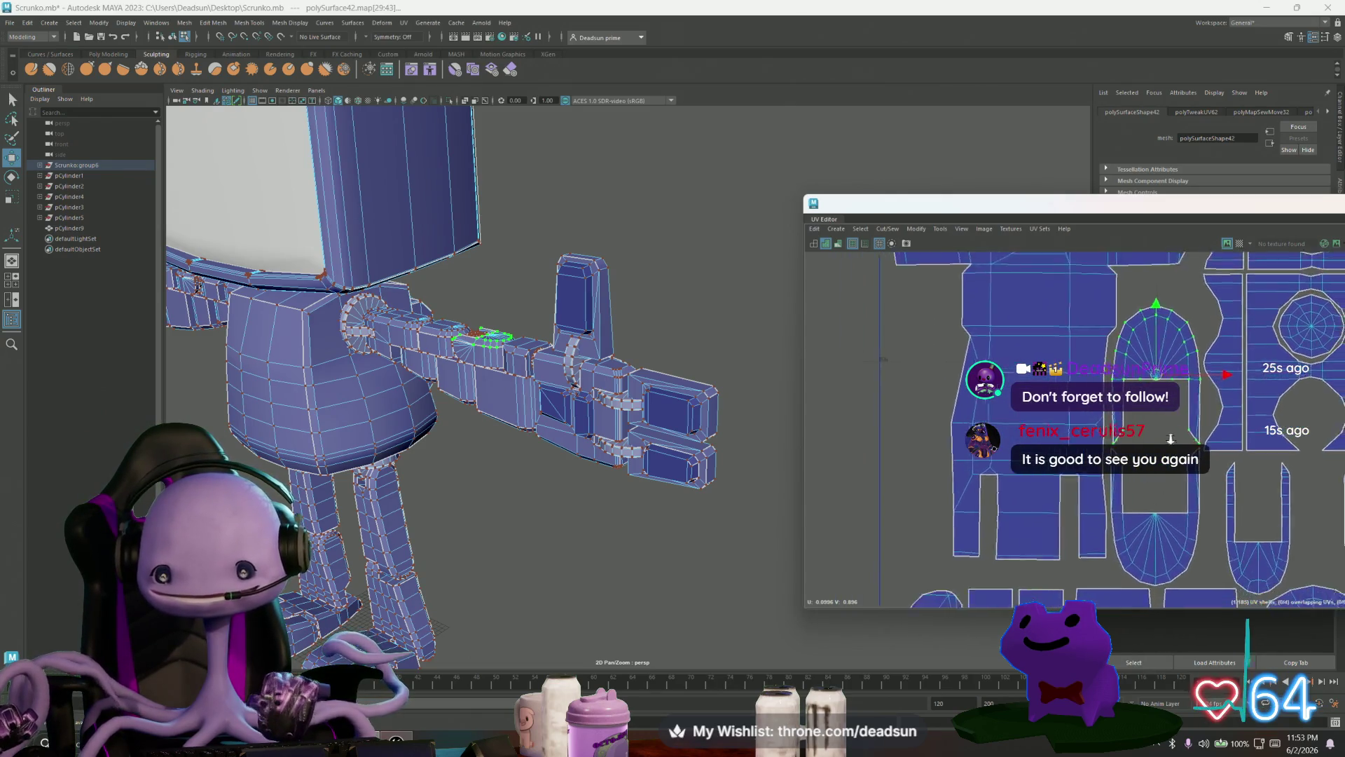
scroll(1121, 377, "down", 2)
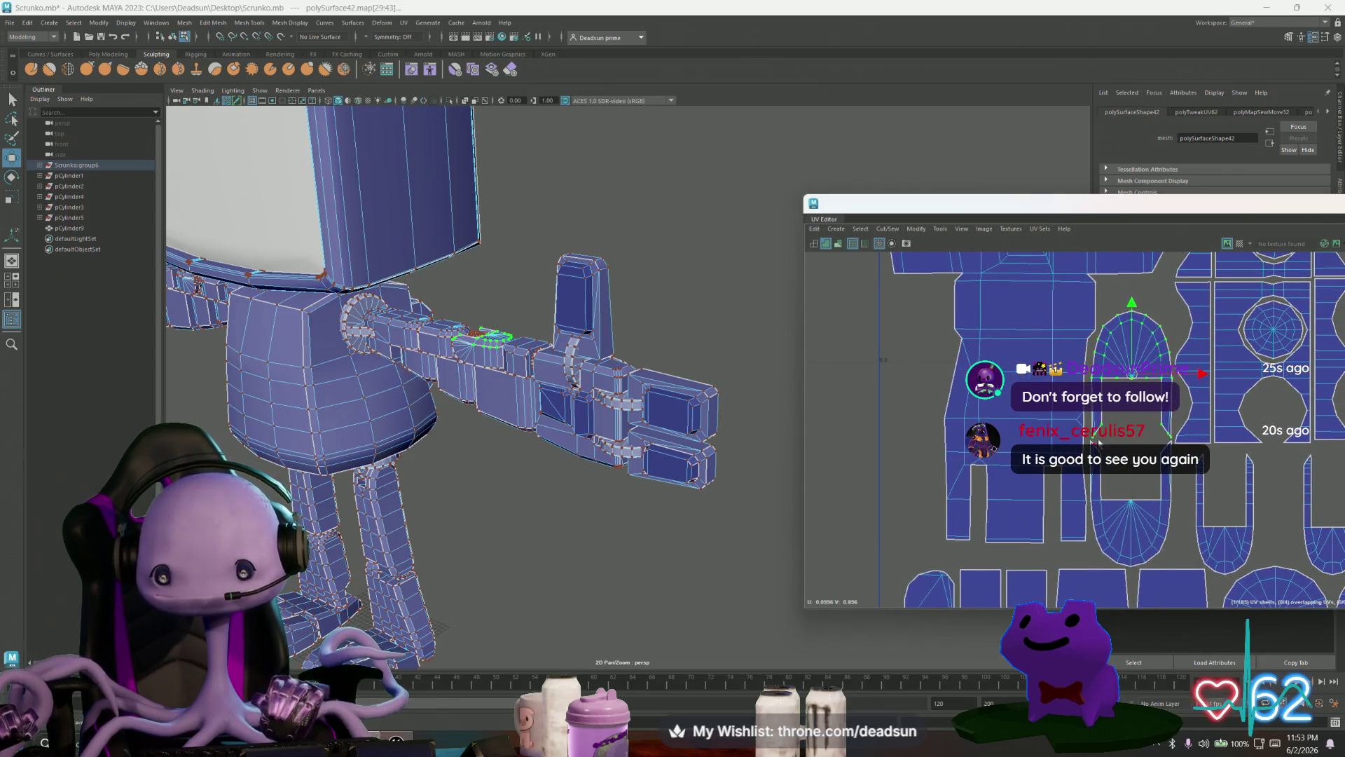
scroll(1099, 443, "up", 5)
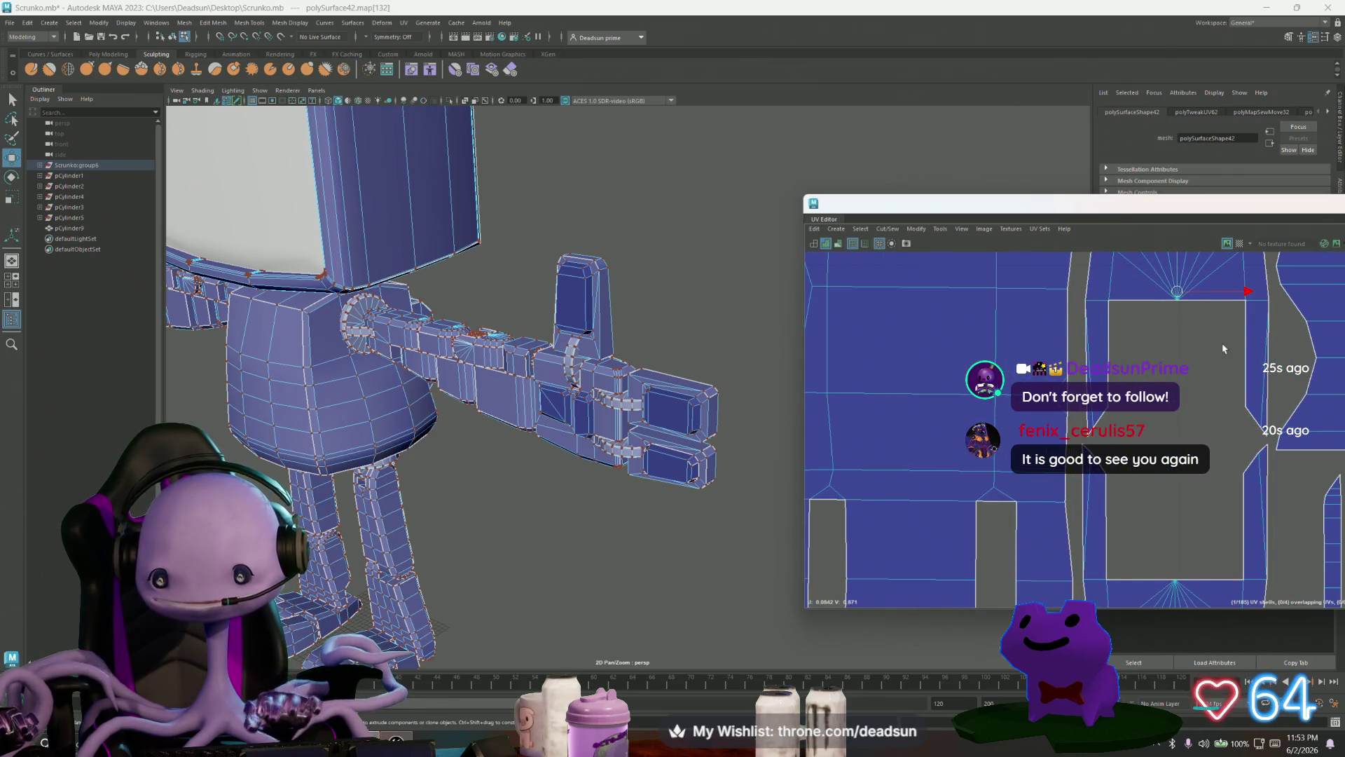
Step: Nudge edge UV points left and right to reshape the shell's outline
left_click(1086, 434)
middle_click_drag(1159, 435, 1155, 435)
left_click(1266, 432)
middle_click_drag(1288, 441, 1322, 438)
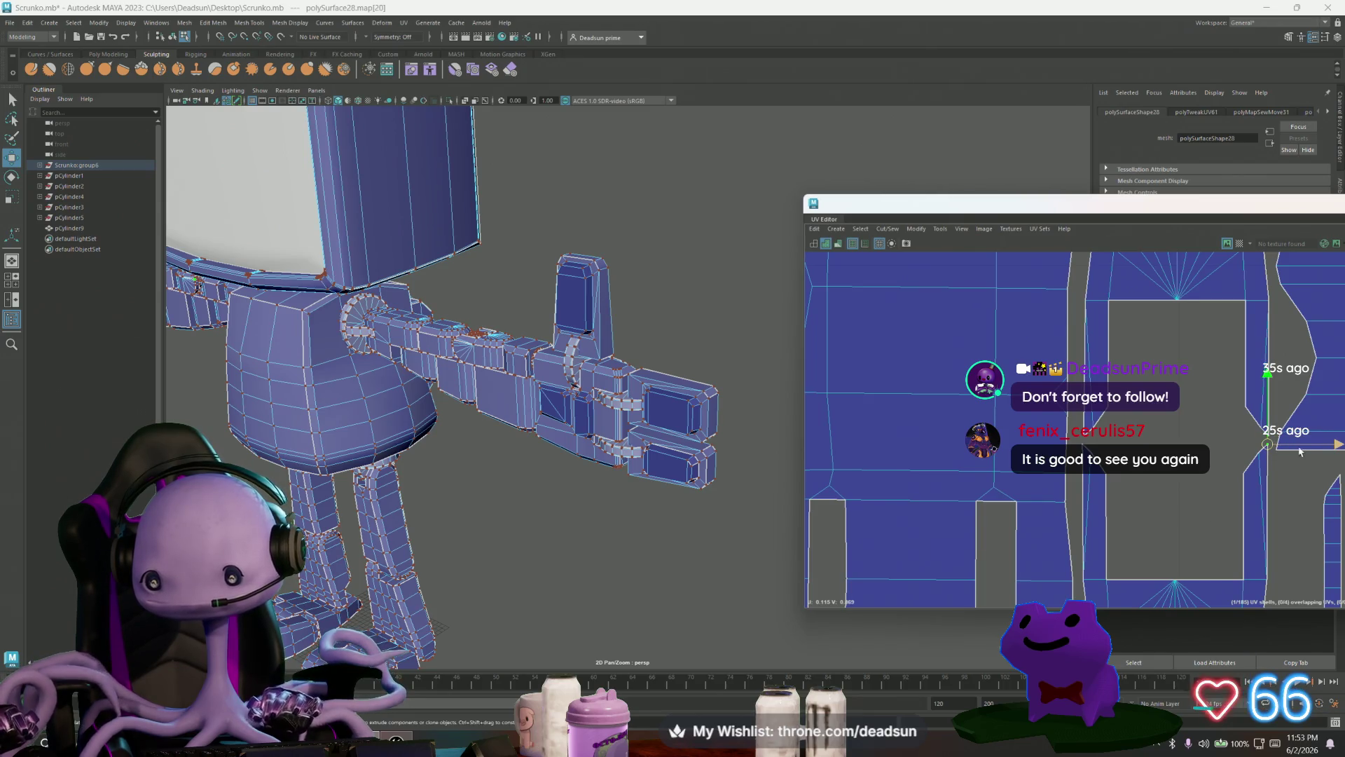
left_click(1271, 450)
mouse_move(1342, 450)
right_mouse_down("alt")
mouse_move(1008, 440)
mouse_move(1083, 431)
mouse_move(1102, 414)
right_mouse_up("alt")
left_click(1102, 414)
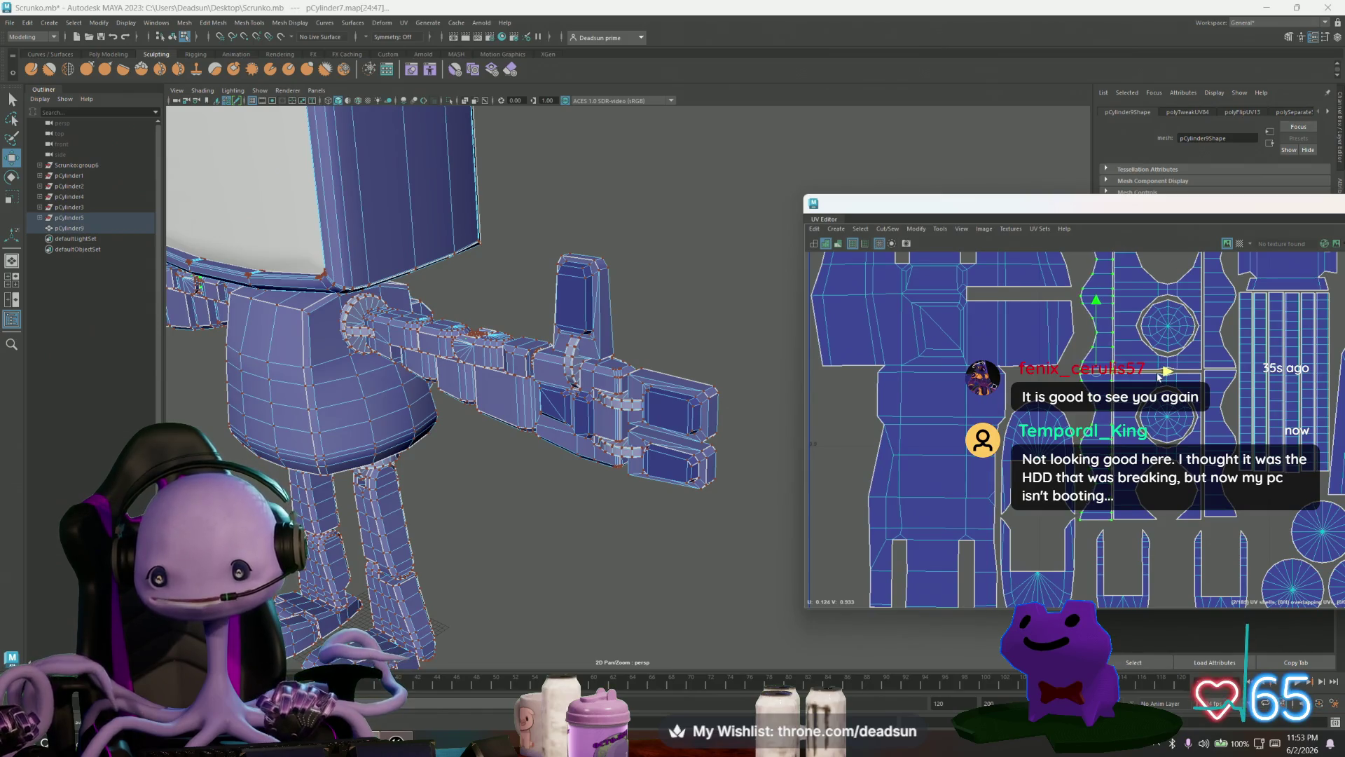
Step: Select the upper and lower circular cap shells and move them up a touch
right_click_drag(1157, 376, 1005, 381, "alt")
middle_click_drag(1006, 381, 958, 371, "alt")
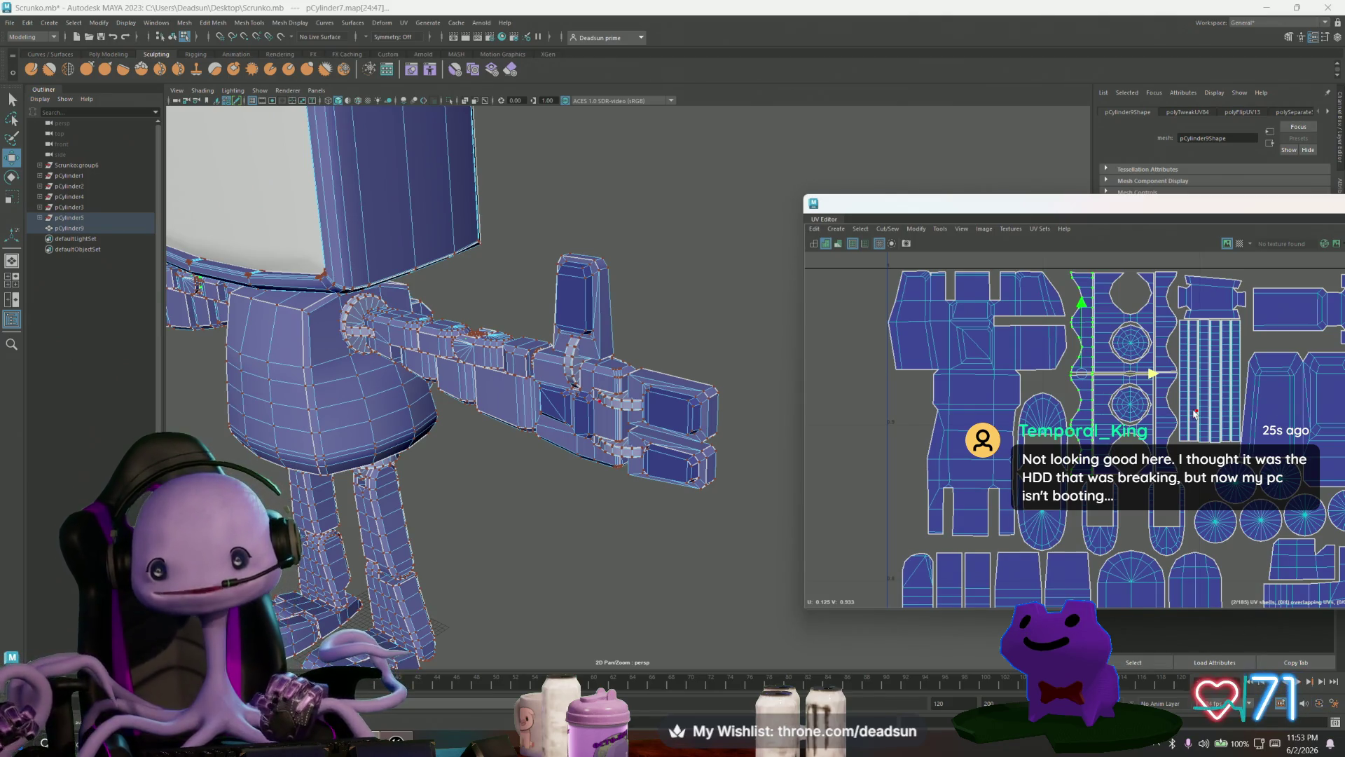
middle_click_drag(1208, 405, 1023, 395, "alt")
scroll(1021, 396, "up", 3)
left_click(915, 338)
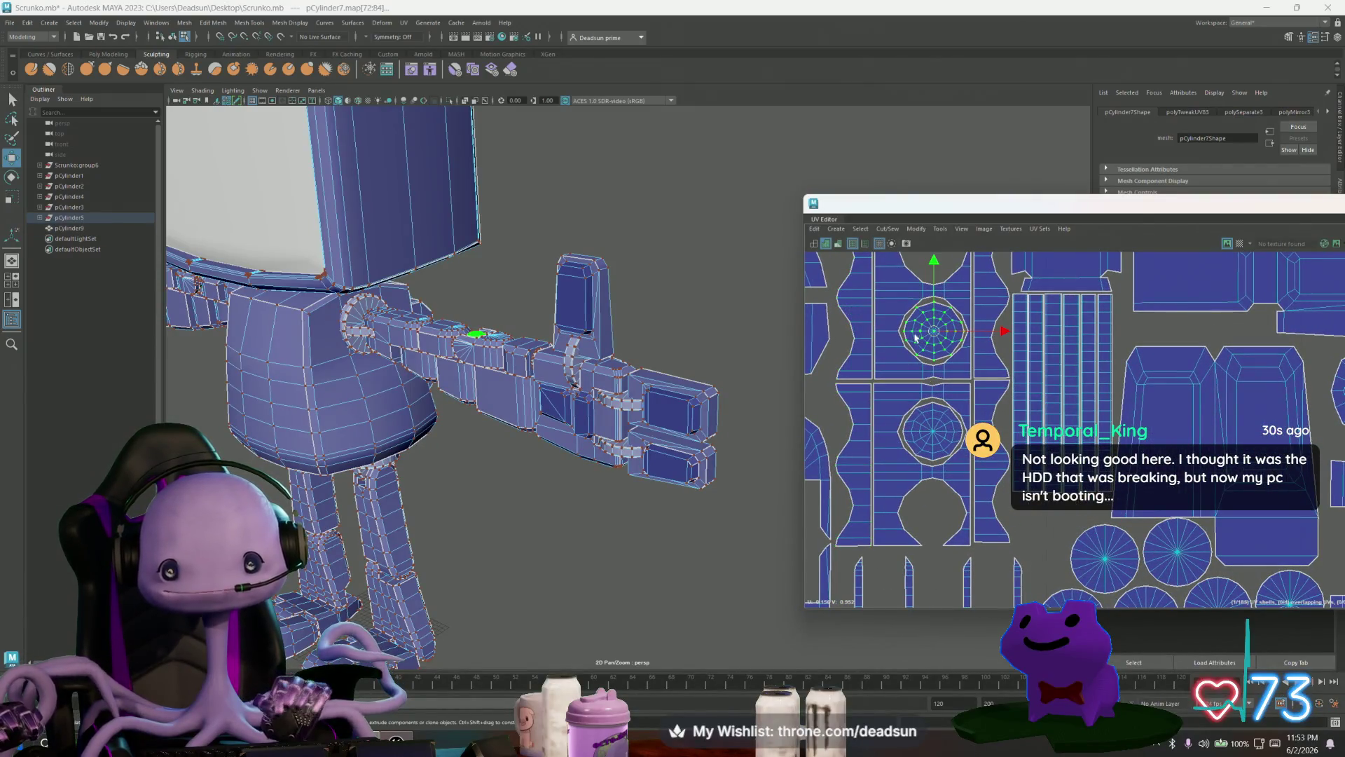
left_click(920, 428, "shift")
middle_click_drag(891, 404, 911, 473, "alt")
middle_click_drag(942, 380, 943, 378)
scroll(951, 401, "down", 5)
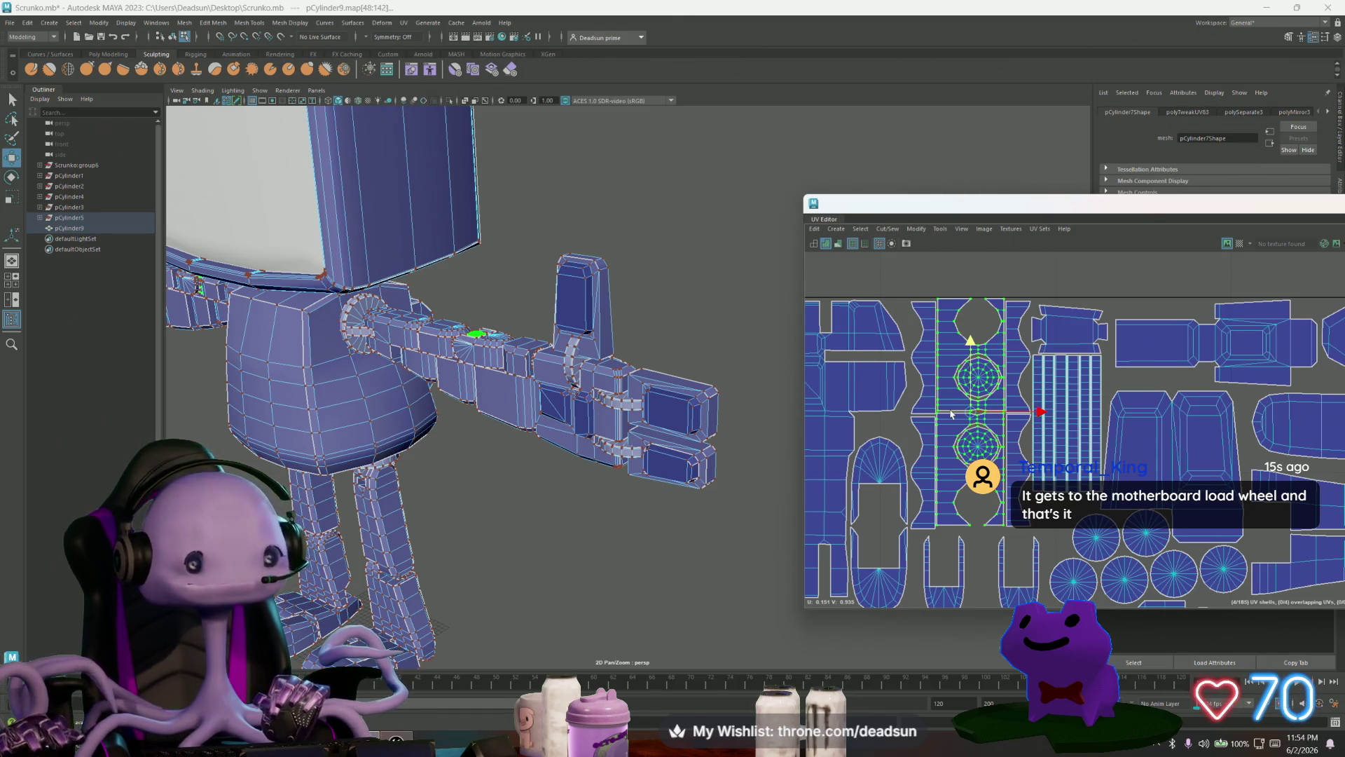
Step: Nudge the neighbouring UV shell slightly up and to the right
left_click(1173, 450)
left_click_drag(1173, 403, 1173, 399)
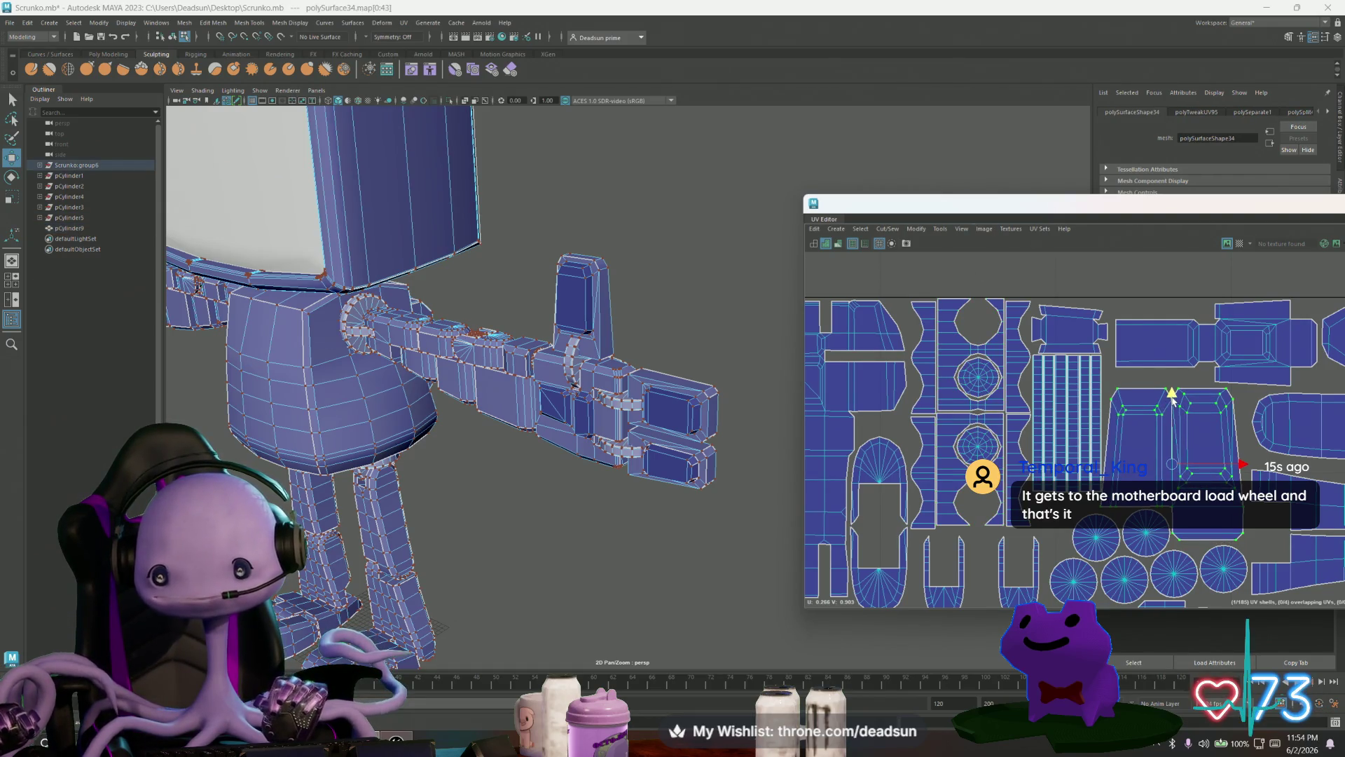
left_click_drag(1237, 468, 1241, 469)
middle_click_drag(1218, 488, 1065, 415, "alt")
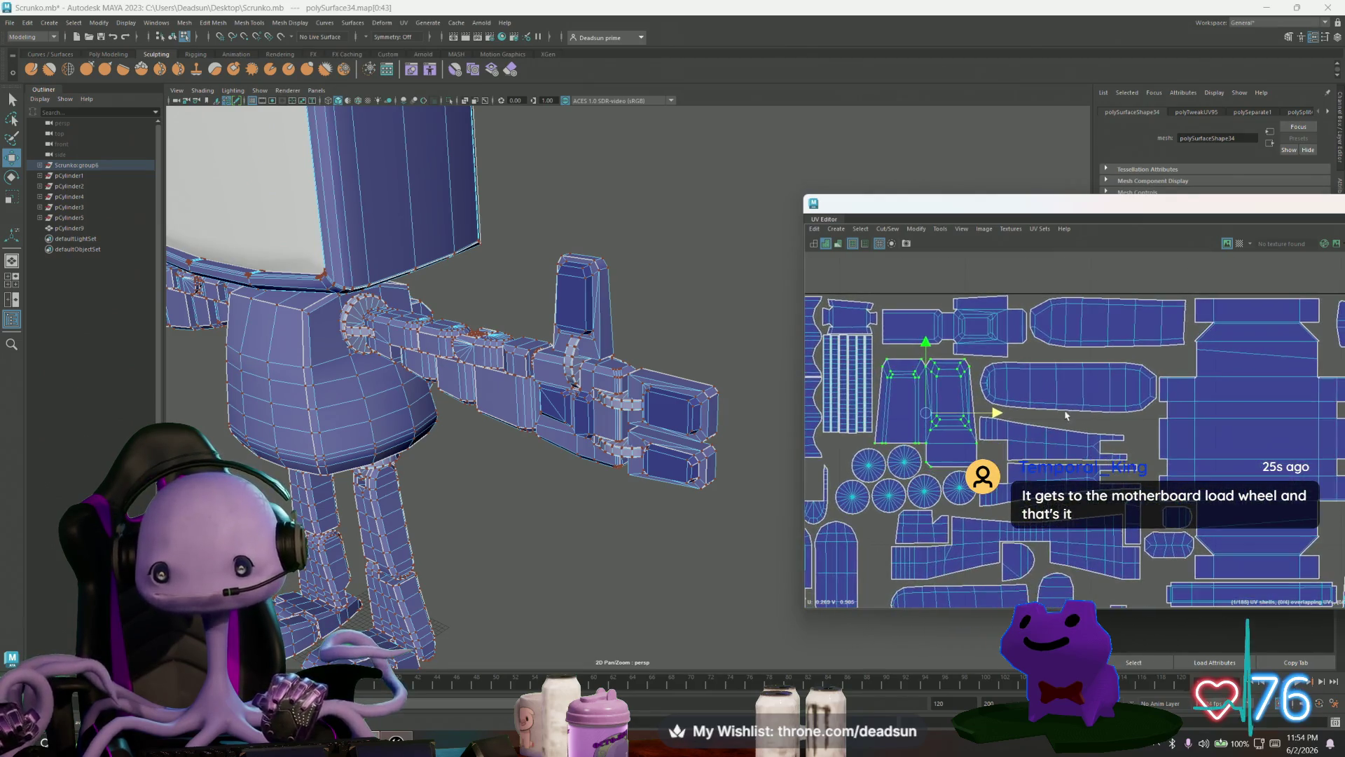
Step: Shift the long thin shell up and right, then select the small shell below
left_click(1082, 452)
left_click_drag(1063, 463, 1077, 456)
middle_click_drag(1073, 484, 1032, 472, "alt")
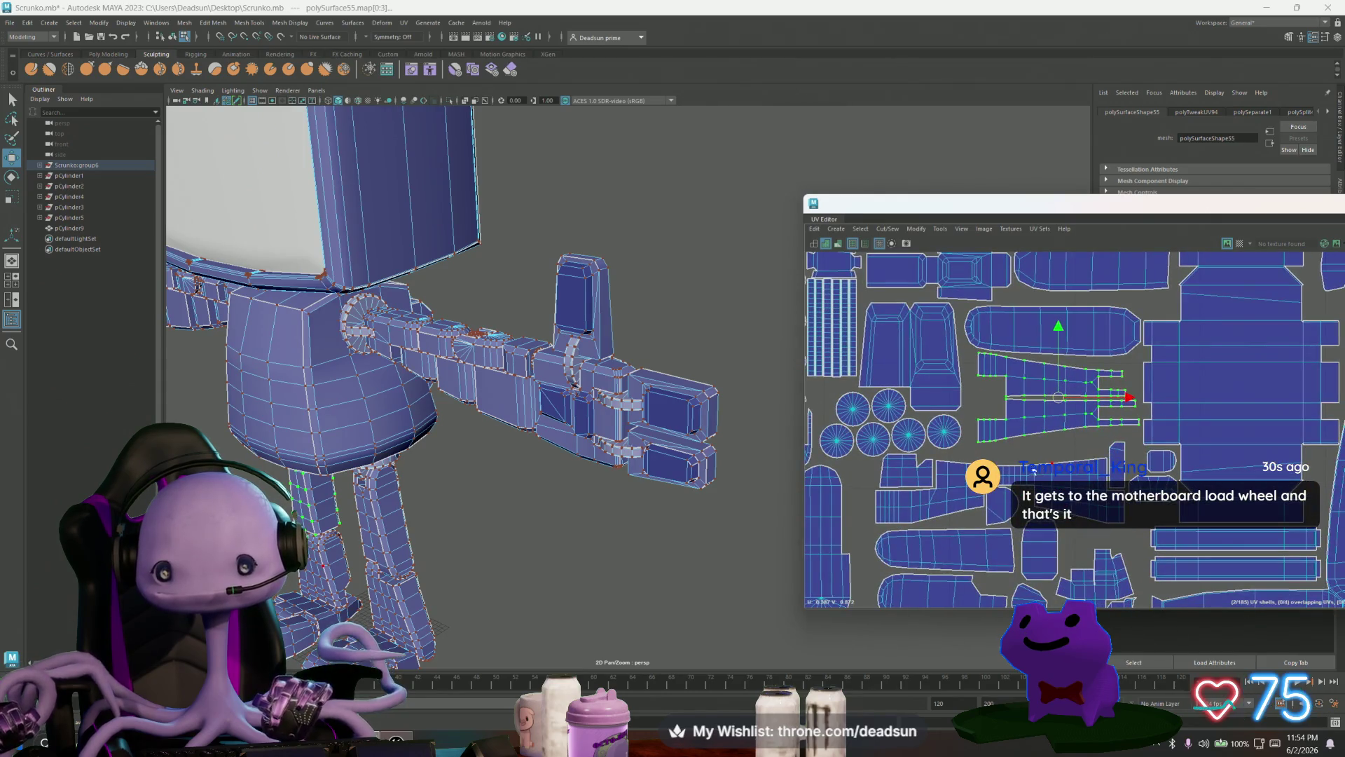
left_click(914, 481)
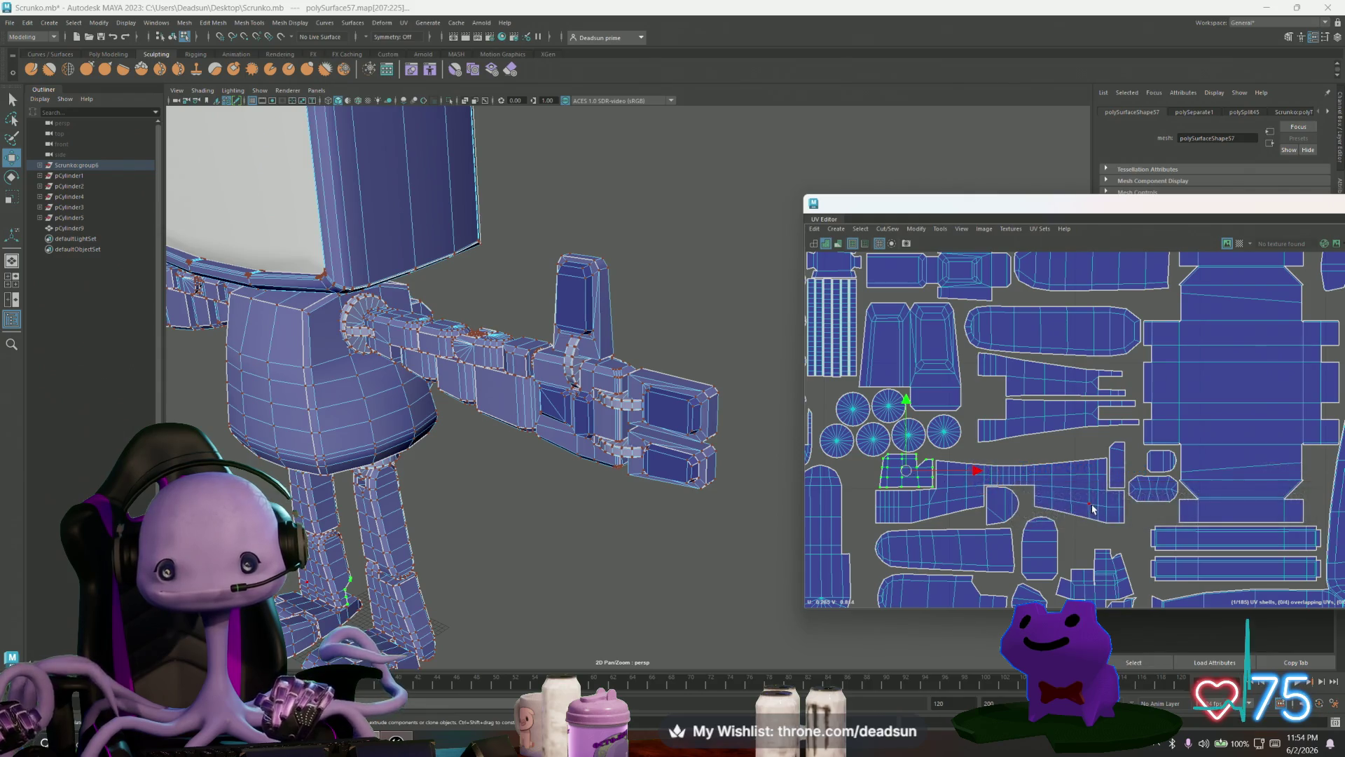
scroll(1005, 446, "down", 3)
mouse_move(1005, 446)
middle_mouse_down("alt")
mouse_move(974, 466)
mouse_move(881, 473)
mouse_move(938, 305)
middle_mouse_up("alt")
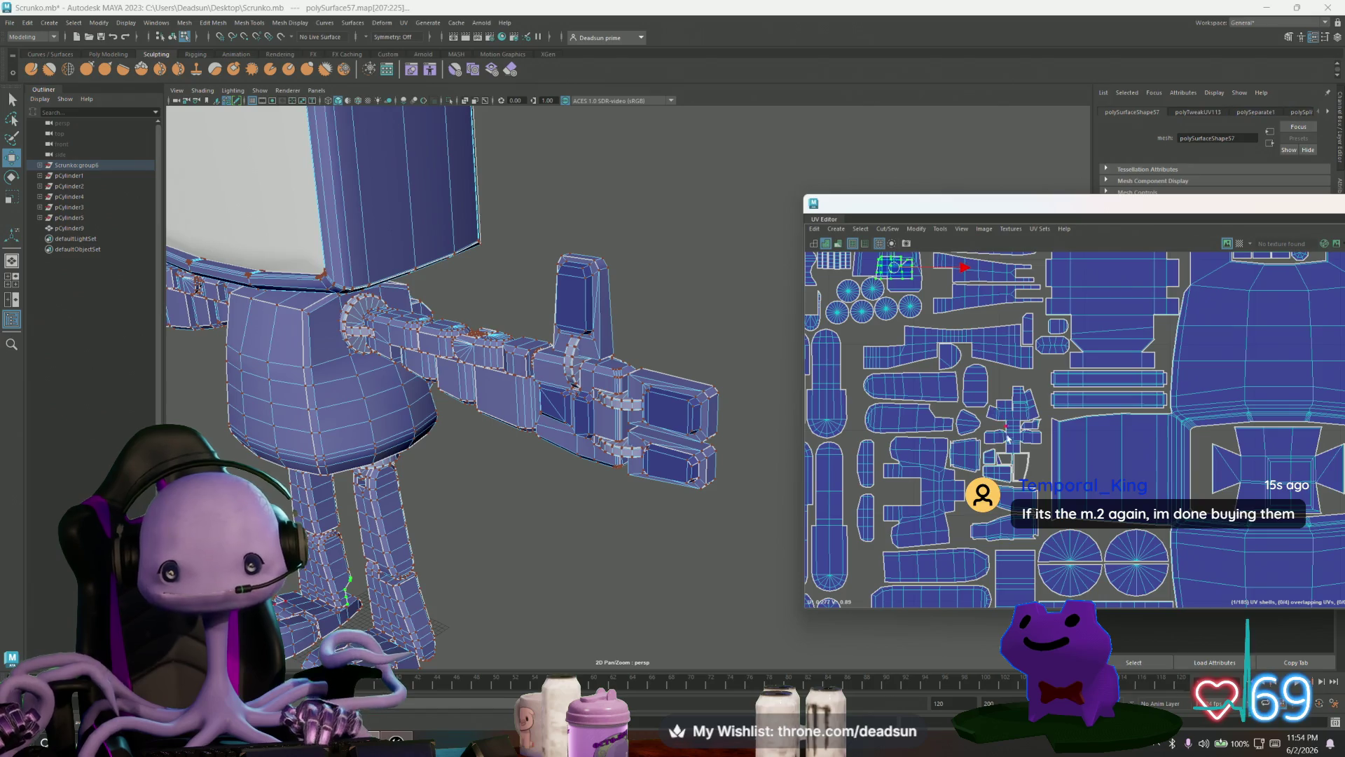
scroll(843, 410, "down", 3)
middle_click_drag(843, 409, 1043, 456, "alt")
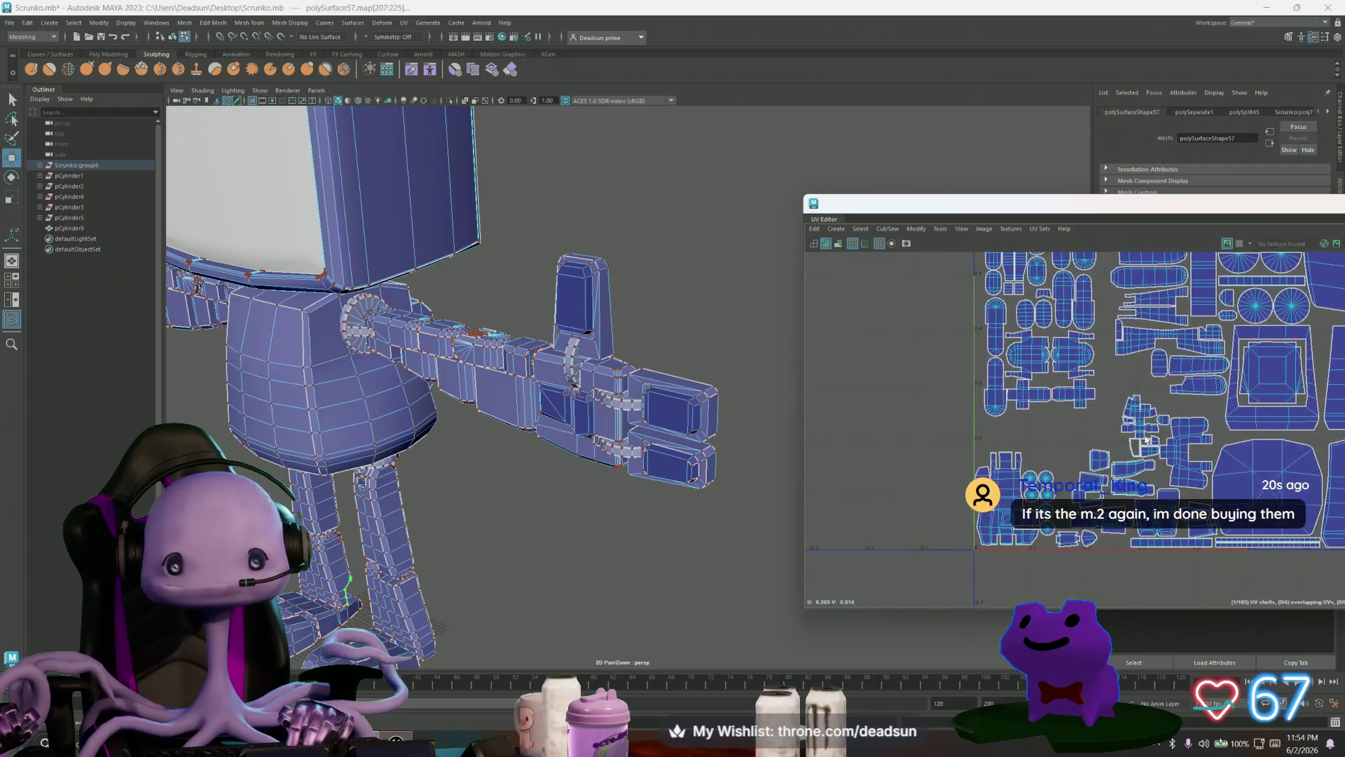
Step: Move the isolated UV shell from outside the layout into the main packed layout
scroll(893, 398, "down", 4)
left_click_drag(924, 419, 992, 448)
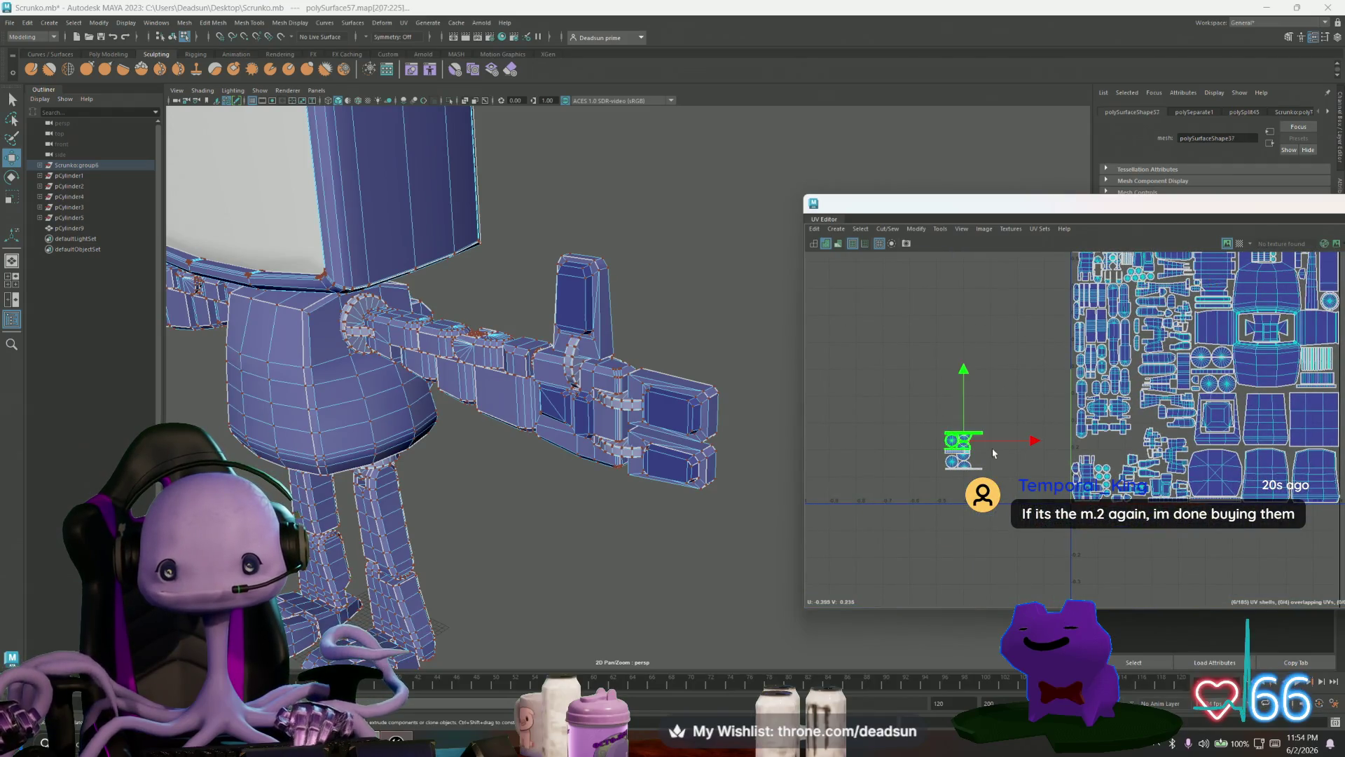
scroll(976, 448, "up", 5)
scroll(975, 454, "up", 3)
left_click(939, 472)
scroll(875, 441, "down", 3)
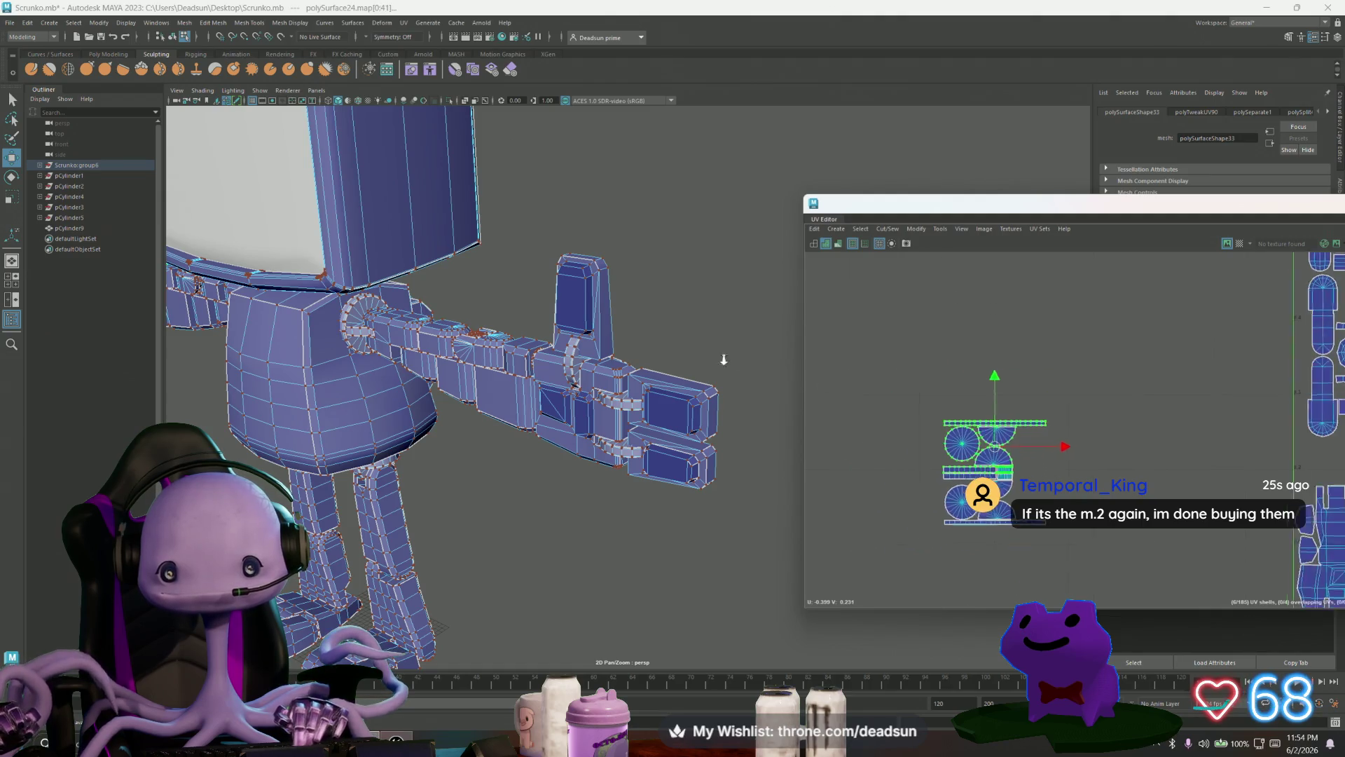
left_click_drag(901, 443, 1285, 452)
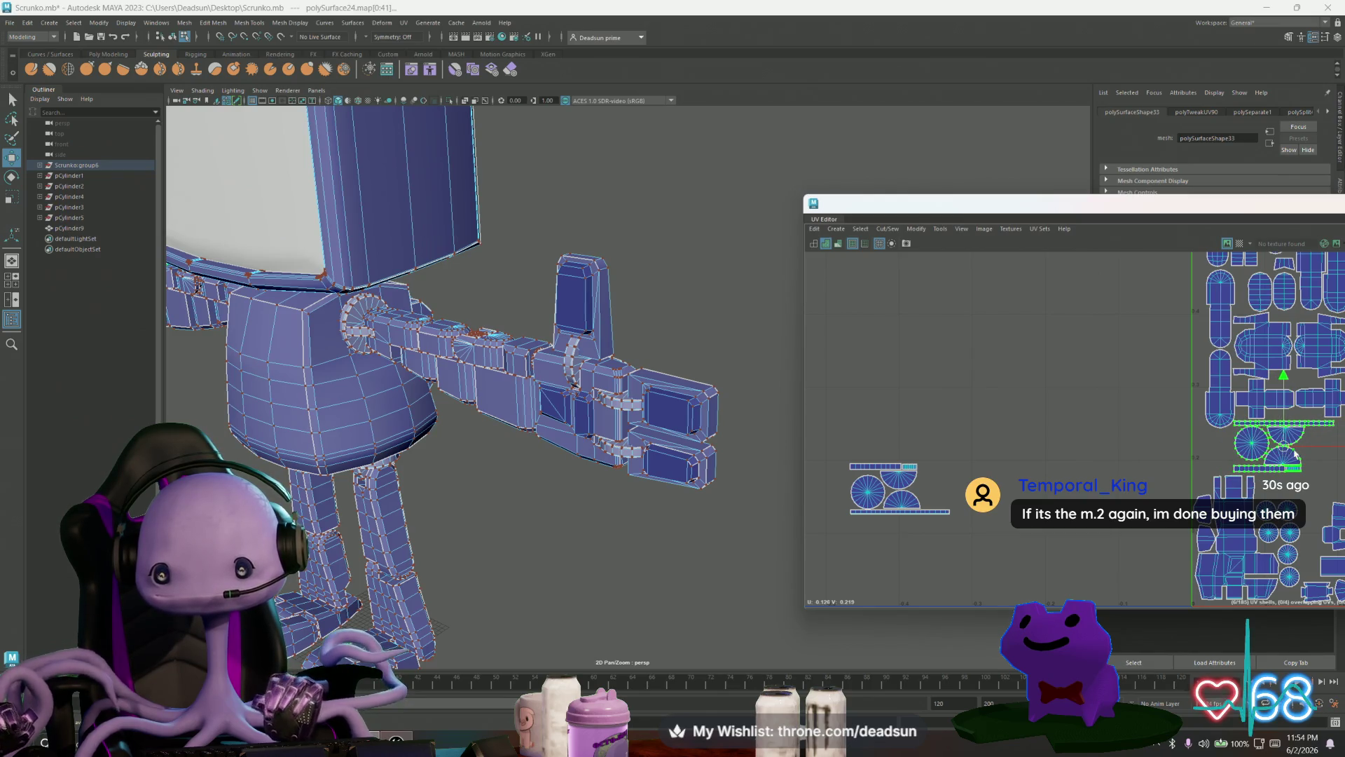
Step: Position the bar-shaped shell and nearby circle shells at the lower left among the figure shells
scroll(1294, 453, "up", 3)
scroll(1066, 426, "down", 4)
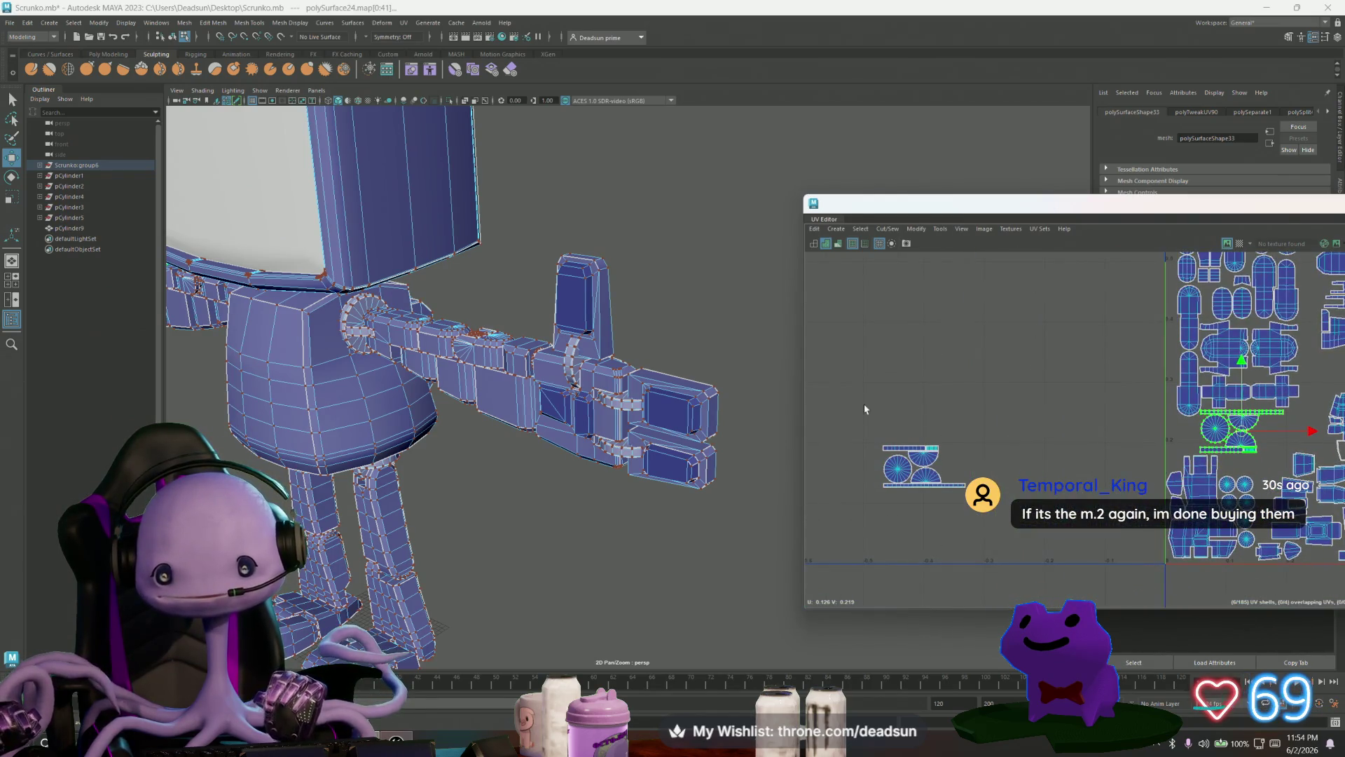
left_click(893, 447)
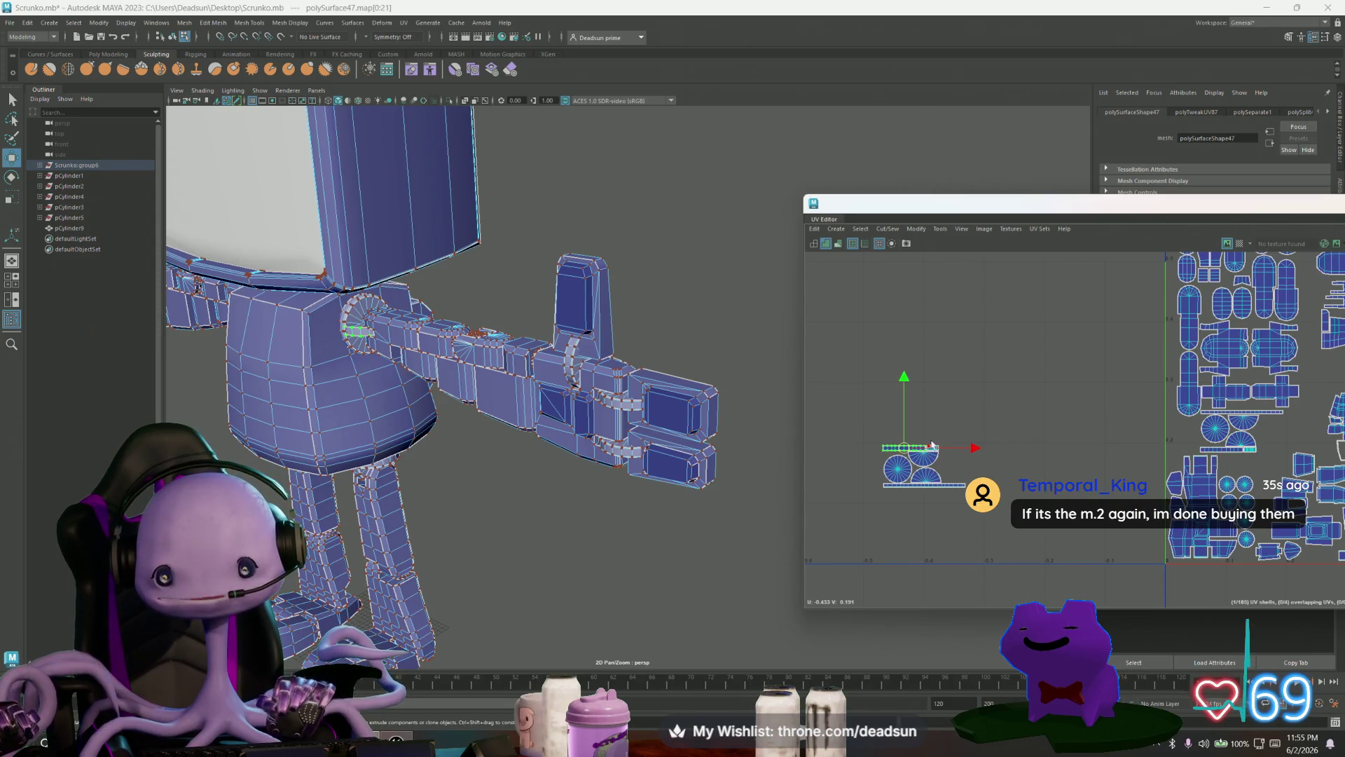
scroll(932, 449, "up", 5)
scroll(953, 456, "down", 4)
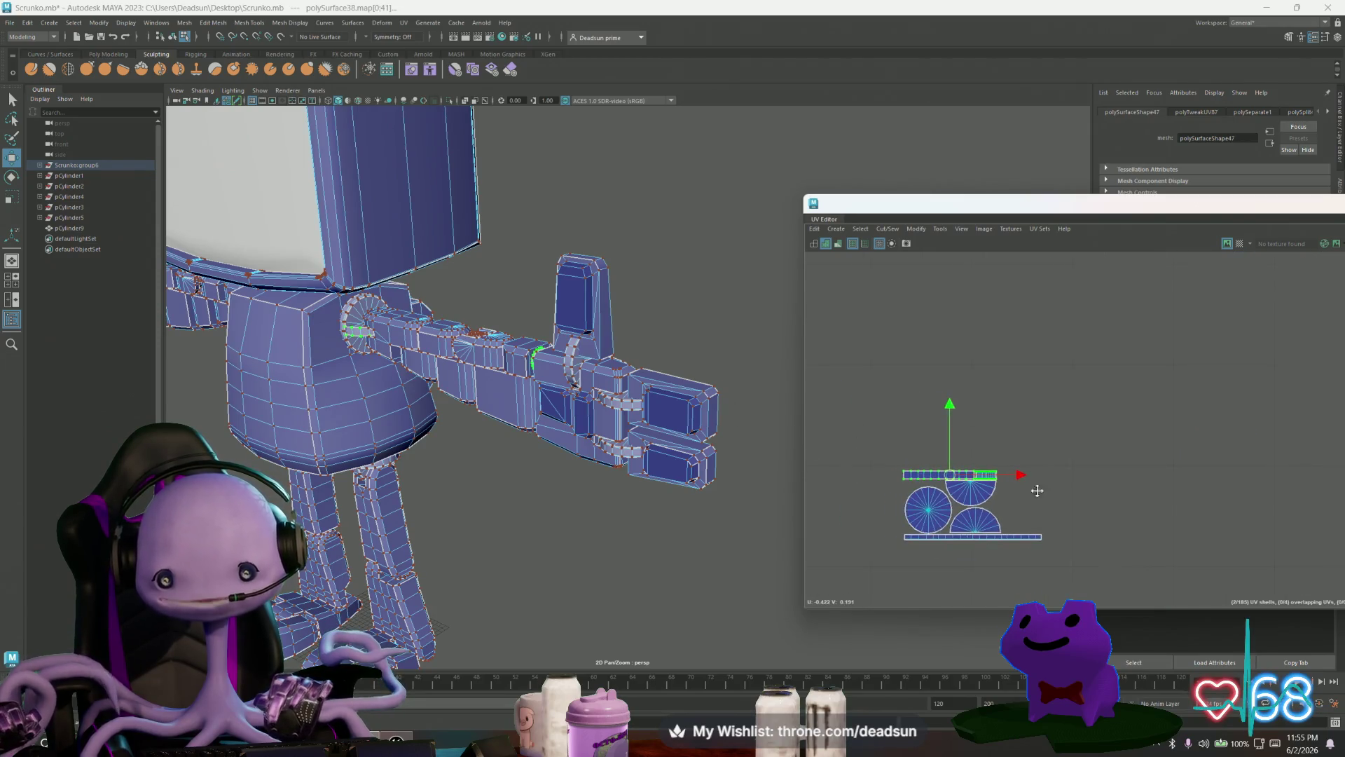
left_click(871, 459)
middle_click_drag(914, 438, 904, 450, "alt")
left_click_drag(849, 475, 1262, 446)
middle_click_drag(1262, 446, 1176, 450, "alt")
mouse_move(1176, 450)
left_mouse_down()
mouse_move(1121, 459)
mouse_move(1142, 483)
left_mouse_up()
middle_click_drag(1117, 509, 1149, 518, "alt")
mouse_move(1149, 518)
left_mouse_down()
mouse_move(995, 502)
mouse_move(1244, 487)
left_mouse_up()
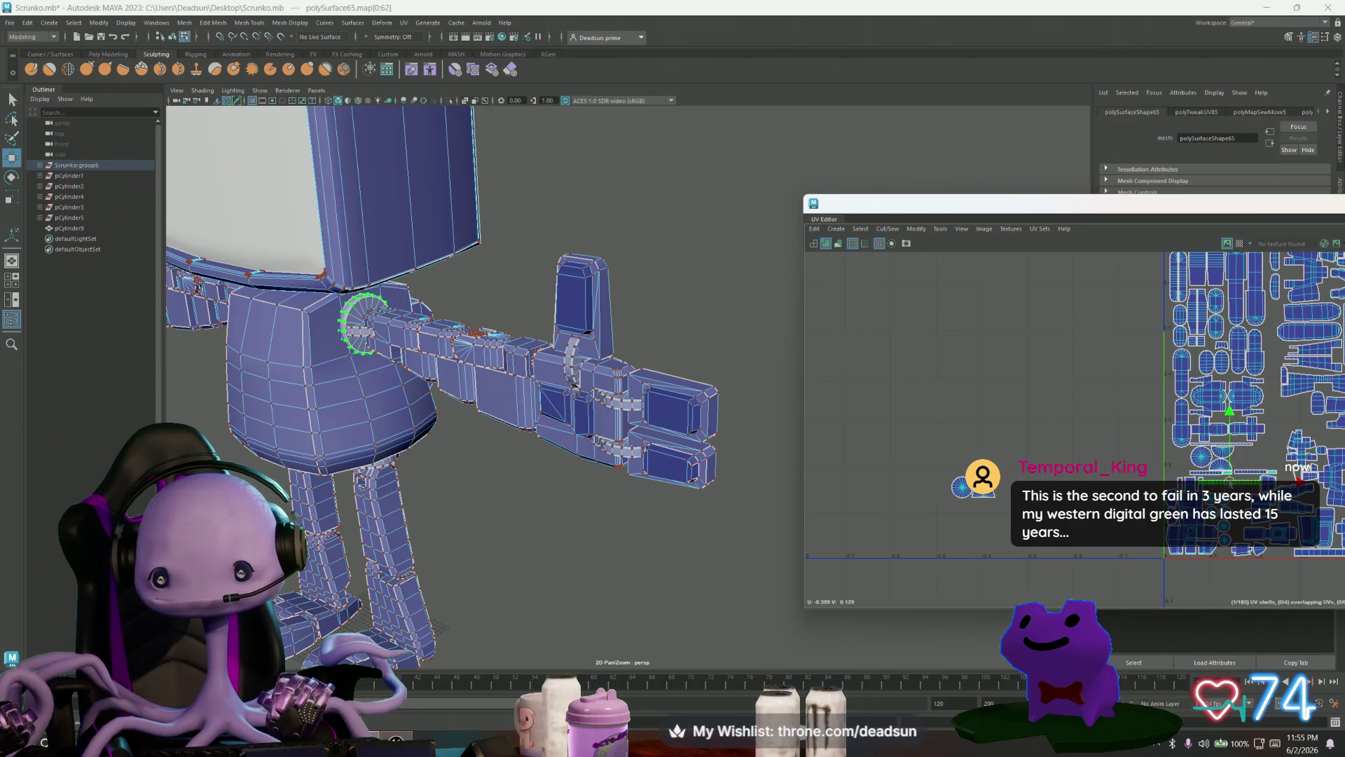
Step: Nudge the thin UV strip upward and scale it slightly wider
middle_click_drag(1191, 420, 1016, 421, "alt")
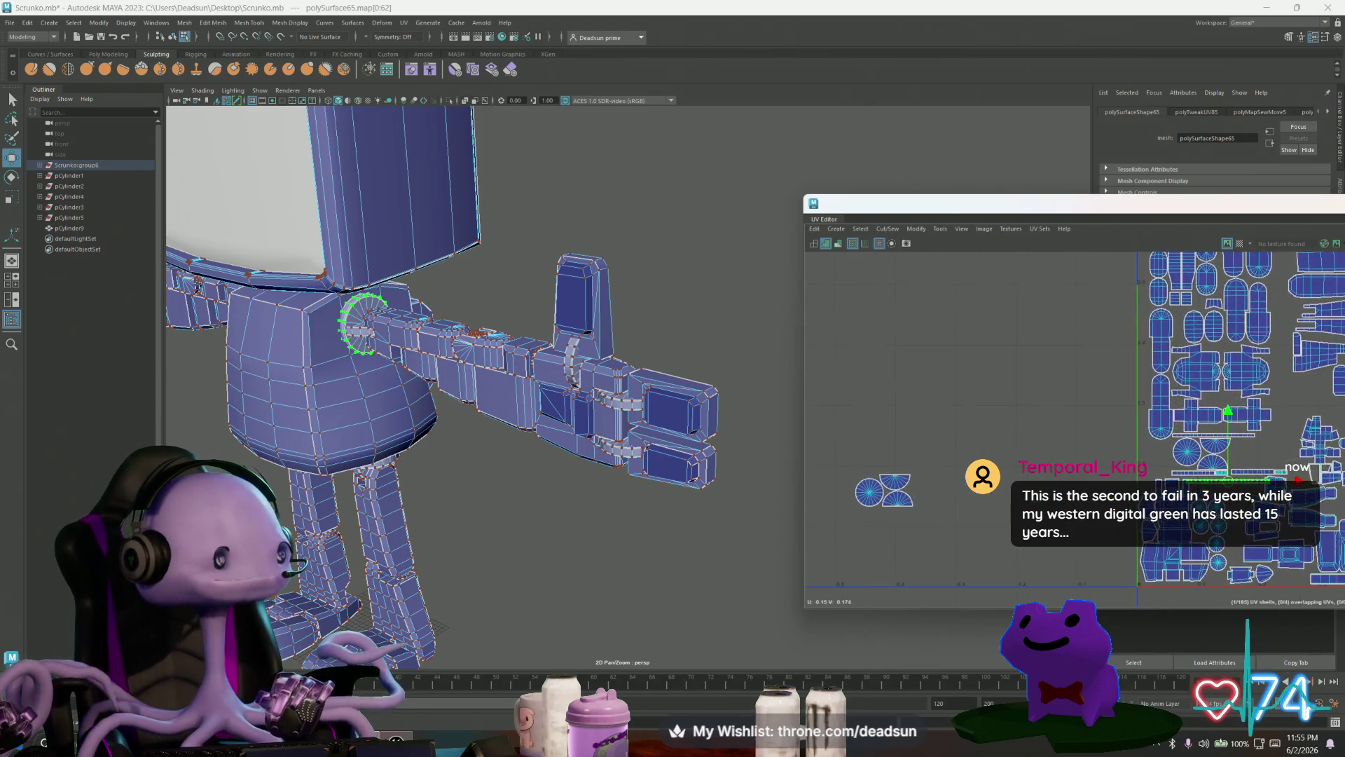
scroll(1073, 428, "up", 3)
scroll(1042, 459, "up", 4)
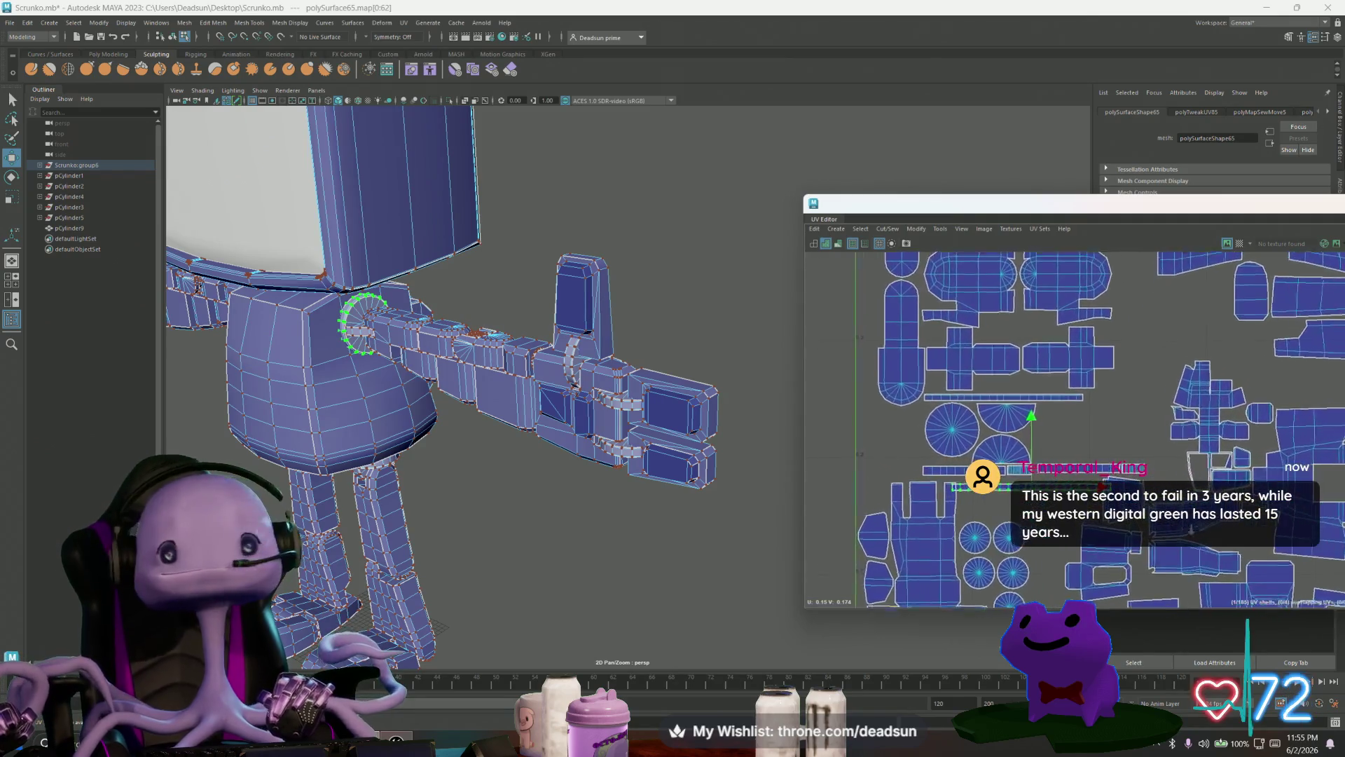
scroll(1042, 458, "up", 3)
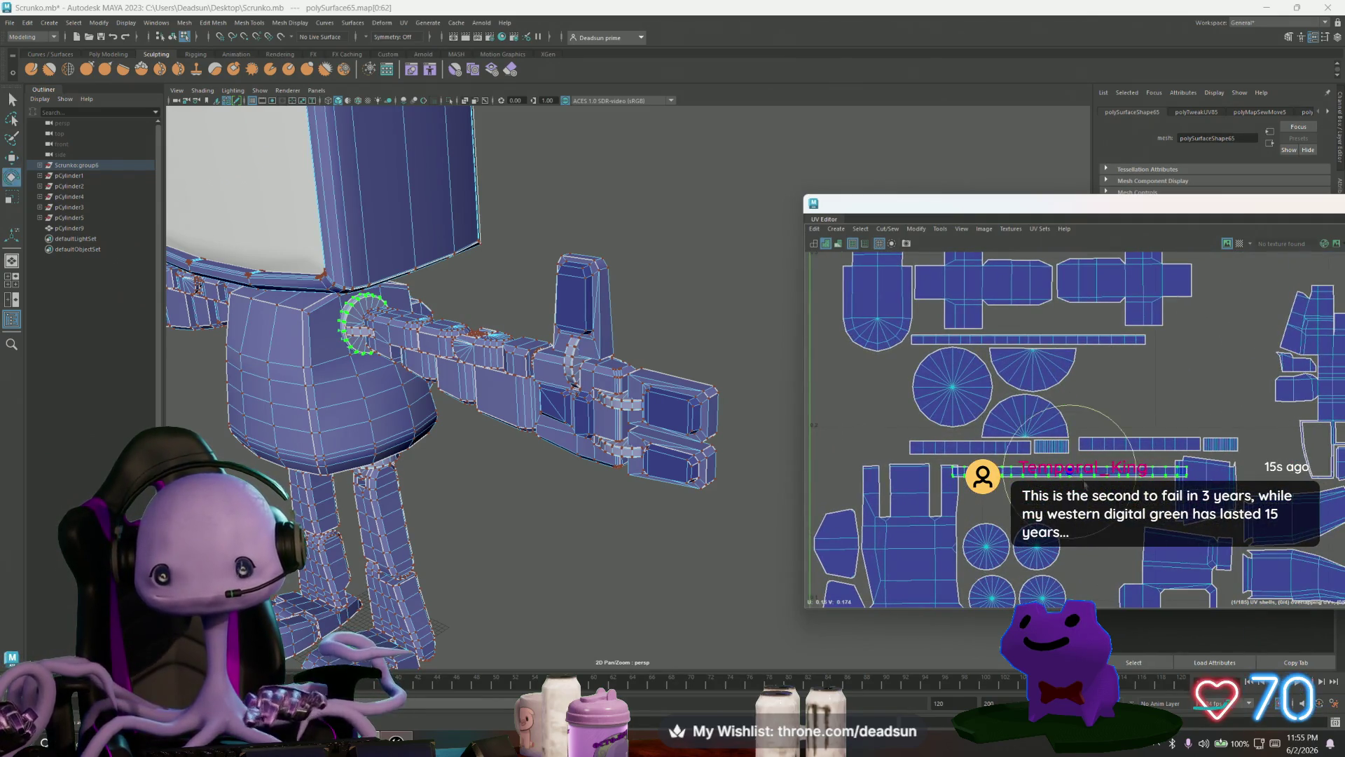
left_click_drag(1070, 475, 1138, 463)
key("r")
key("w")
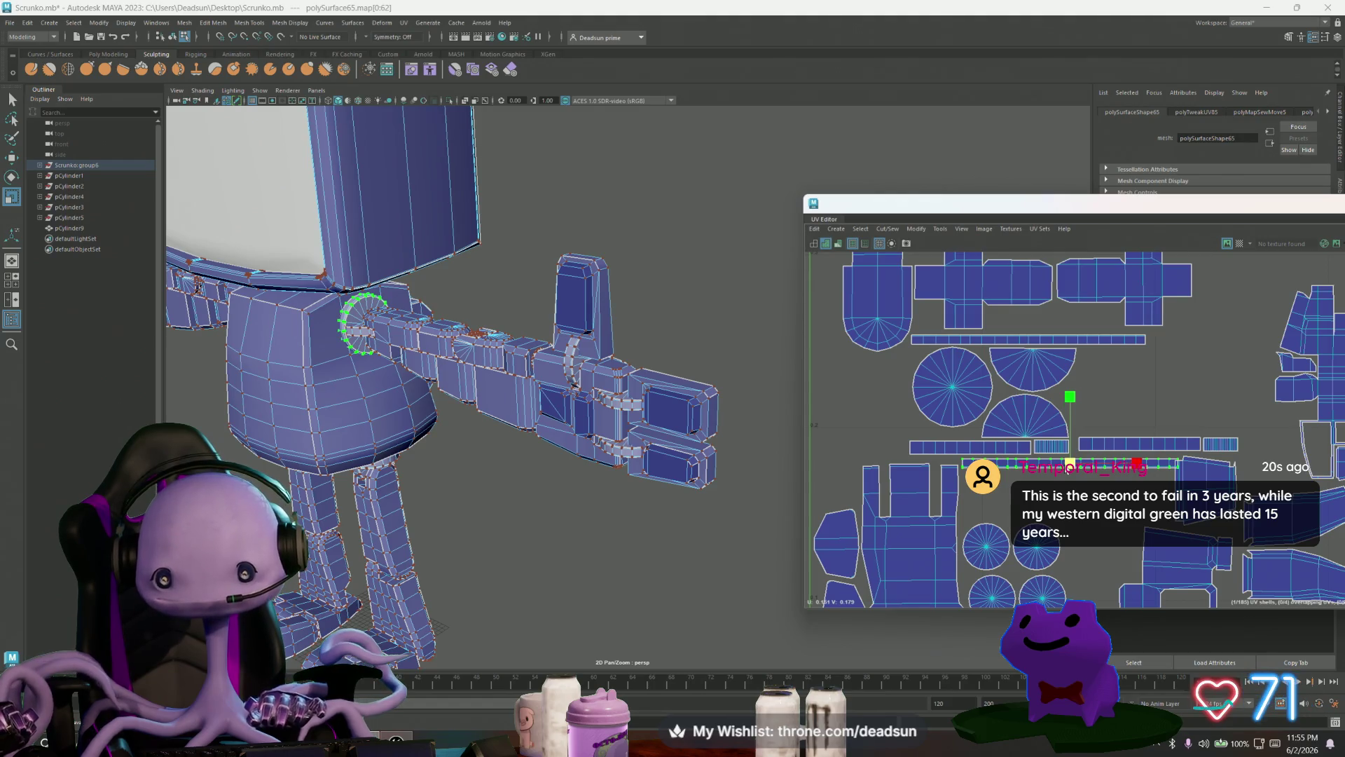
key("r")
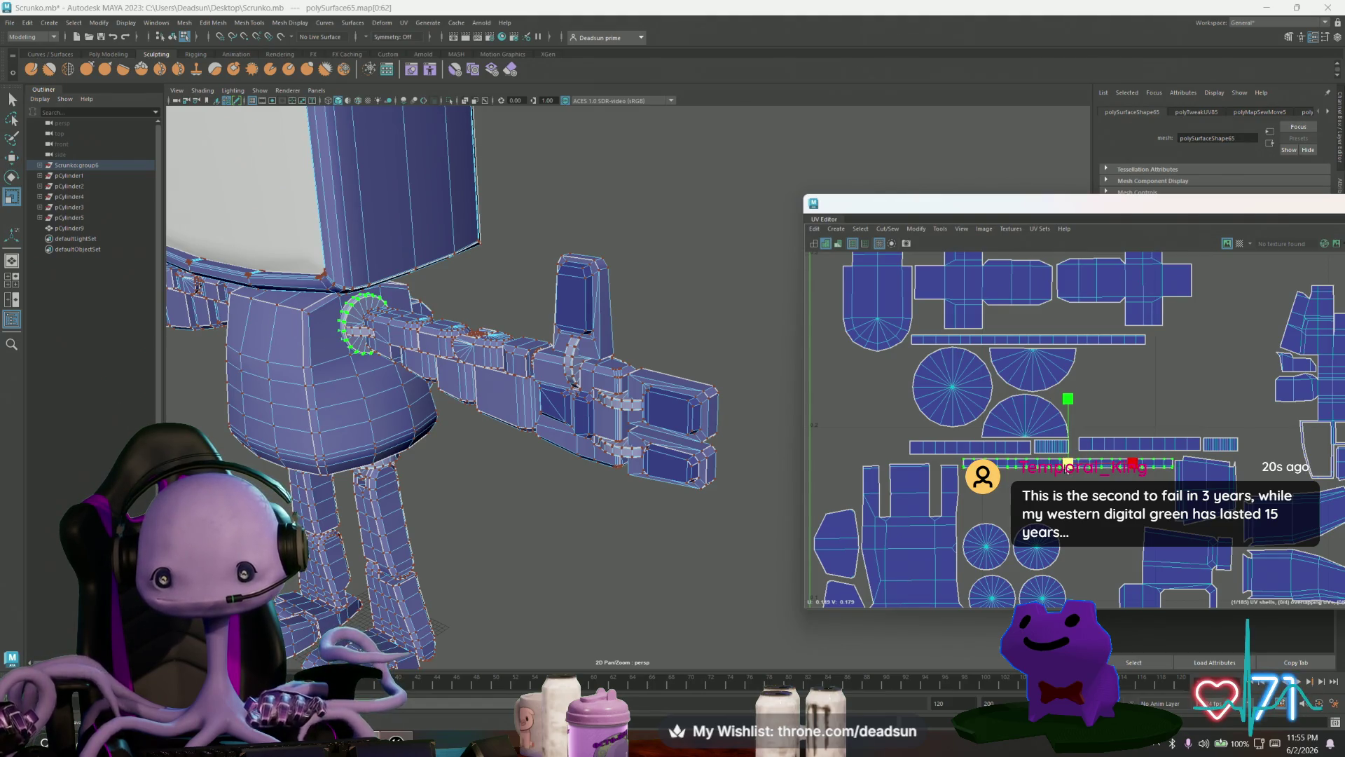
scroll(925, 447, "down", 6)
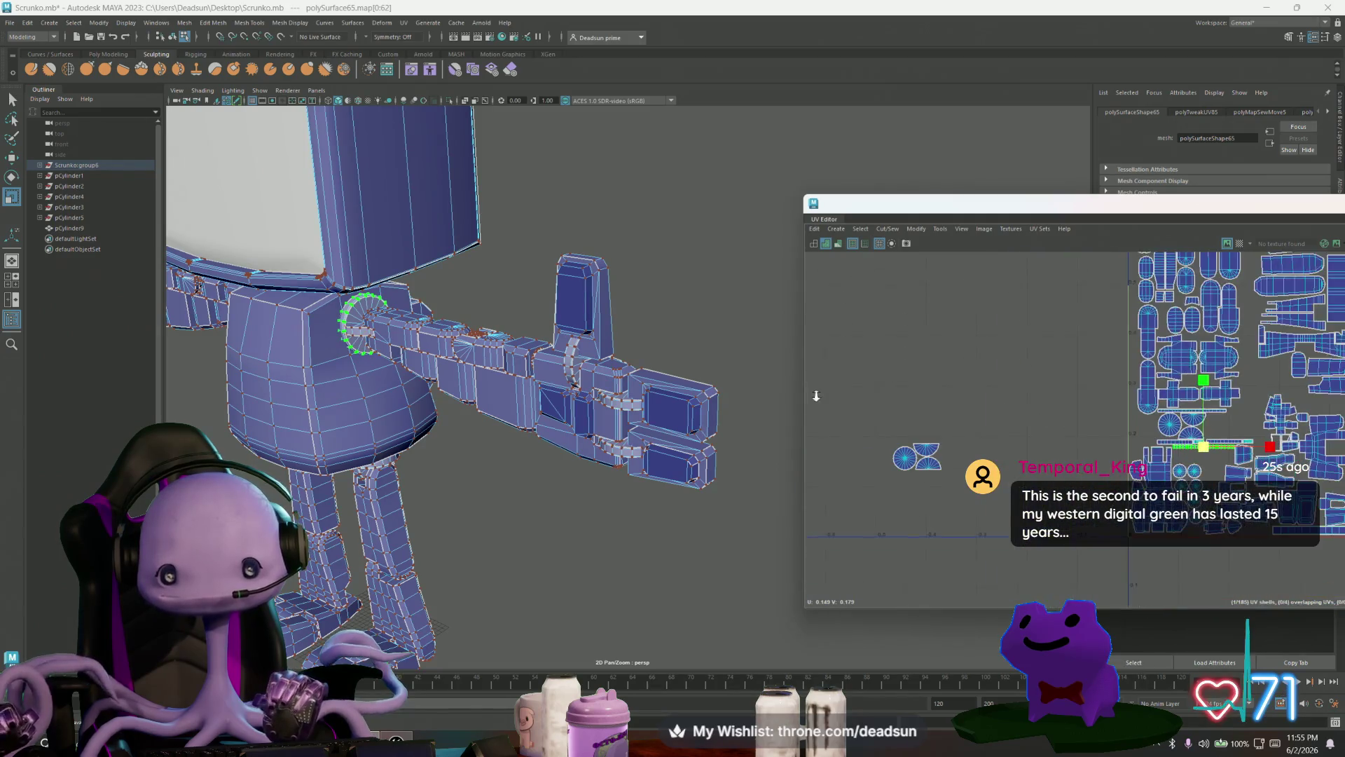
Step: Move the half-circle shell from outside in among the circle shells
left_click(925, 448)
key("w")
left_click_drag(930, 451, 1222, 421)
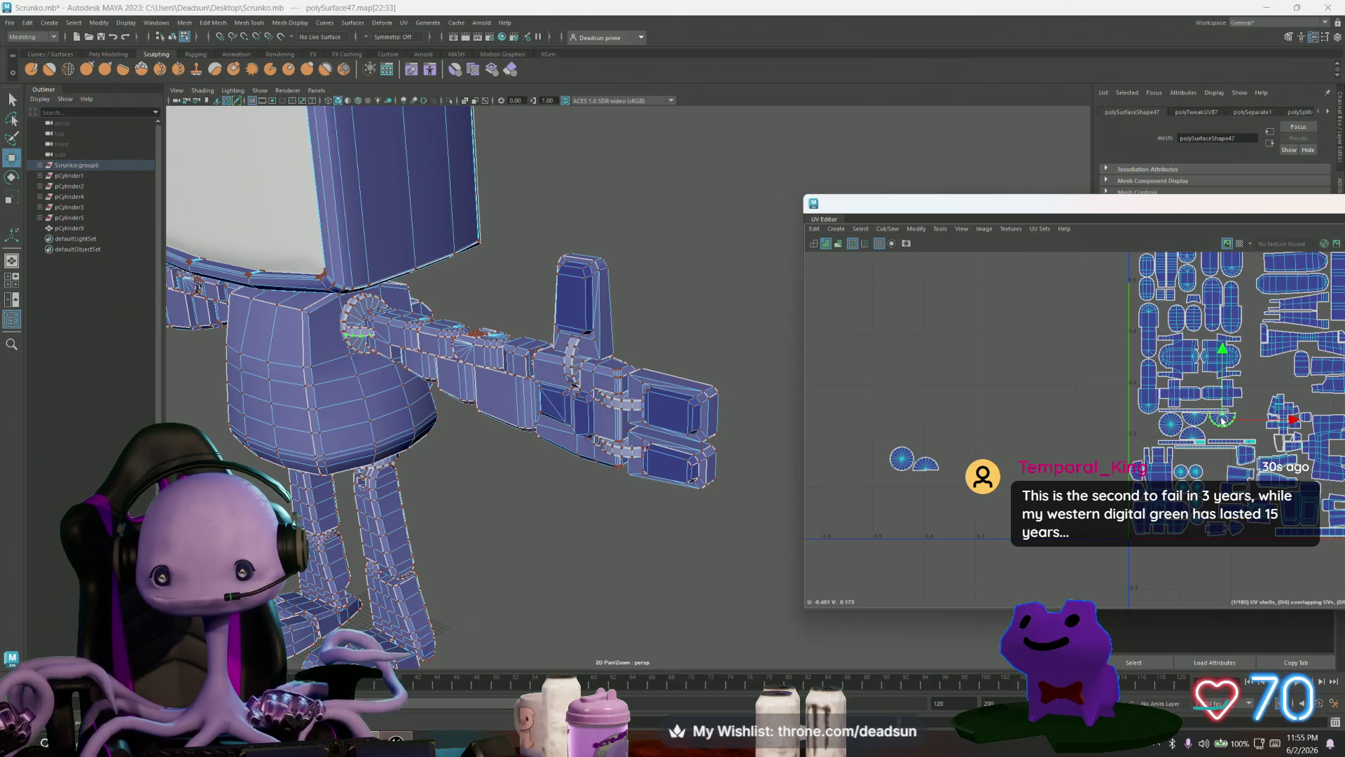
left_click(899, 454)
Step: Move another half-circle shell into the layout
left_click(925, 463)
left_click_drag(925, 463, 1202, 440)
scroll(1203, 440, "up", 5)
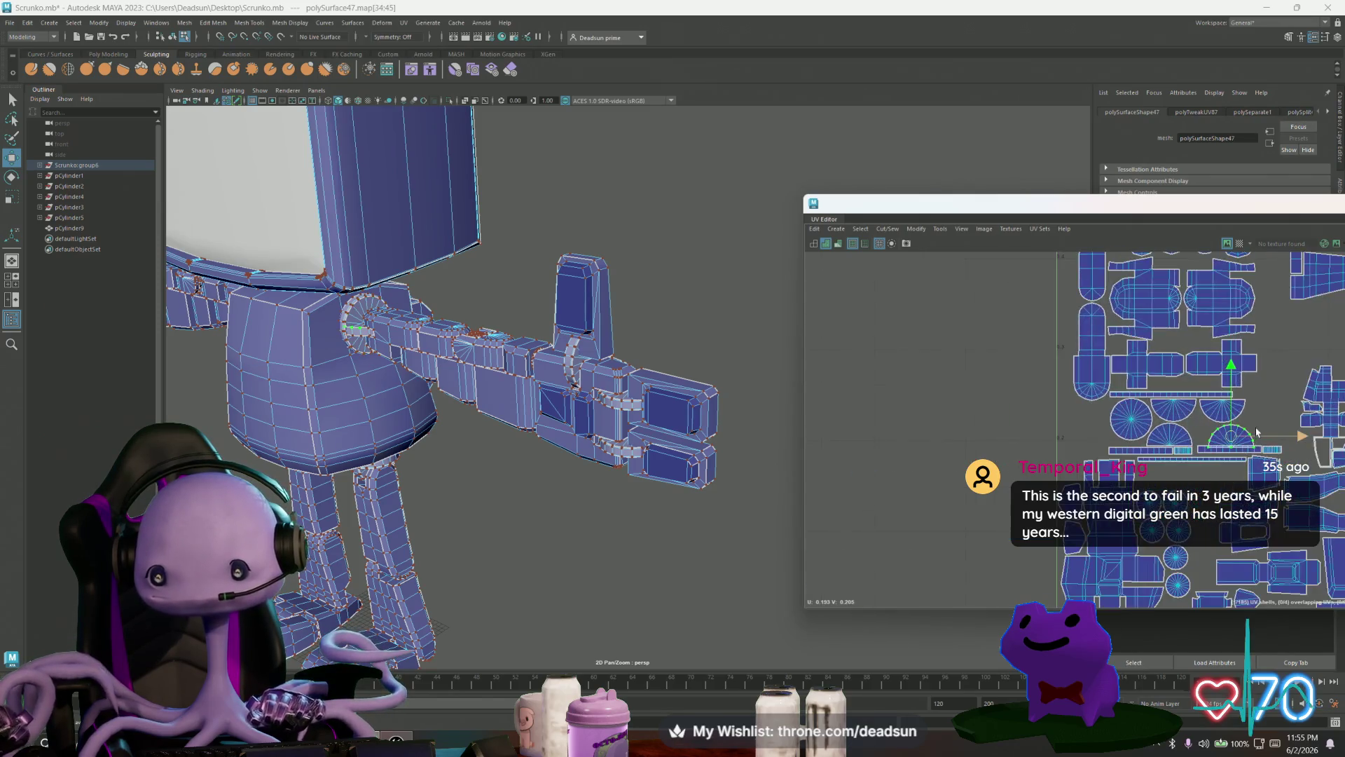
left_click(1021, 508)
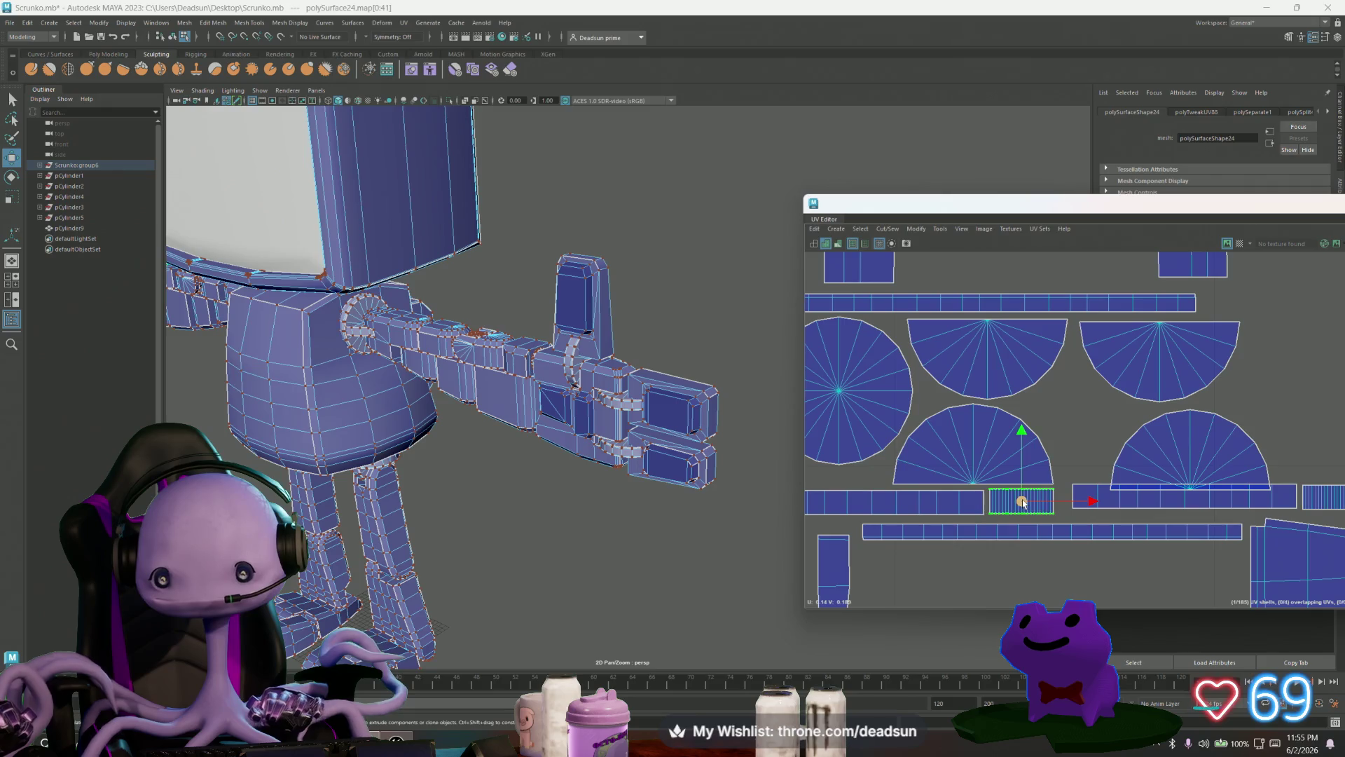
middle_click_drag(864, 503, 1166, 464, "alt")
Step: Slide both long rectangular shells left so they sit stacked beside the circle shells
left_click(1164, 464)
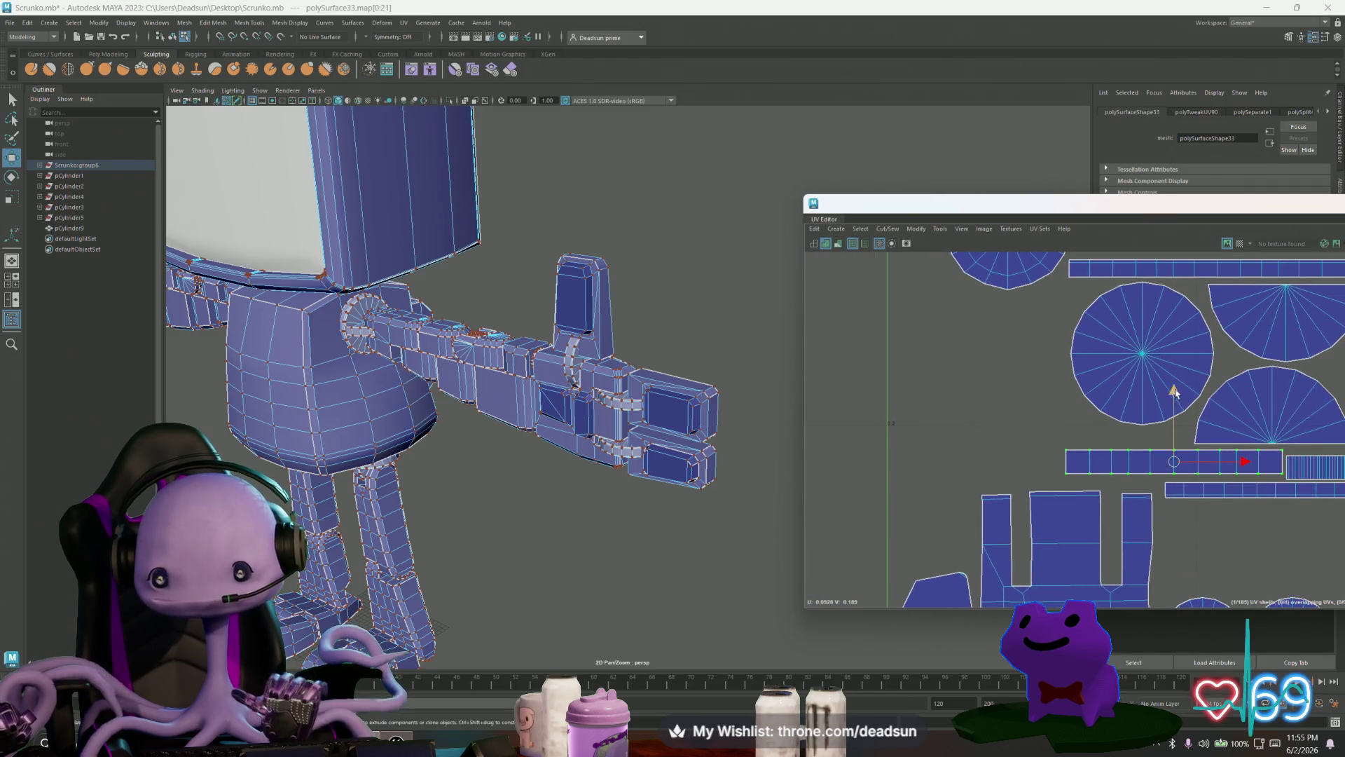
left_click_drag(1175, 391, 1175, 396)
scroll(1226, 419, "down", 3)
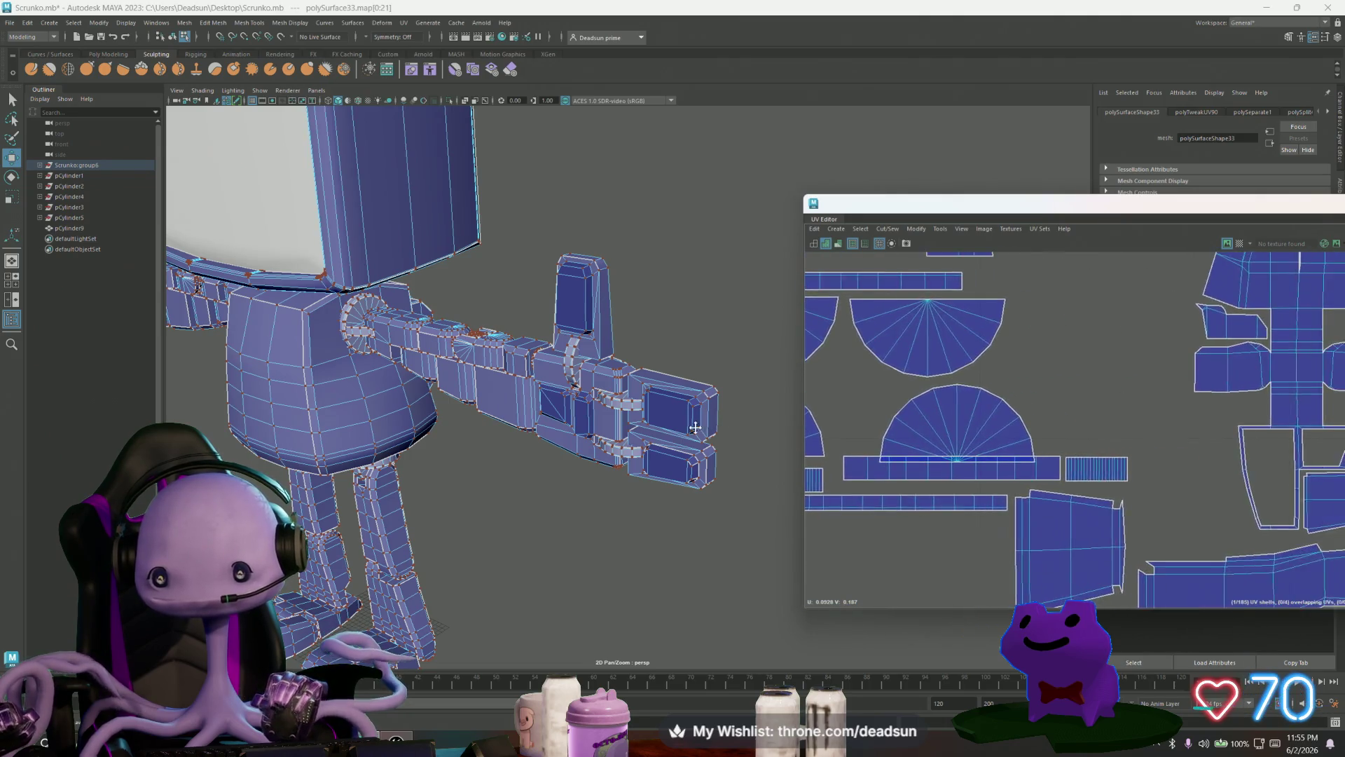
scroll(1079, 443, "up", 2)
right_click_drag(1079, 443, 1022, 452, "alt")
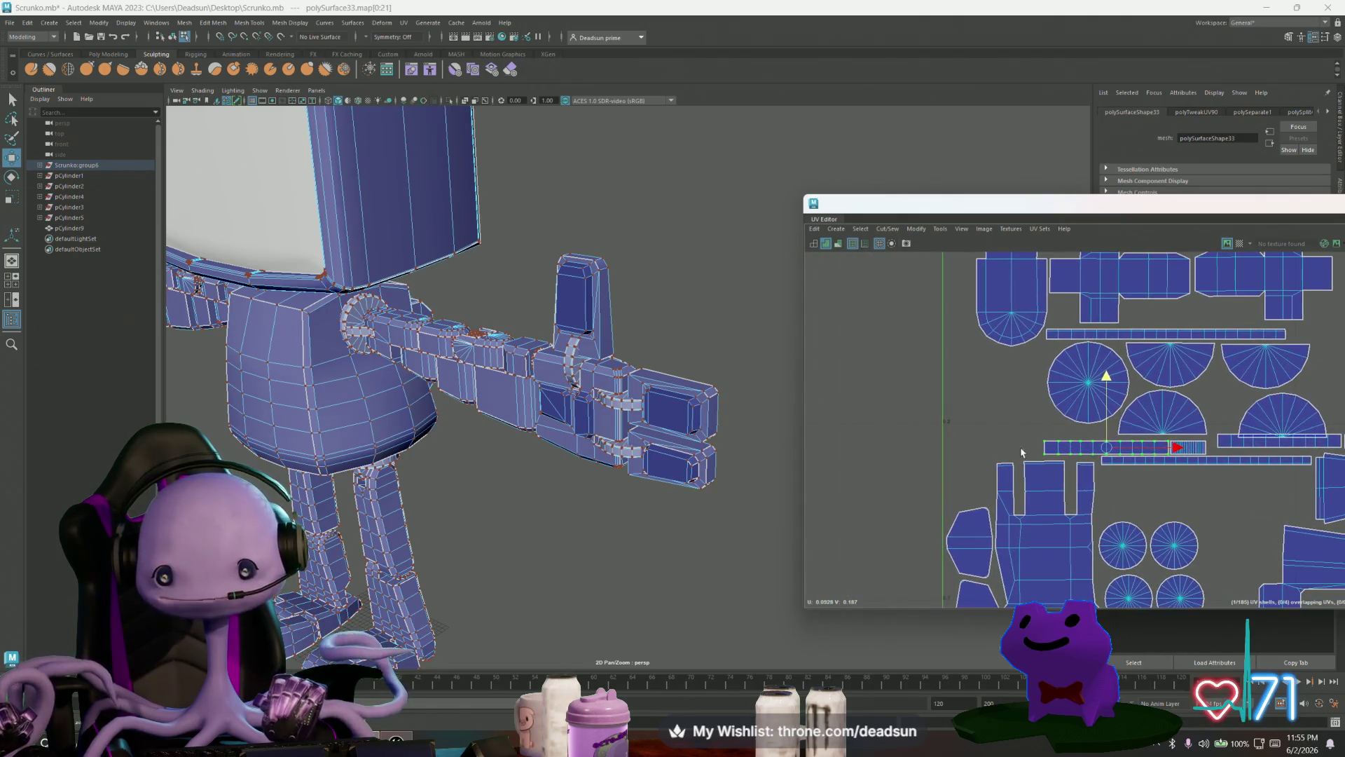
left_click_drag(1177, 448, 1027, 454)
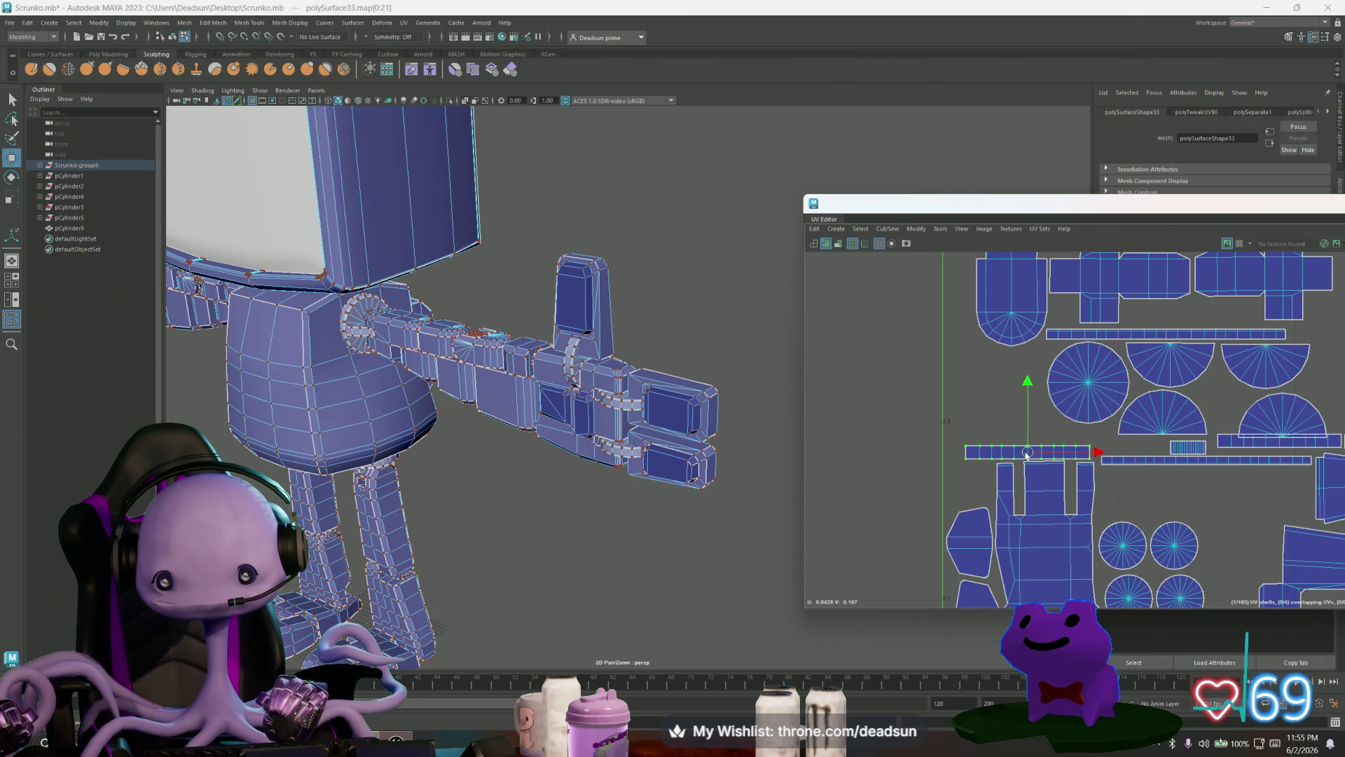
left_click(1229, 447)
mouse_move(1280, 443)
left_mouse_down()
mouse_move(1014, 440)
mouse_move(1028, 437)
left_mouse_up()
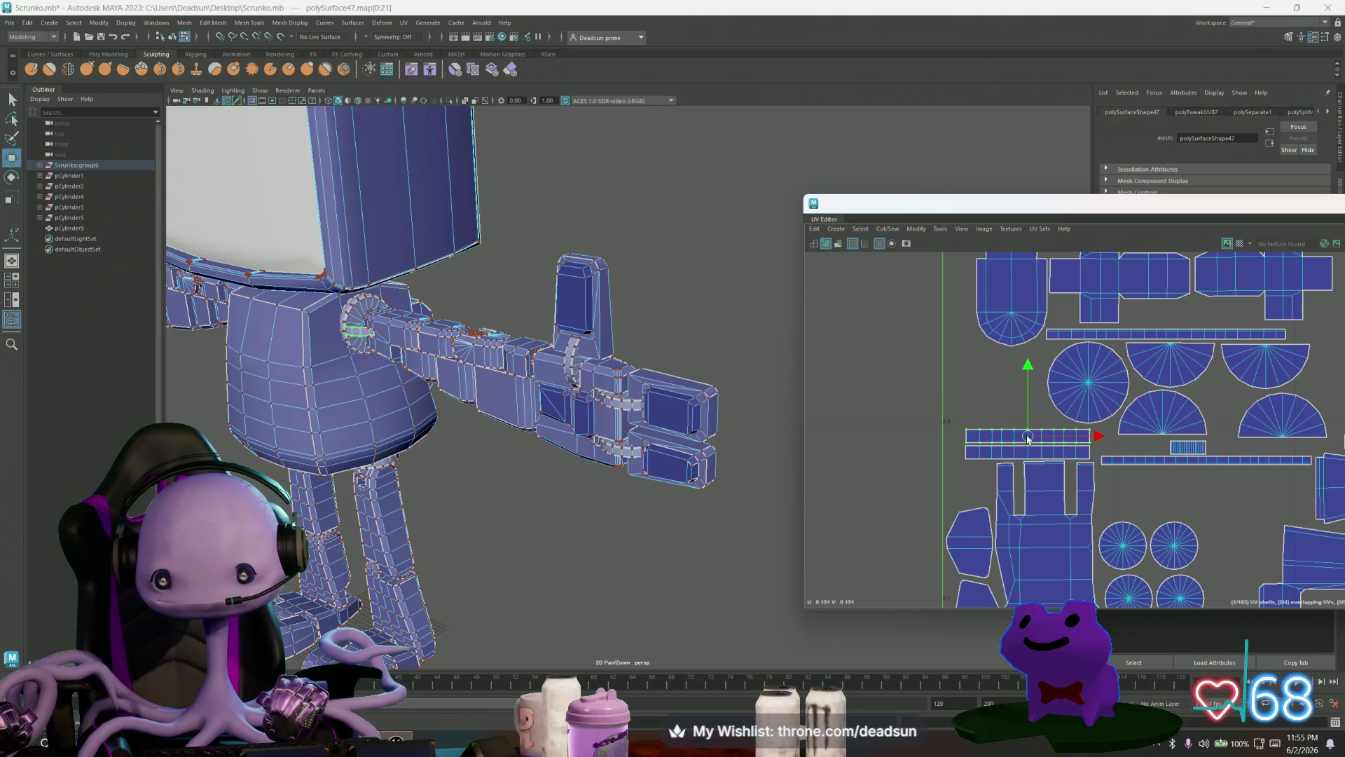
left_click(1064, 334)
Step: Rotate the first long UV strip 90° so it stands vertical
key("e")
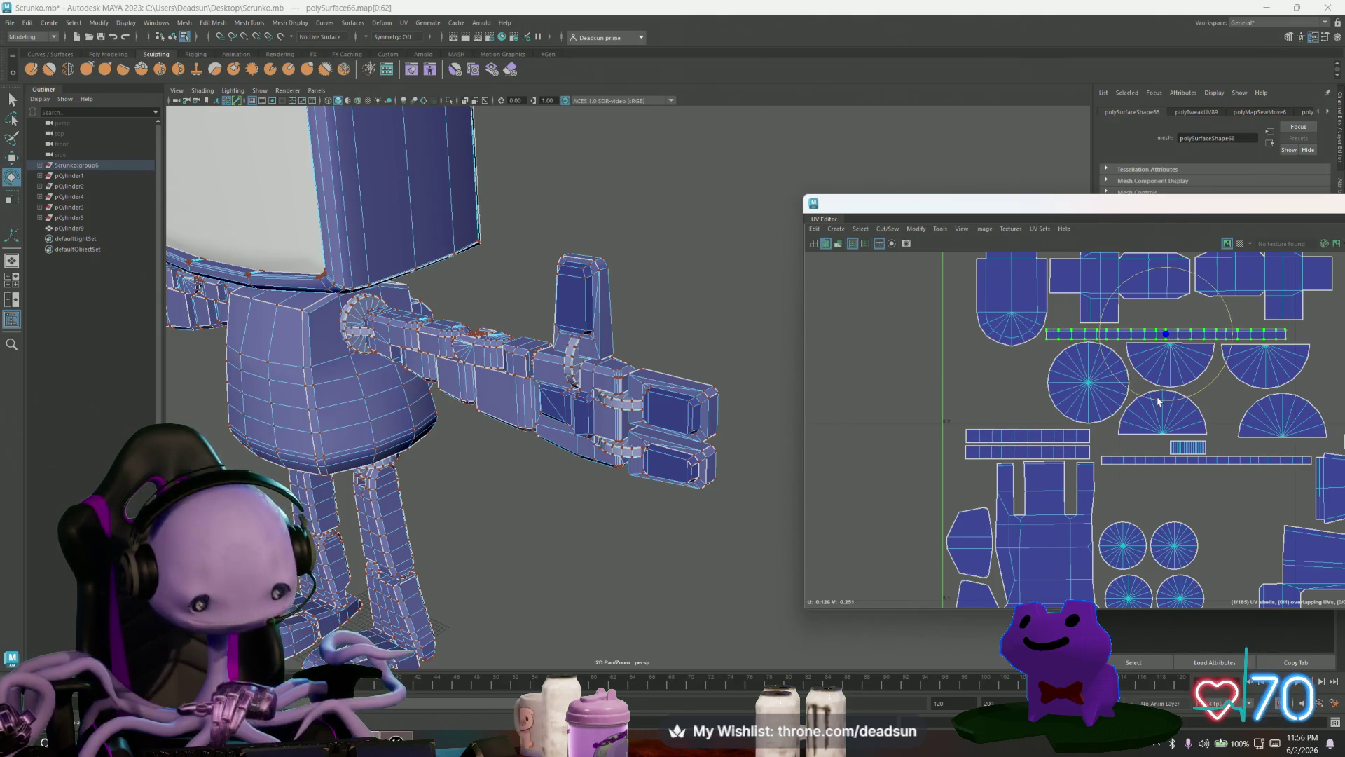
left_click_drag(1206, 397, 1187, 435)
key("ctrl+z")
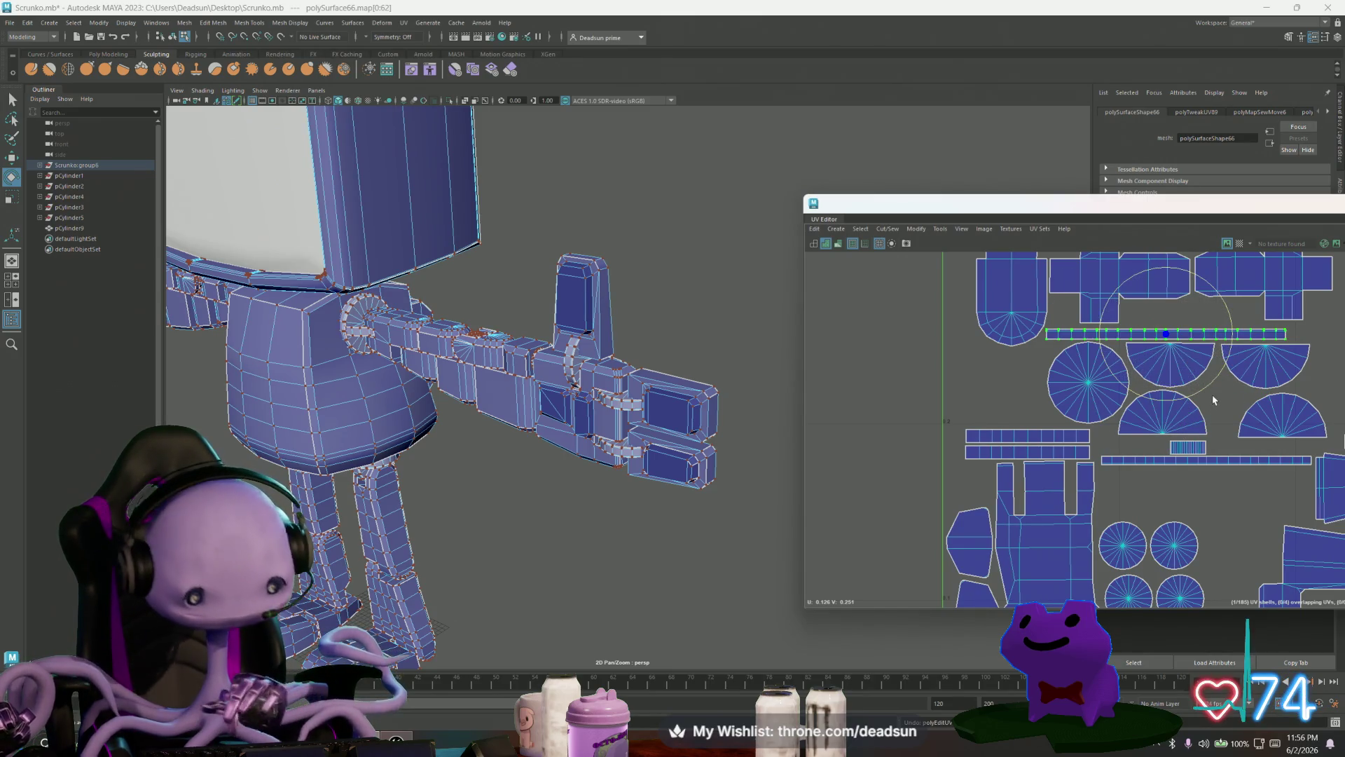
mouse_move(1218, 388)
left_mouse_down()
mouse_move(1195, 405)
mouse_move(1132, 378)
mouse_move(1110, 419)
mouse_move(970, 438)
mouse_move(963, 485)
left_mouse_up()
scroll(1156, 449, "down", 3)
key("w")
Step: Turn the horizontal strip 90° upright and move it to the layout's left edge
left_click(1077, 534)
key("e")
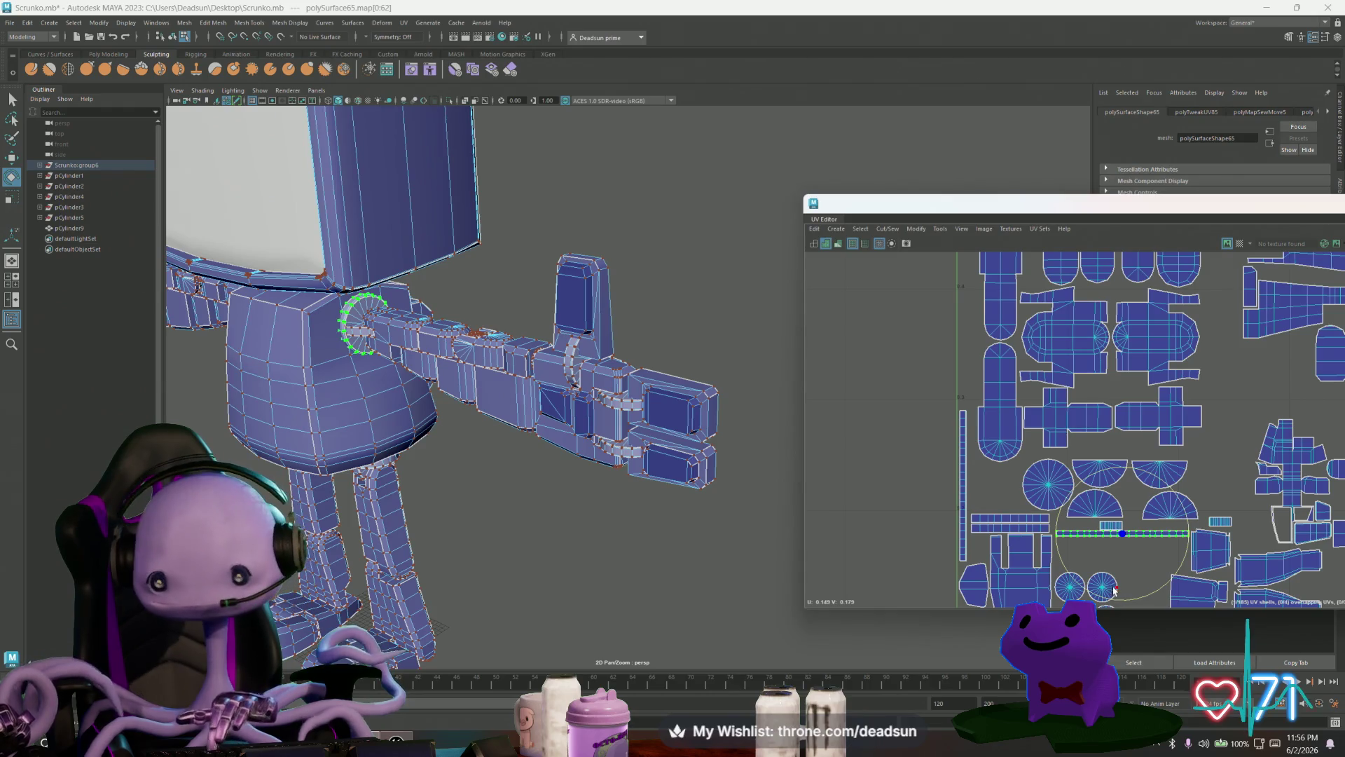
left_click_drag(1114, 591, 1007, 600)
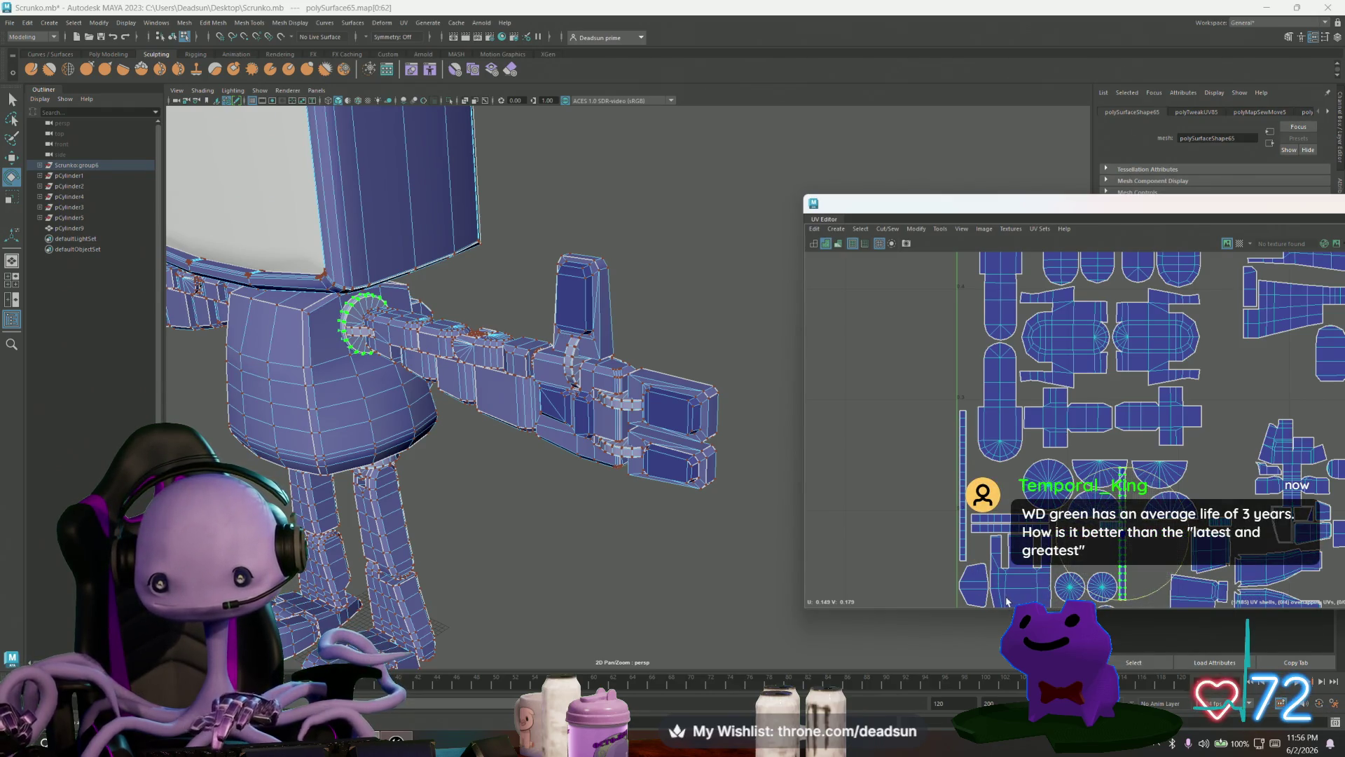
key("w")
left_click_drag(1122, 536, 962, 349)
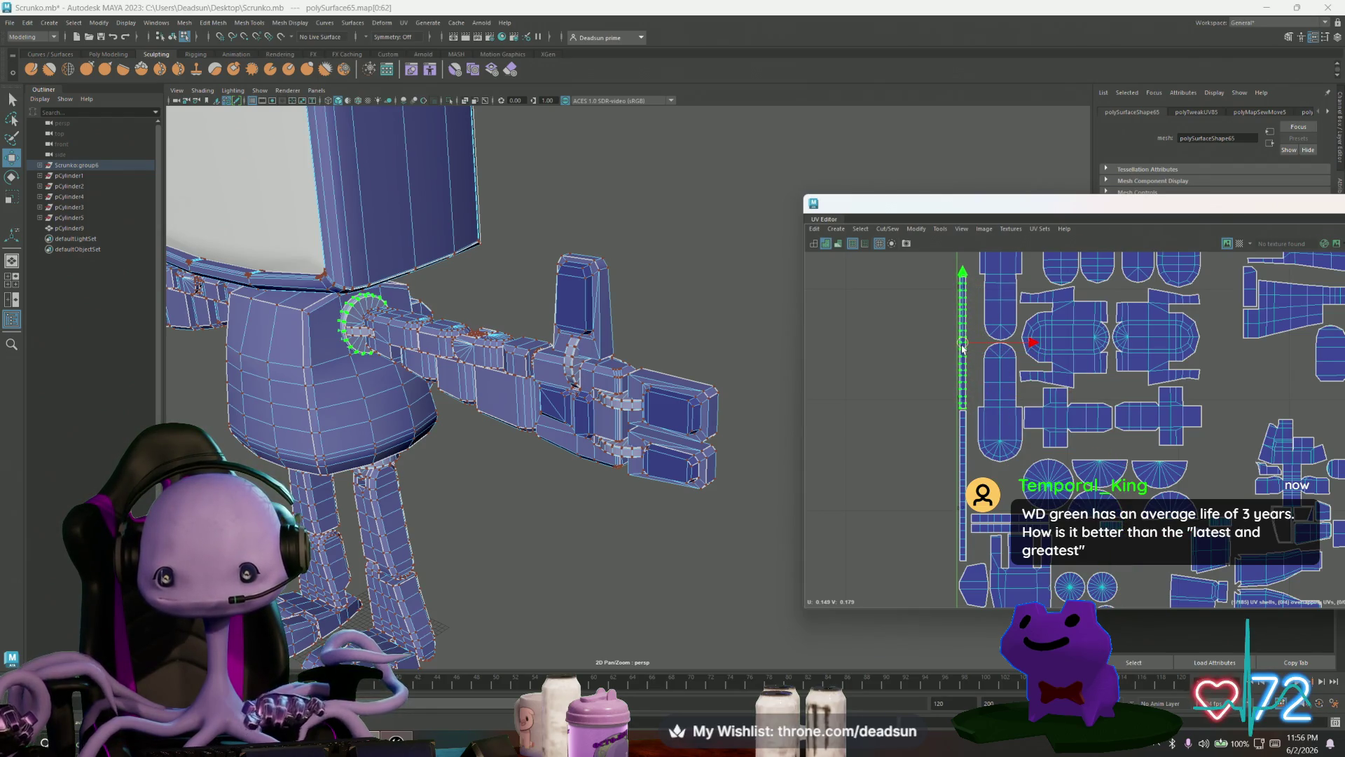
scroll(963, 348, "down", 4)
mouse_move(917, 485)
middle_mouse_down("alt")
mouse_move(941, 522)
mouse_move(950, 358)
middle_mouse_up("alt")
scroll(951, 358, "up", 5)
left_click(957, 460)
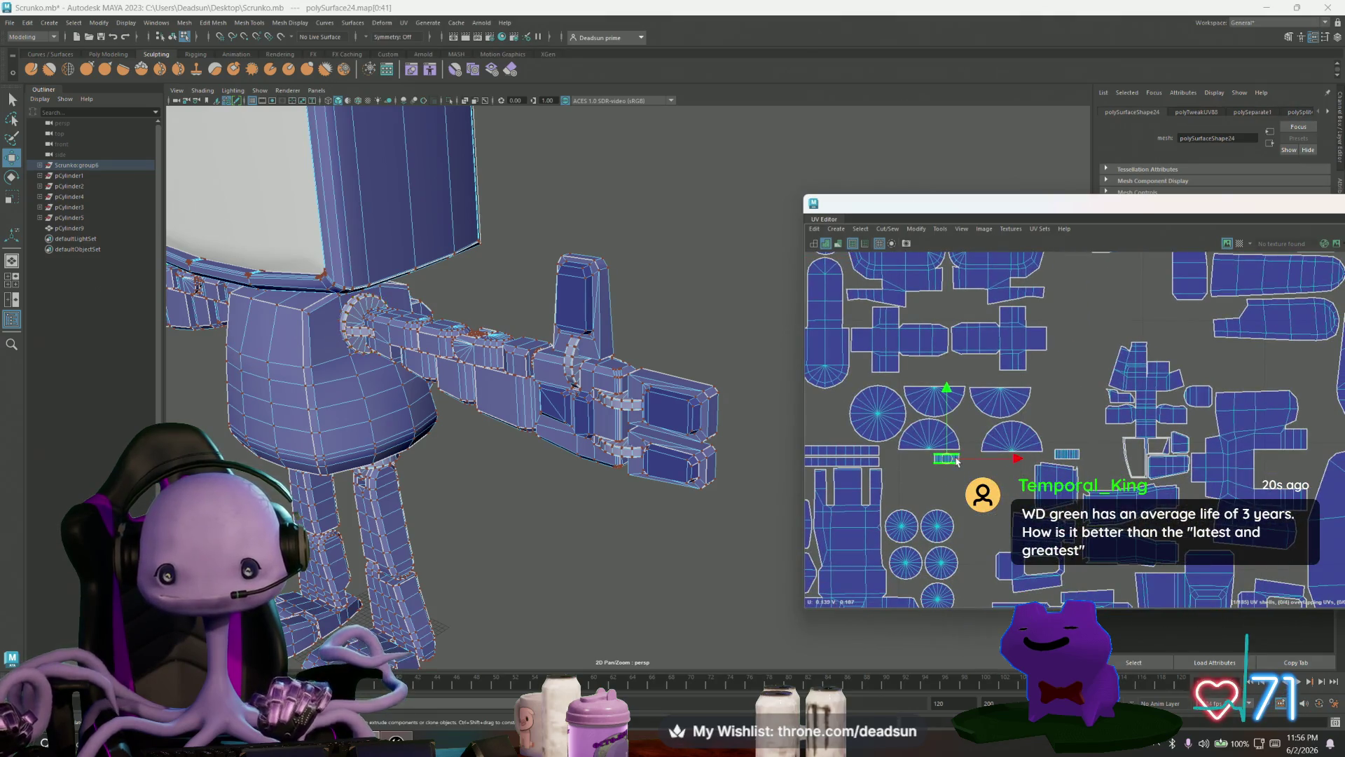
Step: Place the small strip next to the circle shells and widen it slightly
left_click_drag(946, 459, 1067, 442)
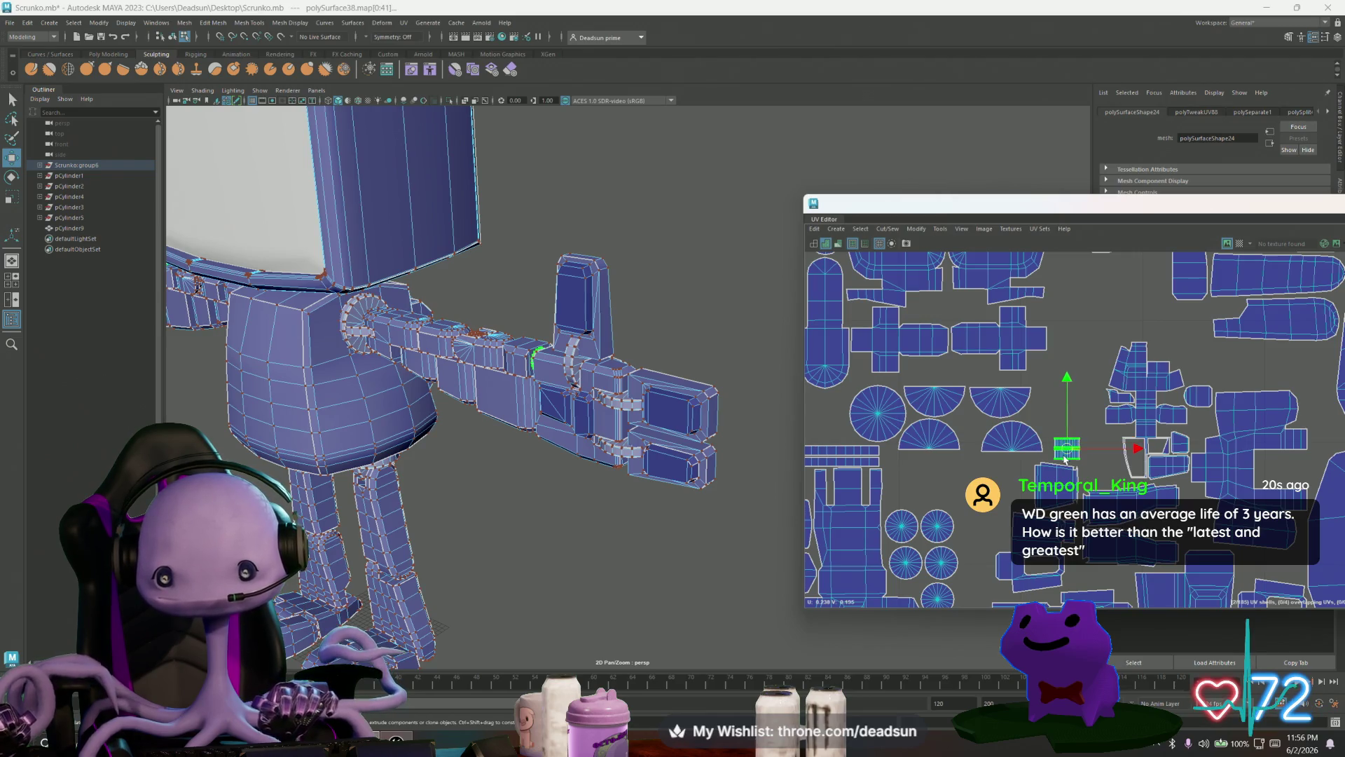
left_click_drag(1070, 454, 1109, 468)
key("w")
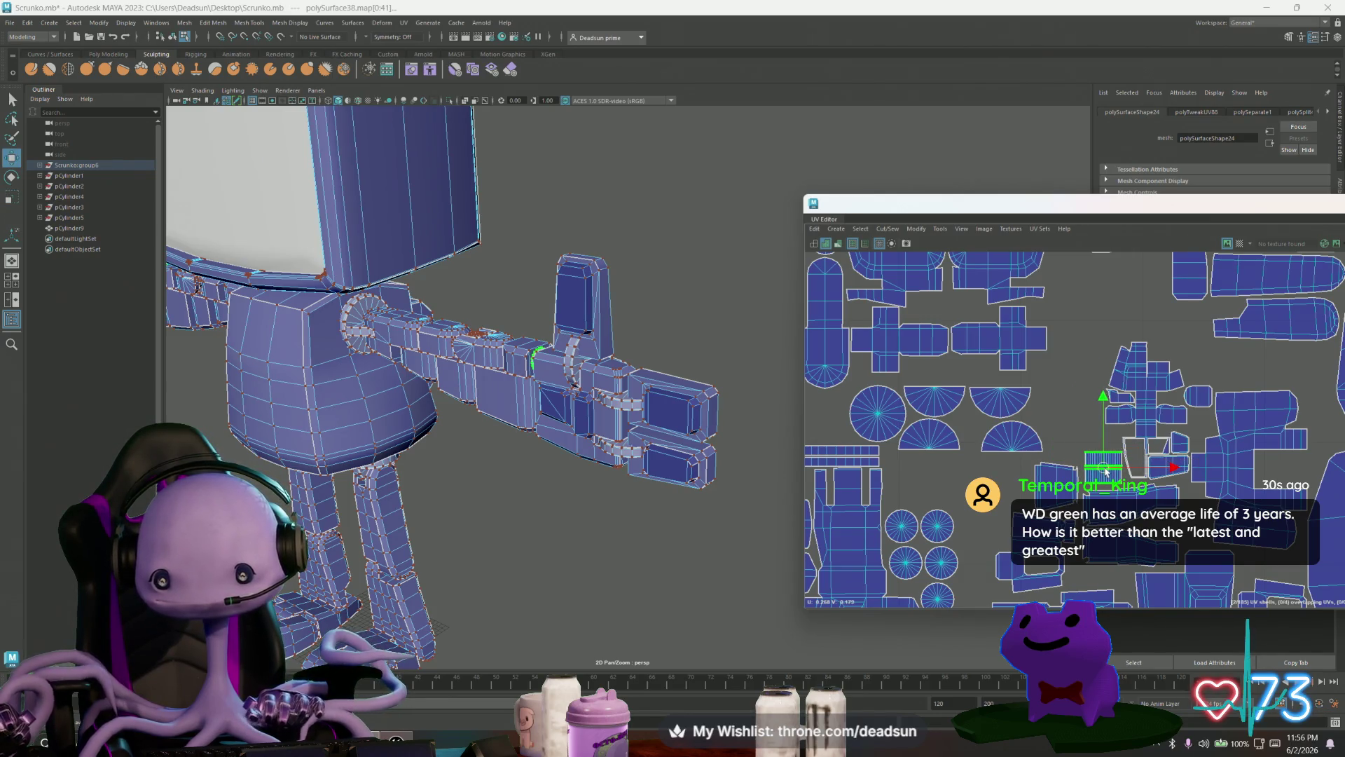
mouse_move(1103, 468)
left_mouse_down()
mouse_move(955, 529)
mouse_move(996, 533)
left_mouse_up()
key("r")
key("w")
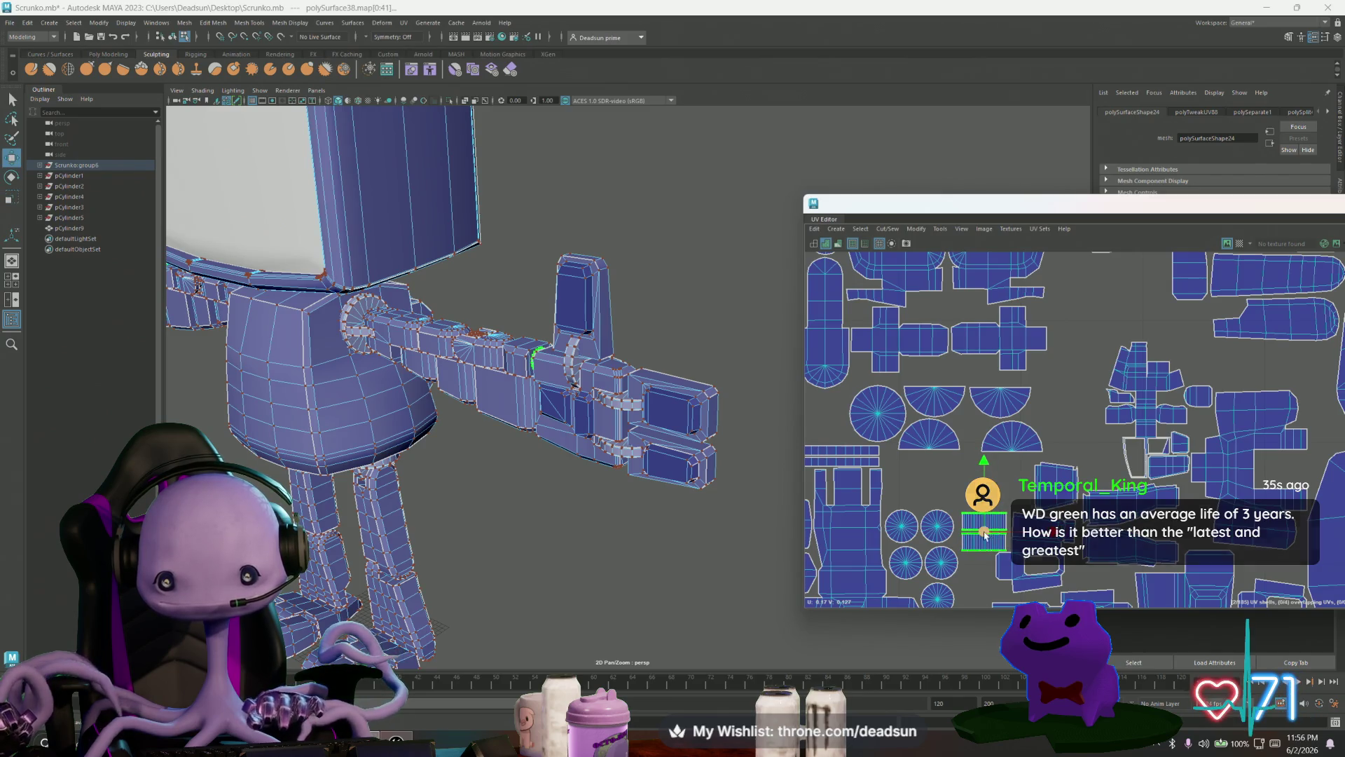
scroll(1046, 504, "up", 3)
Step: Nudge the holed shell, bottle-shaped shell and small square shell into nearby gaps
left_click(1031, 480)
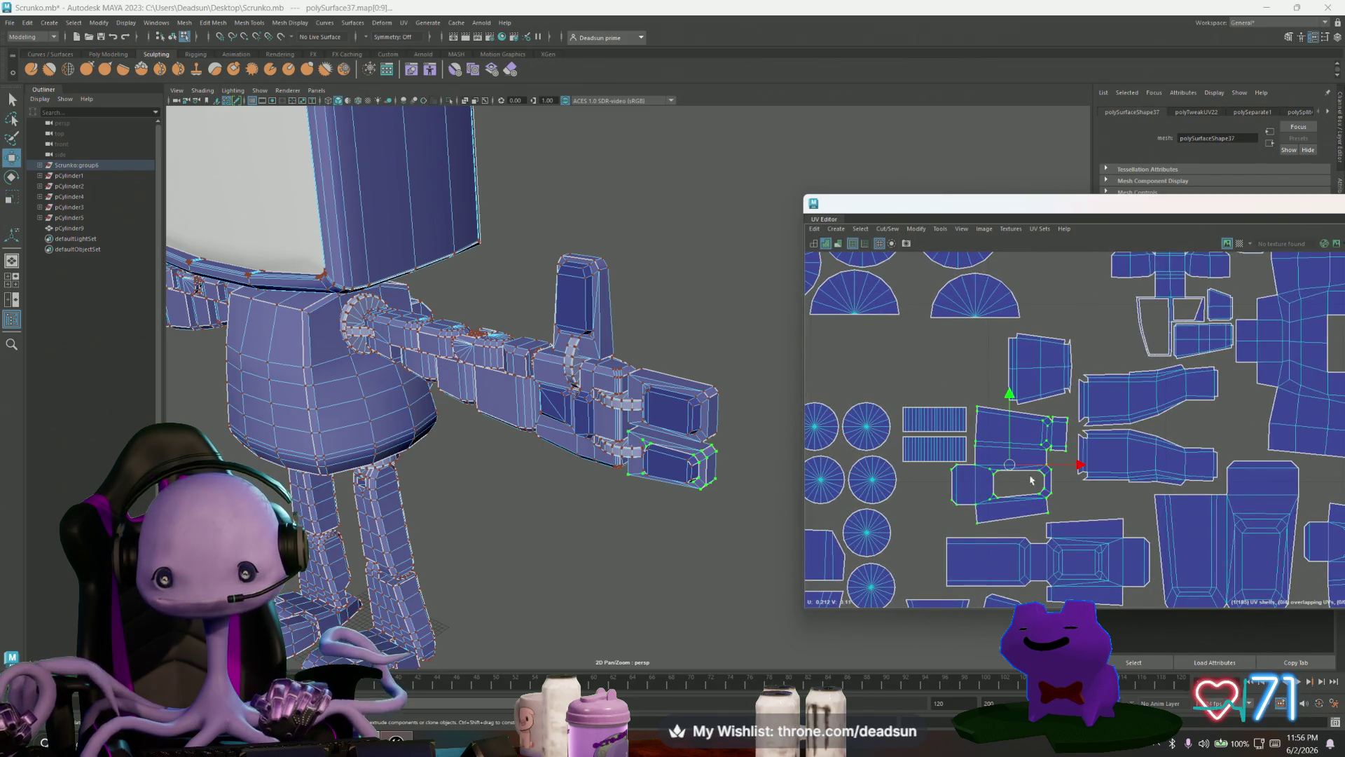
left_click_drag(1013, 469, 1021, 474)
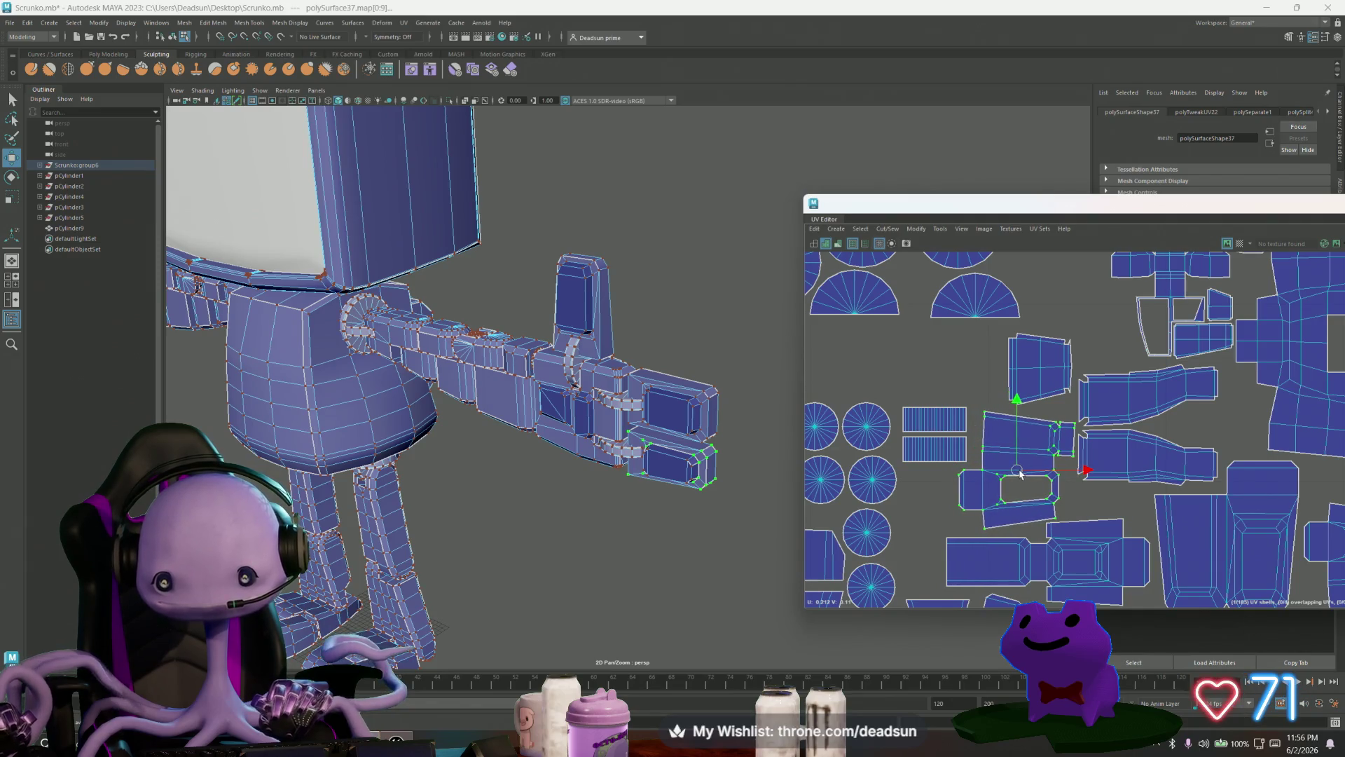
left_click(1121, 412)
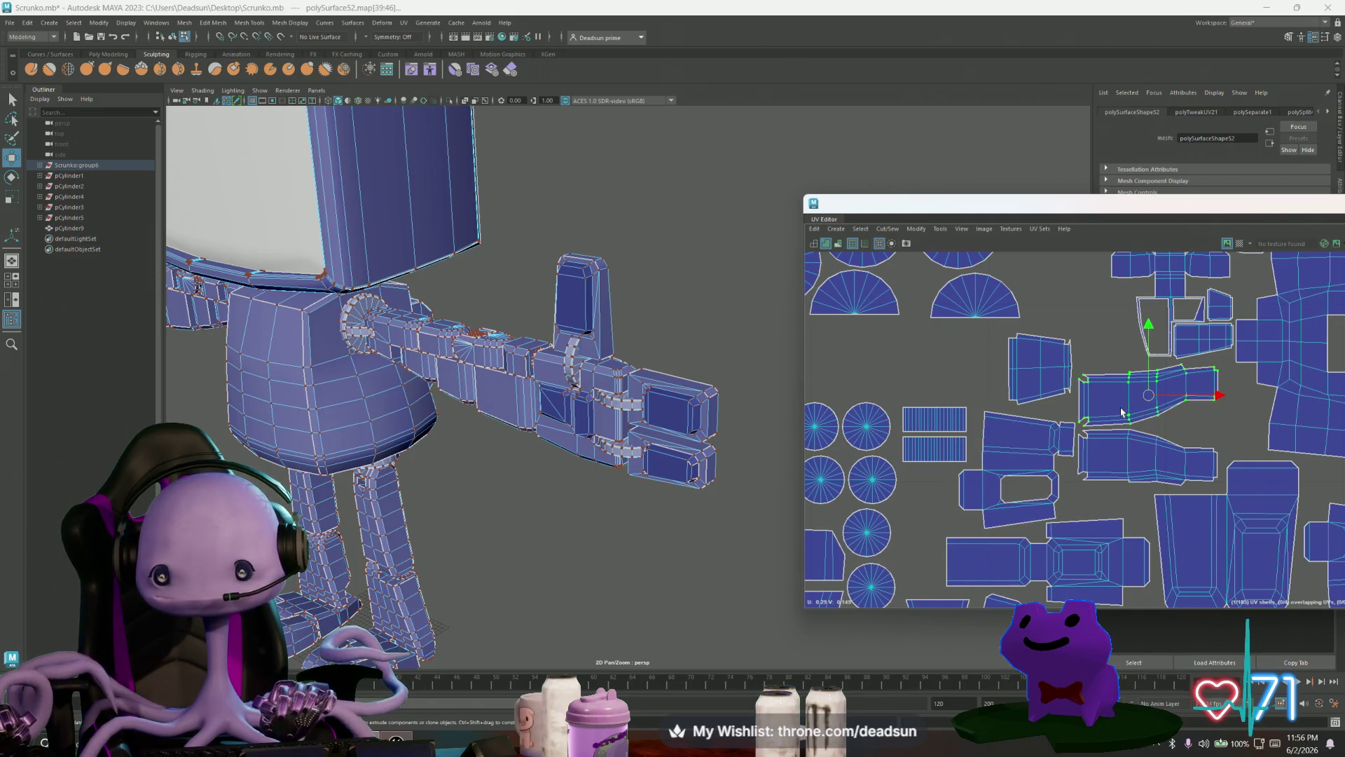
left_click_drag(1149, 395, 1183, 394)
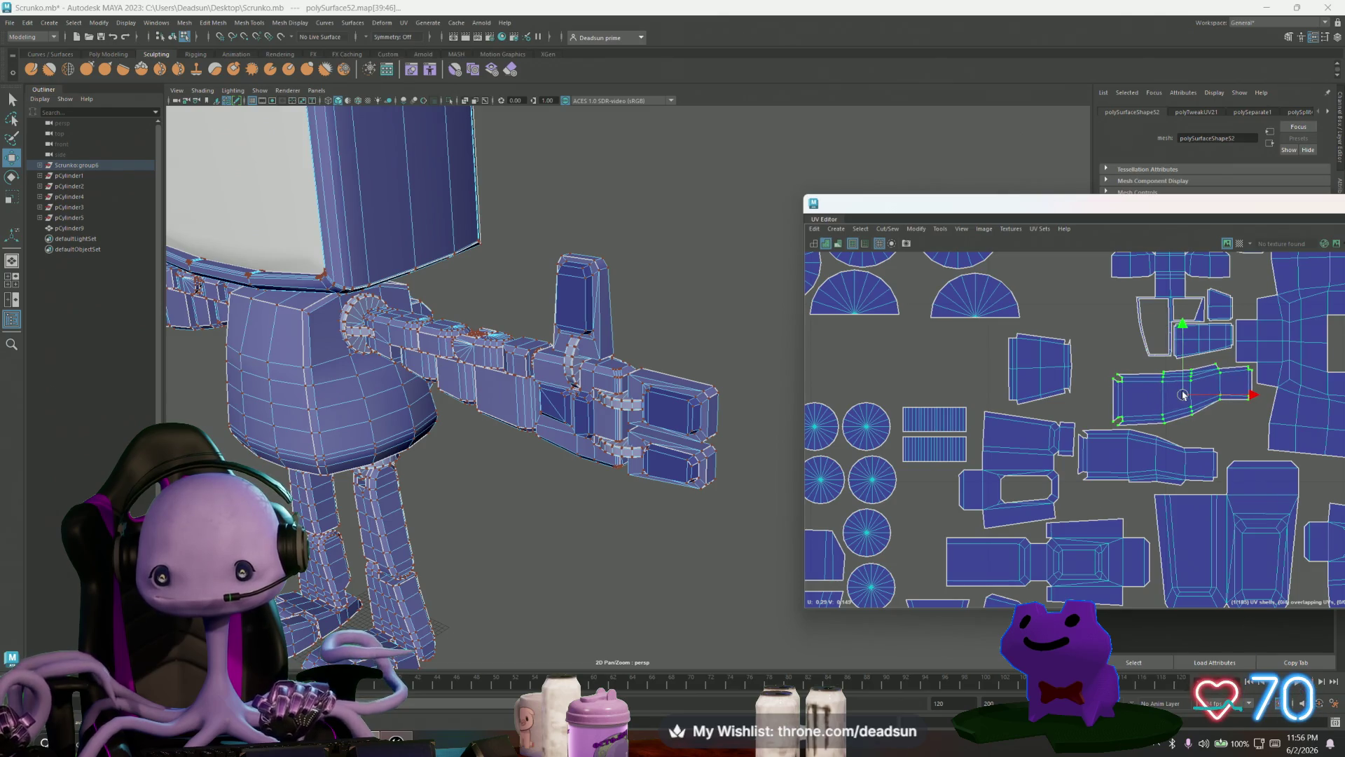
left_click(1031, 370)
left_click_drag(1031, 371, 1069, 379)
scroll(1046, 405, "down", 1)
scroll(1283, 323, "down", 2)
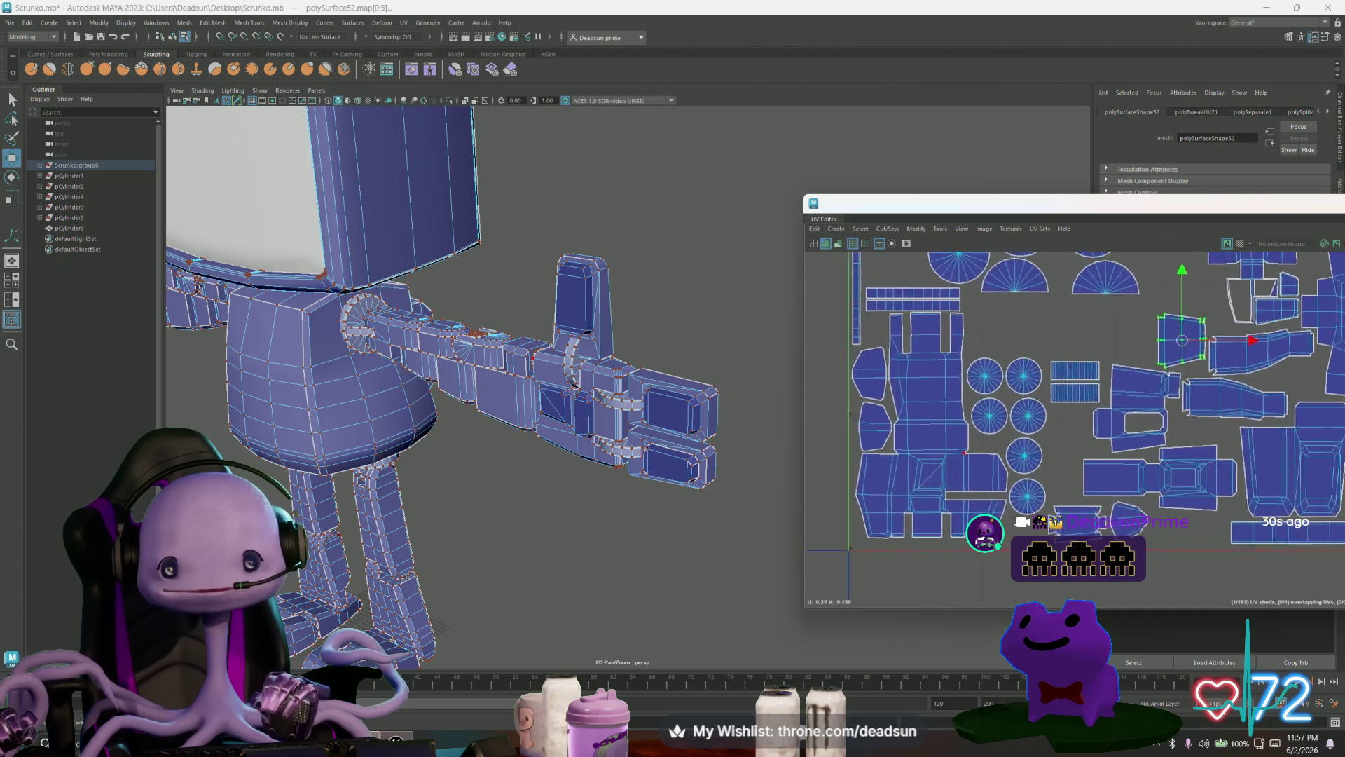
scroll(961, 468, "up", 3)
left_click(981, 540)
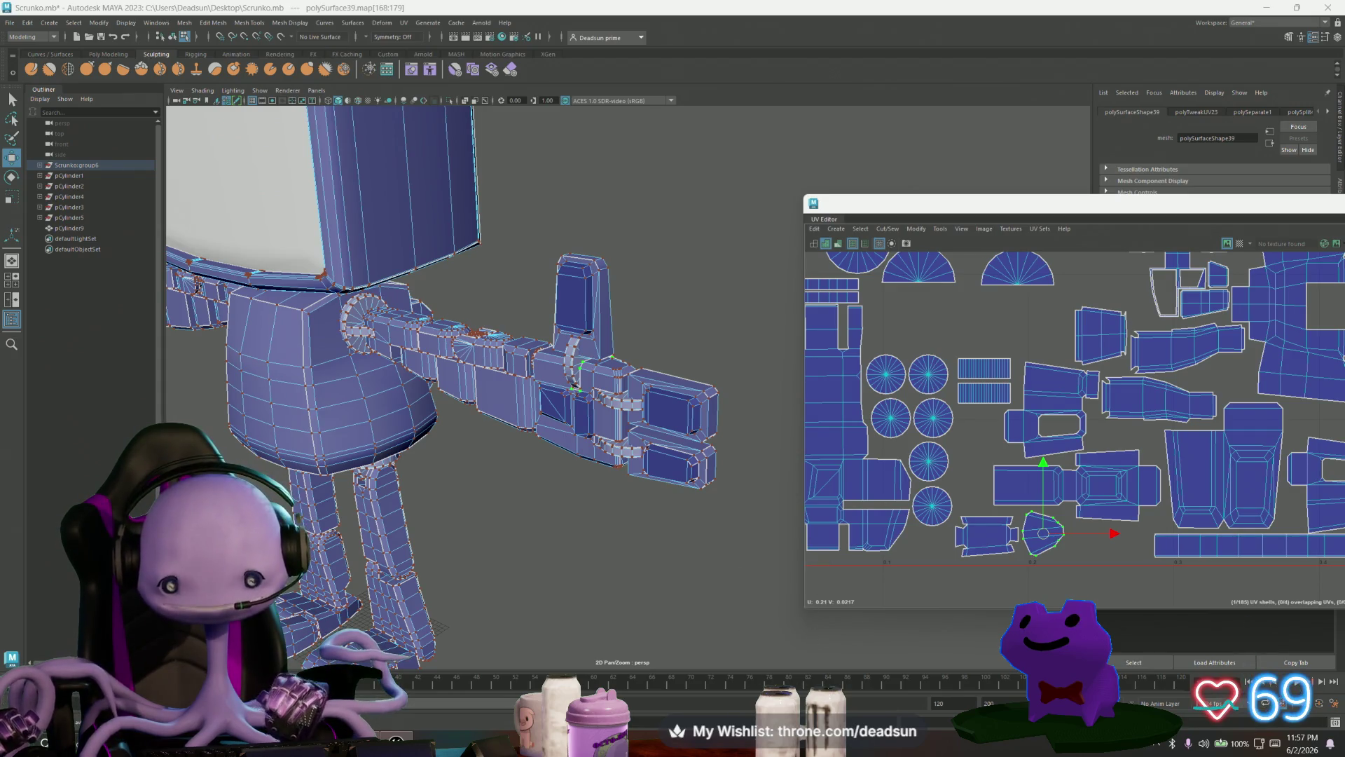
Step: Nudge the small shell and the bottle-shaped shell slightly right and down
middle_click_drag(992, 520, 934, 510, "alt")
left_click_drag(988, 527, 1008, 529)
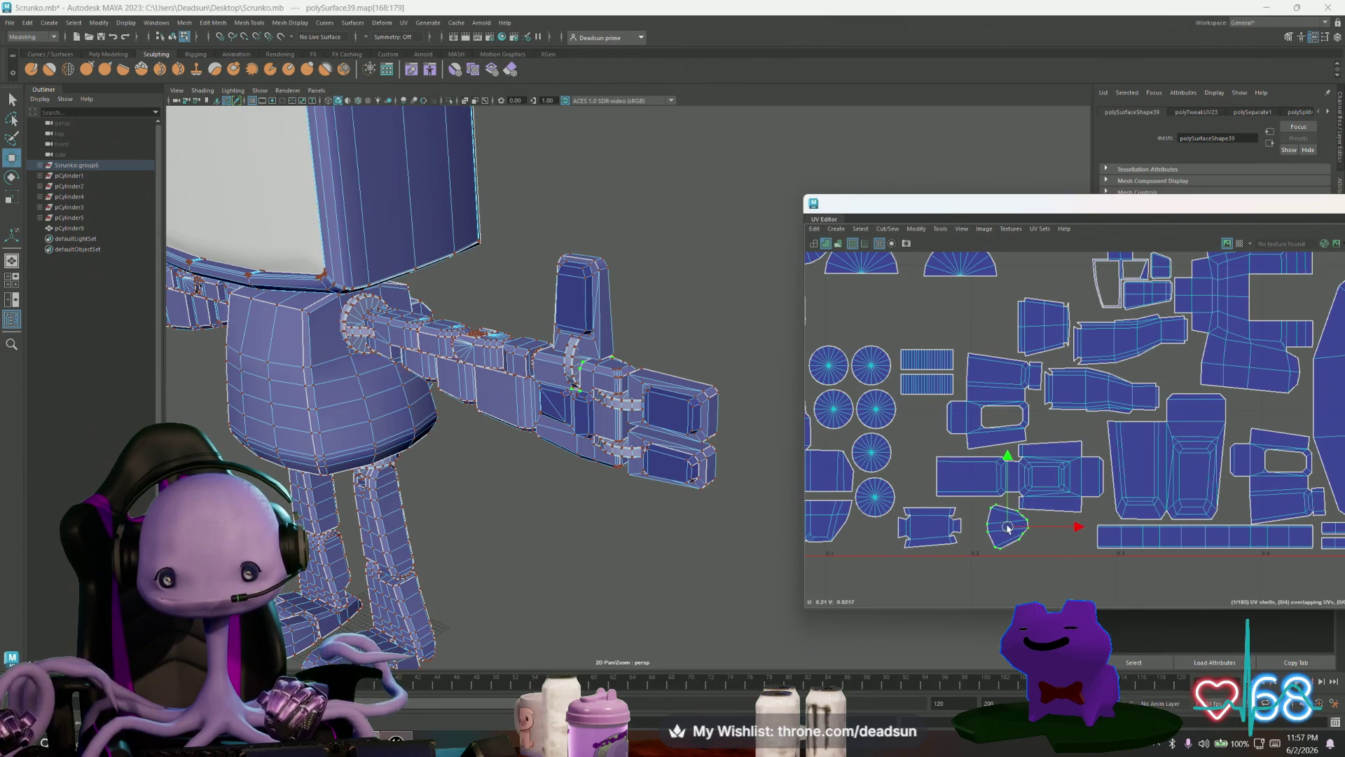
left_click(1029, 480)
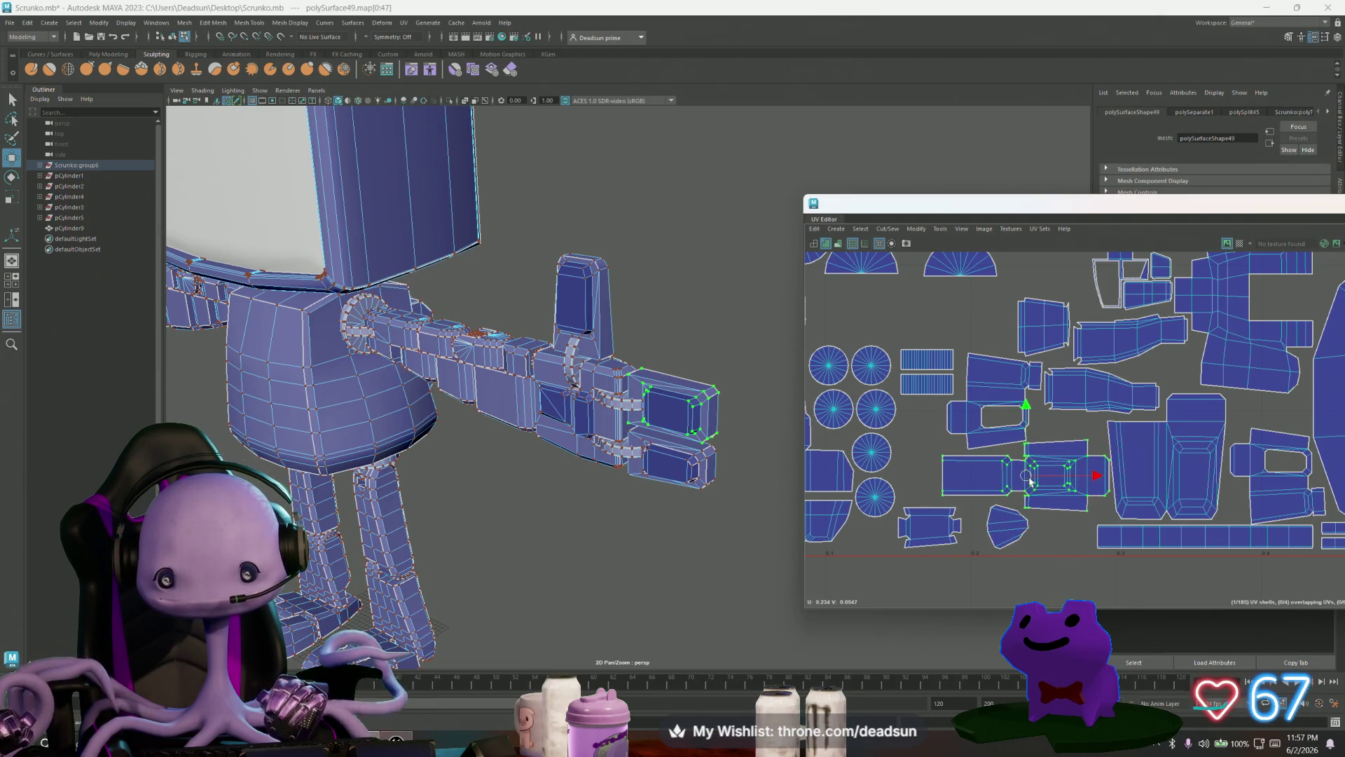
left_click(1169, 468)
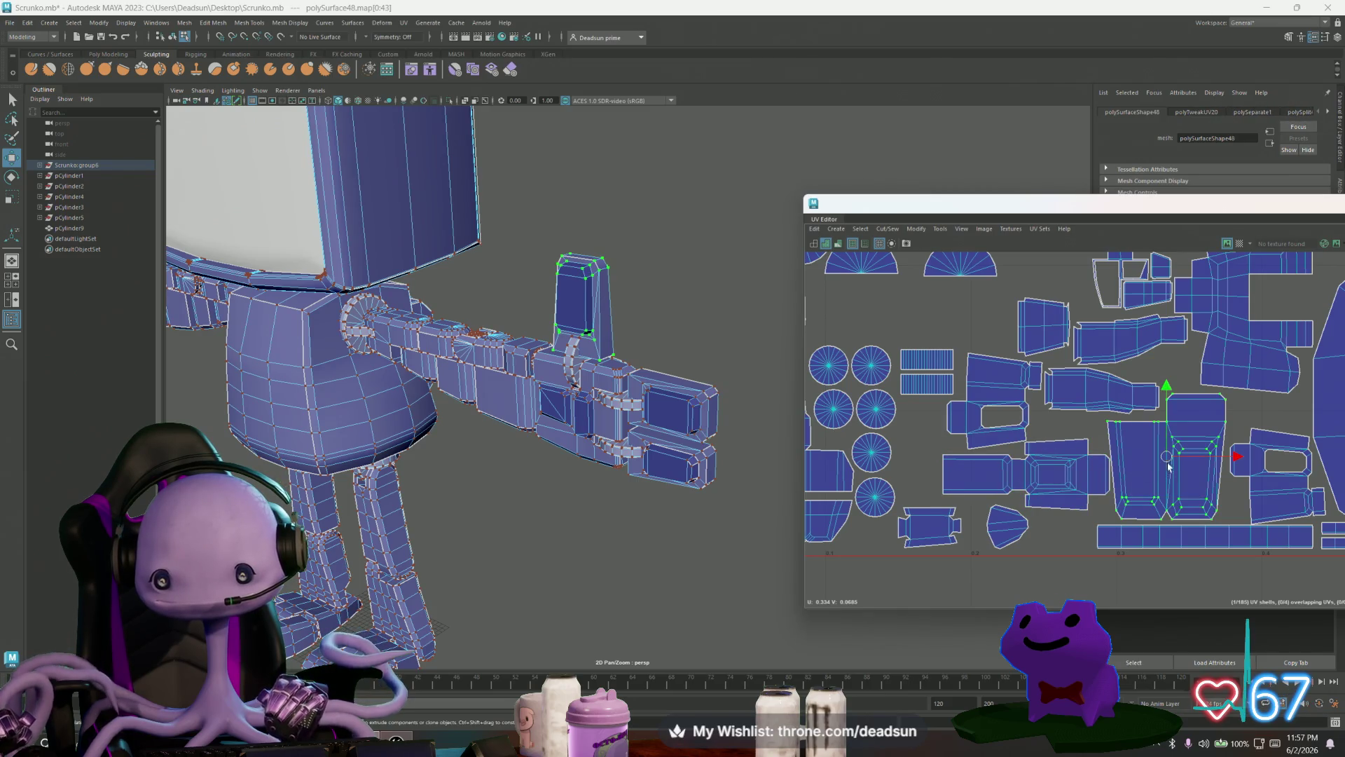
middle_click_drag(1169, 462, 1048, 499, "alt")
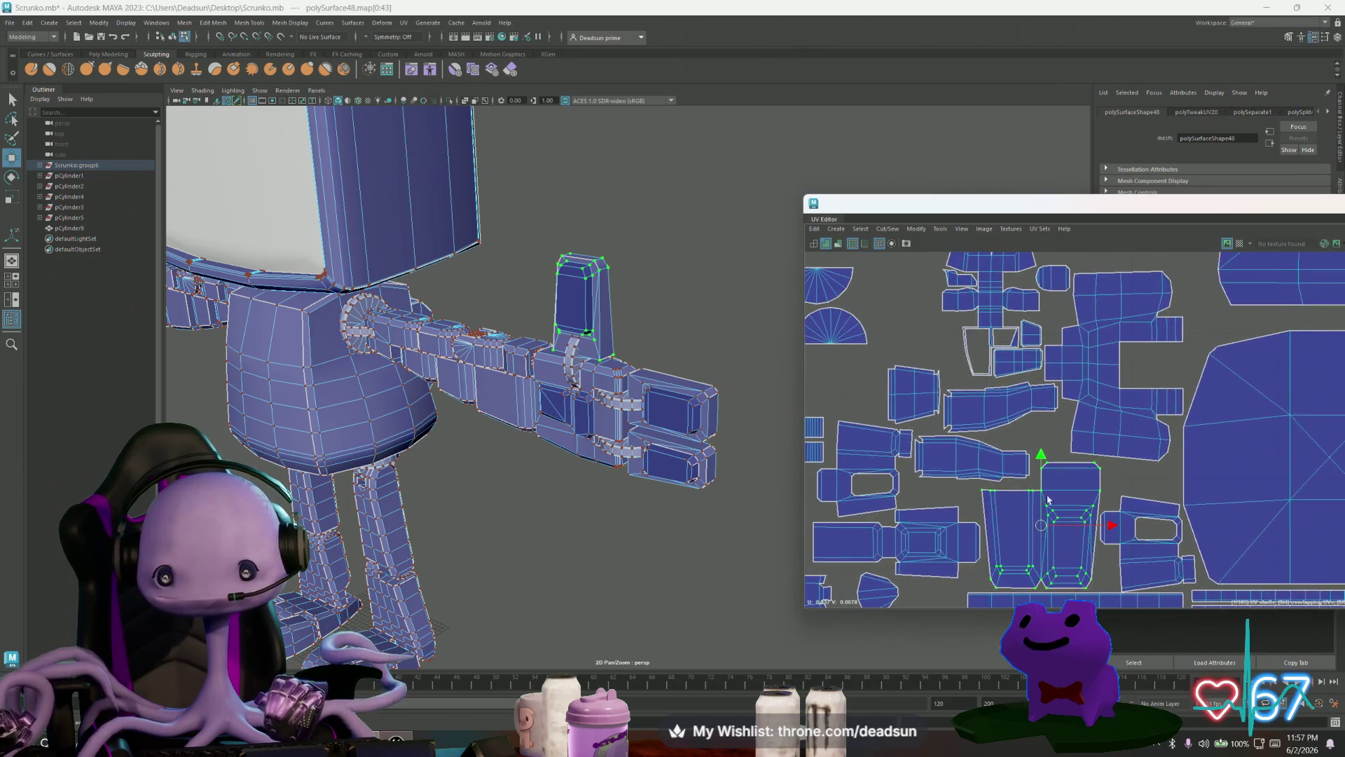
left_click(972, 466)
left_click_drag(972, 466, 981, 469)
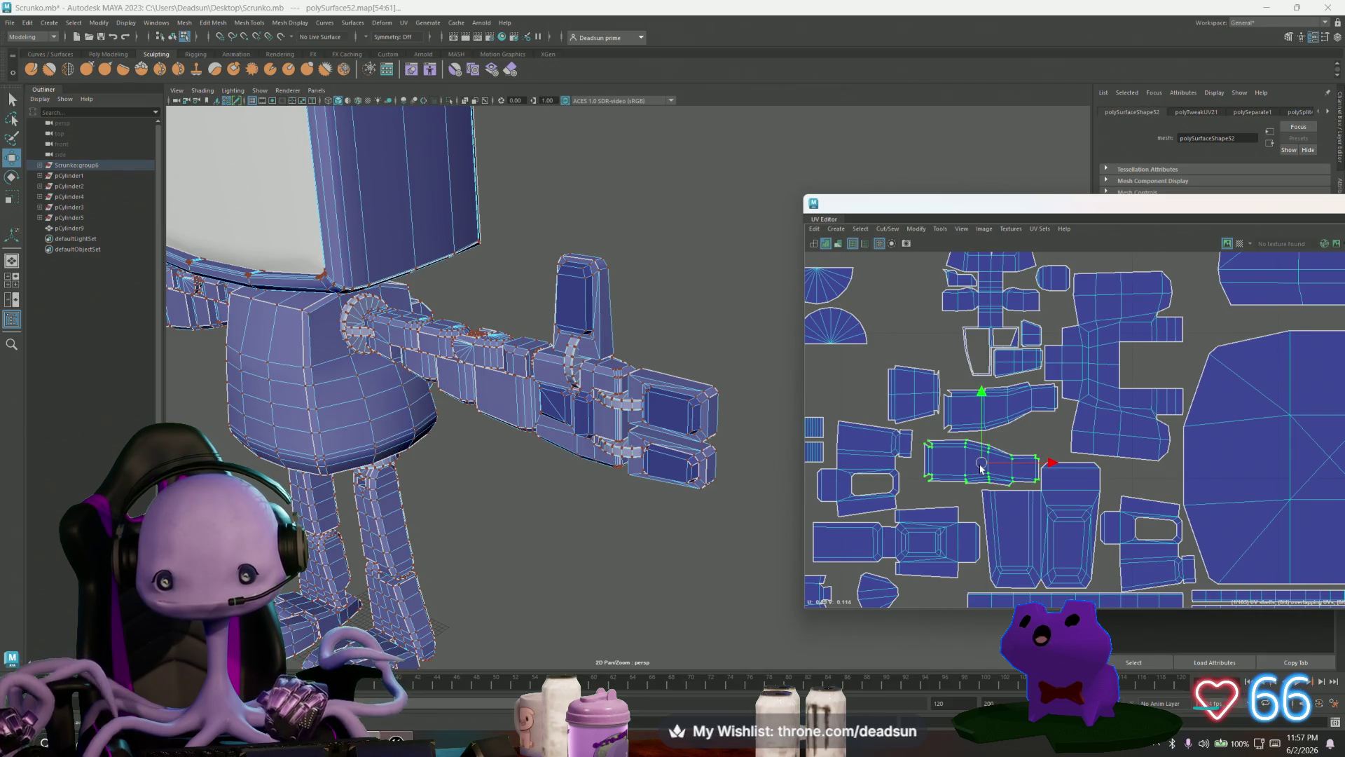
scroll(1088, 480, "down", 2)
middle_click_drag(1088, 480, 1043, 536, "alt")
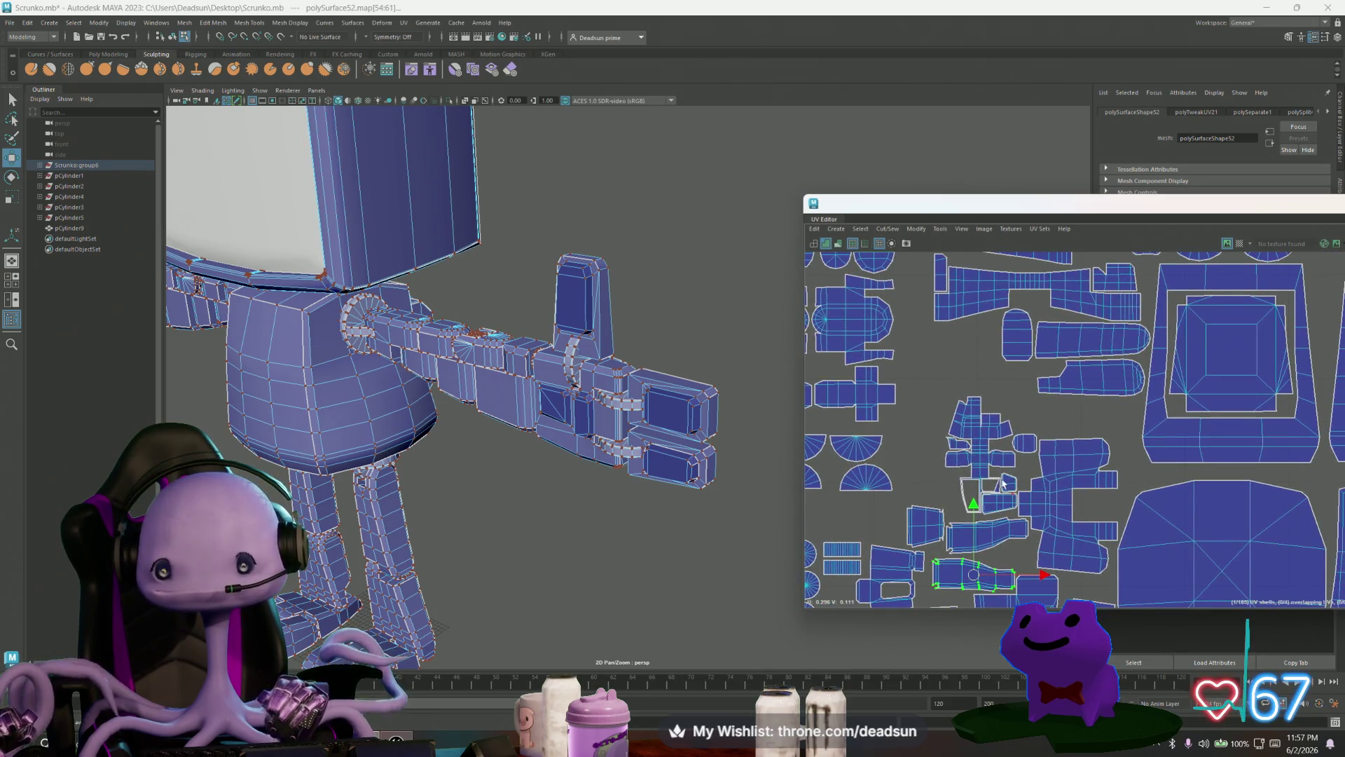
left_click(1000, 503)
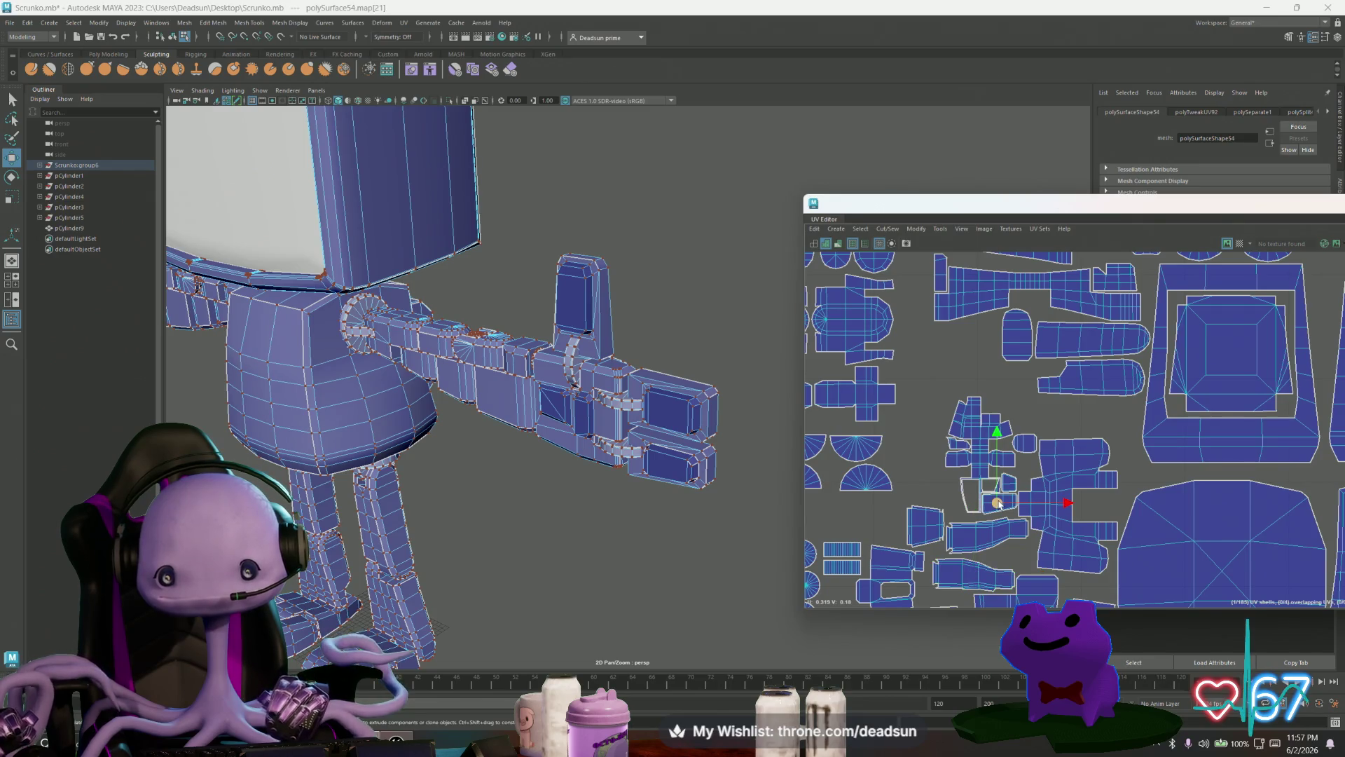
mouse_move(1000, 503)
middle_mouse_down("alt")
mouse_move(1077, 497)
mouse_move(1123, 468)
middle_mouse_up("alt")
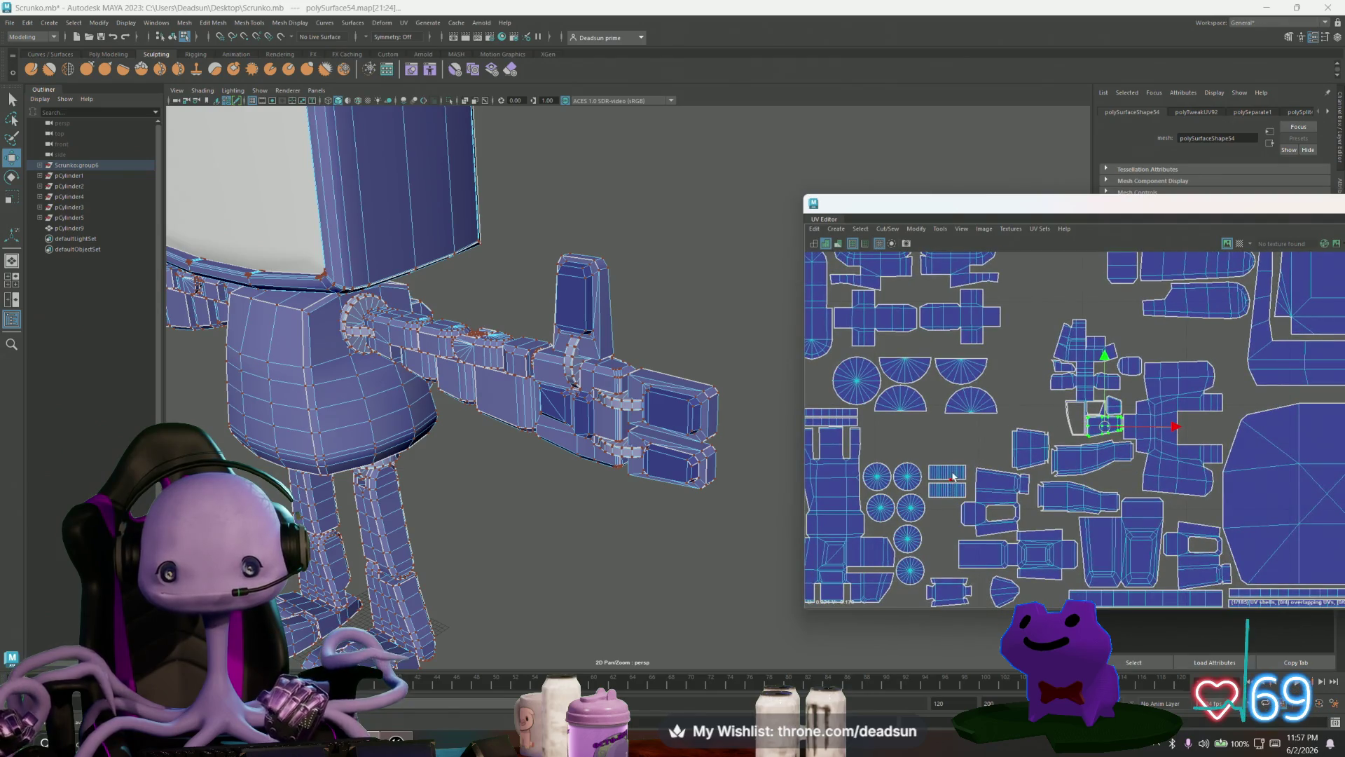
middle_click_drag(955, 494, 1004, 492, "alt")
Step: Rotate both striped strips upright and move them down beside the circle shells
left_click(1004, 490)
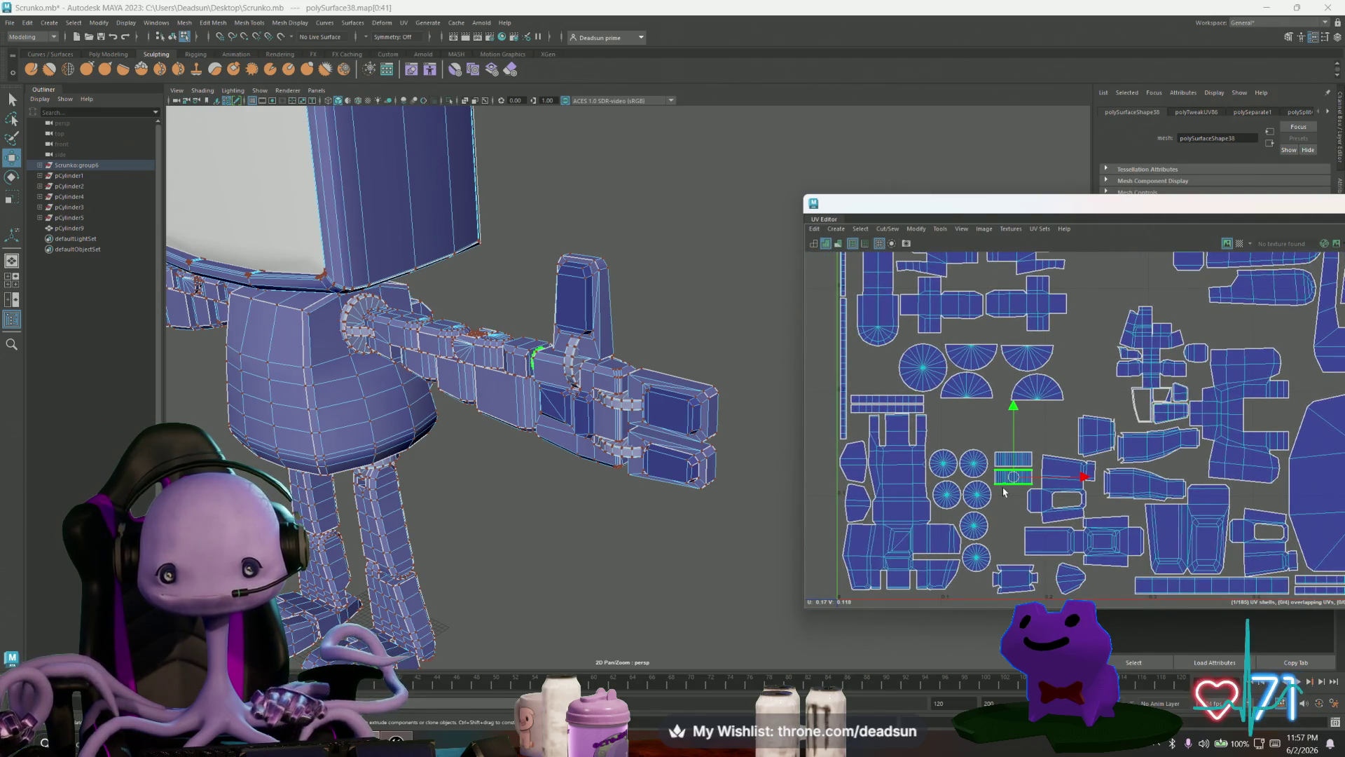
key("e")
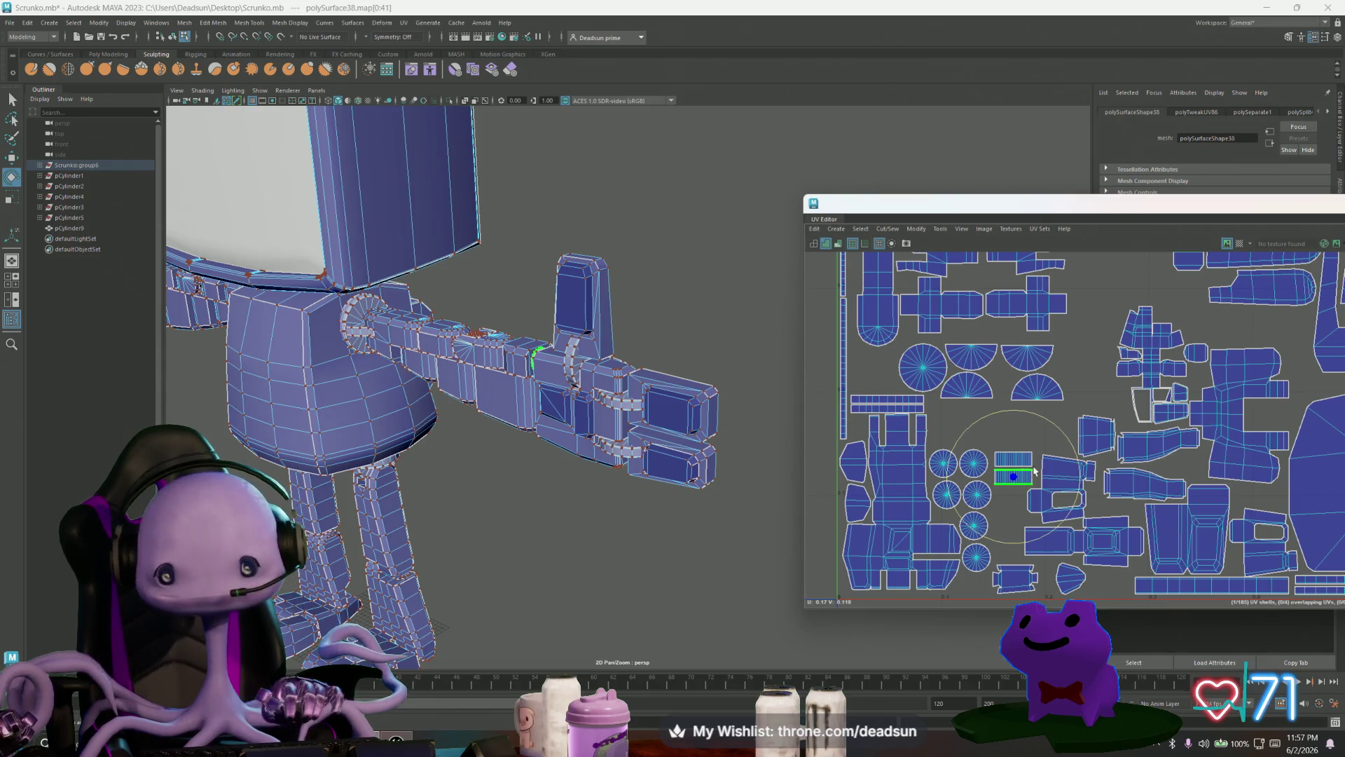
left_click(1029, 461, "shift")
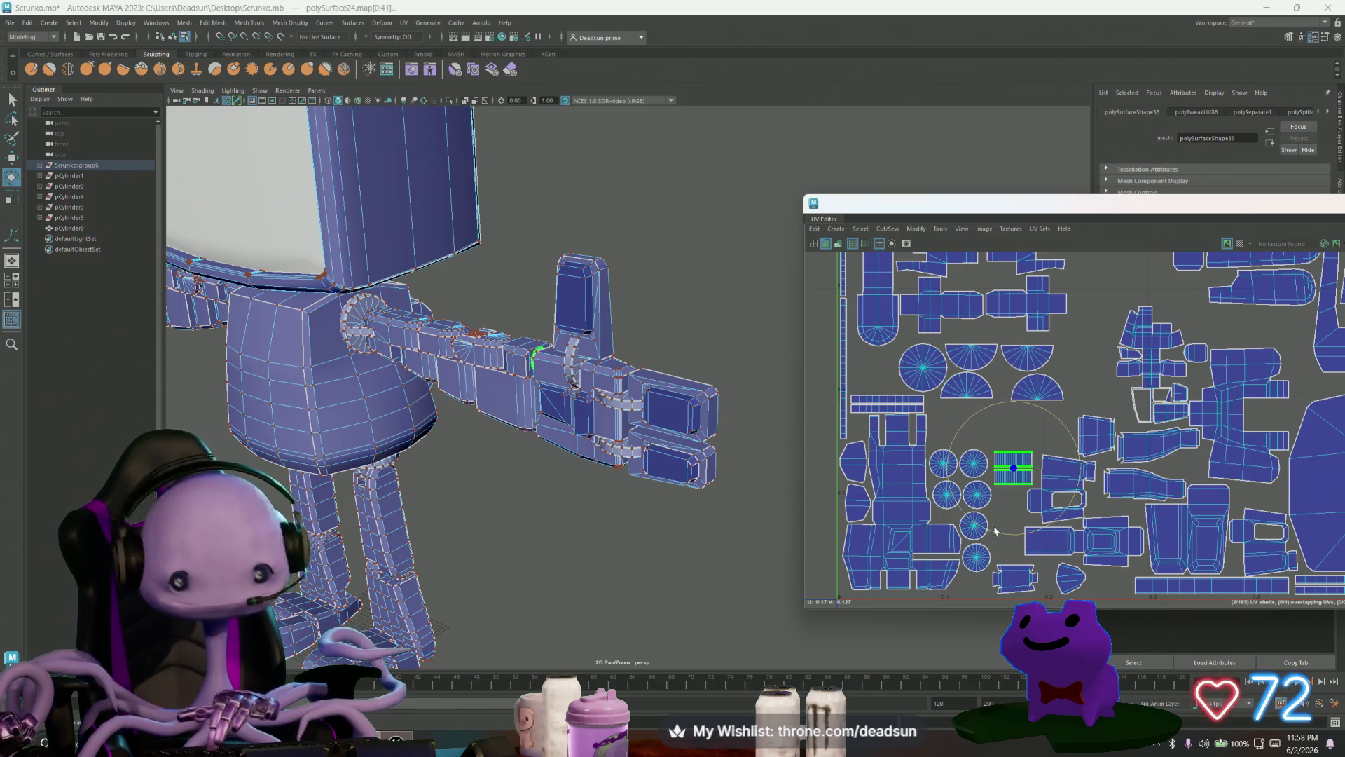
left_click_drag(995, 532, 1062, 522)
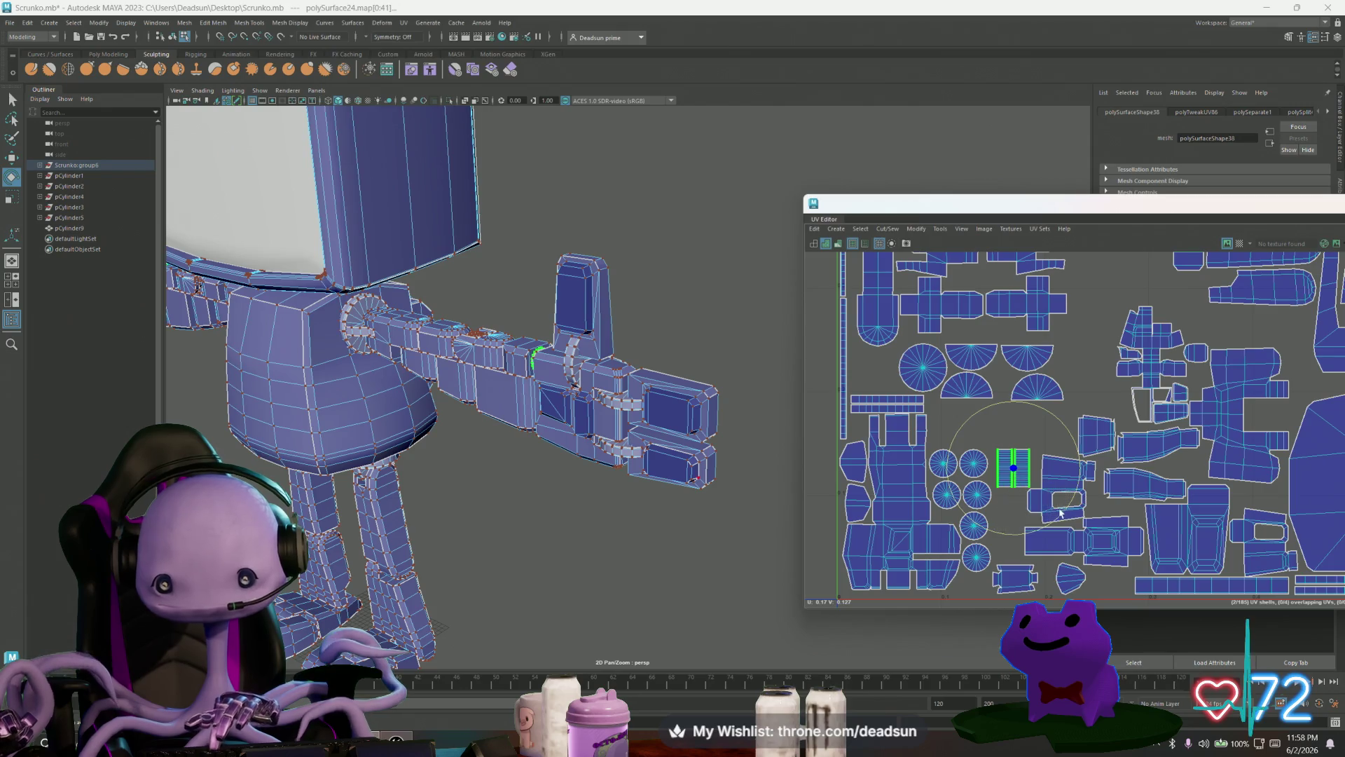
key("w")
left_click_drag(1017, 470, 1014, 543)
scroll(1020, 558, "up", 5)
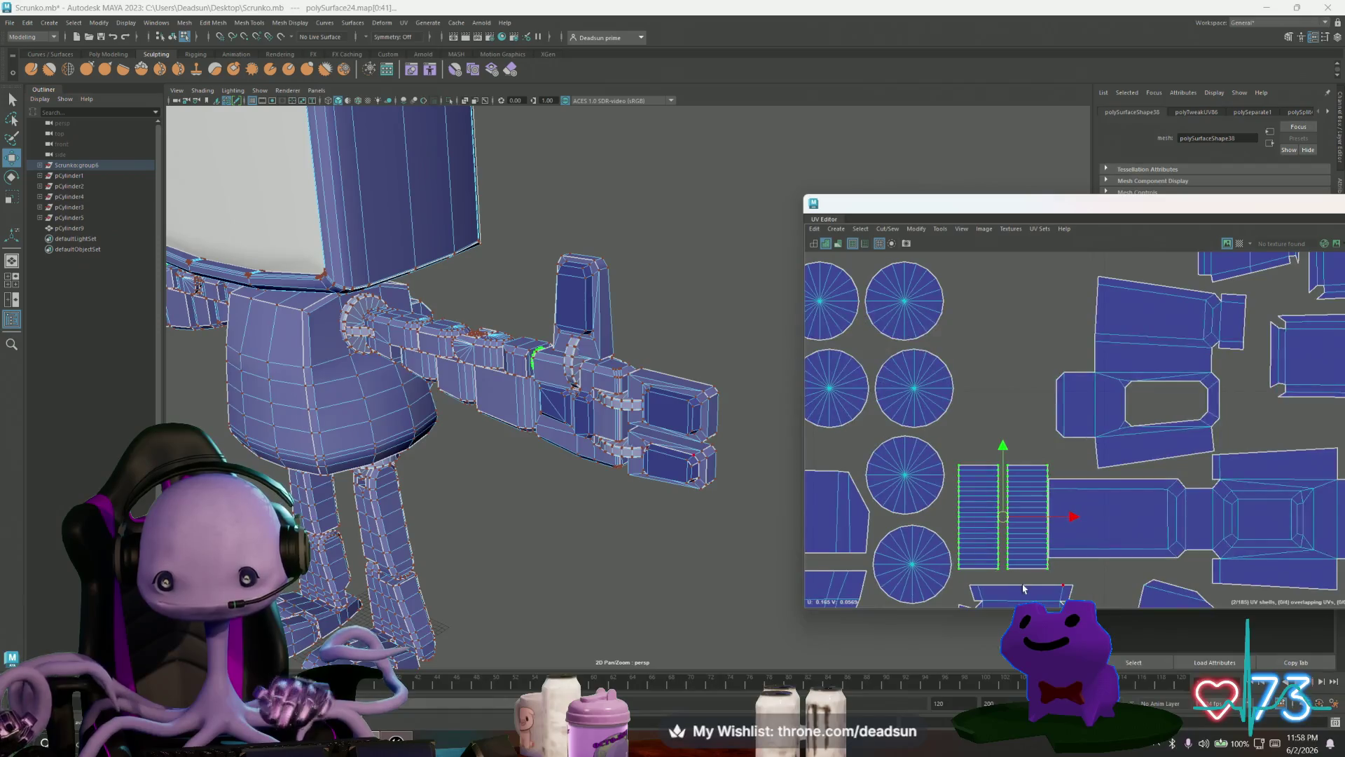
Step: Move two circle shells down beside the strips and set the striped strips side by side
left_click(991, 478)
left_click_drag(983, 454, 972, 511)
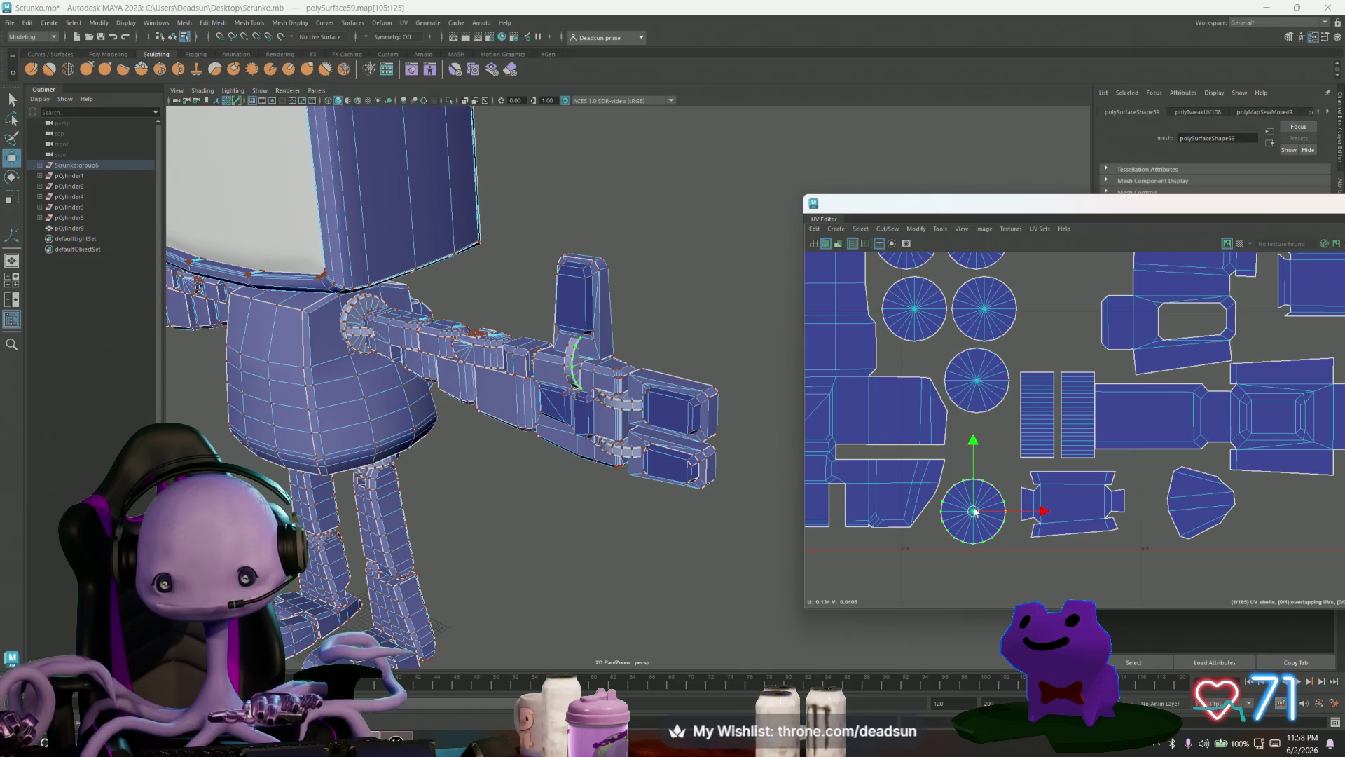
left_click(976, 379)
mouse_move(975, 378)
left_mouse_down()
mouse_move(979, 443)
mouse_move(1071, 424)
left_mouse_up()
left_click(1031, 405)
left_click(1067, 405)
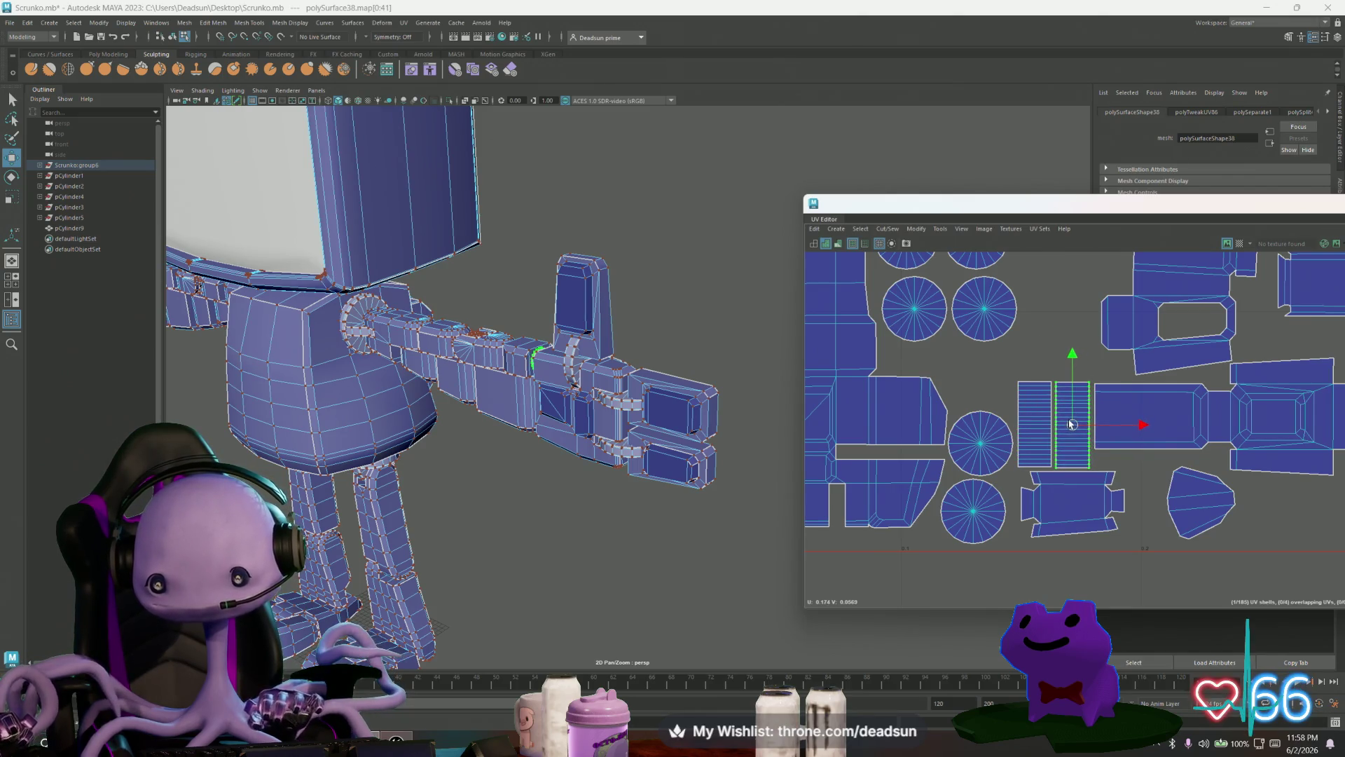
scroll(1073, 522, "down", 3)
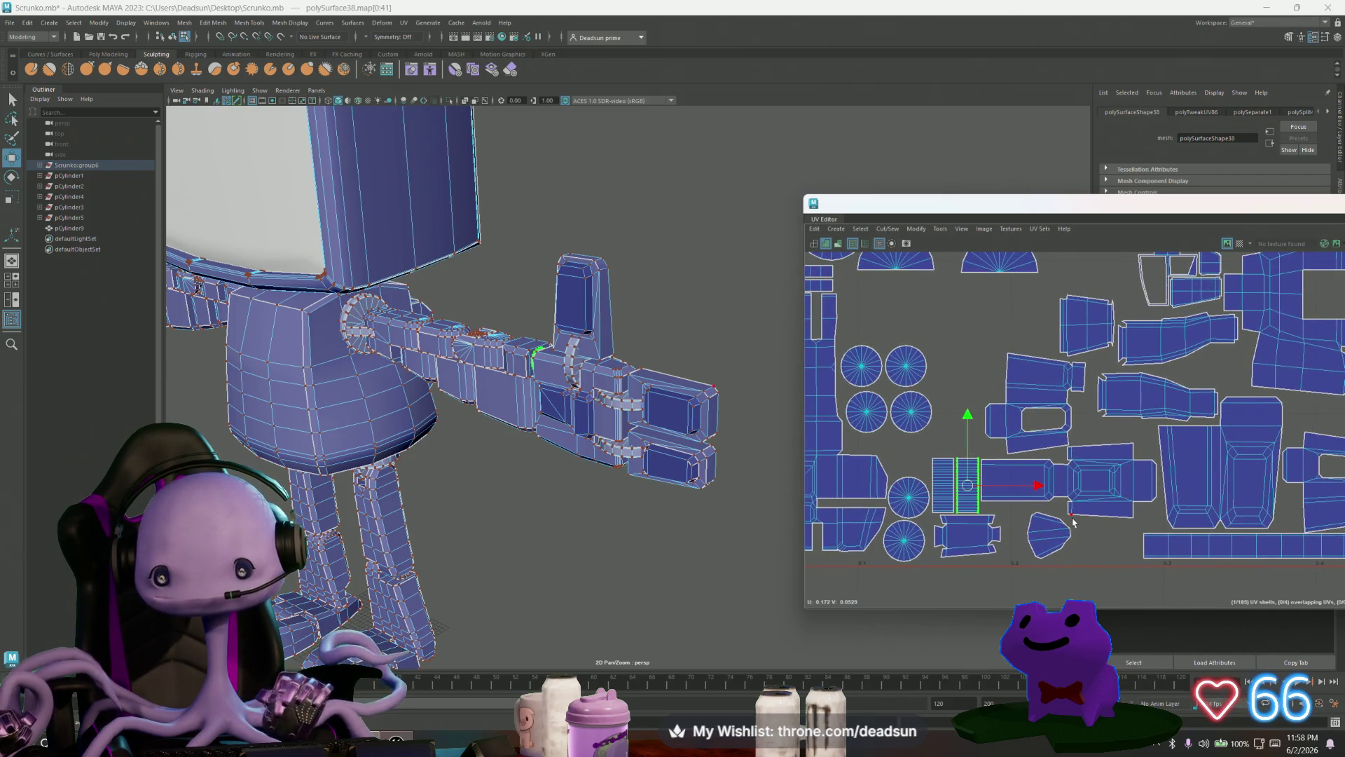
Step: Move four more circular shells down into one compact group
left_click(911, 412)
left_click_drag(911, 411, 957, 432)
left_click(870, 414)
left_click_drag(870, 413, 912, 452)
left_click(861, 368)
left_click_drag(862, 367, 873, 435)
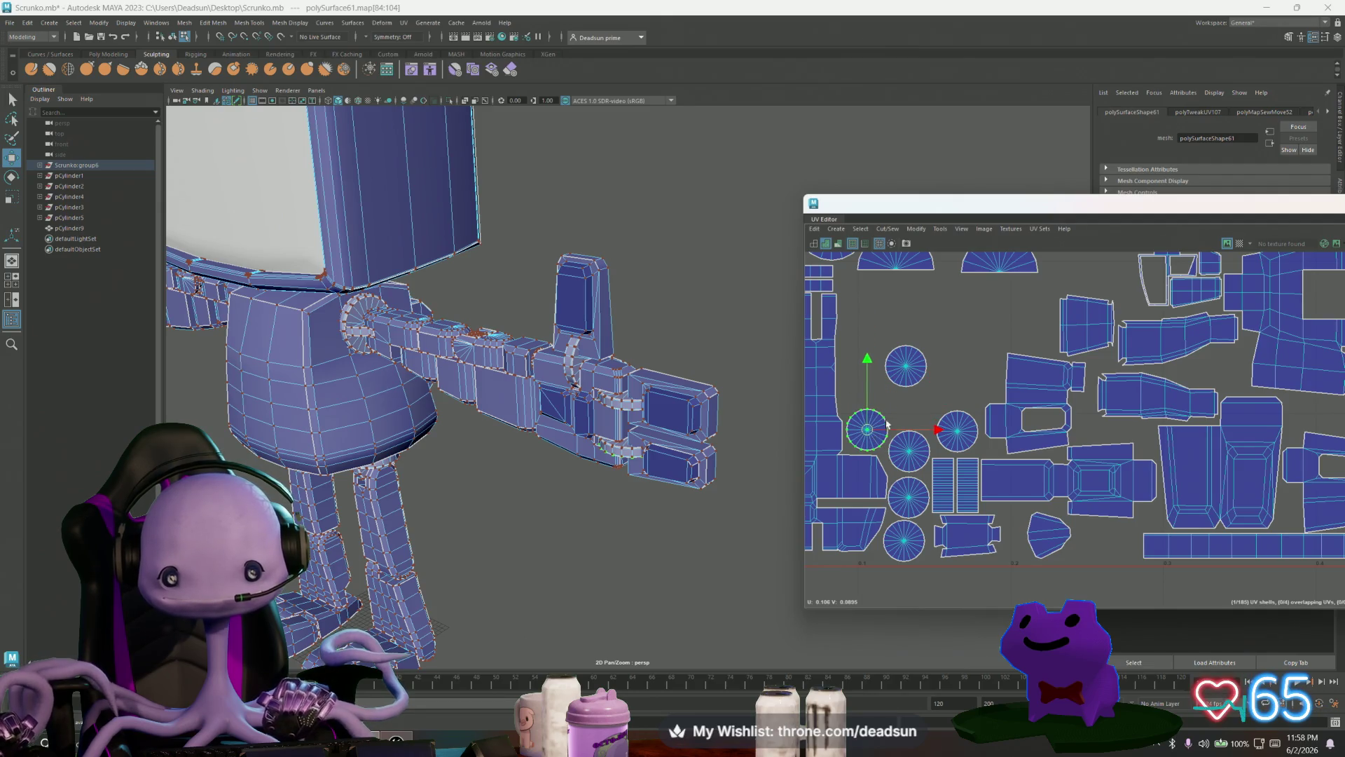
left_click(915, 378)
left_click_drag(915, 378, 924, 408)
scroll(924, 408, "down", 3)
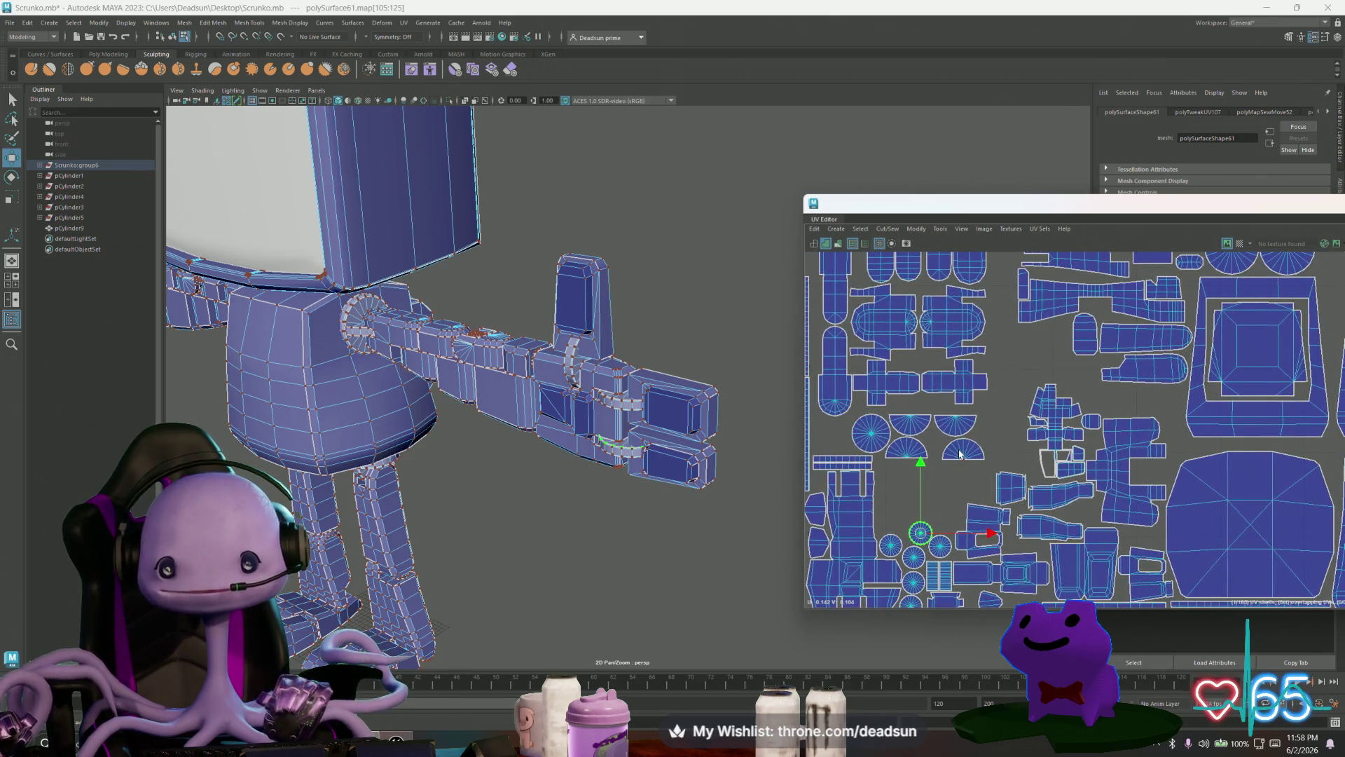
Step: Select the four half-circle shells and move a circle shell right toward the group
left_click(960, 454)
left_click(915, 454)
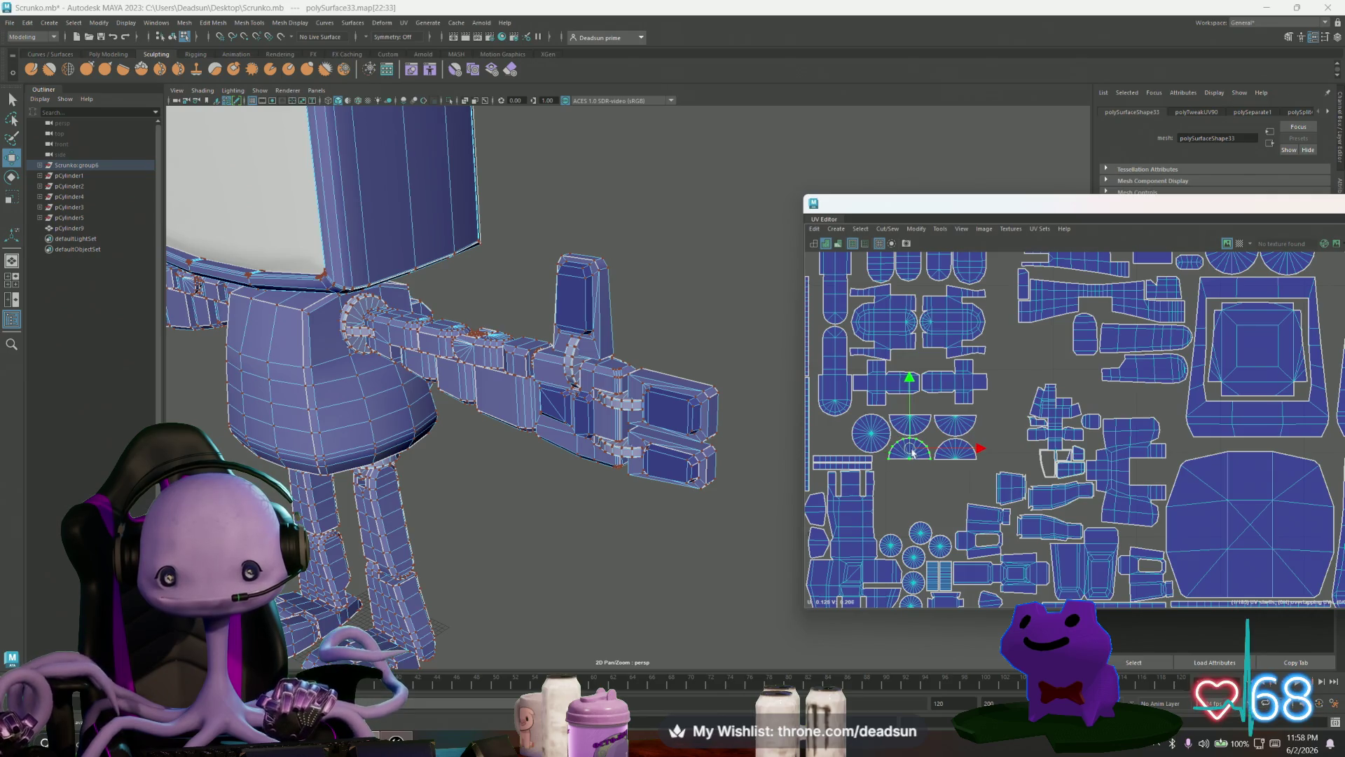
left_click_drag(924, 423, 920, 493)
left_click(877, 429)
left_click_drag(877, 429, 1005, 450)
scroll(1004, 450, "down", 2)
scroll(1009, 468, "up", 2)
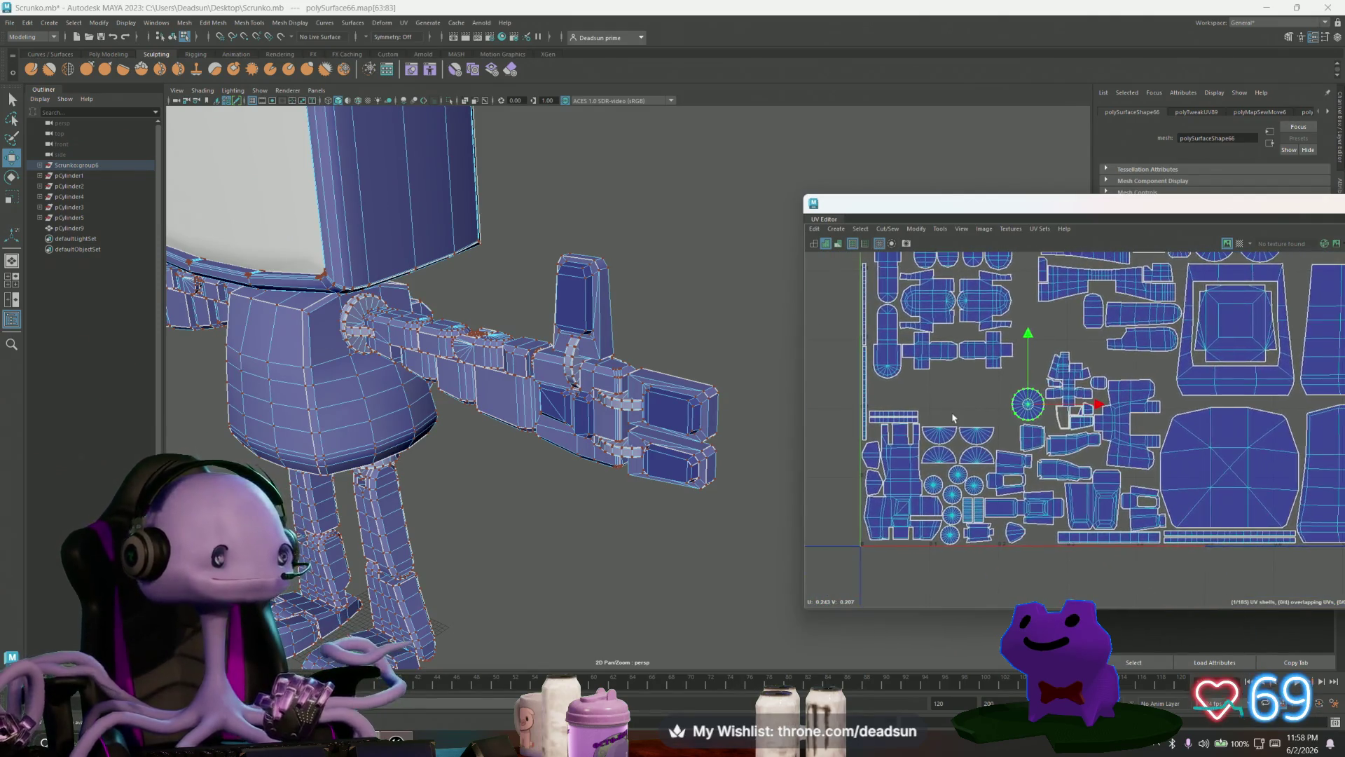
scroll(1009, 468, "up", 2)
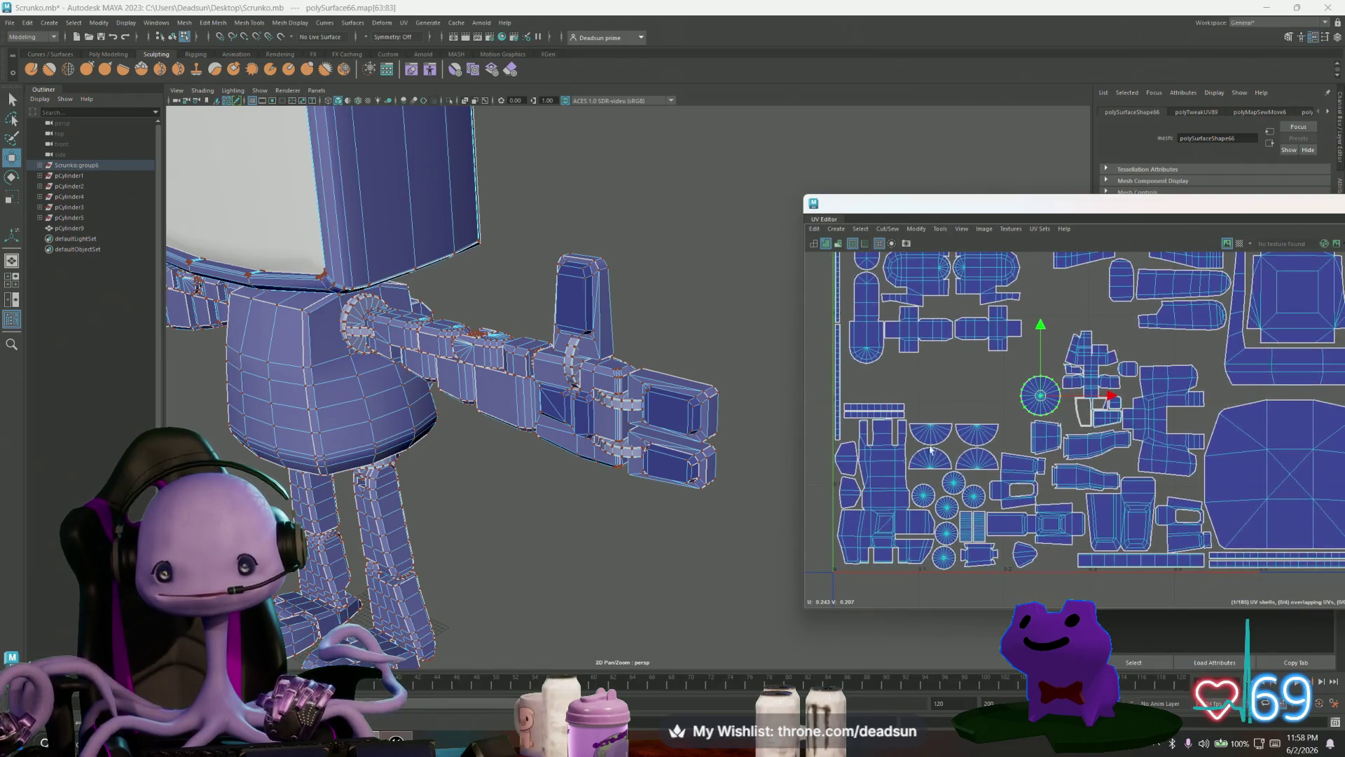
Step: Rotate the first thin UV strip shell 90° to horizontal and move it toward the middle
left_click(839, 317)
mouse_move(835, 275)
left_mouse_down()
mouse_move(939, 354)
mouse_move(969, 399)
left_mouse_up()
key("e")
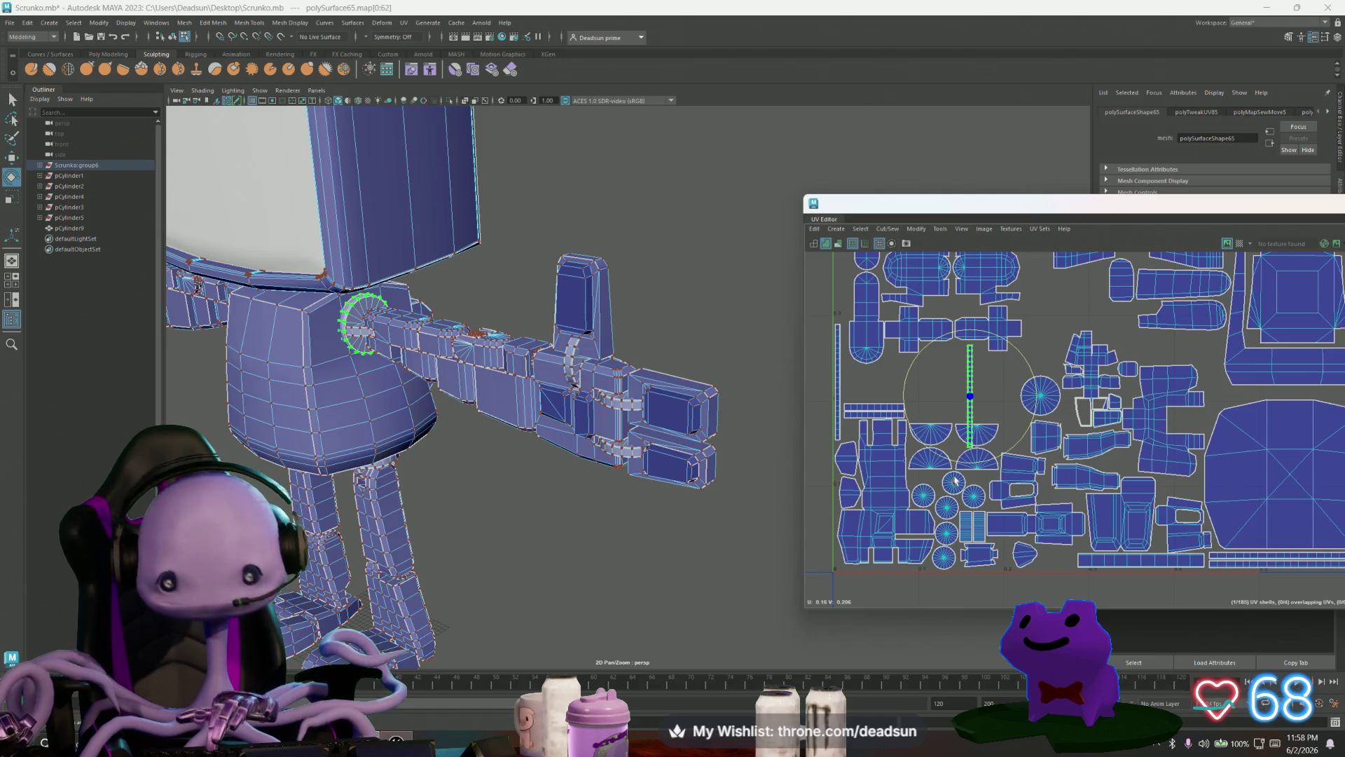
mouse_move(952, 459)
left_mouse_down()
mouse_move(1002, 452)
mouse_move(1040, 418)
mouse_move(960, 422)
left_mouse_up()
key("w")
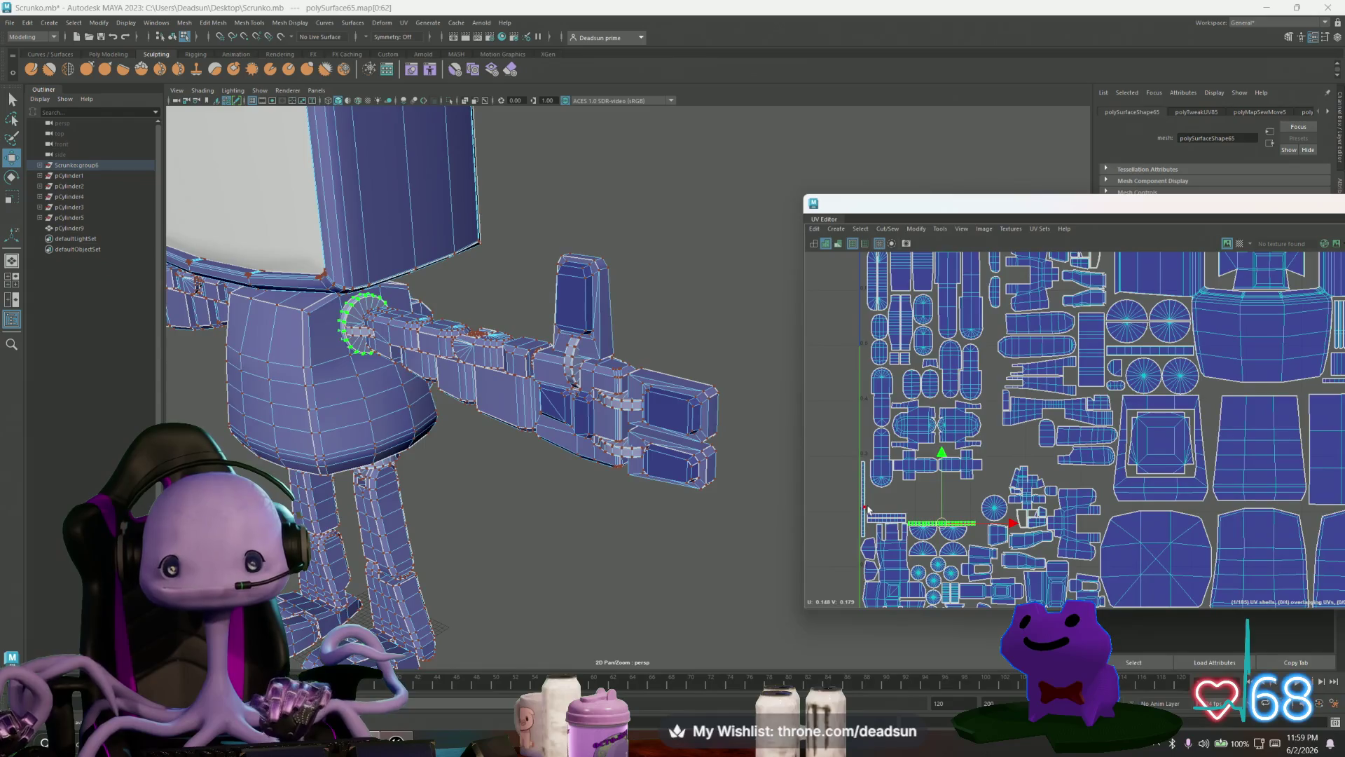
Step: Turn the second strip horizontal, then shift and stretch the lower strip above the half-circles
mouse_move(872, 510)
left_mouse_down()
mouse_move(970, 515)
mouse_move(948, 523)
left_mouse_up()
key("e")
key("w")
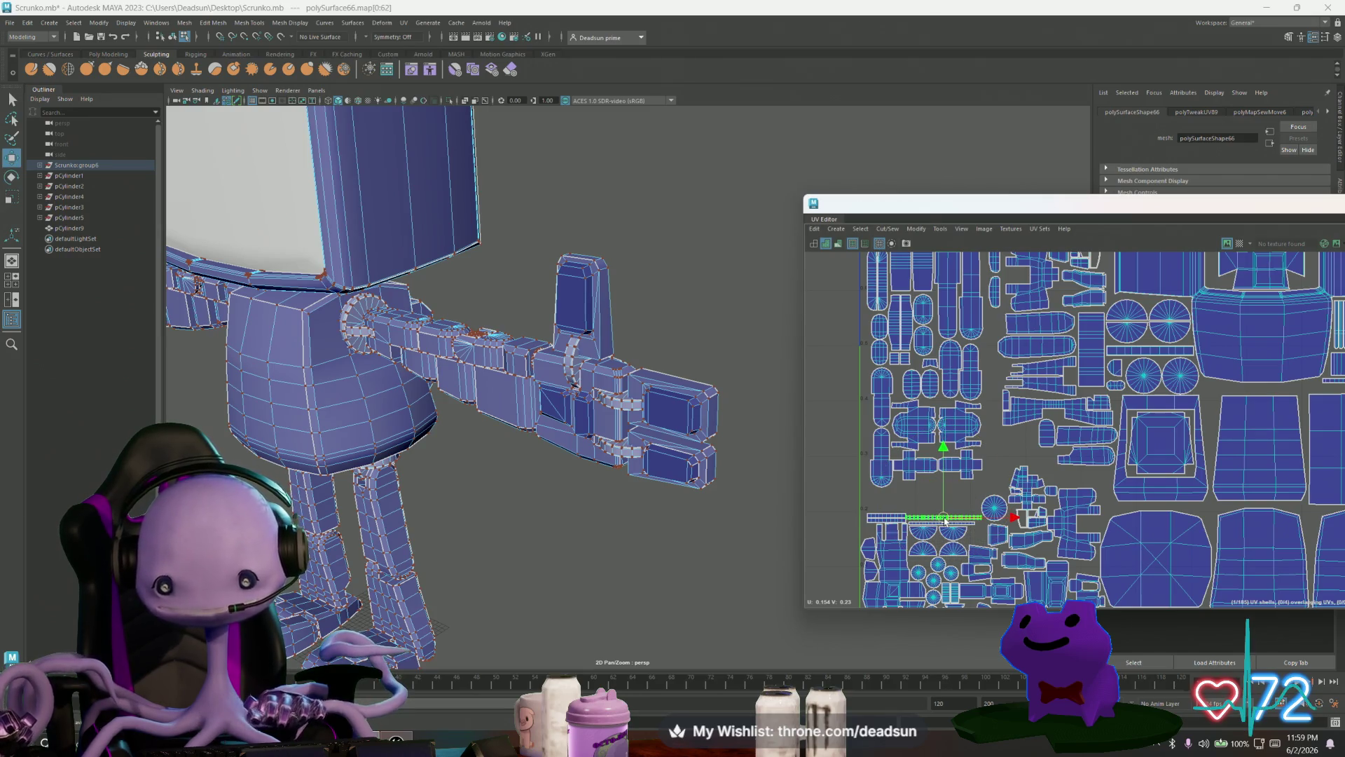
scroll(948, 538, "up", 5)
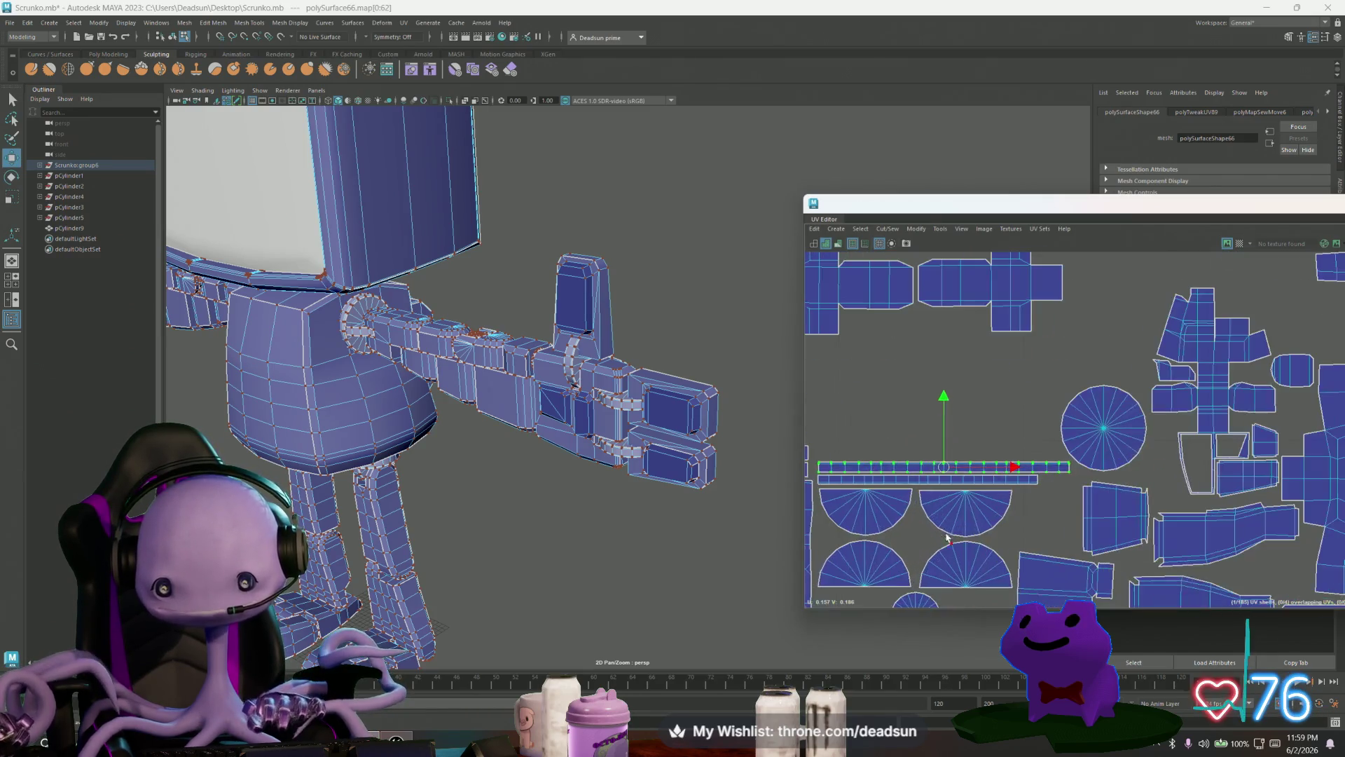
left_click(937, 480)
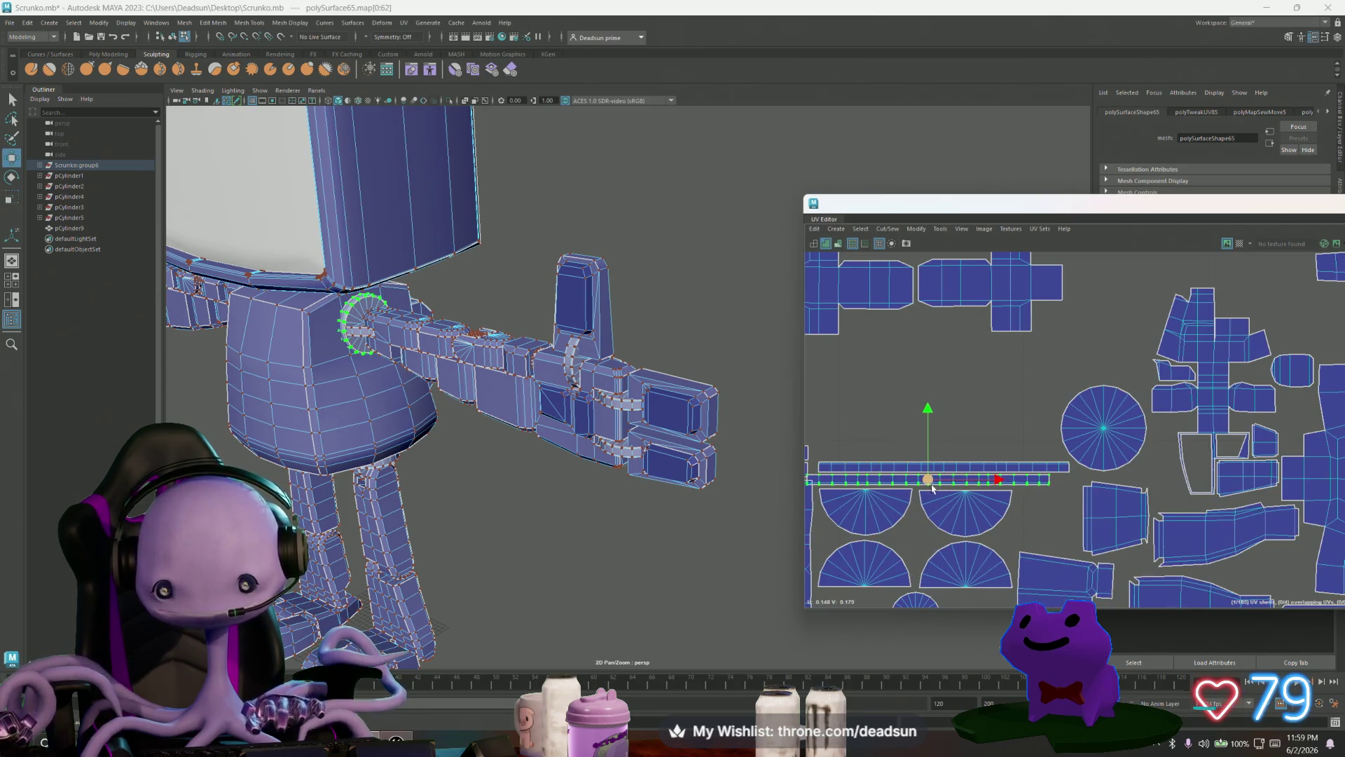
left_click_drag(928, 485, 947, 487)
key("r")
key("w")
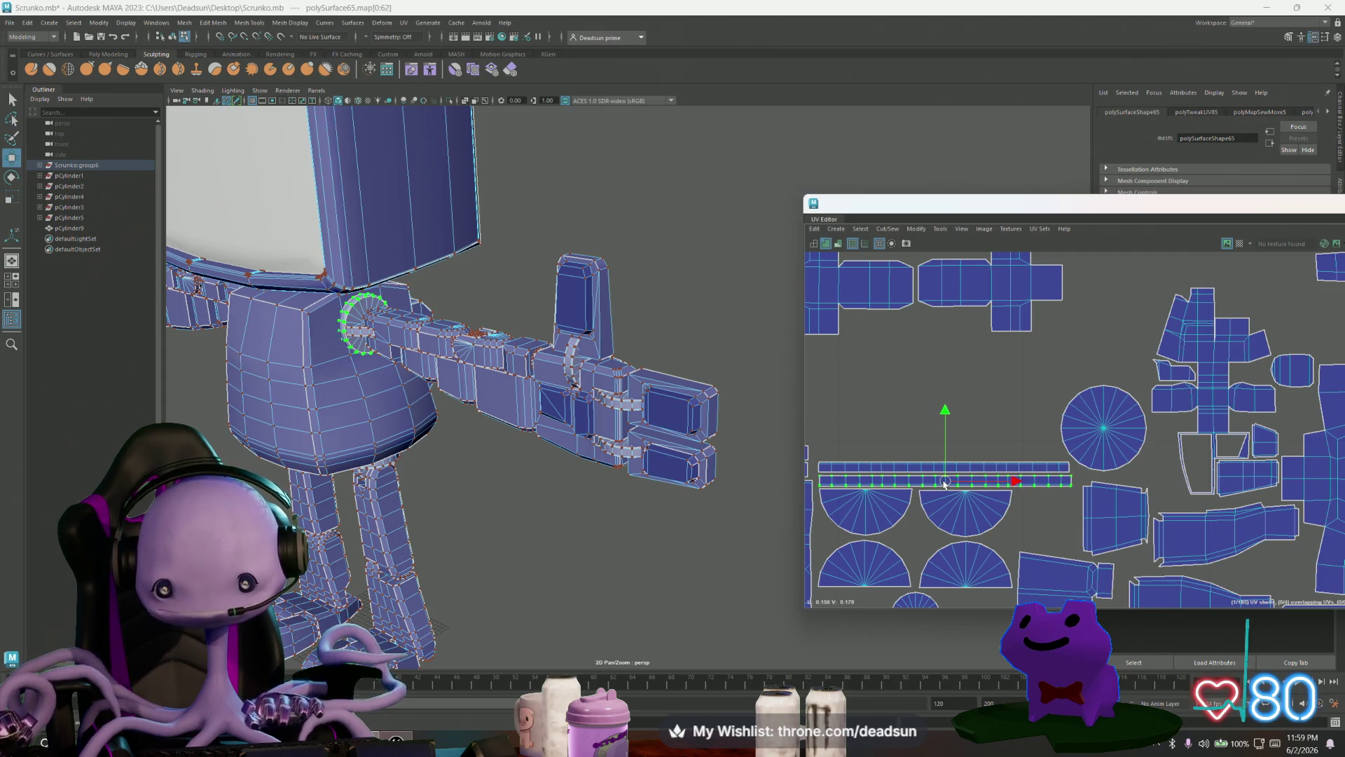
Step: Slide the two half-circle UV shells into a row, side by side
scroll(904, 384, "down", 2)
left_click(982, 496)
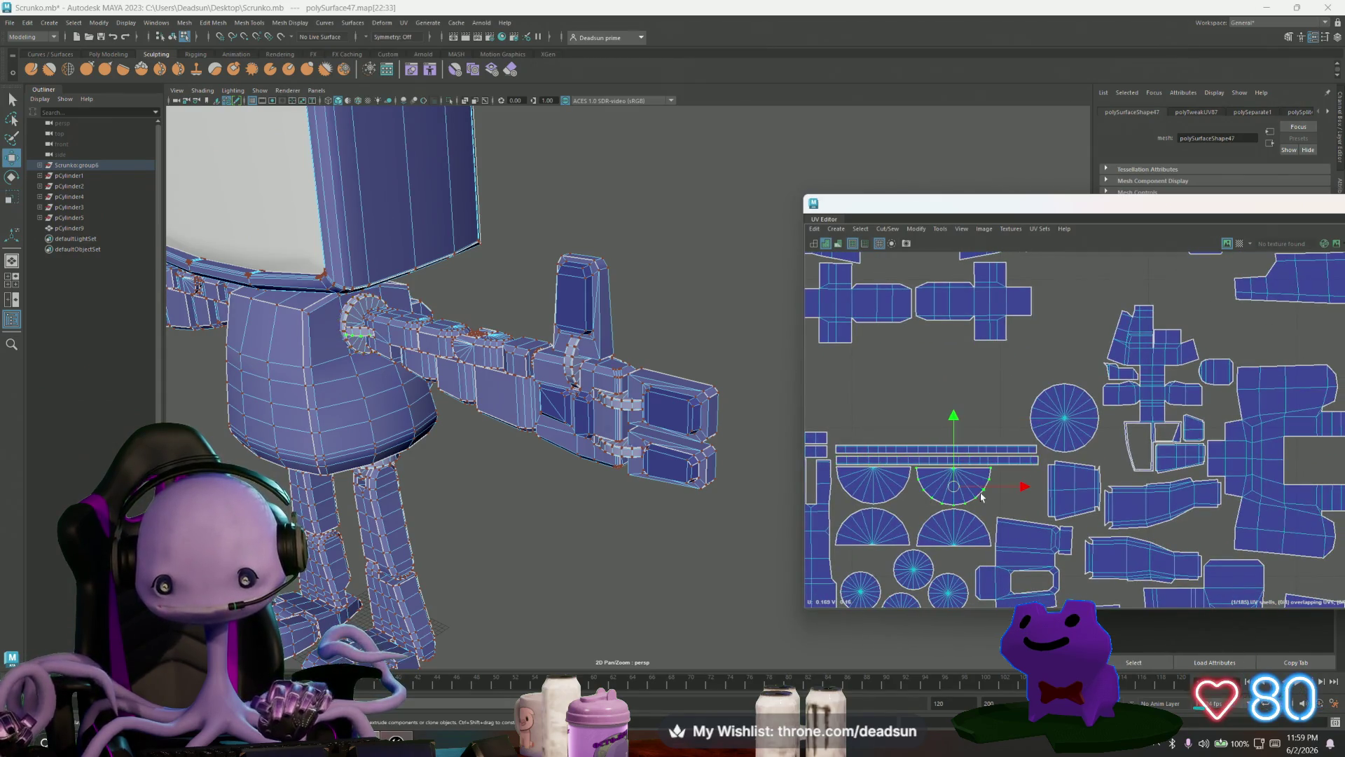
left_click_drag(953, 486, 1003, 493)
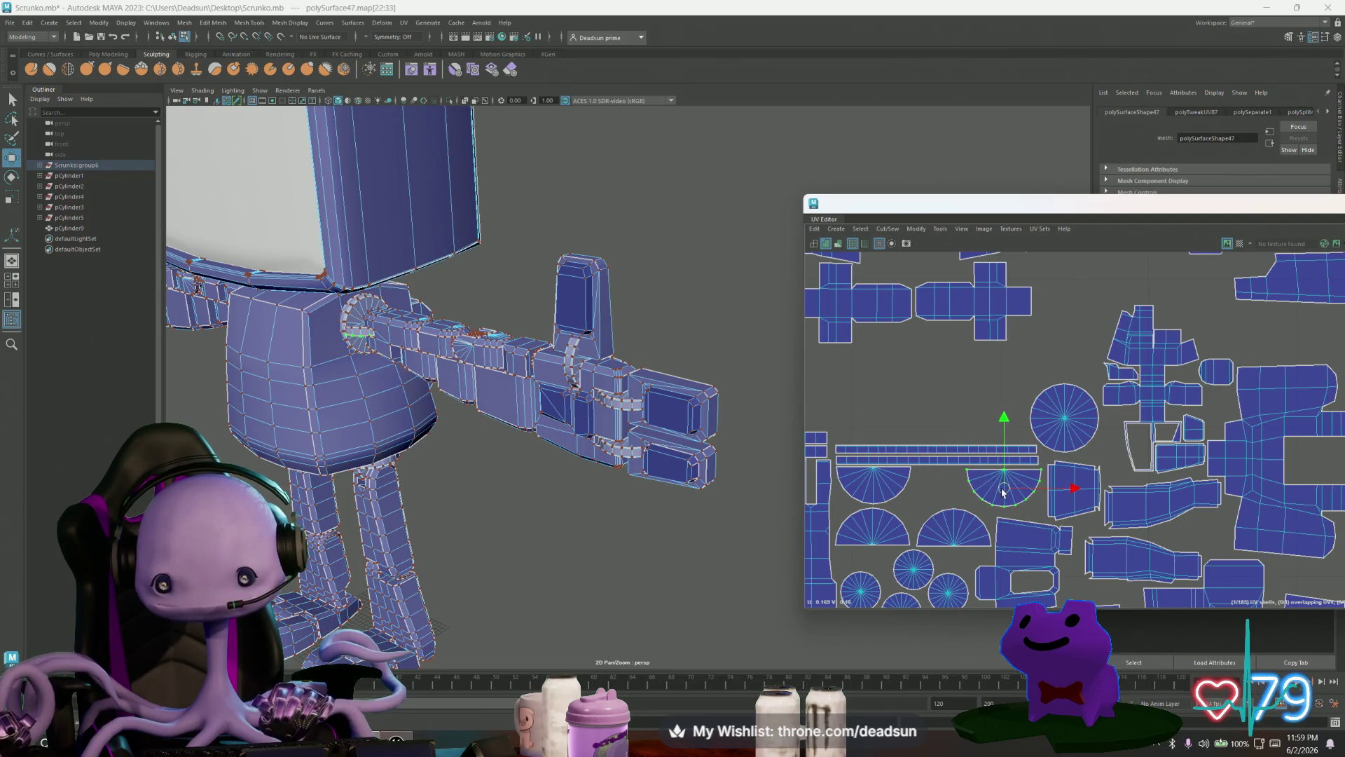
left_click(901, 490)
mouse_move(882, 485)
left_mouse_down()
mouse_move(911, 504)
mouse_move(994, 496)
left_mouse_up()
left_click(990, 490)
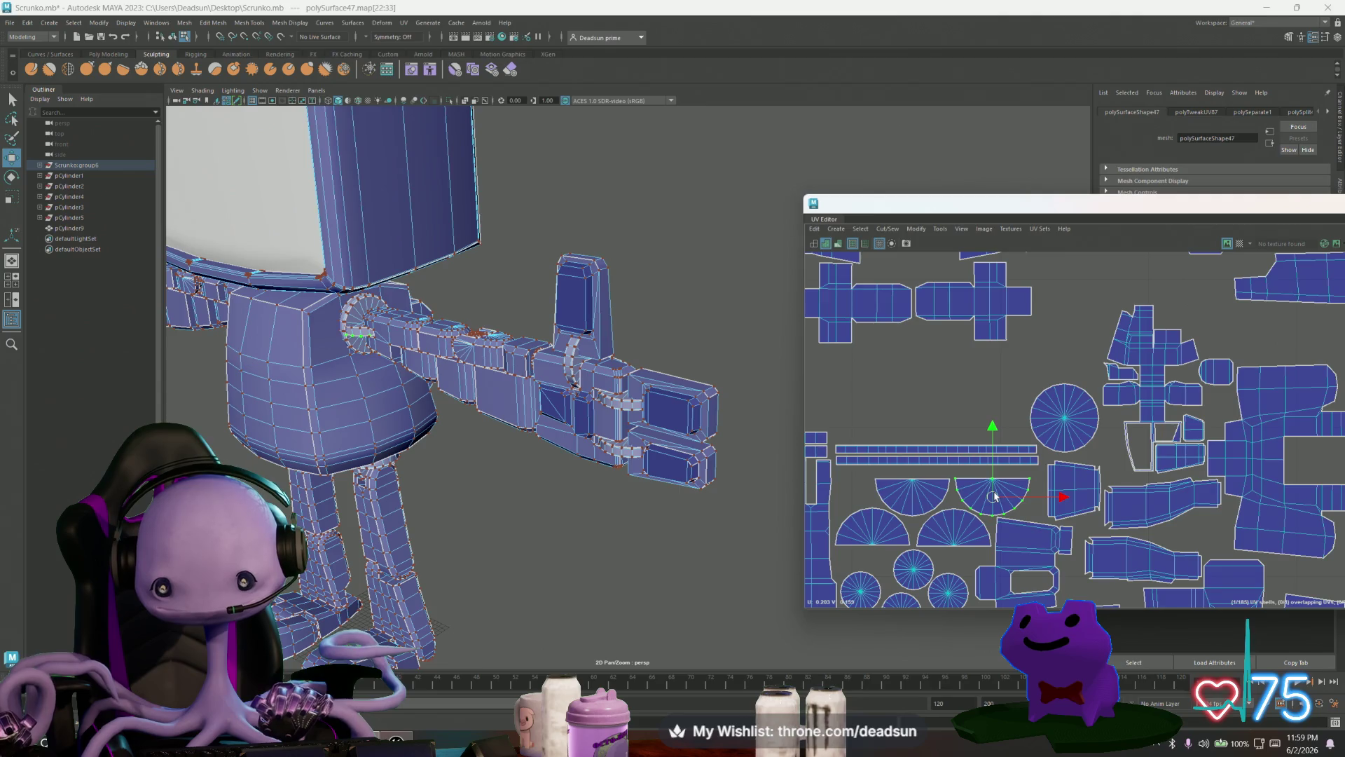
Step: Nudge the lower long strip down and the circle shell slightly right and down
left_click(934, 460)
left_click_drag(940, 457, 939, 467)
left_click(1068, 444)
left_click_drag(1065, 418, 1074, 424)
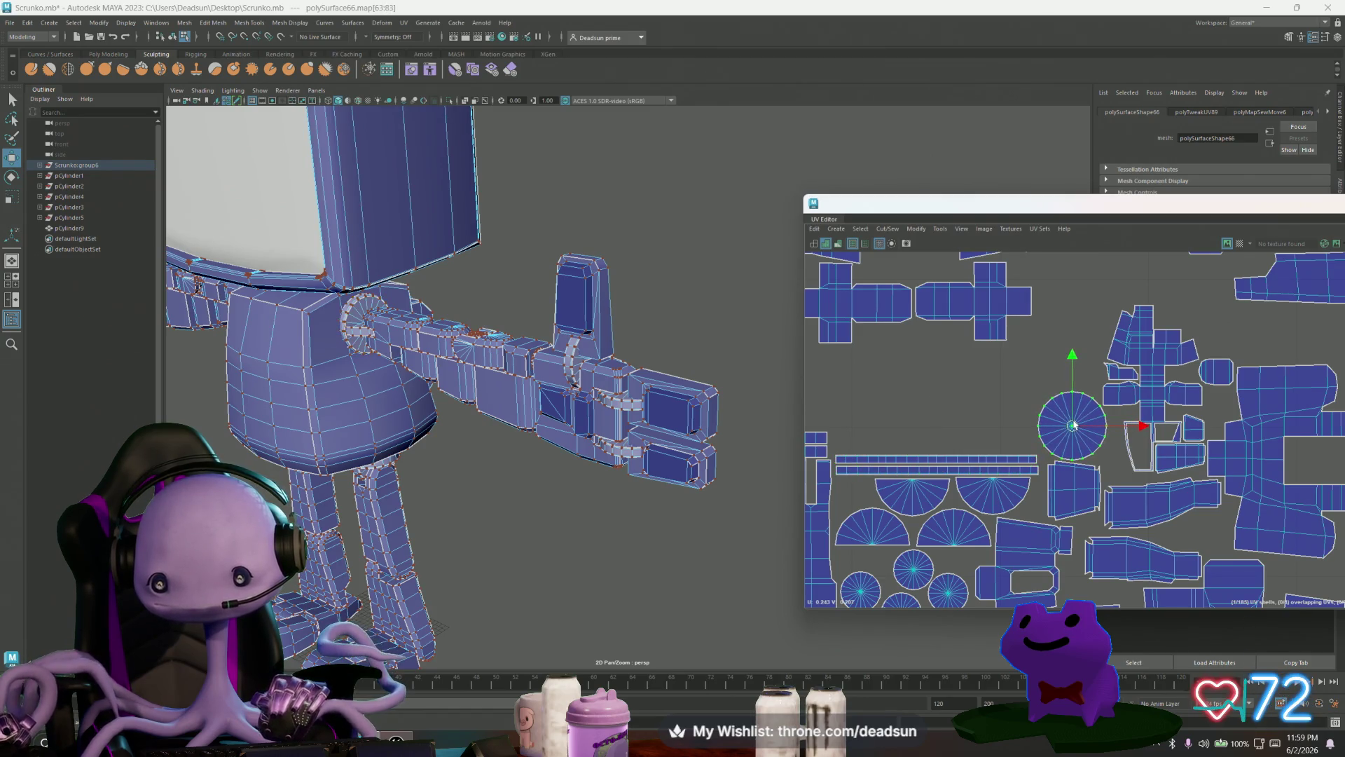
mouse_move(651, 519)
left_mouse_down("alt")
mouse_move(579, 517)
mouse_move(592, 491)
mouse_move(607, 529)
mouse_move(631, 483)
left_mouse_up("alt")
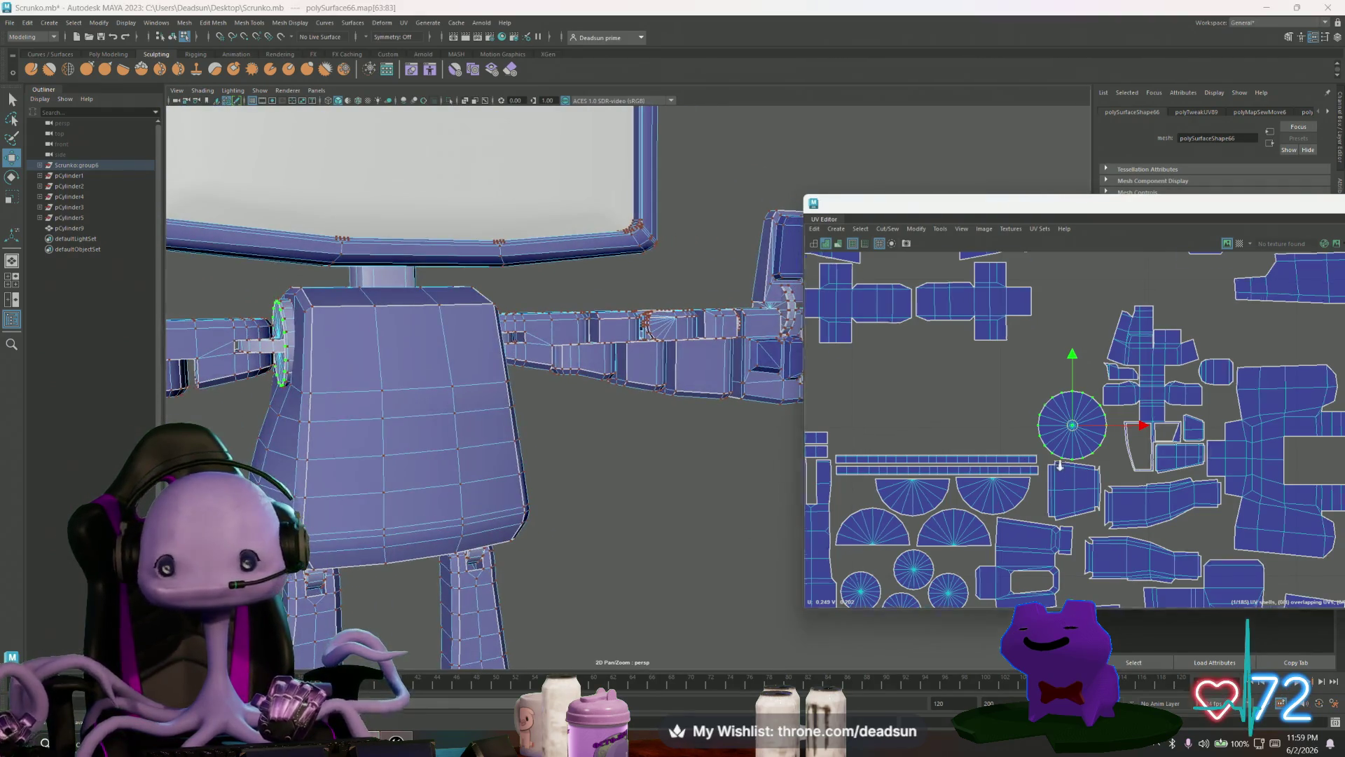
Step: Frame the robot's torso and select two small shells in the UV layout
key("a")
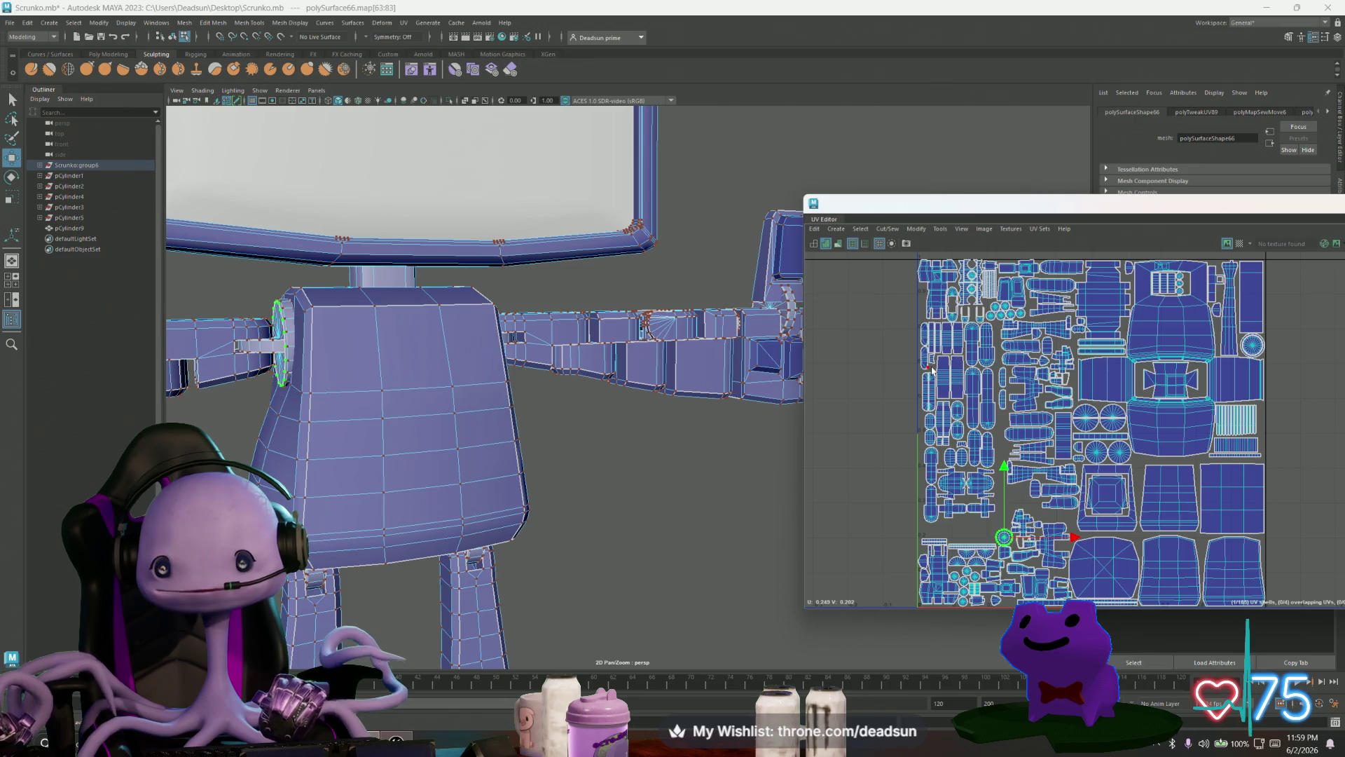
scroll(931, 370, "up", 3)
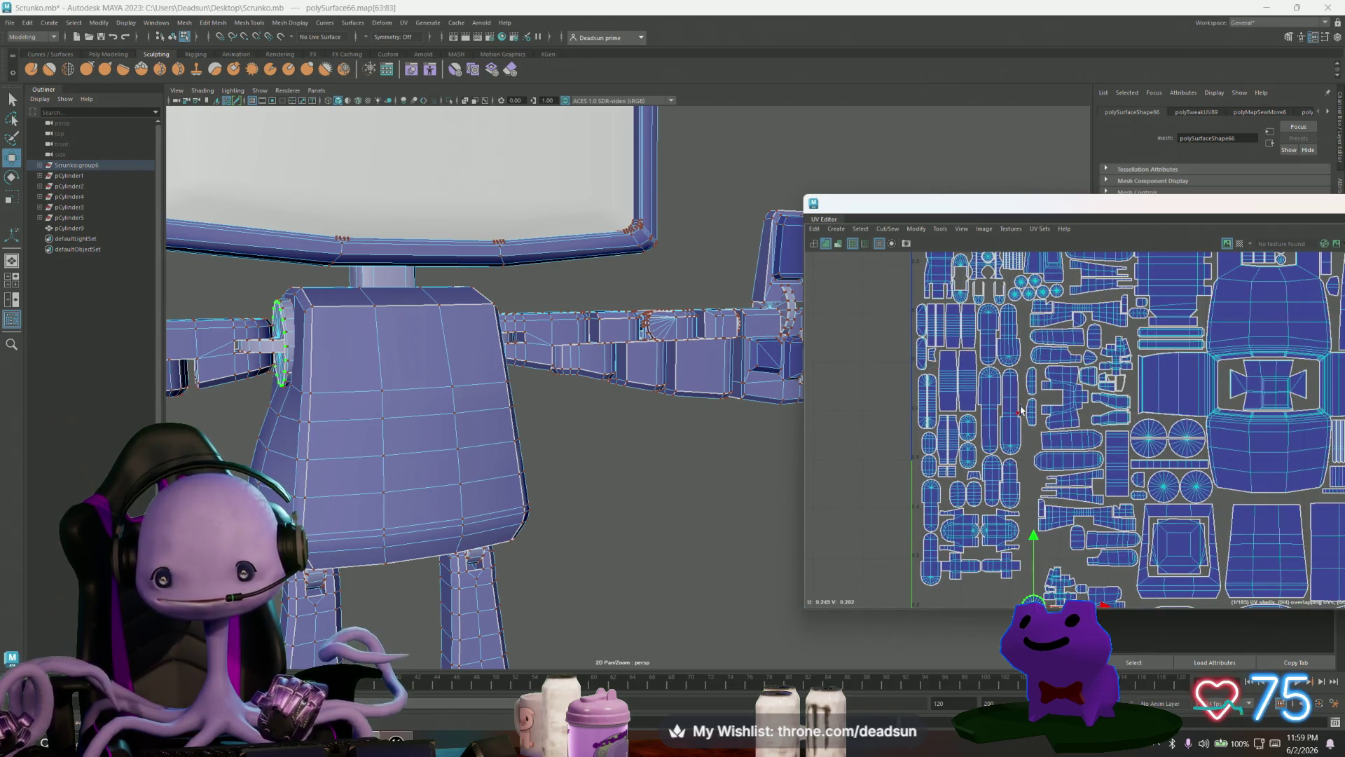
left_click(1031, 385)
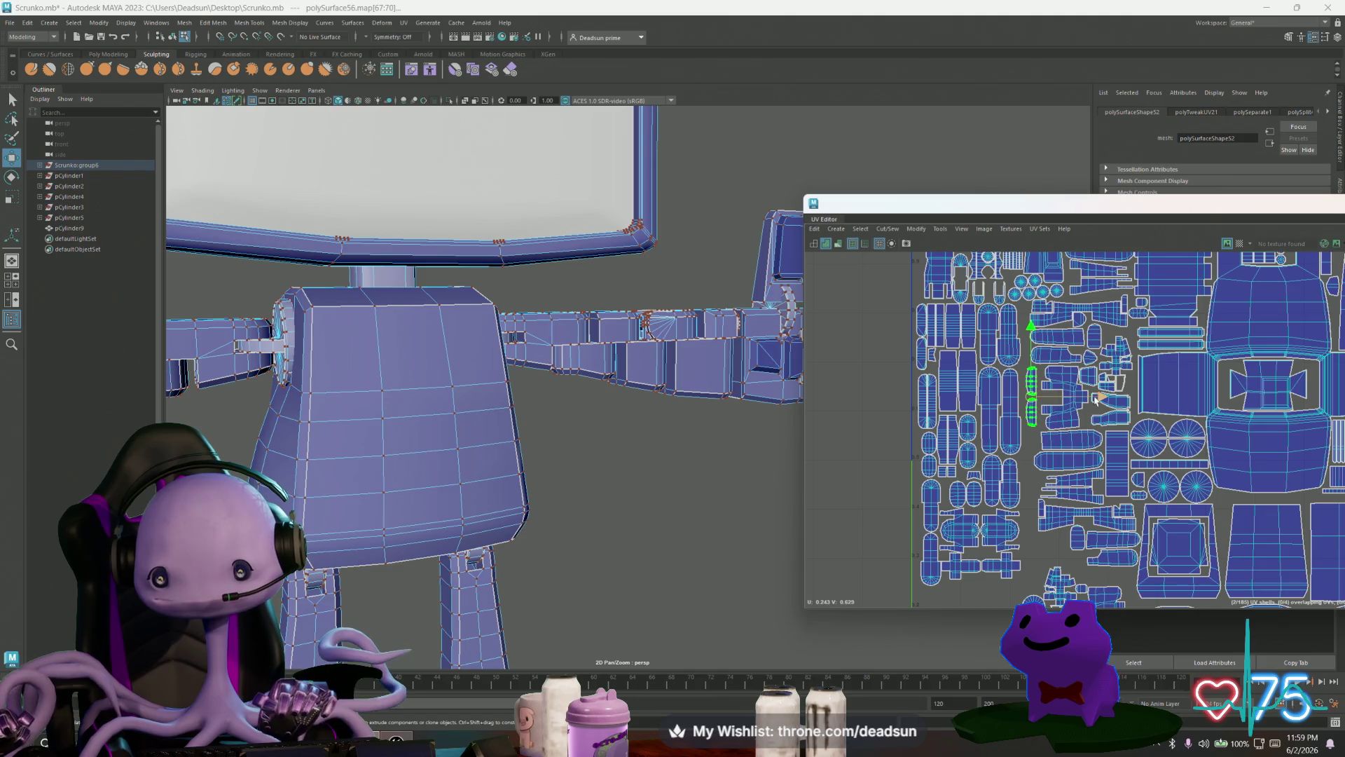
left_click(1103, 396, "shift")
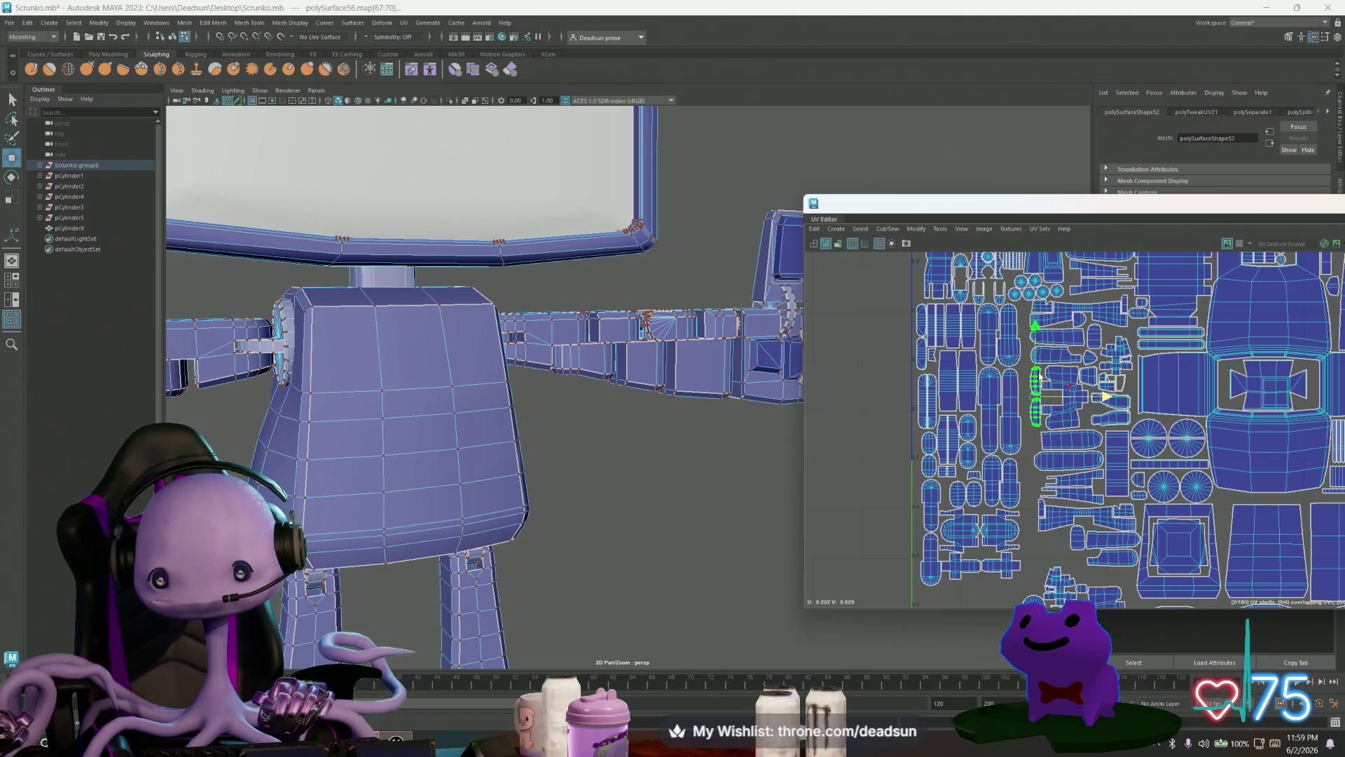
scroll(1039, 376, "up", 2)
scroll(1044, 364, "down", 2)
scroll(1048, 351, "down", 1)
scroll(1050, 335, "up", 2)
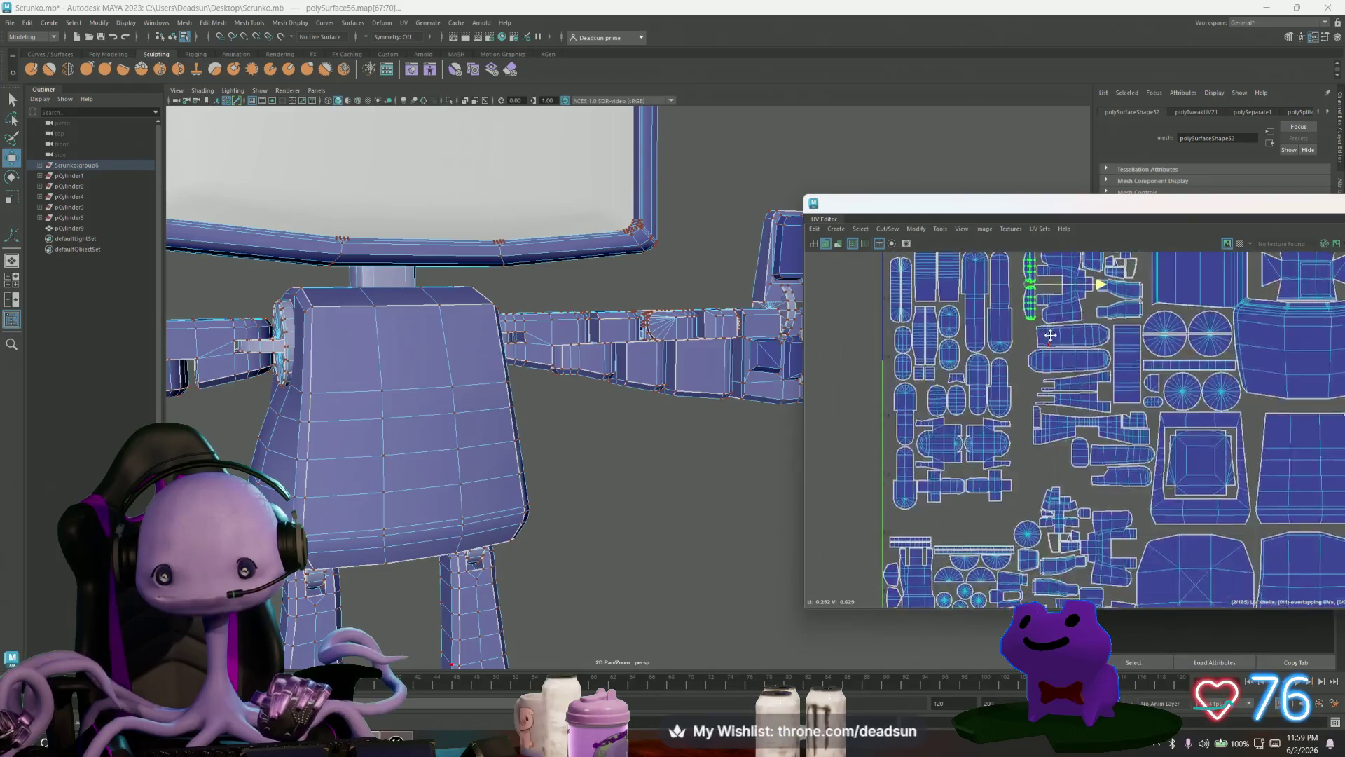
middle_click_drag(1051, 336, 1044, 319, "alt")
Step: Box-select the arm's UV shells, refine the selection, and undo the last shell move
left_click_drag(995, 487, 834, 254)
middle_click_drag(878, 259, 872, 477, "alt")
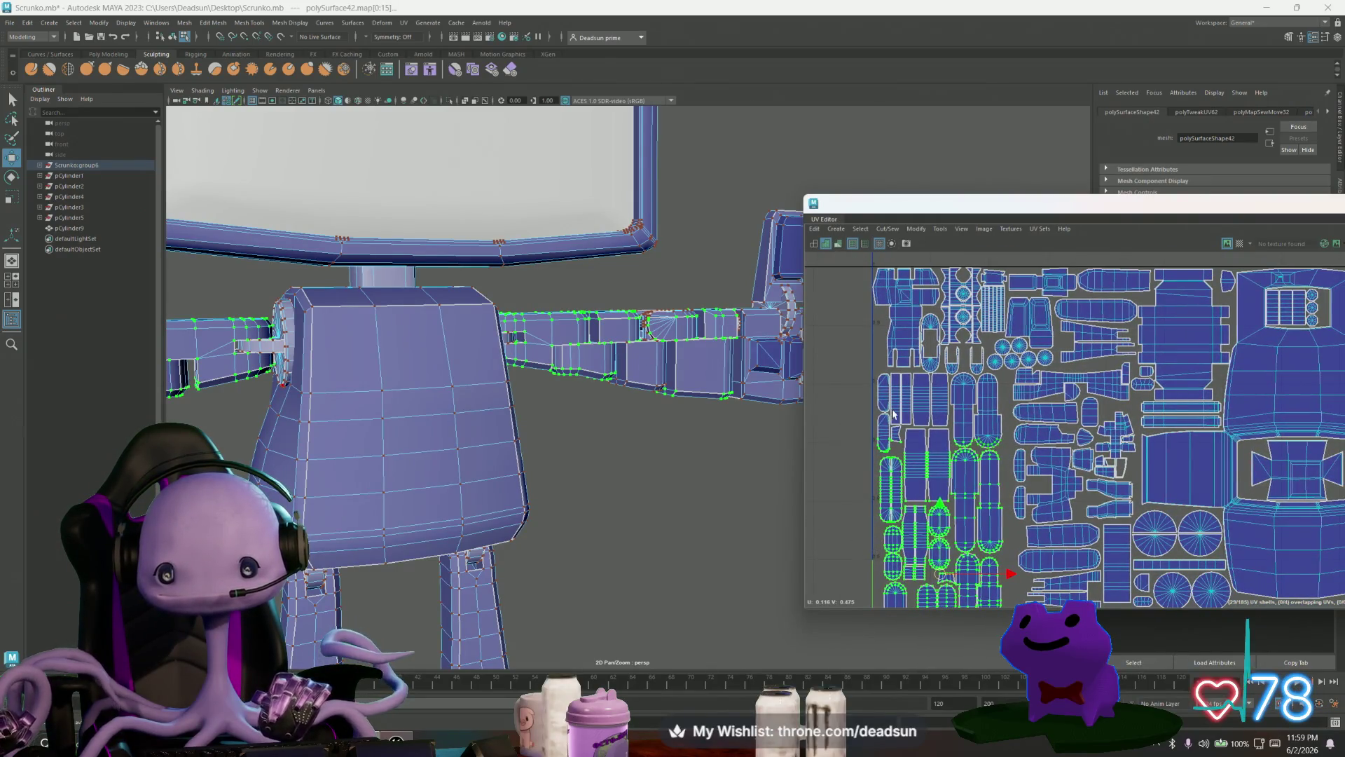
scroll(893, 418, "up", 2)
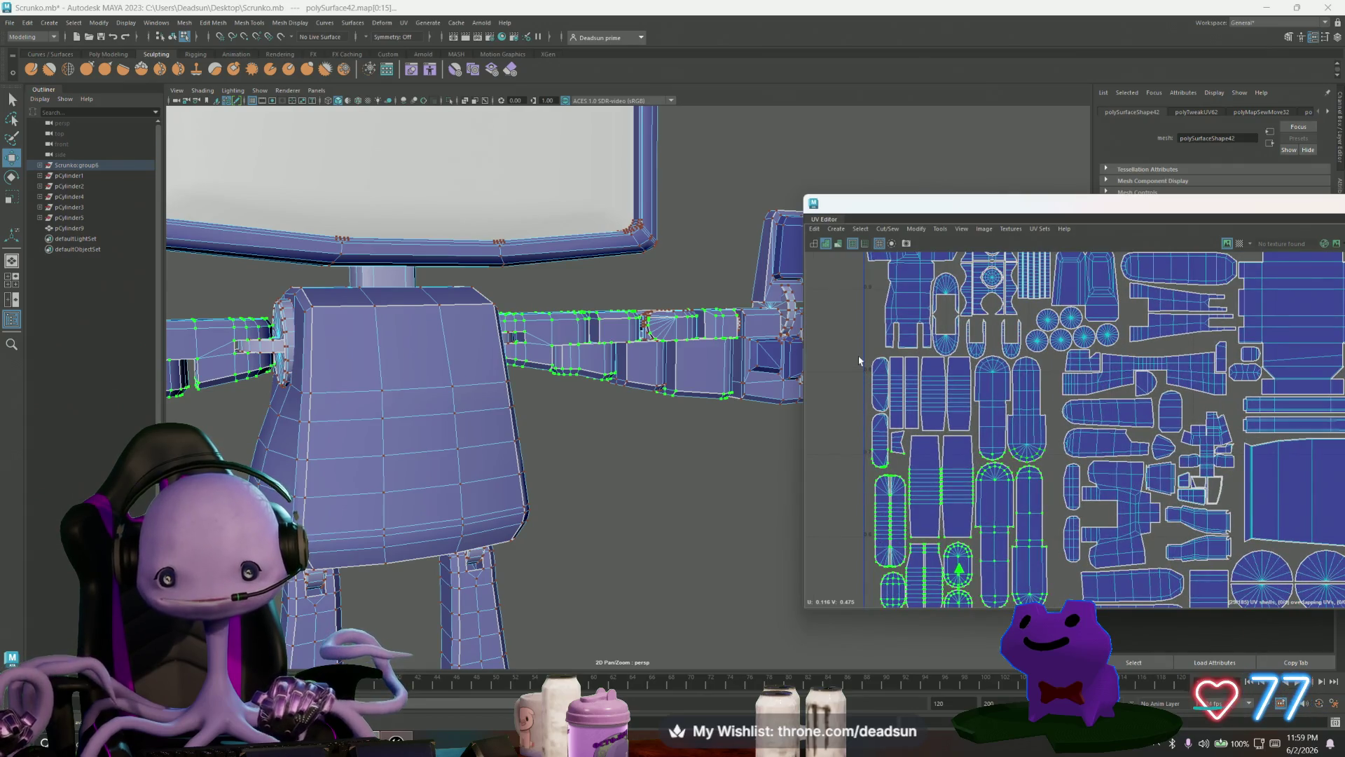
left_click_drag(1025, 447, 1051, 444)
left_click(881, 464, "ctrl")
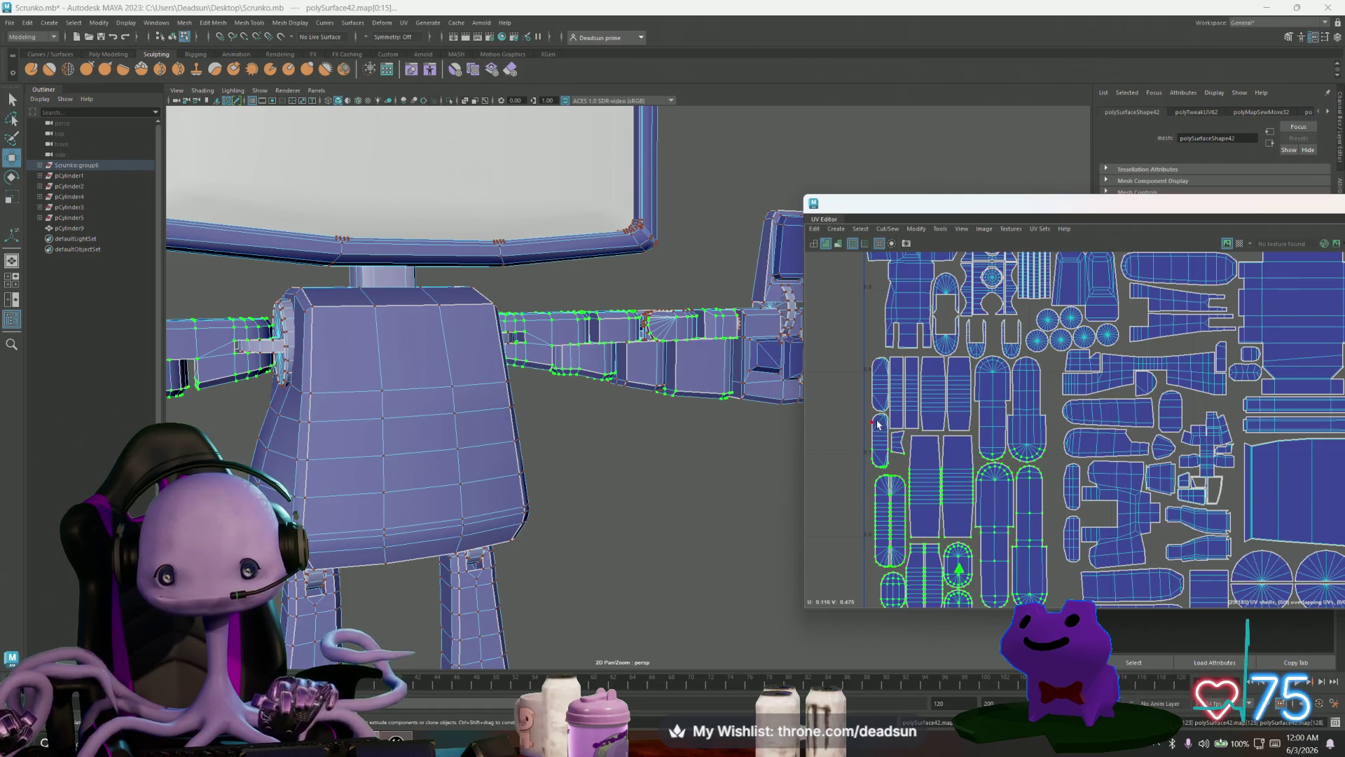
left_click(882, 389, "shift")
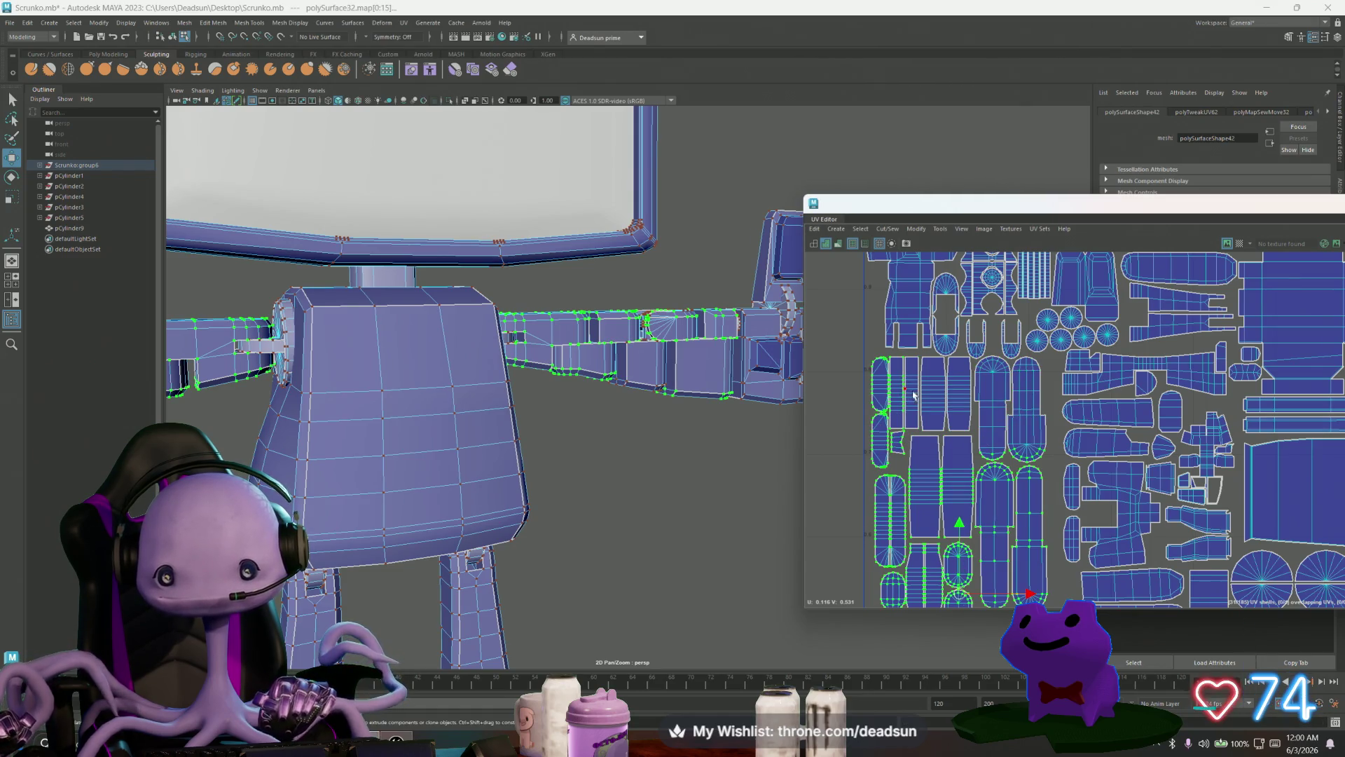
left_click(994, 412, "shift")
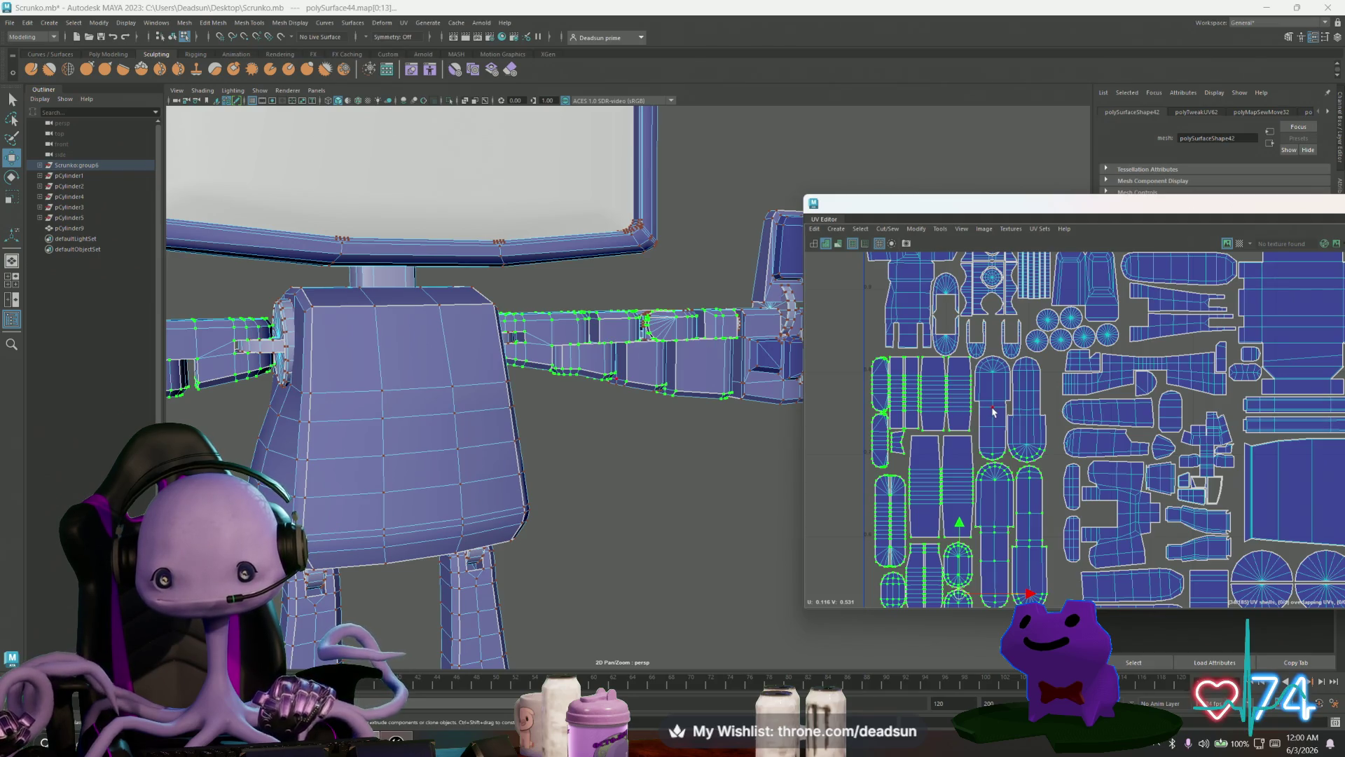
scroll(1007, 436, "down", 5)
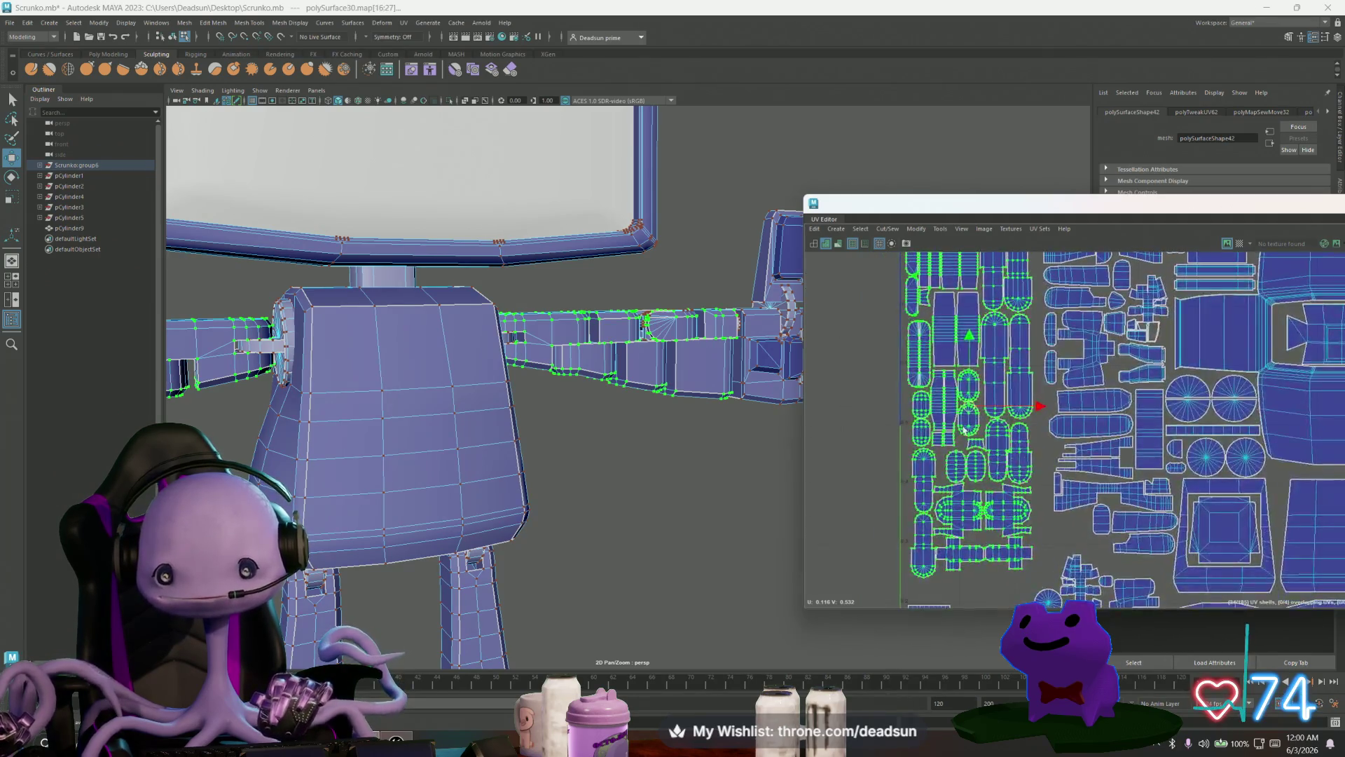
key("ctrl+z")
key("ctrl+z")
key("ctrl+z")
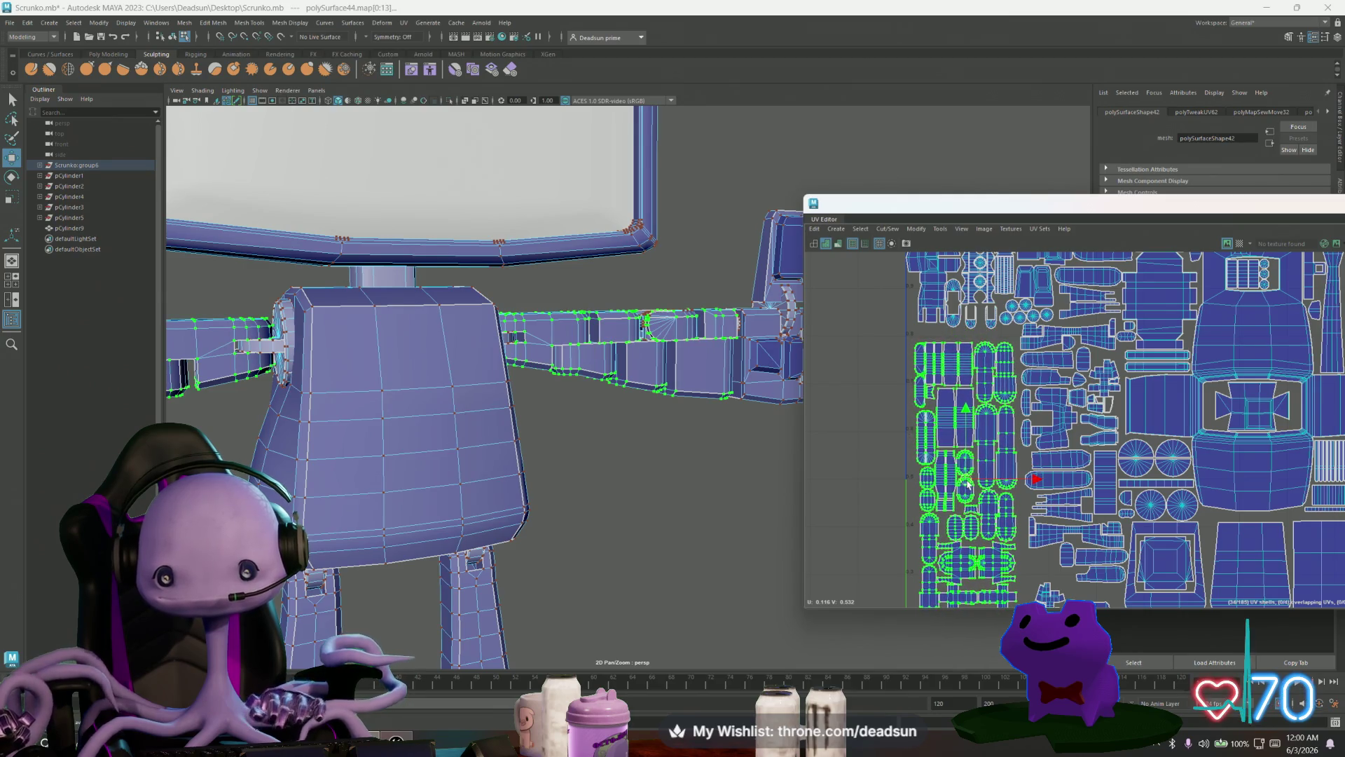
Step: Scale the selected UV shells up slightly with the Scale tool
mouse_move(976, 501)
middle_mouse_down("alt")
mouse_move(971, 430)
mouse_move(975, 448)
middle_mouse_up("alt")
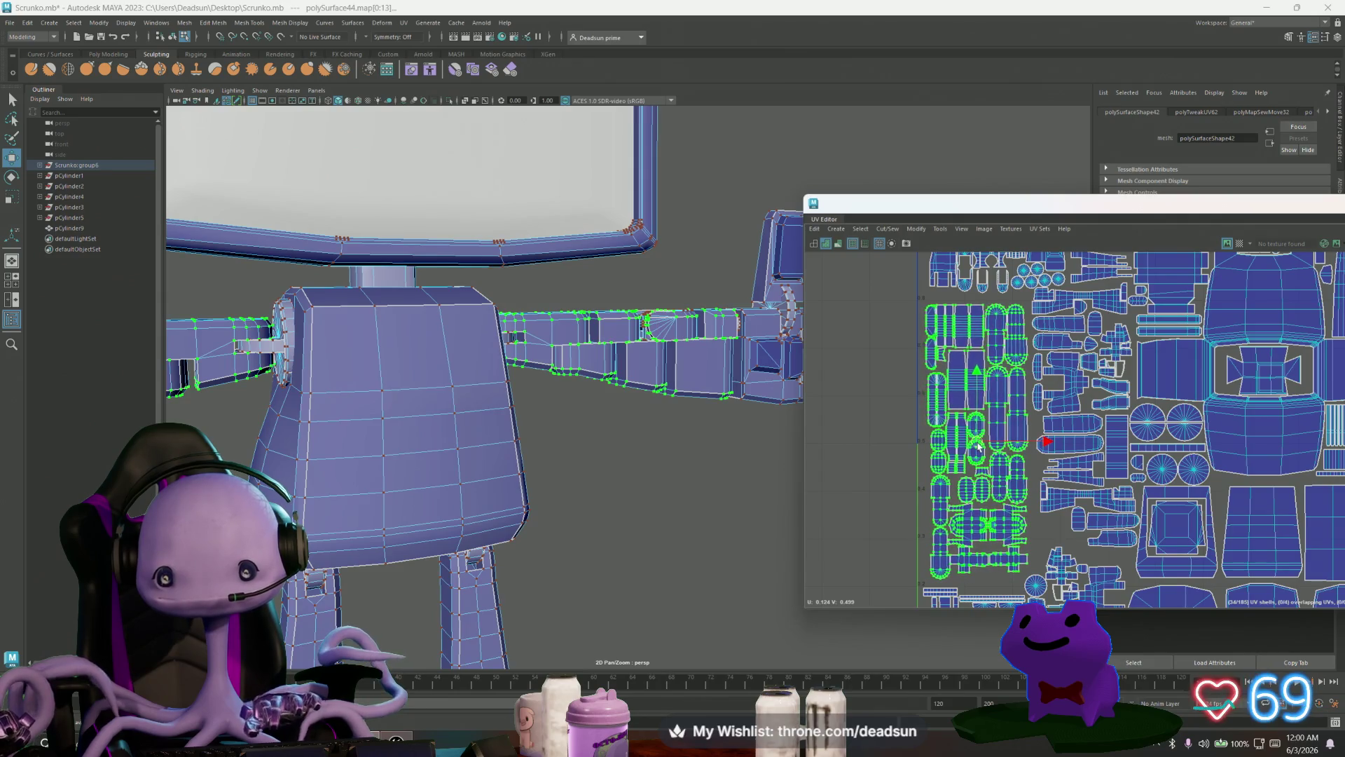
key("r")
left_click_drag(977, 443, 981, 446)
key("w")
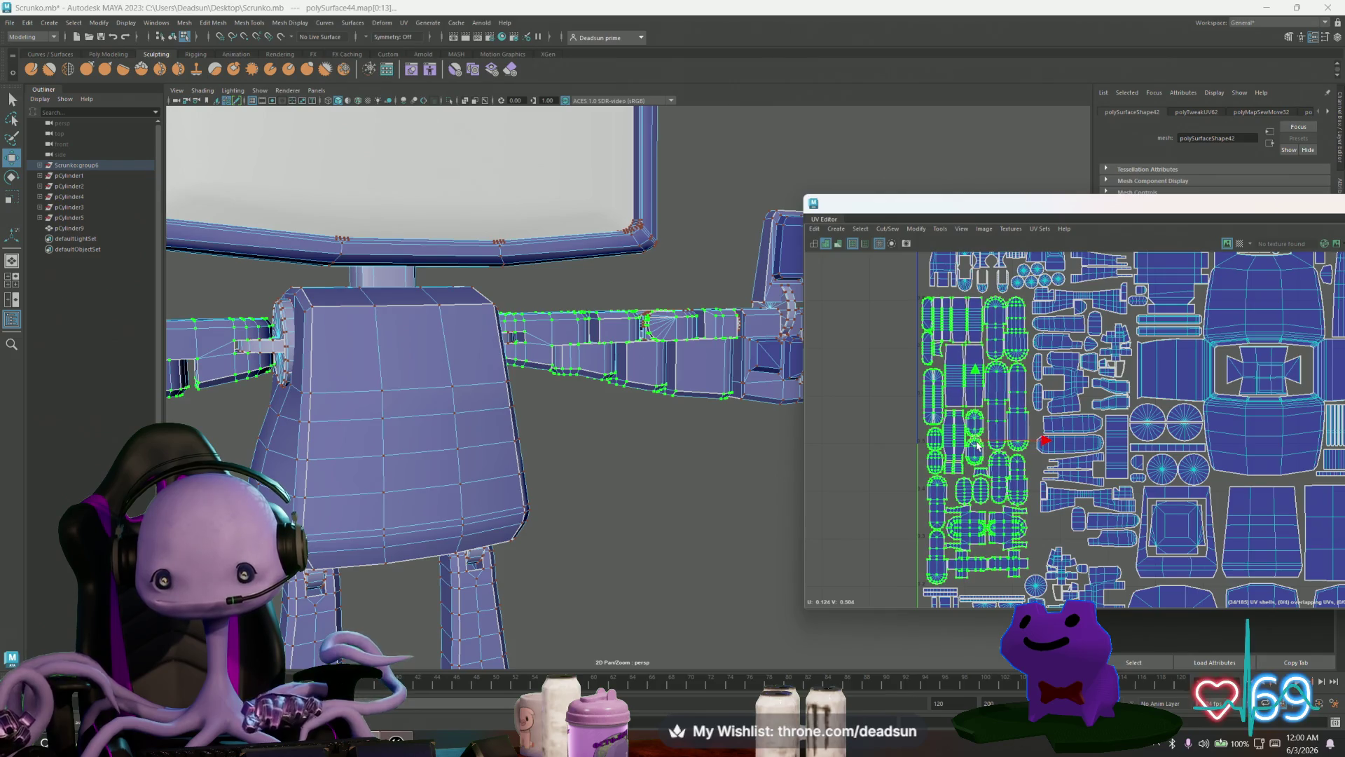
key("r")
left_click_drag(978, 442, 978, 447)
key("w")
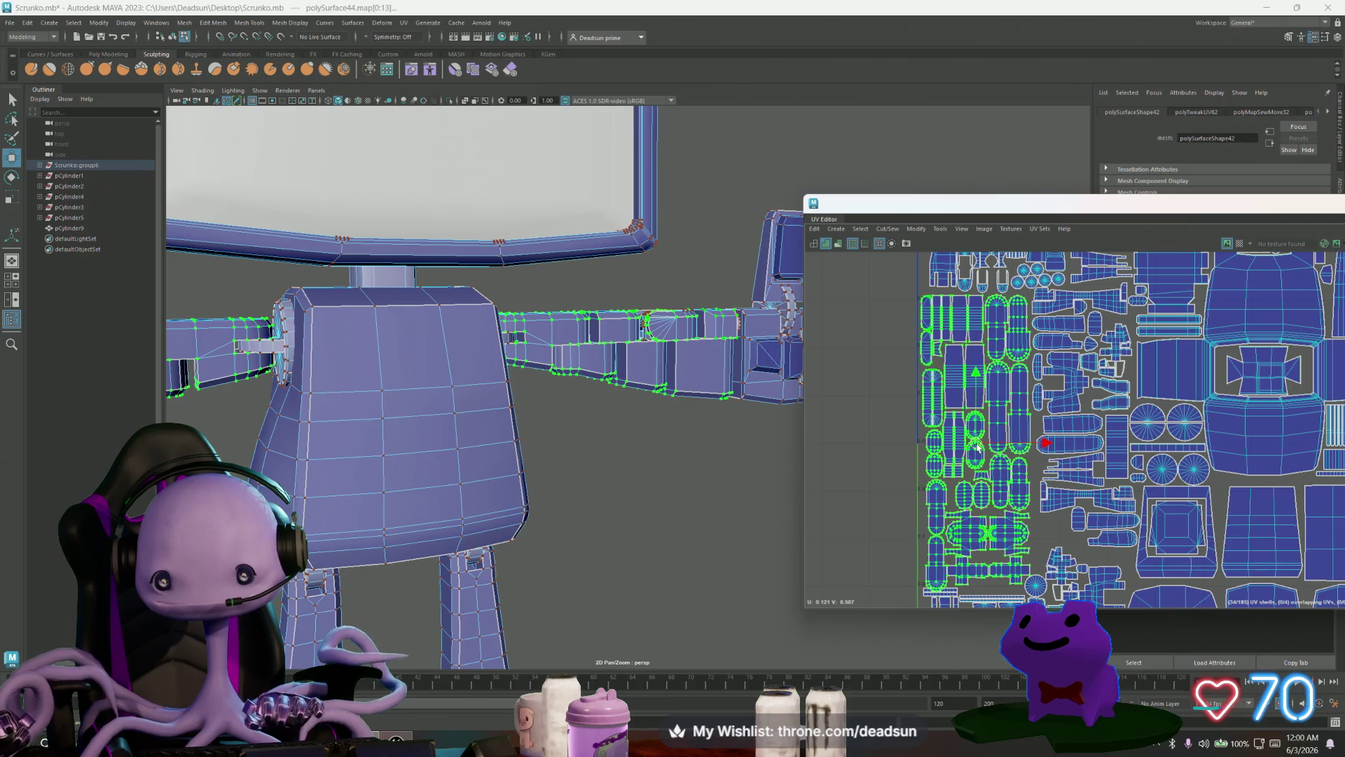
Step: Move the two long strip shells so they sit end to end in one row
middle_click_drag(975, 489, 942, 357, "alt")
scroll(933, 430, "up", 5)
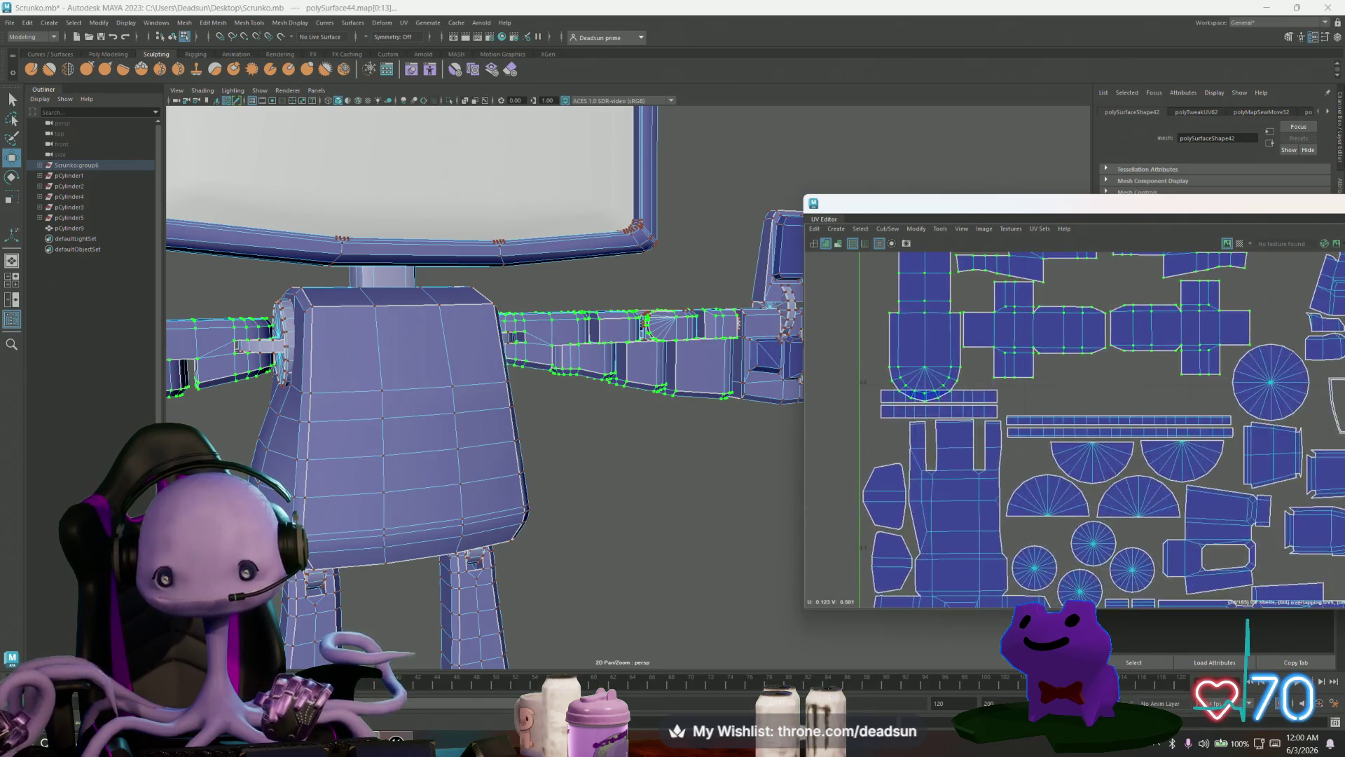
left_click(991, 396)
left_click_drag(939, 395, 1173, 409)
left_click(956, 414)
left_click_drag(956, 415, 1051, 406)
scroll(841, 372, "down", 10)
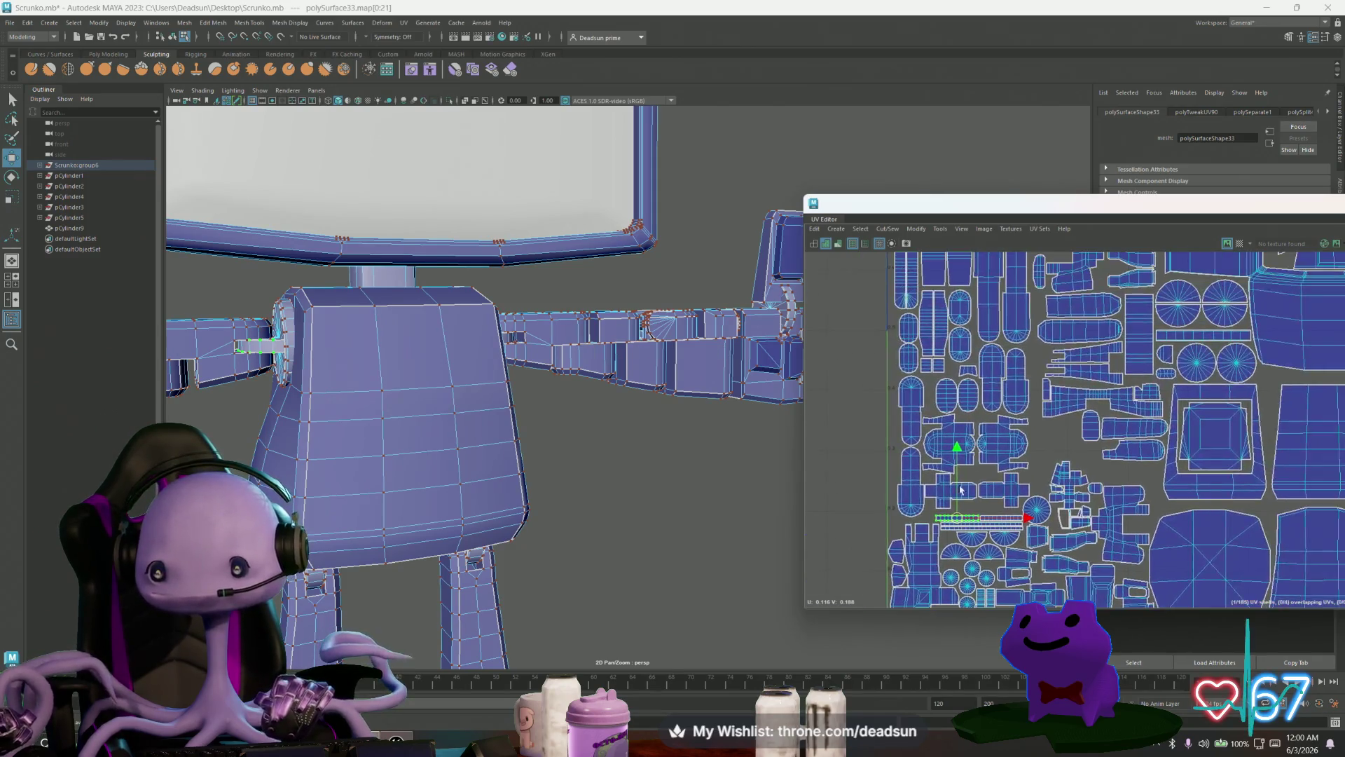
Step: Undo the strip moves twice and nudge the selected UV shells down slightly
mouse_move(857, 420)
middle_mouse_down("alt")
mouse_move(854, 499)
mouse_move(889, 449)
middle_mouse_up("alt")
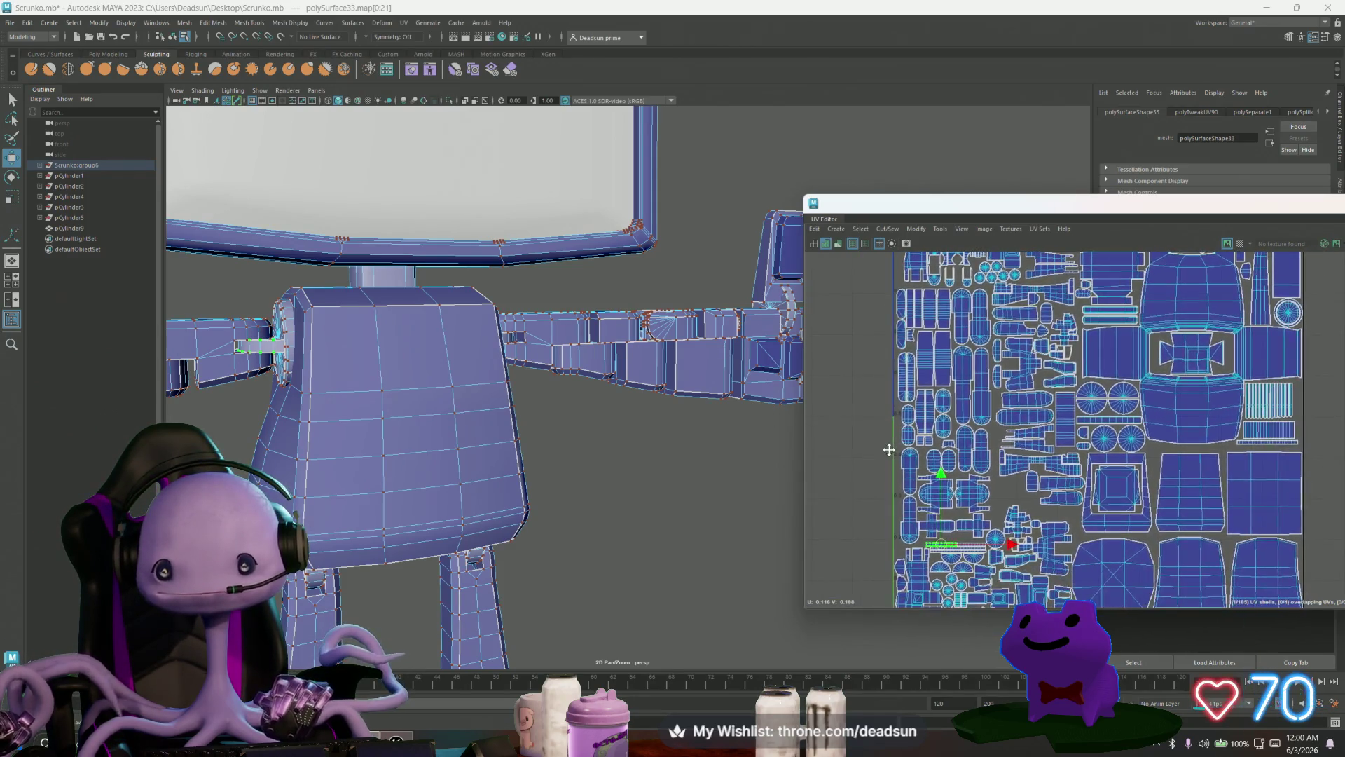
key("ctrl+z")
key("ctrl+z")
key("ctrl+z")
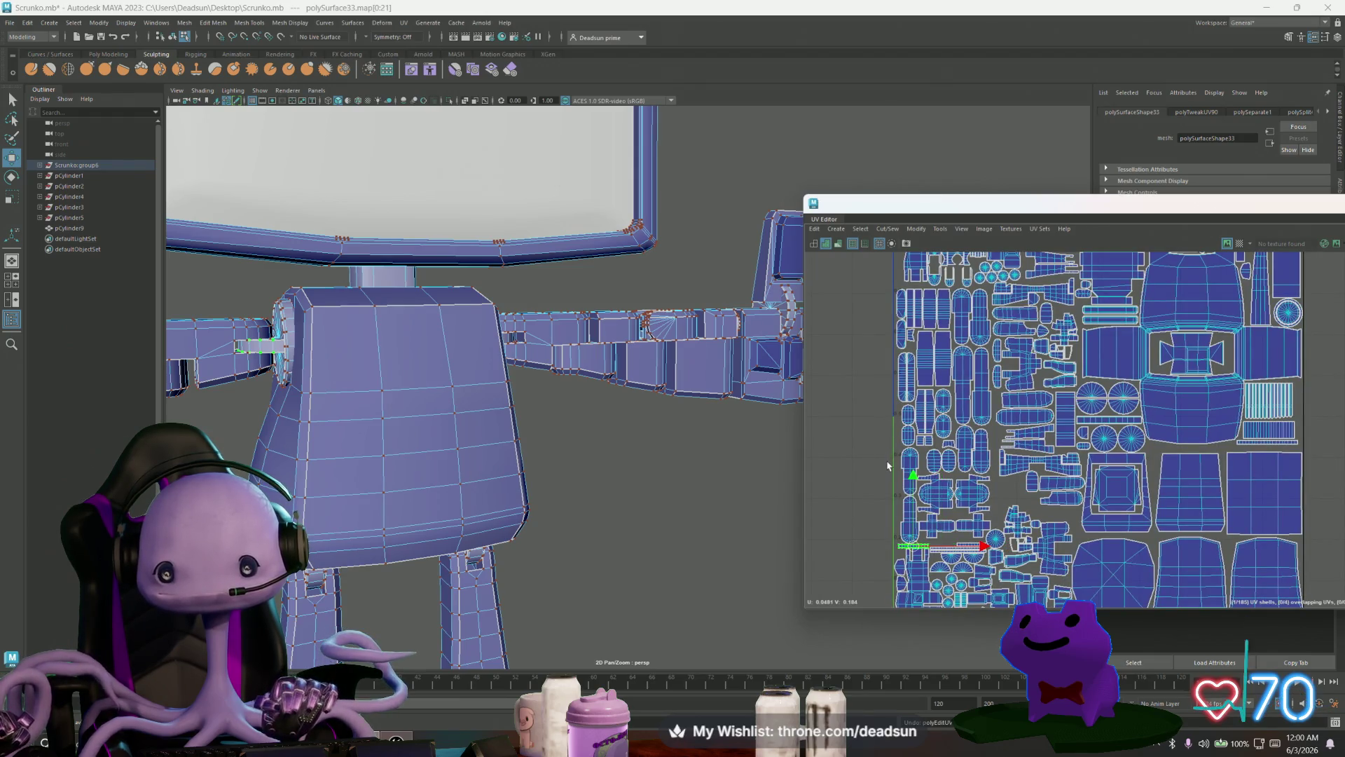
key("ctrl+z")
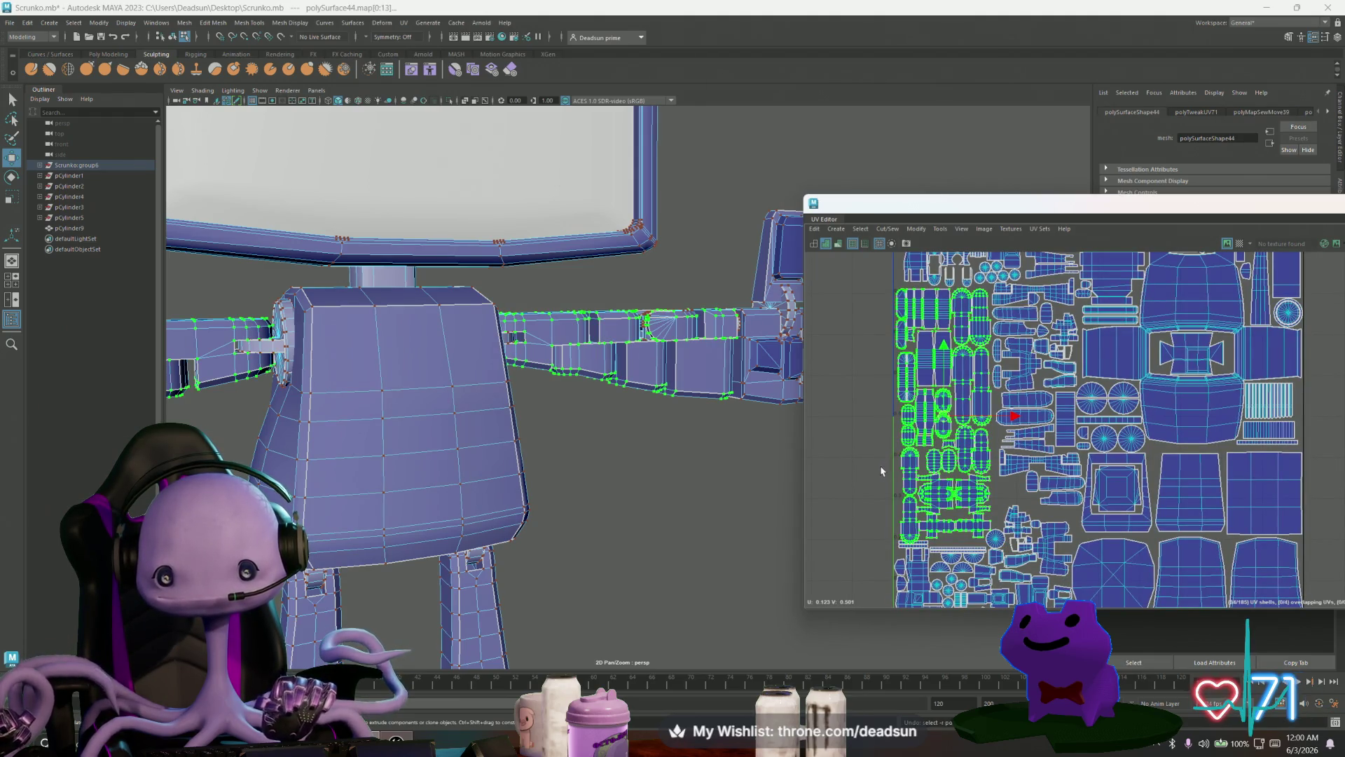
key("r")
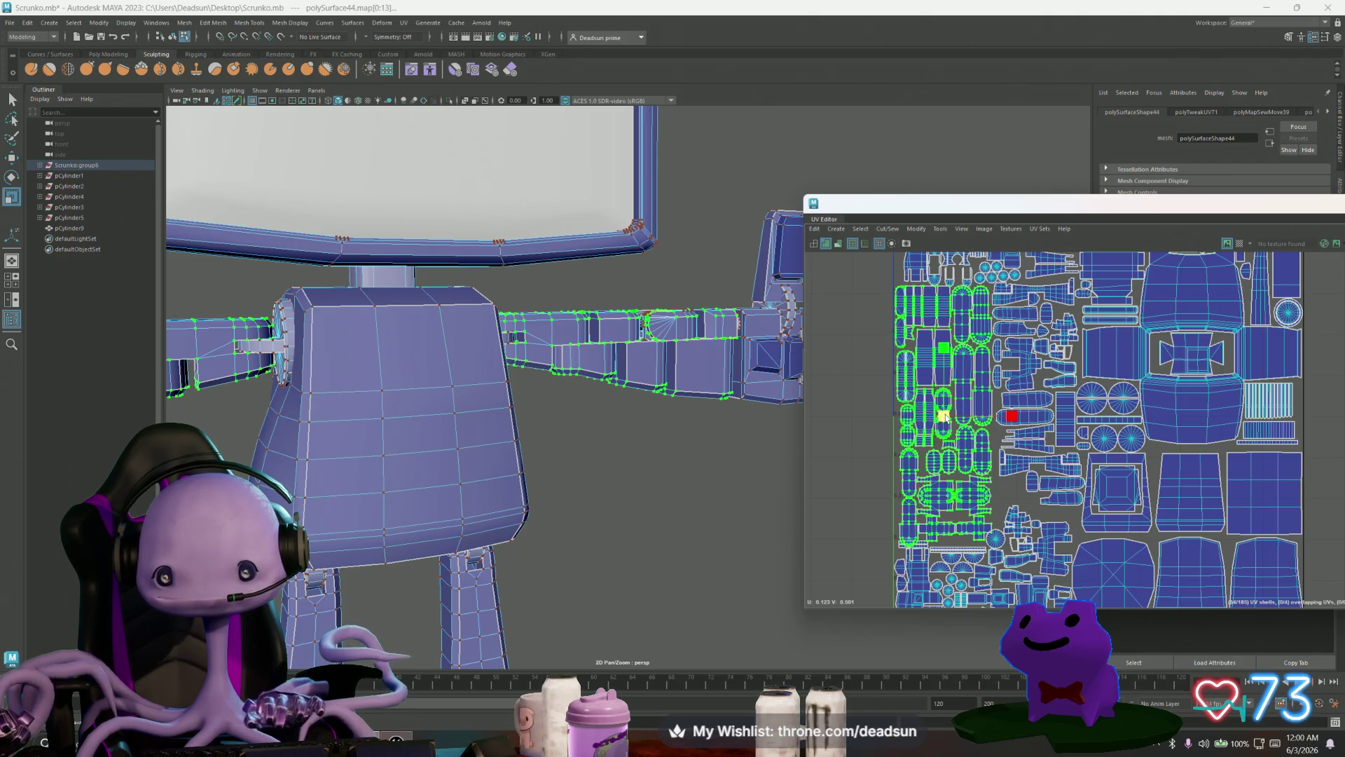
key("w")
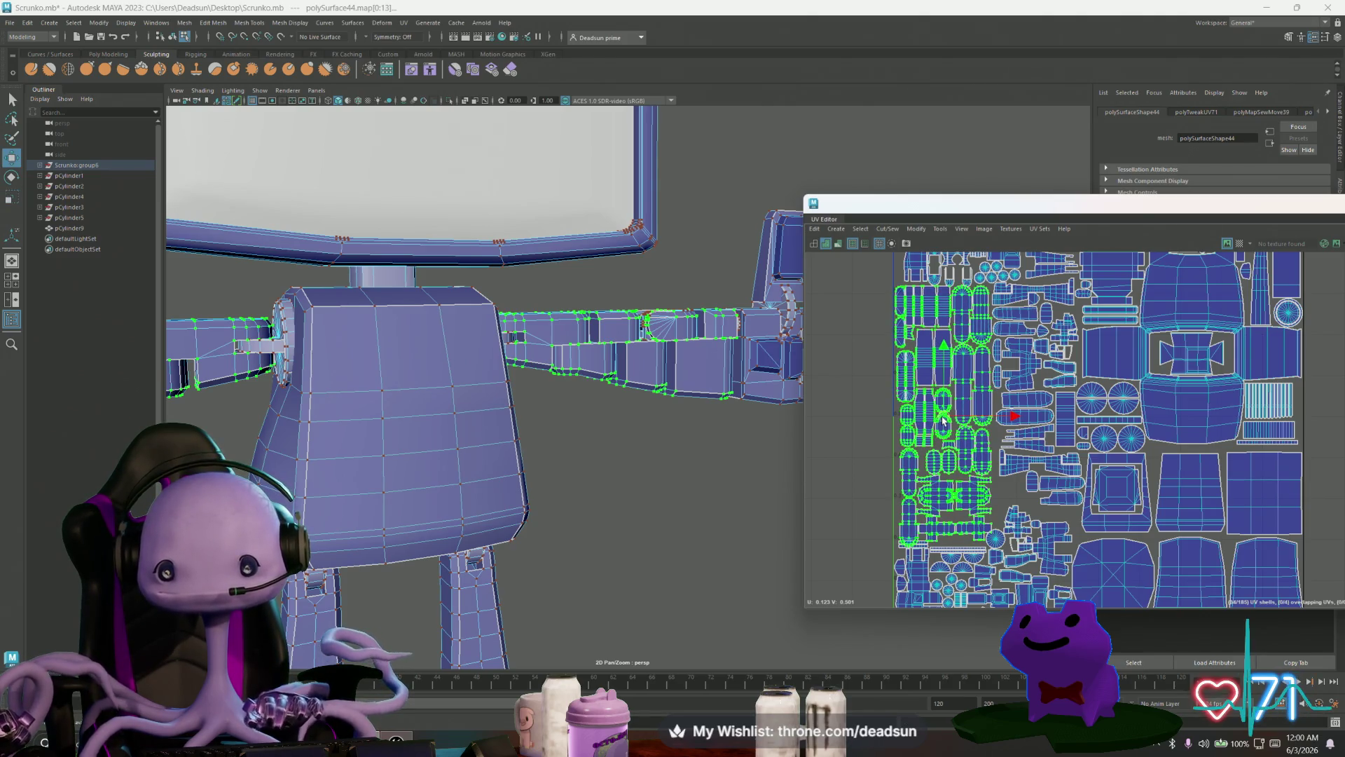
middle_click_drag(943, 419, 943, 423)
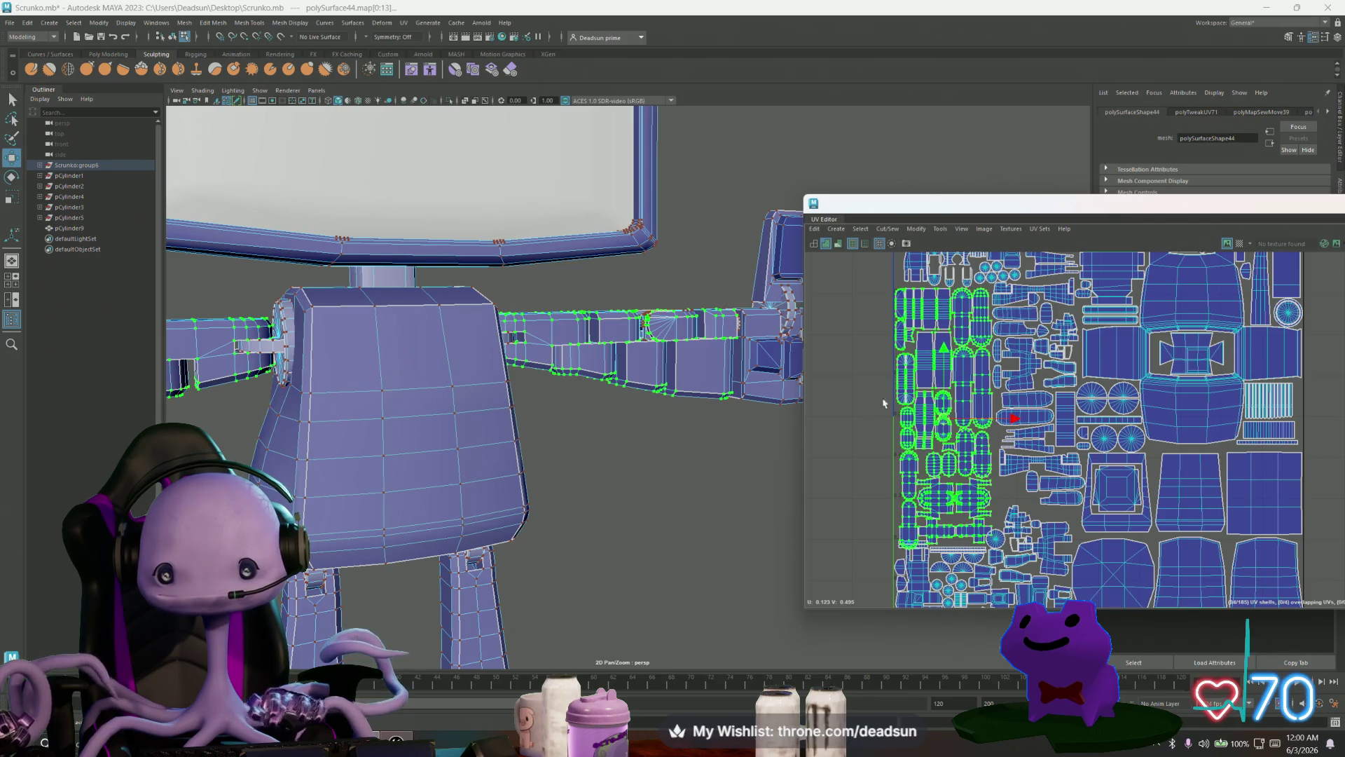
Step: Move the small strip shell between the cross-shaped shells, centred above the long strip
scroll(884, 404, "up", 3)
mouse_move(945, 428)
middle_mouse_down("alt")
mouse_move(903, 531)
mouse_move(900, 425)
middle_mouse_up("alt")
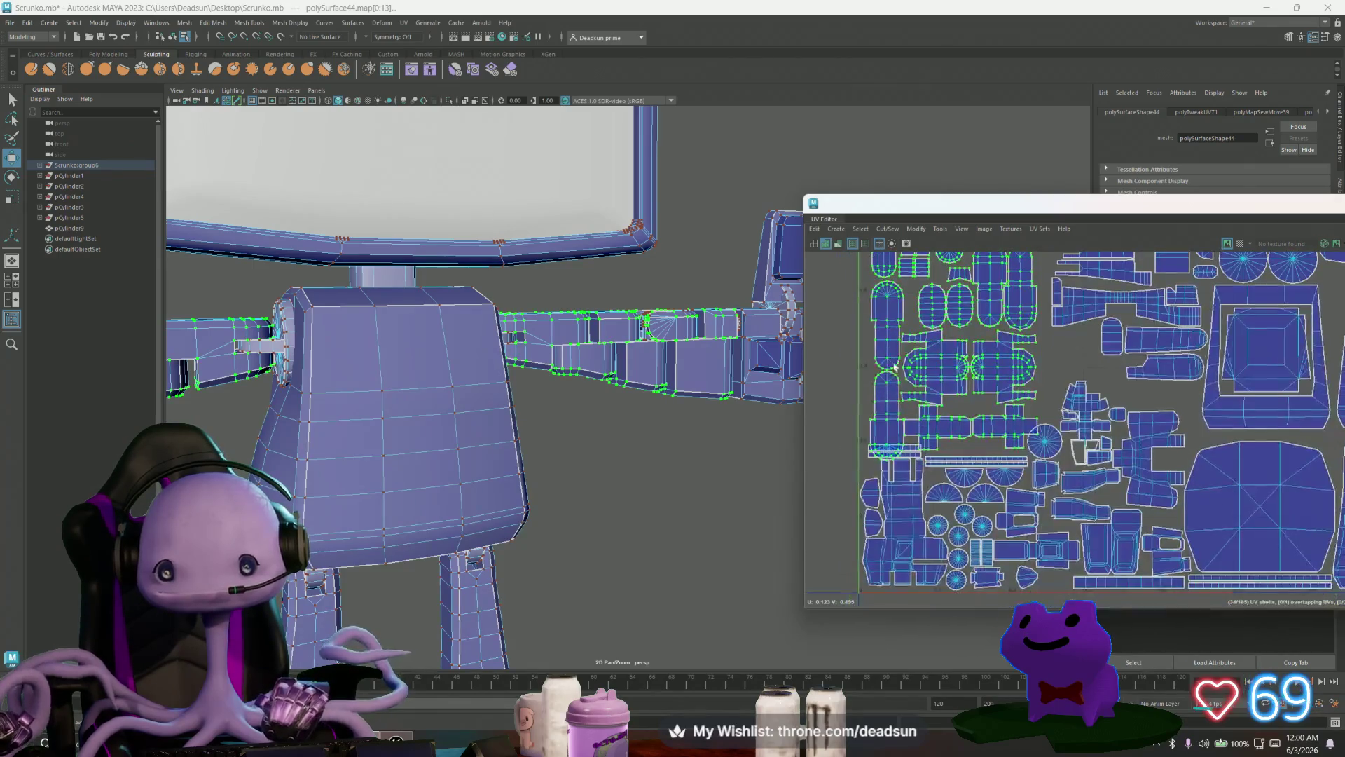
scroll(900, 426, "up", 3)
left_click(897, 427)
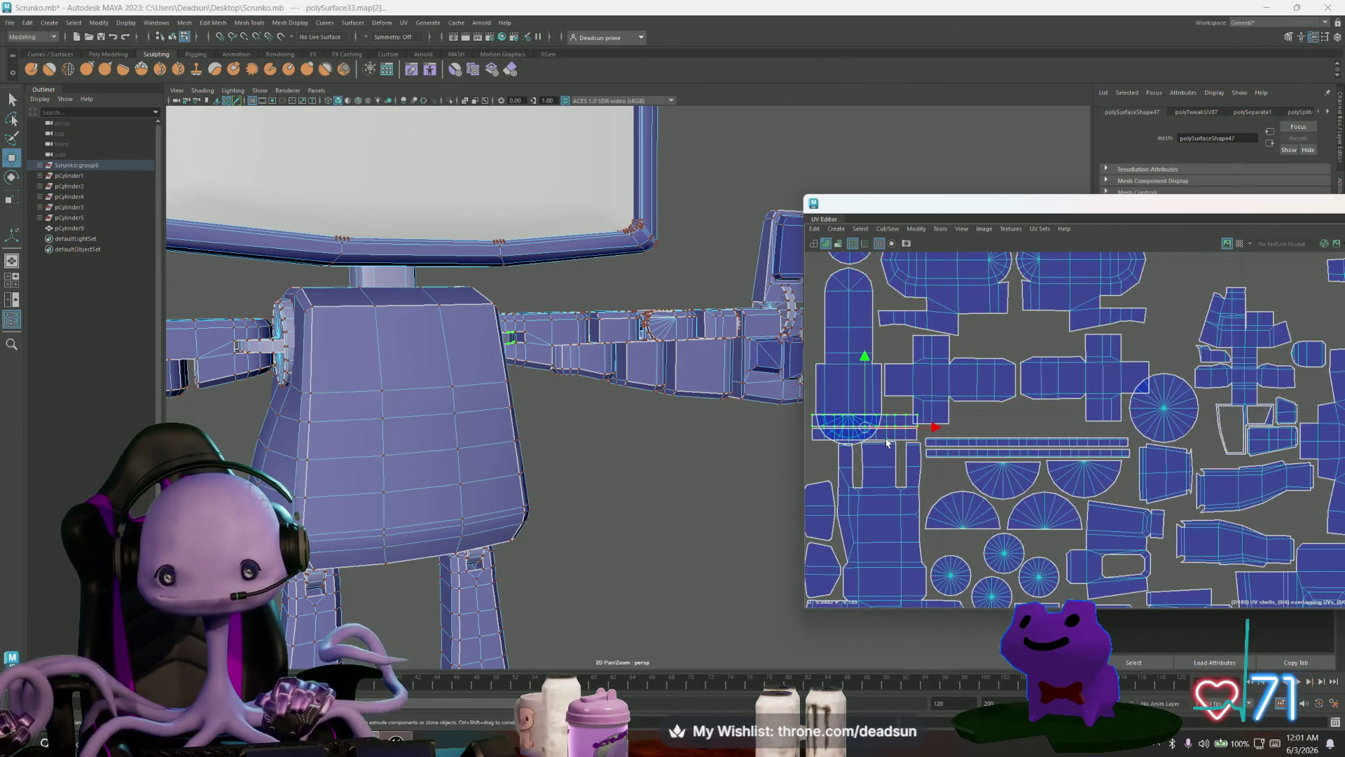
left_click(893, 441, "shift")
left_click_drag(866, 422, 1019, 426)
key("r")
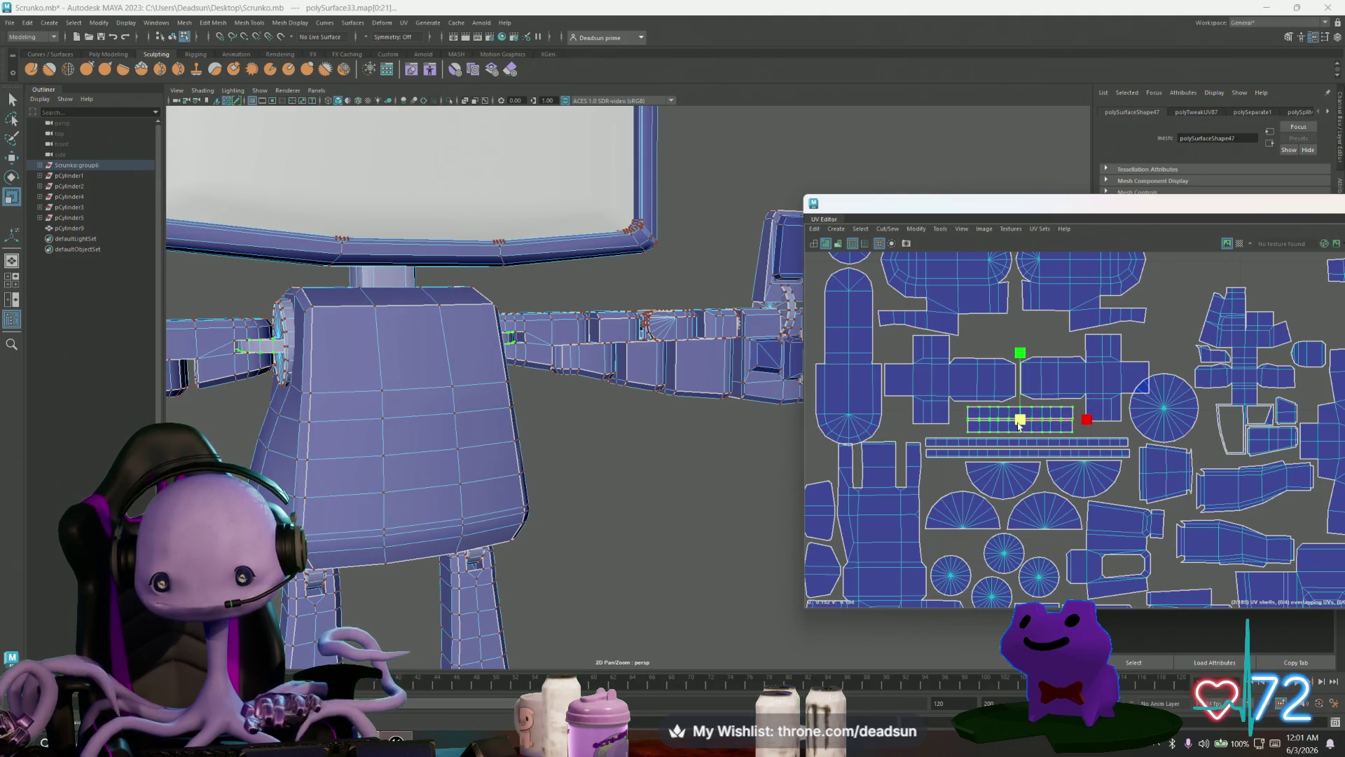
scroll(1022, 425, "down", 2)
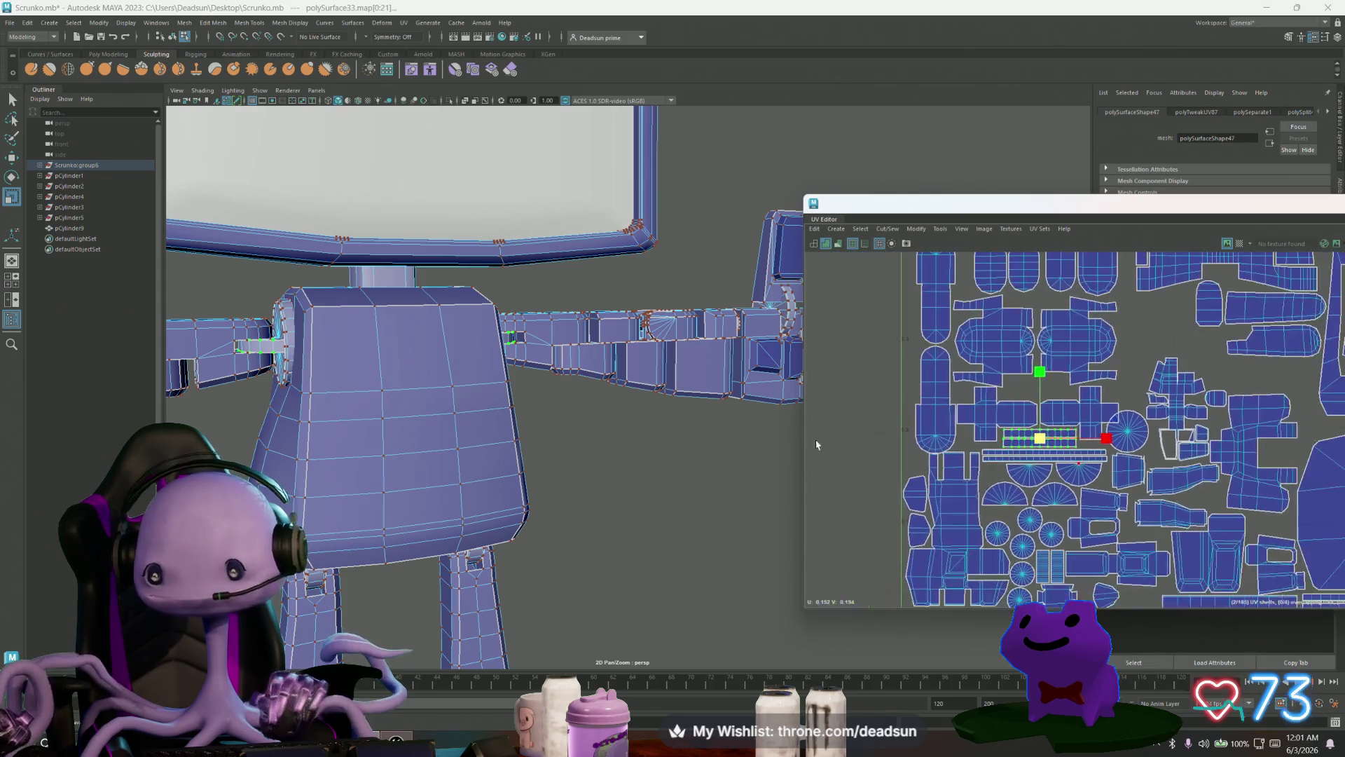
middle_click_drag(1052, 480, 871, 488, "alt")
scroll(951, 483, "down", 3)
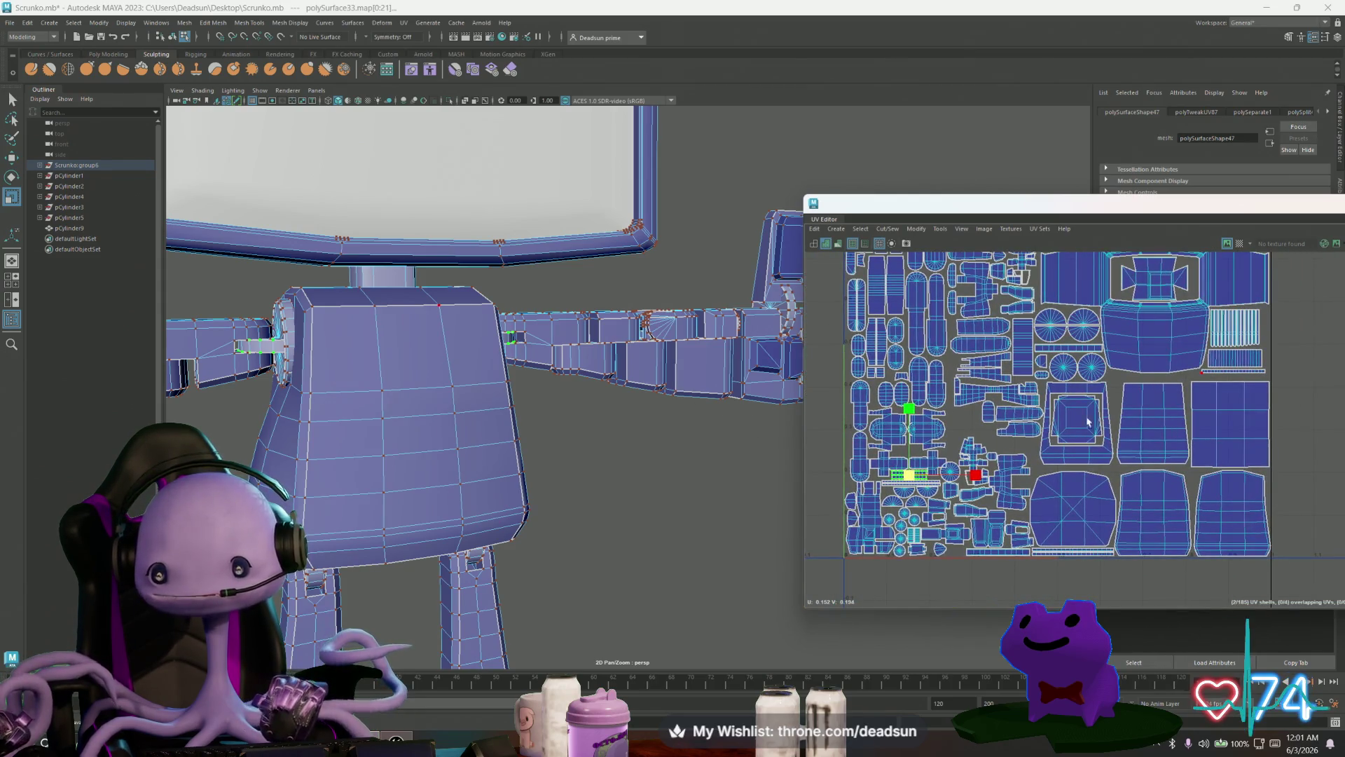
scroll(1028, 524, "up", 10)
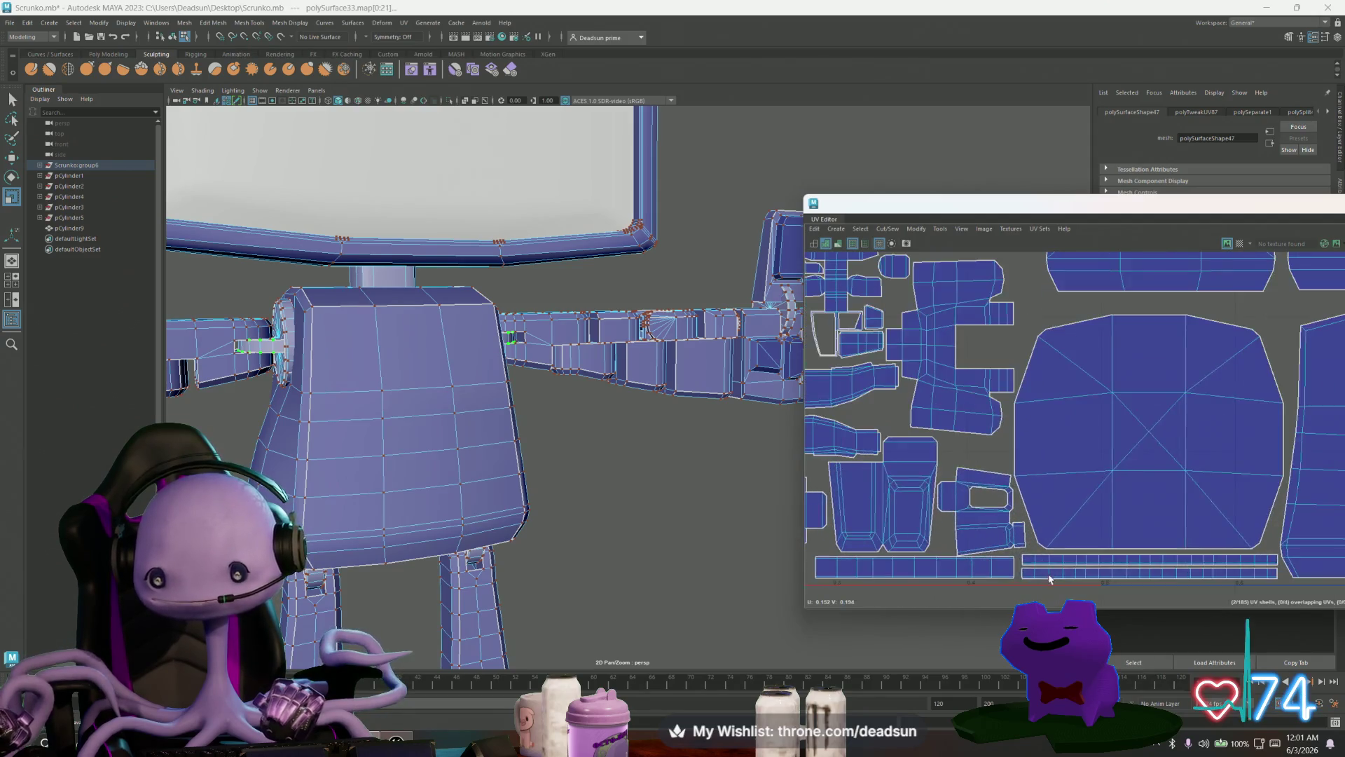
scroll(1102, 552, "down", 8)
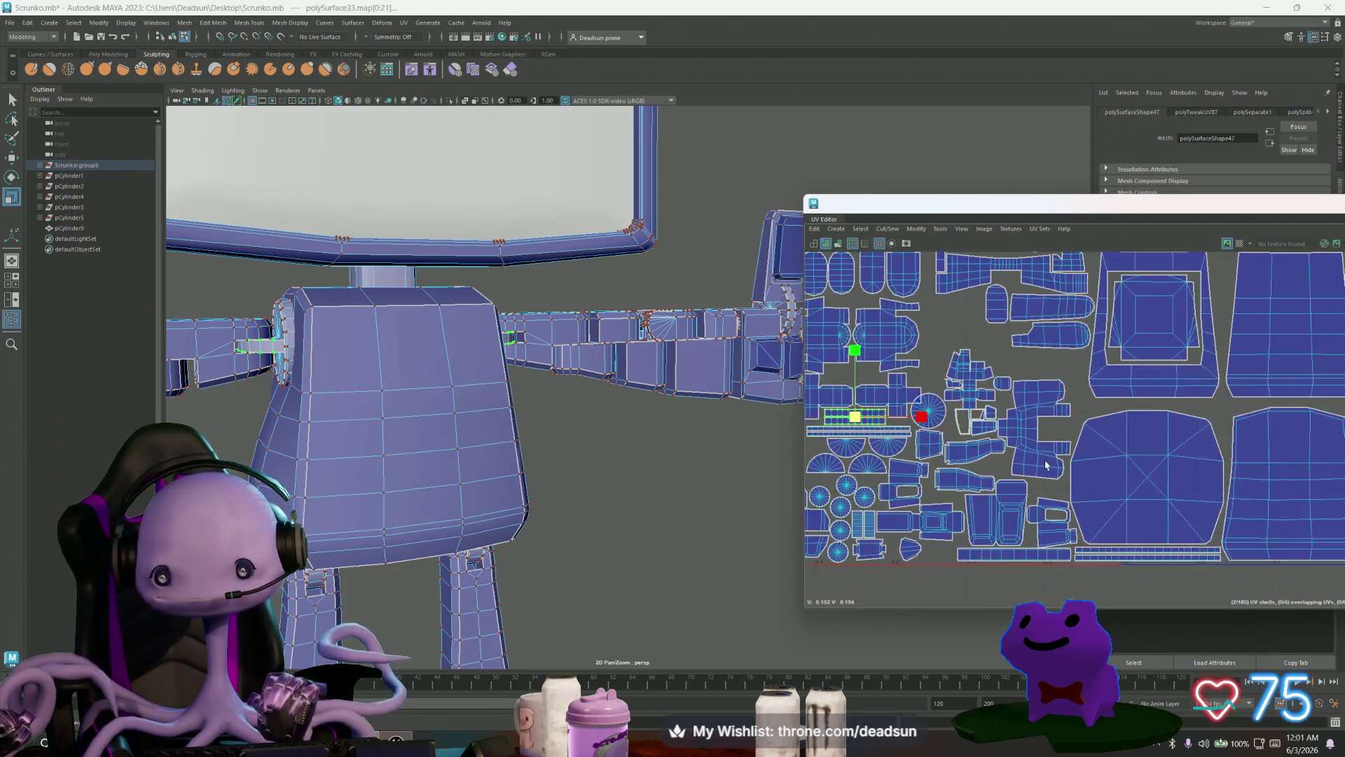
scroll(804, 414, "down", 3)
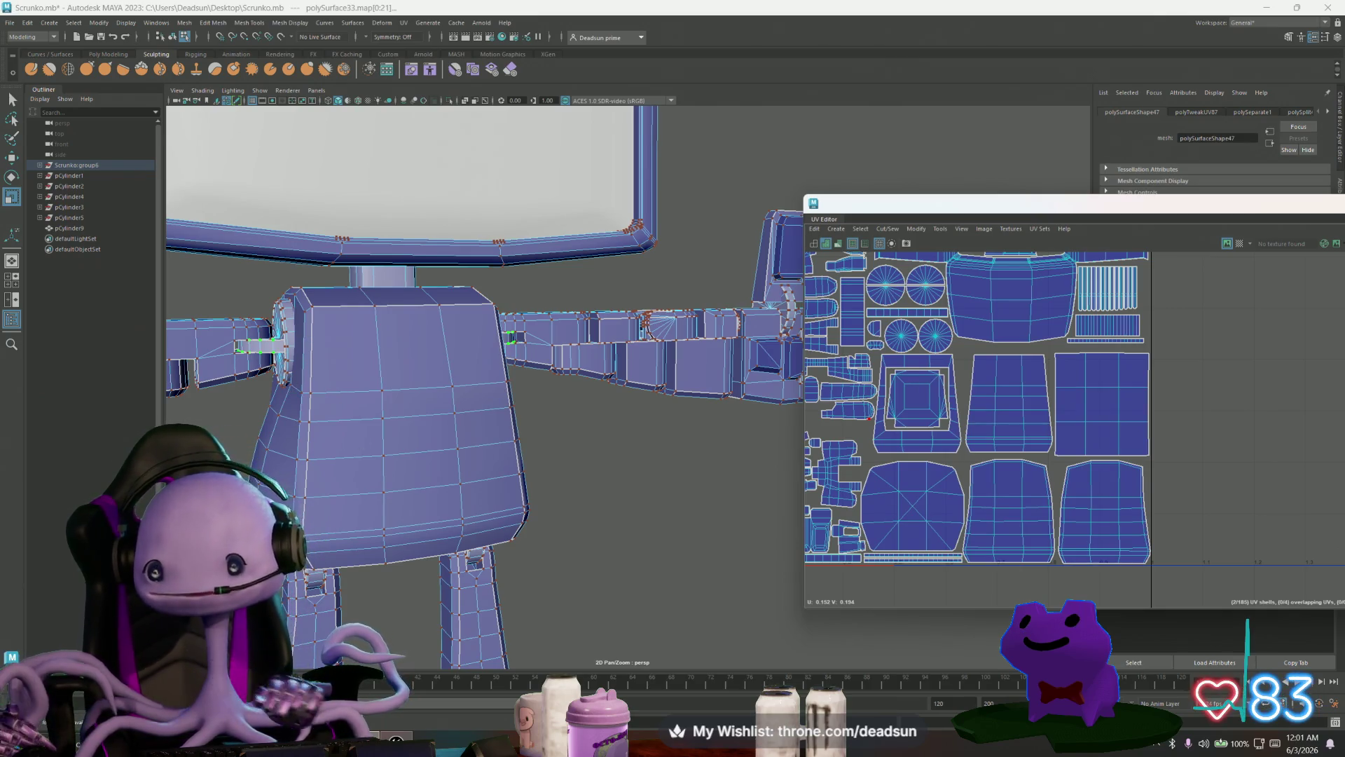
Step: Switch the torso to face selection, pick the top face's UV shell, and view it from the side
right_click(347, 303)
left_click(364, 392)
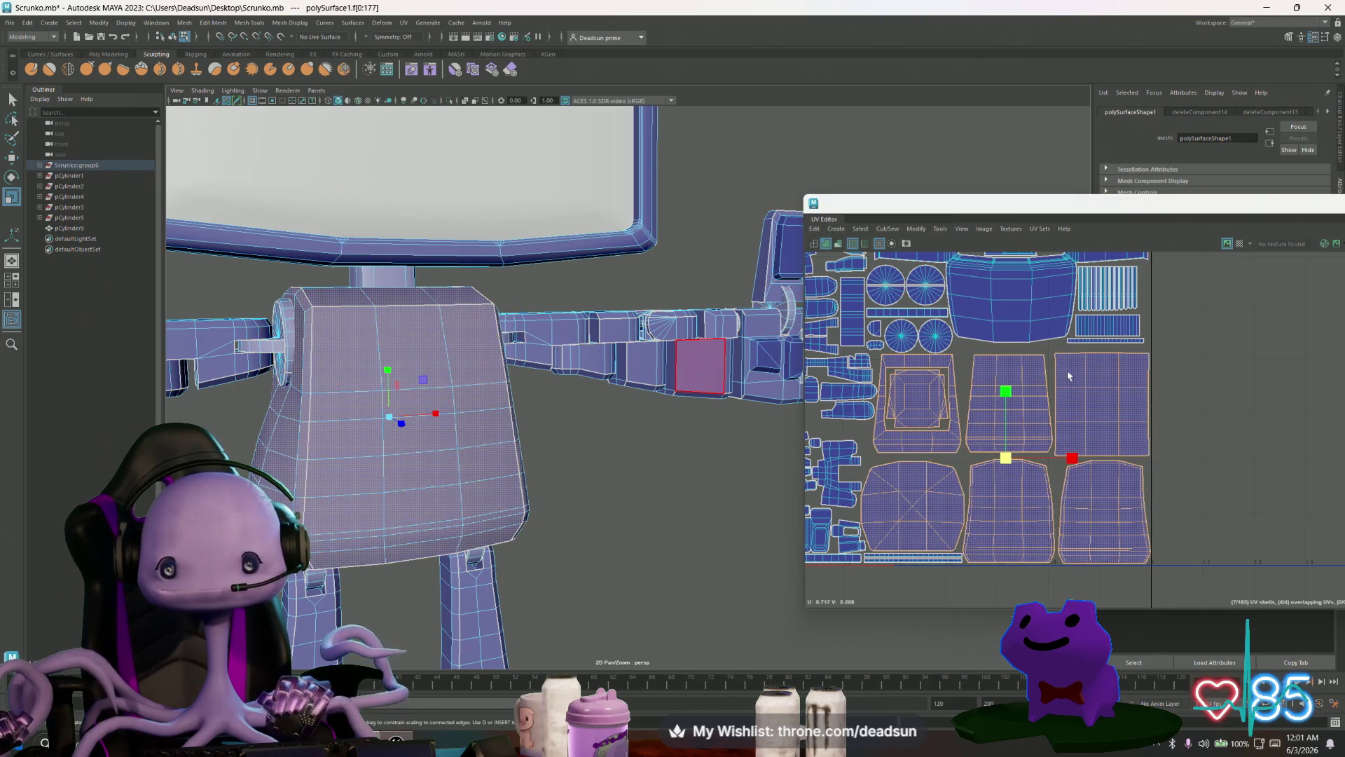
left_click(1069, 376)
mouse_move(490, 337)
left_mouse_down("alt")
mouse_move(559, 367)
mouse_move(512, 358)
left_mouse_up("alt")
left_click_drag(657, 301, 613, 350, "alt")
Step: Look through the UV Editor toolbar options, then bring up the File menu
left_click(1102, 405)
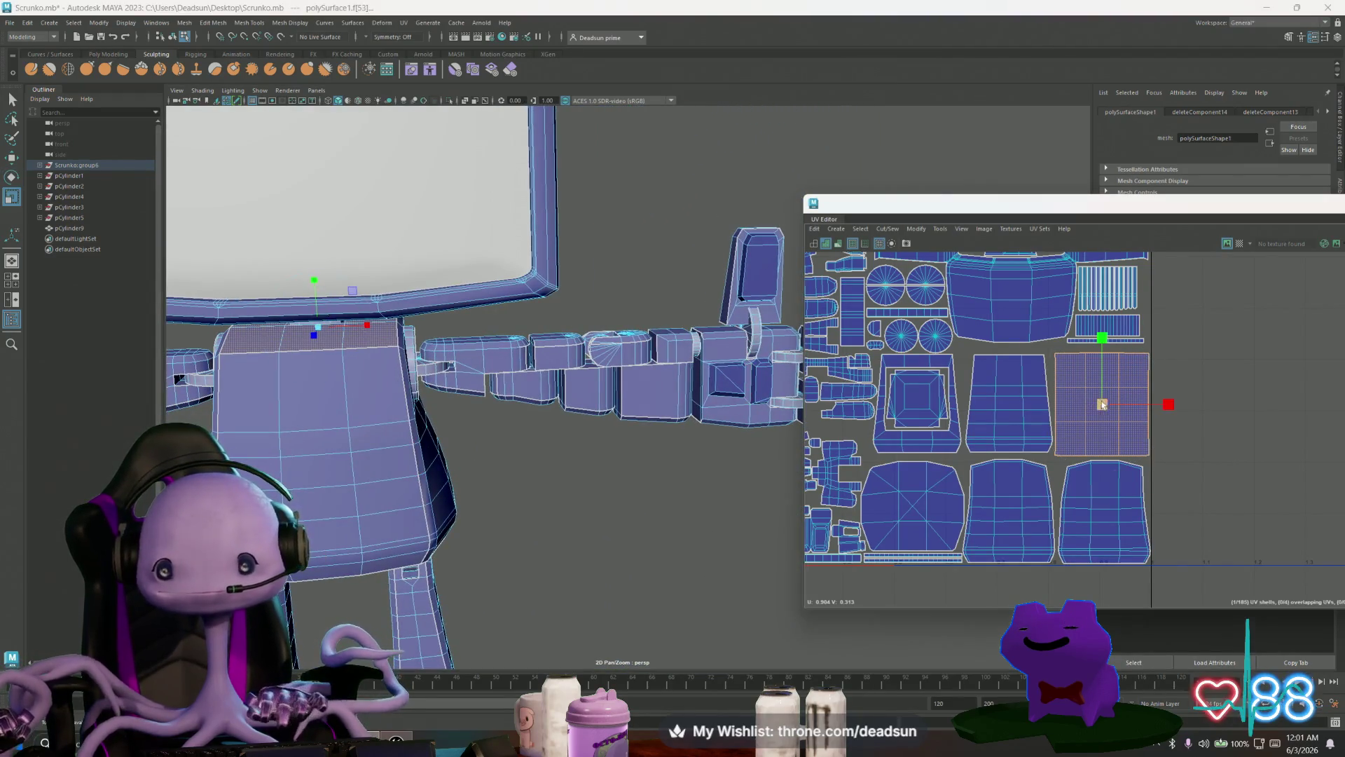
left_click(964, 230)
mouse_move(950, 235)
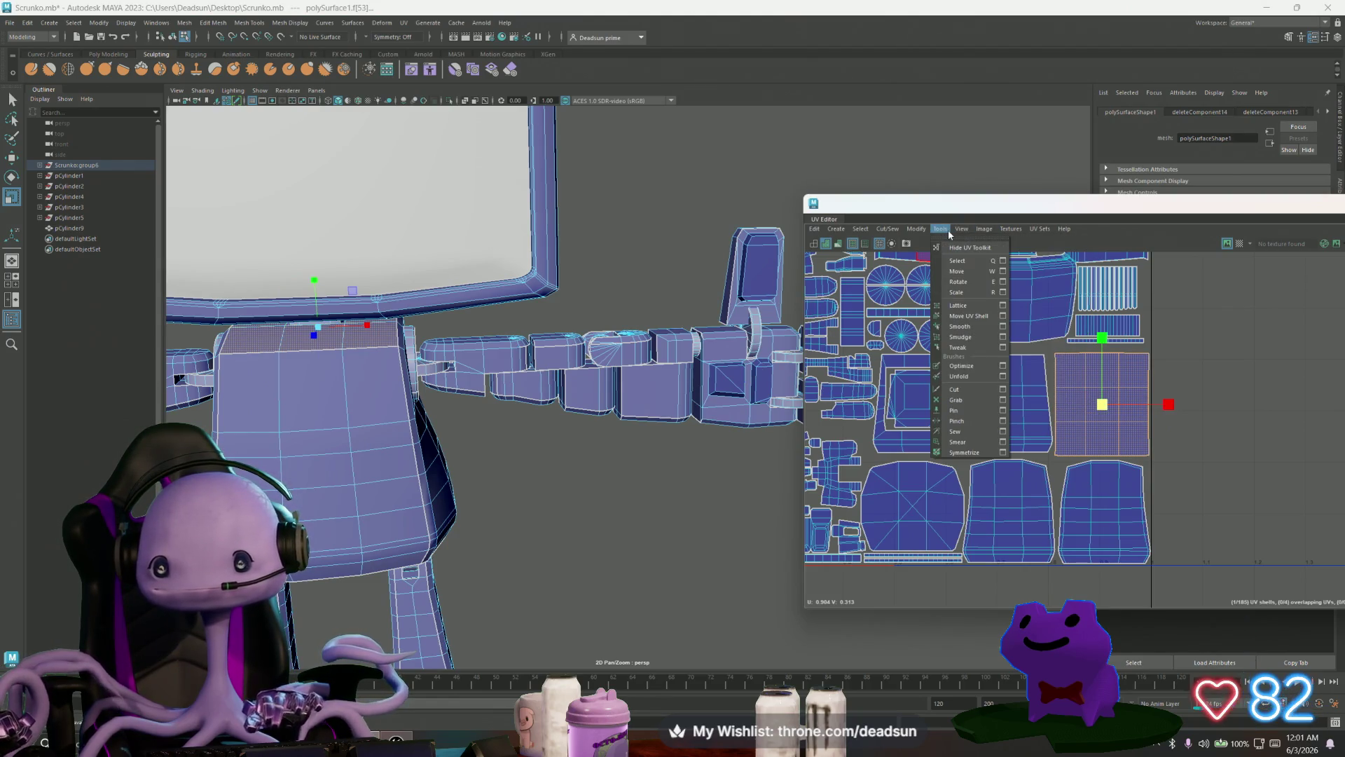
left_click(11, 22)
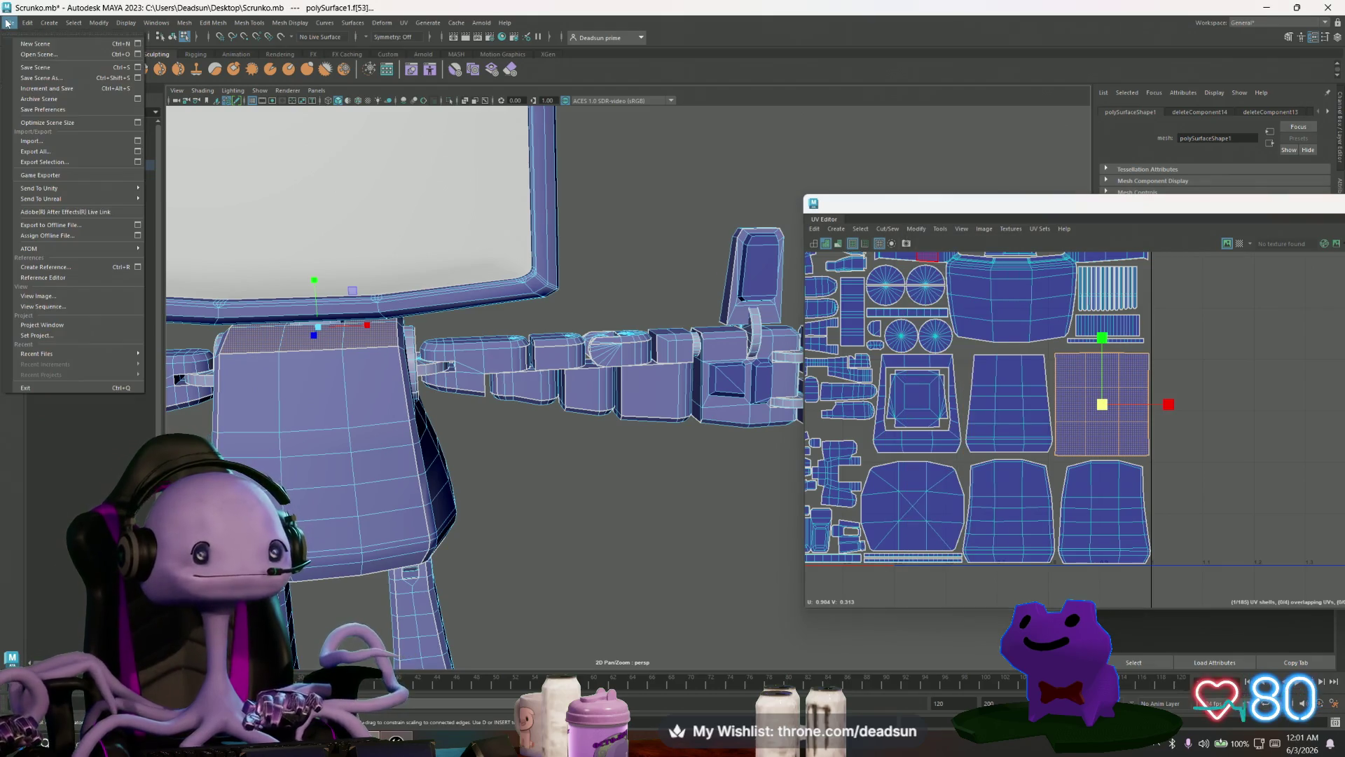
Step: Save the scene and turn on the checkered tiles preview in the UV Editor
left_click(21, 67)
left_click(986, 229)
left_click(986, 230)
left_click(986, 229)
left_click(1006, 248)
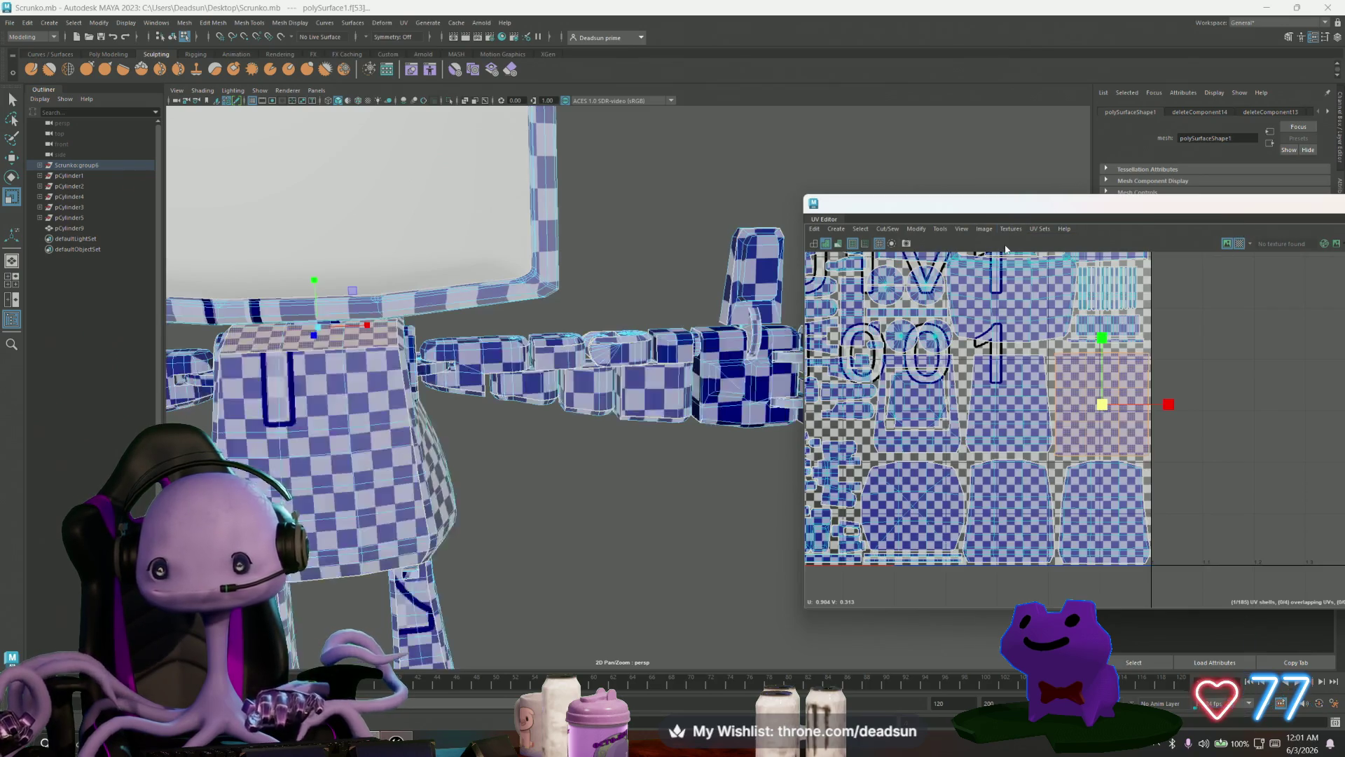
Step: Shrink the torso top face's UV shell to match the body's checker density
left_click_drag(596, 455, 673, 462, "alt")
scroll(681, 471, "up", 5)
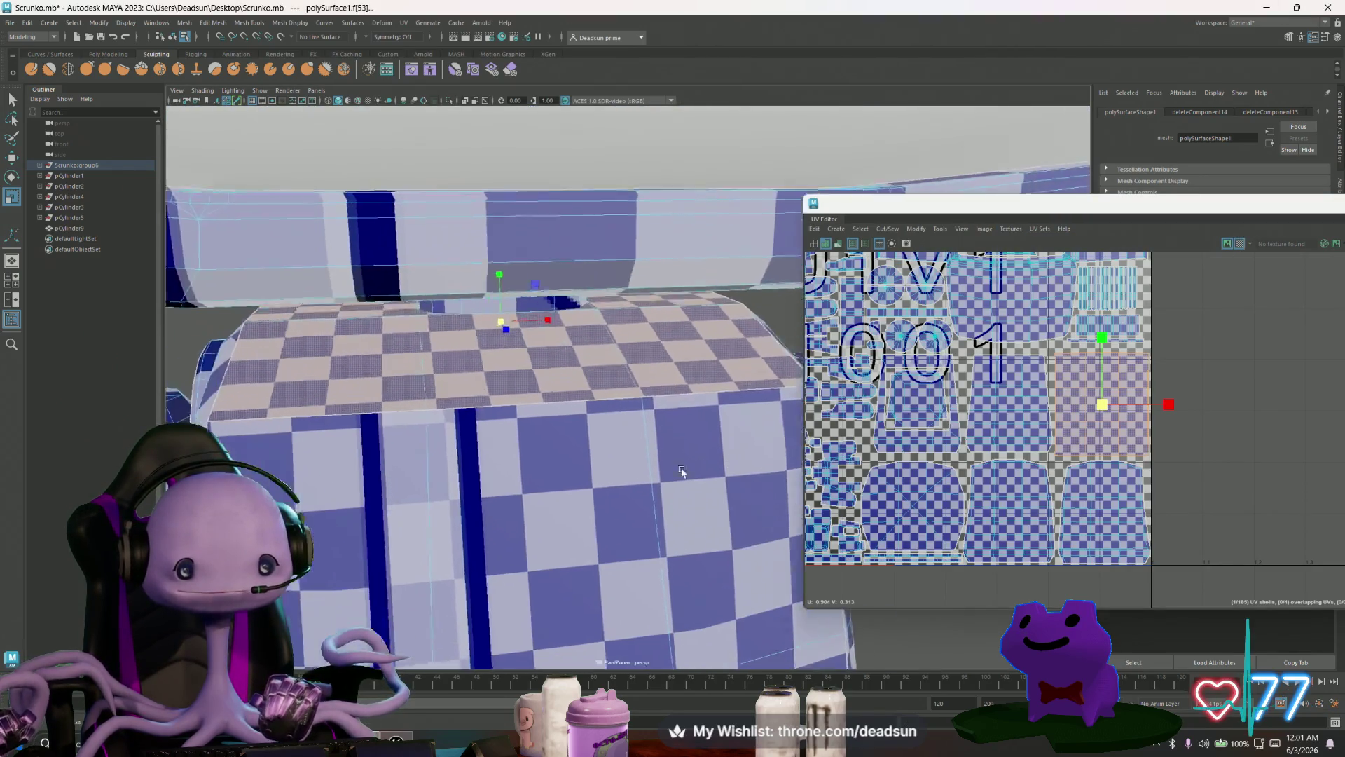
scroll(682, 472, "down", 5)
mouse_move(1102, 405)
left_mouse_down()
mouse_move(1072, 414)
mouse_move(1120, 381)
left_mouse_up()
key("w")
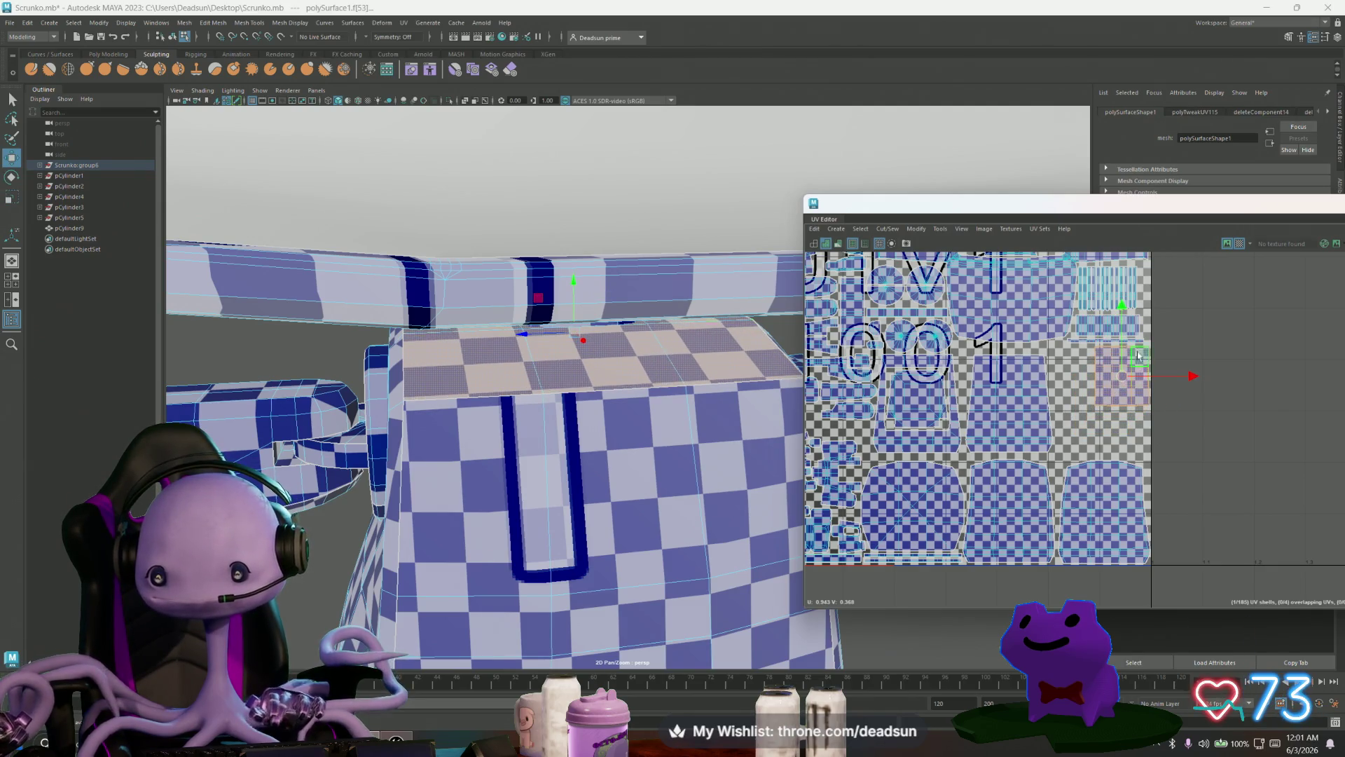
scroll(1138, 357, "up", 3)
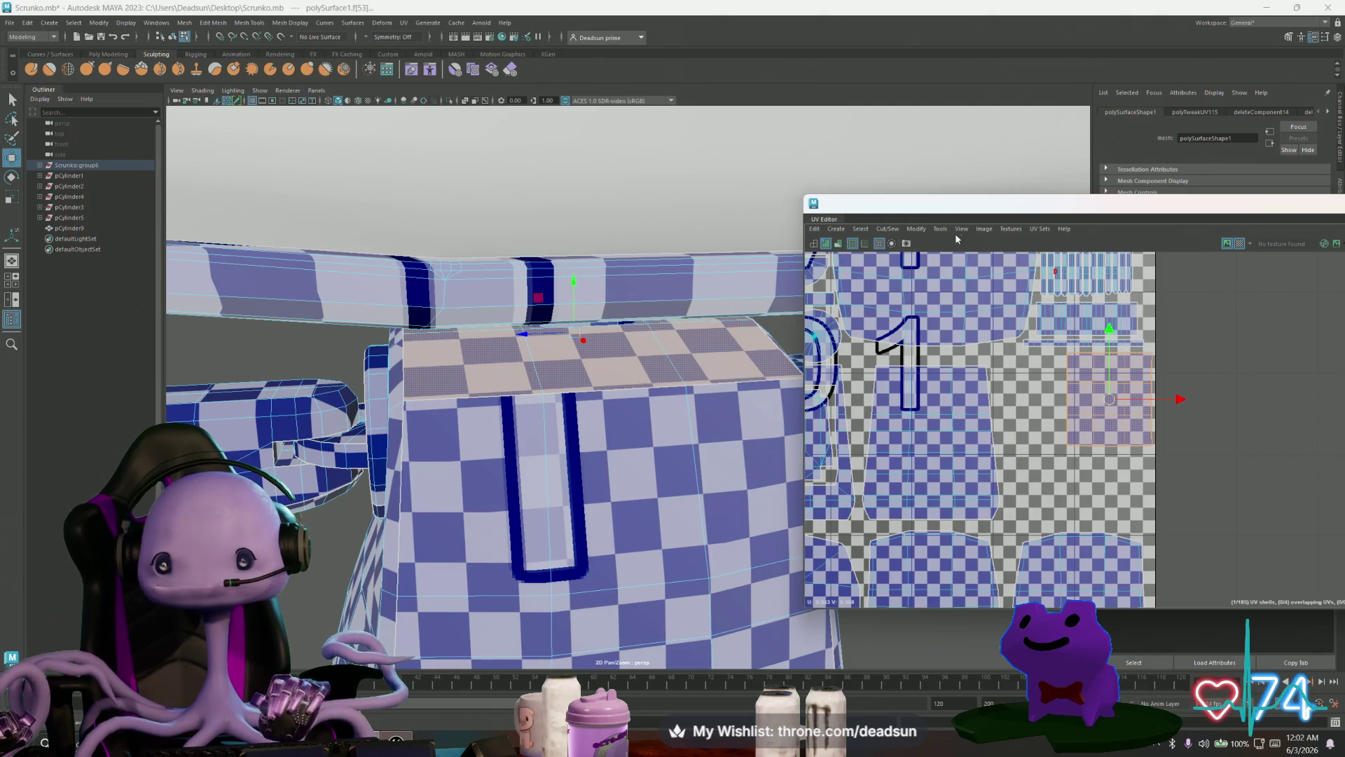
Step: Switch the checker texture display back off
left_click(981, 229)
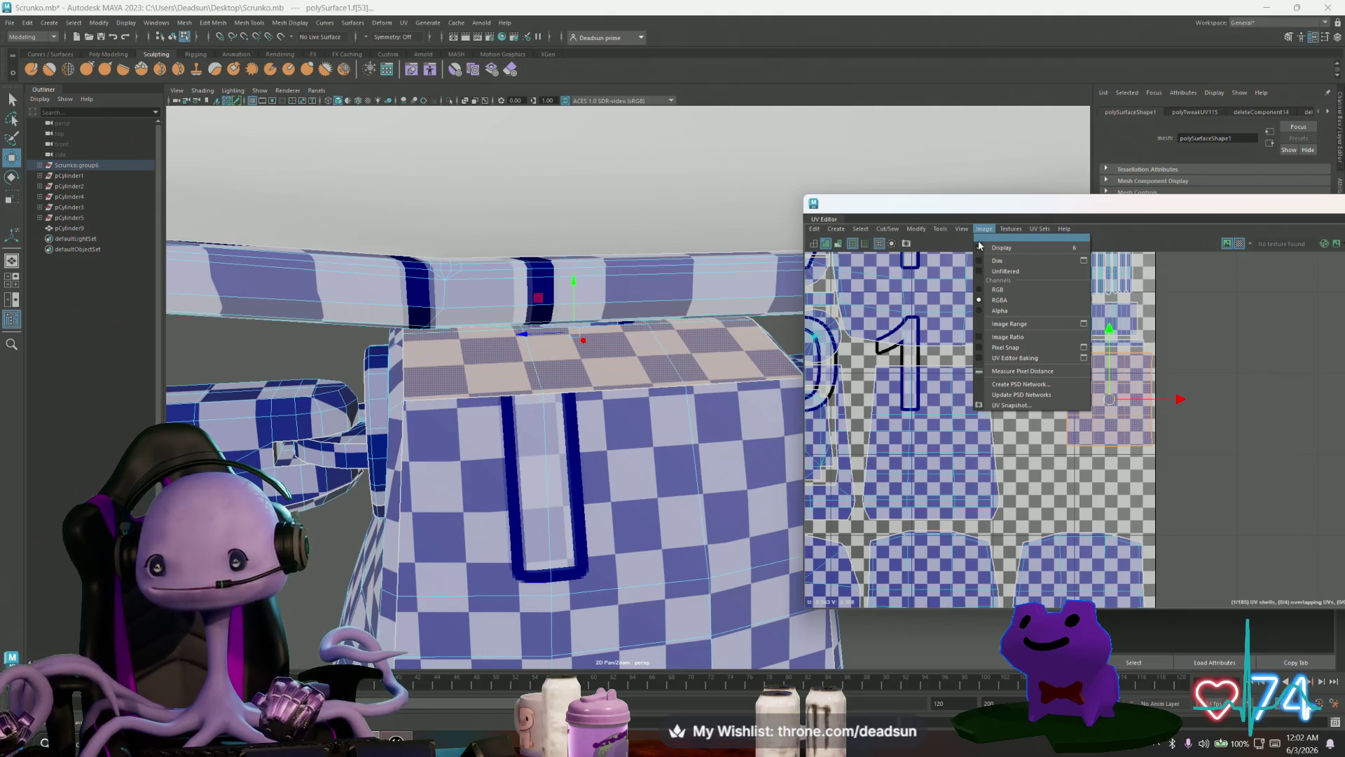
left_click(1011, 229)
left_click(1037, 259)
scroll(1058, 423, "down", 3)
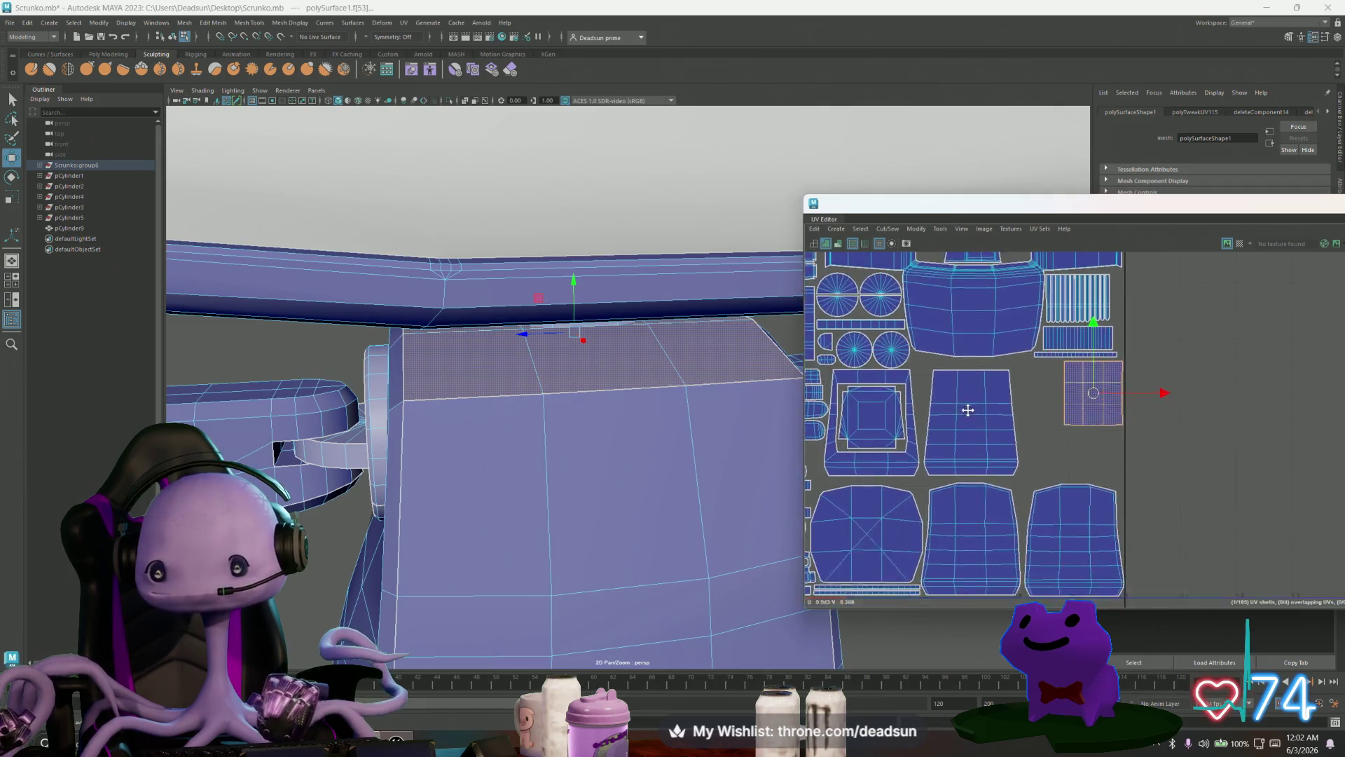
Step: Reposition the centre, bottom-right and bottom-centre torso UV shells, moving one outside the 0–1 range
left_click(986, 412)
left_click_drag(991, 414, 1009, 409)
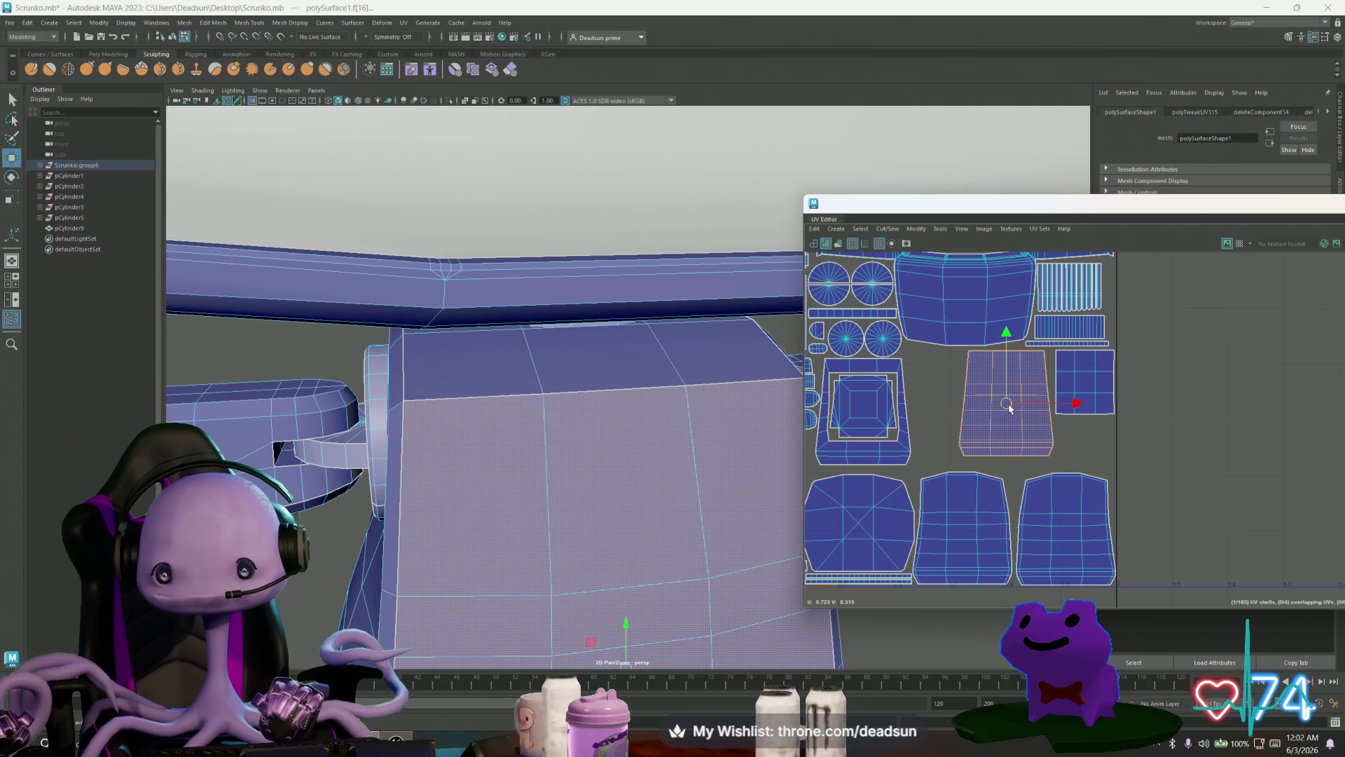
scroll(1002, 428, "down", 4)
left_click(1008, 470)
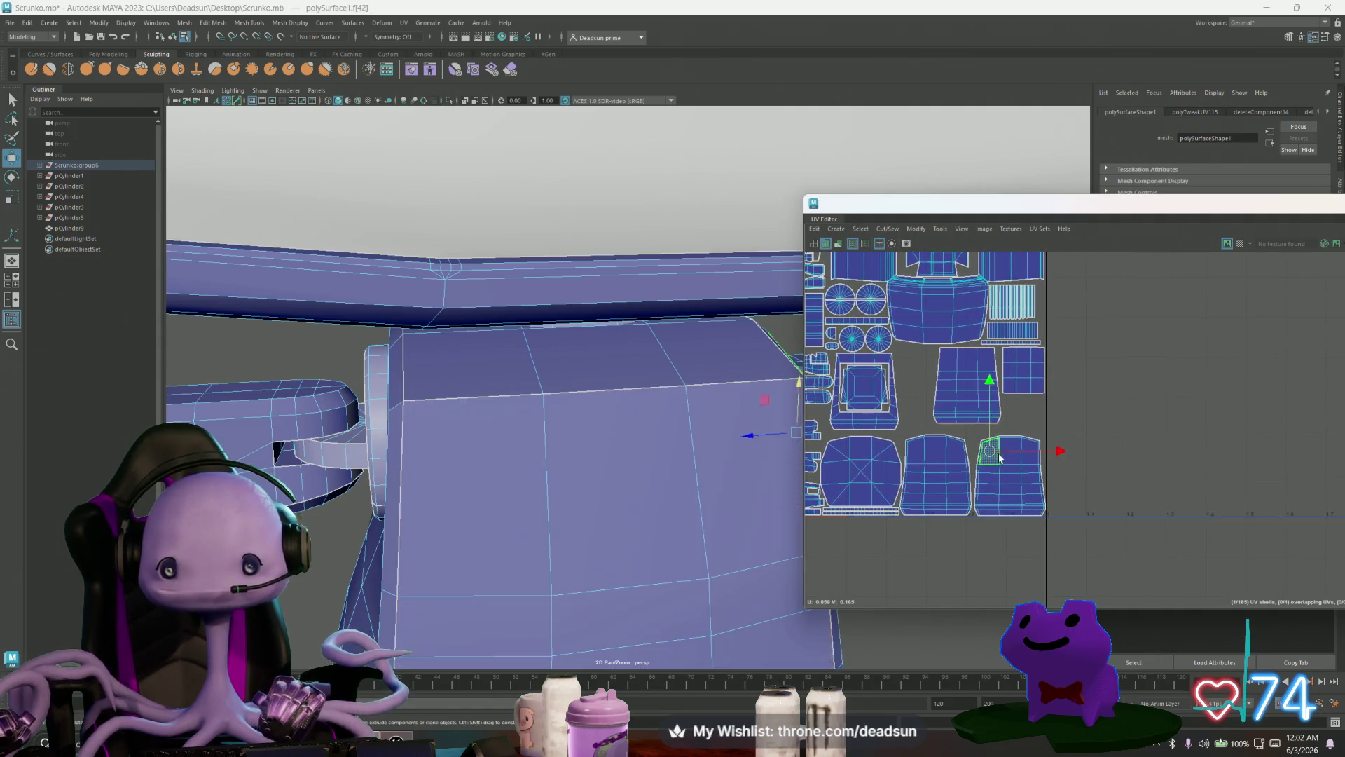
left_click_drag(1000, 466, 983, 473)
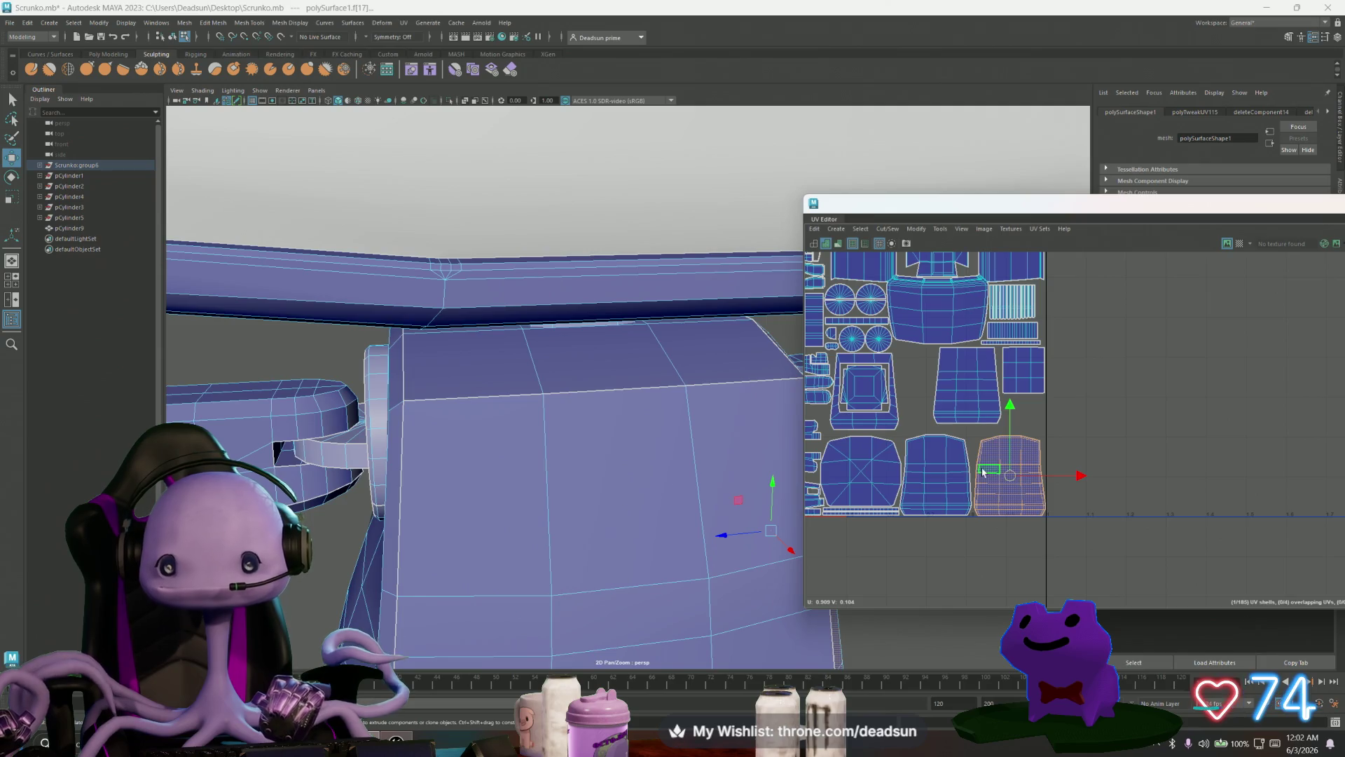
left_click(968, 386)
mouse_move(968, 386)
left_mouse_down()
mouse_move(1108, 456)
mouse_move(1098, 469)
left_mouse_up()
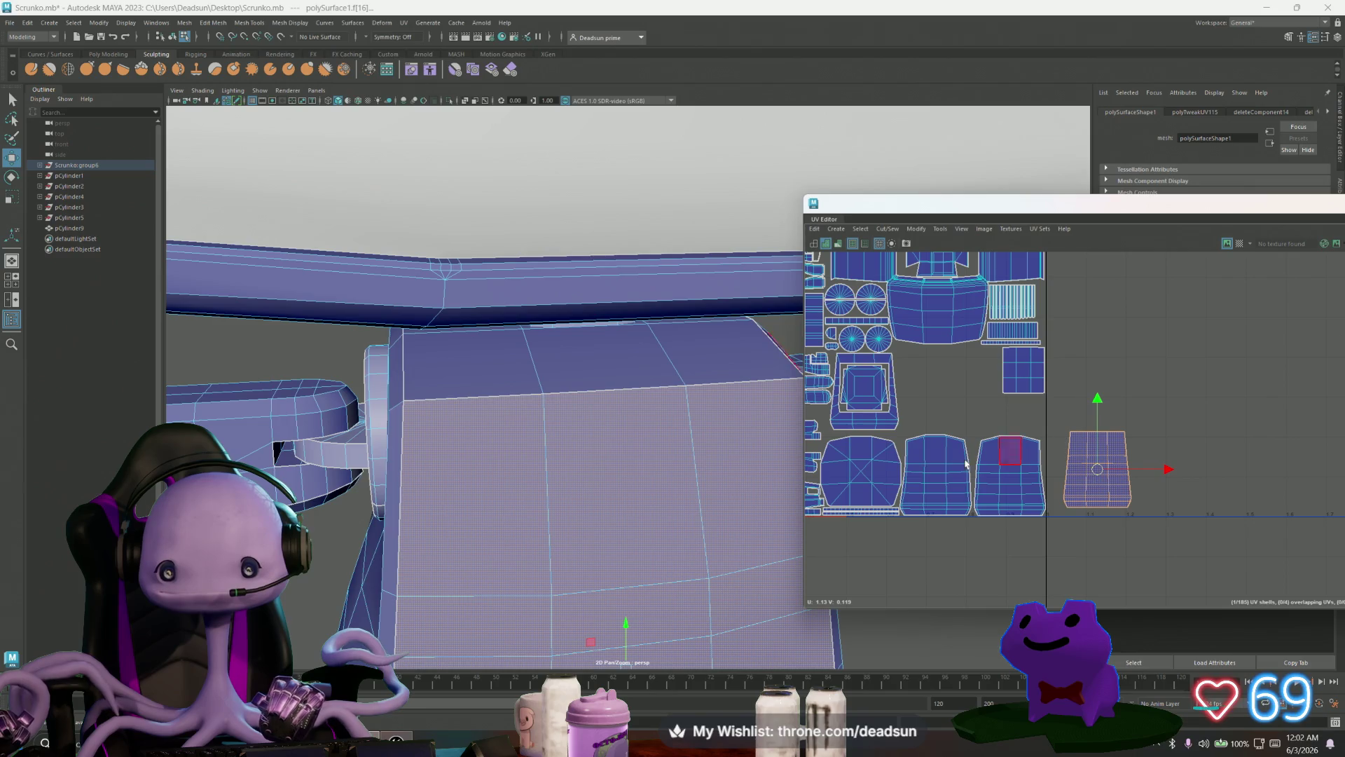
left_click(934, 477)
mouse_move(935, 476)
left_mouse_down()
mouse_move(936, 403)
mouse_move(935, 470)
left_mouse_up()
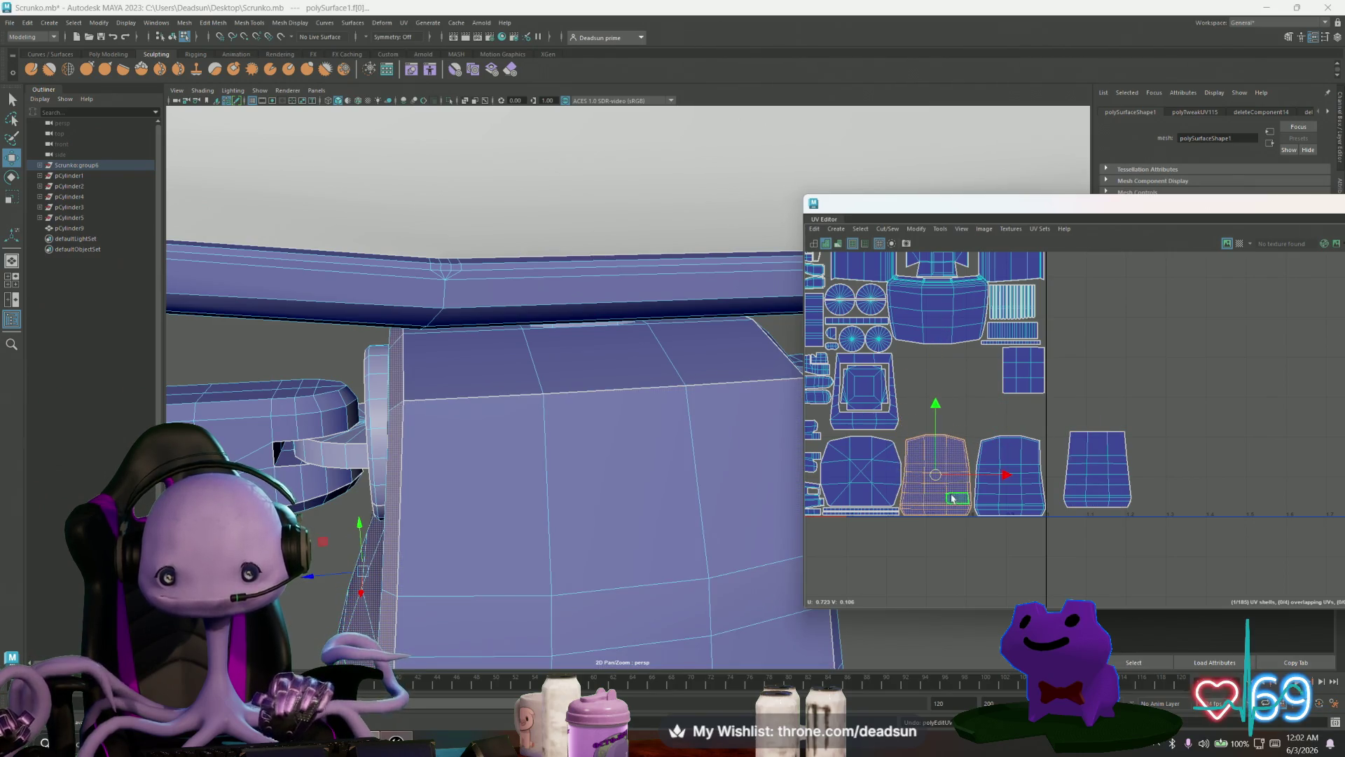
Step: Place the small square UV shell in the gap beside the square frame shell
scroll(935, 470, "up", 2)
left_click(1031, 356)
middle_click_drag(1031, 356, 1100, 490, "alt")
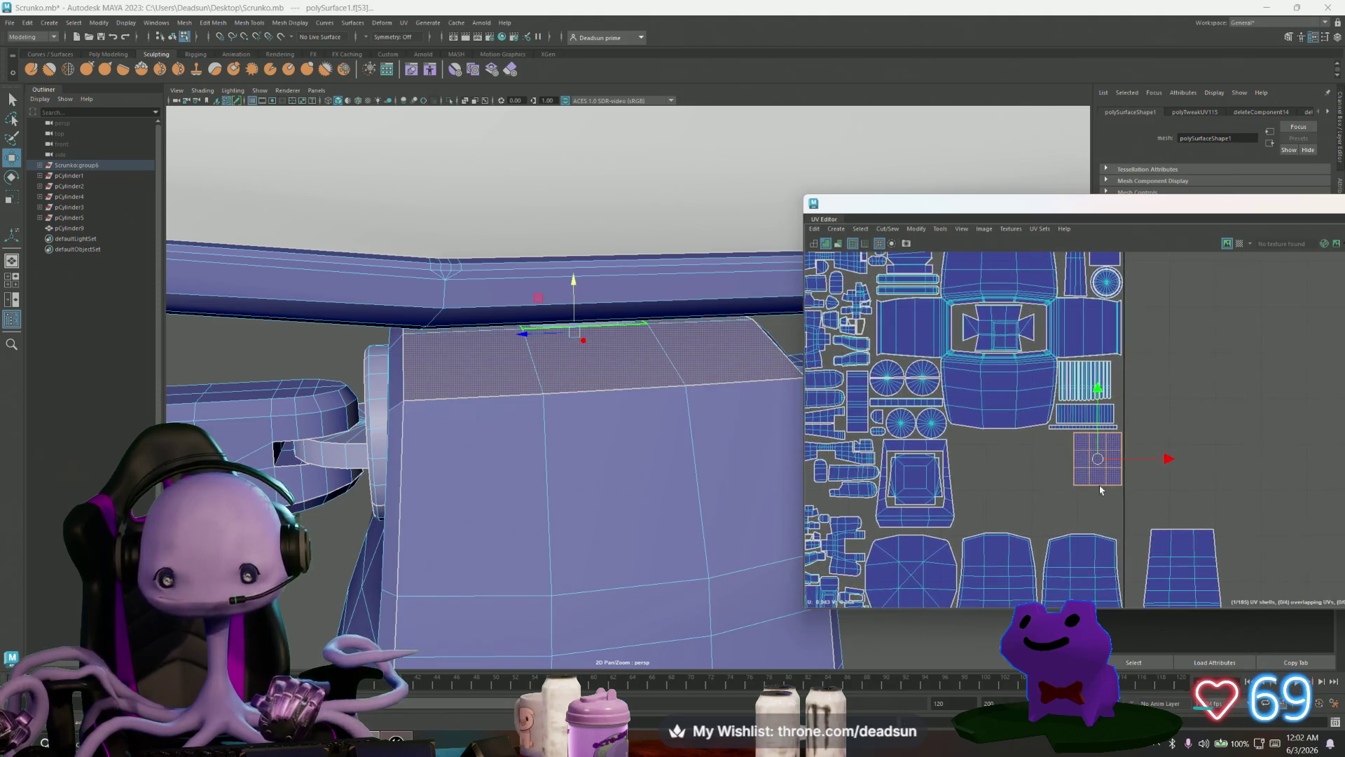
mouse_move(1098, 459)
left_mouse_down()
mouse_move(918, 483)
mouse_move(914, 447)
left_mouse_up()
scroll(915, 496, "up", 3)
scroll(915, 496, "up", 3)
scroll(917, 452, "down", 3)
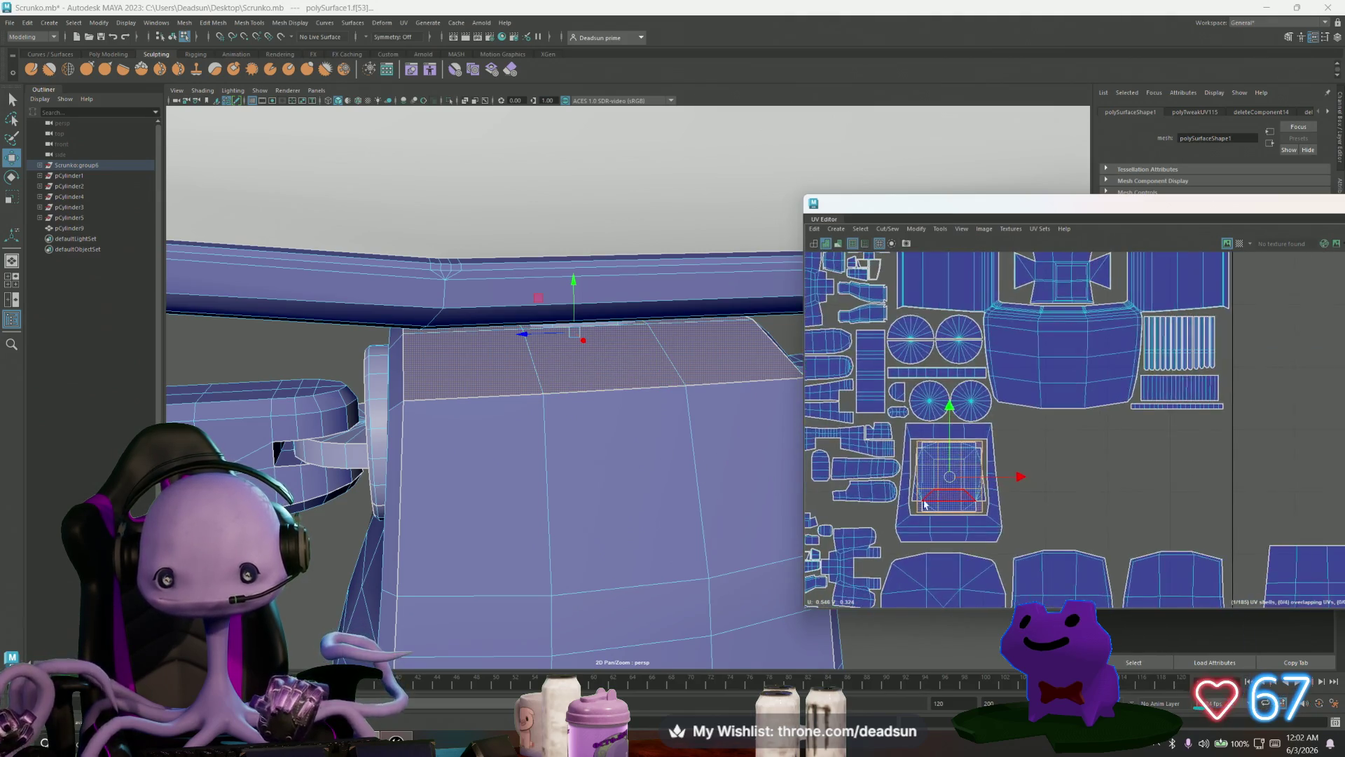
left_click_drag(956, 444, 1039, 418)
Step: Raise the spare trapezoid UV shell up and left into the layout
middle_click_drag(1200, 500, 1112, 465, "alt")
left_click(1223, 529)
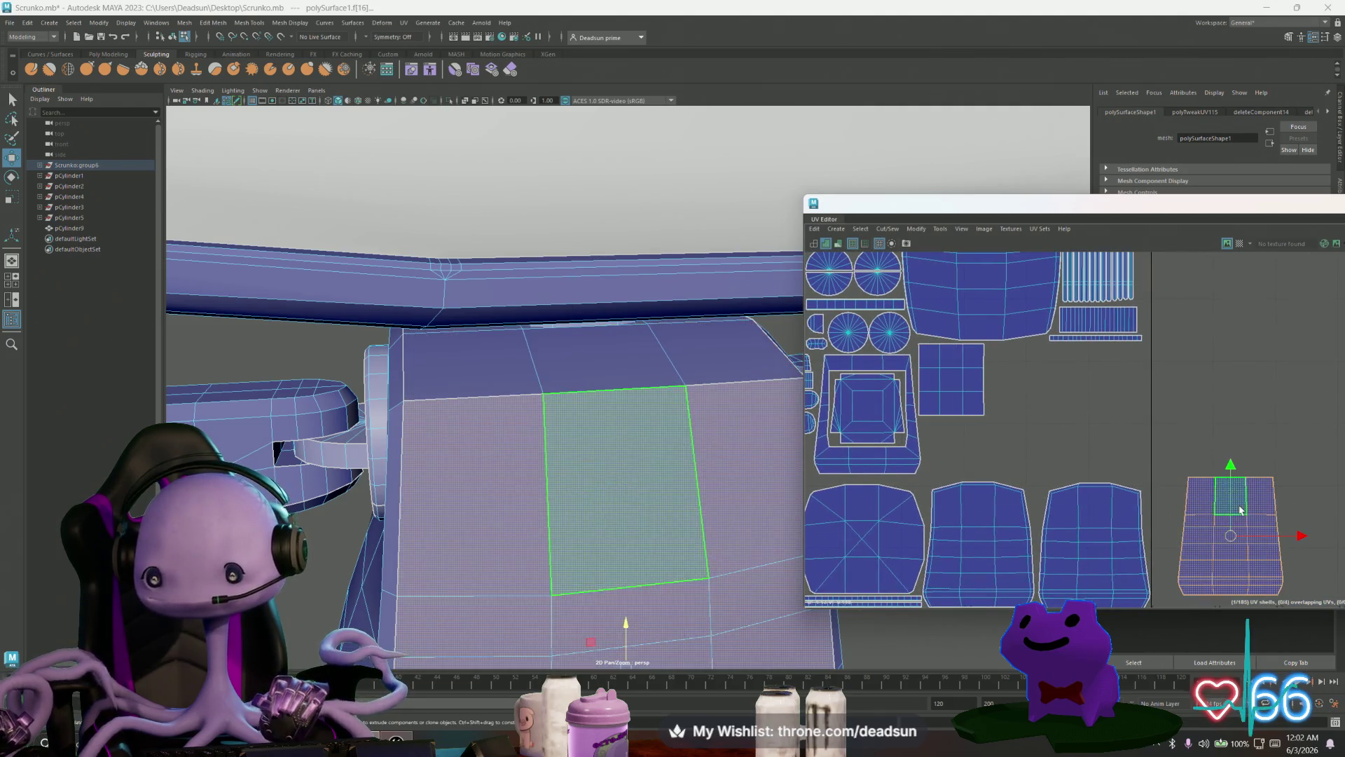
left_click_drag(1225, 536, 1100, 417)
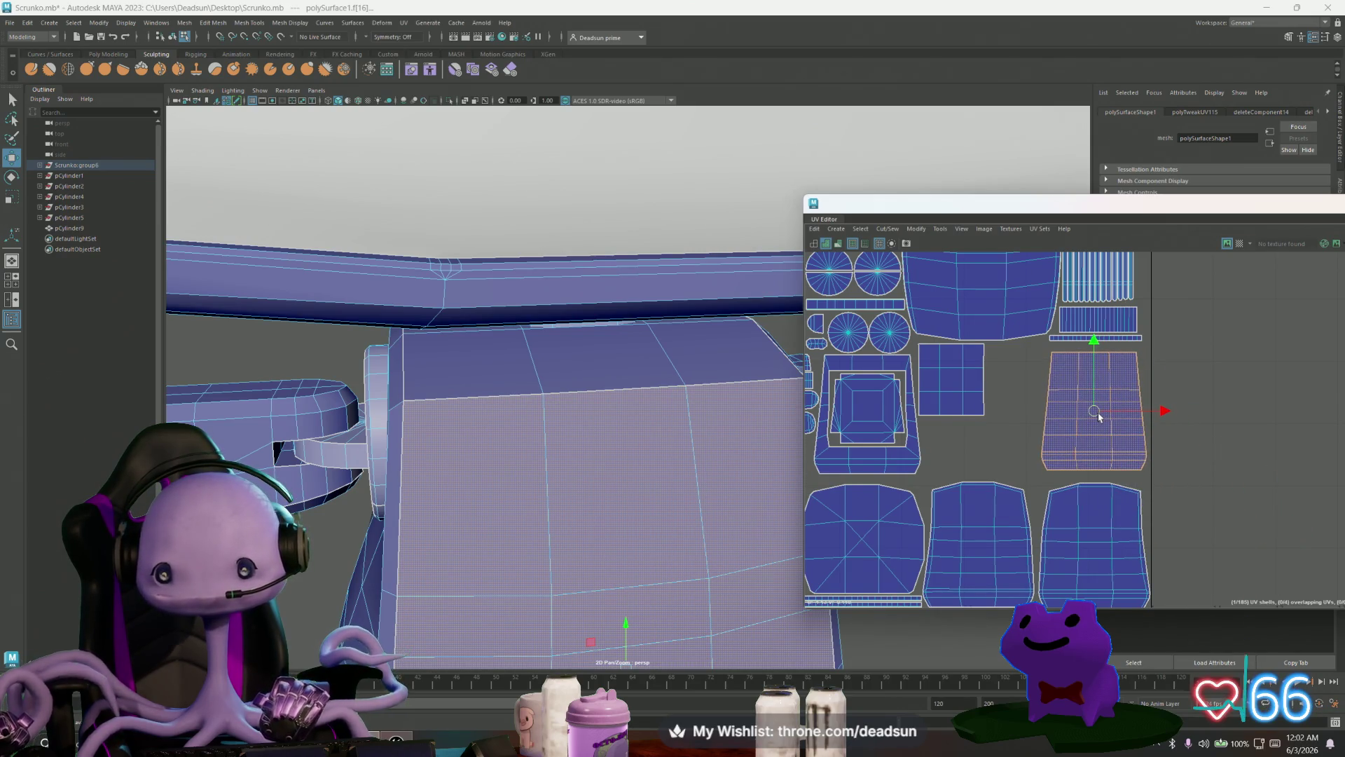
scroll(1099, 417, "down", 3)
left_click(985, 402)
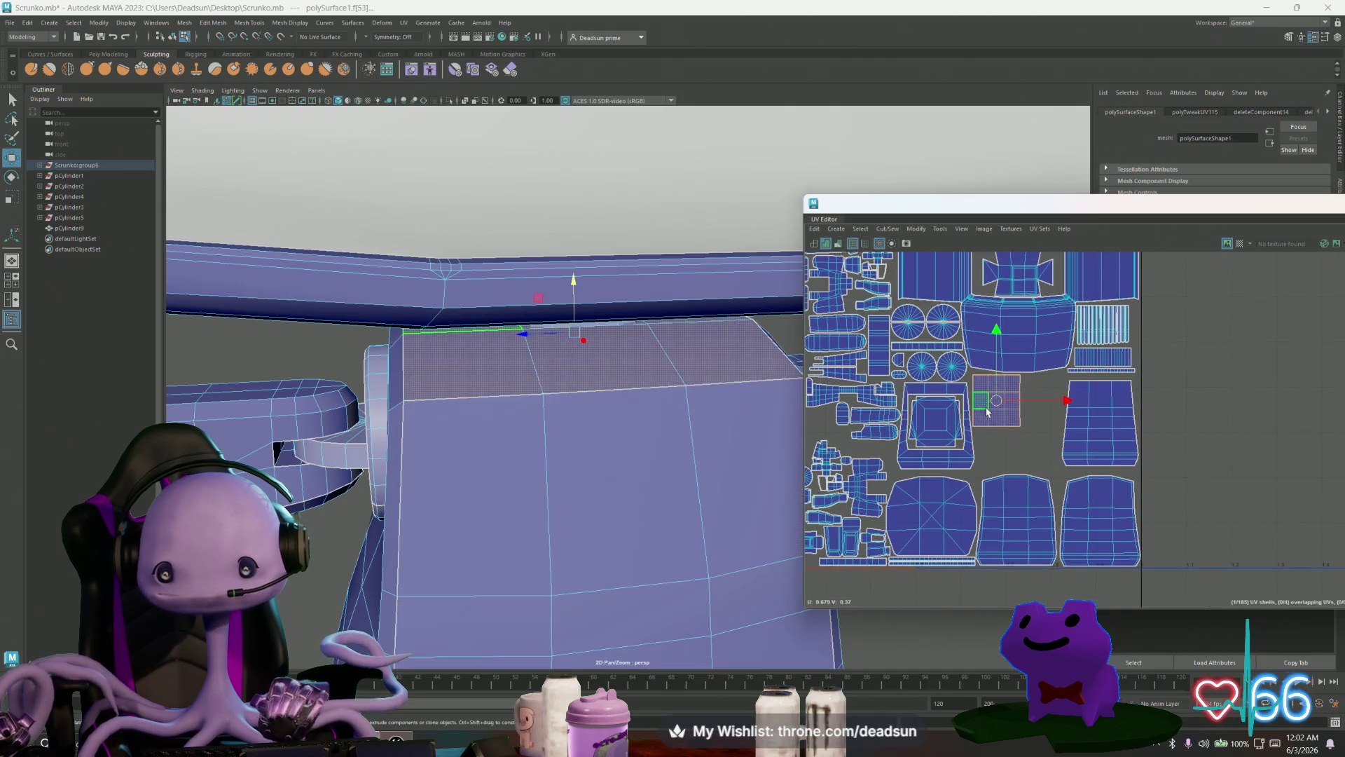
Step: Rotate the small square UV shell about 20°, then nudge the square shell up slightly
key("e")
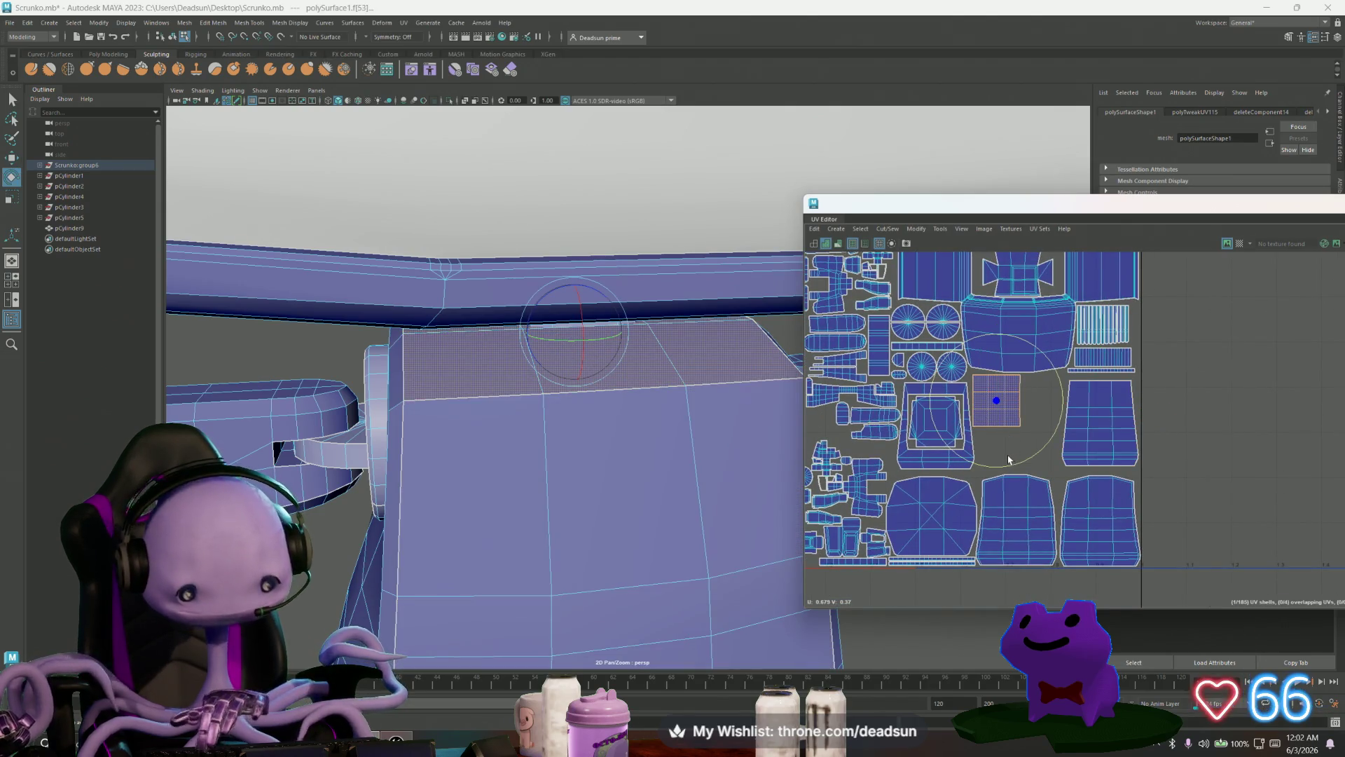
left_click_drag(1014, 461, 995, 471)
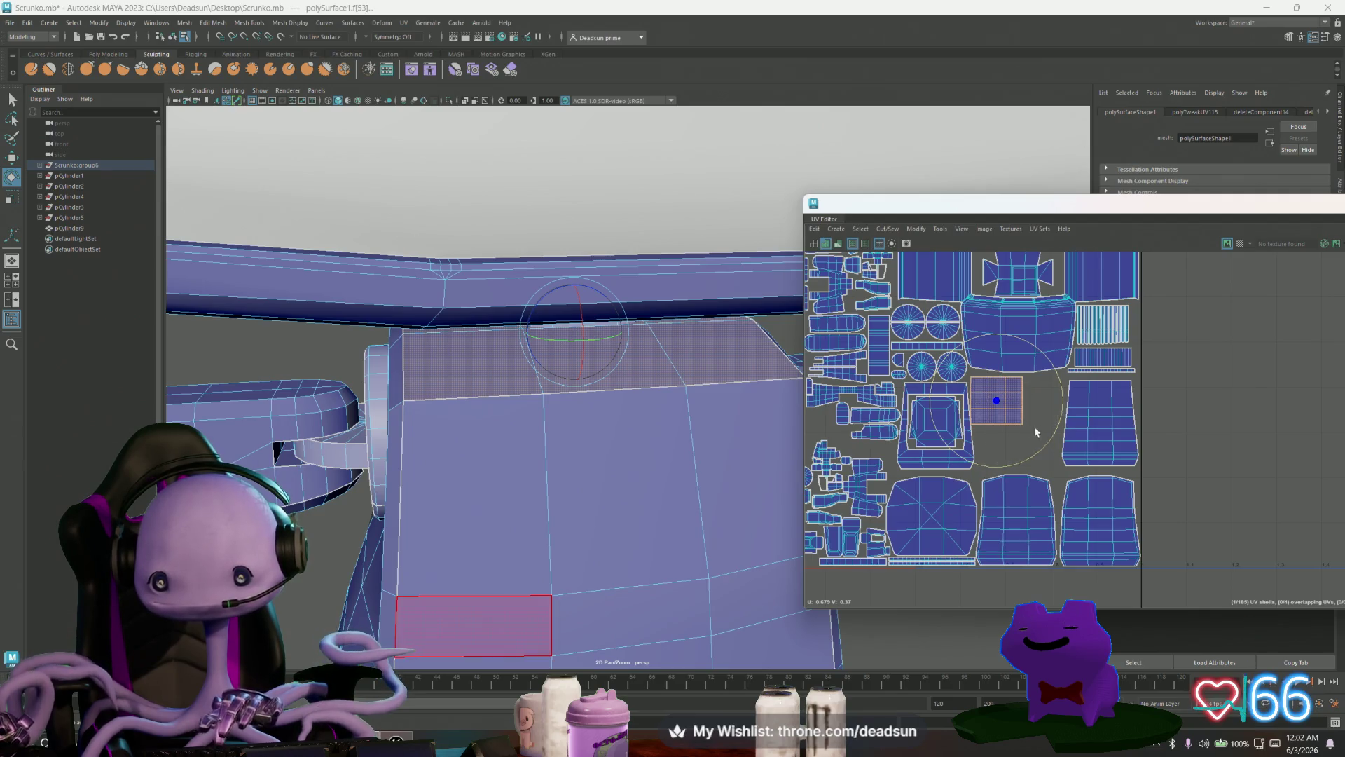
scroll(988, 408, "up", 3)
scroll(988, 409, "up", 1)
key("q")
key("w")
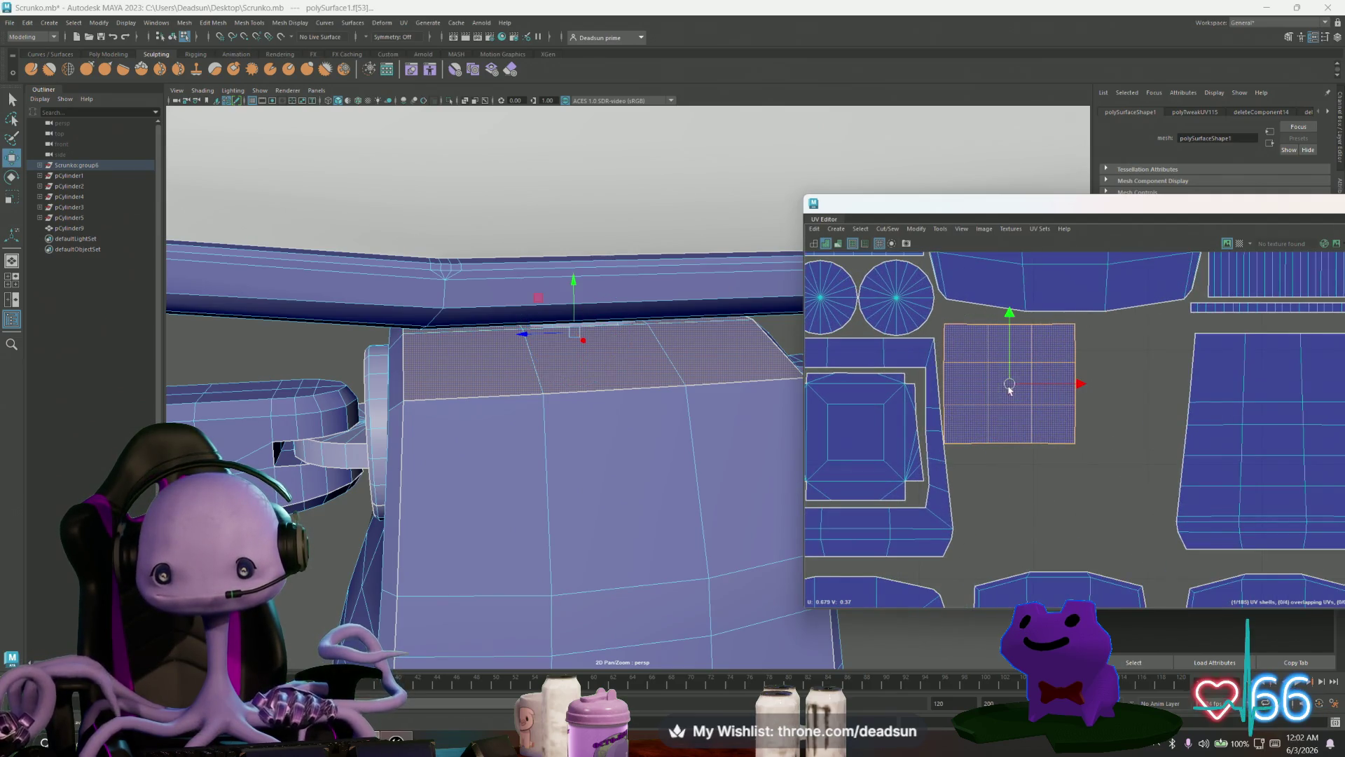
left_click_drag(1011, 382, 1011, 377)
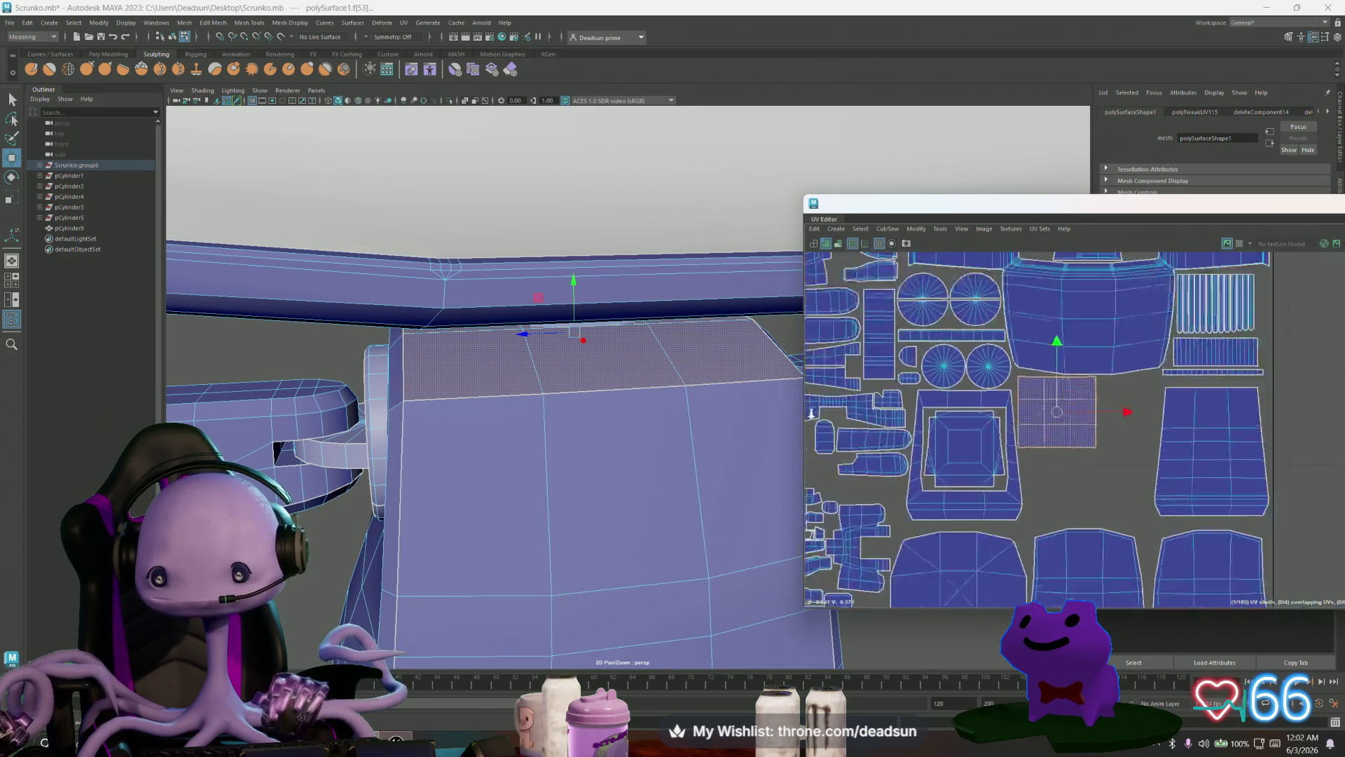
Step: Select the bow-tie shell with its neighbouring, long and lower shells and shift them slightly left
scroll(1011, 379, "down", 5)
middle_click_drag(1009, 336, 983, 384, "alt")
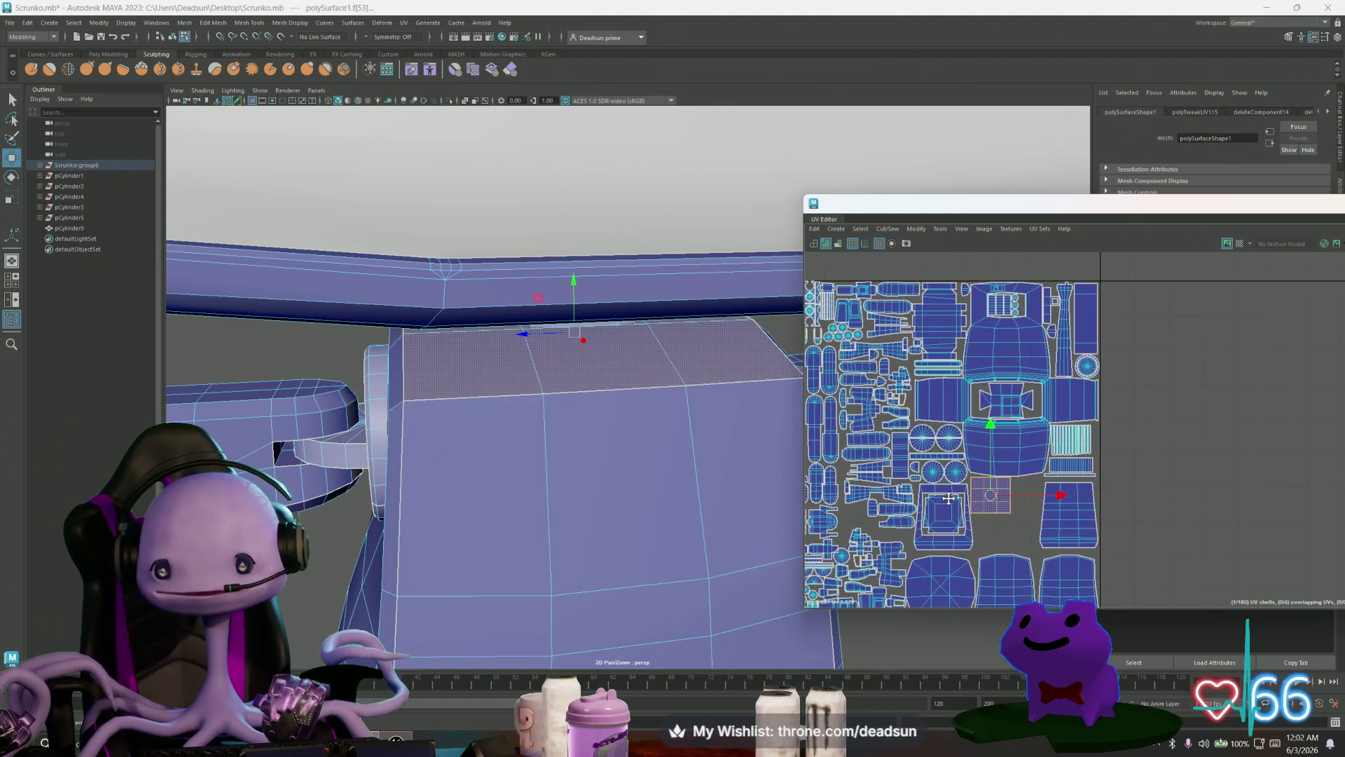
scroll(988, 382, "up", 5)
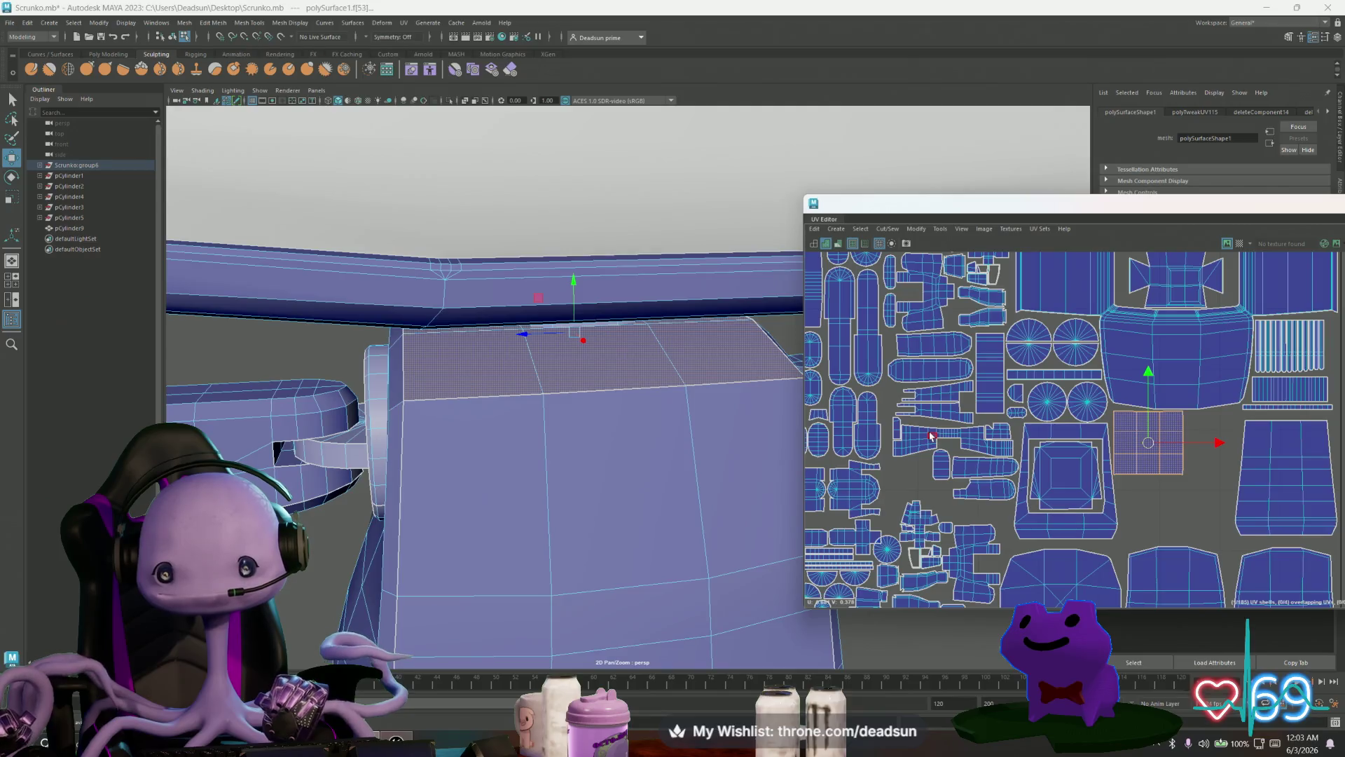
left_click(905, 442)
scroll(903, 439, "up", 2)
left_click(908, 430, "shift")
left_click(1078, 419, "shift")
left_click_drag(975, 478, 992, 472, "shift")
left_click(1026, 482, "shift")
left_click(1027, 517, "shift")
mouse_move(1091, 536)
middle_mouse_down("alt")
mouse_move(1049, 521)
mouse_move(1087, 505)
middle_mouse_up("alt")
left_click_drag(996, 438, 991, 438)
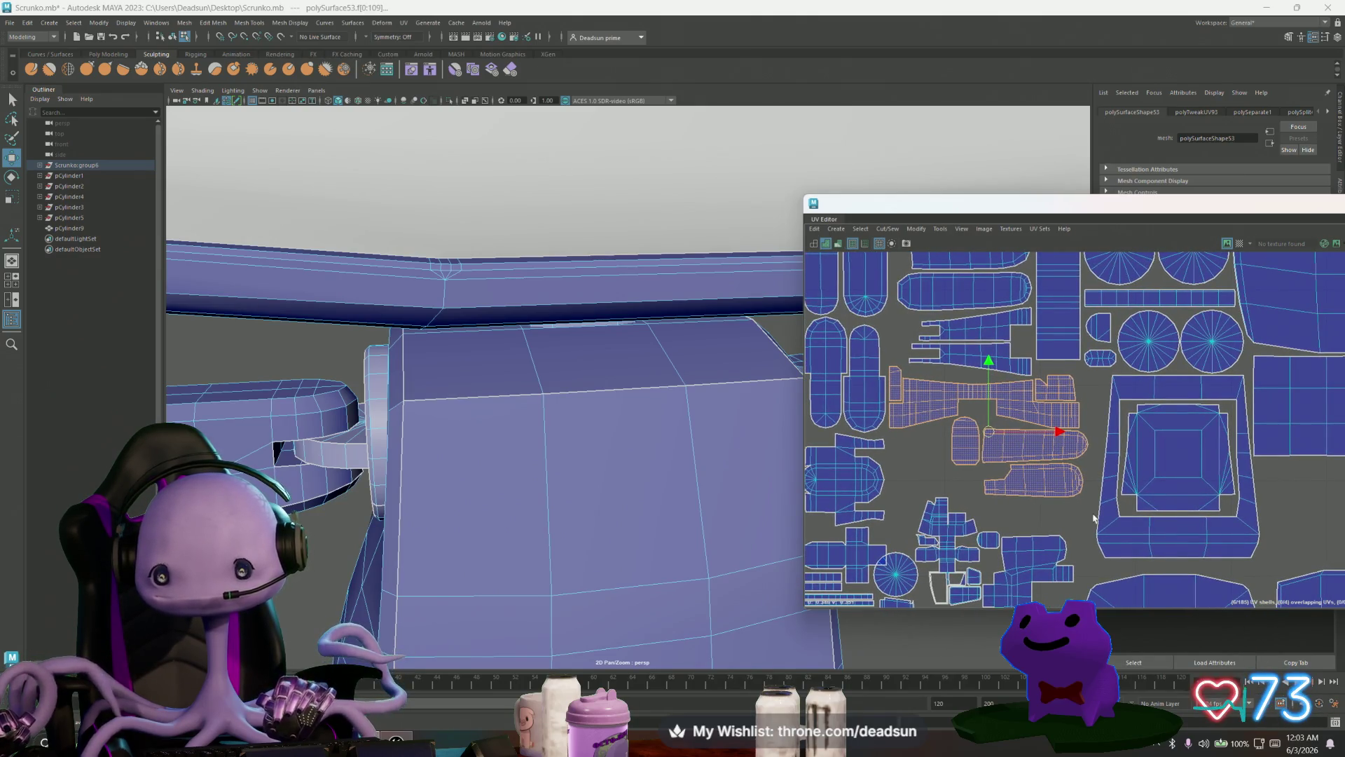
Step: Shift the large square shell about 20 px left, lower the small square, and slide the left circle left
left_click(1113, 496)
left_click_drag(1178, 467, 1161, 469)
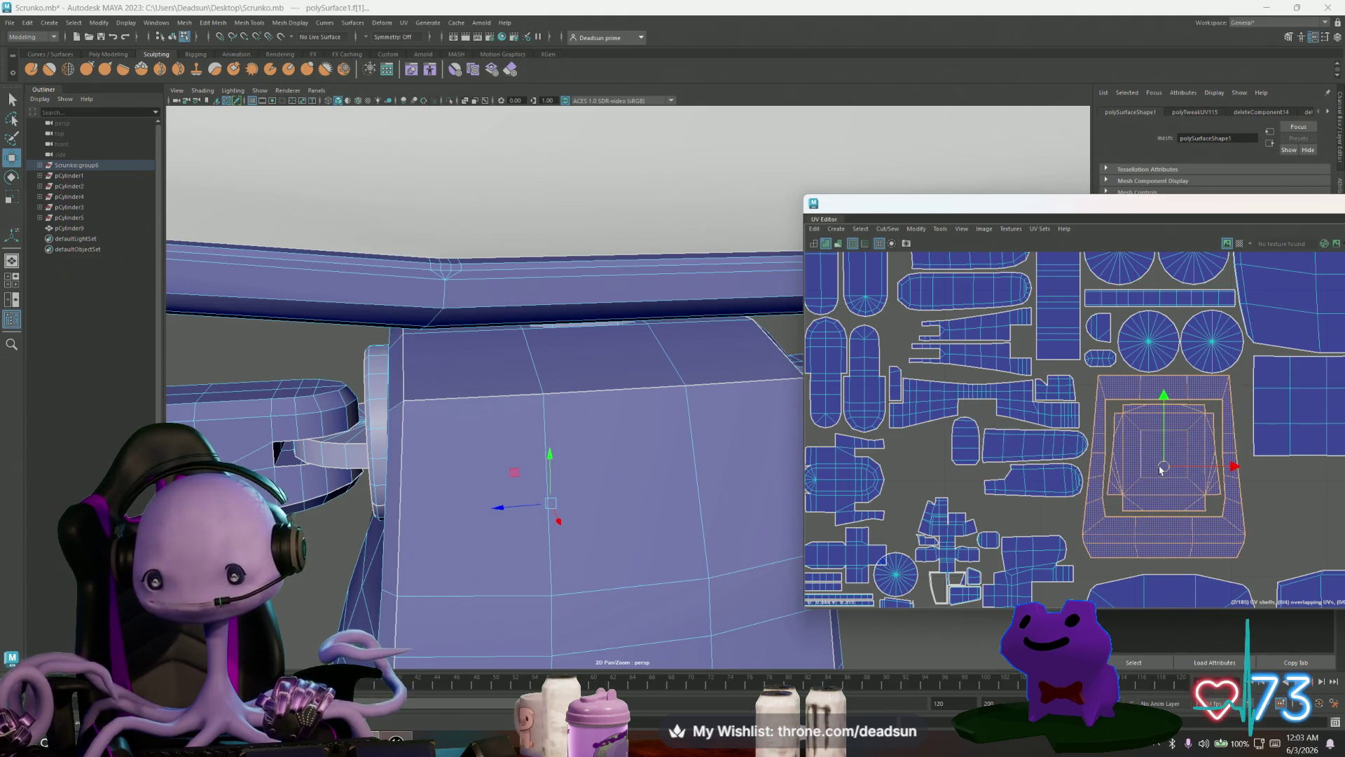
scroll(1226, 486, "down", 2)
middle_click_drag(1226, 487, 1126, 406, "alt")
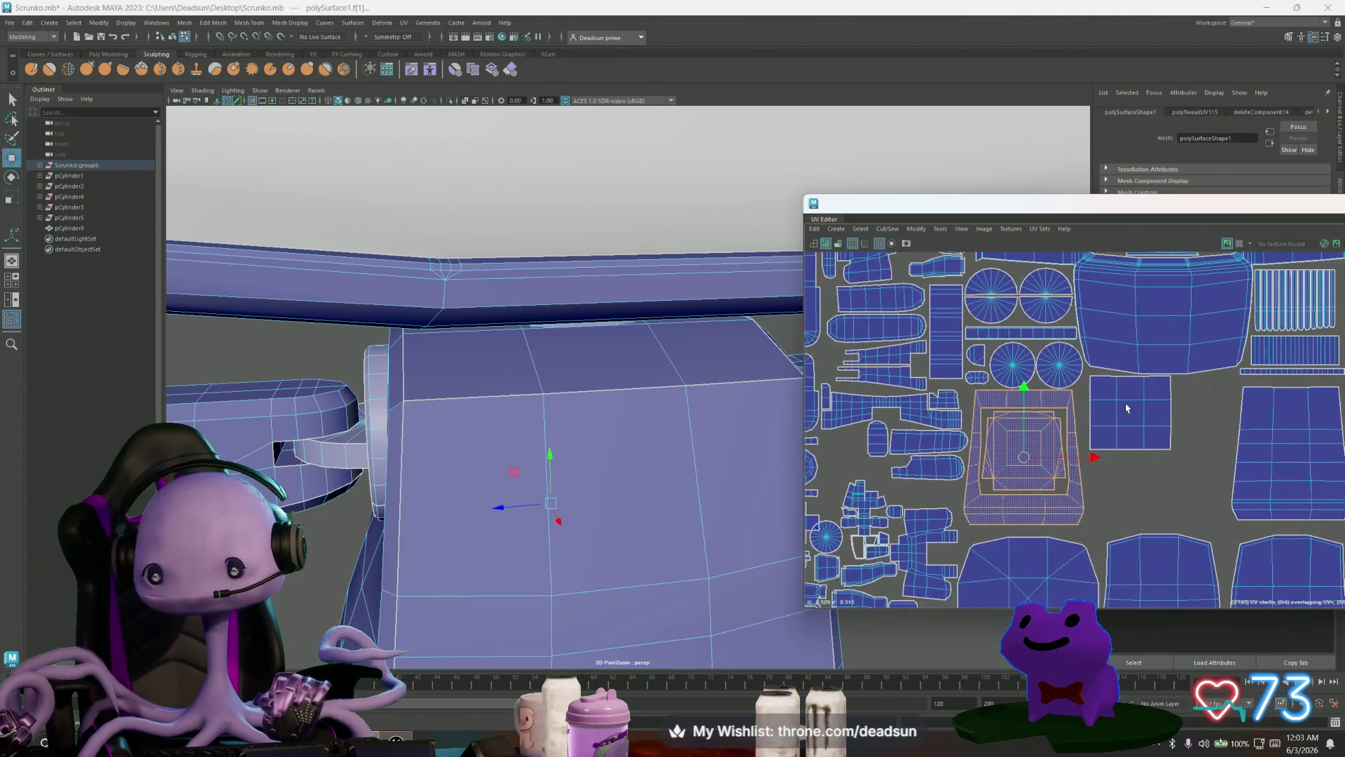
left_click(1121, 414)
left_click_drag(1121, 414, 1121, 414)
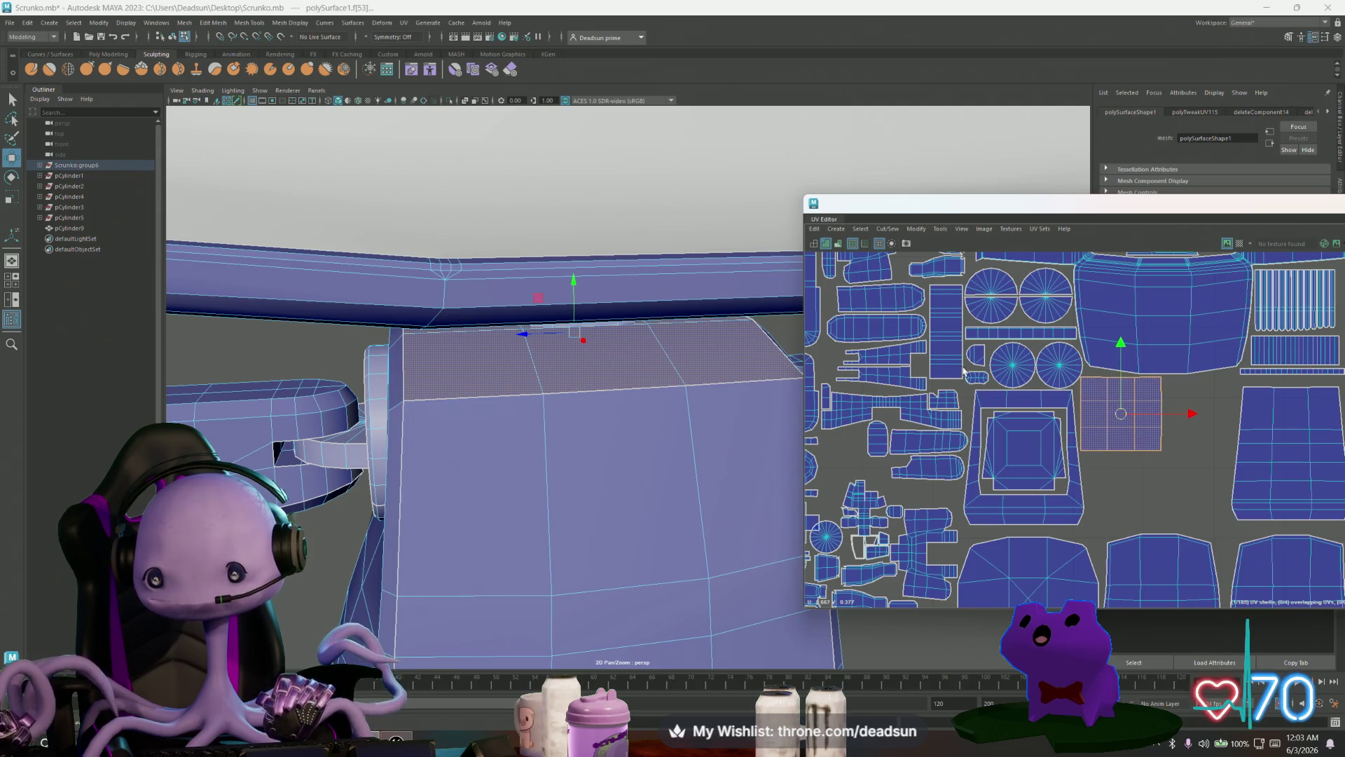
scroll(981, 361, "up", 2)
left_click(1051, 373)
left_click_drag(1119, 372, 1114, 372)
left_click(1137, 391)
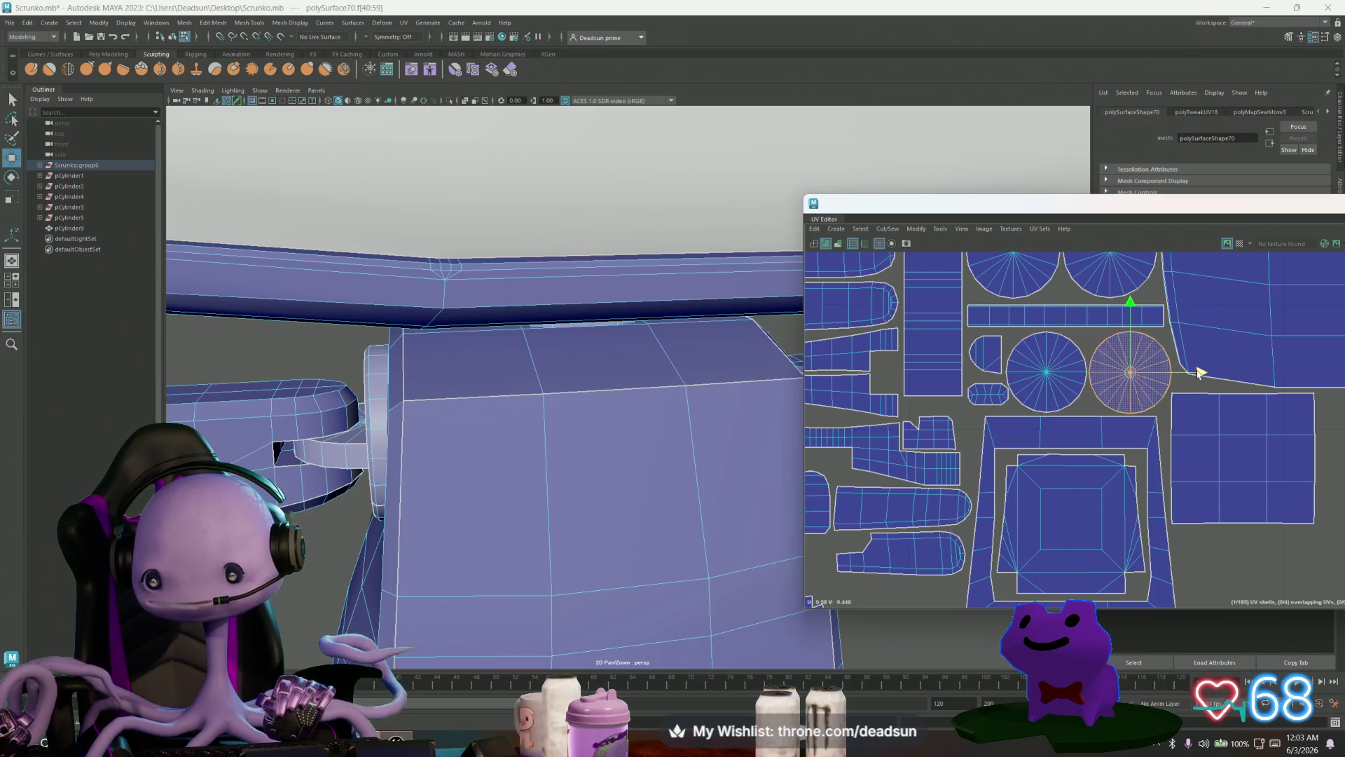
Step: Select the torso's entire octagonal underside UV shell from one of its faces
scroll(1200, 372, "down", 6)
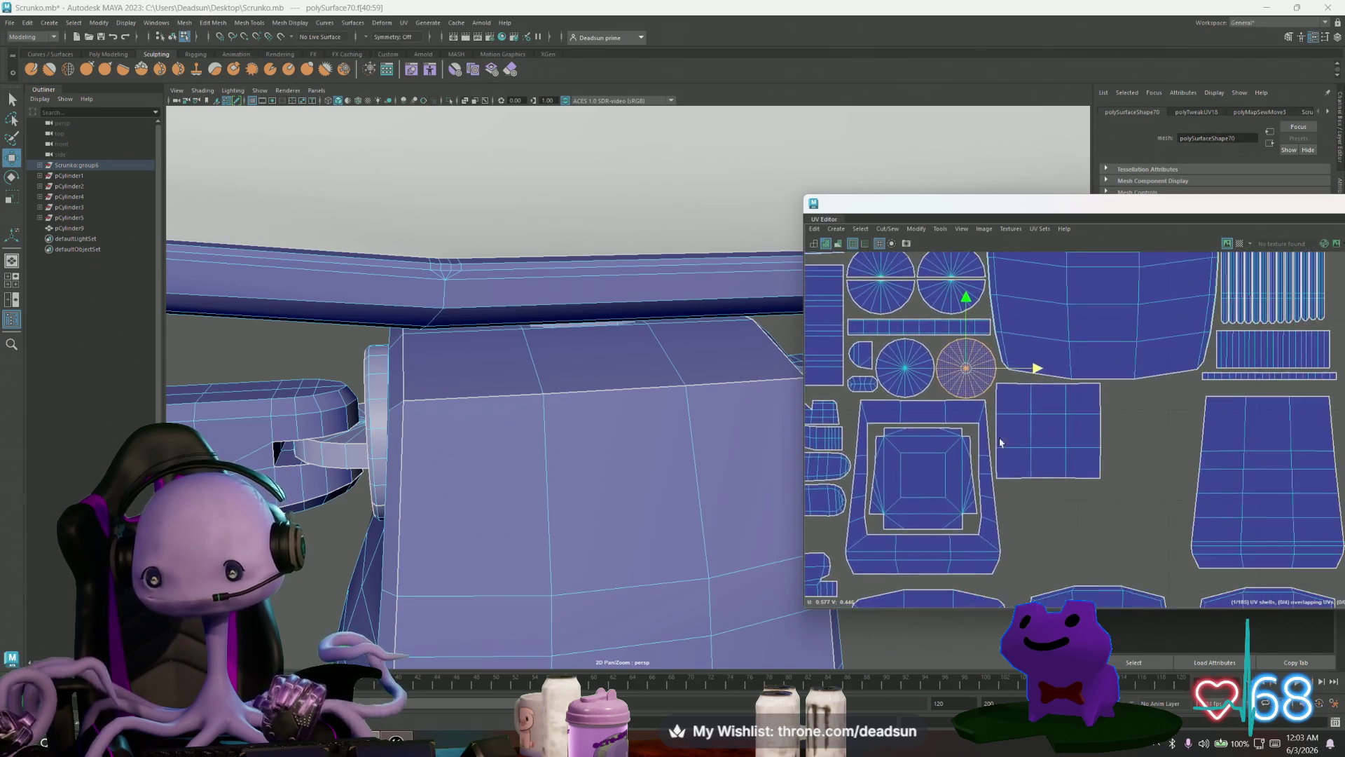
scroll(939, 498, "down", 2)
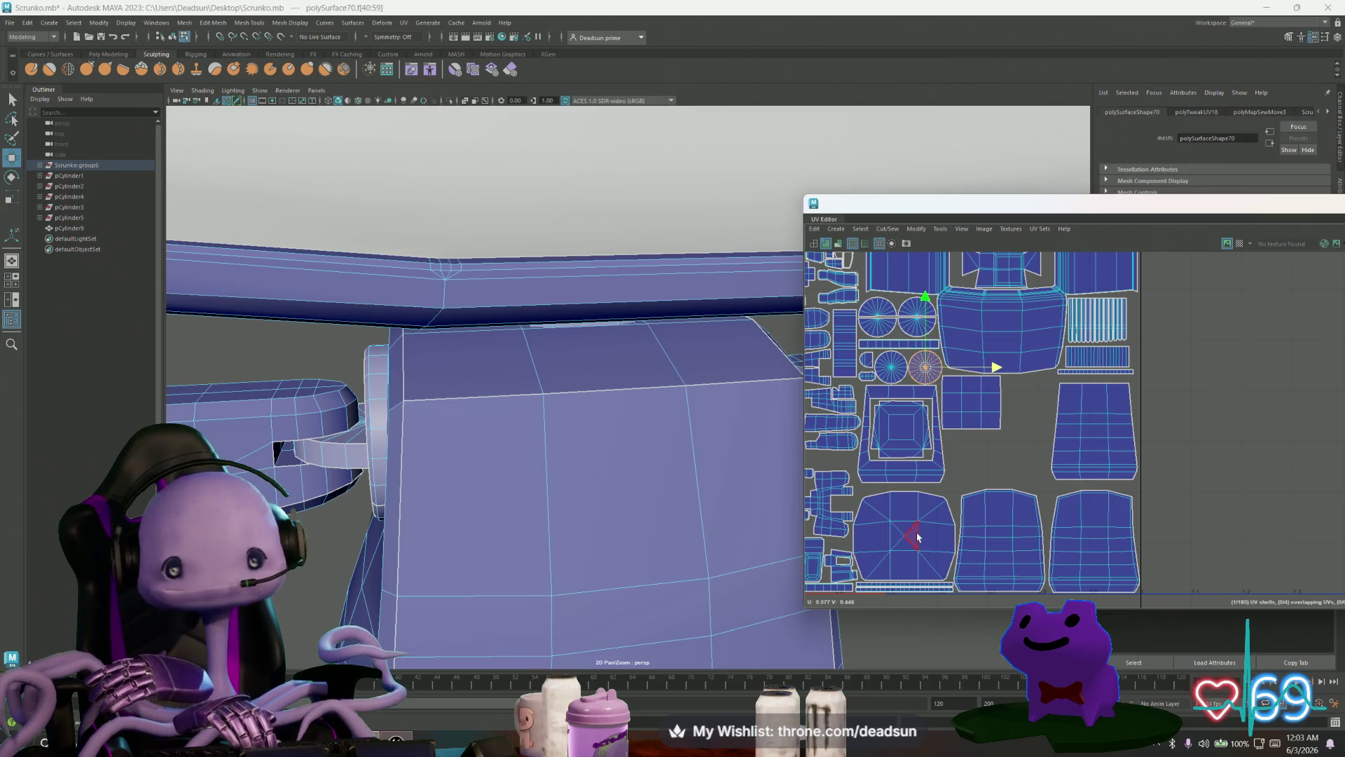
left_click(910, 536)
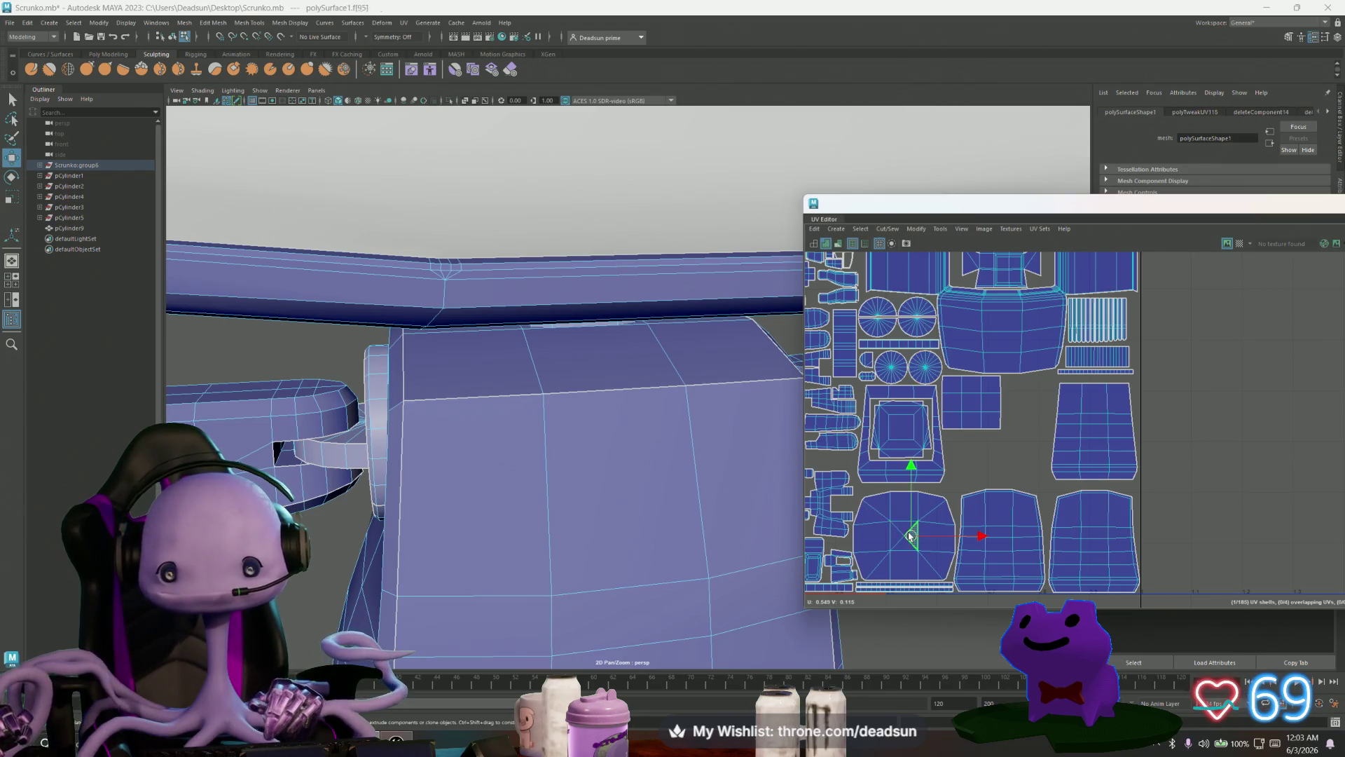
double_click(910, 536)
Step: Frame the selected faces and display the Checker Map texture on the model
key("f")
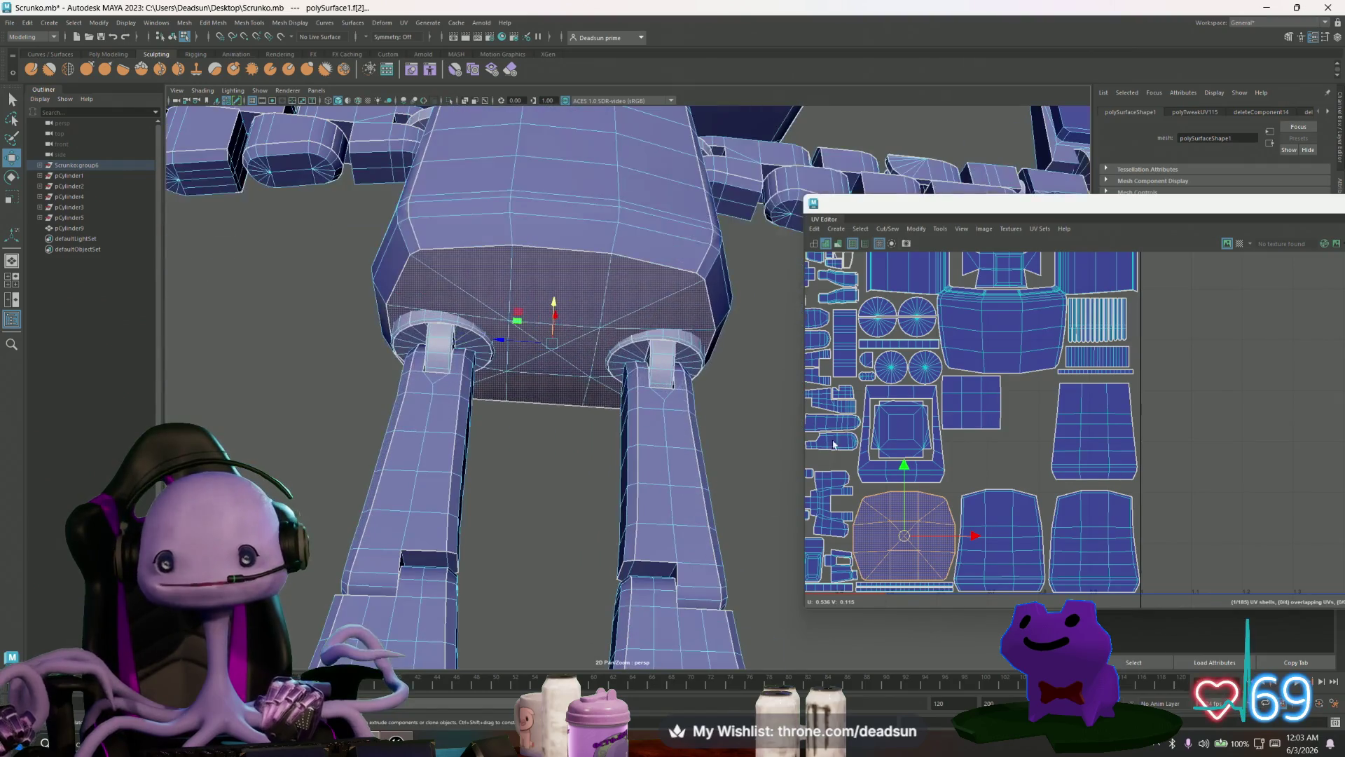
left_click(925, 231)
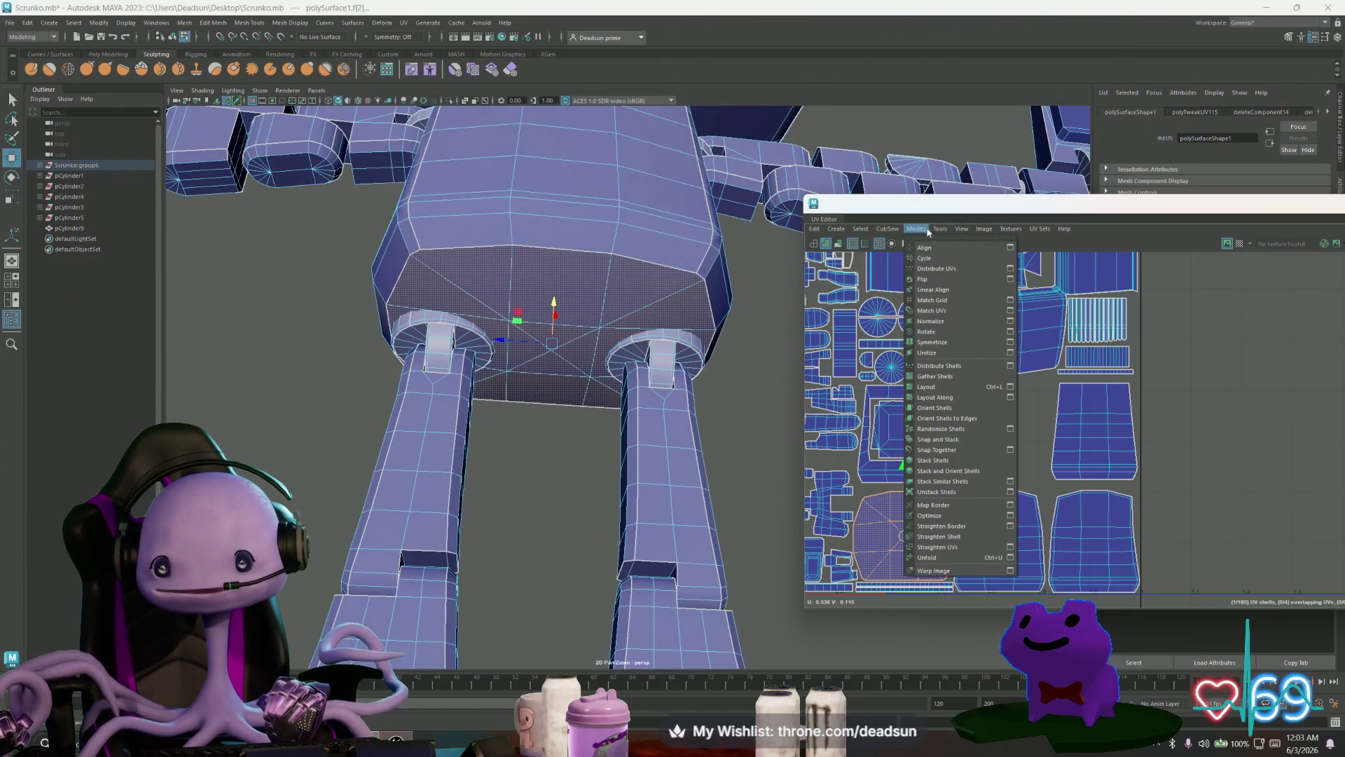
left_click(928, 231)
left_click(982, 229)
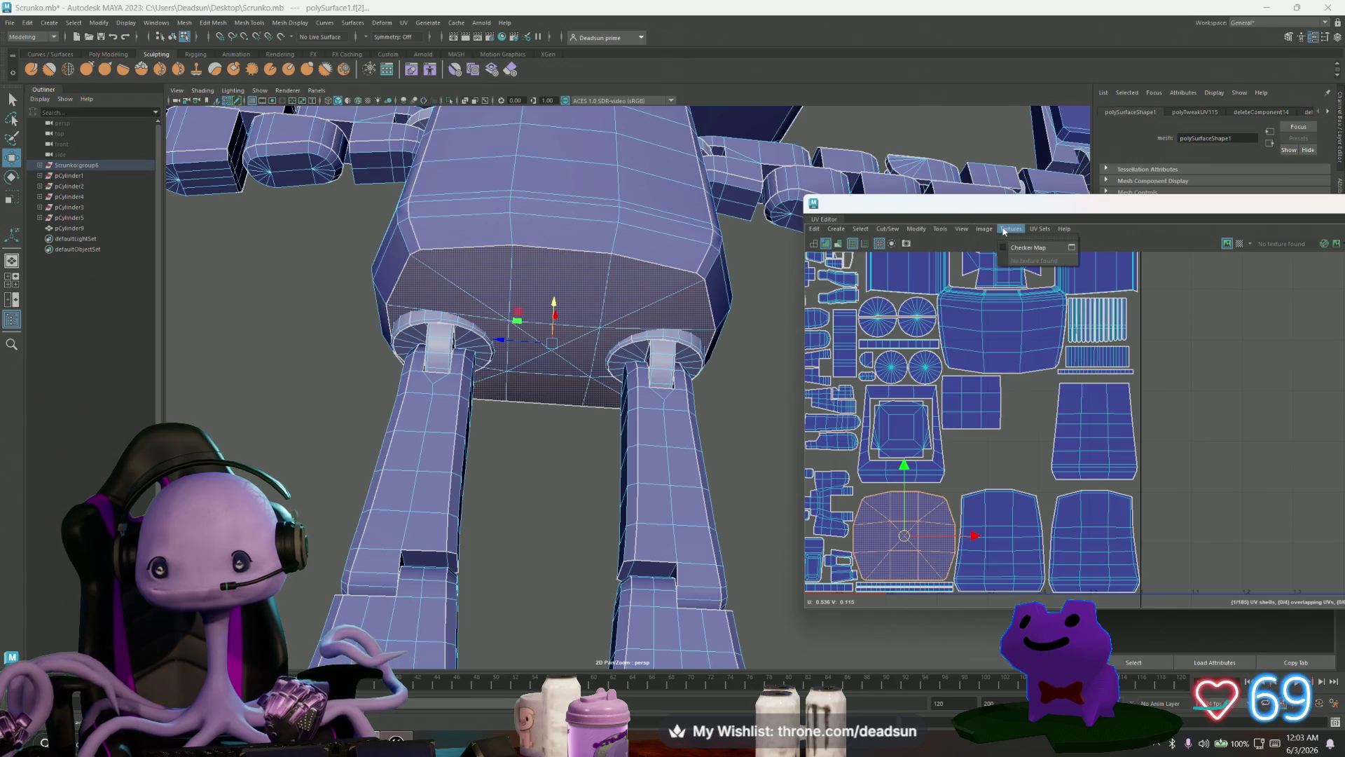
left_click(1002, 247)
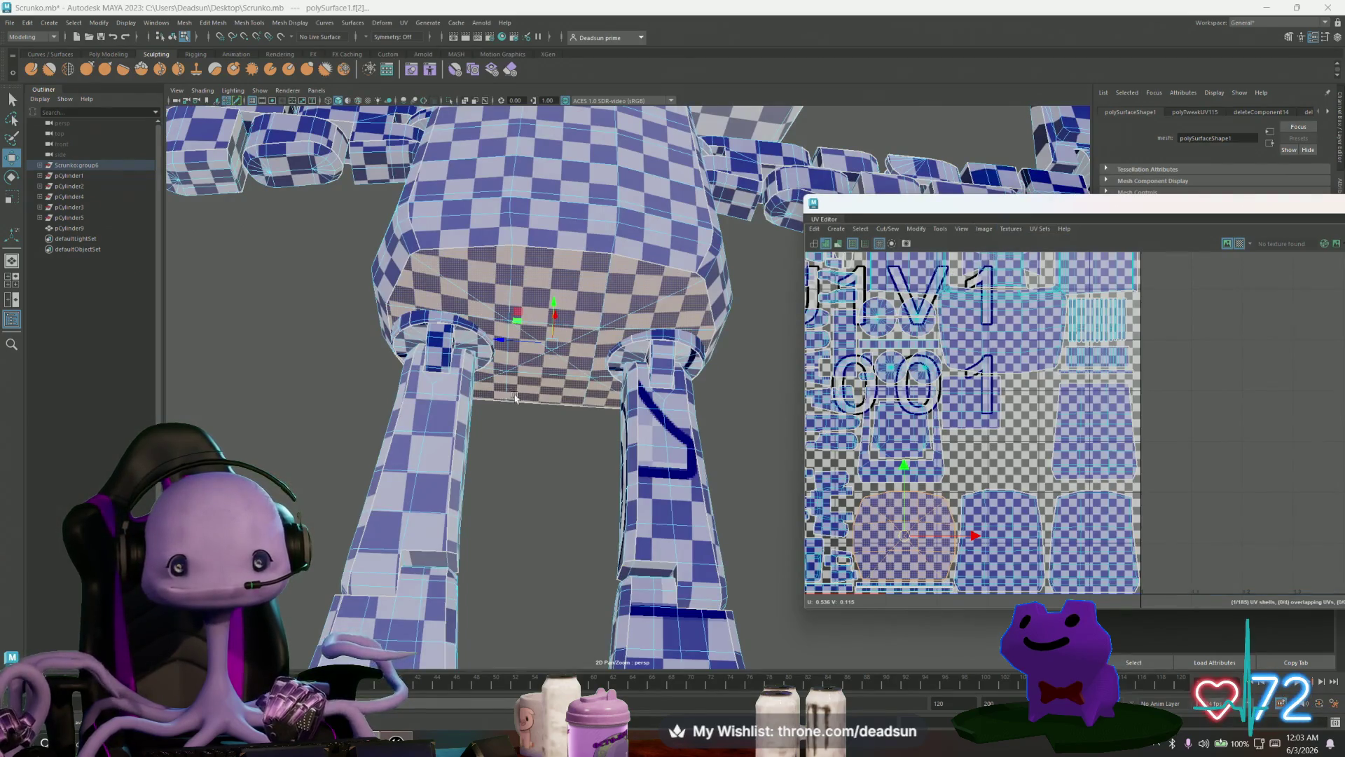
scroll(515, 398, "up", 5)
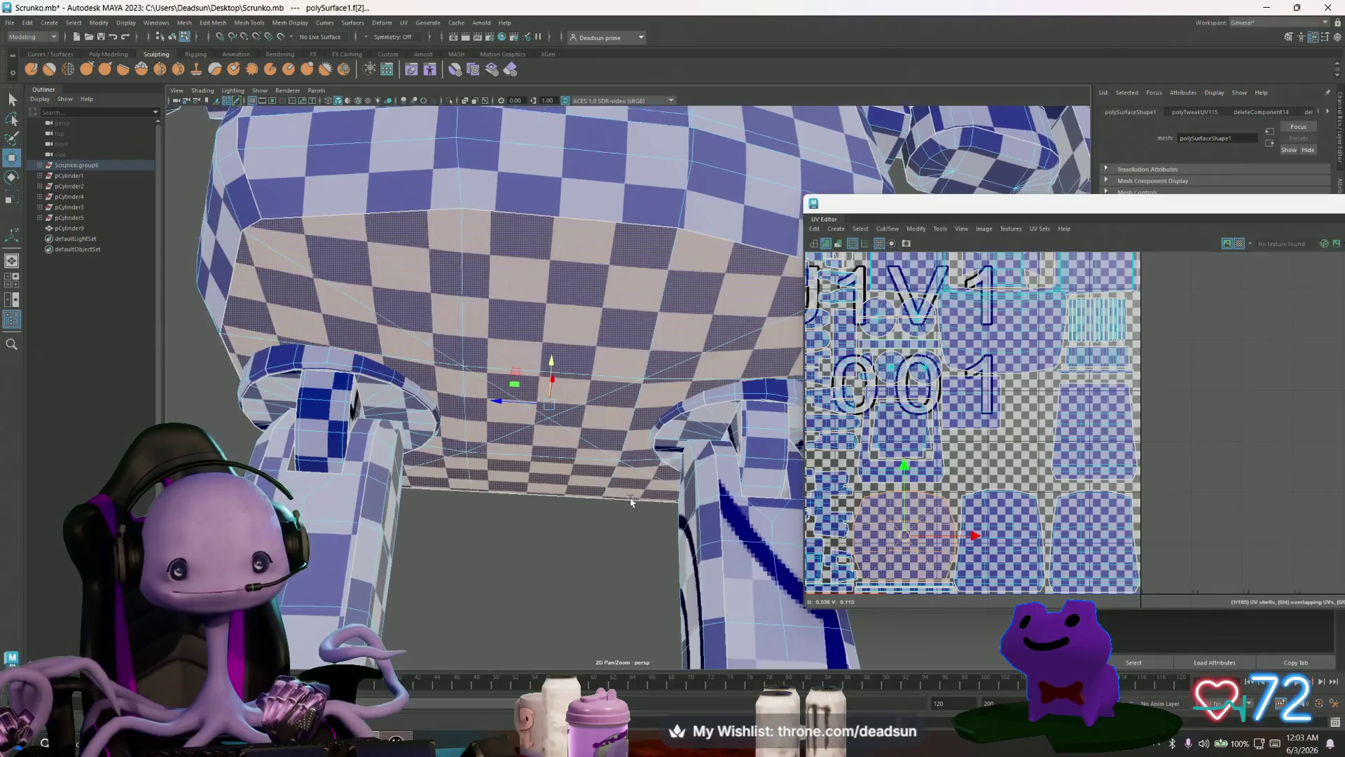
scroll(748, 464, "down", 2)
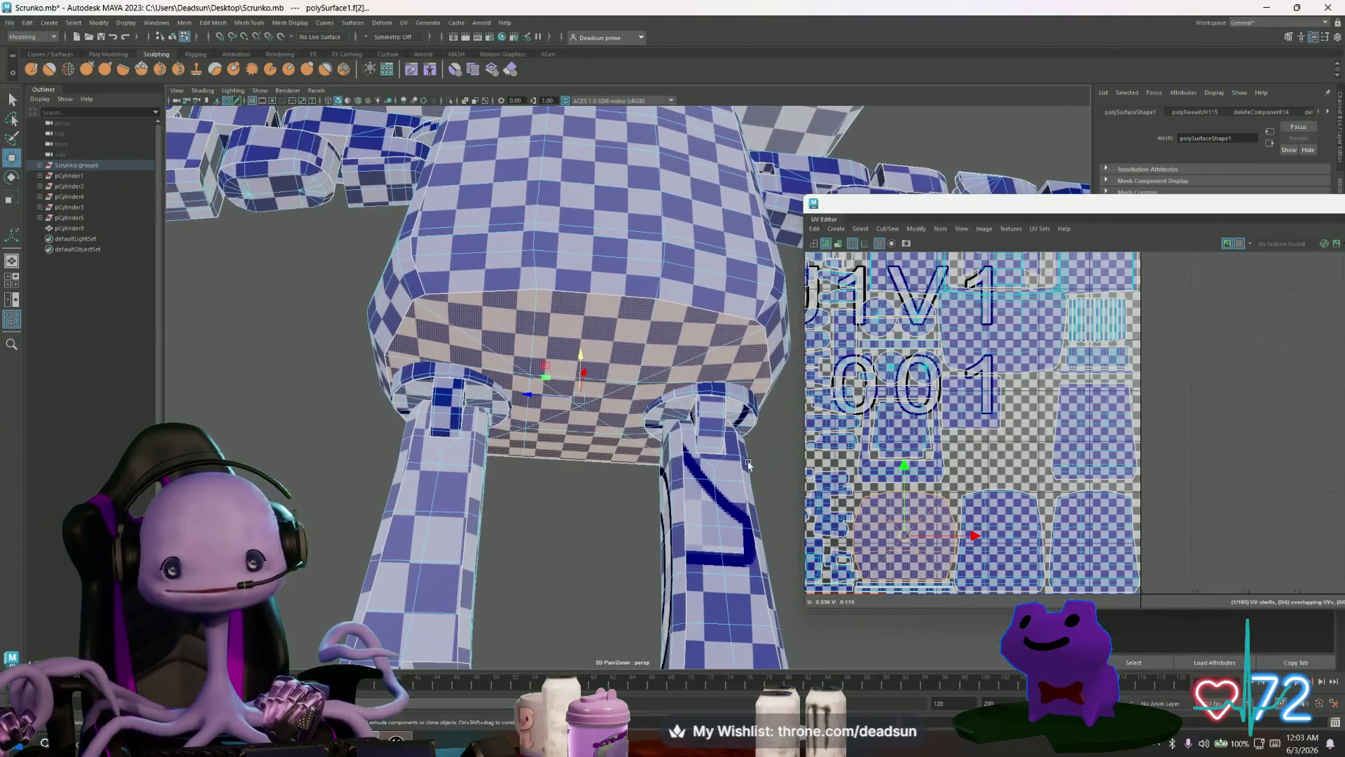
Step: Turn the Checker Map off and orbit back to a front view of the robot
left_click(992, 229)
left_click(1013, 248)
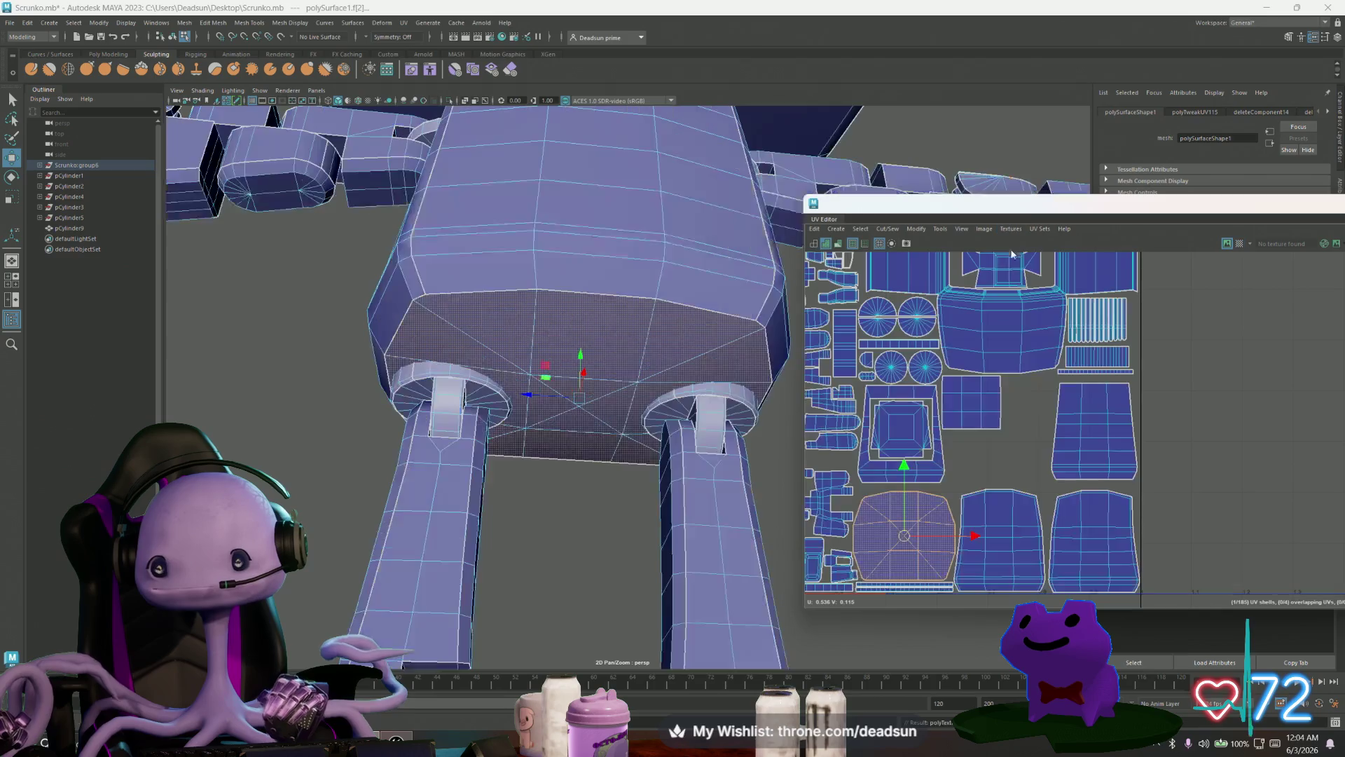
scroll(574, 379, "down", 5)
mouse_move(574, 379)
left_mouse_down("alt")
mouse_move(581, 505)
mouse_move(591, 383)
mouse_move(579, 400)
mouse_move(590, 402)
left_mouse_up("alt")
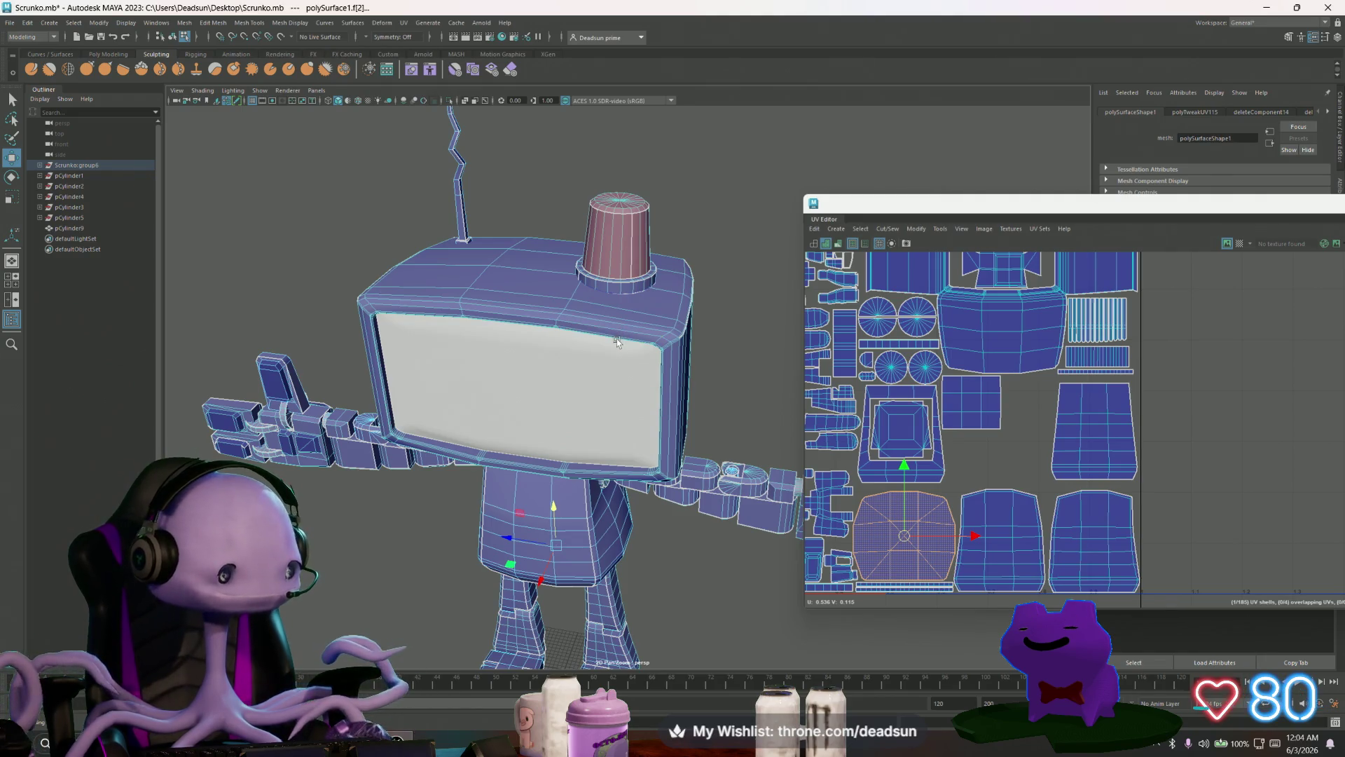
Step: Return to Maya and save the scene as Scrunko.mb
key("alt+Tab")
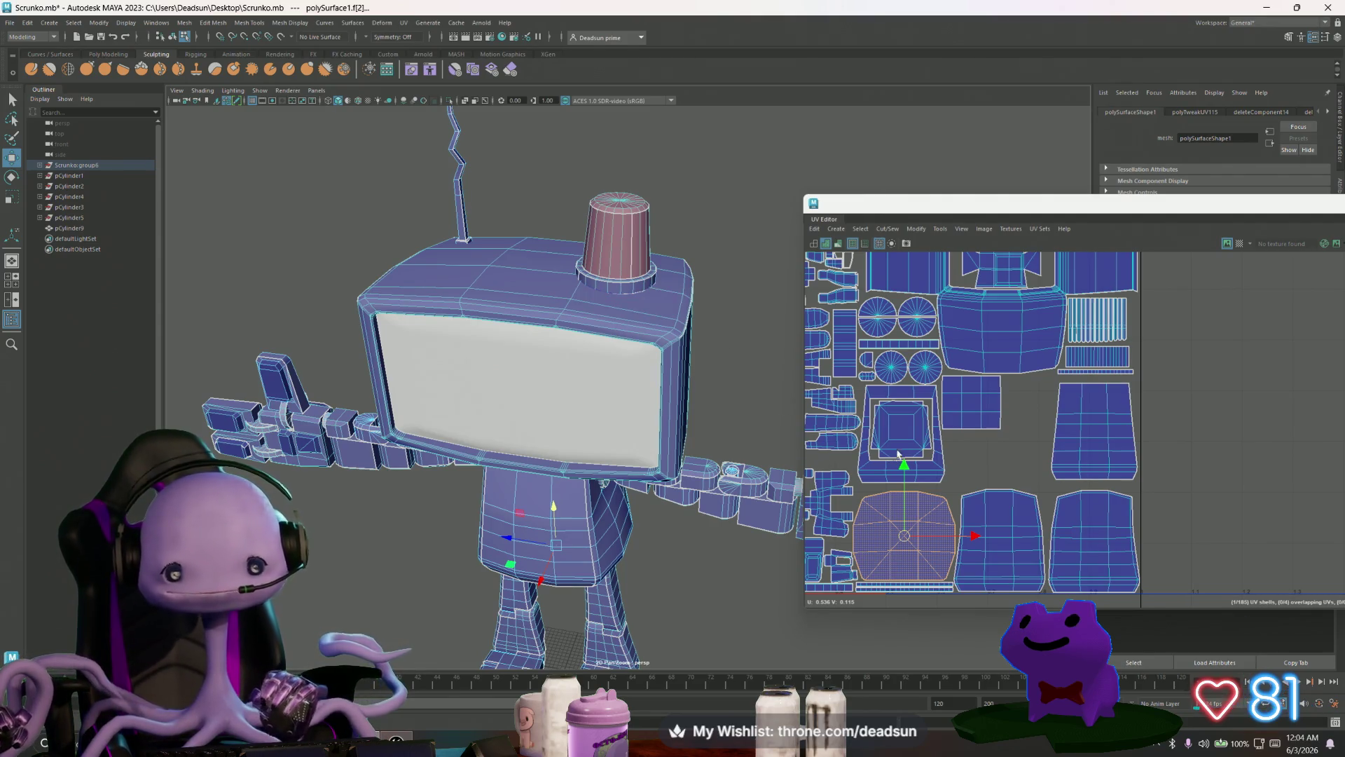
scroll(943, 433, "down", 2)
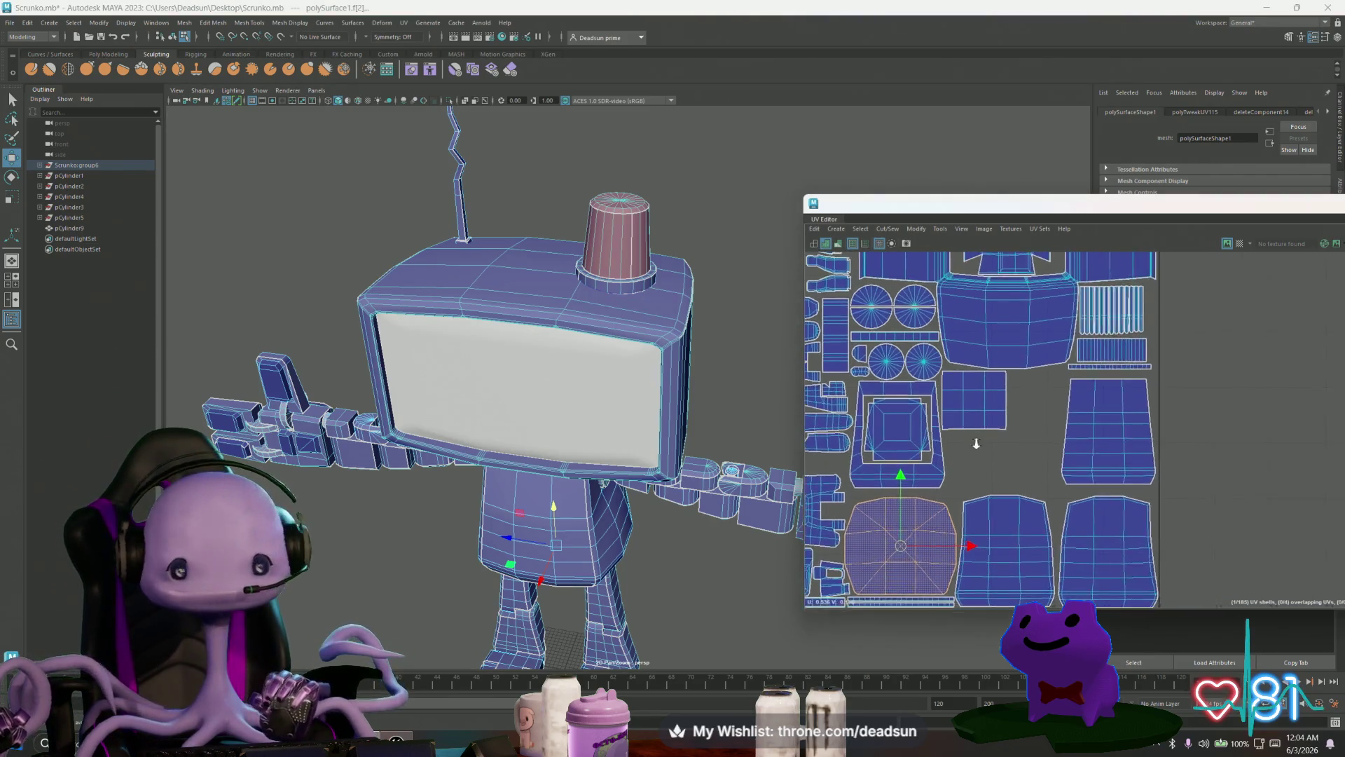
left_click(14, 22)
left_click(32, 60)
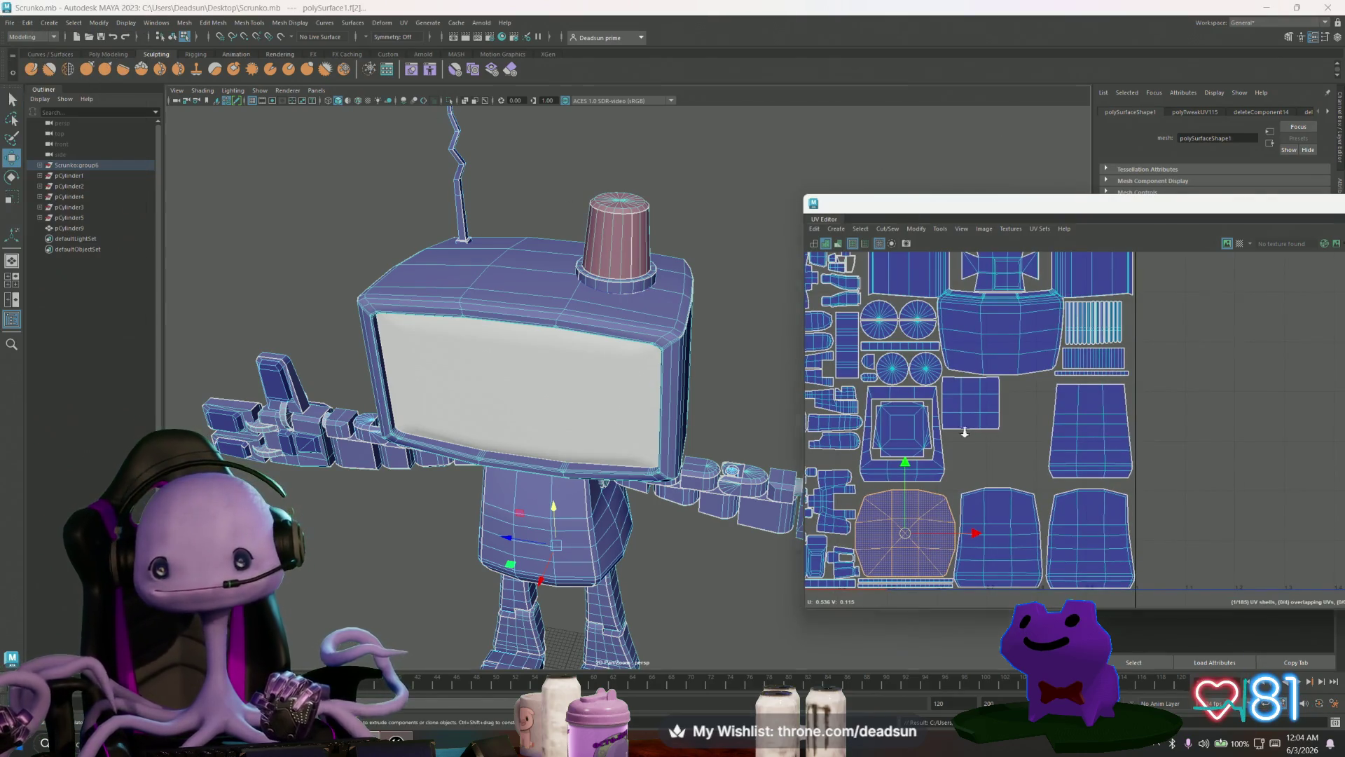
scroll(1016, 435, "down", 3)
scroll(1131, 443, "up", 6)
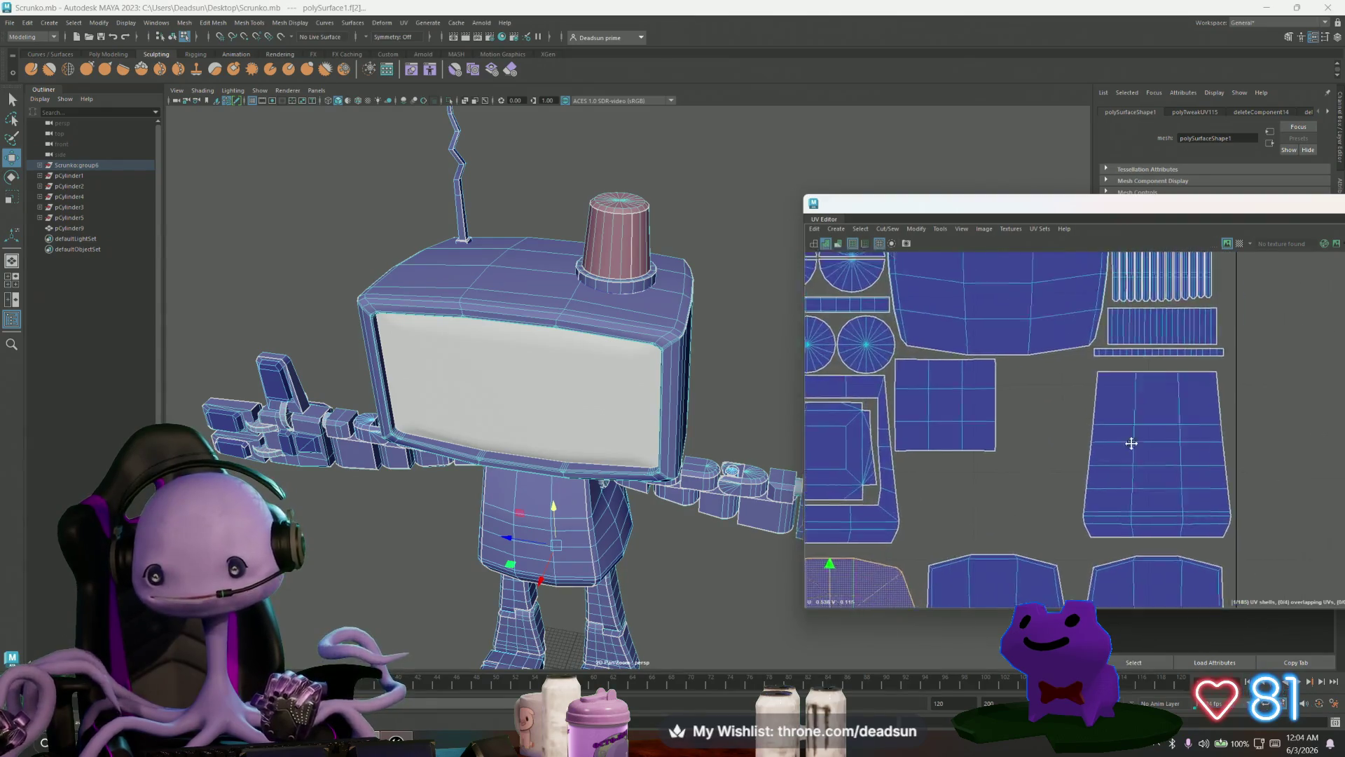
Step: Select all 13 vertical strip UV shells and scale them up slightly
scroll(1132, 443, "down", 5)
scroll(942, 302, "up", 6)
mouse_move(942, 303)
left_mouse_down()
mouse_move(1066, 332)
mouse_move(1243, 501)
mouse_move(1243, 520)
left_mouse_up()
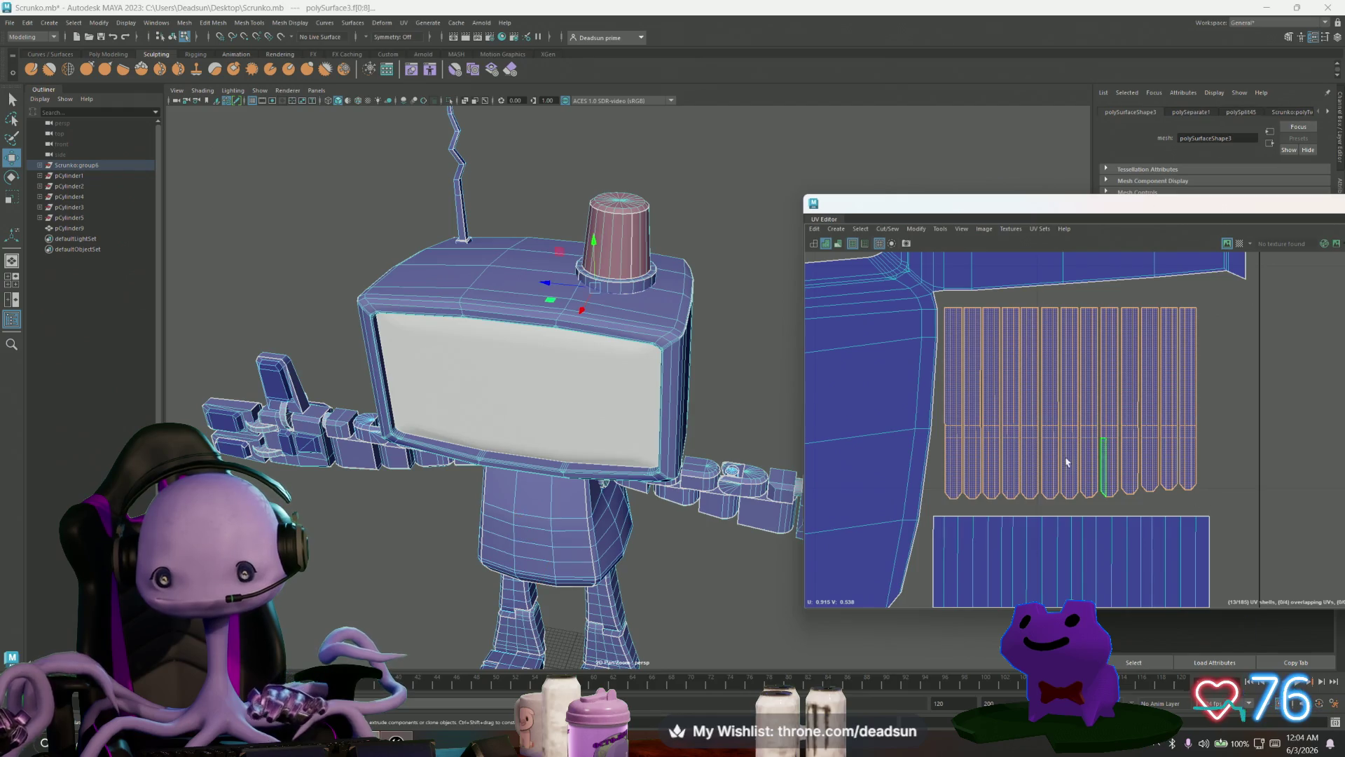
mouse_move(660, 379)
left_mouse_down("alt")
mouse_move(500, 385)
mouse_move(537, 387)
left_mouse_up("alt")
right_click_drag(1017, 397, 1232, 298)
left_click_drag(992, 483, 939, 512)
left_click_drag(1068, 403, 1102, 406)
key("w")
key("r")
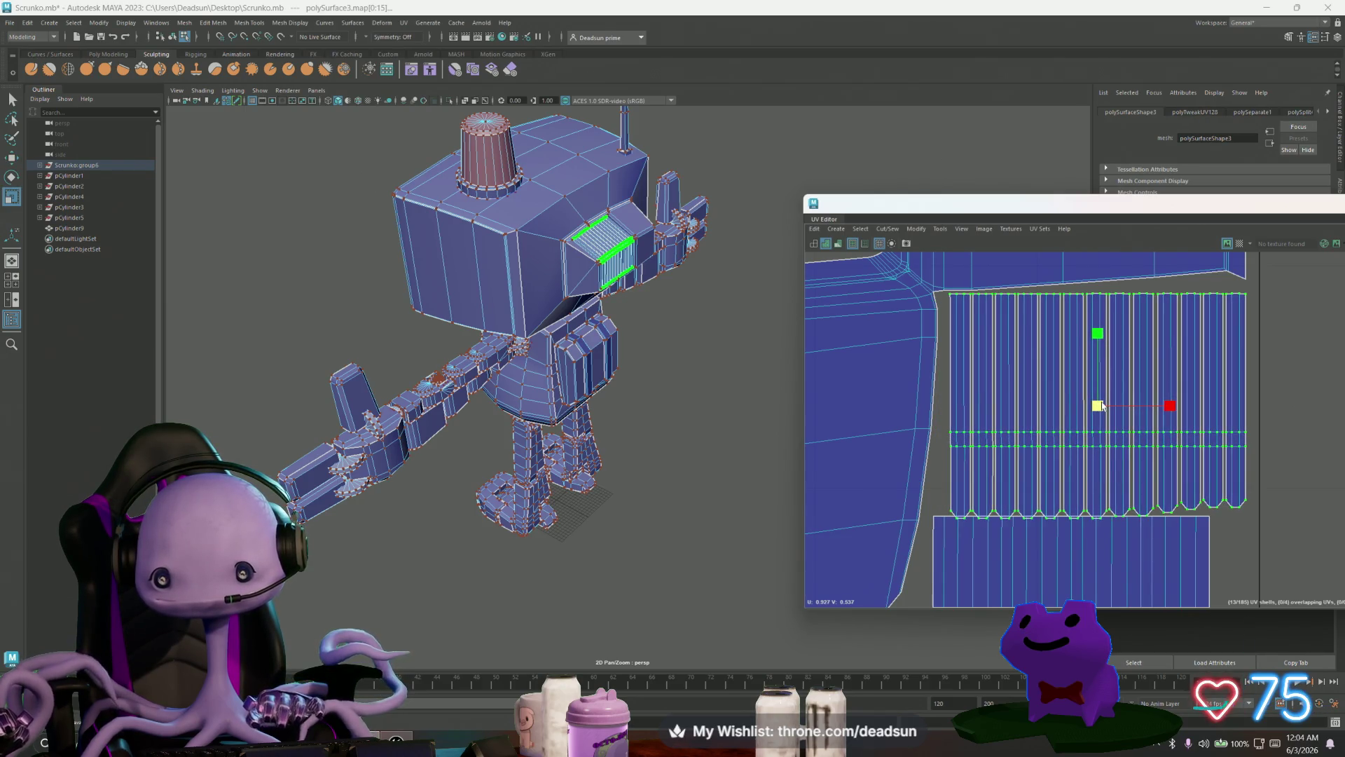
scroll(1195, 472, "down", 3)
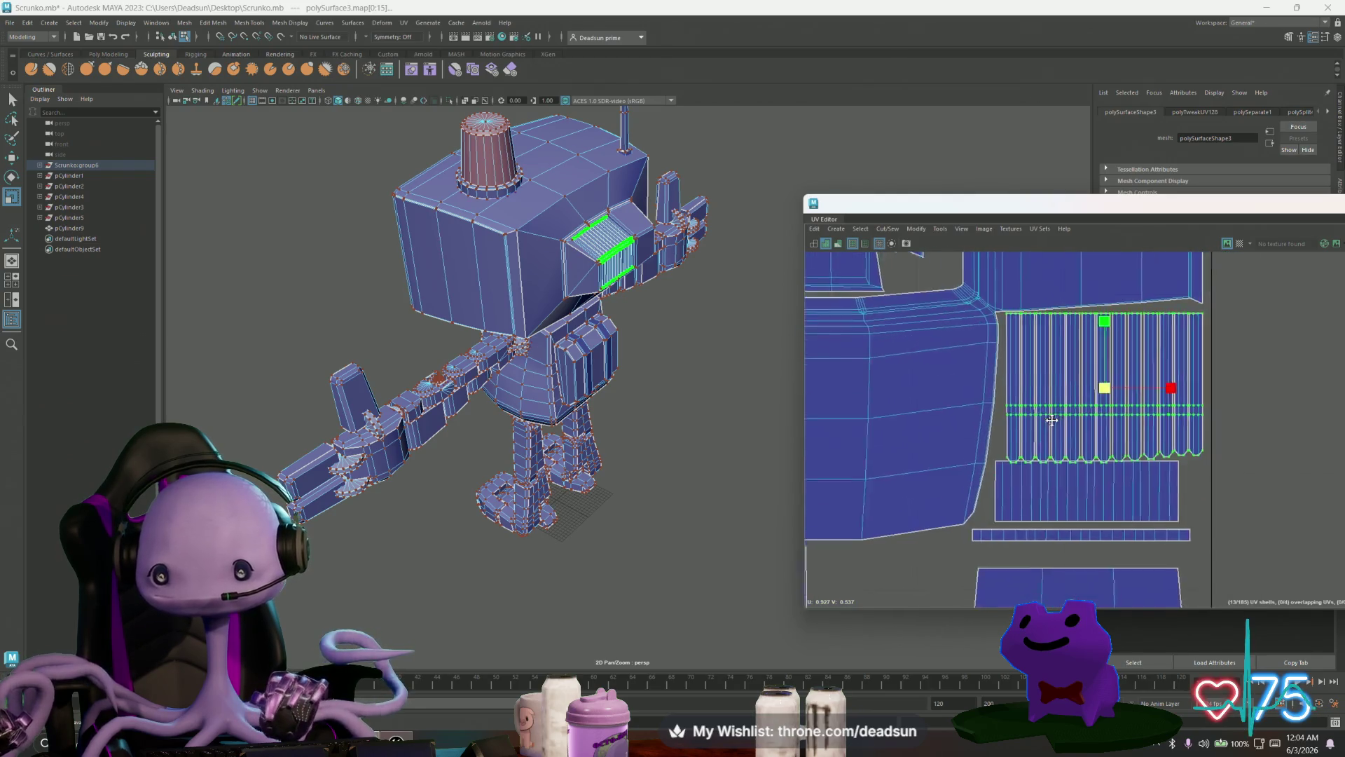
Step: Shift the horizontal strip shell right and nudge the large lower shell upward
left_click(1080, 493)
key("w")
mouse_move(1083, 489)
left_mouse_down()
mouse_move(1110, 489)
mouse_move(1100, 538)
left_mouse_up()
left_click(1084, 532)
scroll(1092, 545, "down", 3)
scroll(1068, 473, "up", 2)
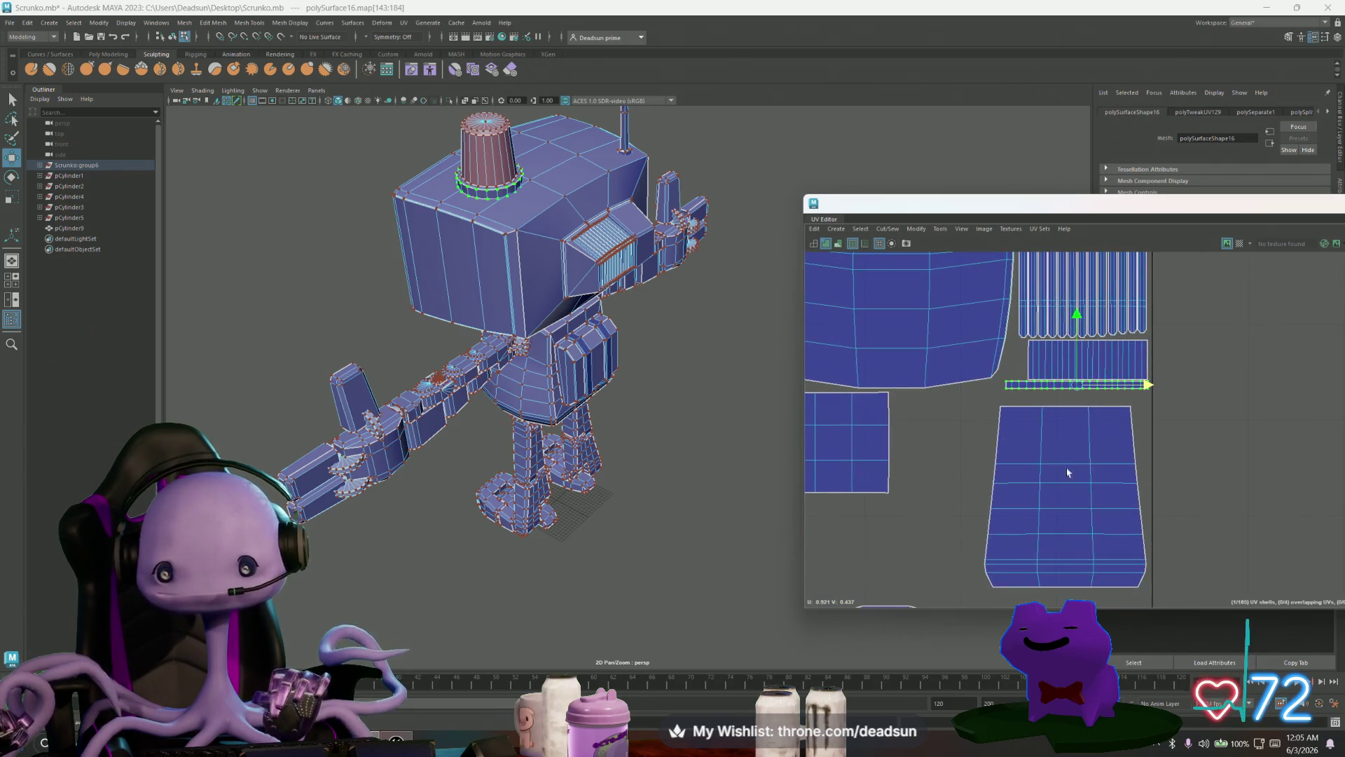
left_click(1058, 512)
left_click_drag(1065, 498, 1068, 485)
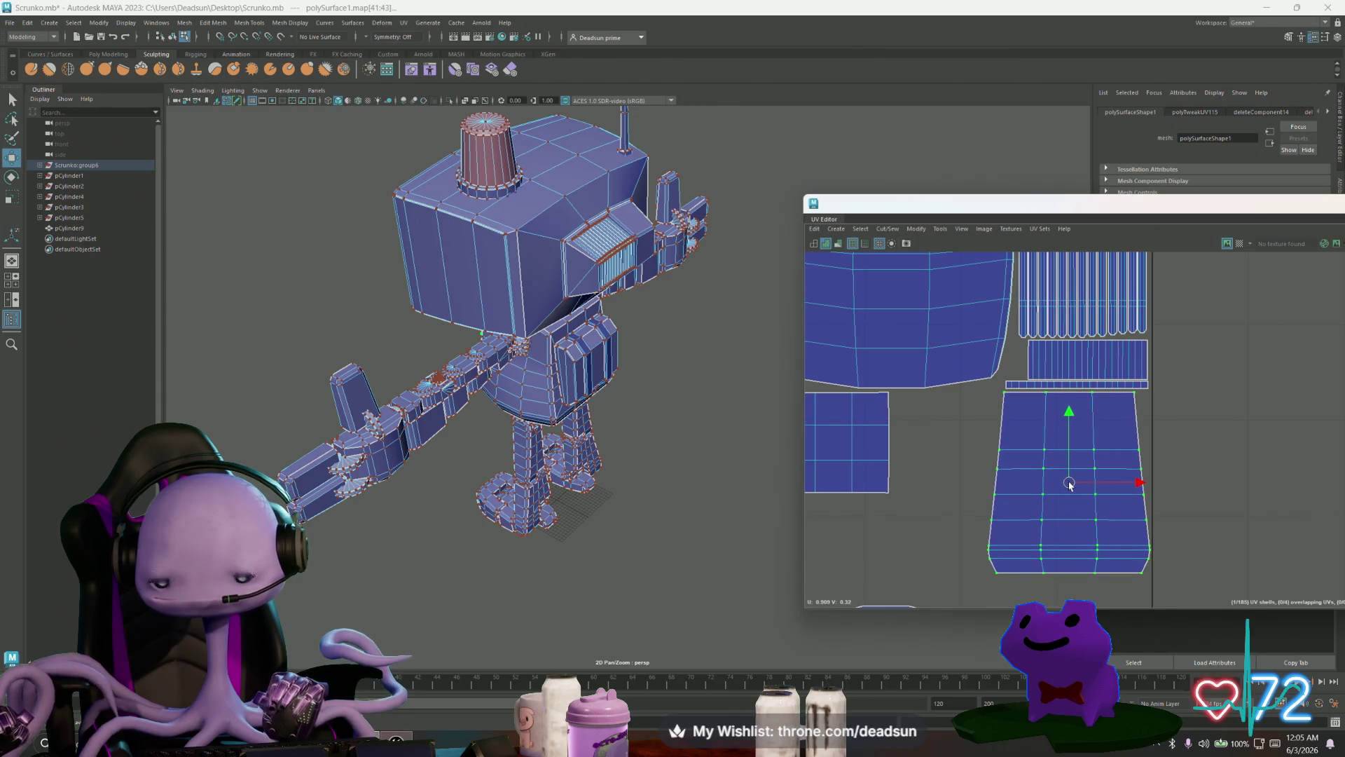
Step: Orbit to a front view of the robot and clear the selection
scroll(1068, 485, "down", 2)
scroll(834, 490, "down", 3)
scroll(887, 485, "up", 2)
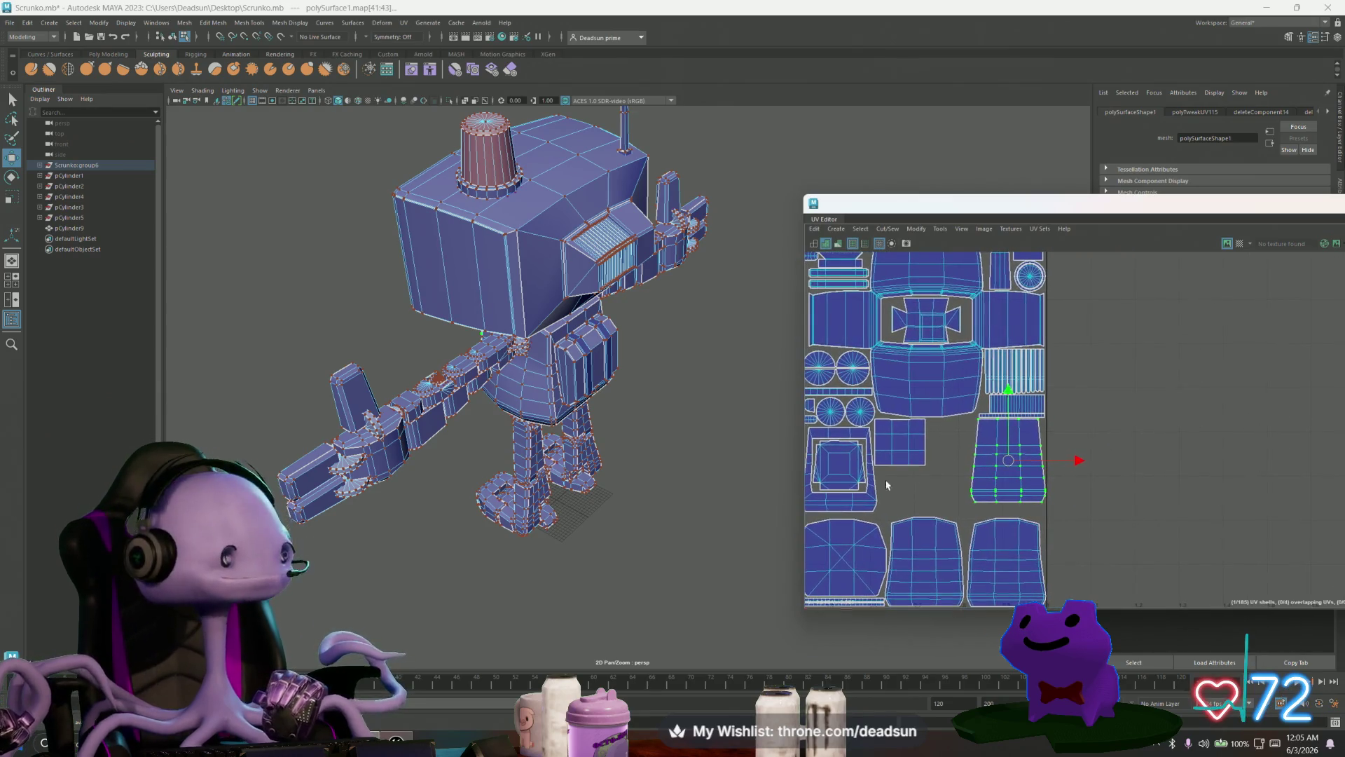
scroll(927, 410, "up", 3)
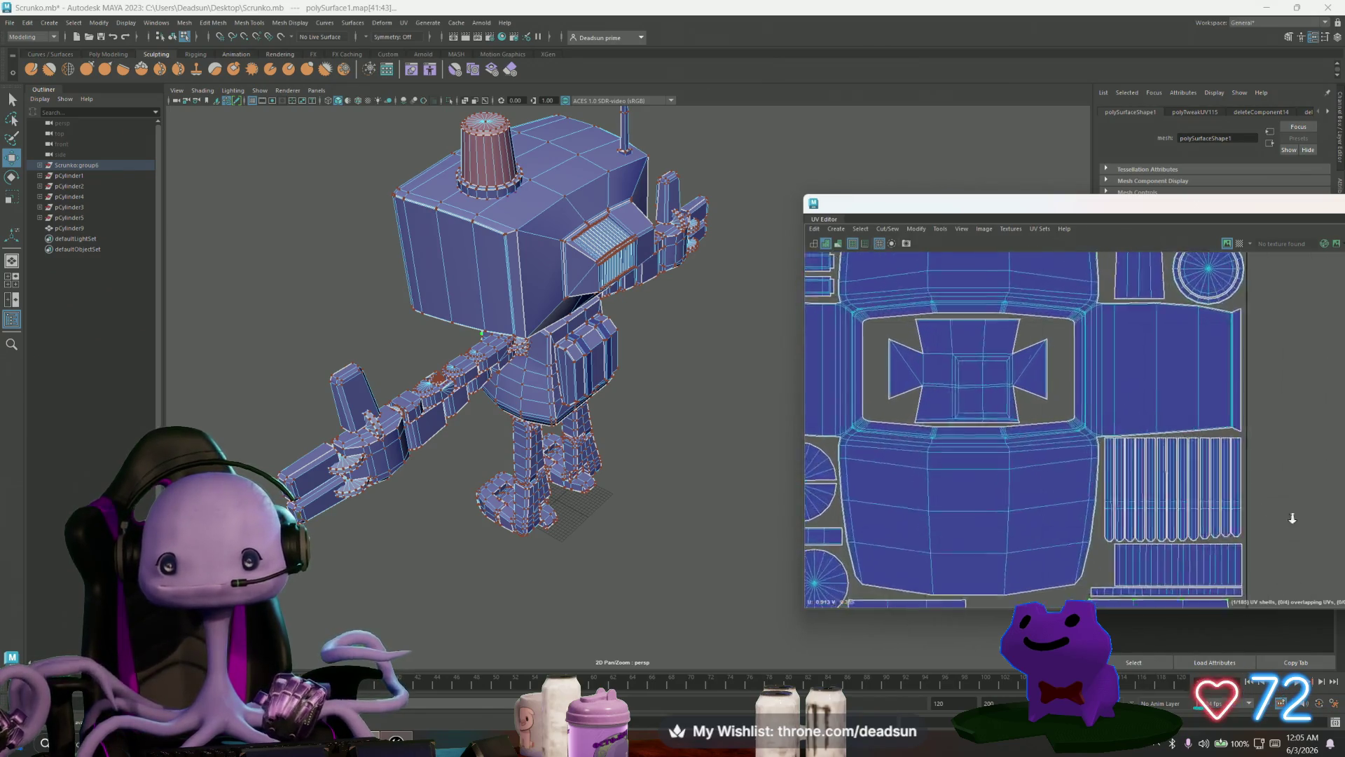
scroll(1103, 440, "down", 2)
mouse_move(533, 420)
left_mouse_down("alt")
mouse_move(592, 435)
mouse_move(567, 295)
left_mouse_up("alt")
scroll(566, 277, "up", 3)
left_click(620, 243)
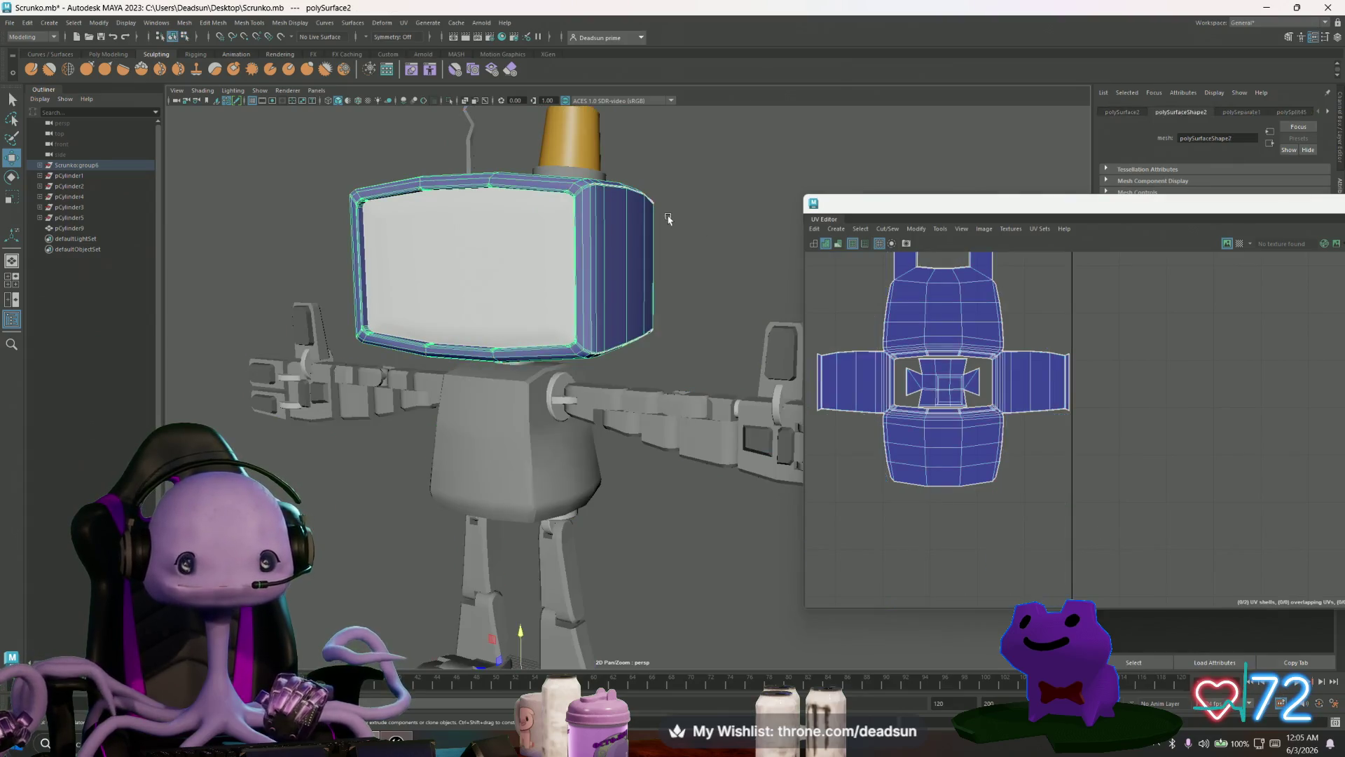
scroll(532, 351, "down", 3)
mouse_move(533, 350)
left_mouse_down("alt")
mouse_move(509, 417)
mouse_move(444, 390)
mouse_move(364, 435)
mouse_move(354, 462)
mouse_move(377, 433)
mouse_move(498, 412)
mouse_move(558, 421)
mouse_move(453, 480)
mouse_move(388, 444)
left_mouse_up("alt")
scroll(509, 416, "up", 1)
mouse_move(388, 444)
right_mouse_down("alt")
mouse_move(584, 432)
mouse_move(553, 448)
right_mouse_up("alt")
left_click_drag(554, 449, 529, 471, "alt")
right_click_drag(529, 470, 540, 479, "alt")
mouse_move(540, 480)
left_mouse_down("alt")
mouse_move(562, 509)
mouse_move(556, 465)
mouse_move(646, 469)
mouse_move(663, 483)
mouse_move(519, 485)
mouse_move(496, 555)
mouse_move(490, 502)
mouse_move(456, 461)
mouse_move(462, 511)
mouse_move(853, 570)
mouse_move(545, 524)
mouse_move(489, 486)
mouse_move(518, 435)
mouse_move(562, 429)
mouse_move(484, 489)
mouse_move(589, 510)
mouse_move(429, 313)
left_mouse_up("alt")
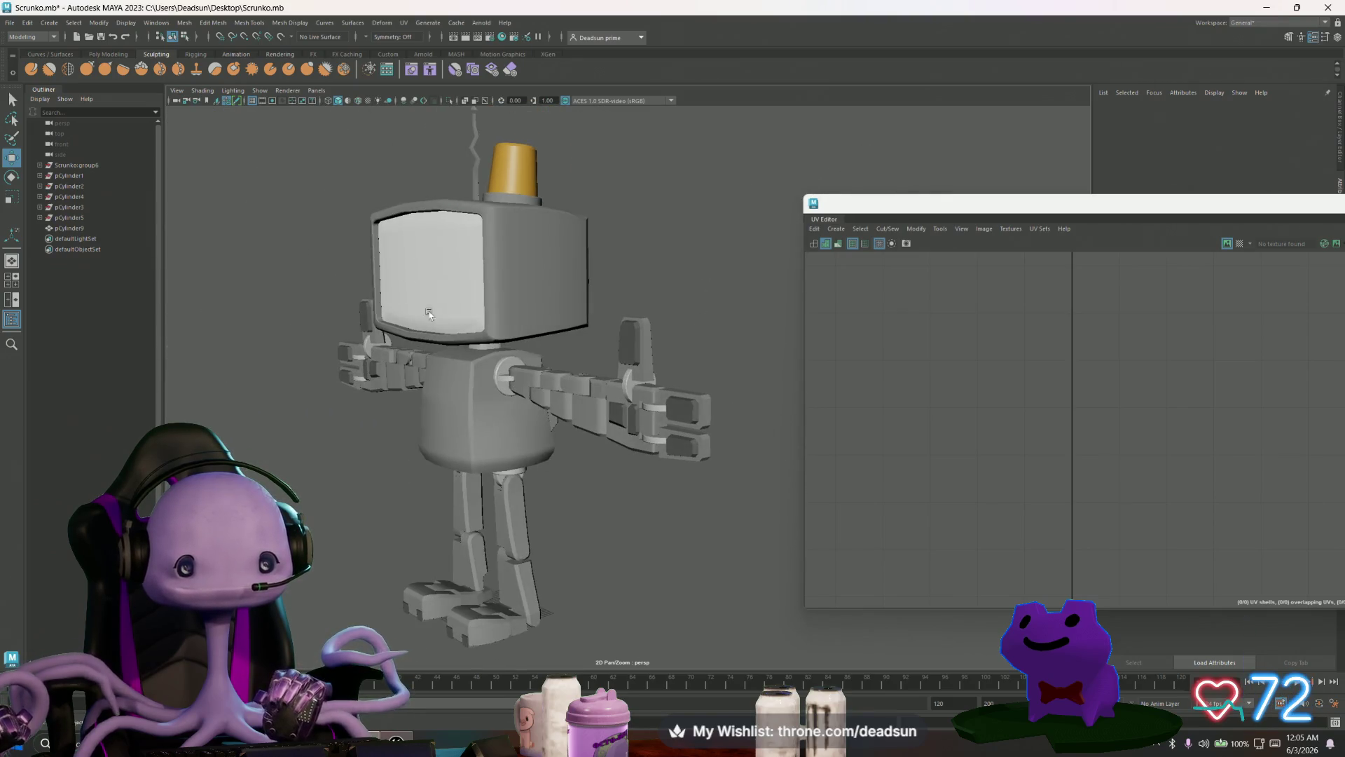
Step: Turn on Wireframe on Shaded and look down on the robot
left_click(190, 93)
left_click(203, 186)
mouse_move(210, 350)
left_mouse_down("alt")
mouse_move(237, 372)
mouse_move(292, 309)
mouse_move(284, 323)
mouse_move(277, 309)
mouse_move(263, 372)
mouse_move(281, 414)
mouse_move(263, 377)
mouse_move(490, 351)
mouse_move(485, 282)
mouse_move(491, 365)
mouse_move(674, 371)
mouse_move(645, 393)
mouse_move(671, 421)
mouse_move(561, 493)
mouse_move(546, 456)
mouse_move(511, 442)
mouse_move(270, 394)
left_mouse_up("alt")
scroll(263, 376, "down", 5)
scroll(670, 424, "up", 5)
scroll(670, 424, "down", 5)
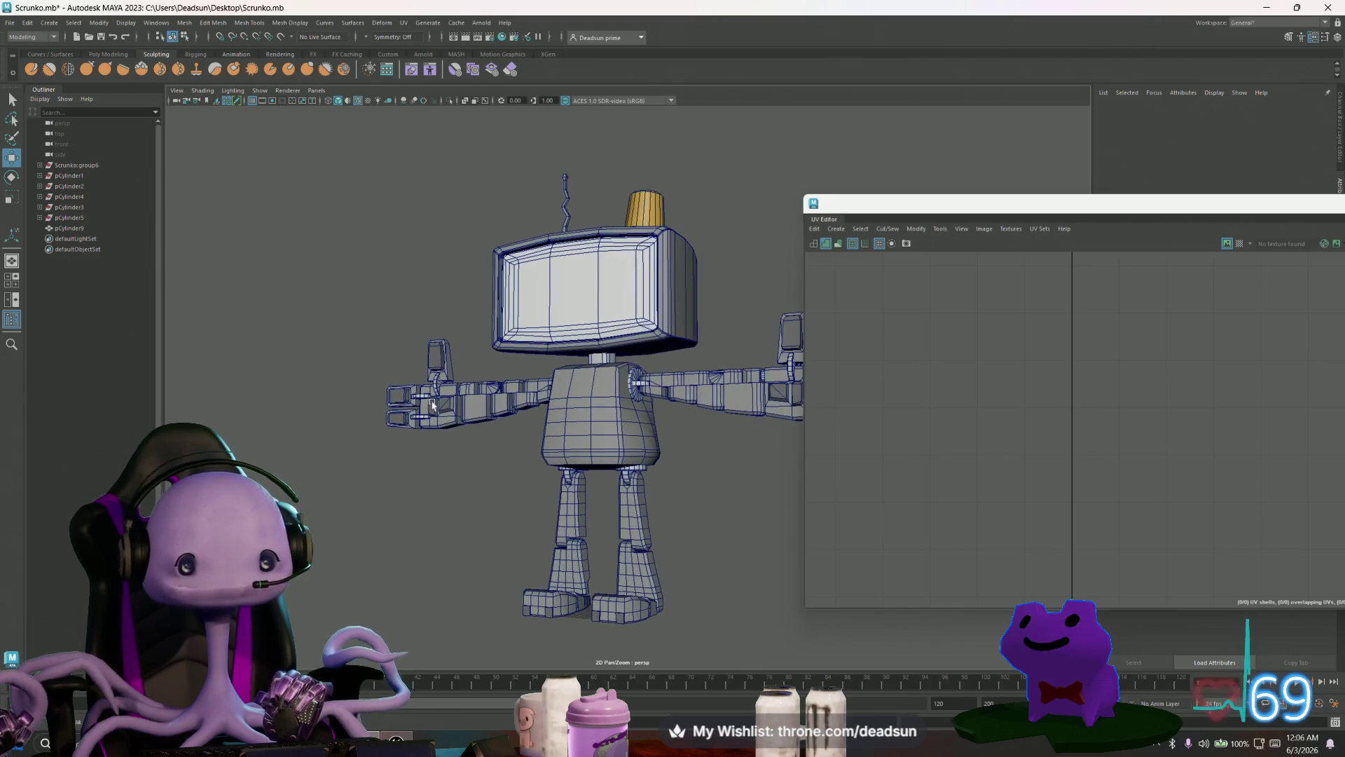
Step: Save the Scrunko scene
left_click(6, 23)
left_click(8, 22)
left_click(8, 23)
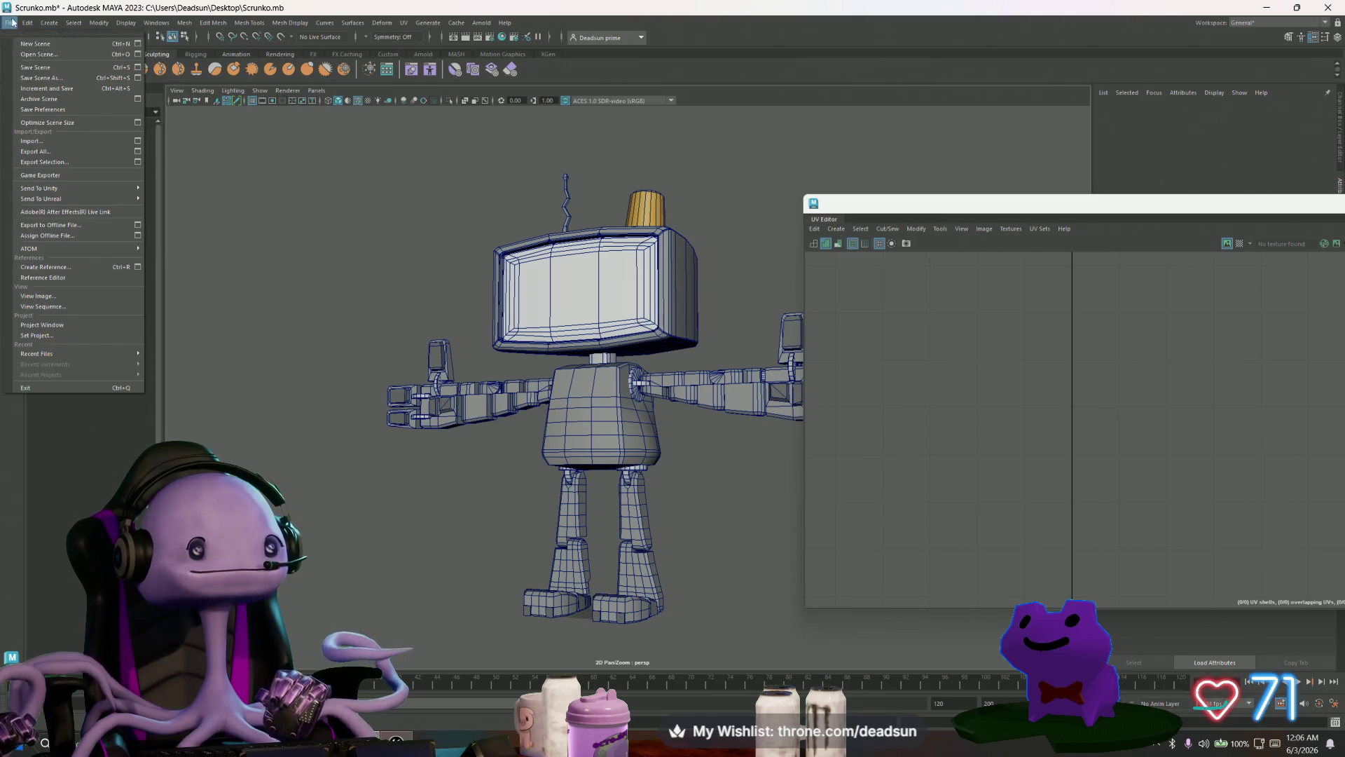
left_click(35, 67)
Step: Turn the wireframe overlay off, select the torso, and frame it with F
left_click(177, 90)
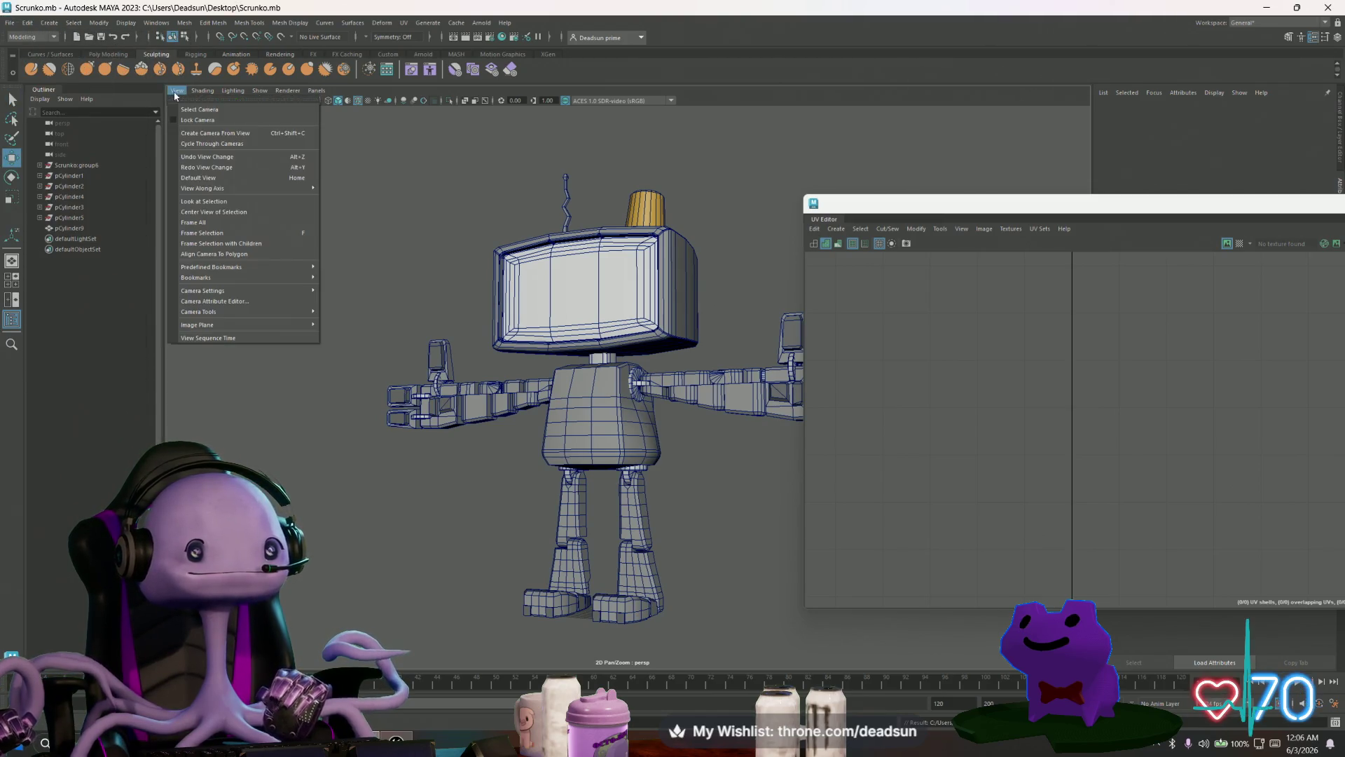
mouse_move(202, 91)
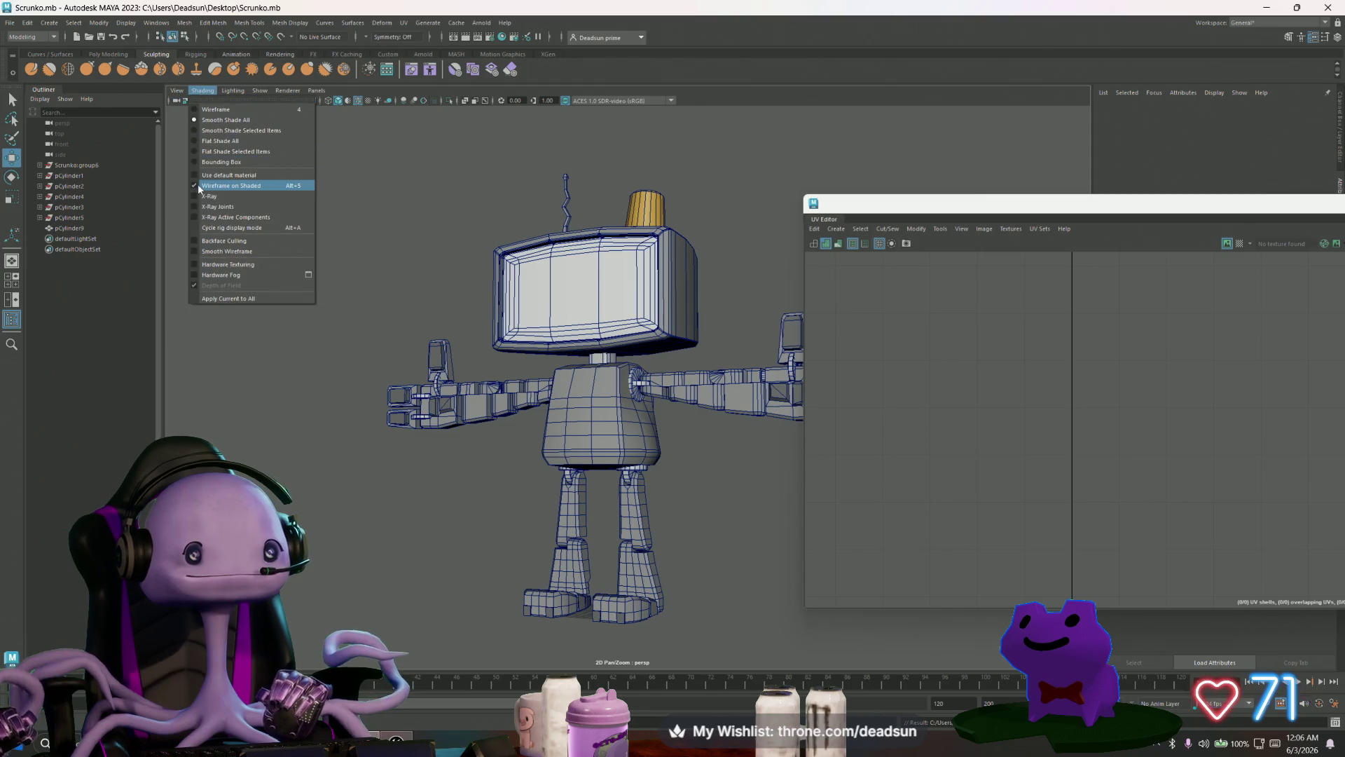
left_click(198, 183)
left_click(596, 393)
key("f")
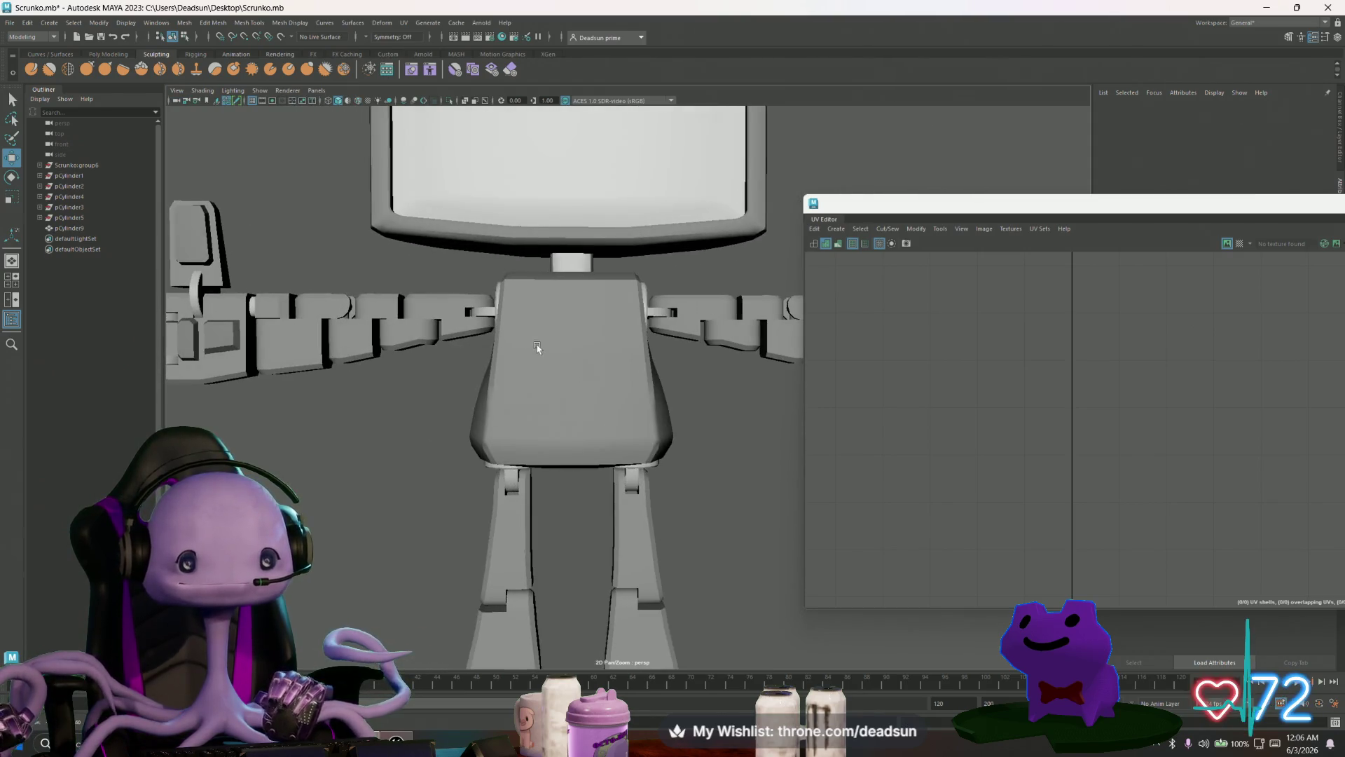
scroll(612, 378, "down", 5)
scroll(856, 366, "down", 3)
Step: Duplicate the torso with Ctrl+D, zoom in on the copy, and activate Multi-Cut from the Poly Modeling shelf
middle_click_drag(857, 366, 827, 302, "alt")
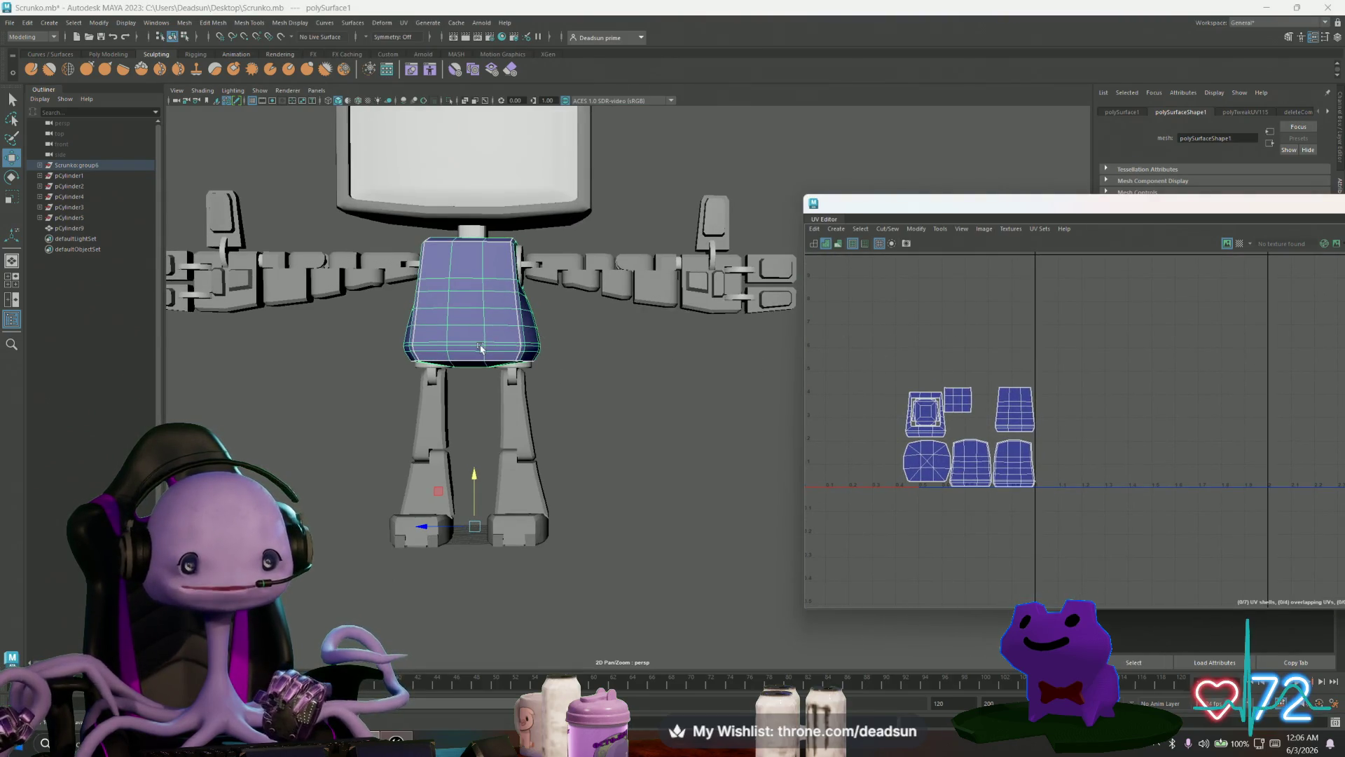
left_click_drag(480, 348, 471, 363, "alt")
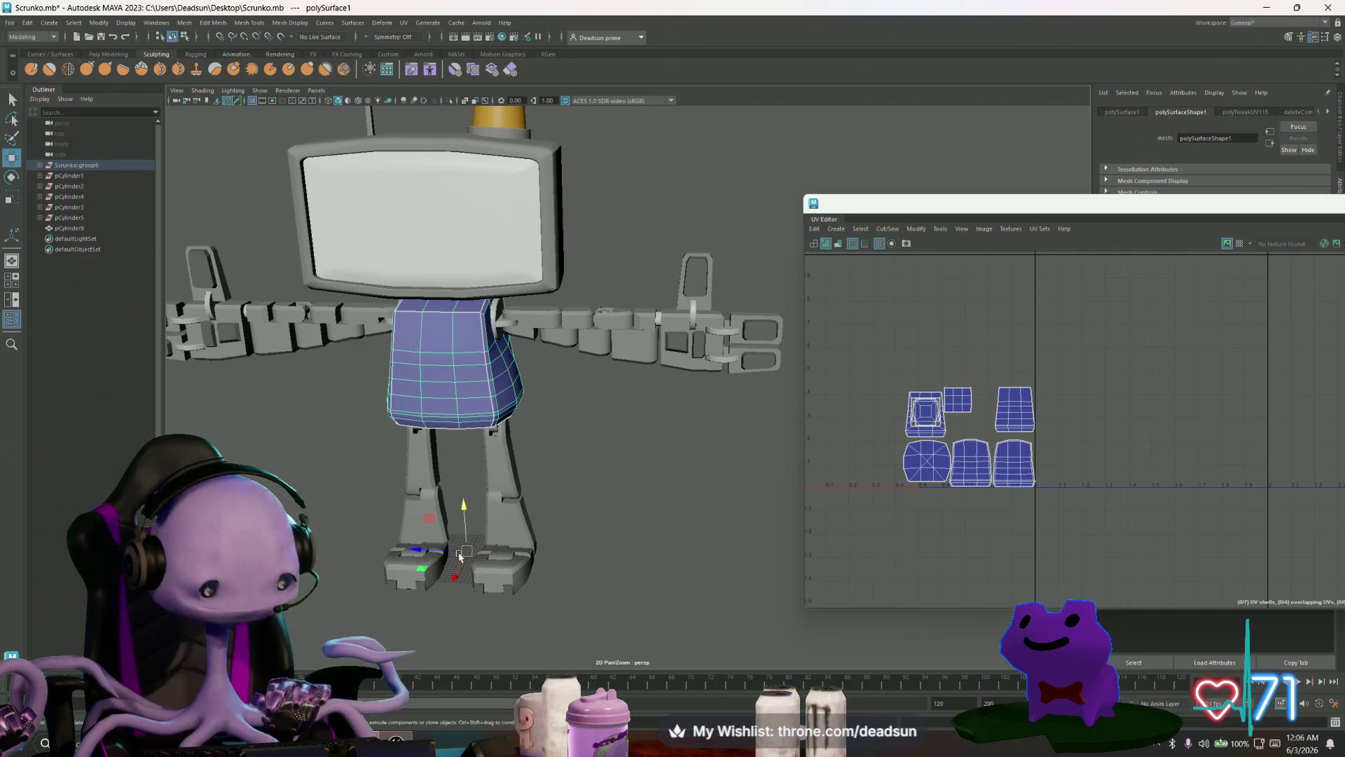
key("ctrl+d")
left_click_drag(459, 557, 484, 408, "alt")
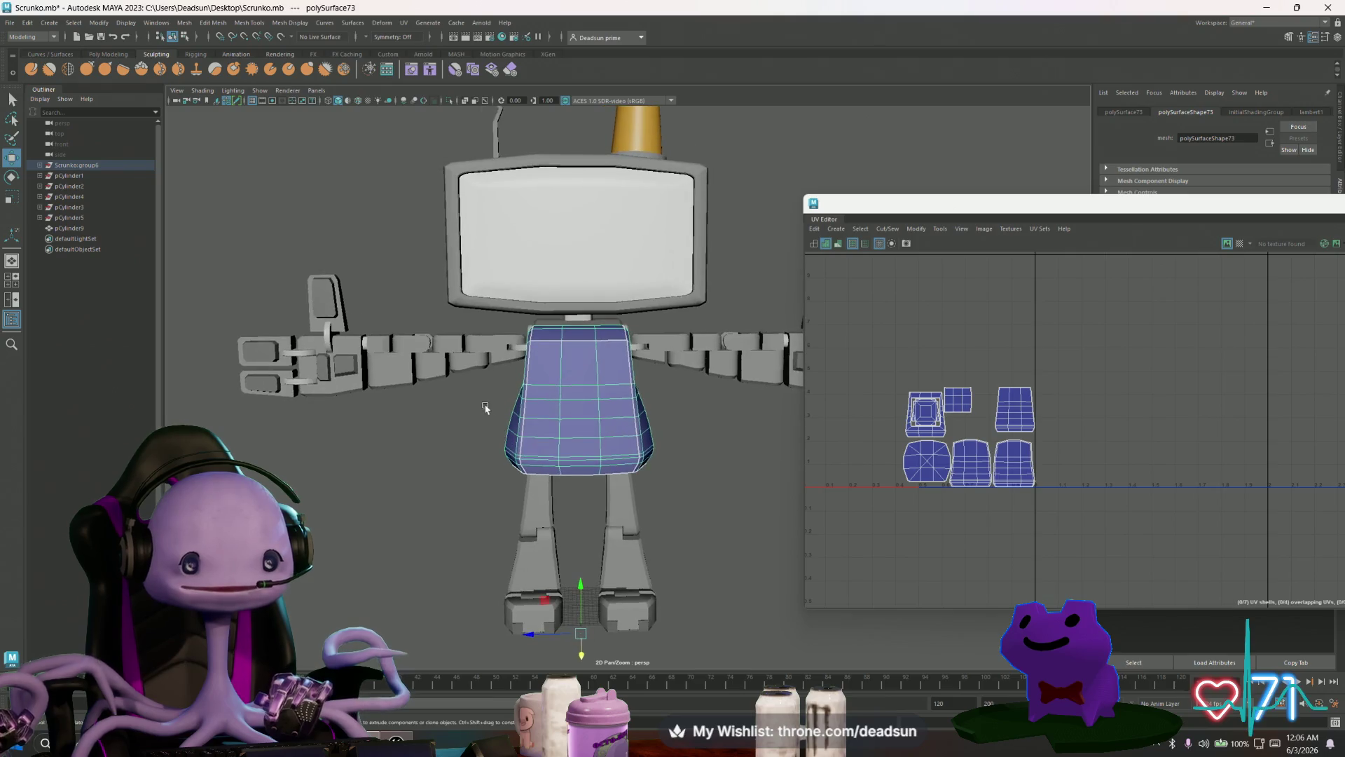
right_click_drag(485, 407, 691, 460, "alt")
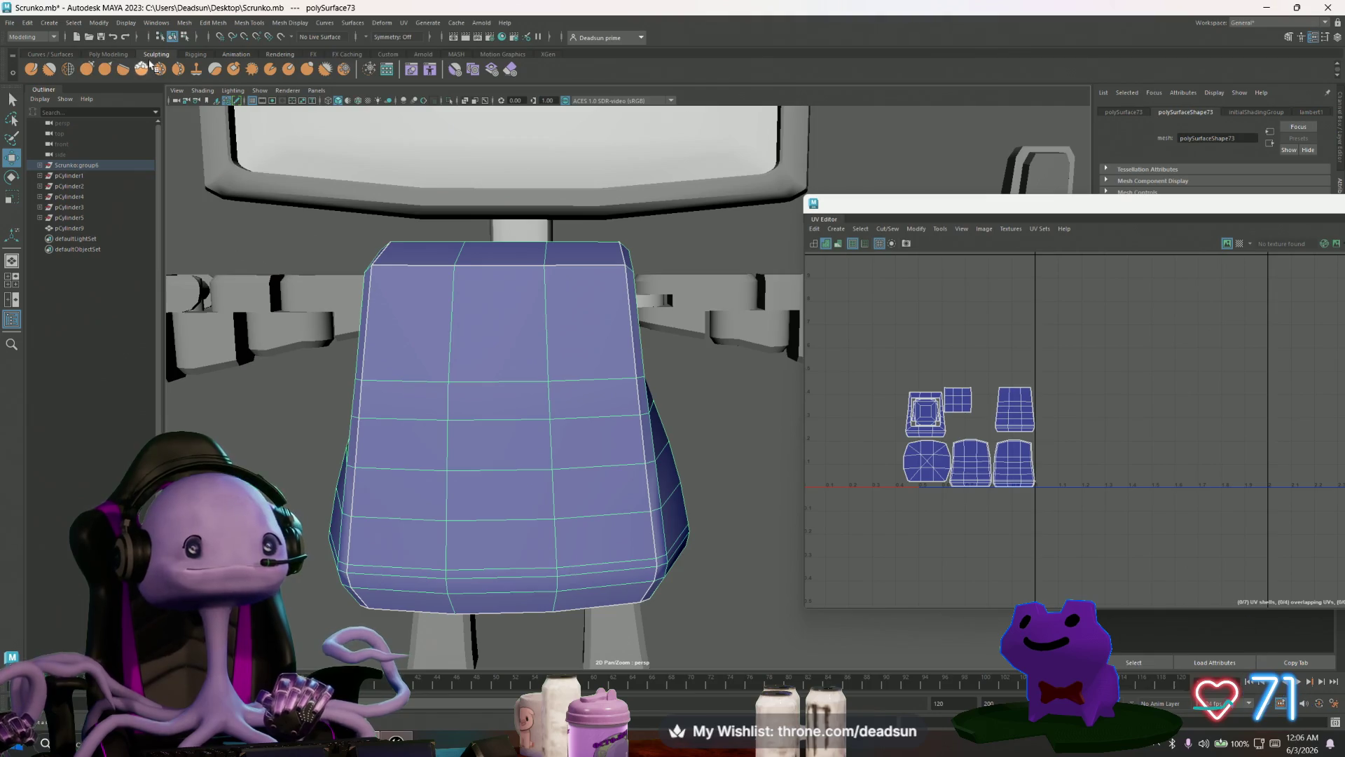
left_click(124, 56)
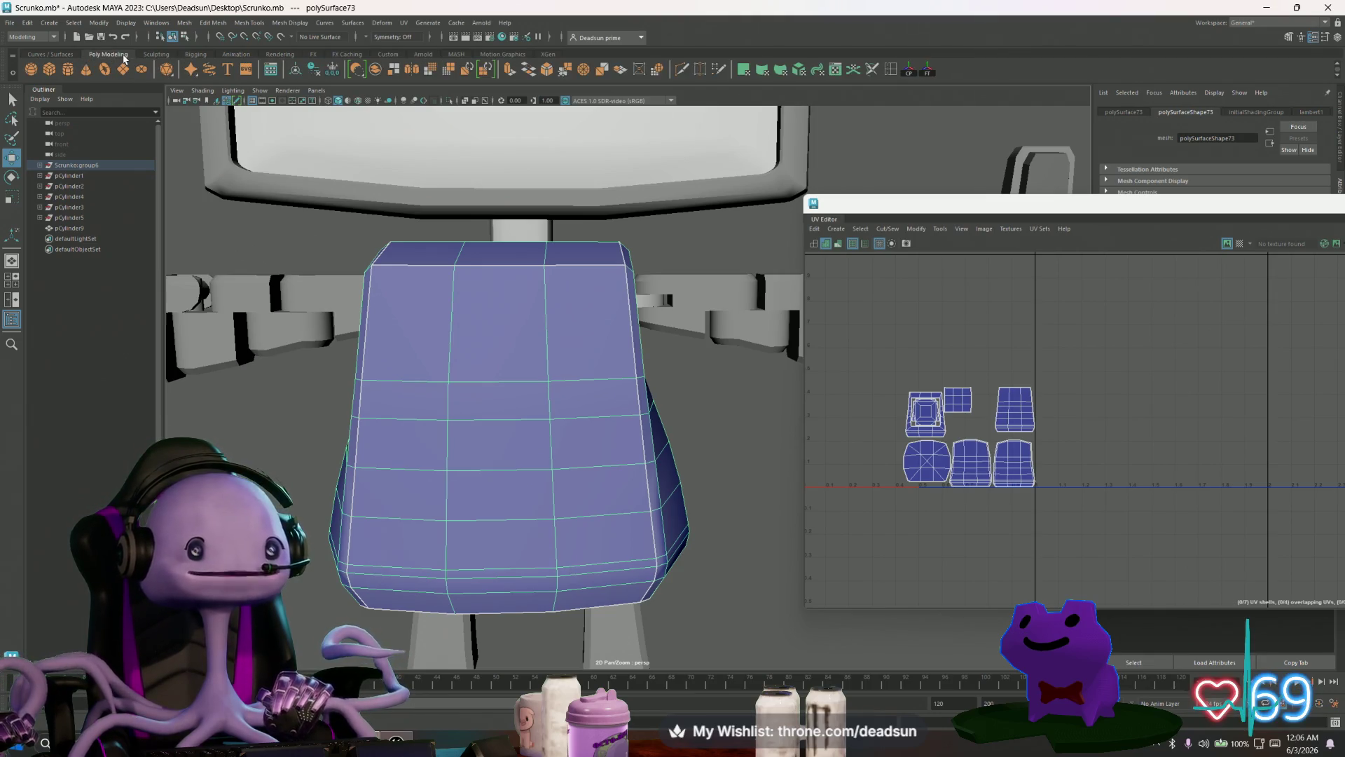
left_click(683, 70)
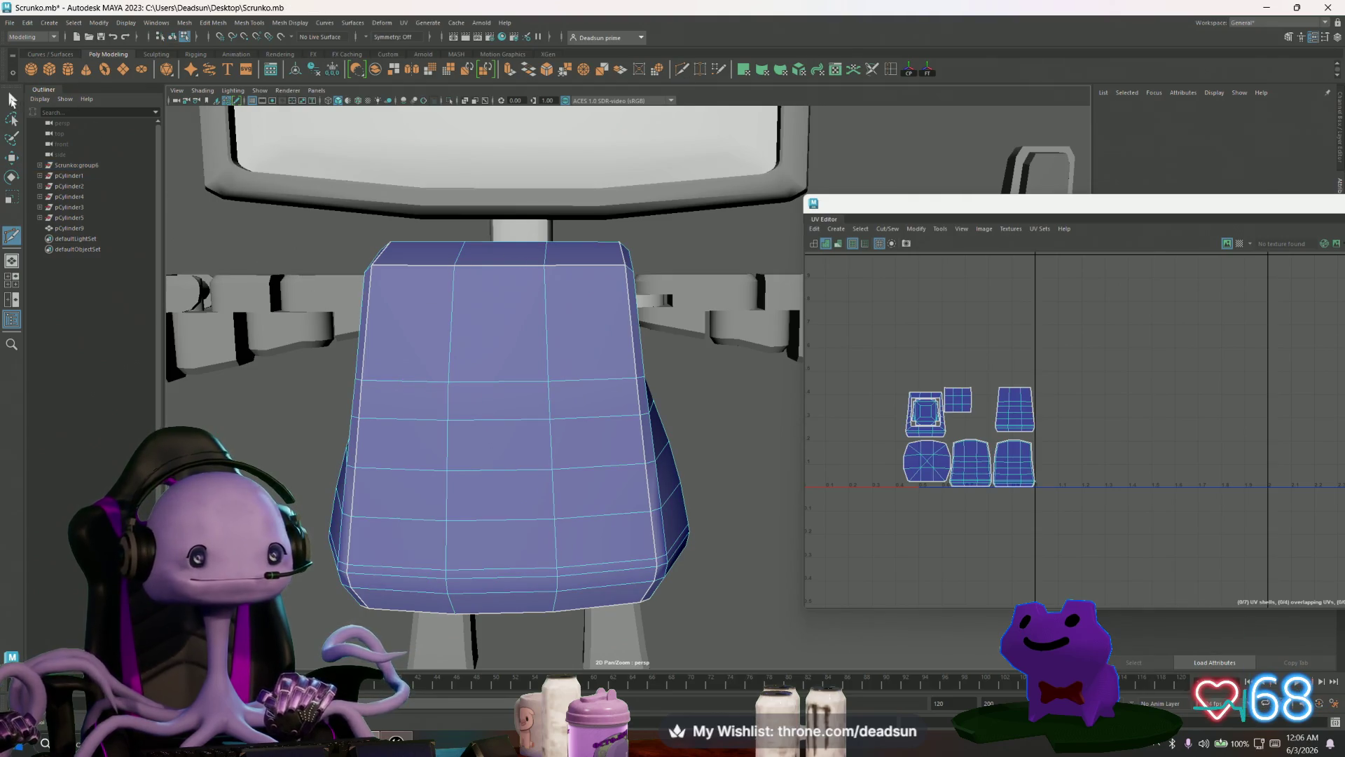
Step: Select the two lower-left front faces f[107:108] of the torso copy
left_click_drag(427, 349, 424, 484)
mouse_move(431, 546)
left_mouse_down()
mouse_move(499, 545)
mouse_move(499, 491)
mouse_move(574, 508)
mouse_move(551, 463)
left_mouse_up()
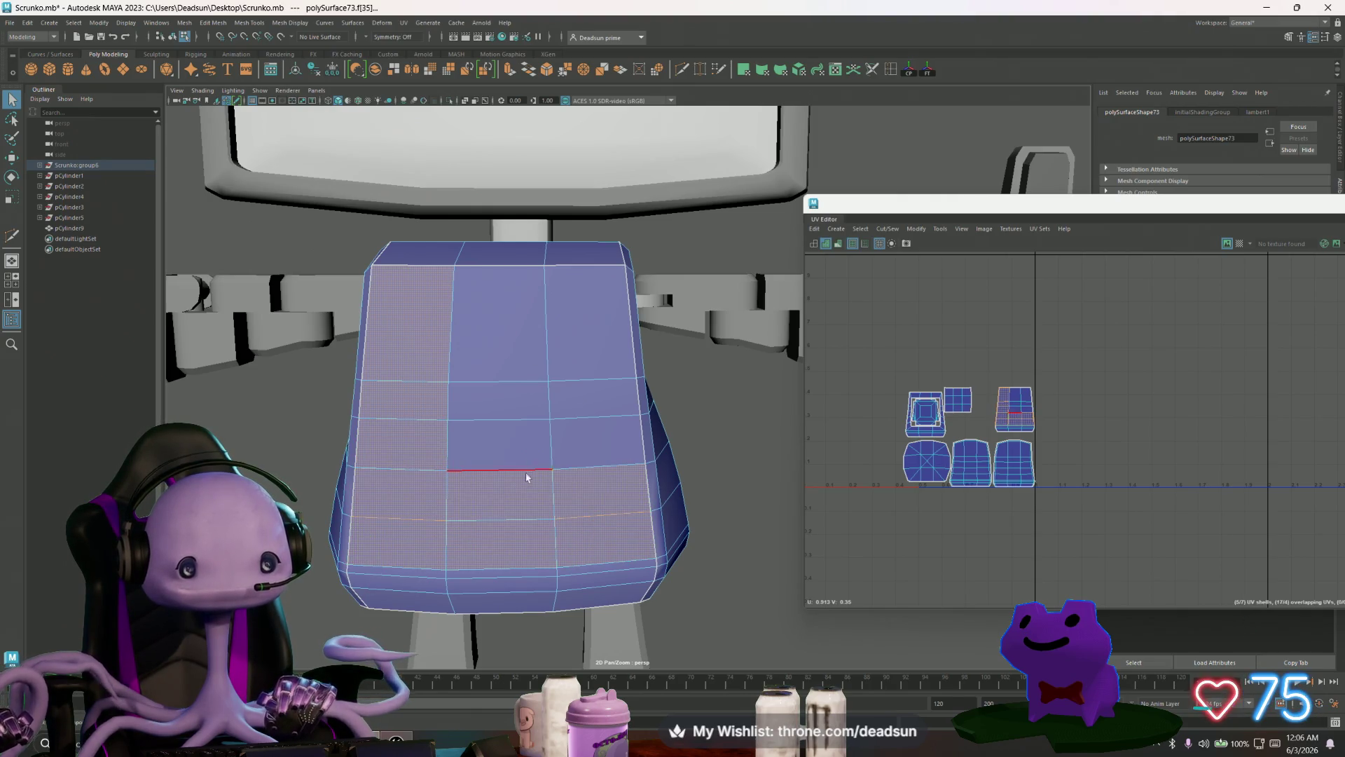
left_click(442, 534)
right_click(427, 544)
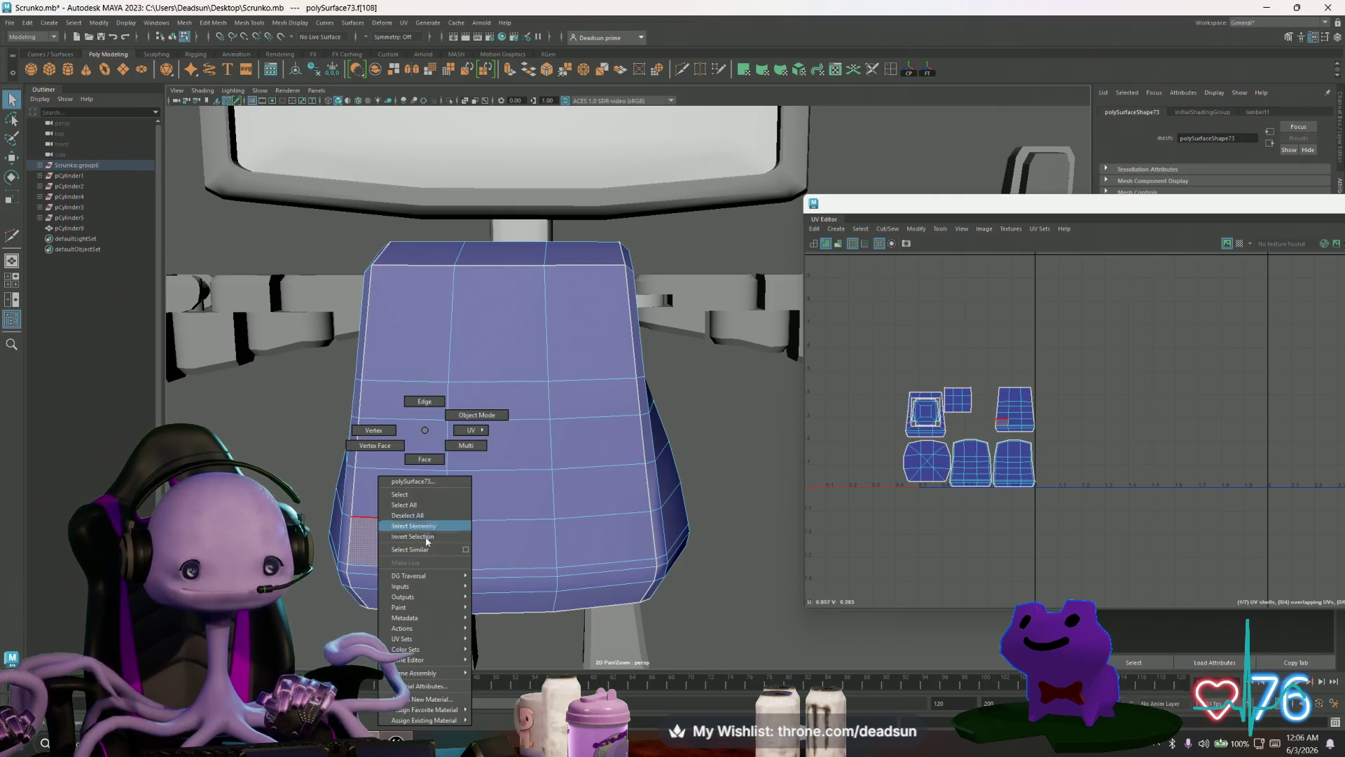
left_click(427, 539)
left_click(420, 500, "shift")
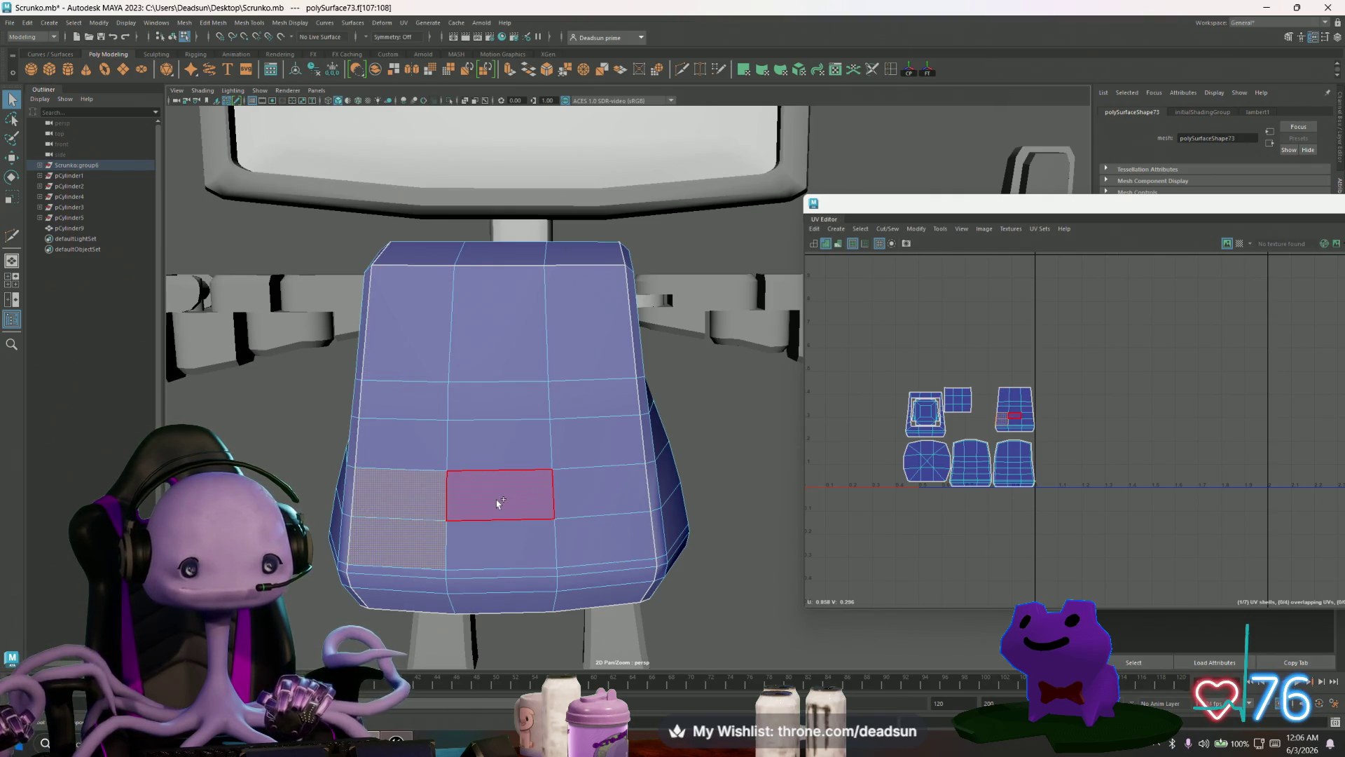
Step: Place Multi-Cut points up the left front, undo the last one, and orbit to the left side
left_click(681, 70)
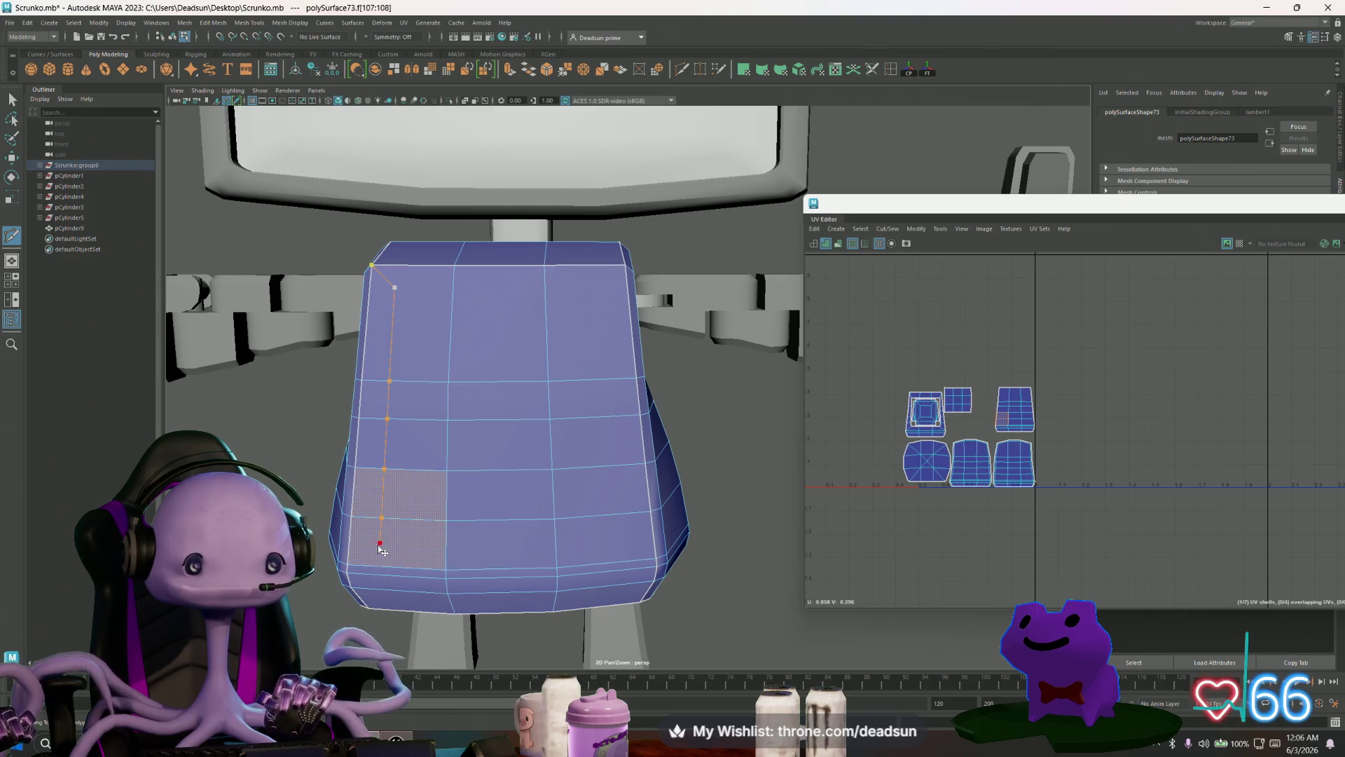
key("ctrl+z")
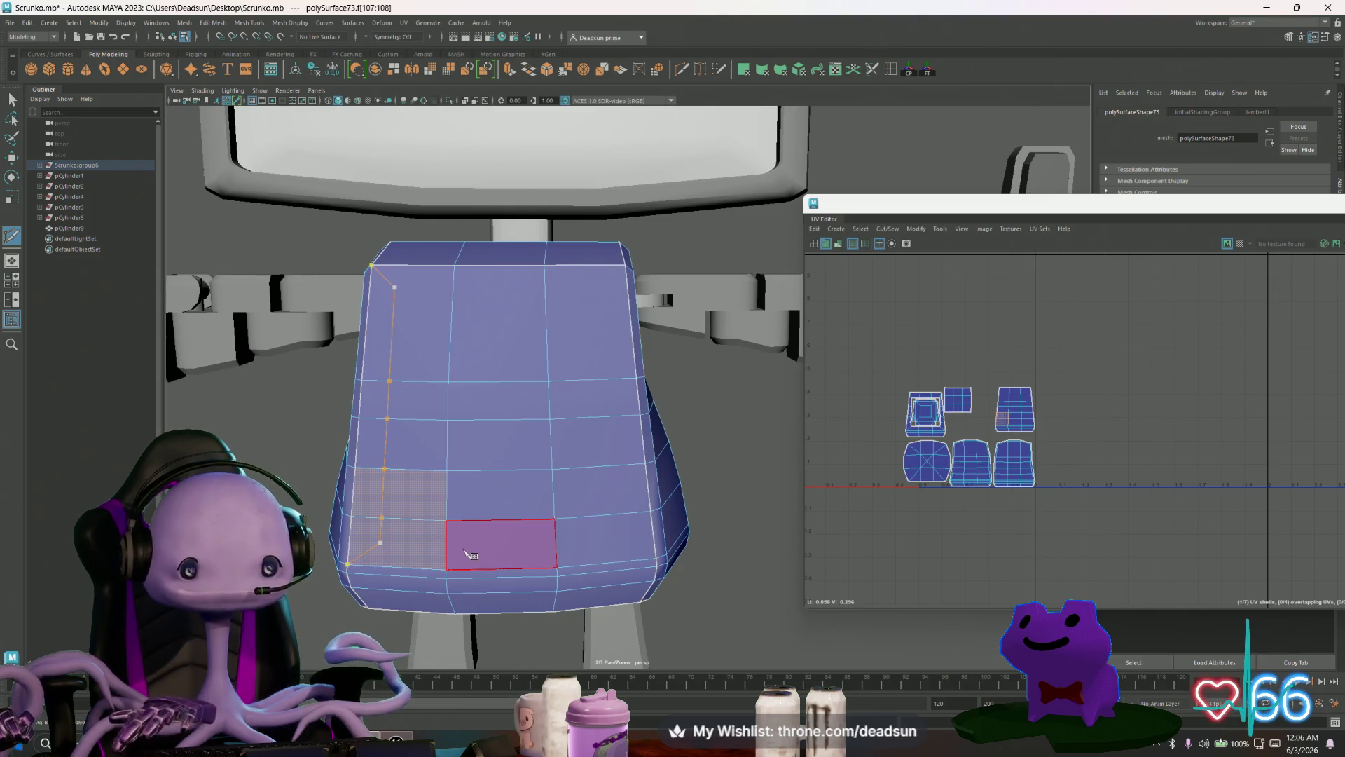
mouse_move(573, 531)
left_mouse_down("alt")
mouse_move(452, 524)
mouse_move(471, 516)
left_mouse_up("alt")
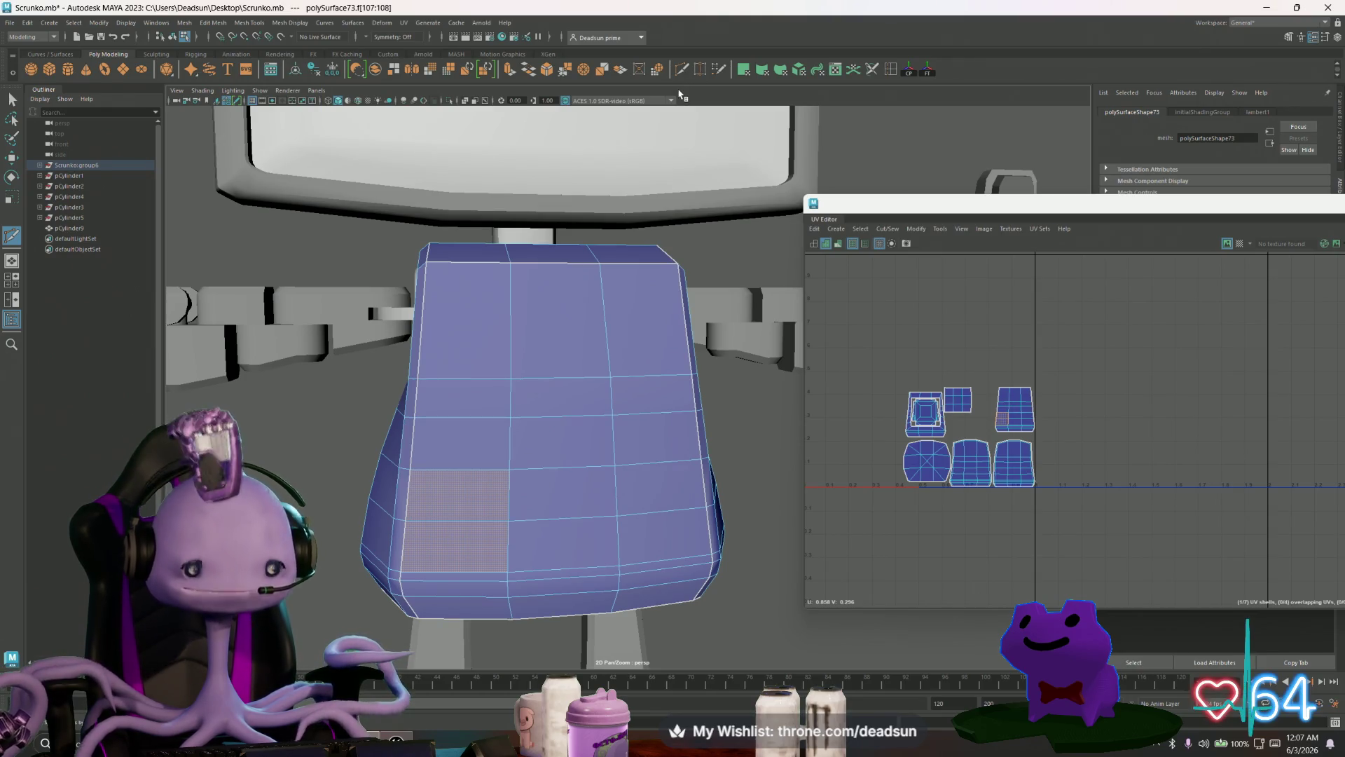
Step: Insert three sets of edge loops across the torso with Multiple edge loops set to 3
double_click(891, 70)
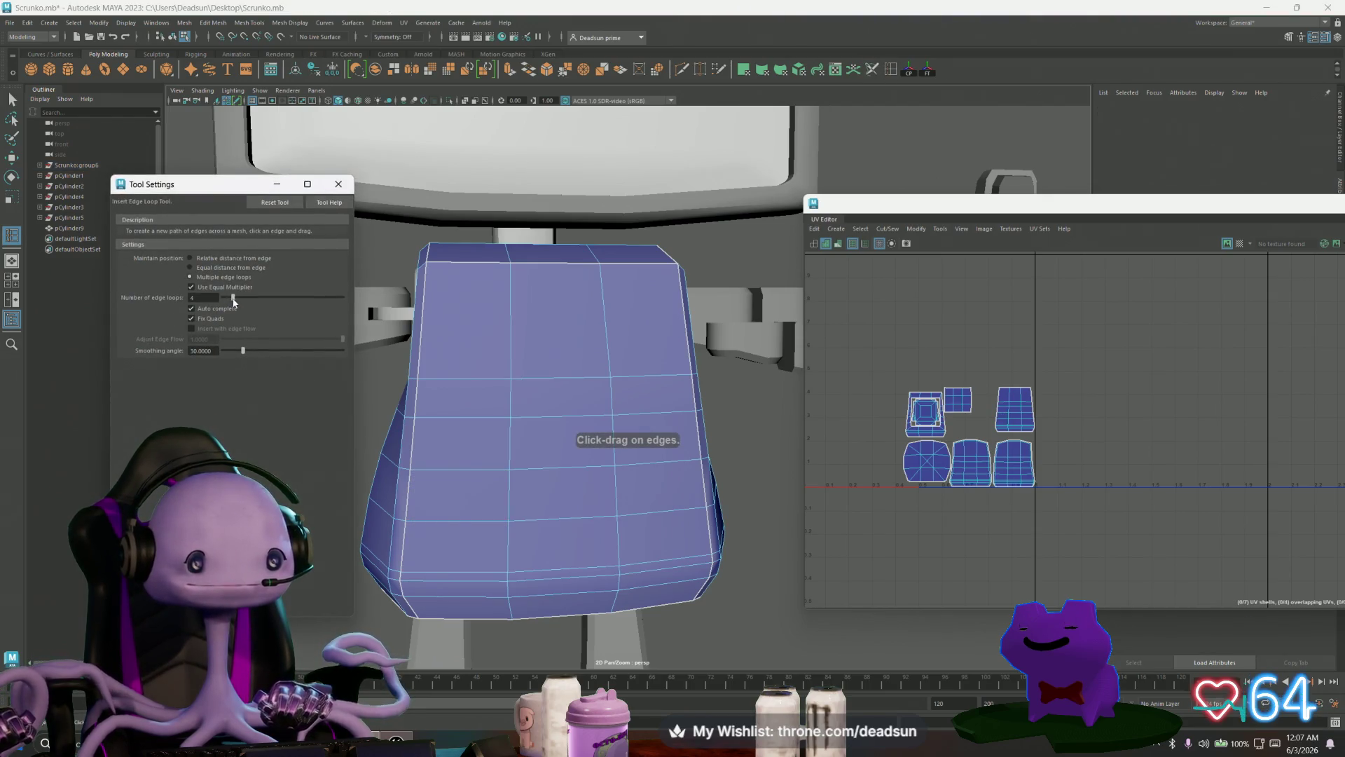
left_click(466, 262)
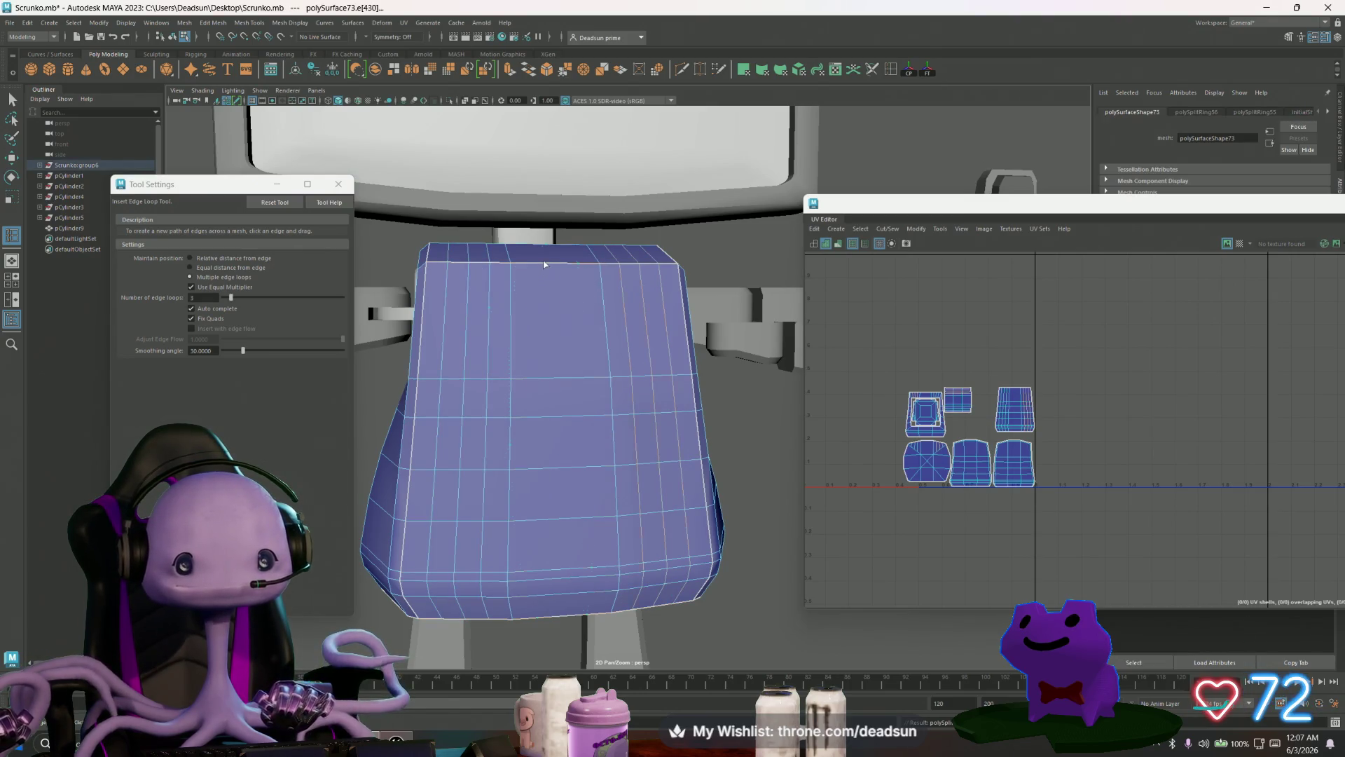
left_click(444, 304)
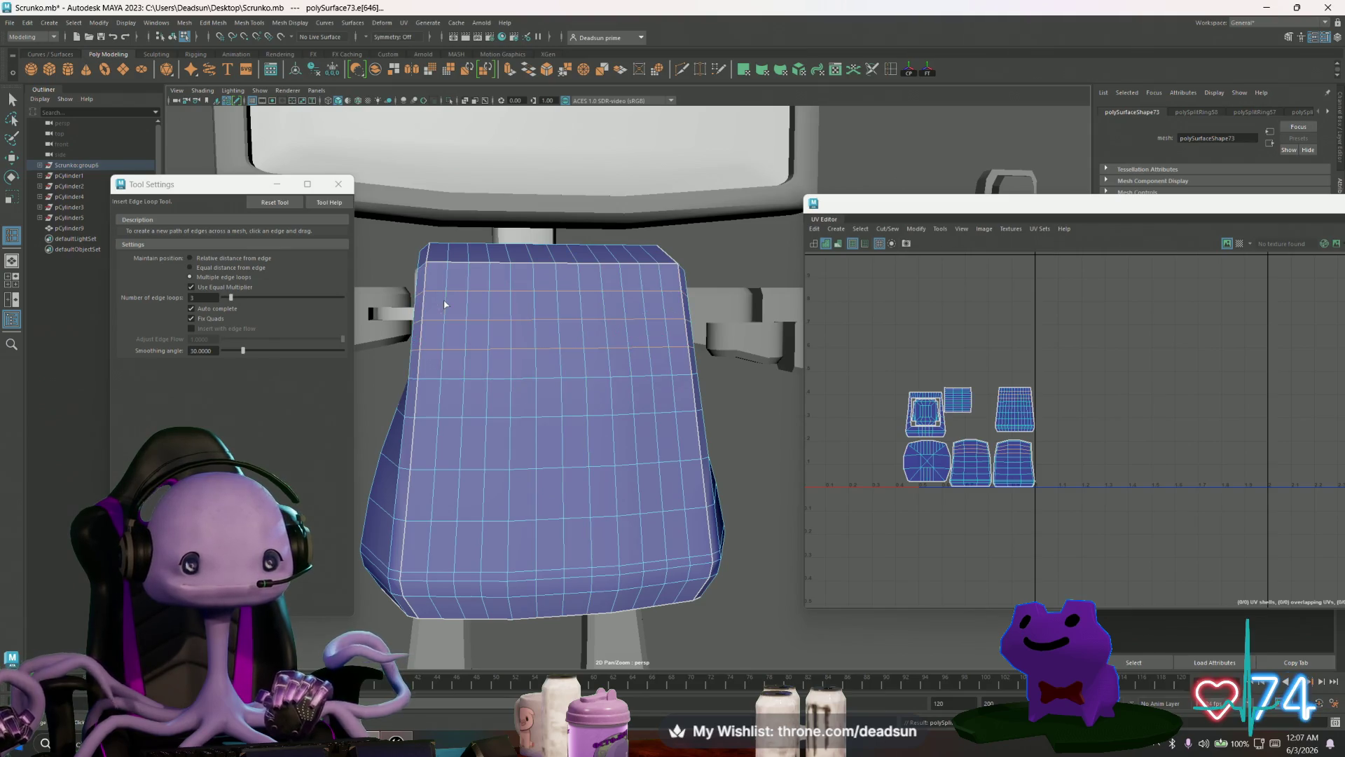
left_click(430, 537)
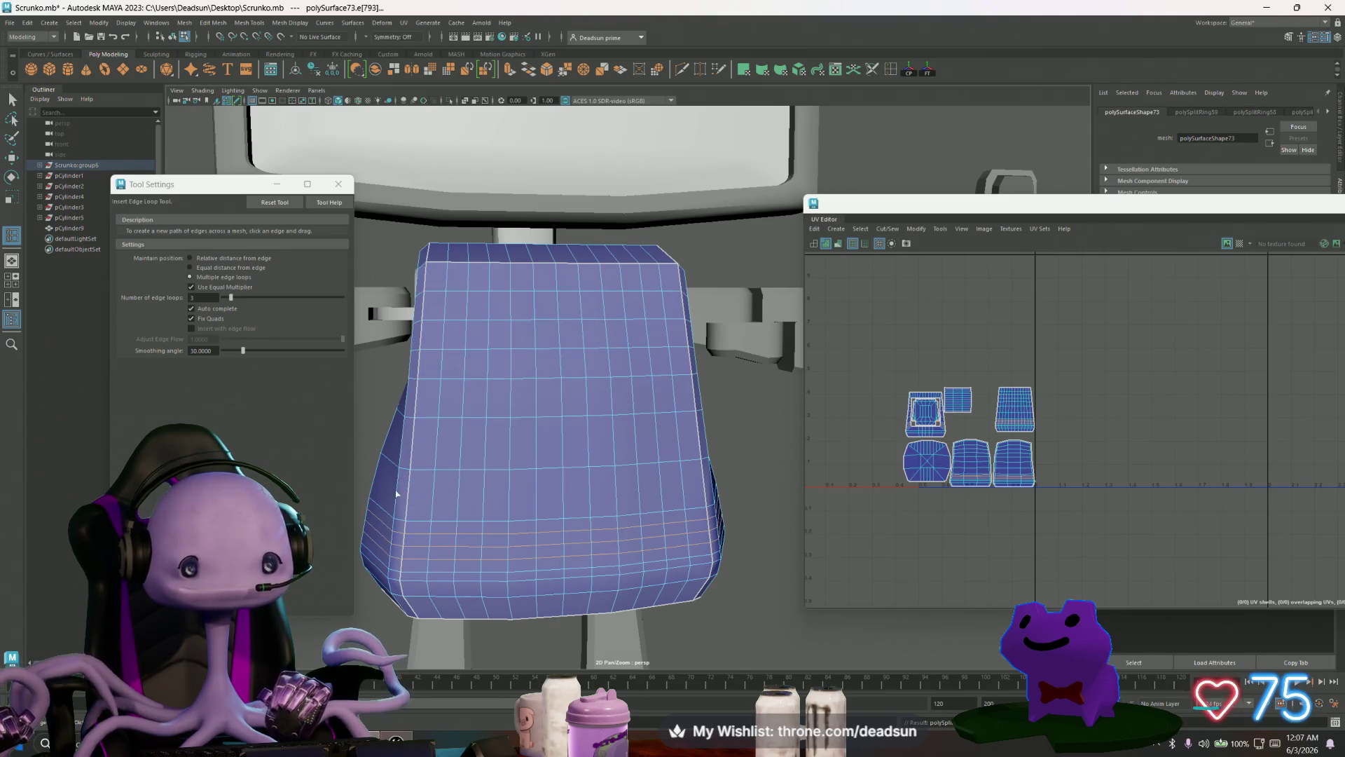
left_click(338, 183)
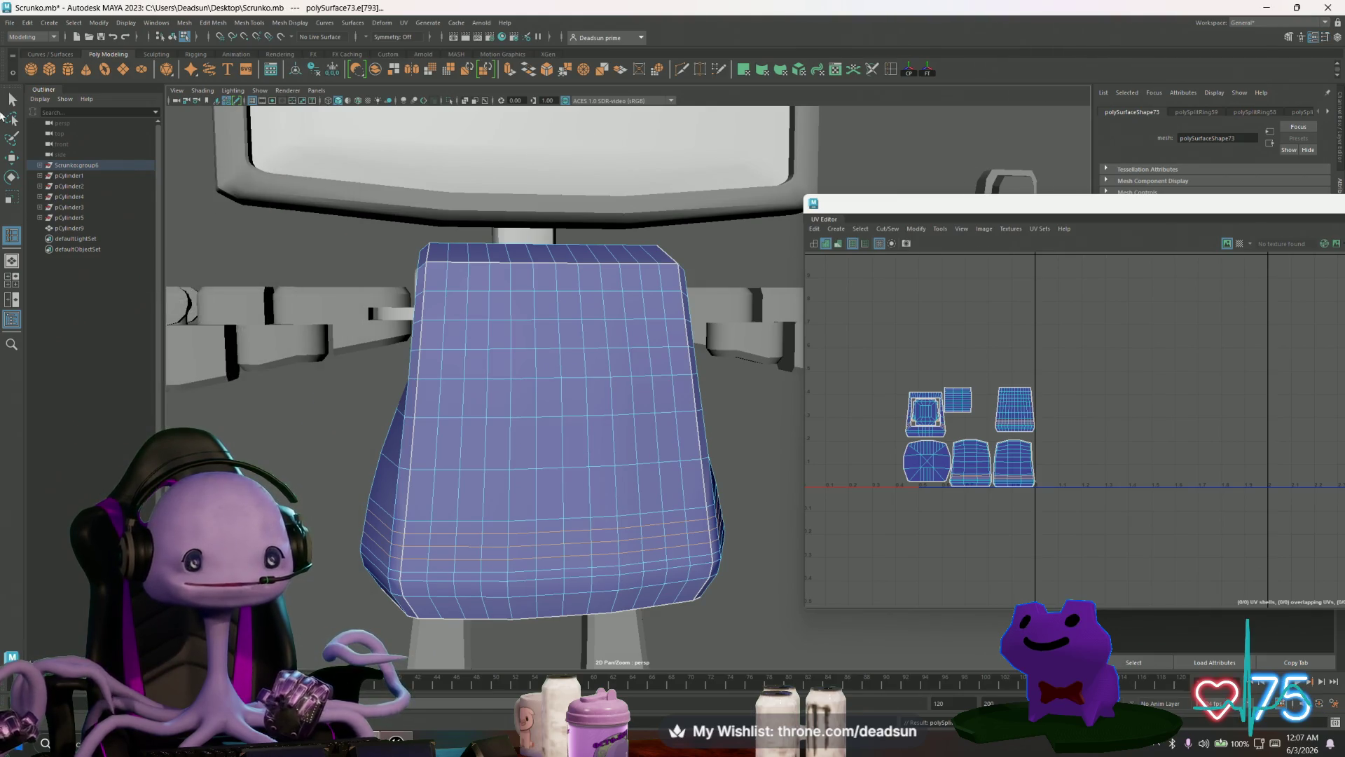
right_click_drag(452, 320, 456, 309)
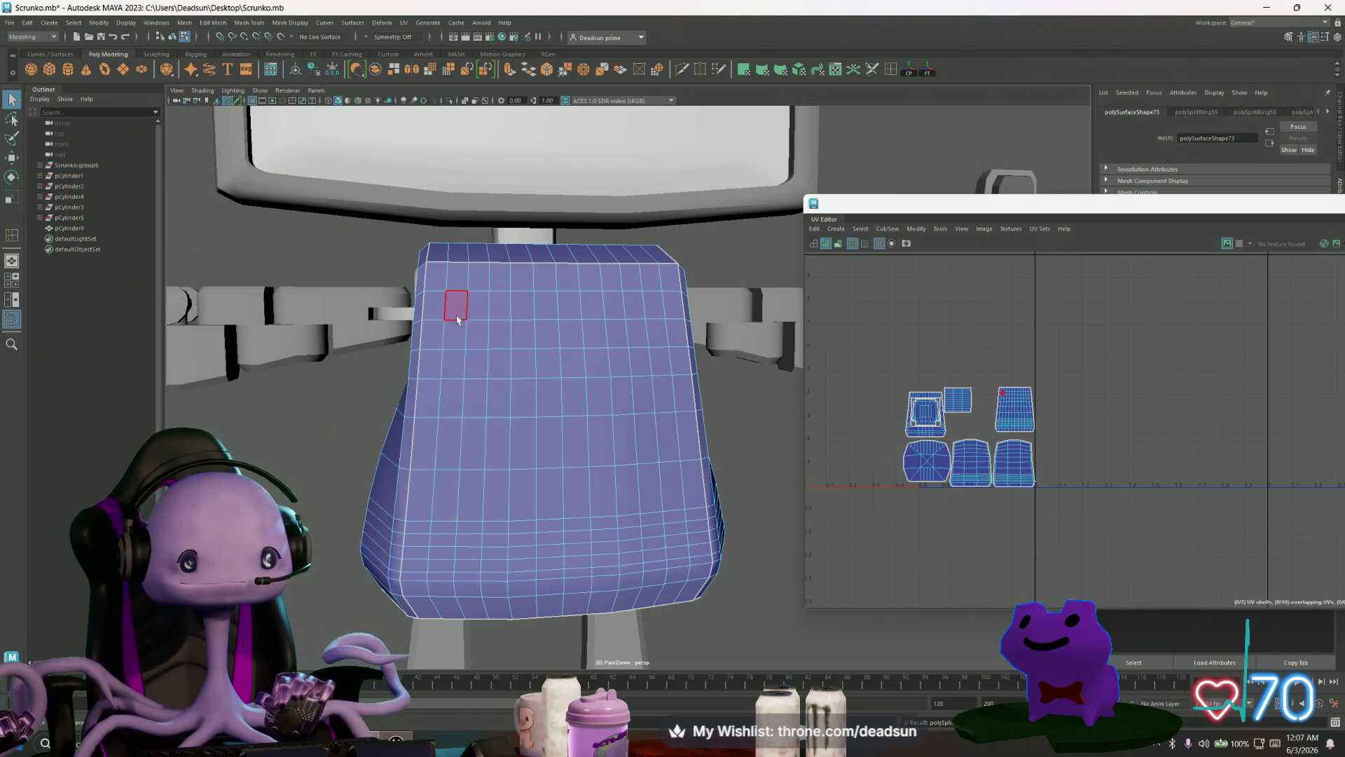
Step: Marquee-select the block of front torso faces that will form the chest panel
left_click(476, 312)
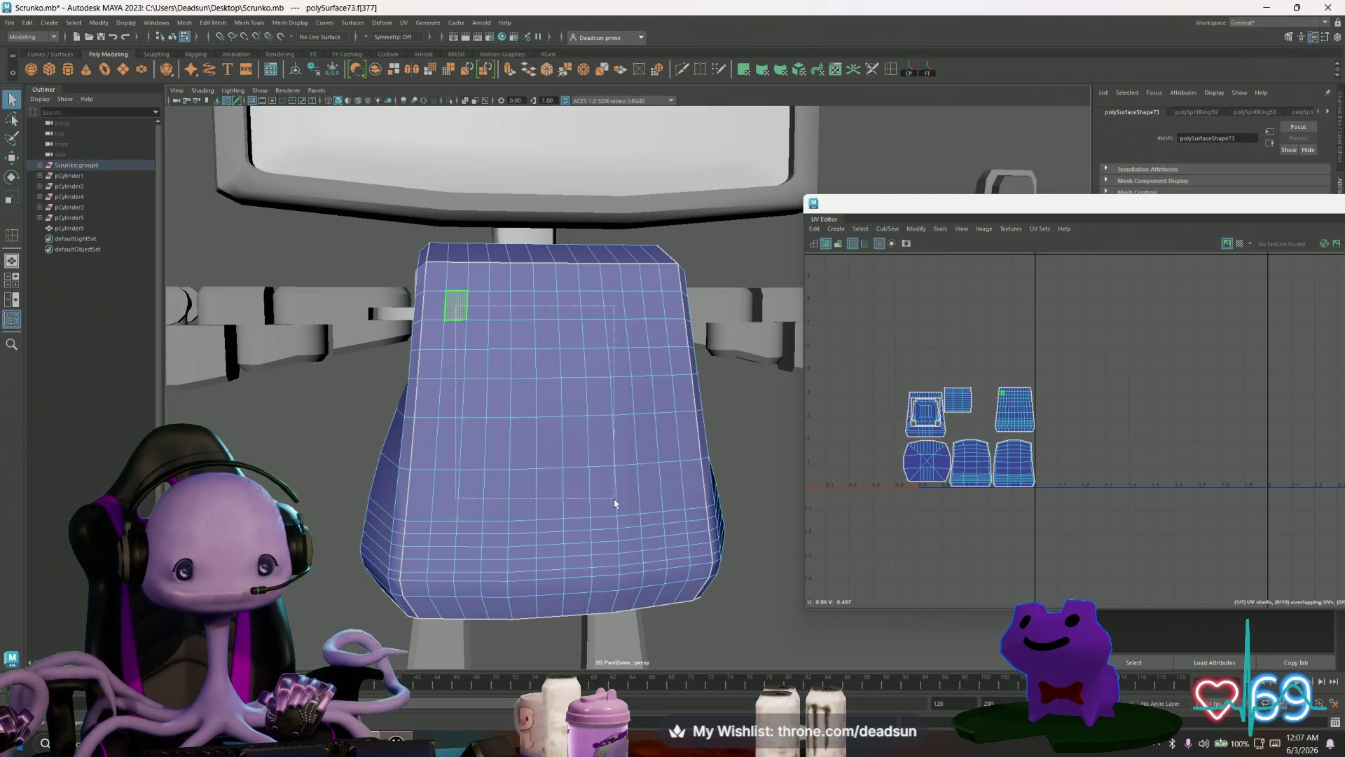
mouse_move(653, 541)
left_mouse_down()
mouse_move(603, 552)
mouse_move(616, 550)
left_mouse_up()
left_click(529, 494)
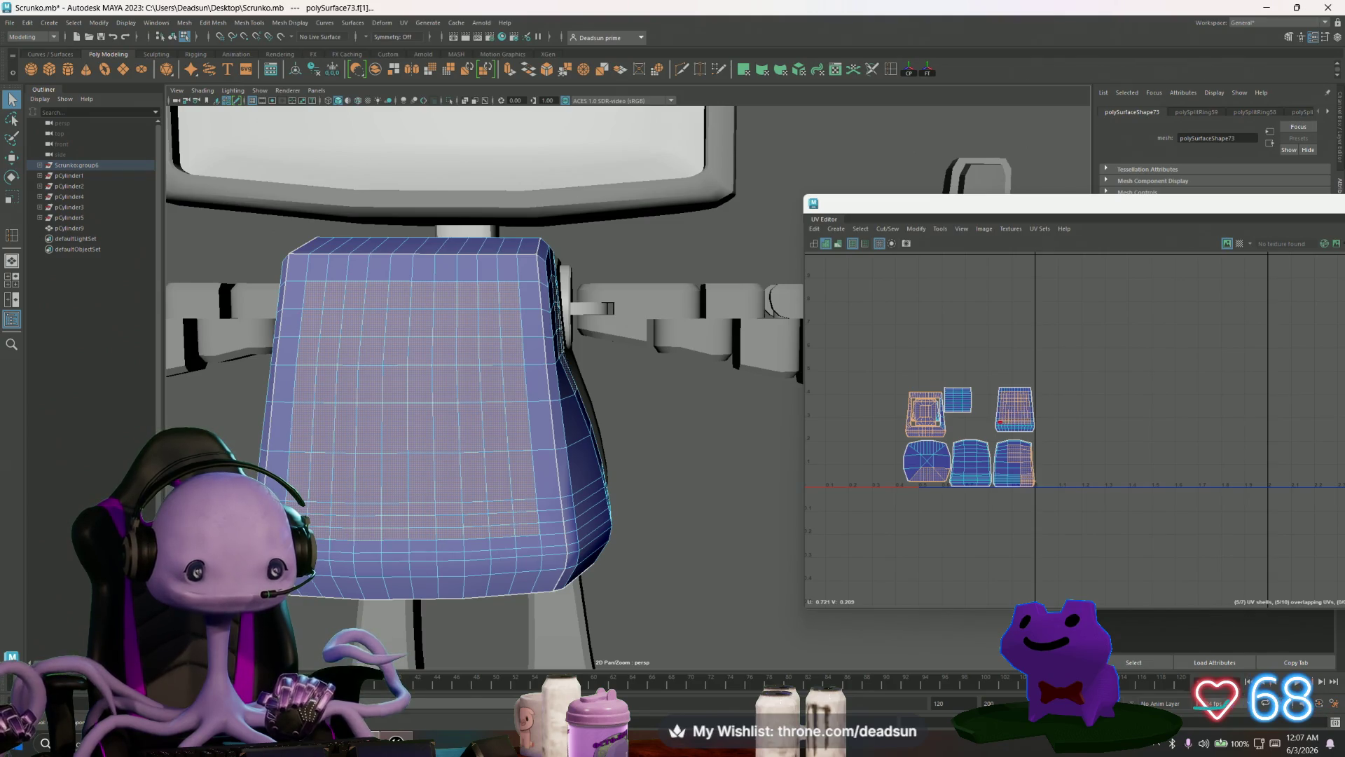
mouse_move(496, 519)
left_mouse_down("alt")
mouse_move(547, 511)
mouse_move(484, 504)
left_mouse_up("alt")
left_click_drag(423, 246, 680, 613)
left_click_drag(680, 613, 548, 597, "alt")
right_click_drag(548, 597, 592, 591, "alt")
mouse_move(591, 591)
left_mouse_down("alt")
mouse_move(587, 568)
mouse_move(538, 573)
left_mouse_up("alt")
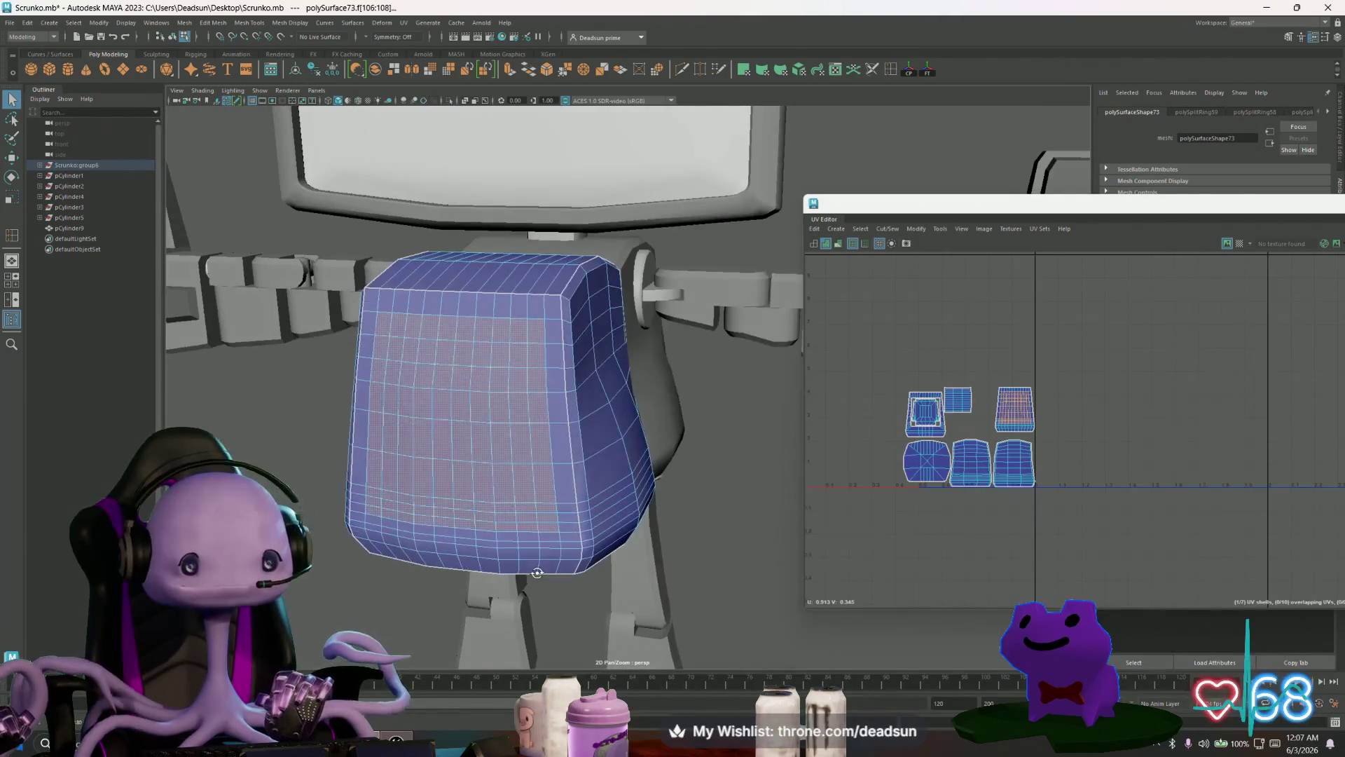
Step: Extract the selected front faces into a separate piece with Edit Mesh > Extract
left_click(183, 23)
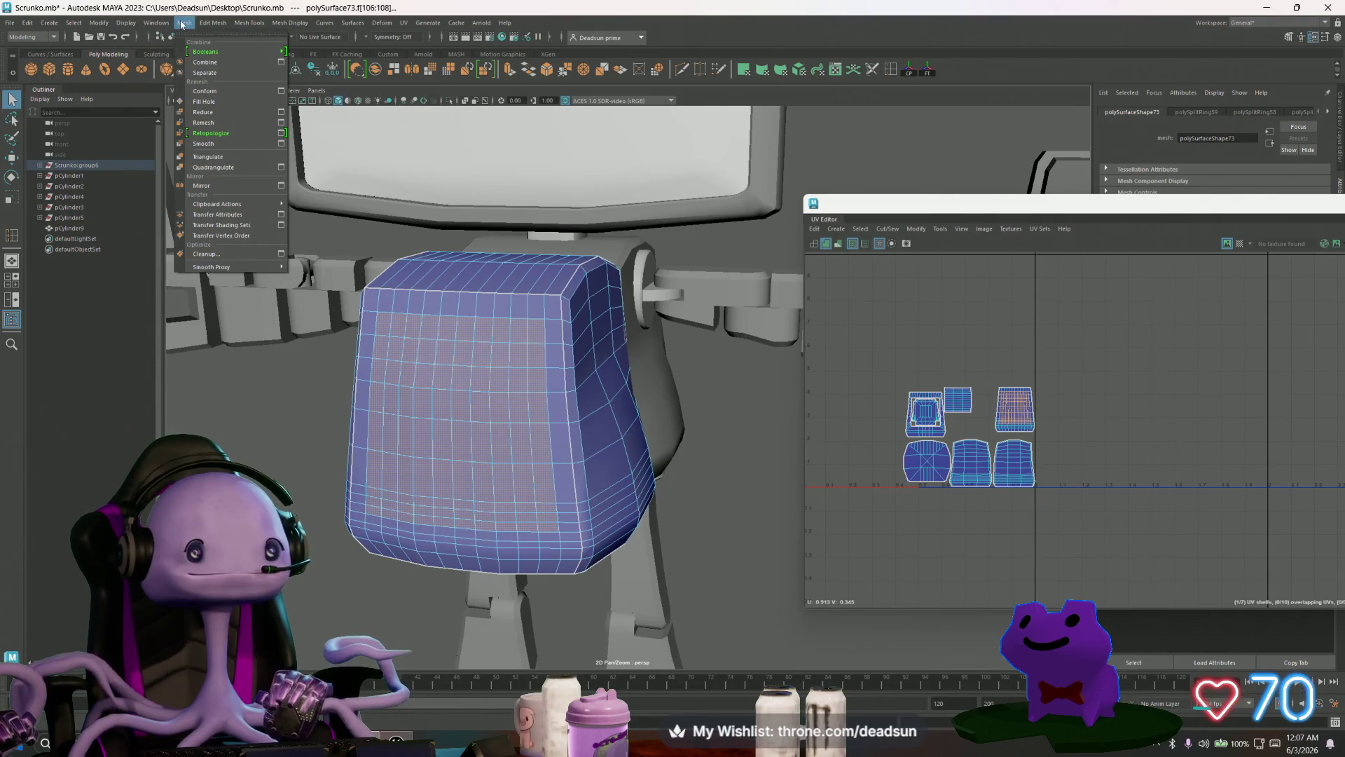
mouse_move(213, 23)
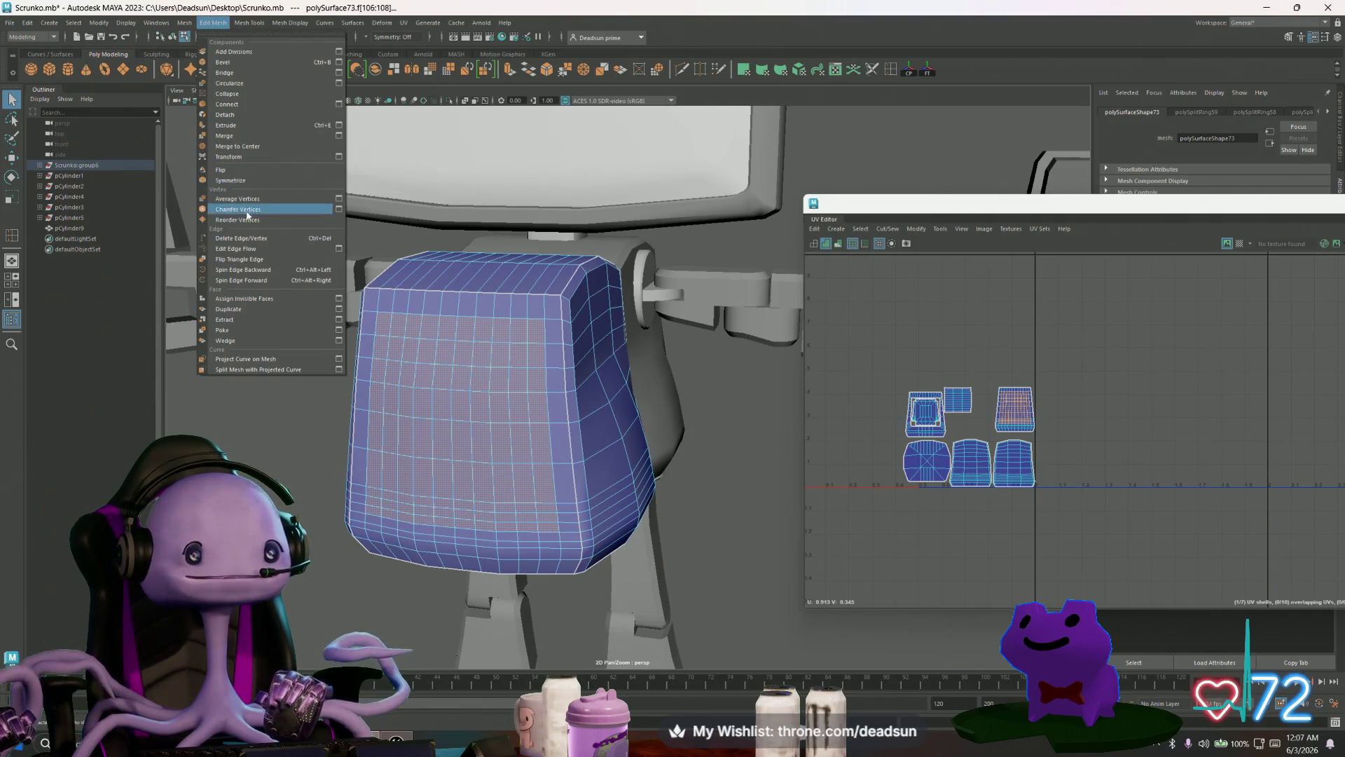
left_click(224, 319)
right_click(439, 267)
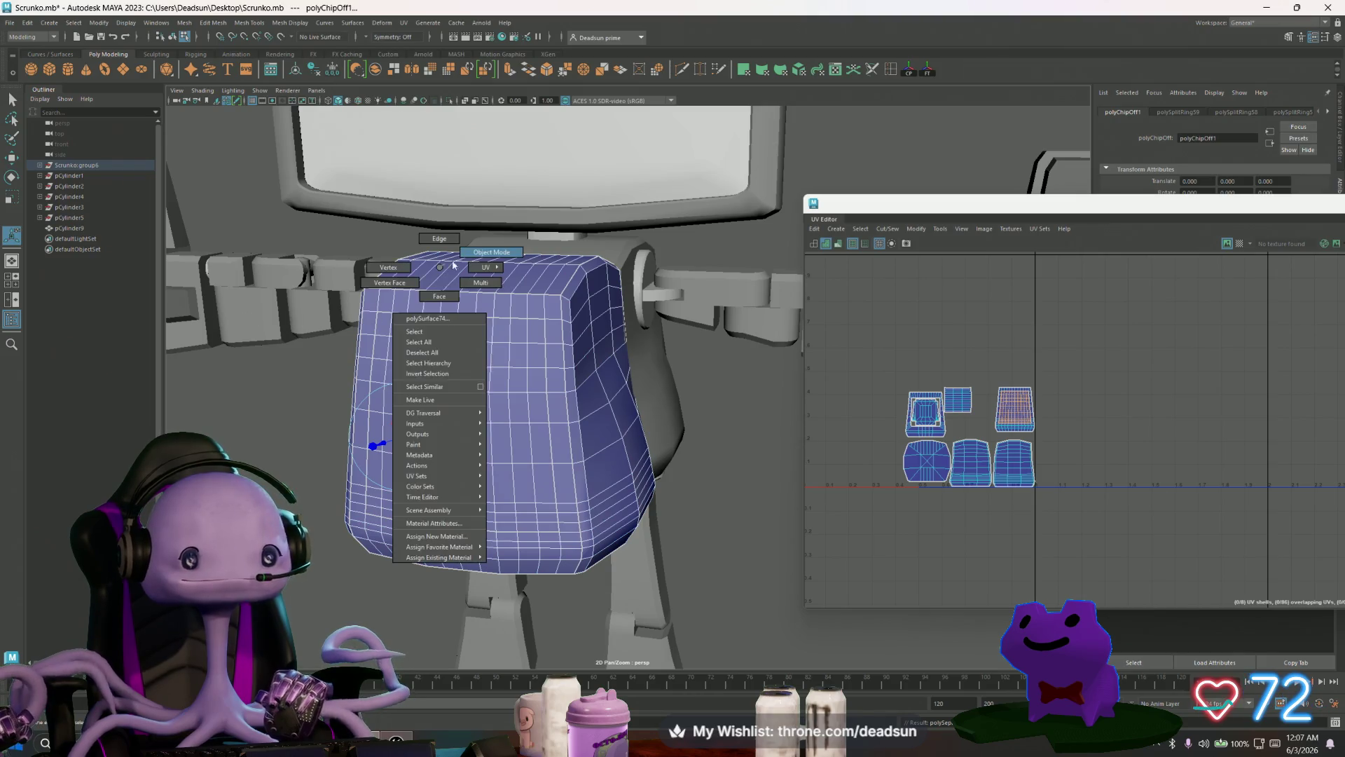
Step: Select the extracted chest panel's faces and extrude them (Ctrl+E) into a thick slab
left_click(453, 265)
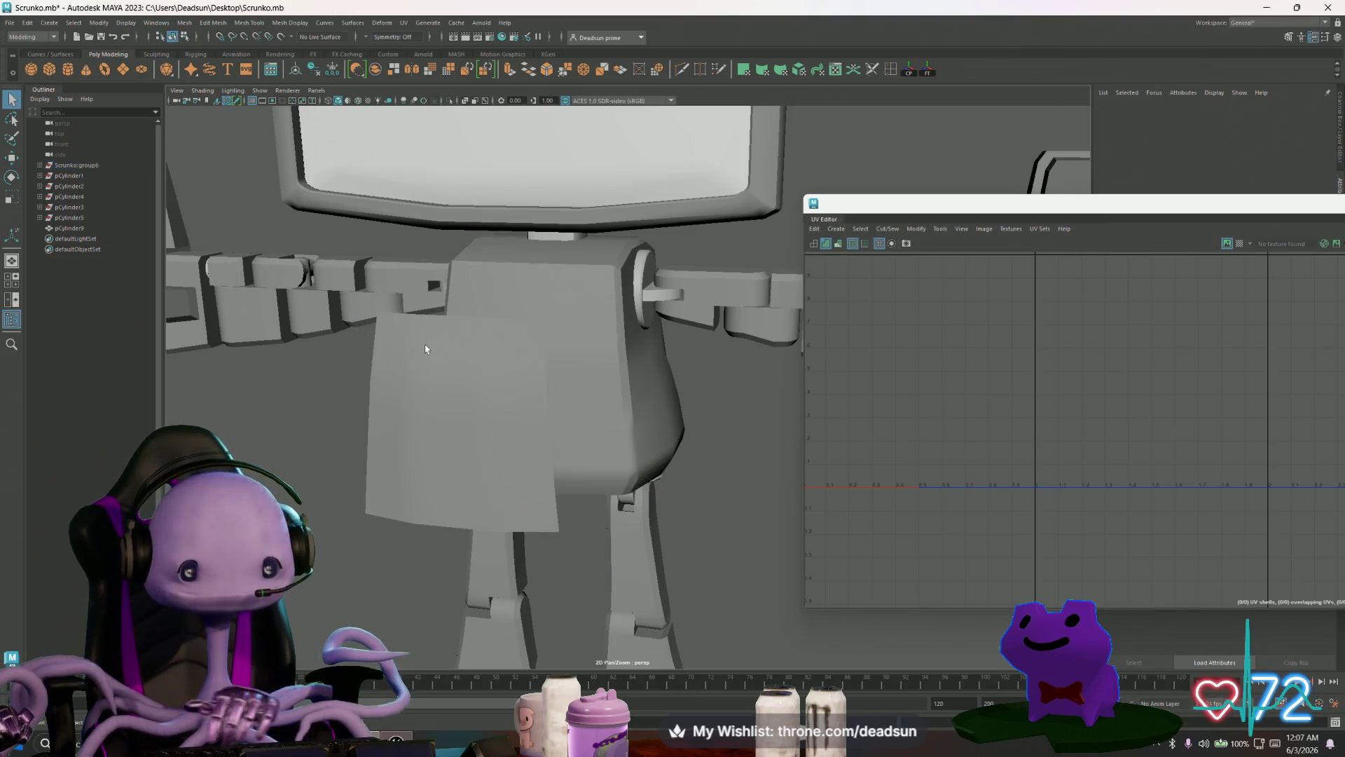
left_click(425, 349)
mouse_move(429, 376)
left_mouse_down("alt")
mouse_move(429, 362)
mouse_move(453, 372)
left_mouse_up("alt")
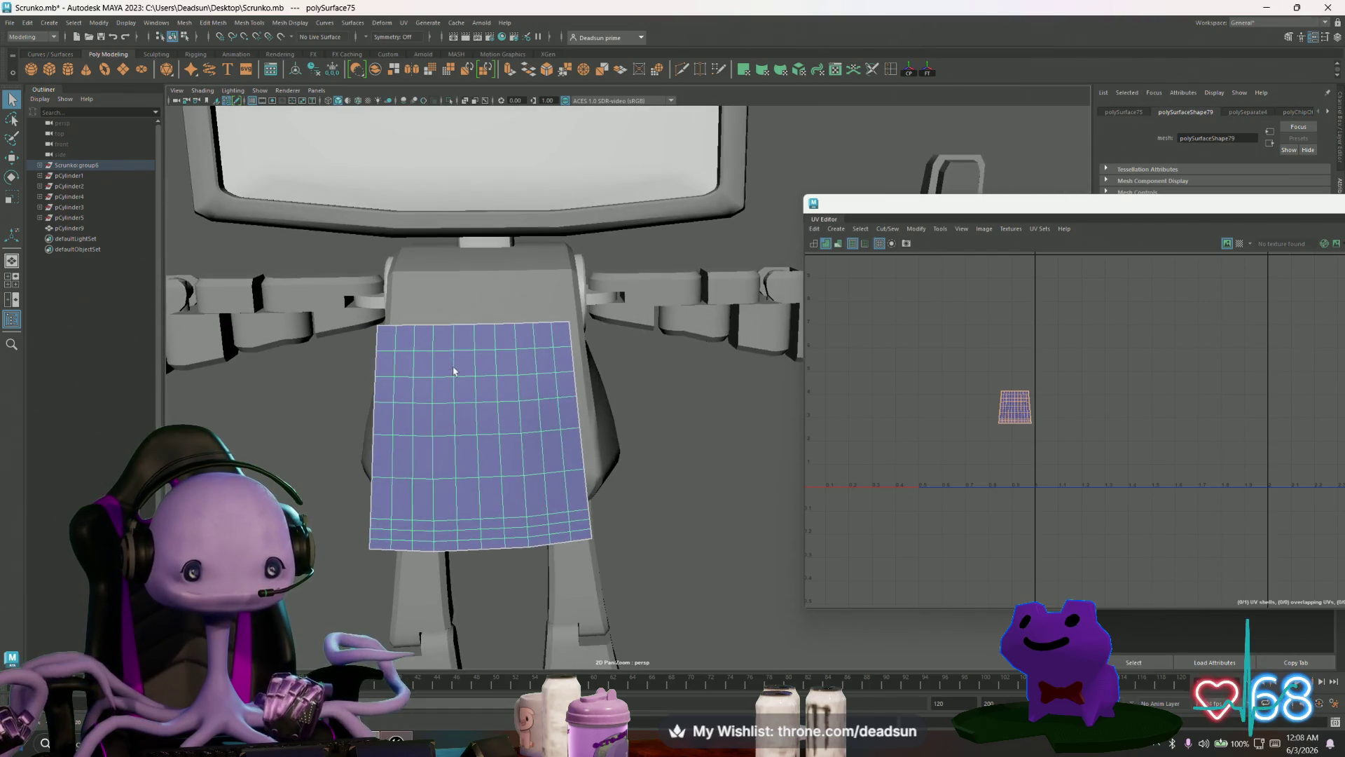
key("F11")
left_click(378, 341)
mouse_move(382, 347)
left_mouse_down("alt")
mouse_move(402, 385)
mouse_move(393, 297)
mouse_move(531, 148)
left_mouse_up("alt")
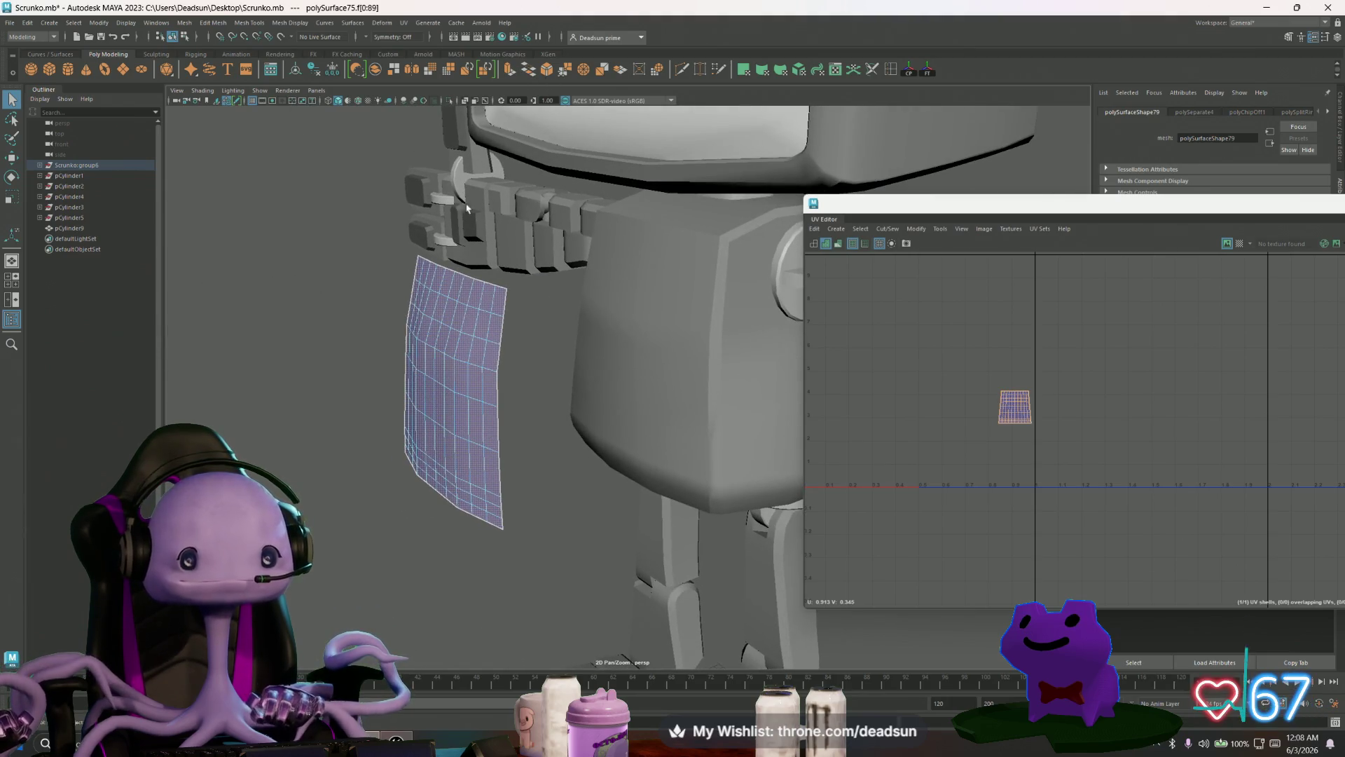
key("ctrl+e")
left_click_drag(400, 398, 389, 399)
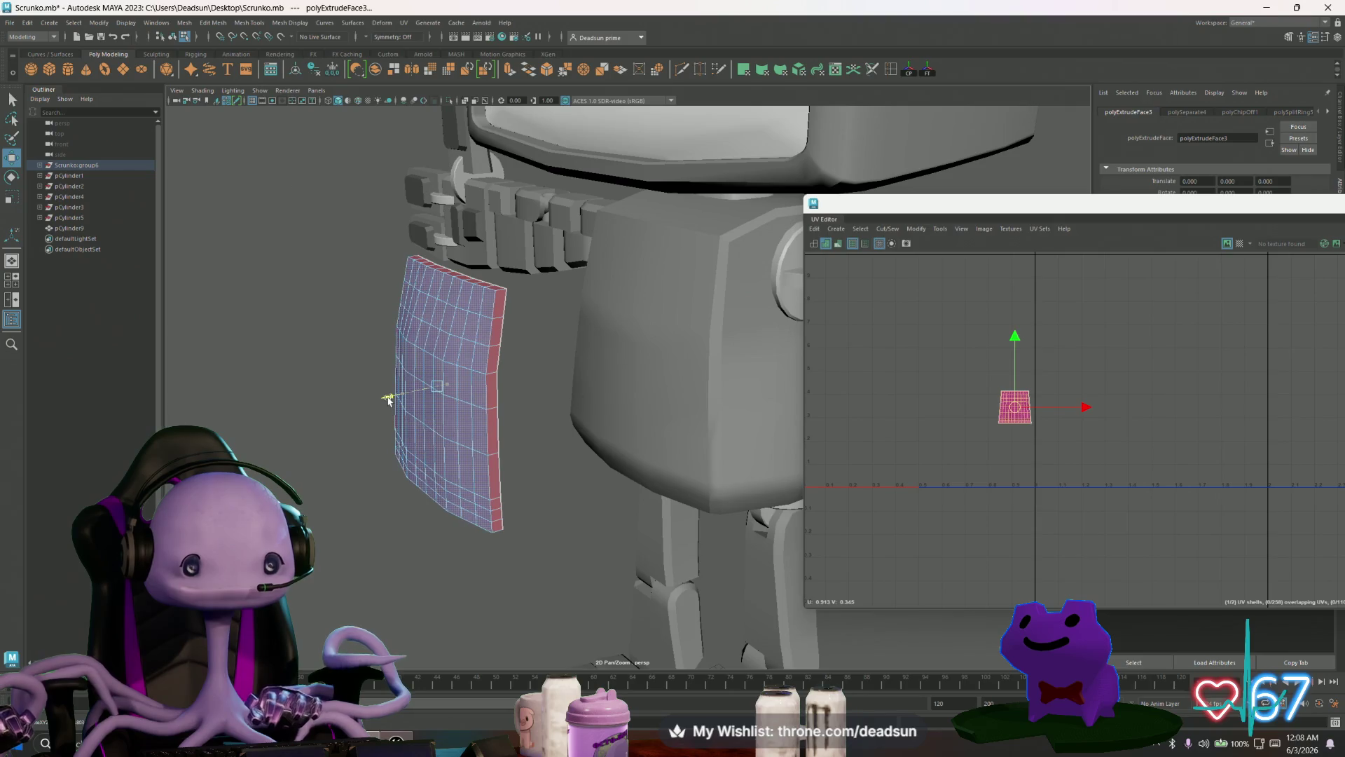
mouse_move(425, 396)
left_mouse_down("alt")
mouse_move(489, 380)
mouse_move(450, 439)
mouse_move(438, 506)
mouse_move(433, 191)
left_mouse_up("alt")
Step: Undo a stray face extrusion and select an edge at the panel's top-right corner
left_click(439, 506)
left_click(511, 70)
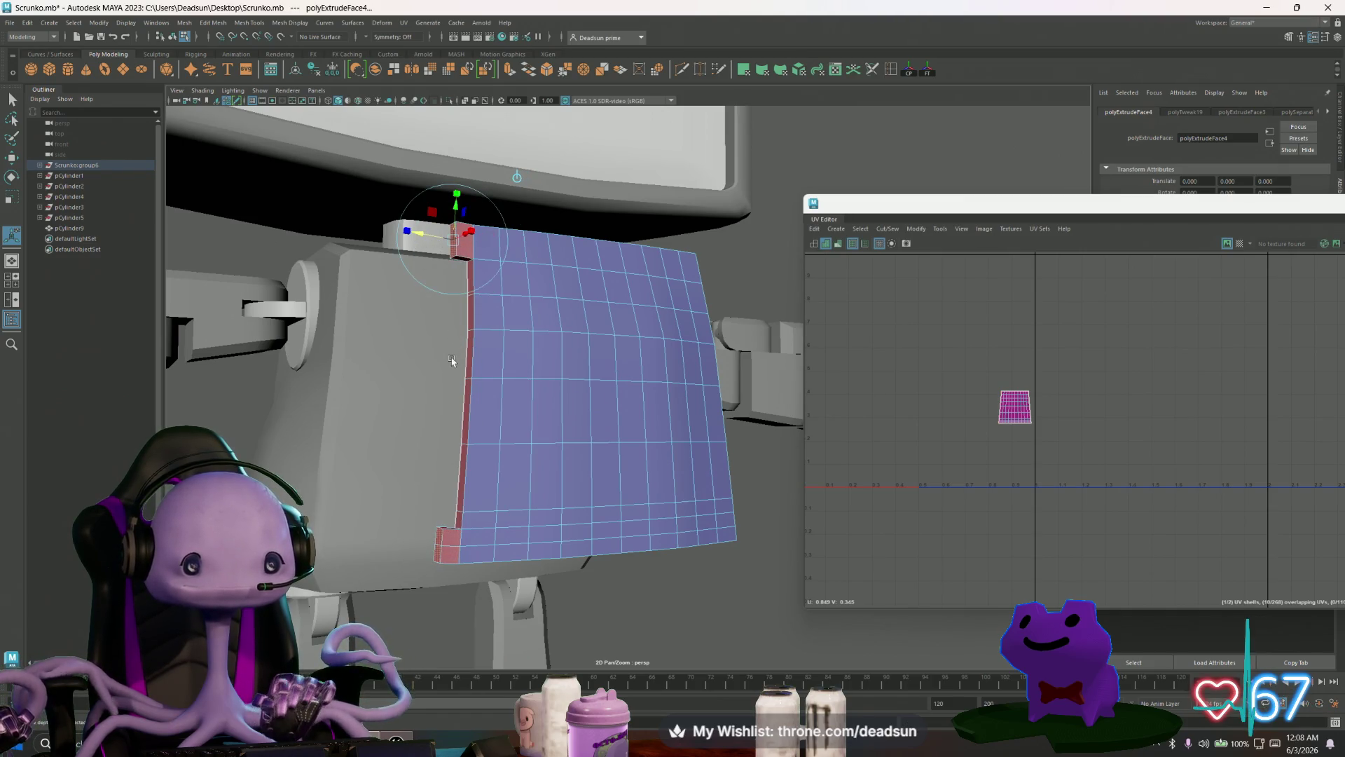
key("ctrl+z")
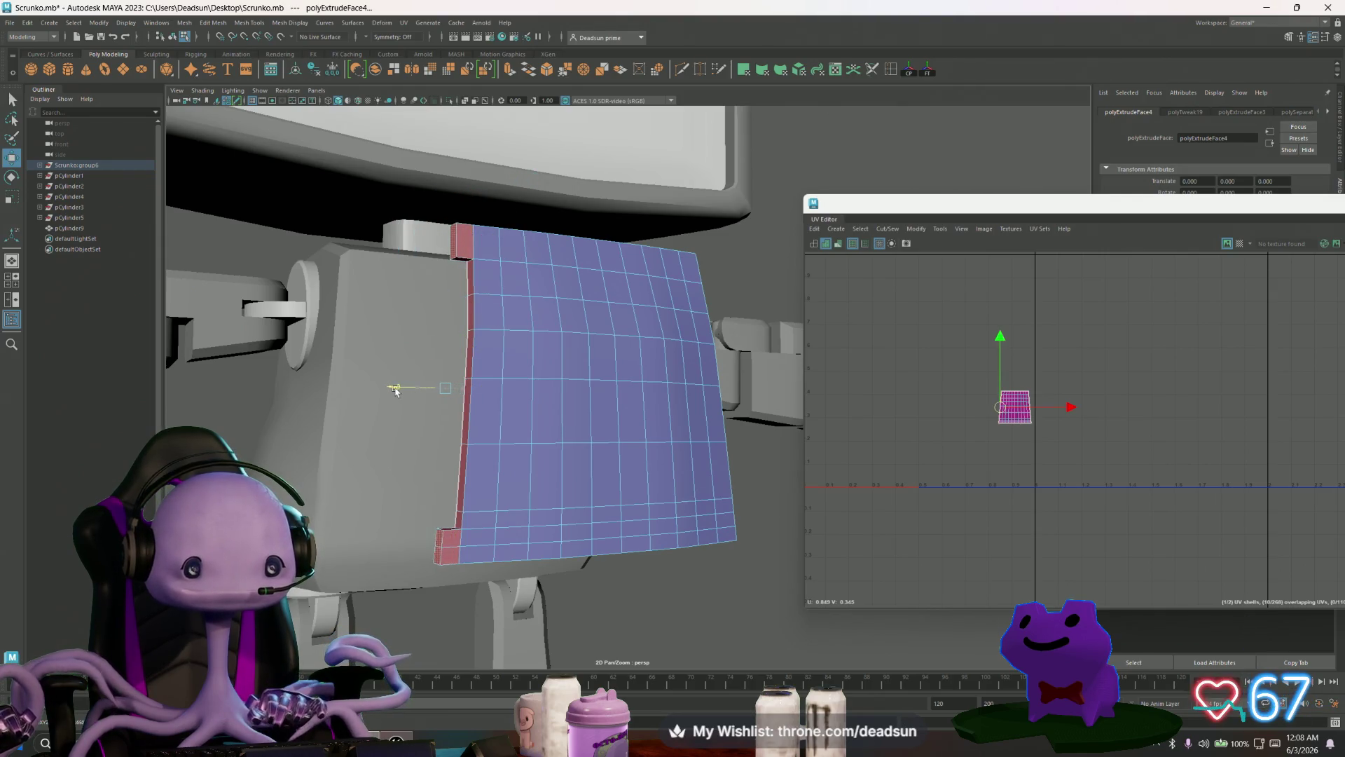
mouse_move(414, 406)
left_mouse_down("alt")
mouse_move(351, 407)
mouse_move(492, 378)
left_mouse_up("alt")
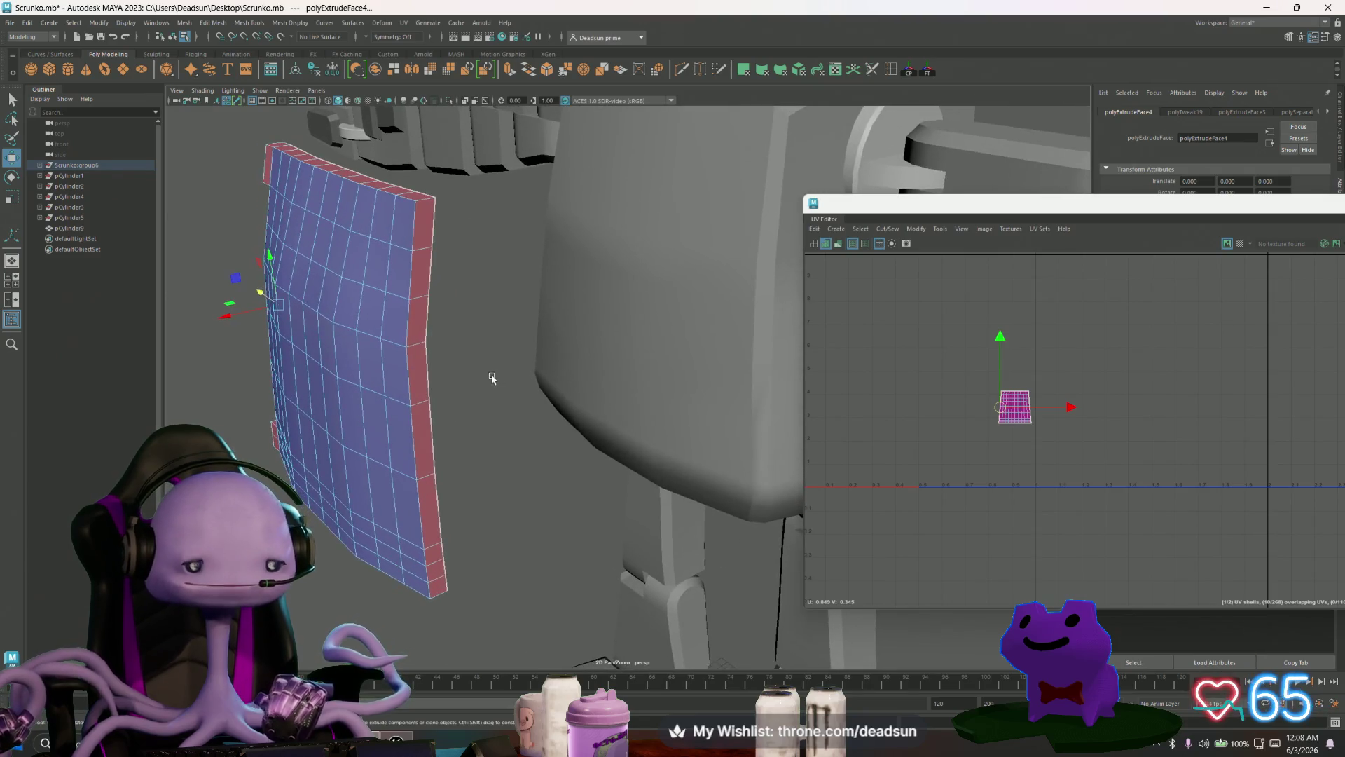
left_click(435, 218)
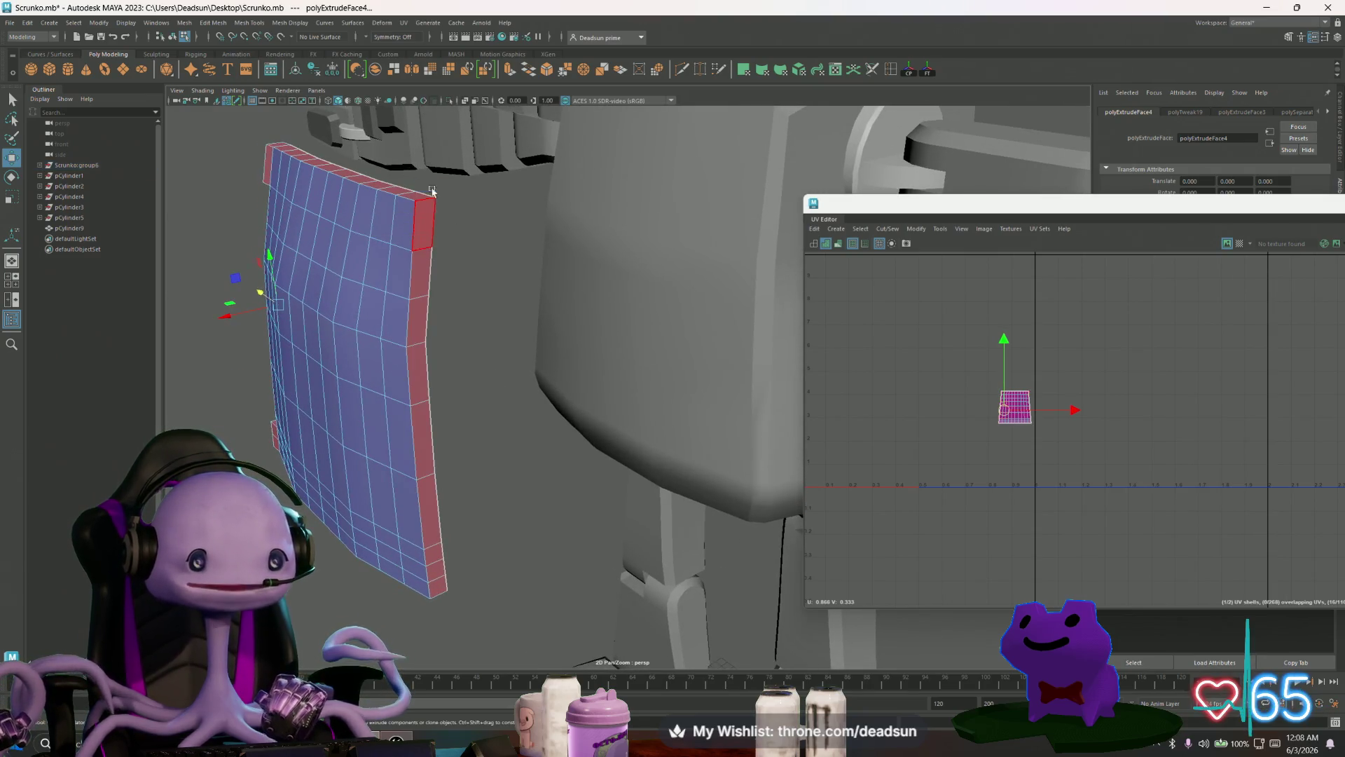
left_click(425, 202)
left_click_drag(425, 202, 404, 284, "alt")
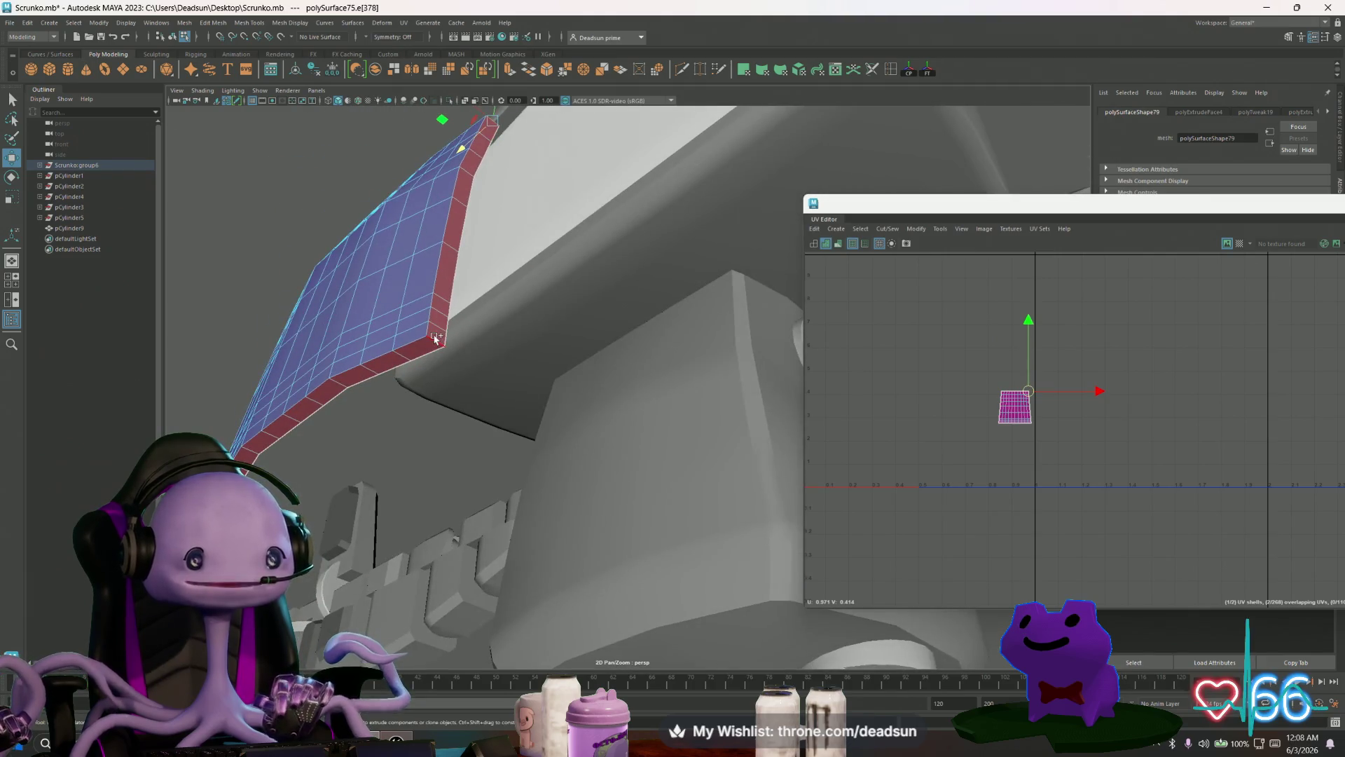
mouse_move(365, 364)
left_mouse_down("alt")
mouse_move(466, 385)
mouse_move(406, 414)
left_mouse_up("alt")
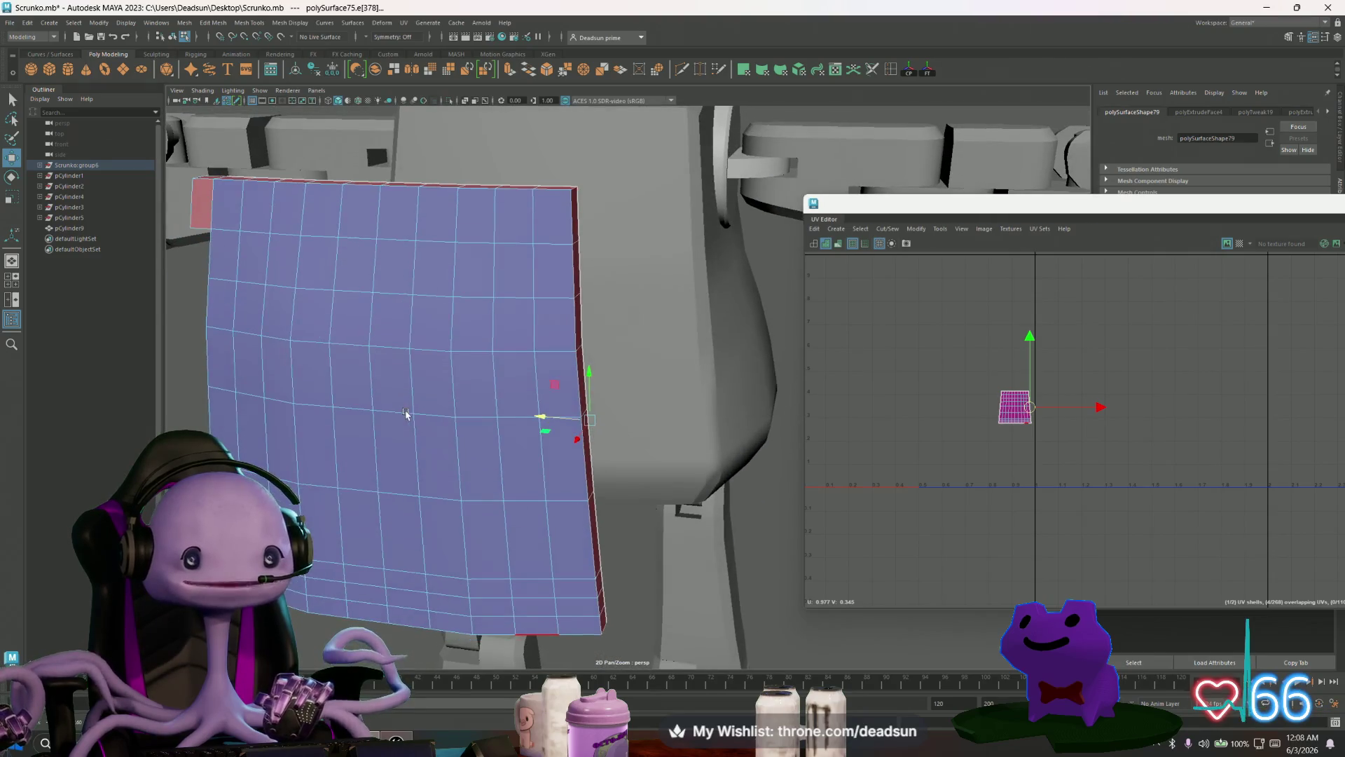
Step: Bevel the selected corner edge with a width of about 0.67
left_click(246, 22)
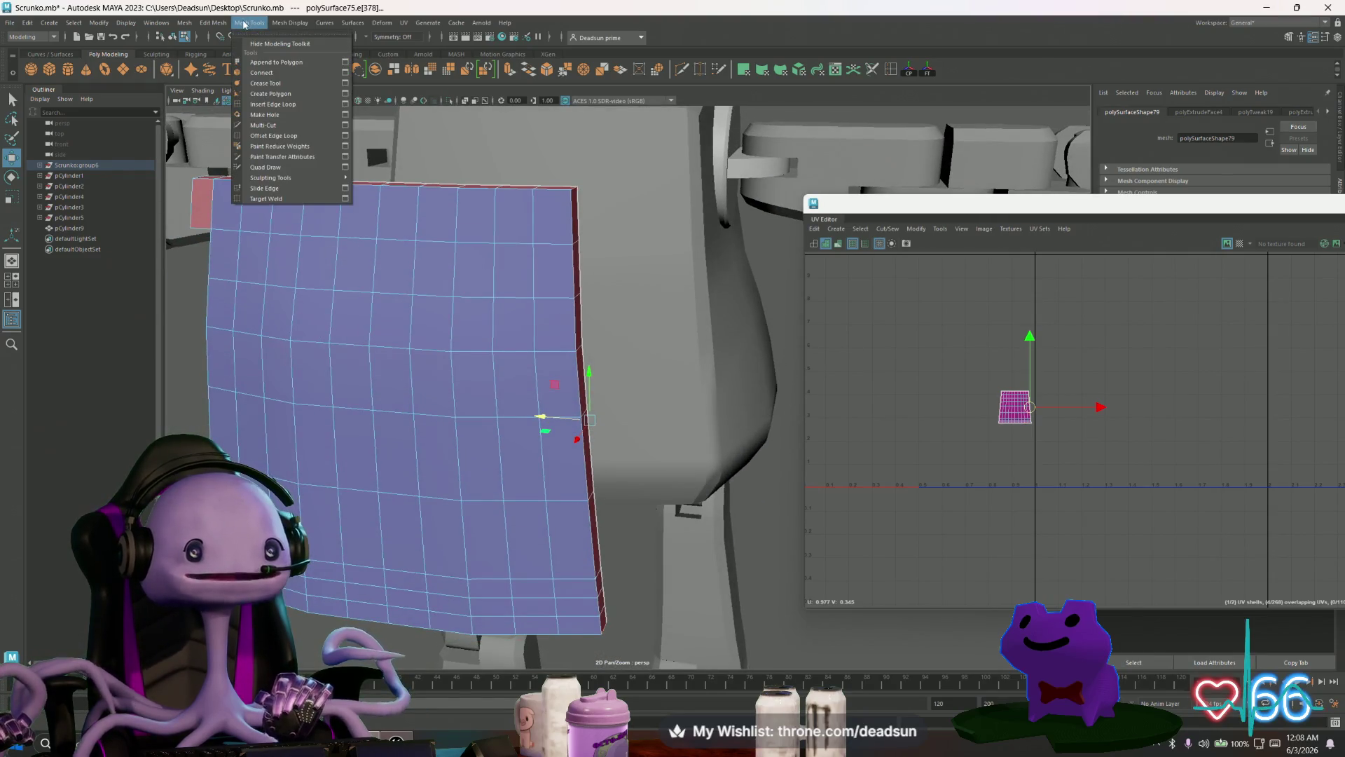
mouse_move(286, 23)
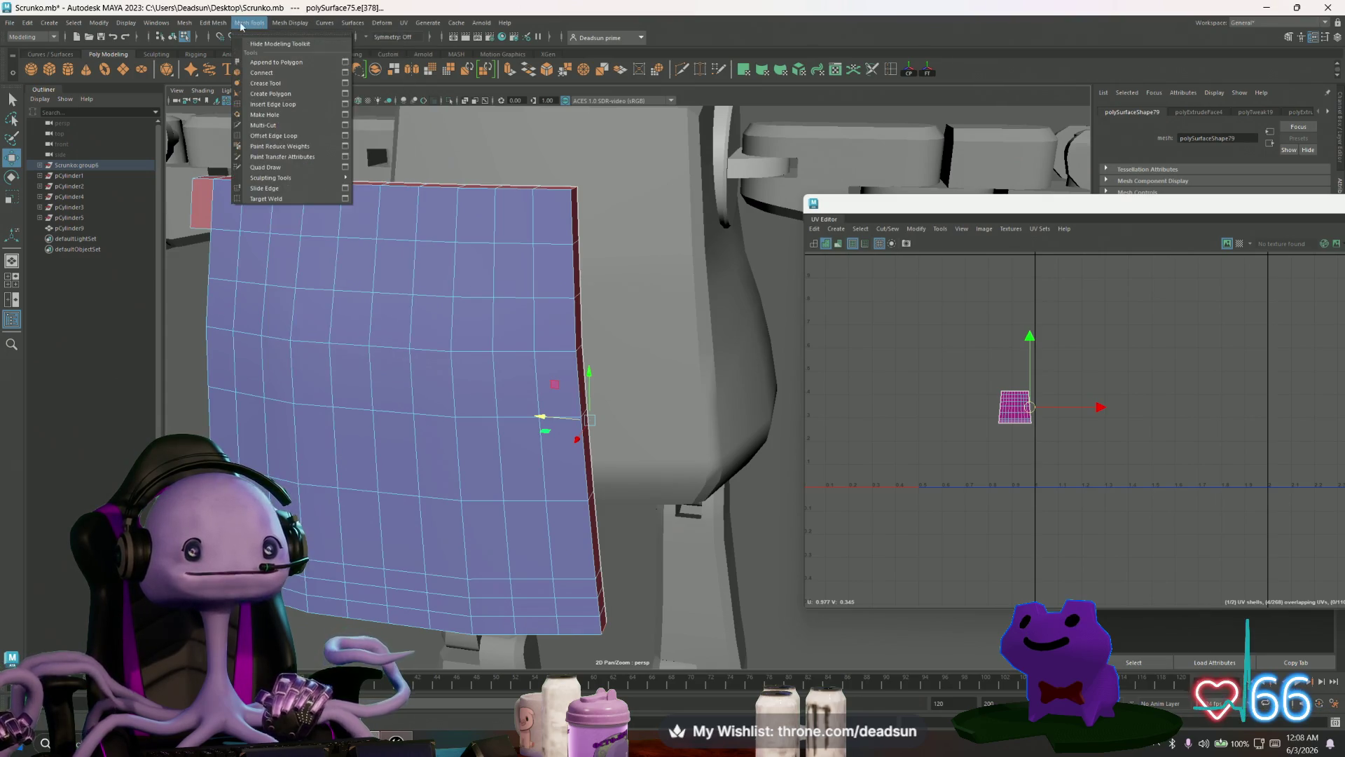
mouse_move(214, 24)
left_click(339, 62)
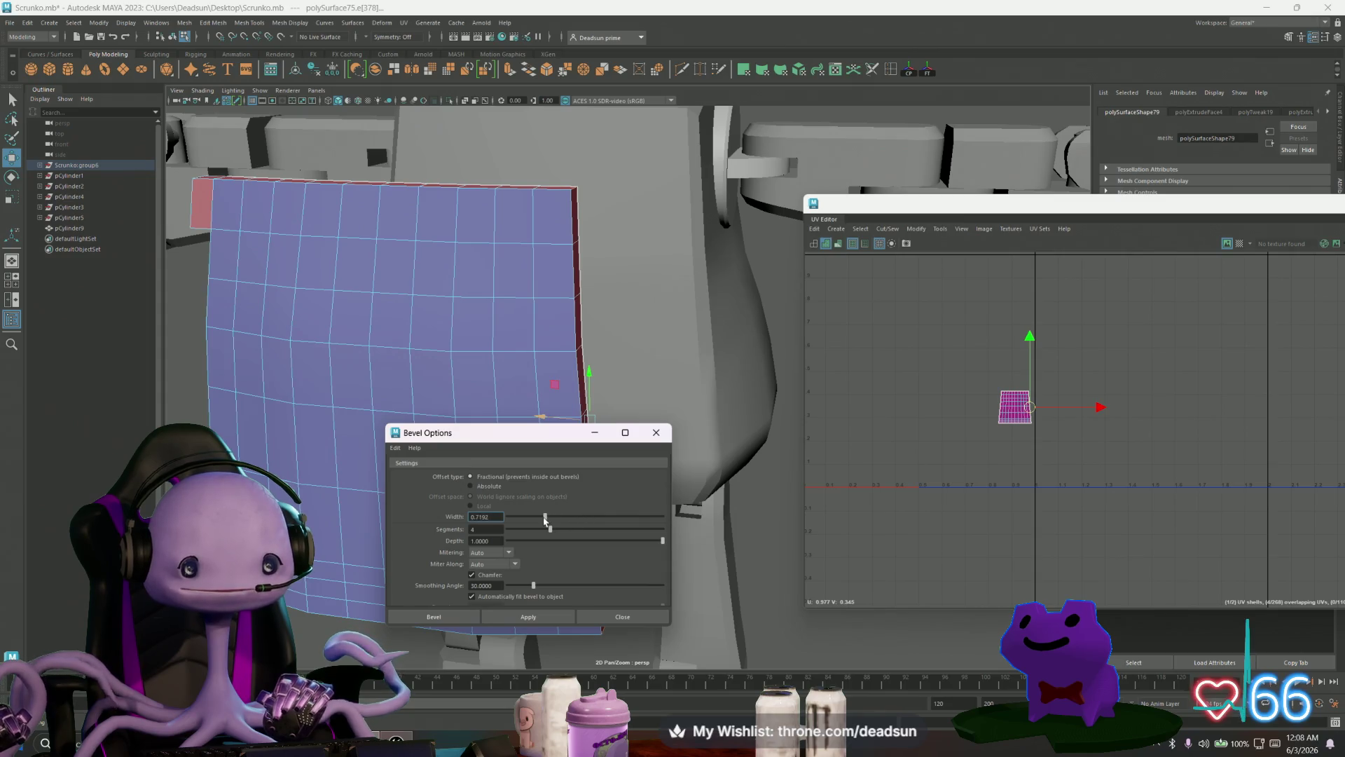
left_click(530, 618)
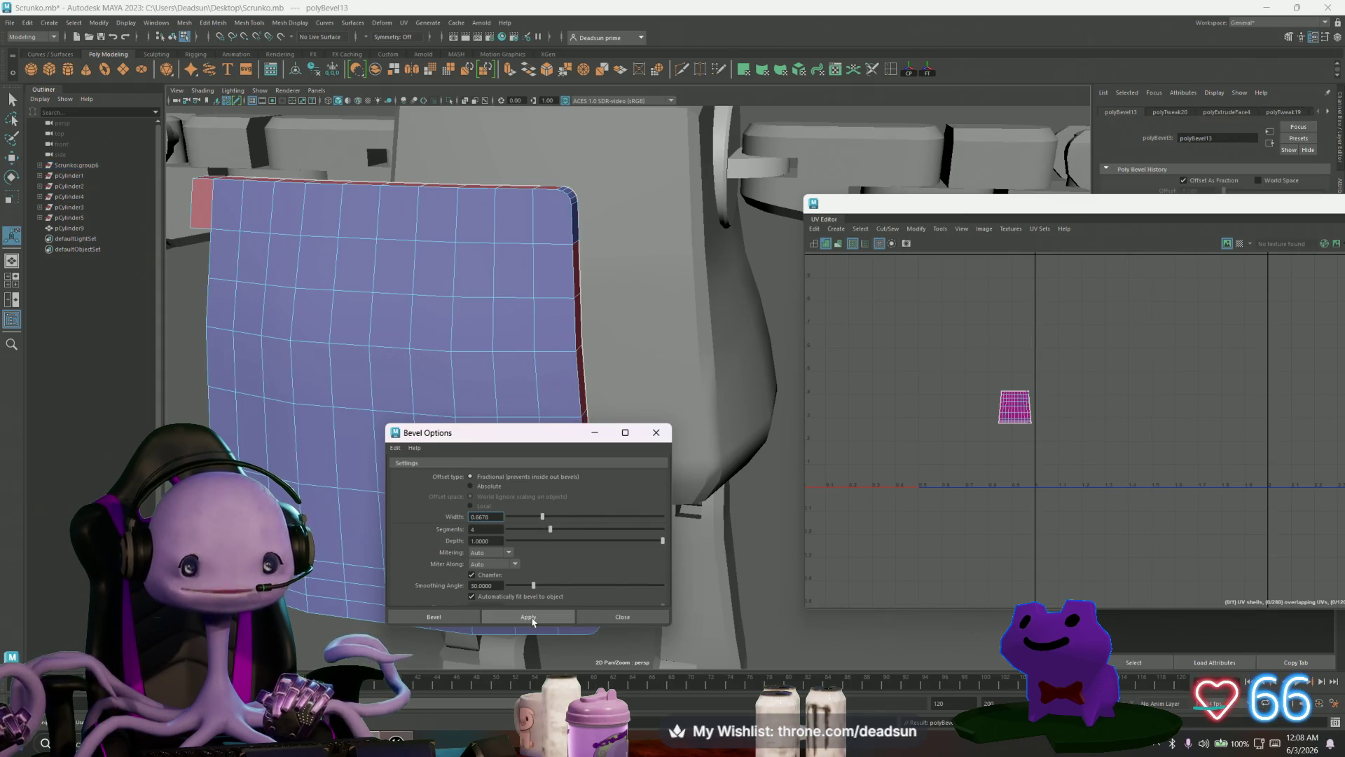
left_click(666, 436)
Step: Select another corner edge of the chest panel
left_click_drag(434, 480, 531, 461, "alt")
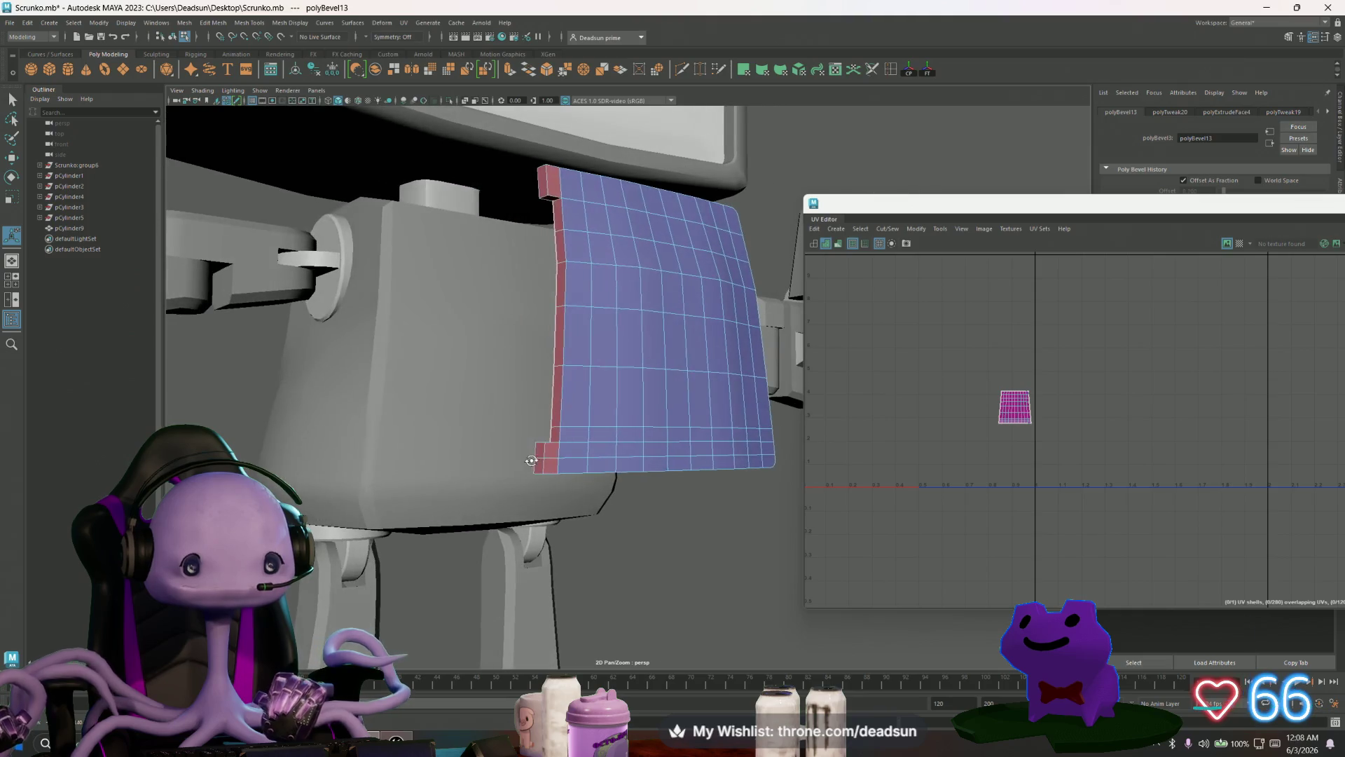
scroll(531, 461, "up", 3)
left_click(519, 490)
mouse_move(517, 350)
left_mouse_down("alt")
mouse_move(502, 381)
mouse_move(511, 414)
left_mouse_up("alt")
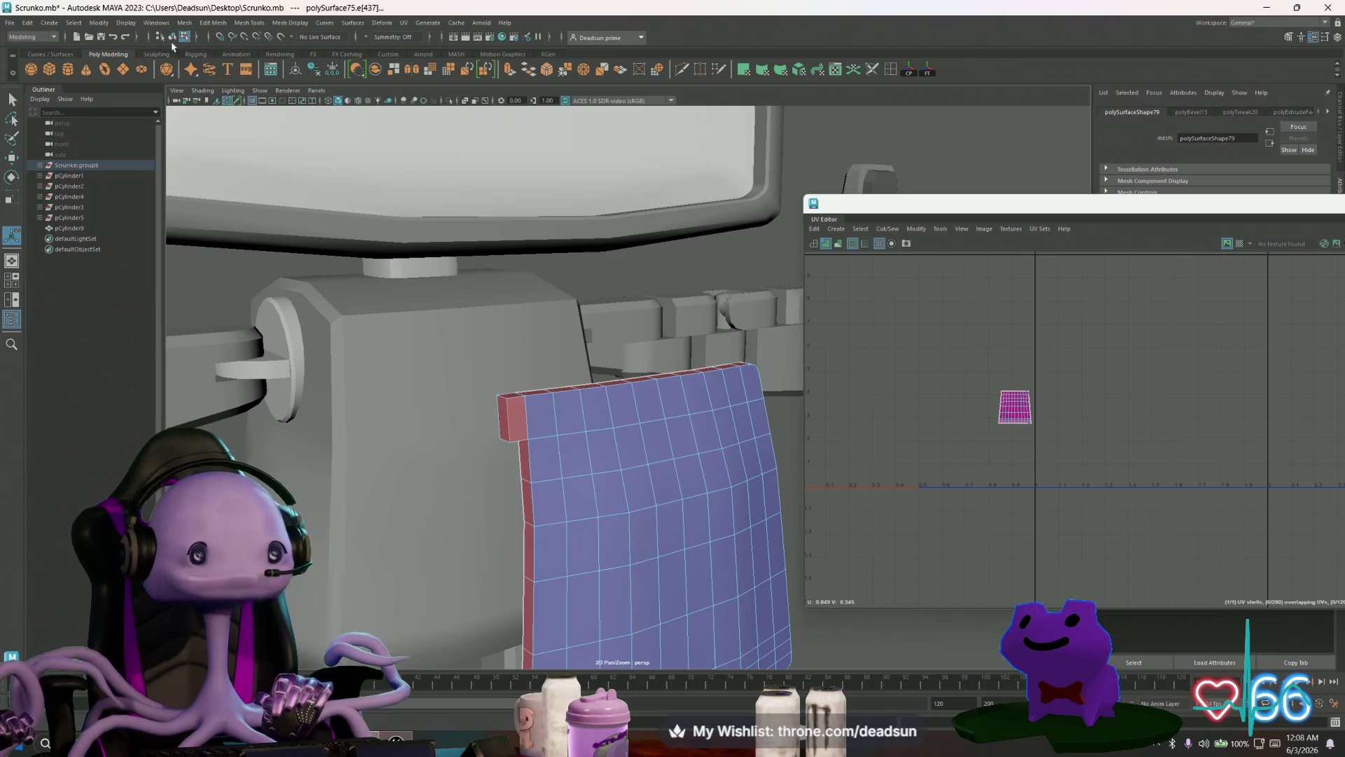
Step: Bevel the newly selected corner edge of the chest panel
left_click(185, 24)
mouse_move(209, 25)
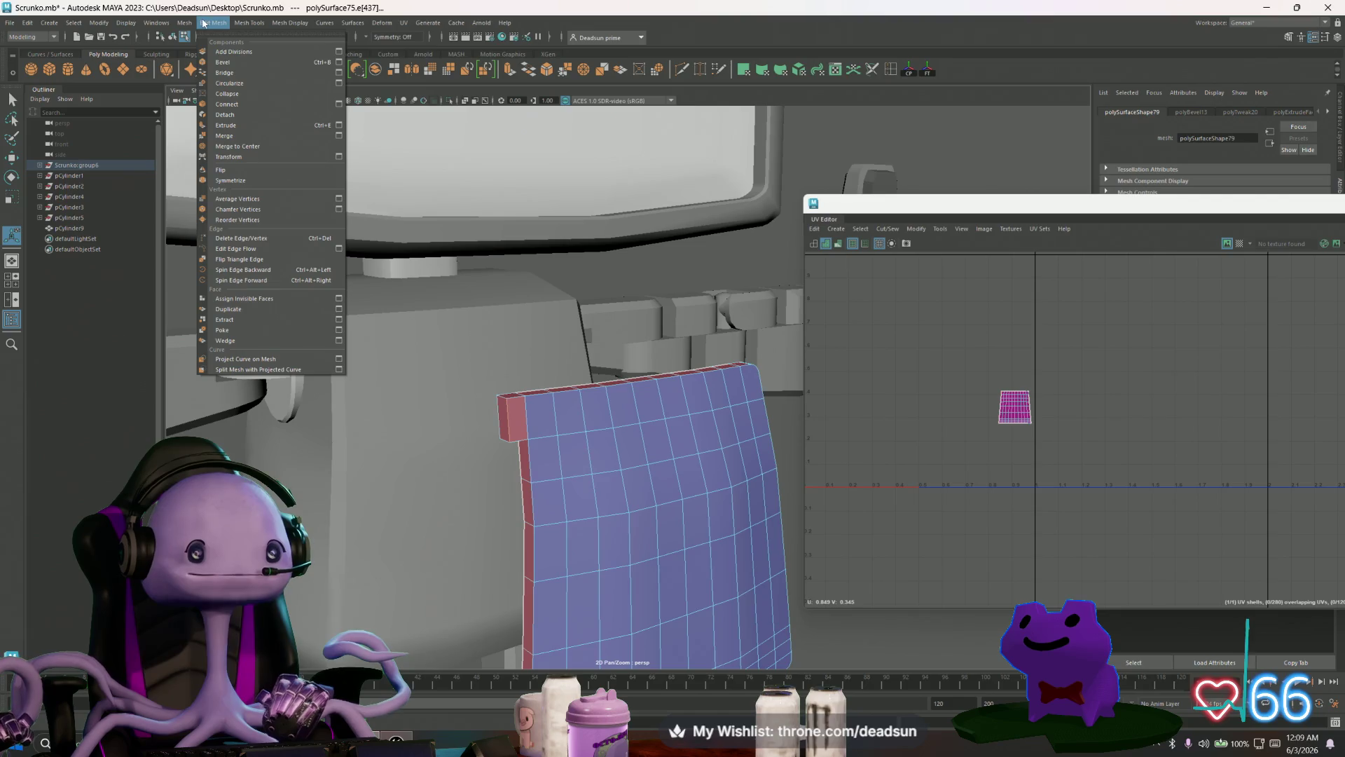
left_click(223, 61)
mouse_move(434, 420)
left_mouse_down("alt")
mouse_move(493, 440)
mouse_move(468, 402)
mouse_move(426, 486)
mouse_move(426, 465)
left_mouse_up("alt")
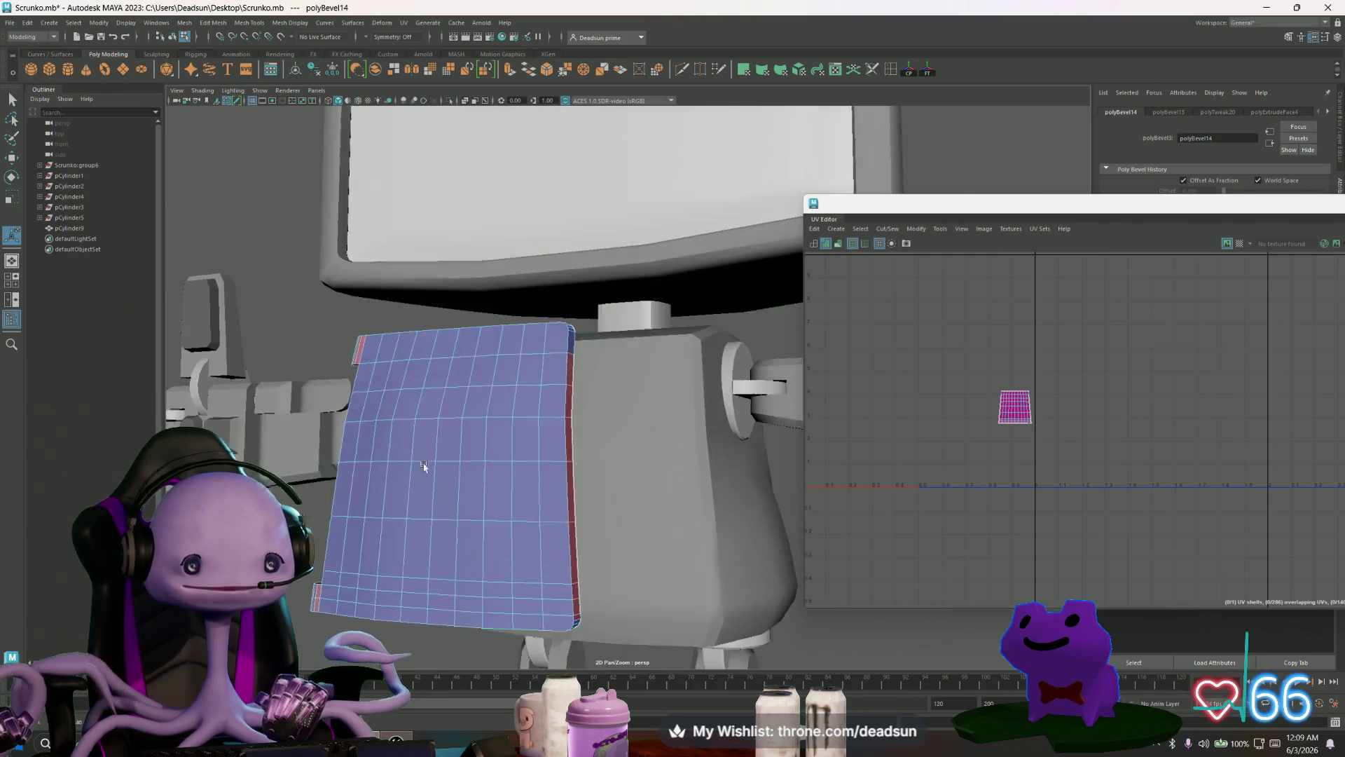
middle_click_drag(426, 465, 470, 422, "alt")
right_click_drag(470, 422, 549, 517, "alt")
Step: Select the unneeded edge loops across the panel and delete them
right_click_drag(540, 430, 489, 516)
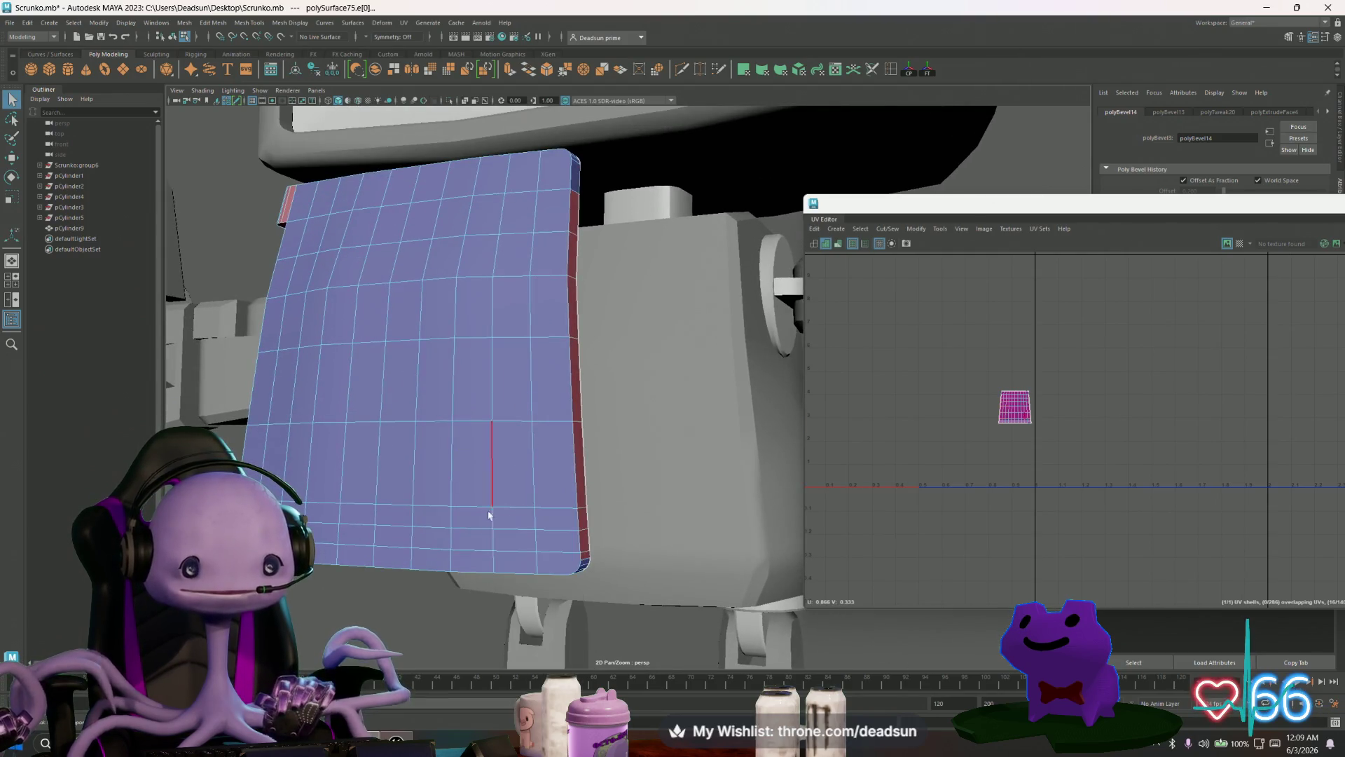
left_click(484, 550)
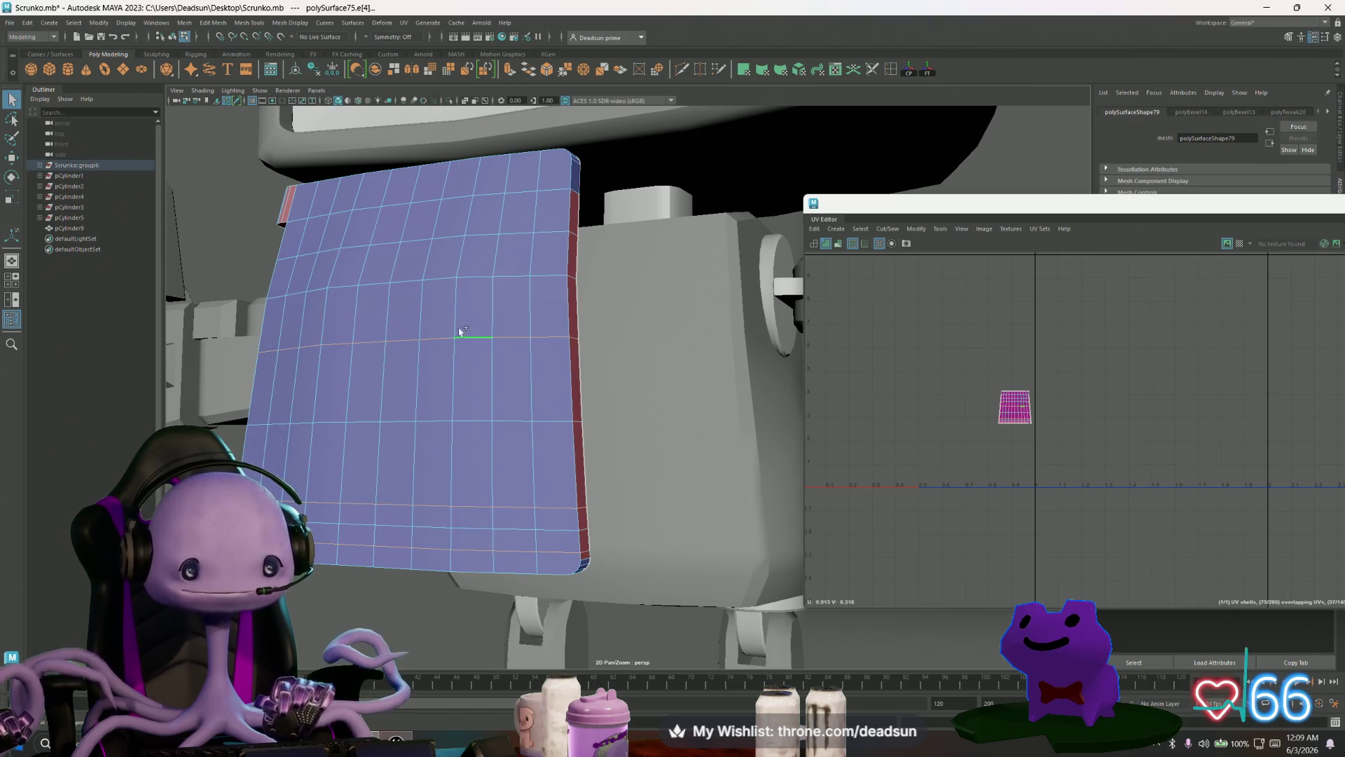
left_click_drag(441, 223, 403, 396, "alt")
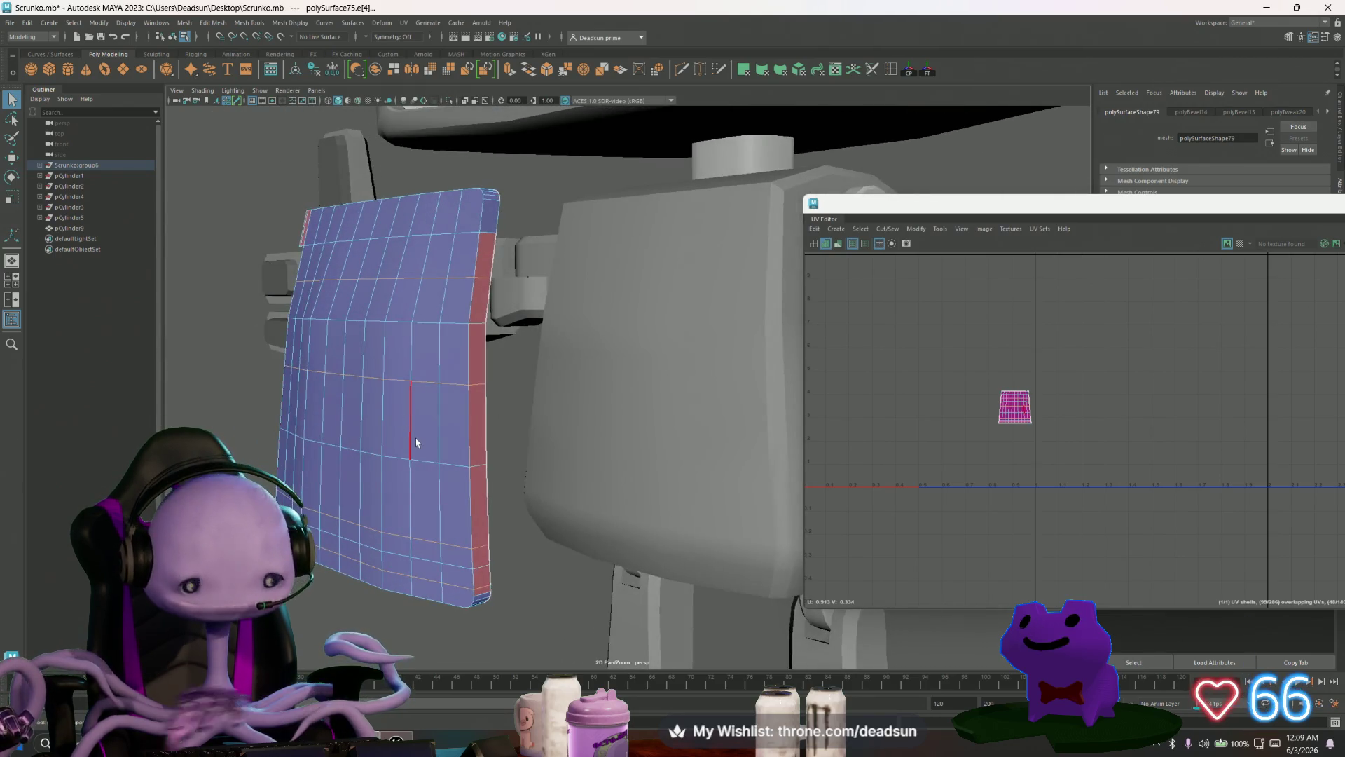
key("Delete")
mouse_move(371, 478)
left_mouse_down("alt")
mouse_move(505, 475)
mouse_move(491, 329)
left_mouse_up("alt")
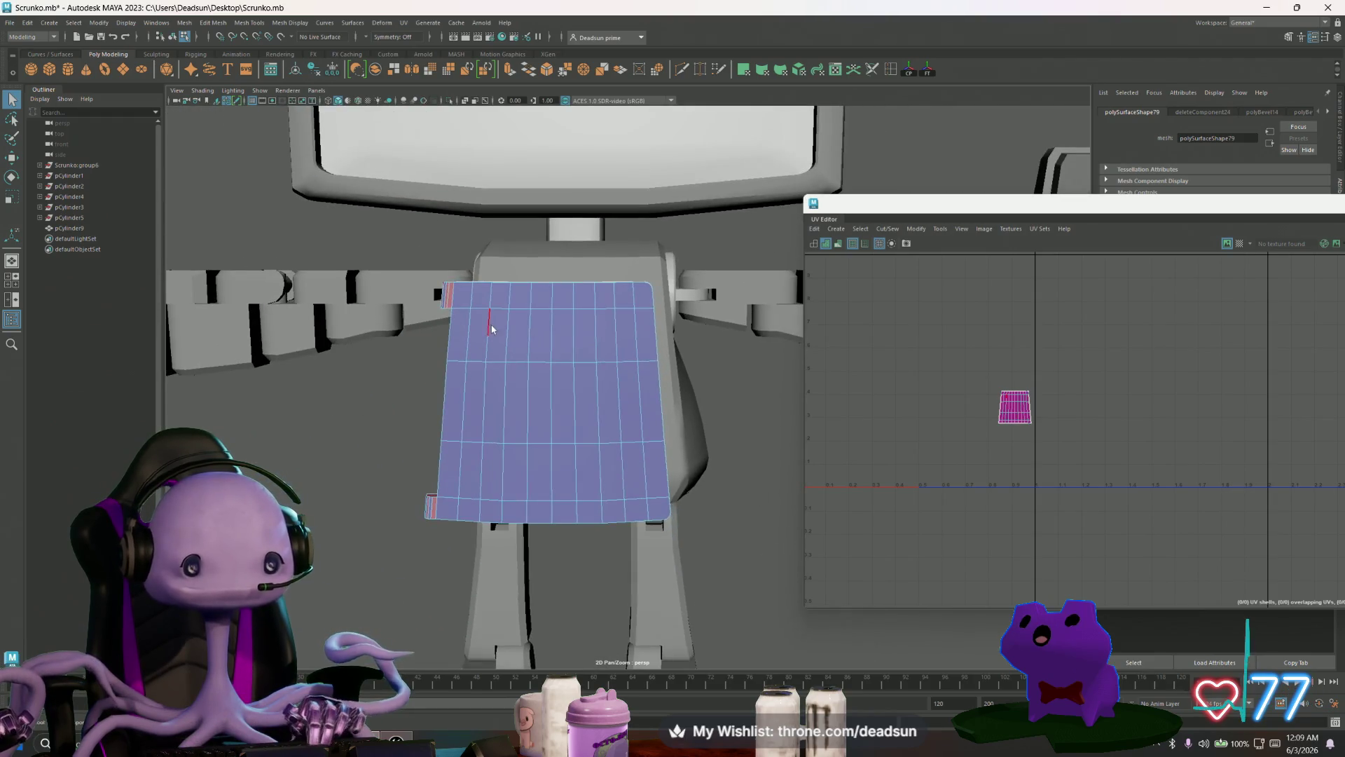
mouse_move(716, 629)
left_mouse_down()
mouse_move(639, 505)
mouse_move(642, 486)
mouse_move(547, 540)
mouse_move(718, 574)
mouse_move(621, 487)
left_mouse_up()
key("Delete")
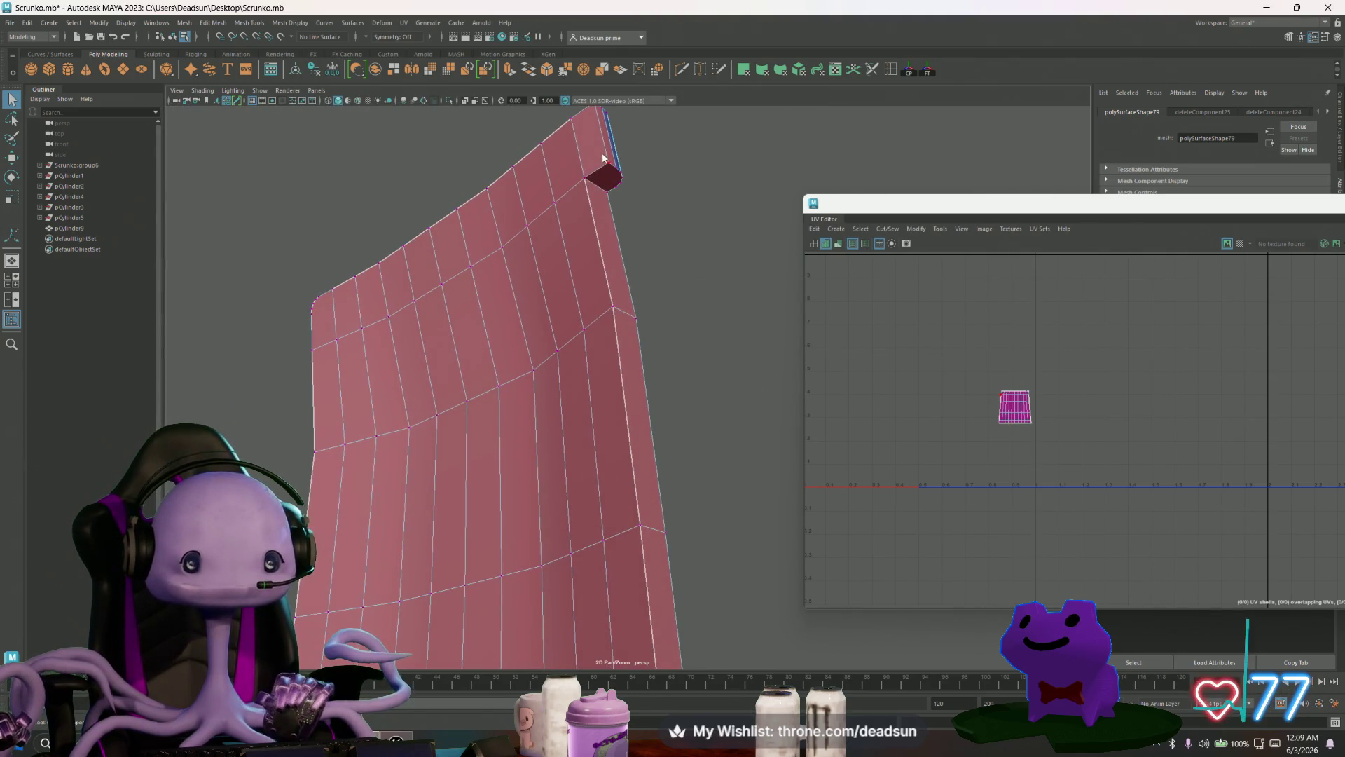
Step: In face mode, select the panel's top face loop and delete it
key("F11")
left_click(561, 168)
left_click(420, 266)
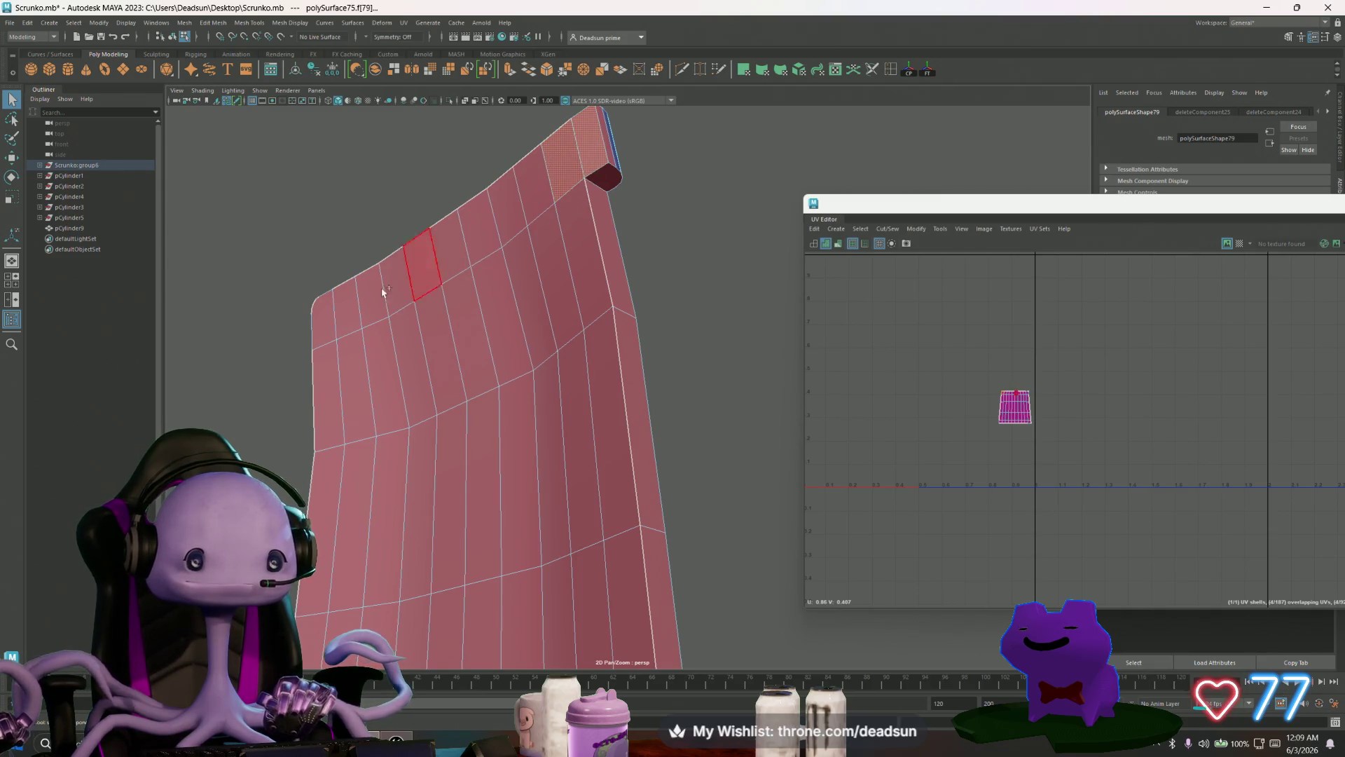
key("ctrl+shift+a")
left_click_drag(337, 351, 500, 473, "alt")
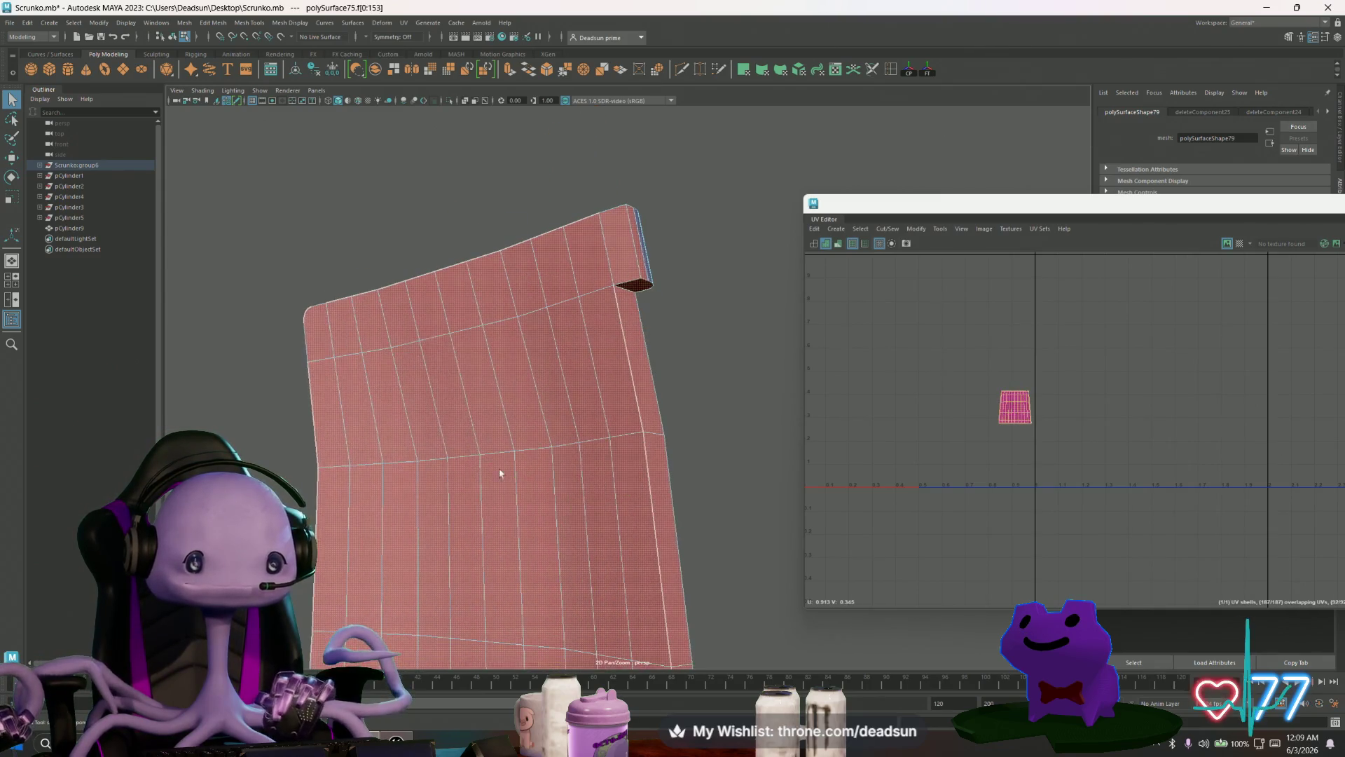
left_click(317, 341)
left_click(606, 258)
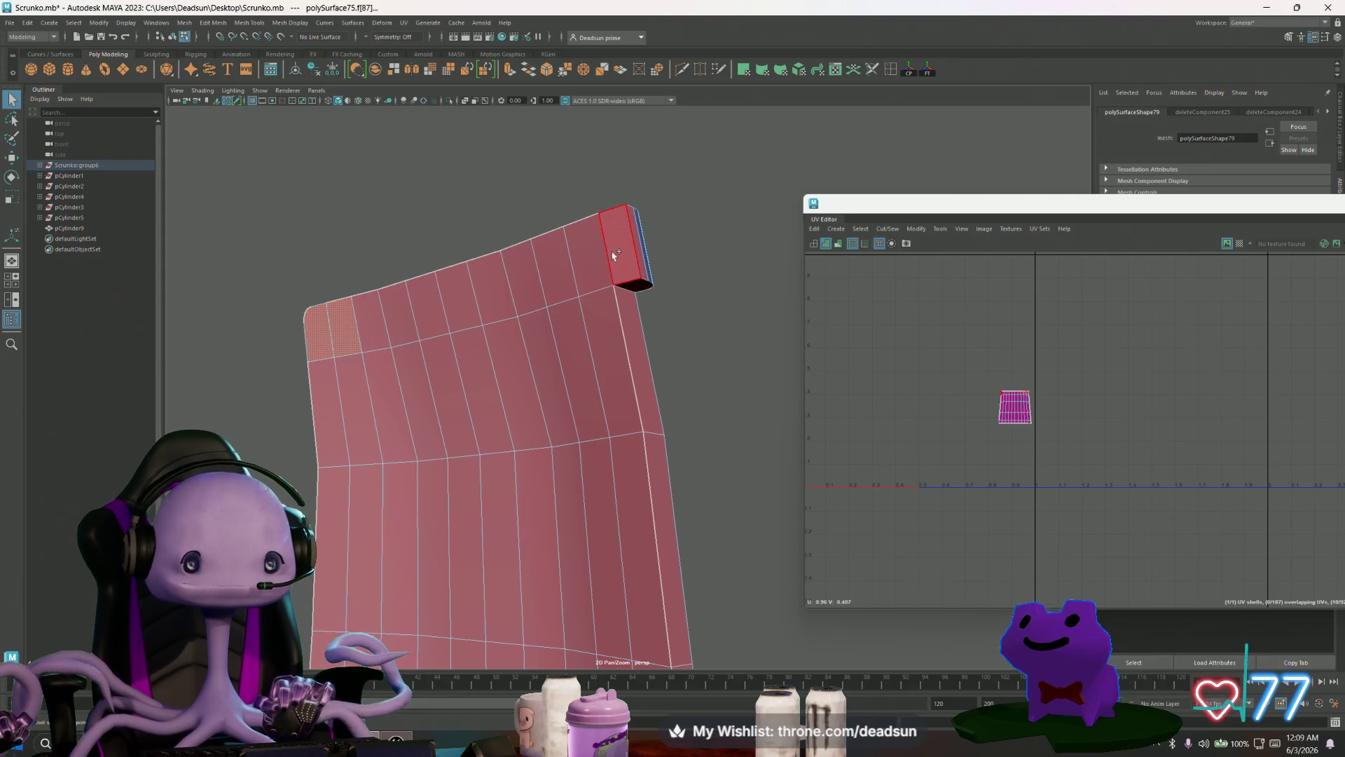
double_click(614, 255)
key("Delete")
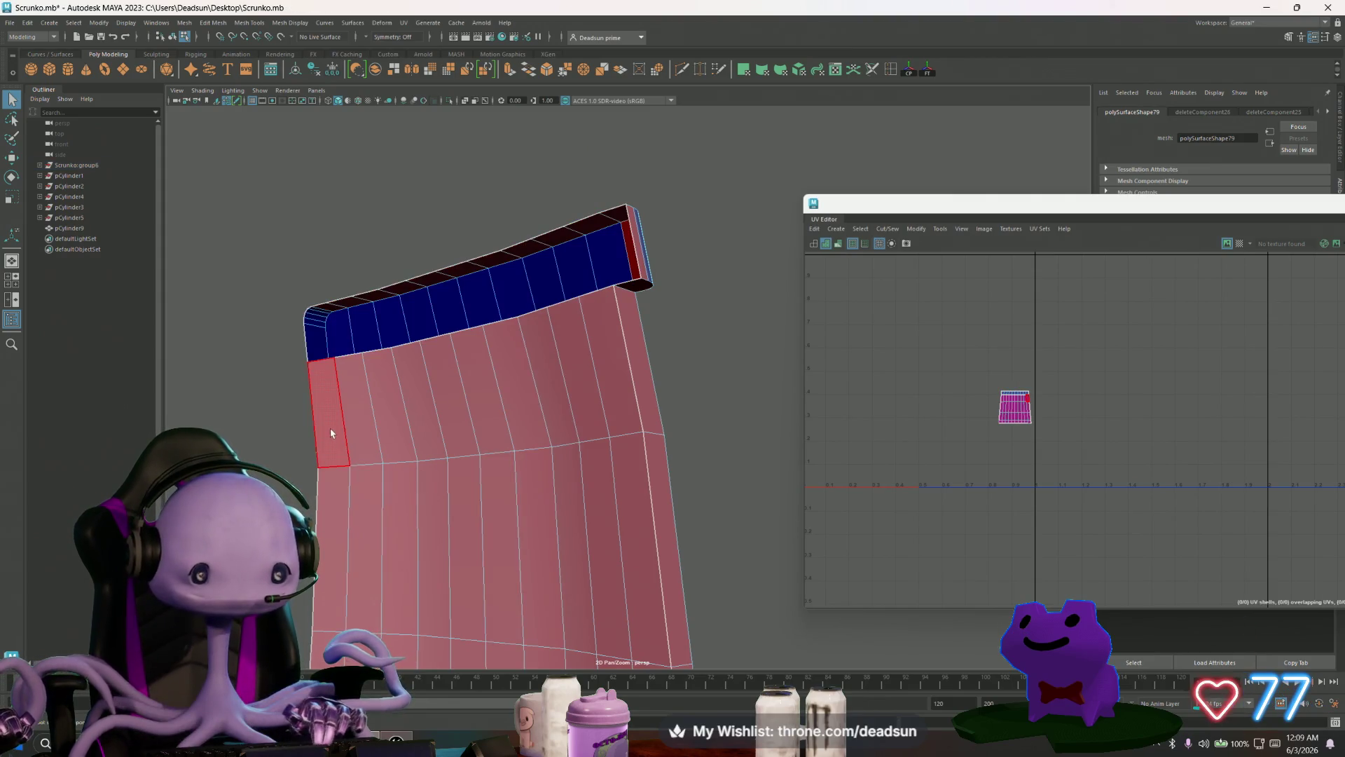
Step: Select the remaining face rows, including the bottom row, to check them
double_click(613, 389)
middle_click_drag(555, 560, 583, 446, "alt")
left_click(383, 456)
left_click(640, 436)
left_click(667, 427)
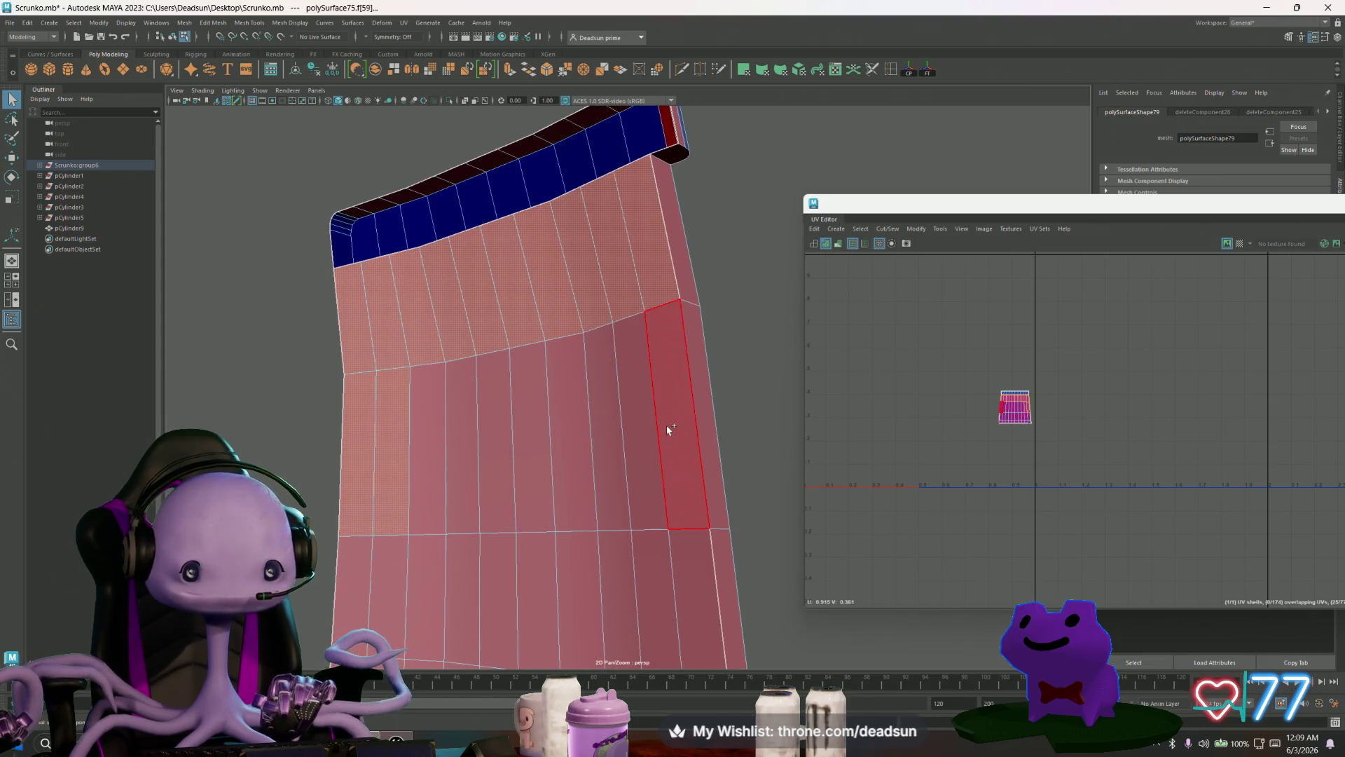
left_click(601, 483)
middle_click_drag(561, 540, 468, 410, "alt")
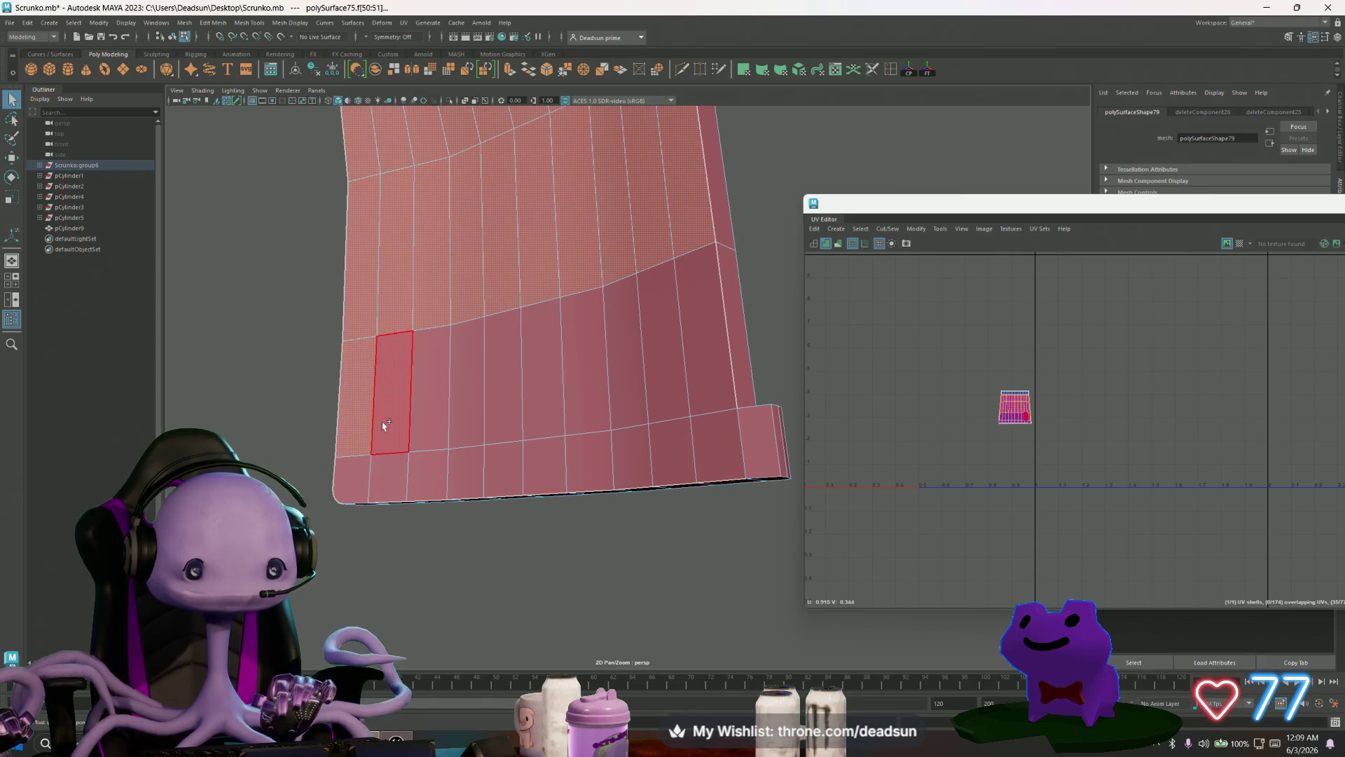
double_click(711, 357, "shift")
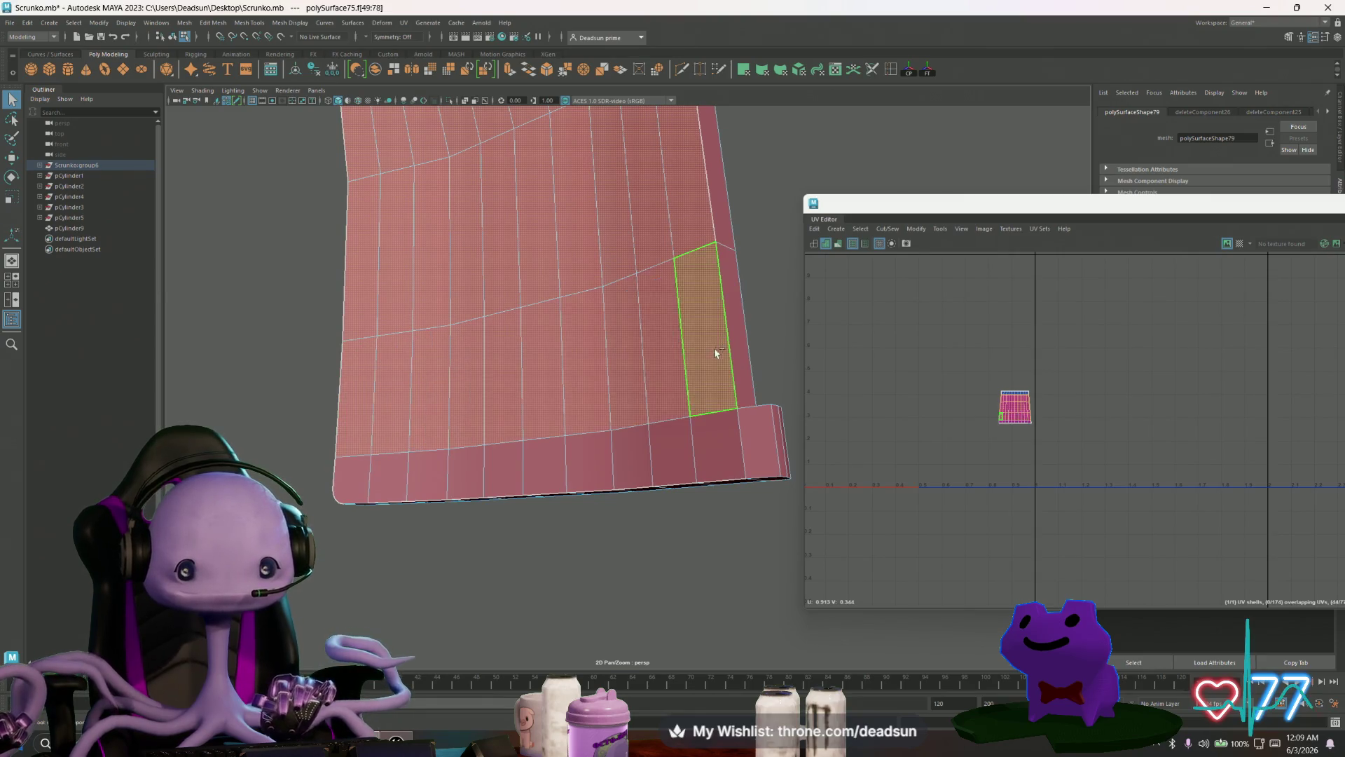
double_click(390, 483, "shift")
Step: Clear the face selection and pick an edge on the panel's rim
mouse_move(390, 484)
left_mouse_down("alt")
mouse_move(649, 535)
mouse_move(538, 554)
mouse_move(589, 526)
mouse_move(577, 537)
left_mouse_up("alt")
left_click(572, 533)
mouse_move(466, 516)
left_mouse_down("alt")
mouse_move(603, 529)
mouse_move(579, 540)
mouse_move(558, 484)
mouse_move(514, 475)
mouse_move(519, 441)
mouse_move(540, 456)
mouse_move(421, 333)
mouse_move(439, 292)
mouse_move(540, 322)
mouse_move(583, 259)
left_mouse_up("alt")
left_click(403, 303)
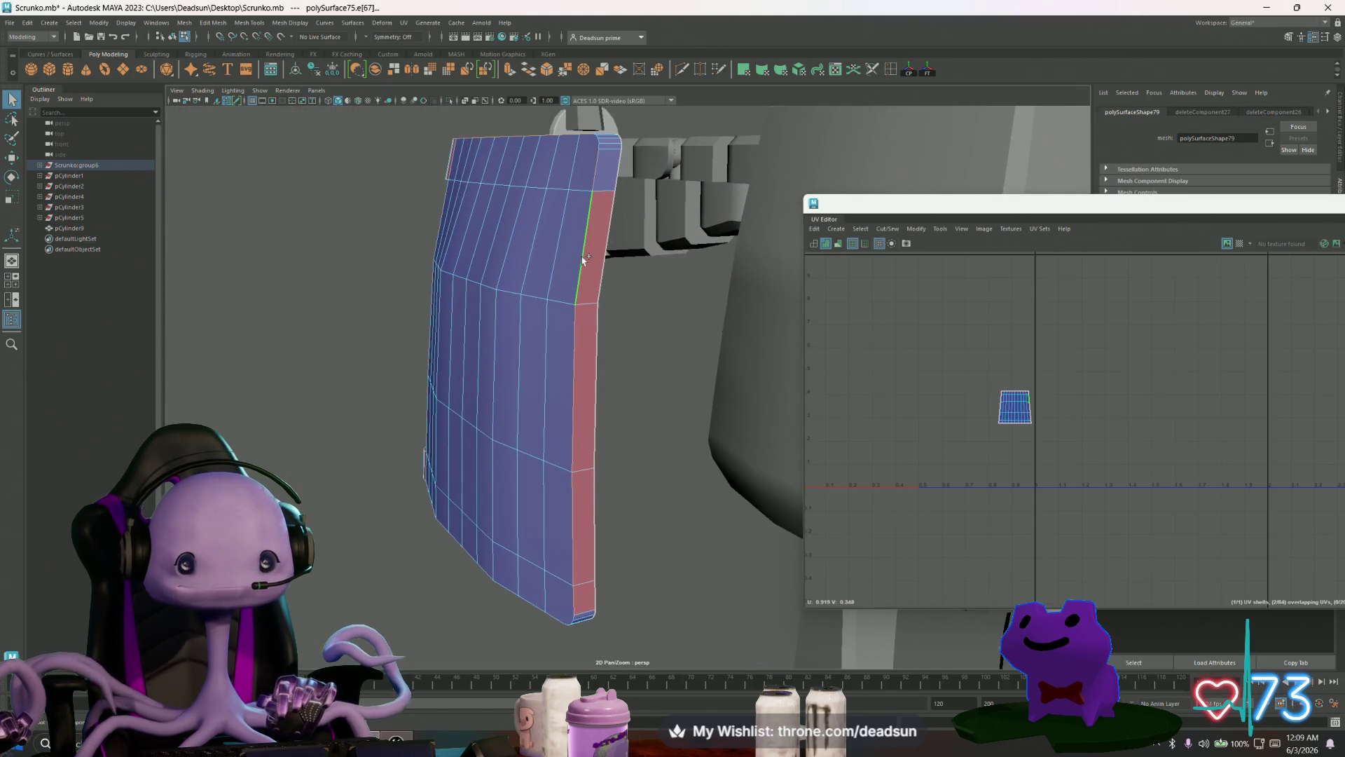
left_click_drag(560, 435, 569, 401, "alt")
mouse_move(576, 469)
right_mouse_down("alt")
mouse_move(708, 556)
mouse_move(527, 524)
right_mouse_up("alt")
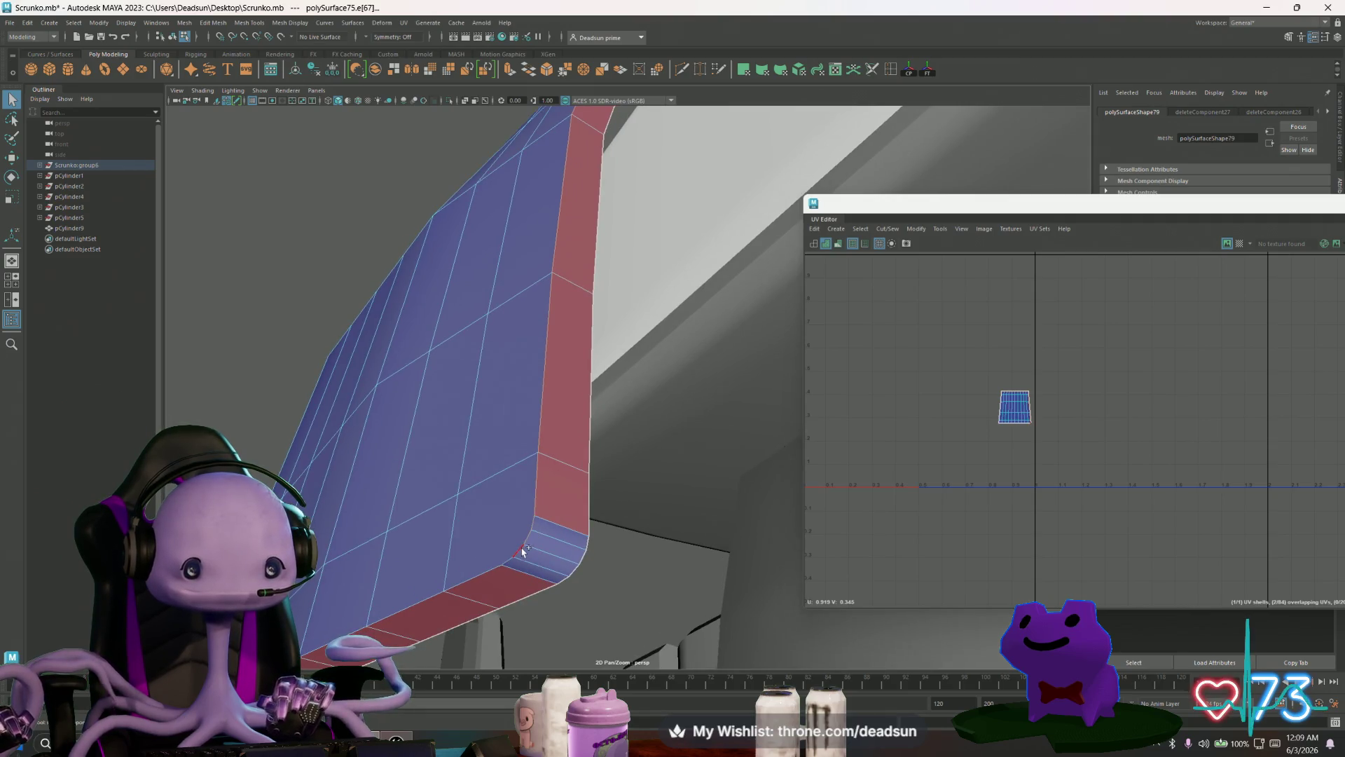
mouse_move(489, 569)
left_mouse_down("alt")
mouse_move(446, 549)
mouse_move(546, 536)
left_mouse_up("alt")
right_click_drag(545, 537, 509, 481, "alt")
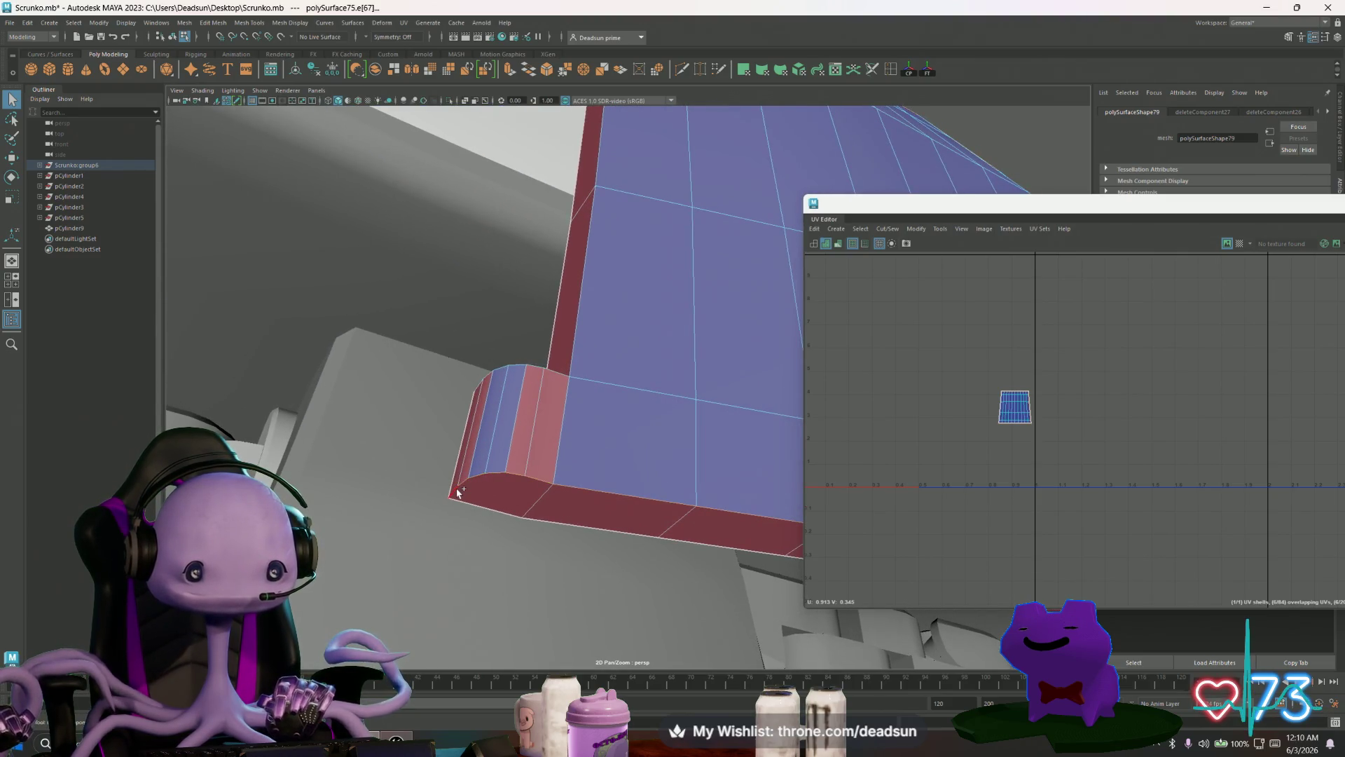
mouse_move(487, 493)
right_mouse_down("alt")
mouse_move(518, 518)
mouse_move(546, 411)
mouse_move(548, 330)
mouse_move(560, 537)
mouse_move(511, 590)
right_mouse_up("alt")
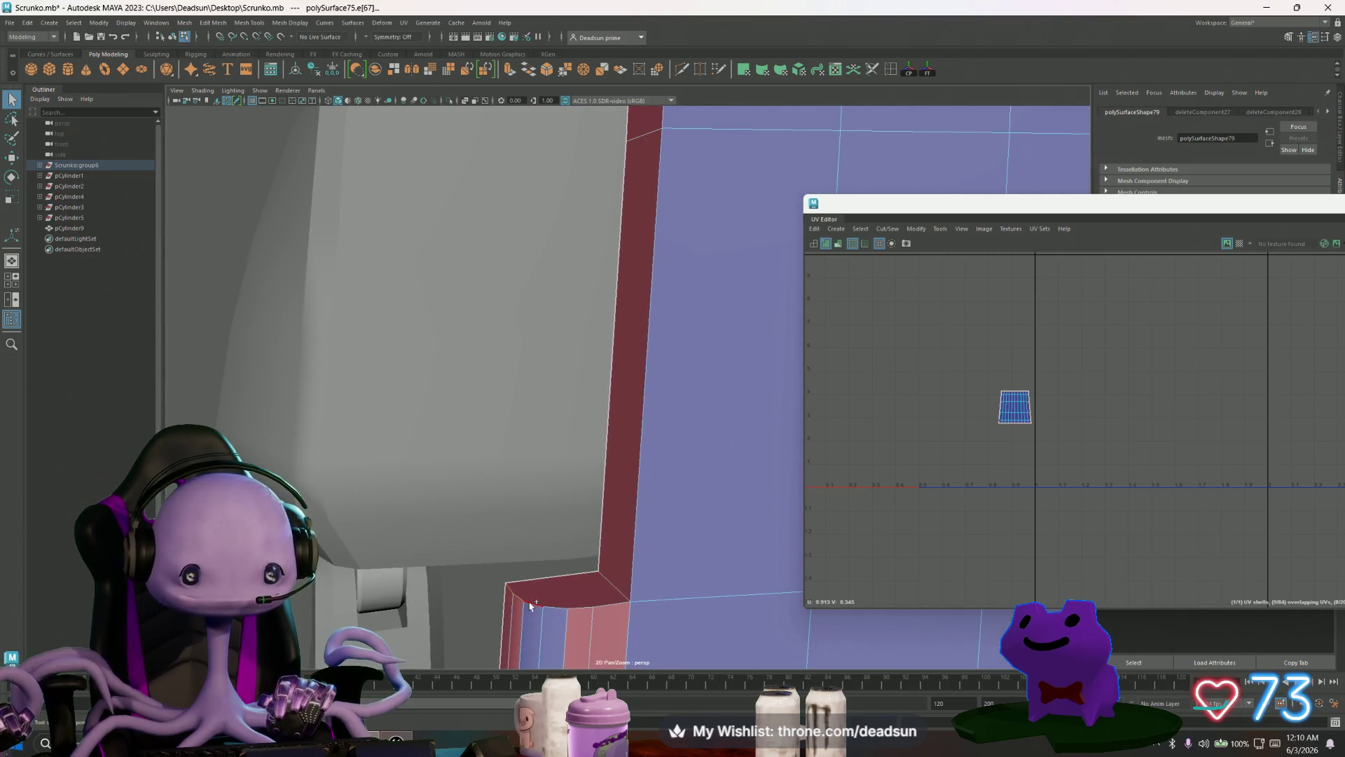
left_click(629, 574)
scroll(489, 391, "down", 5)
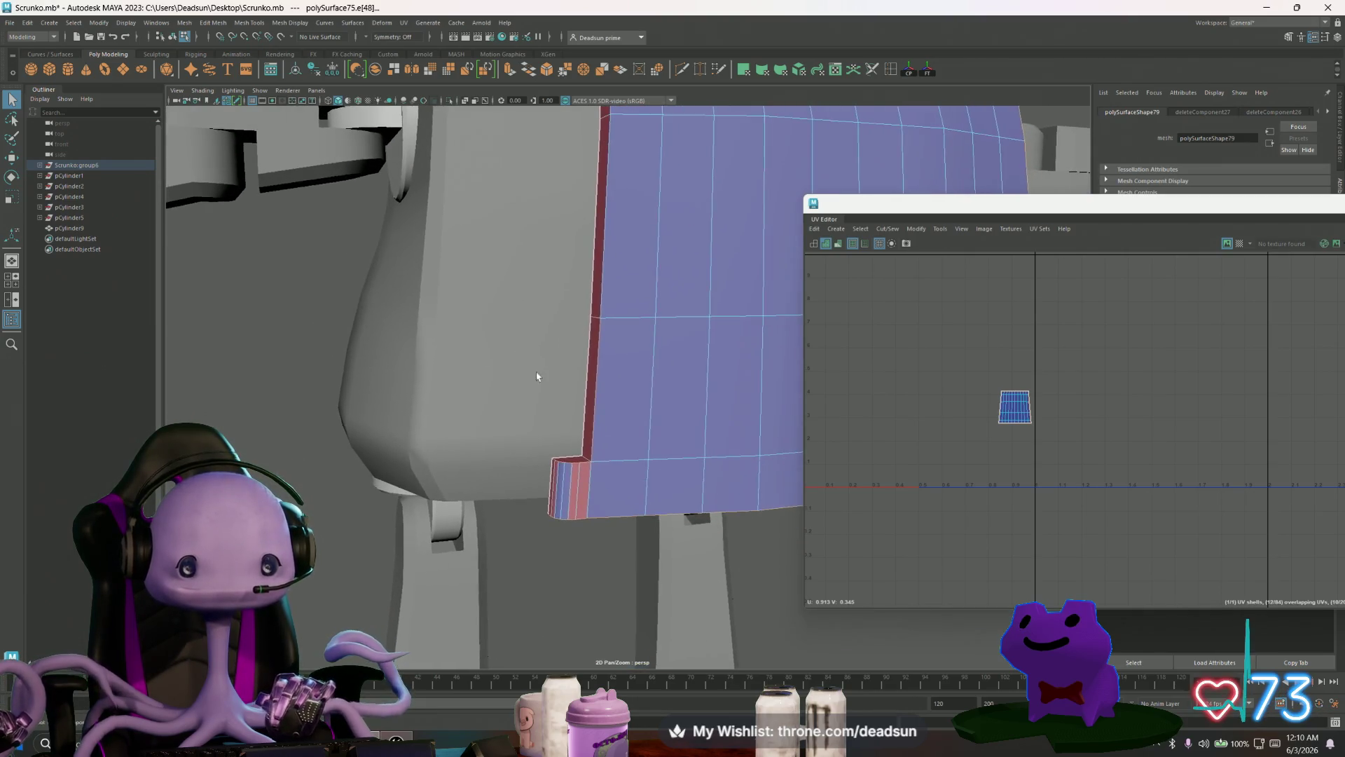
scroll(536, 376, "down", 8)
left_click_drag(184, 397, 533, 434, "alt")
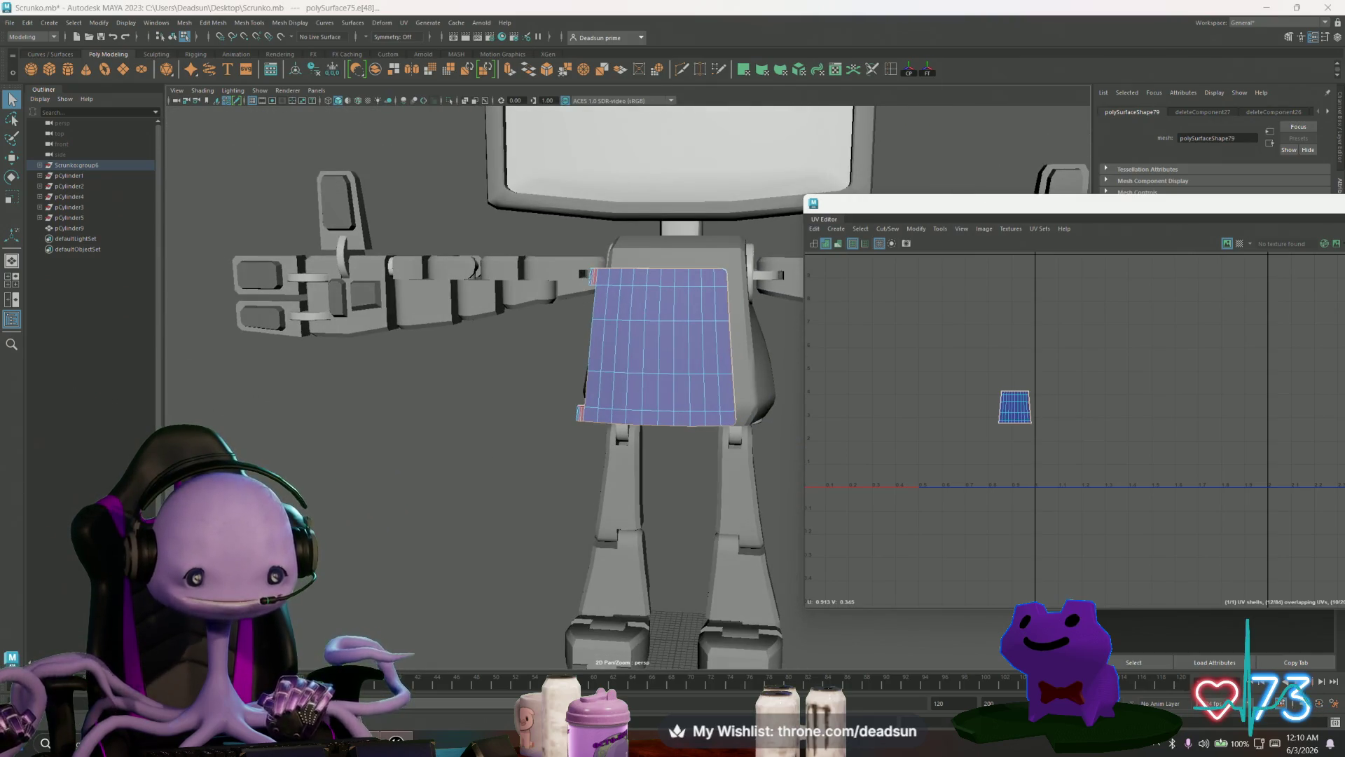
left_click(346, 742)
scroll(588, 446, "down", 15)
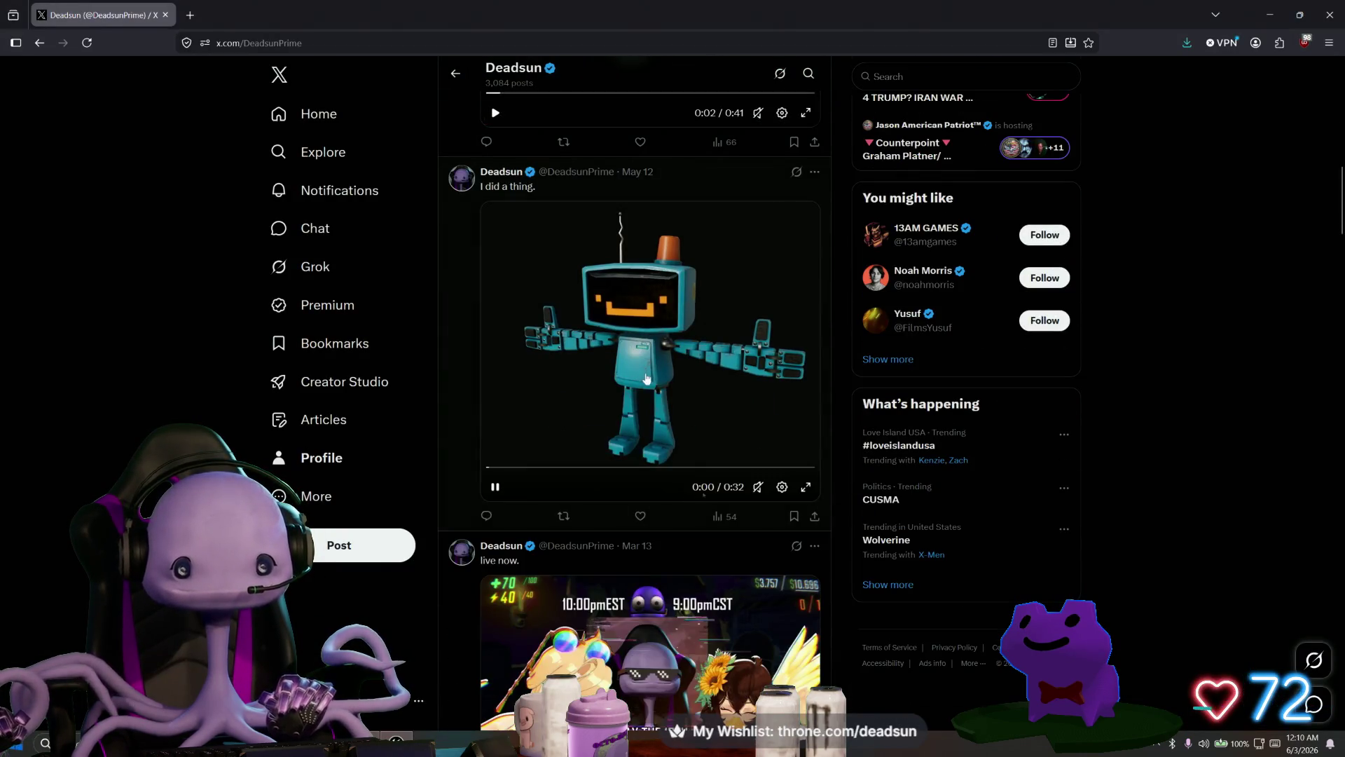
Step: Play the May 12 "I did a thing" robot video full screen
left_click(804, 485)
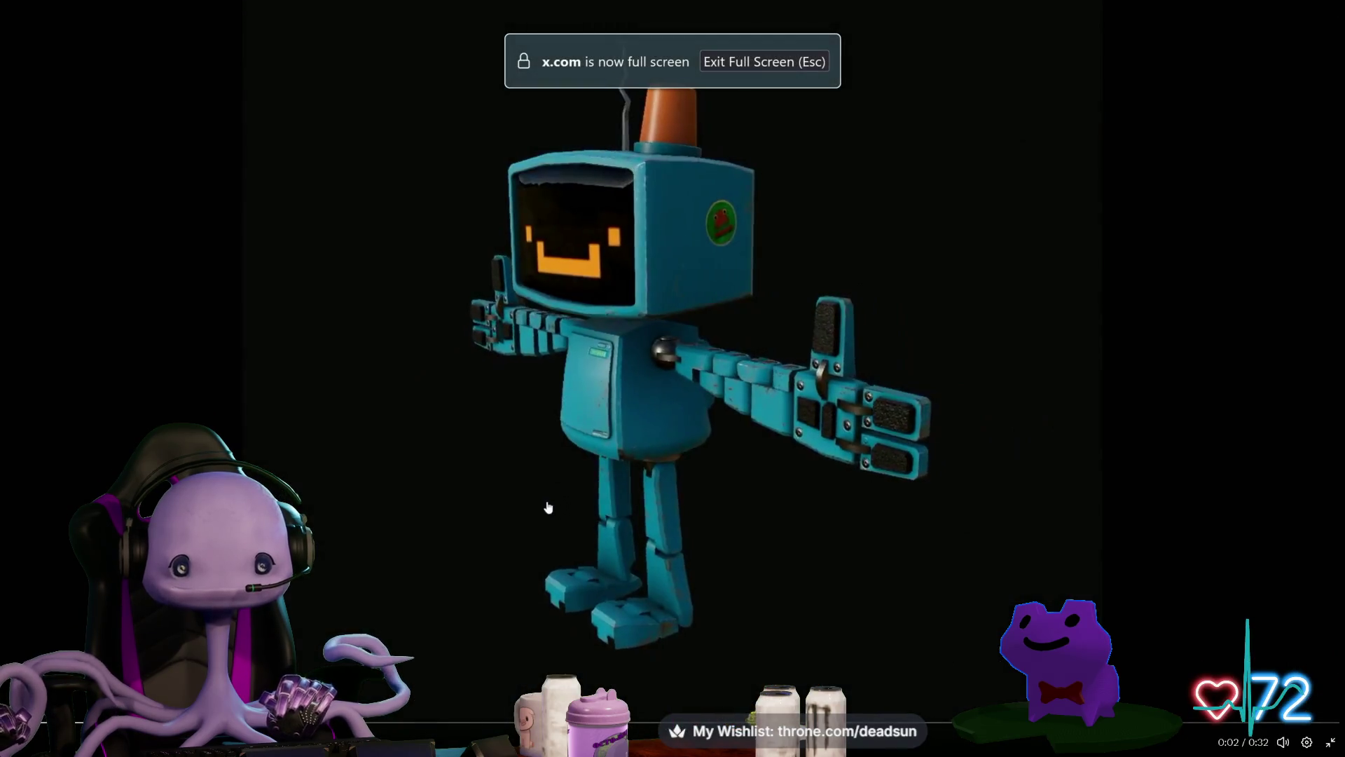
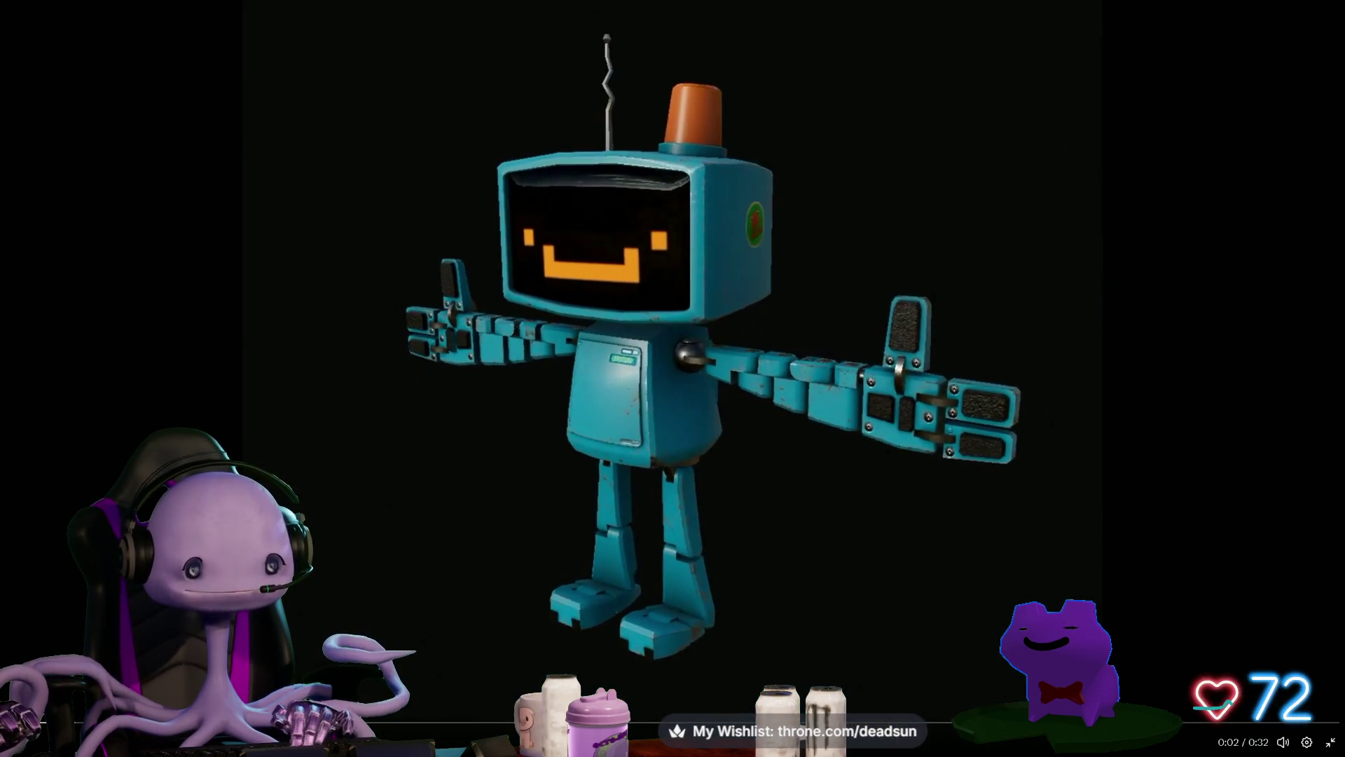
Step: Rewind the robot clip slightly, exit fullscreen, and Alt+Tab back to Maya
key("Left")
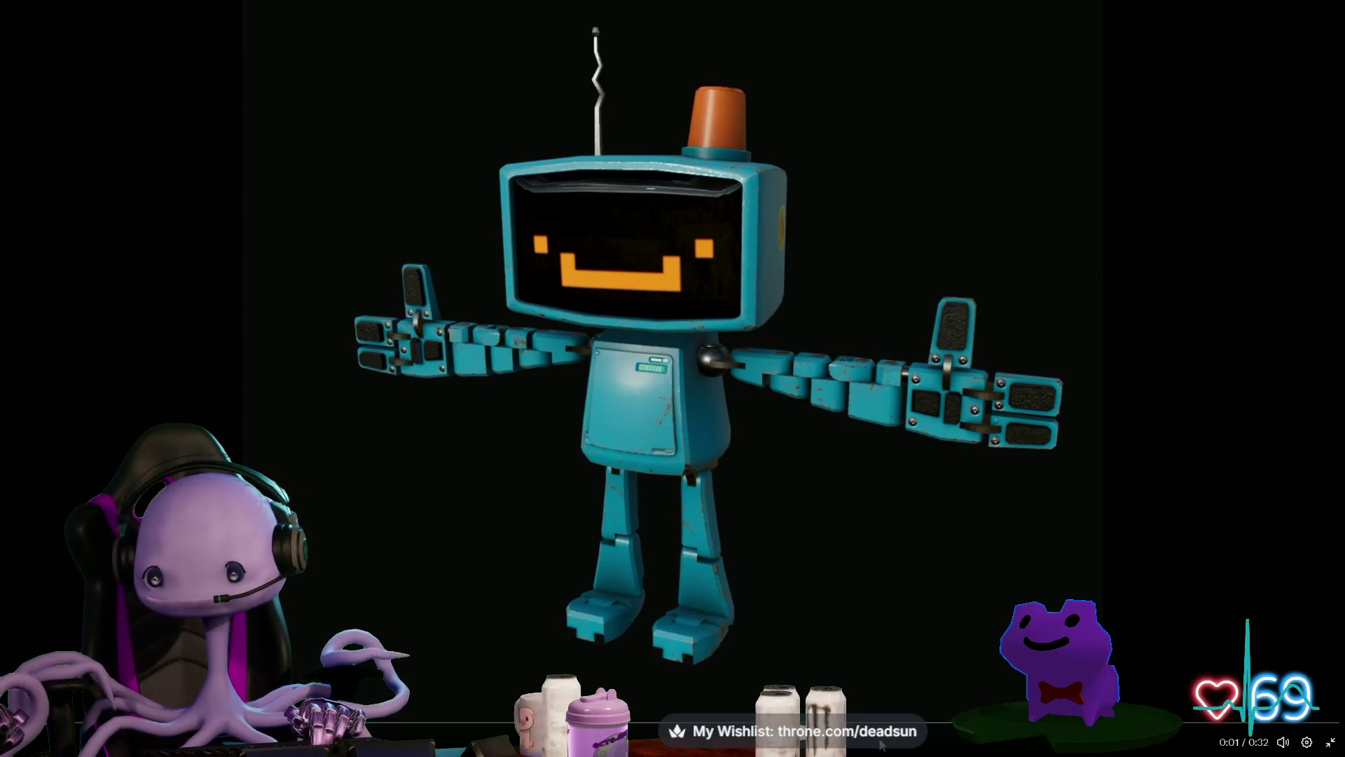
left_click(1327, 741)
key("alt+Tab")
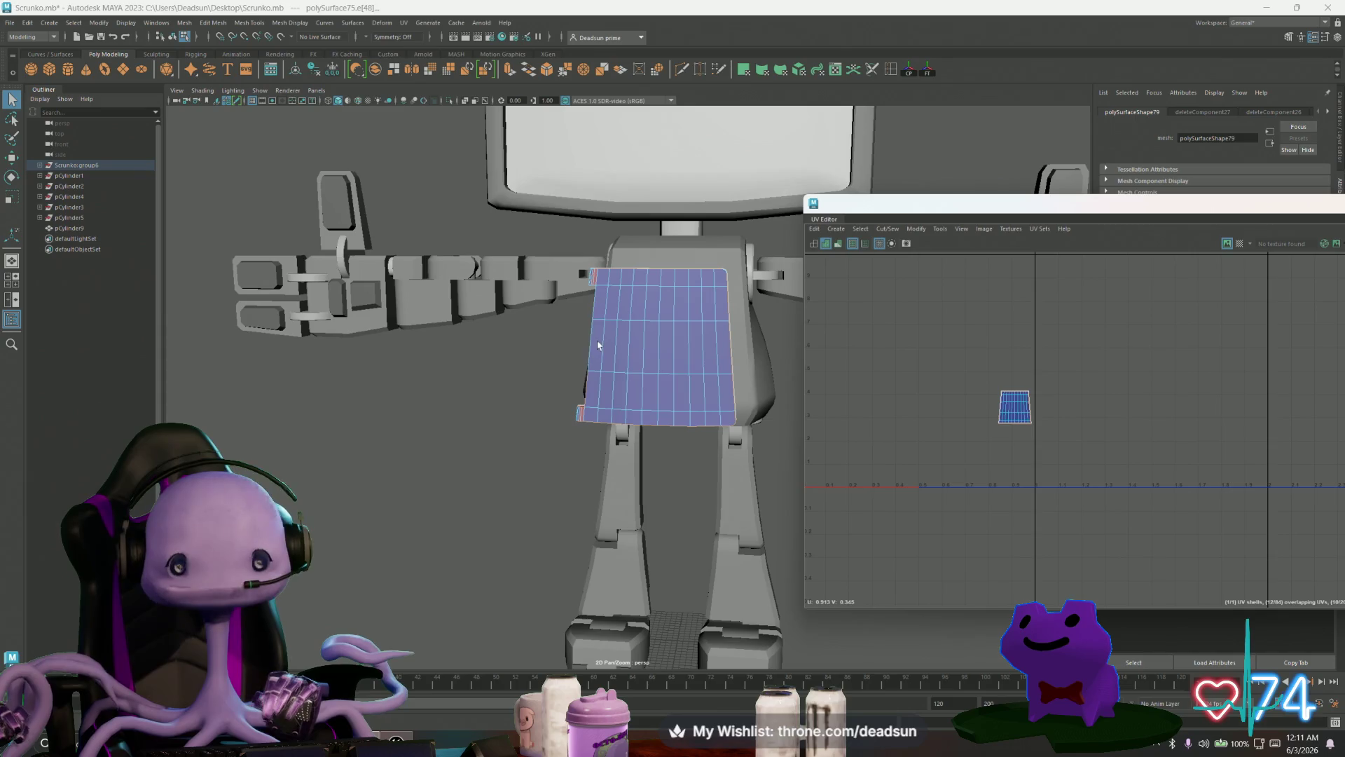
Step: Orbit to a side view and select two rows of vertices on the chest panel
mouse_move(603, 382)
left_mouse_down("alt")
mouse_move(728, 373)
mouse_move(599, 425)
mouse_move(745, 393)
mouse_move(577, 376)
mouse_move(576, 391)
left_mouse_up("alt")
scroll(712, 369, "up", 3)
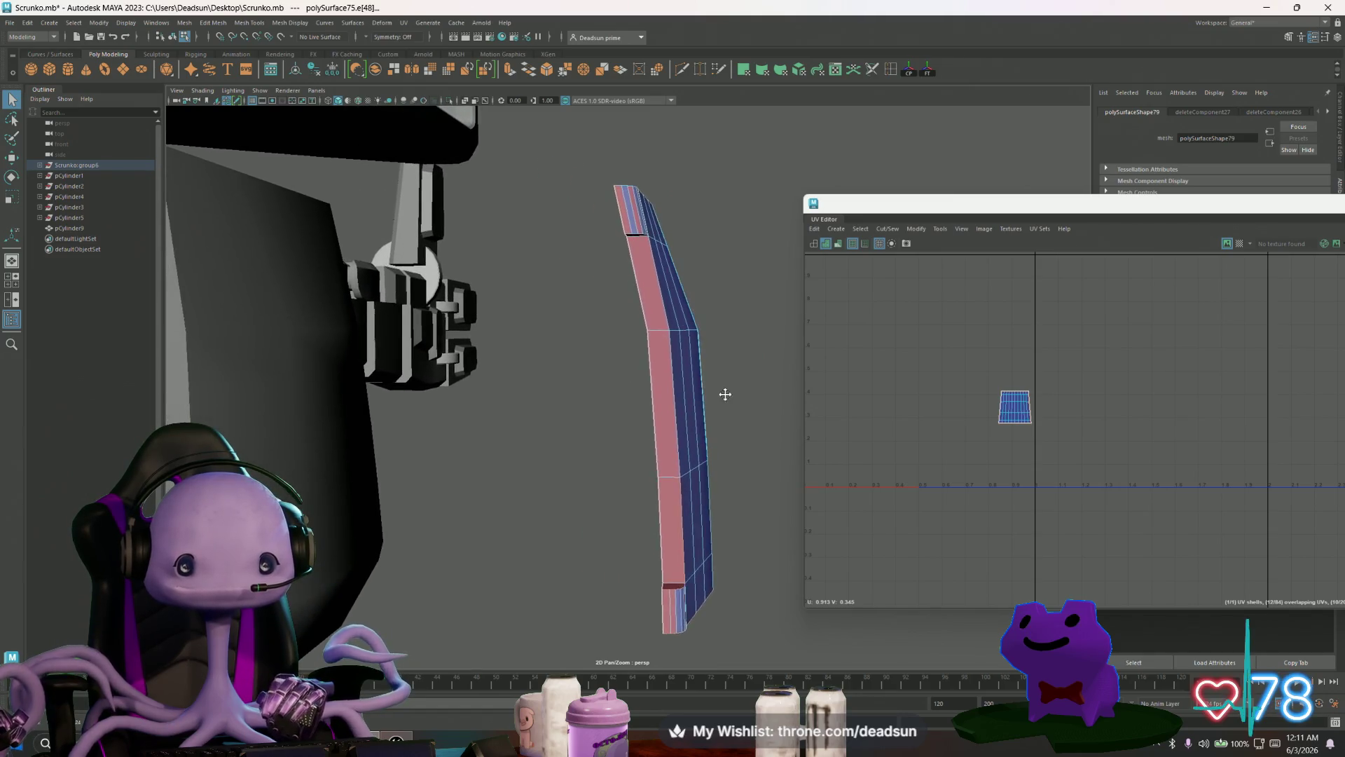
scroll(655, 377, "up", 3)
scroll(576, 390, "down", 3)
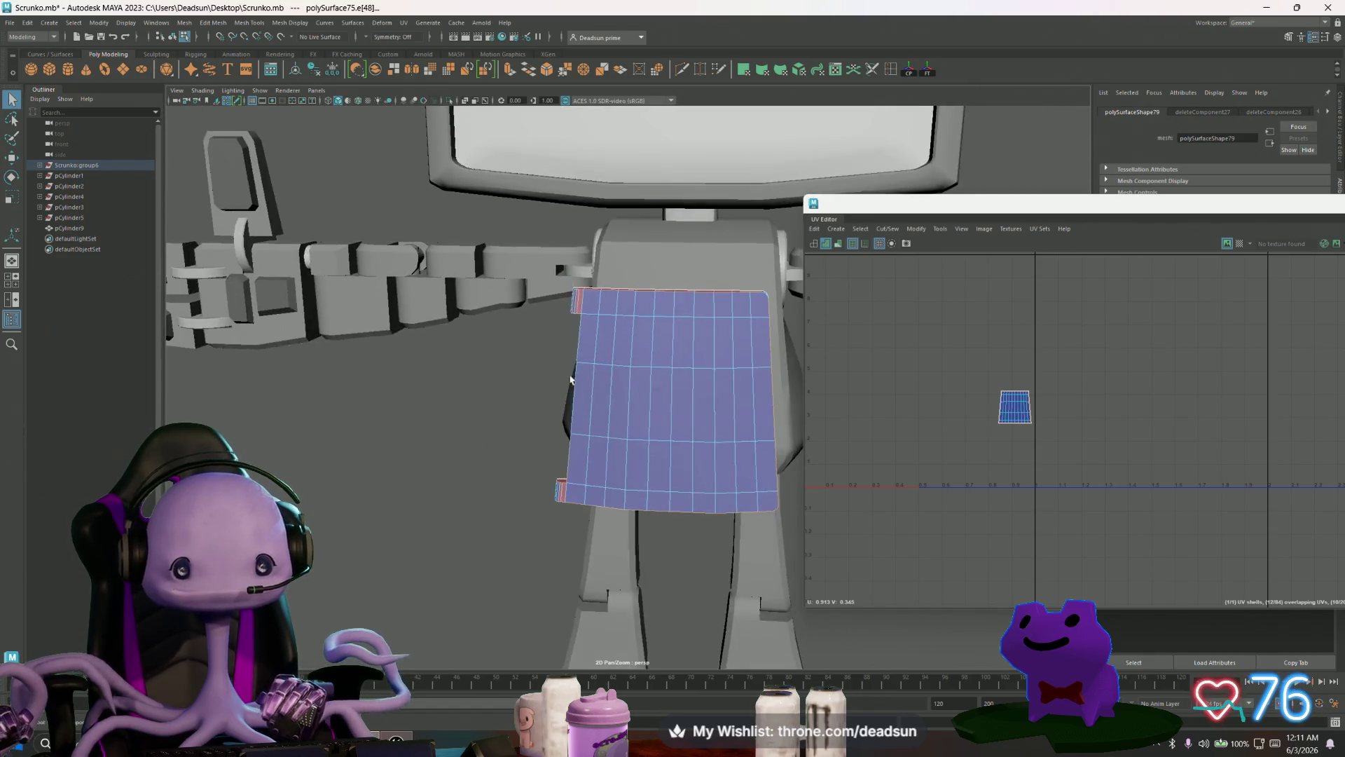
right_click_drag(571, 337, 561, 308)
left_click_drag(561, 309, 560, 297, "alt")
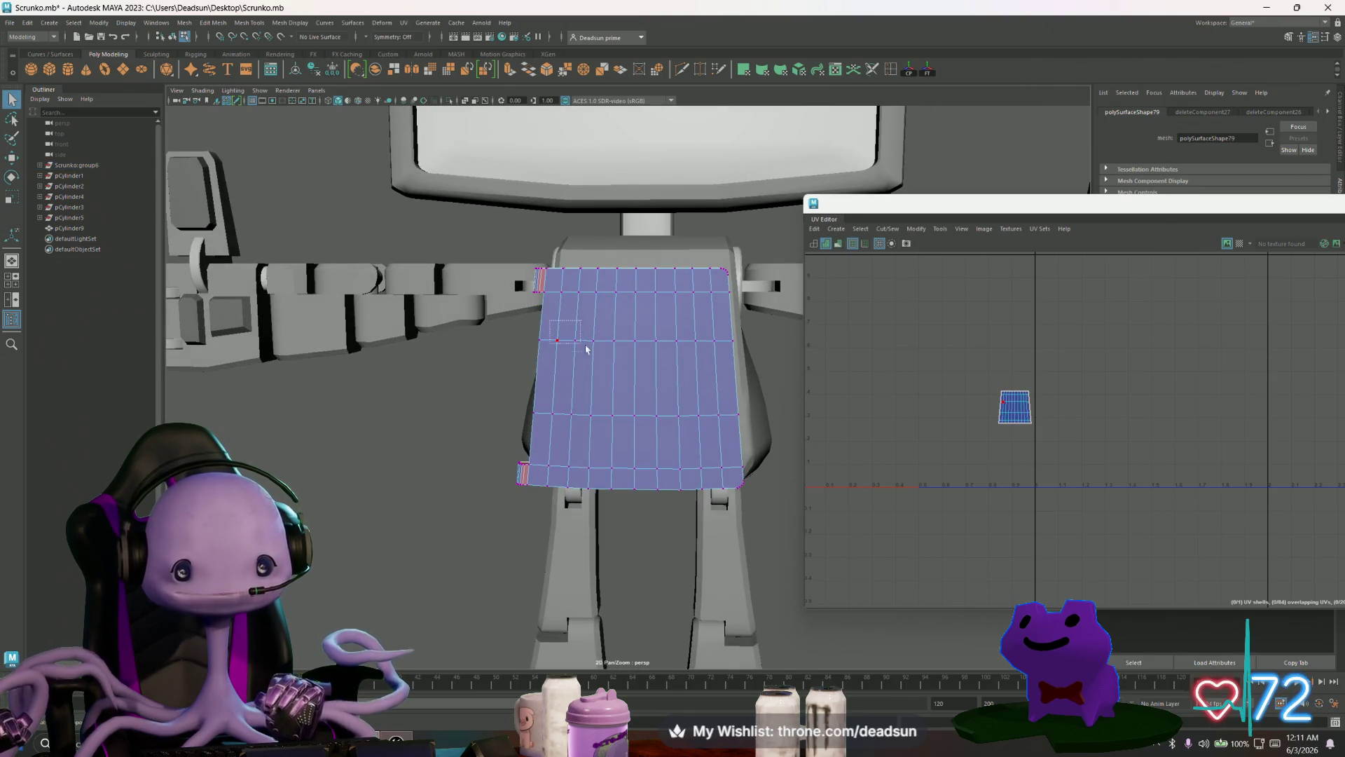
mouse_move(716, 447)
left_mouse_down()
mouse_move(601, 451)
mouse_move(708, 455)
mouse_move(721, 511)
mouse_move(756, 355)
left_mouse_up()
Step: Switch to edge selection and pick a few edges on the chest panel
key("F10")
left_click(762, 329)
left_click(681, 336)
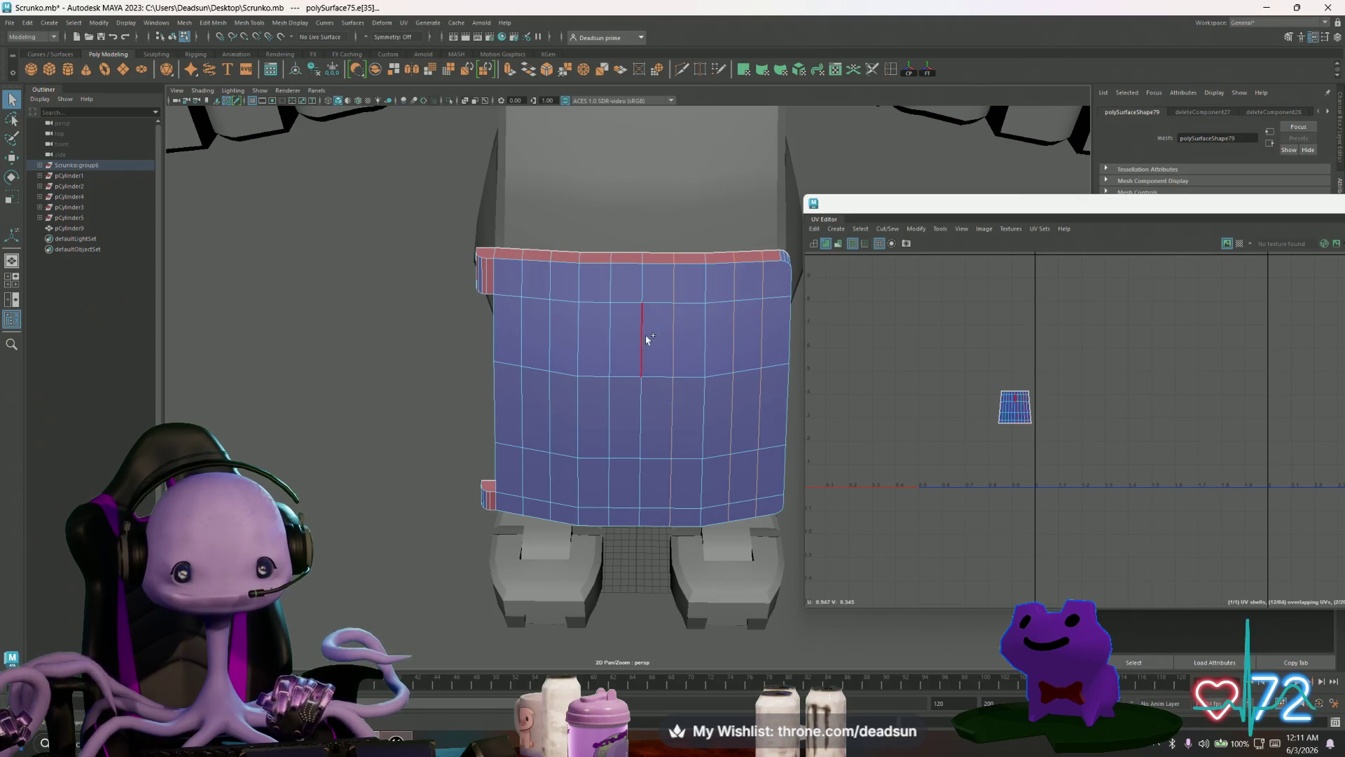
left_click(551, 344)
mouse_move(558, 394)
left_mouse_down("alt")
mouse_move(561, 437)
mouse_move(560, 426)
left_mouse_up("alt")
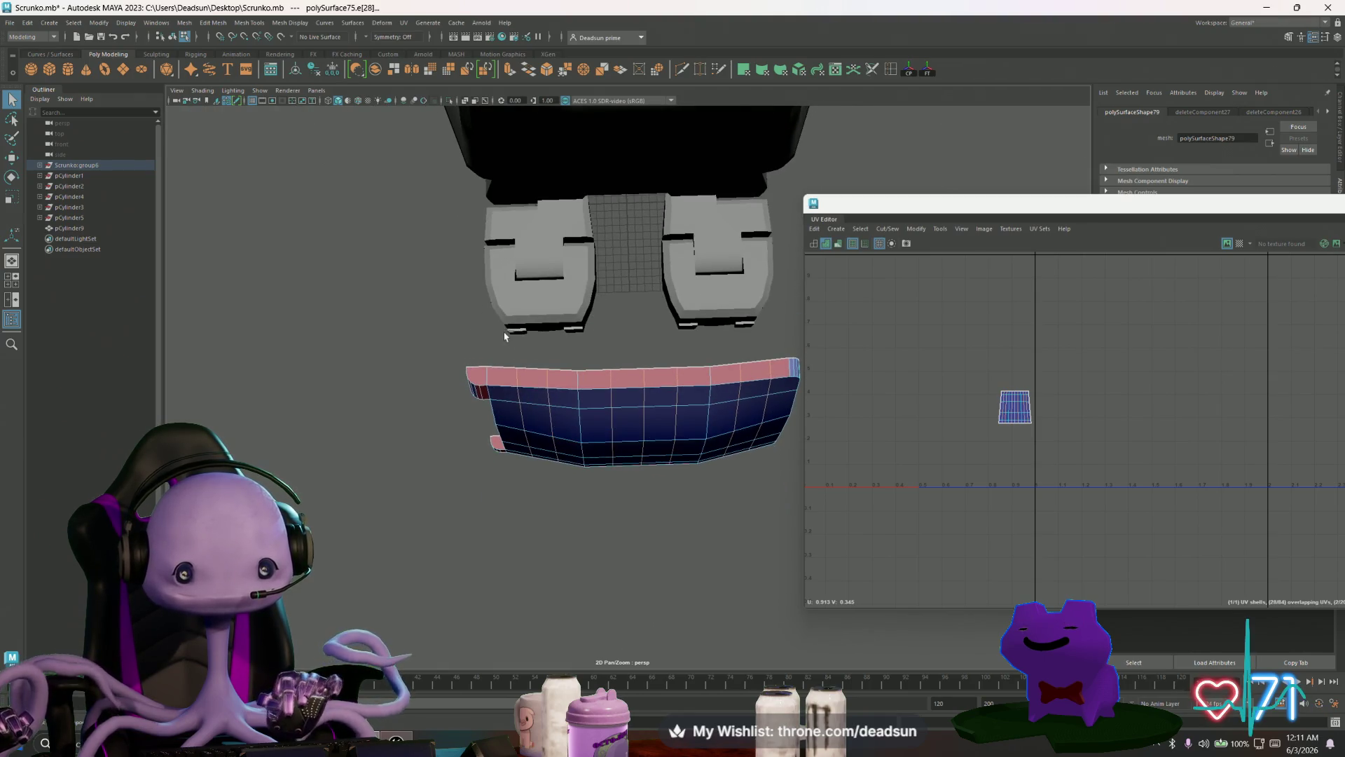
Step: Select all the edges along the panel's rim and switch to the Move tool
left_click_drag(505, 335, 595, 381)
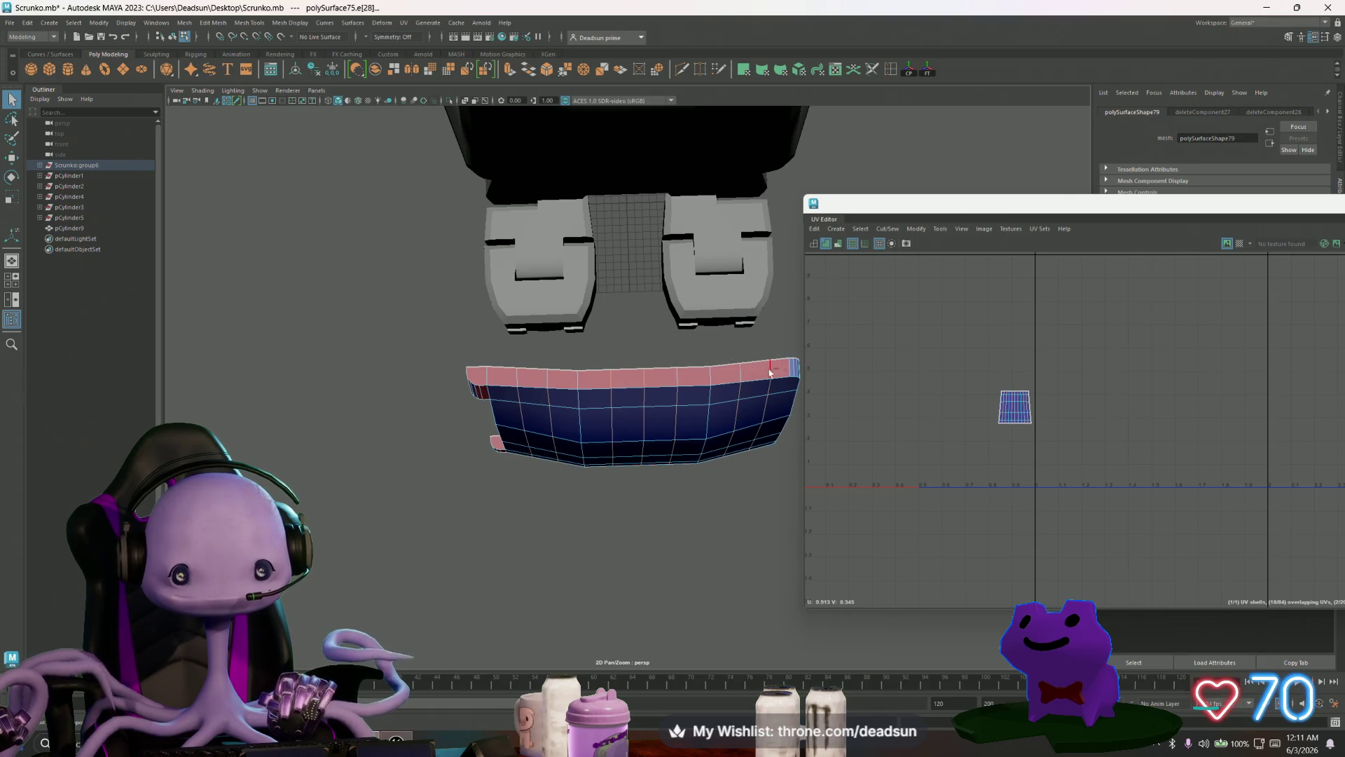
left_click_drag(698, 382, 697, 382)
left_click_drag(698, 382, 600, 336, "alt")
left_click(491, 424)
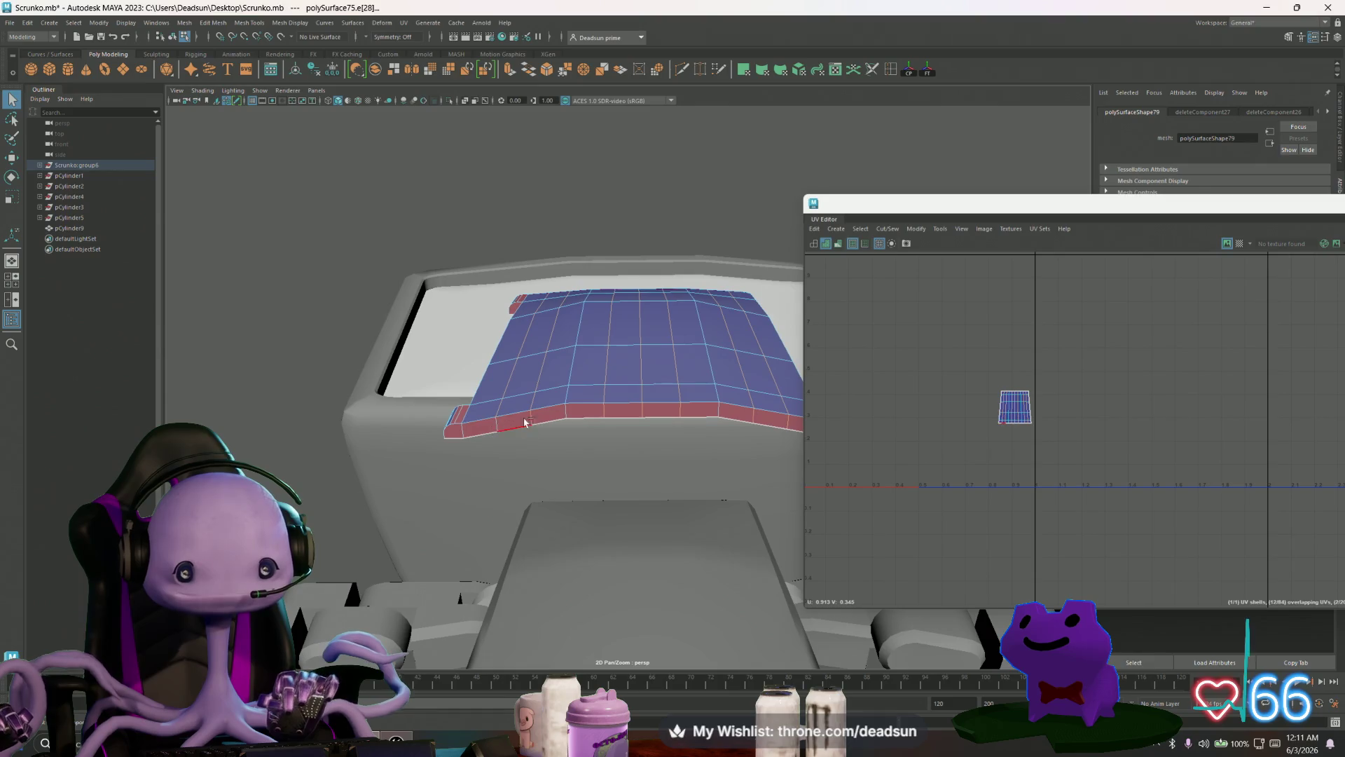
mouse_move(691, 459)
left_mouse_down("alt")
mouse_move(550, 456)
mouse_move(571, 438)
mouse_move(625, 469)
left_mouse_up("alt")
left_click(576, 428)
mouse_move(626, 468)
left_mouse_down("alt")
mouse_move(564, 444)
mouse_move(528, 498)
mouse_move(519, 566)
mouse_move(526, 471)
left_mouse_up("alt")
key("w")
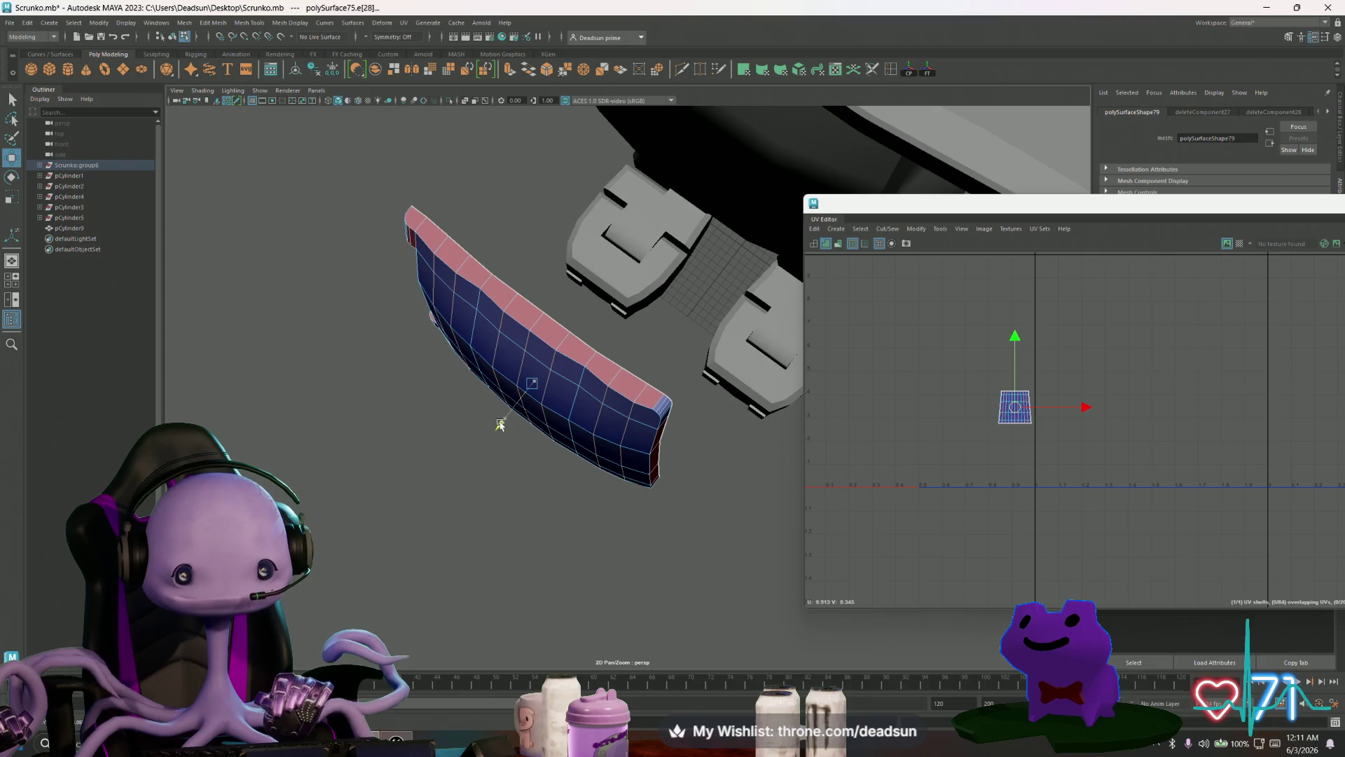
left_click_drag(505, 430, 601, 398, "alt")
left_click(600, 401)
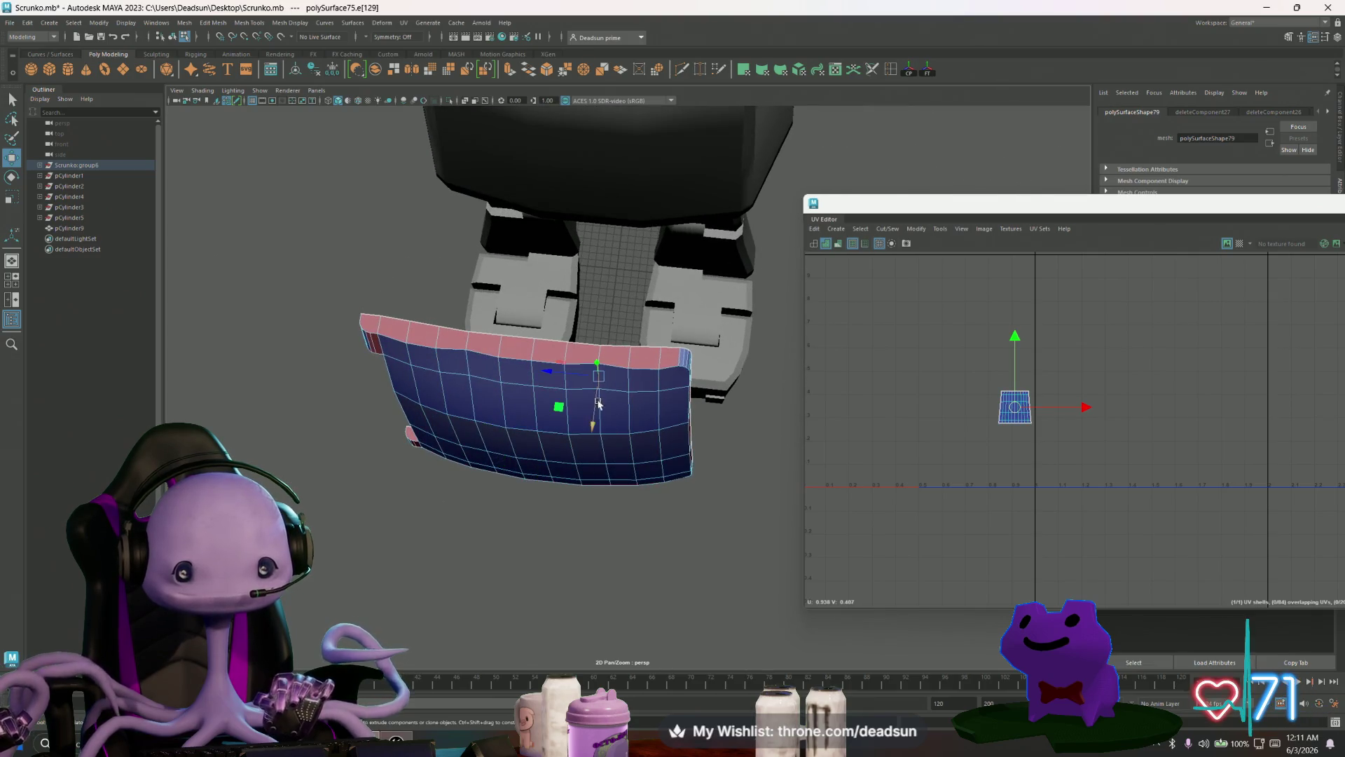
left_click(602, 449)
left_click(601, 402)
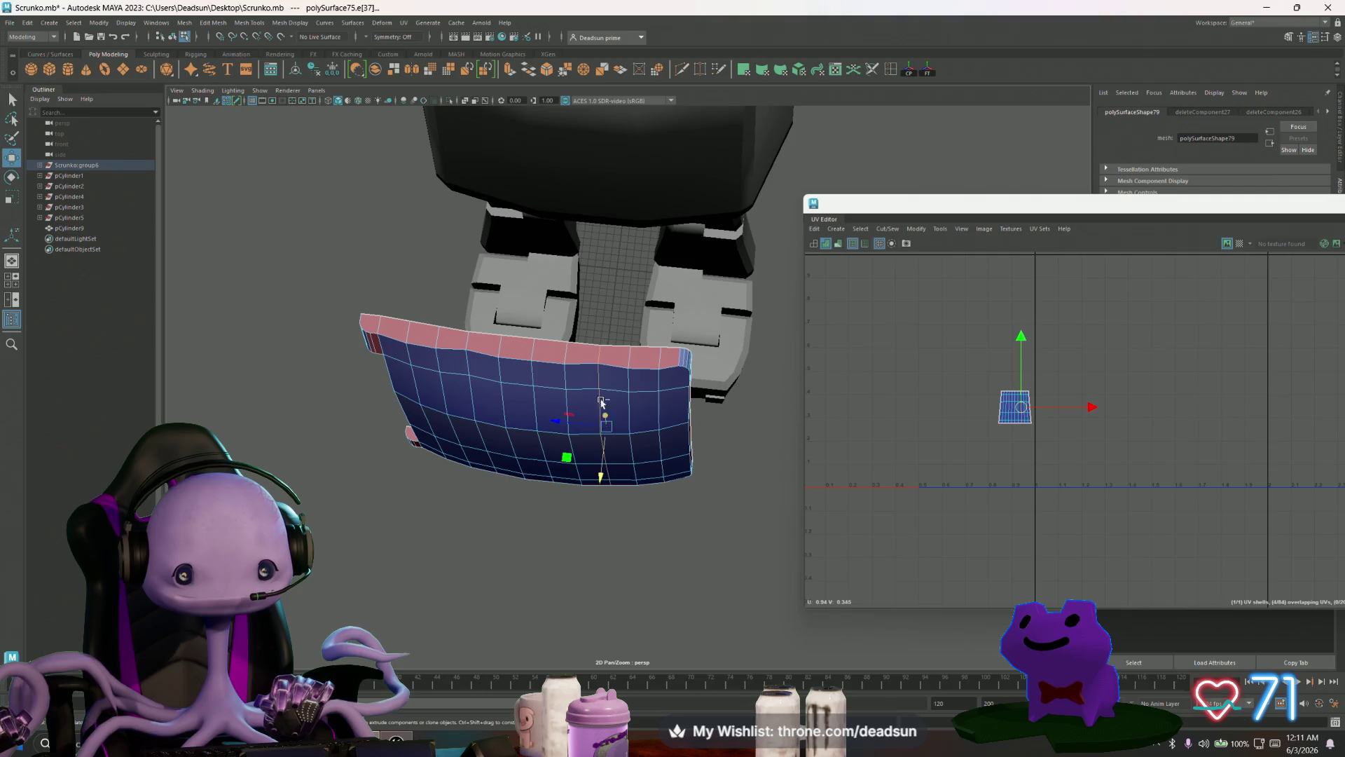
left_click(599, 356)
left_click(469, 410)
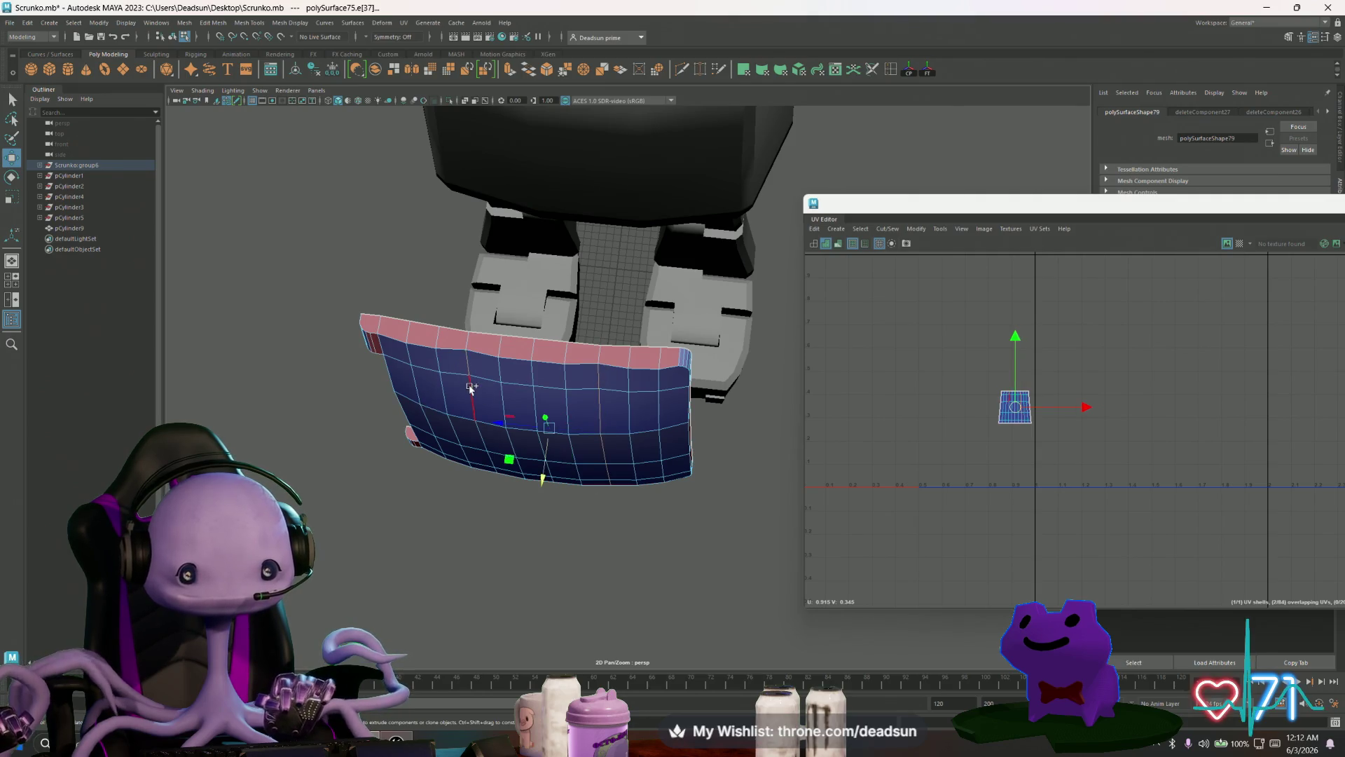
left_click(467, 344)
mouse_move(467, 343)
left_mouse_down("alt")
mouse_move(509, 362)
mouse_move(485, 395)
left_mouse_up("alt")
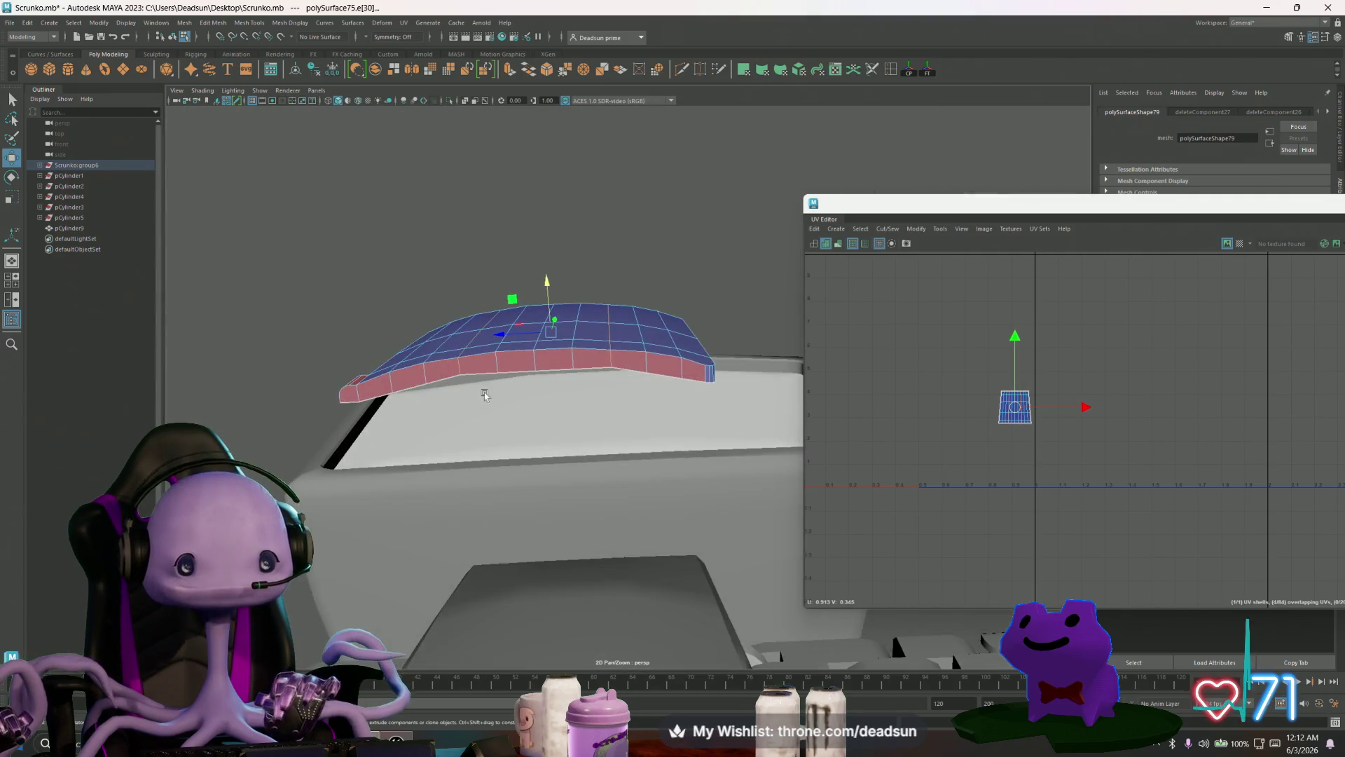
left_click_drag(611, 362, 555, 365, "alt")
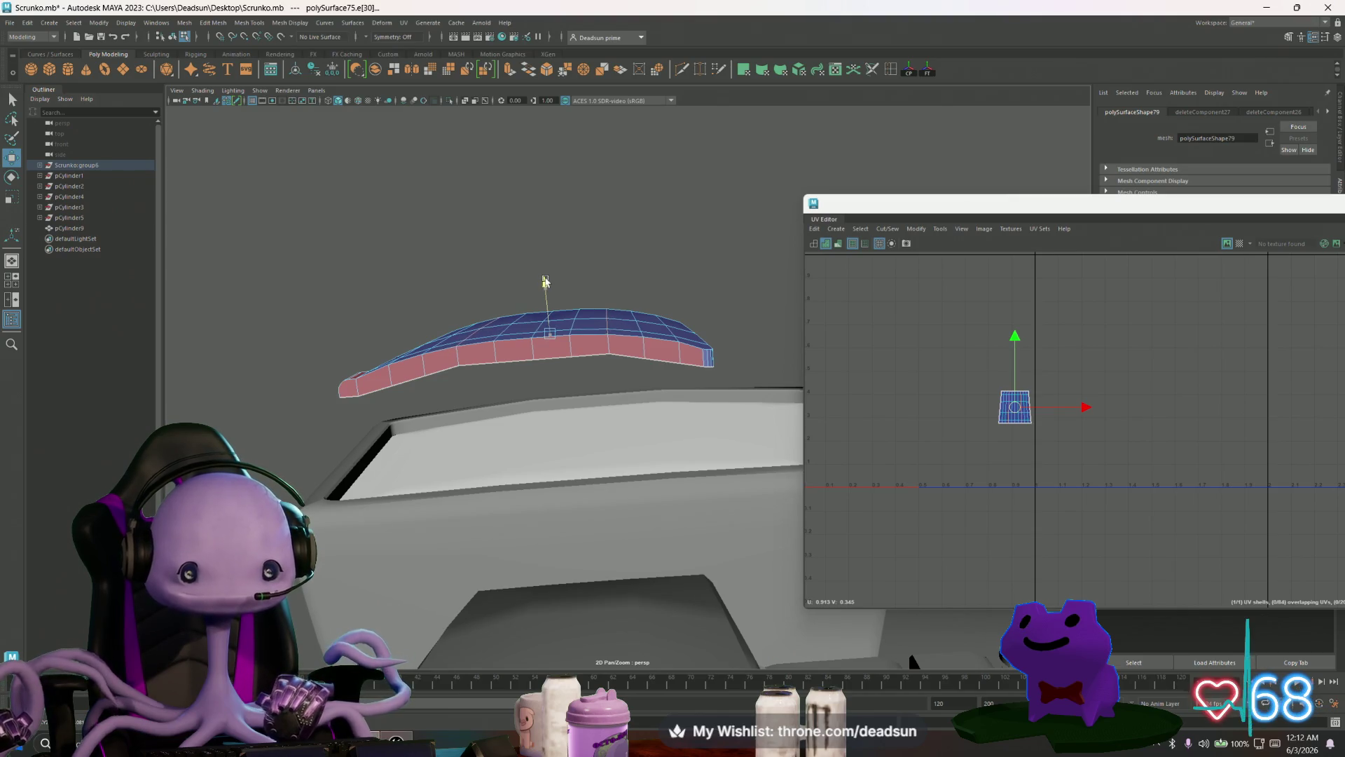
mouse_move(527, 318)
left_mouse_down("alt")
mouse_move(423, 385)
mouse_move(650, 382)
mouse_move(433, 386)
left_mouse_up("alt")
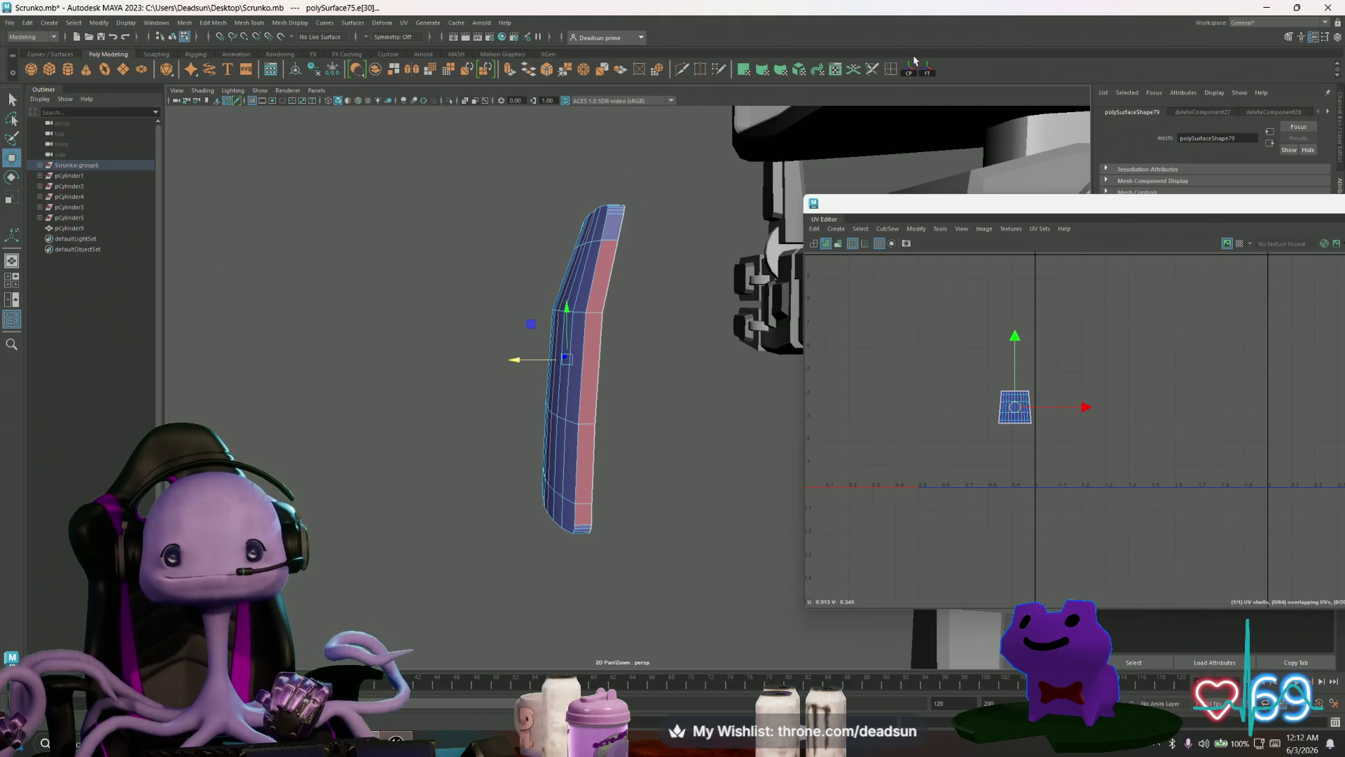
key("y")
Step: Insert two edge loops across the panel's thin side and close the tool settings
left_click_drag(596, 277, 603, 280)
double_click(891, 73)
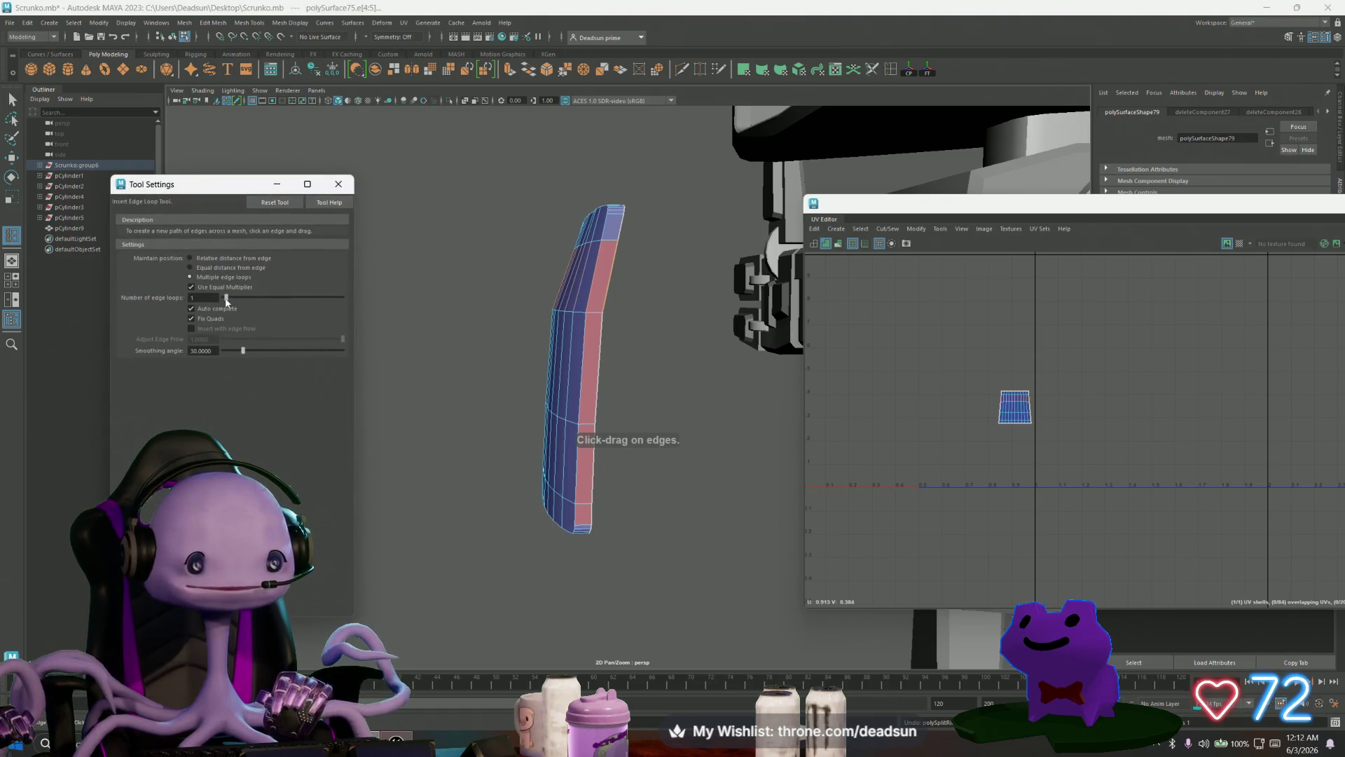
left_click(594, 278)
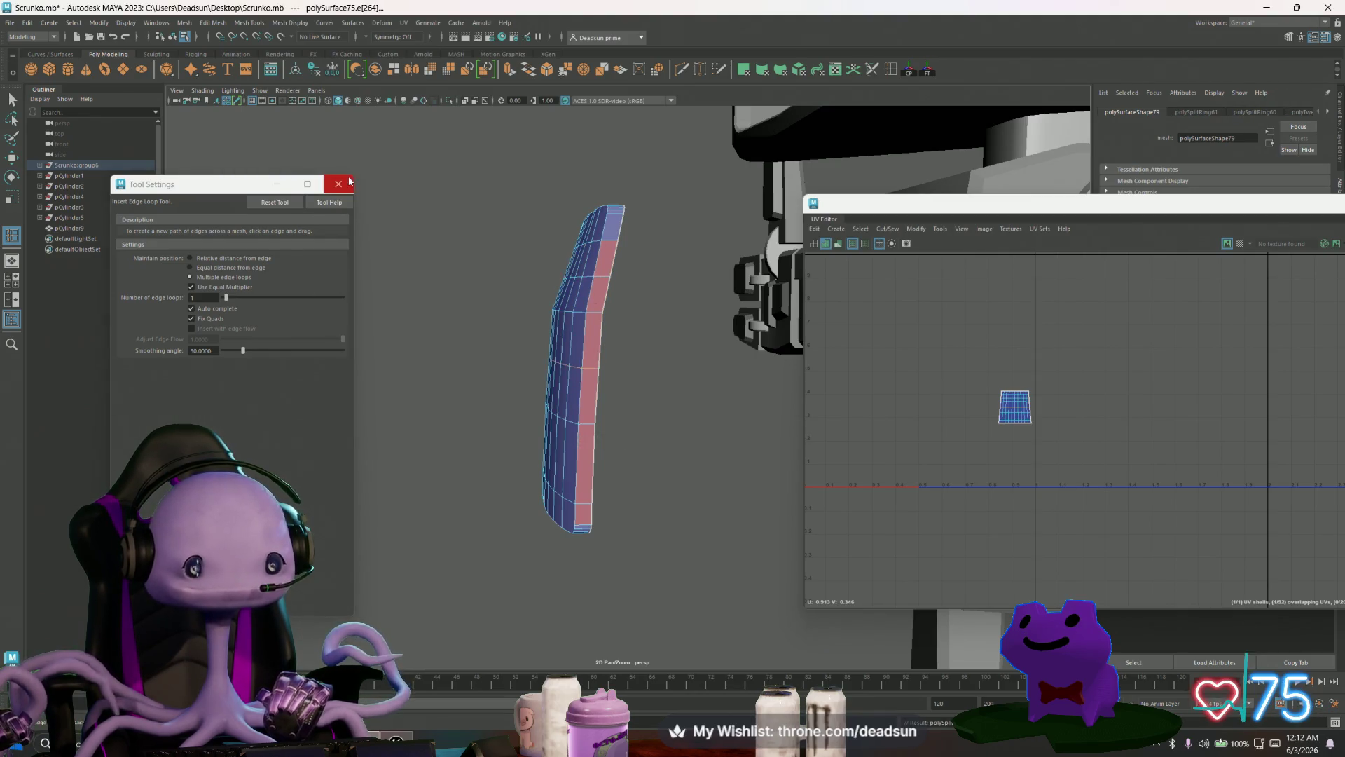
left_click(338, 183)
Step: Return to component selection and pick a face, then an edge, on the side strip
left_click(11, 98)
right_click_drag(596, 347, 587, 358)
left_click(599, 397)
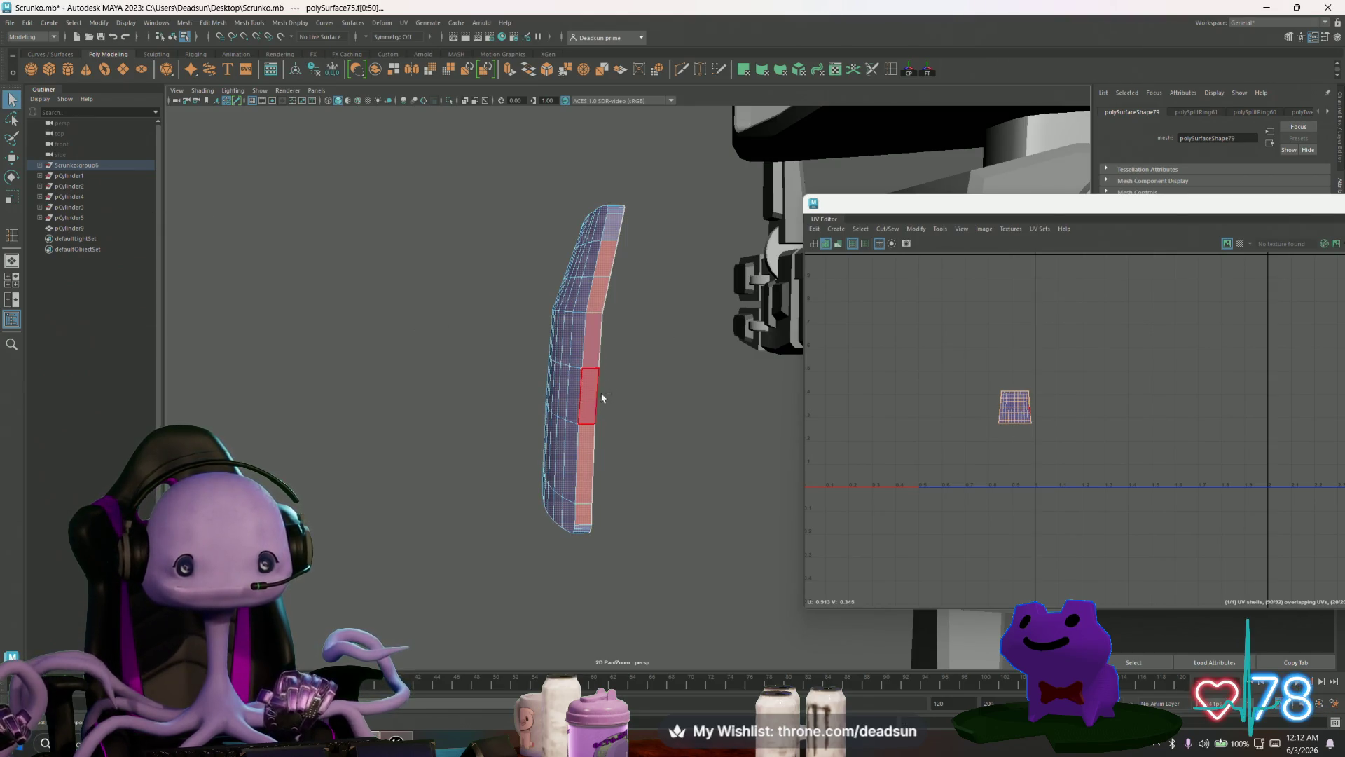
key("F10")
left_click(589, 369)
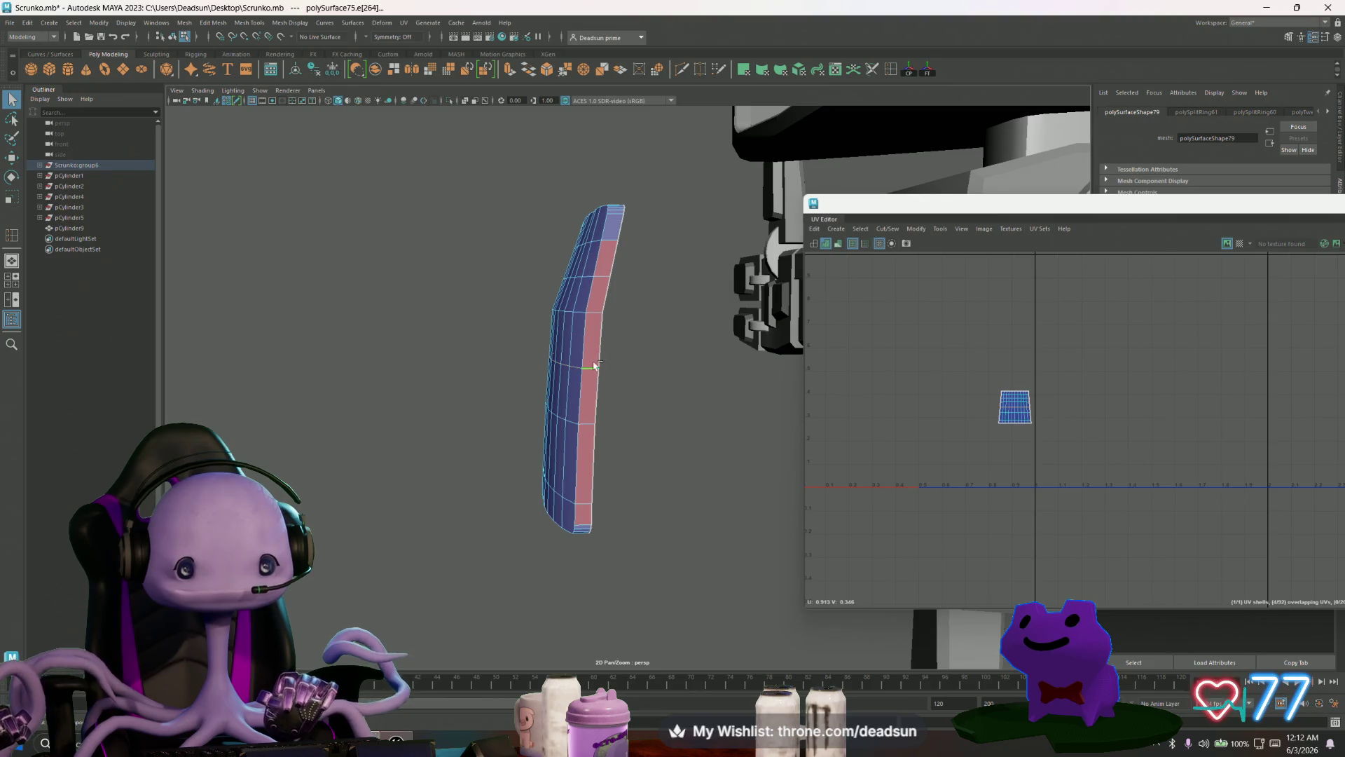
mouse_move(610, 387)
left_mouse_down("alt")
mouse_move(708, 420)
mouse_move(685, 399)
mouse_move(620, 403)
left_mouse_up("alt")
Step: Shift the selected edge along the X axis, then restore the previous edge selection
key("w")
left_click_drag(717, 381, 718, 380)
left_click(598, 290)
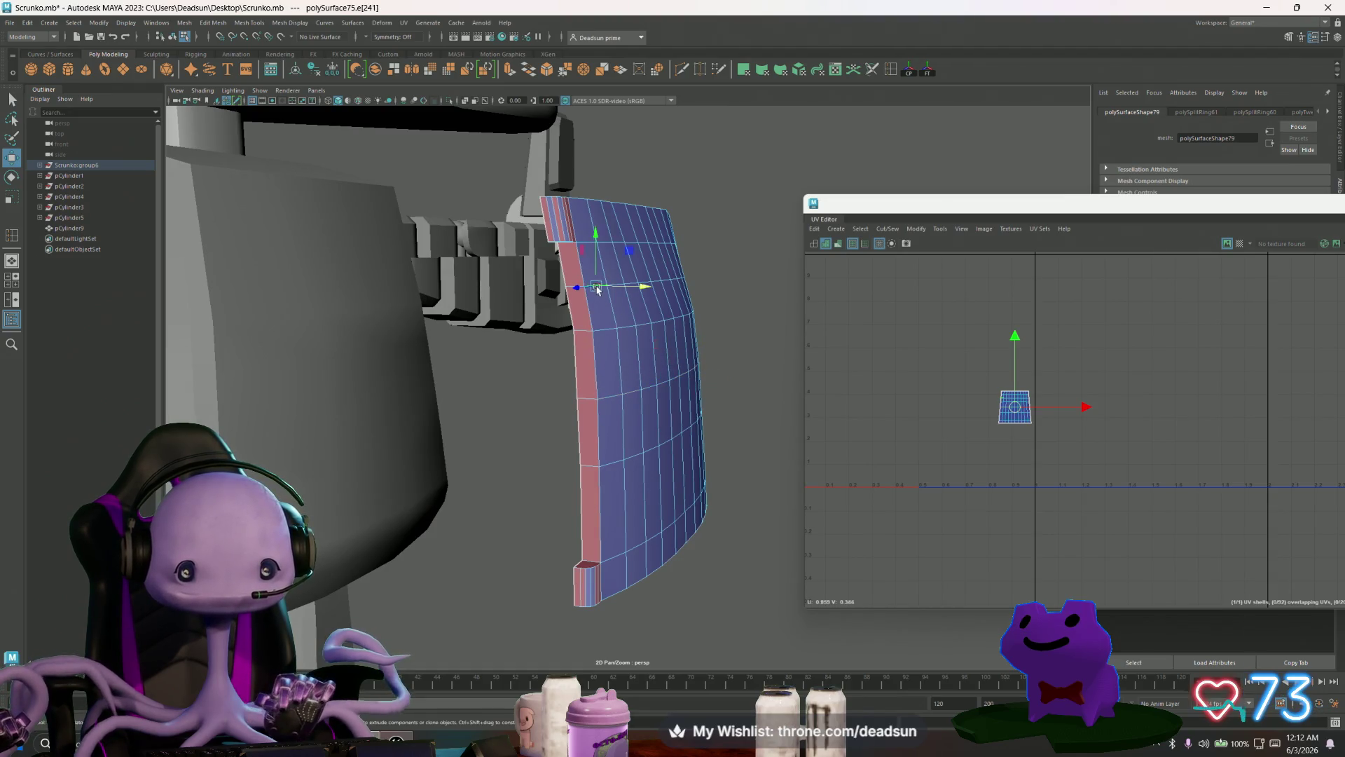
scroll(587, 291, "up", 3)
left_click(536, 225)
key("ctrl+z")
Step: Viewing the panel face-on, select edges near its top and narrow to one edge
mouse_move(537, 225)
left_mouse_down("alt")
mouse_move(662, 218)
mouse_move(559, 253)
mouse_move(487, 238)
left_mouse_up("alt")
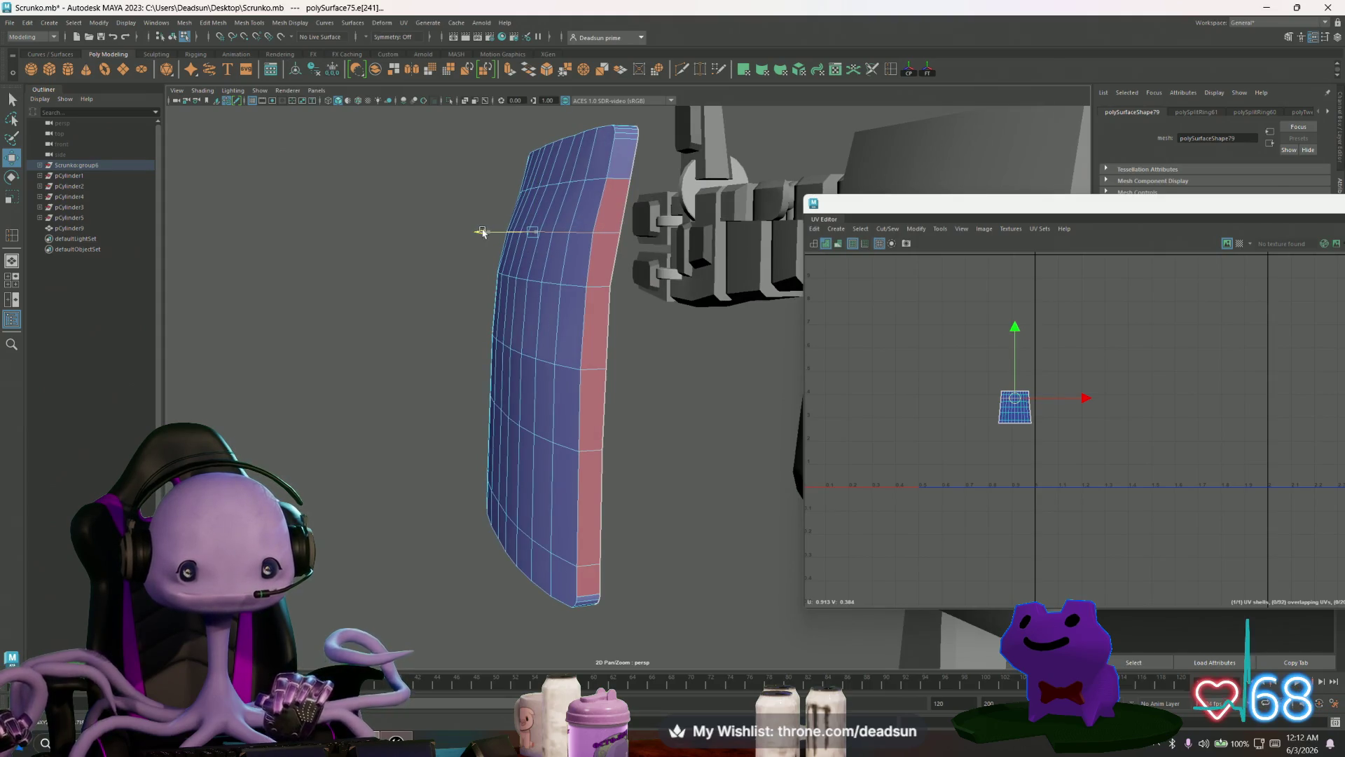
mouse_move(501, 228)
left_mouse_down("alt")
mouse_move(525, 301)
mouse_move(628, 312)
mouse_move(364, 246)
left_mouse_up("alt")
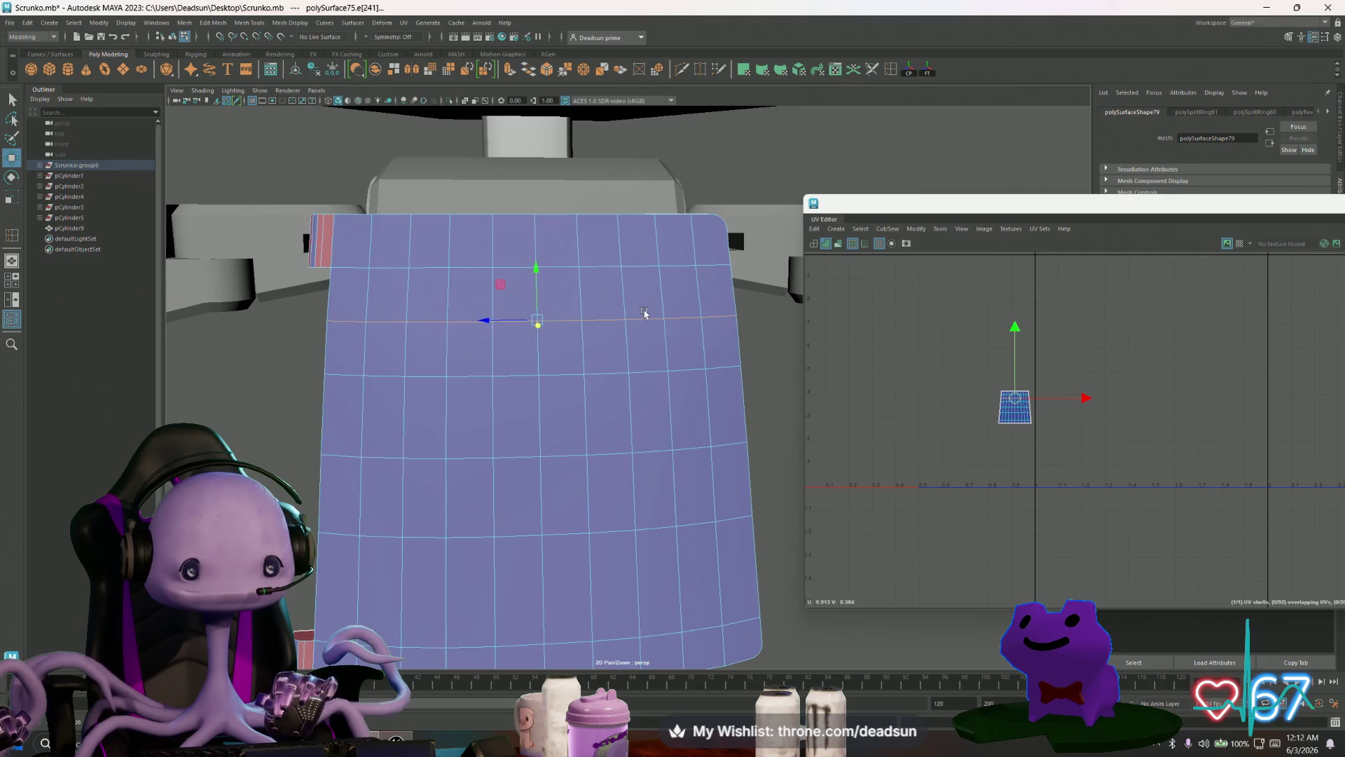
double_click(379, 266)
left_click_drag(348, 186, 721, 255)
left_click_drag(349, 296, 743, 339)
mouse_move(557, 269)
left_mouse_down("alt")
mouse_move(624, 309)
mouse_move(570, 302)
mouse_move(509, 264)
left_mouse_up("alt")
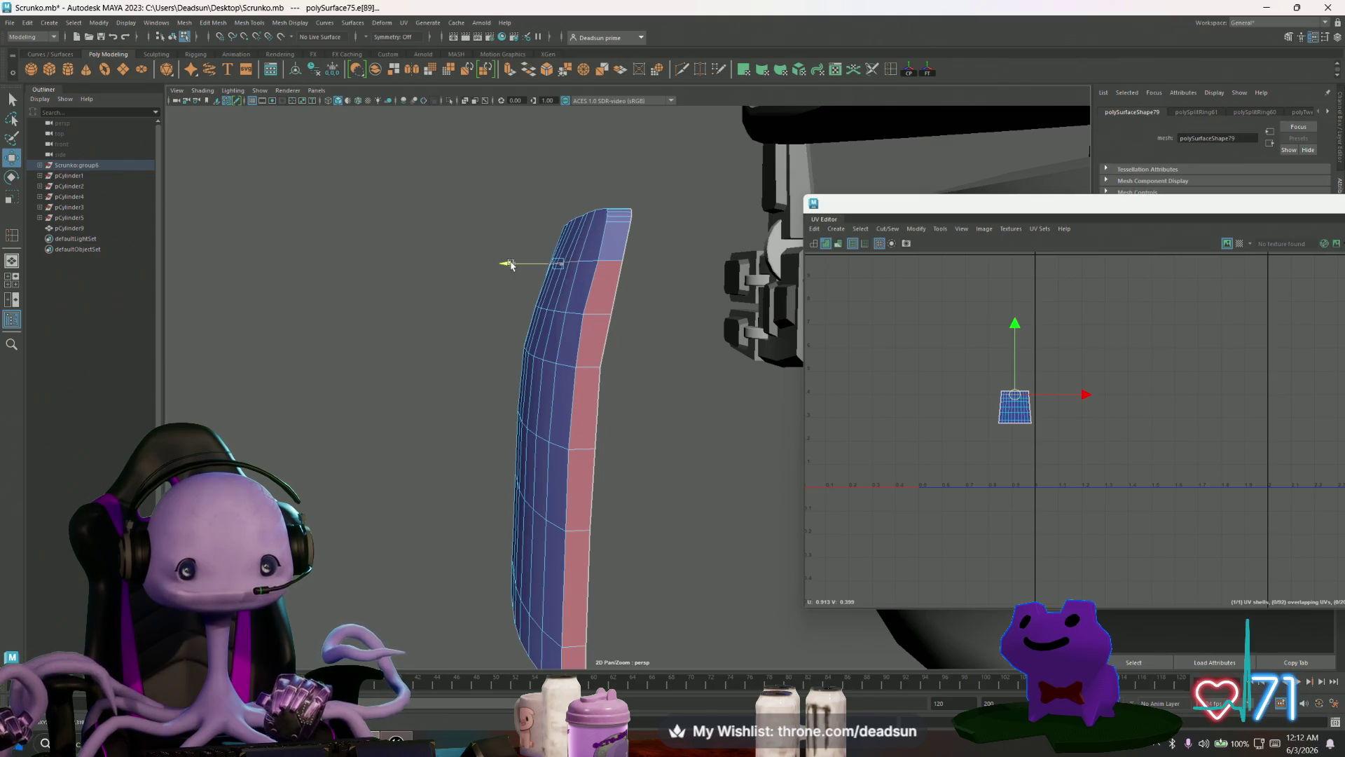
Step: Select vertices down the panel's side and step to the neighbouring vertex
key("F9")
left_click(595, 263)
left_click(586, 314)
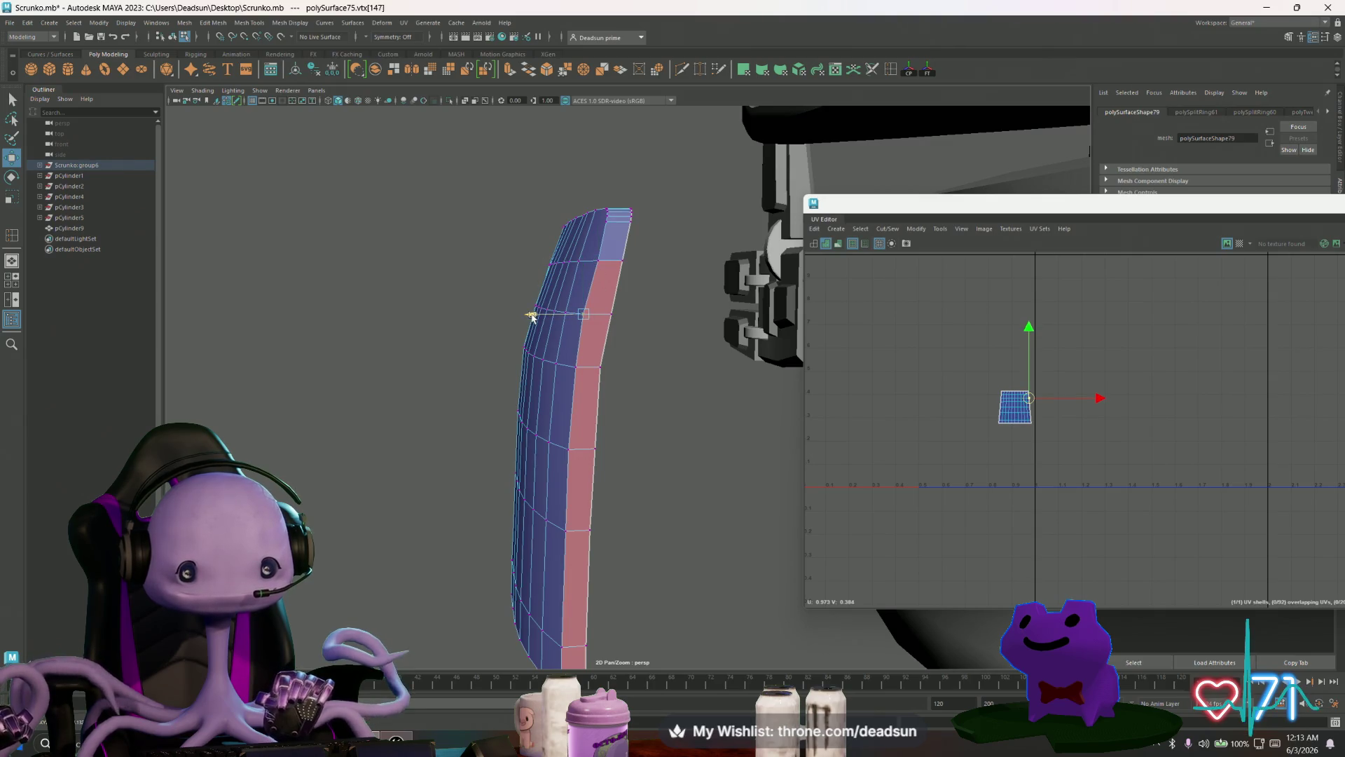
left_click_drag(593, 348, 547, 300, "alt")
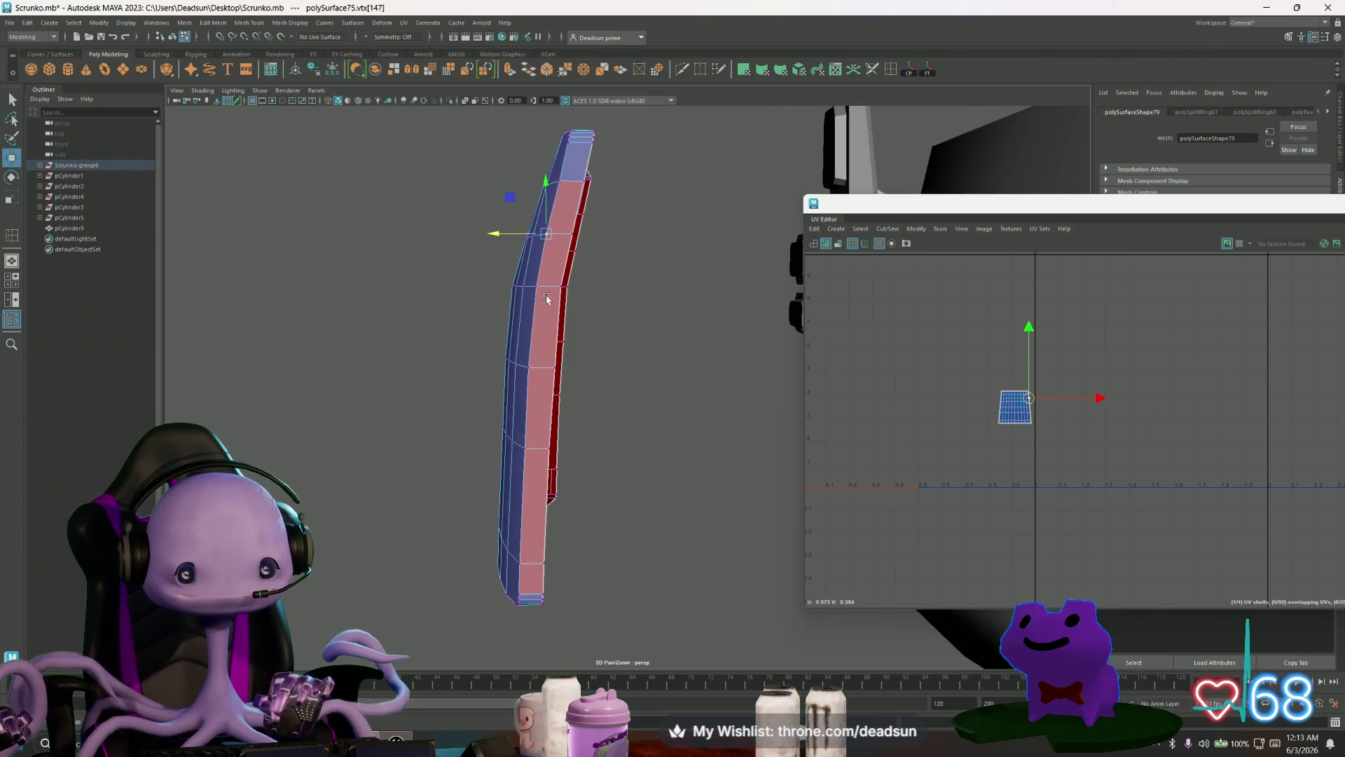
mouse_move(534, 397)
left_mouse_down("alt")
mouse_move(586, 337)
mouse_move(658, 393)
mouse_move(766, 393)
left_mouse_up("alt")
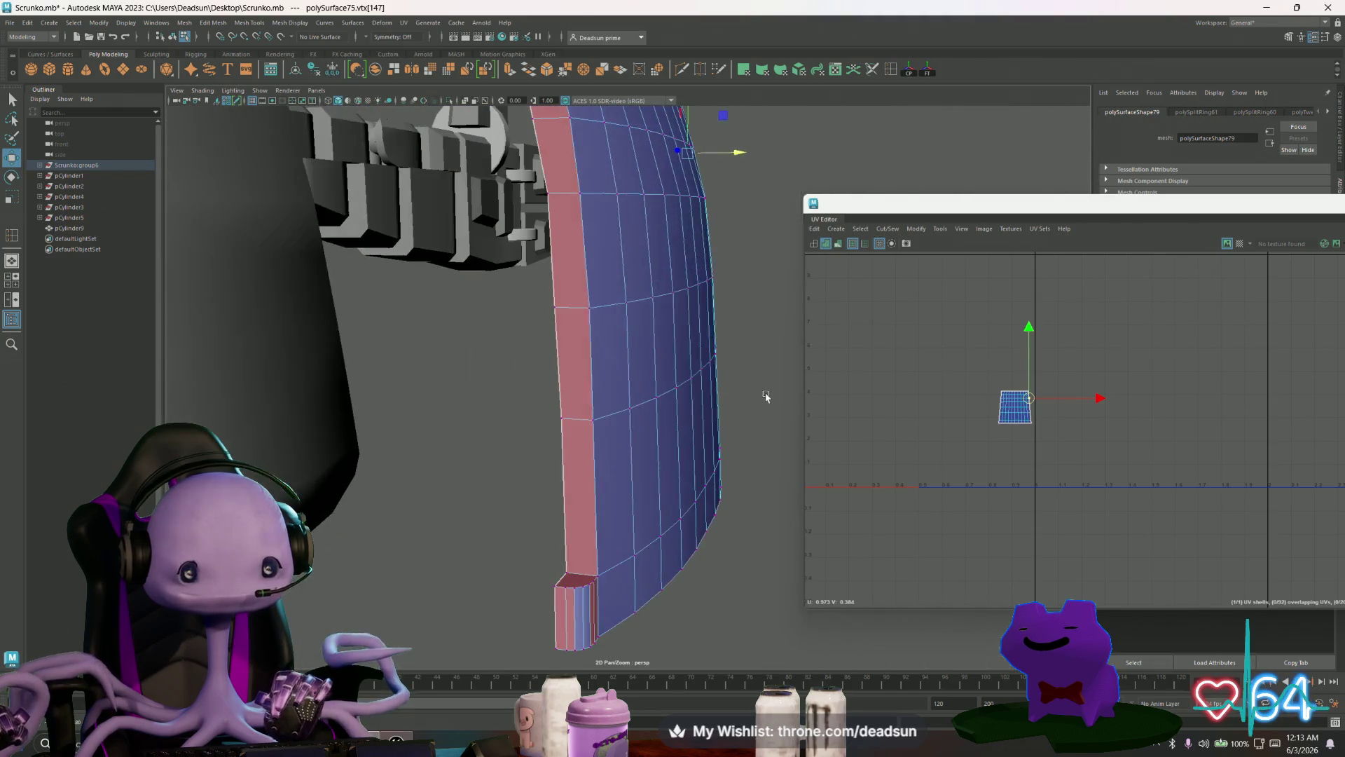
mouse_move(609, 301)
left_mouse_down("alt")
mouse_move(690, 421)
mouse_move(655, 384)
mouse_move(618, 376)
mouse_move(697, 261)
mouse_move(646, 360)
mouse_move(586, 361)
mouse_move(736, 358)
mouse_move(495, 339)
mouse_move(445, 357)
mouse_move(624, 393)
mouse_move(462, 390)
mouse_move(541, 406)
mouse_move(617, 393)
left_mouse_up("alt")
key("Left")
Step: Select faces on the red bevel strip and grow the selection along it with Shift+>
scroll(1012, 402, "up", 2)
scroll(1012, 423, "up", 2)
key("F11")
left_click(615, 295)
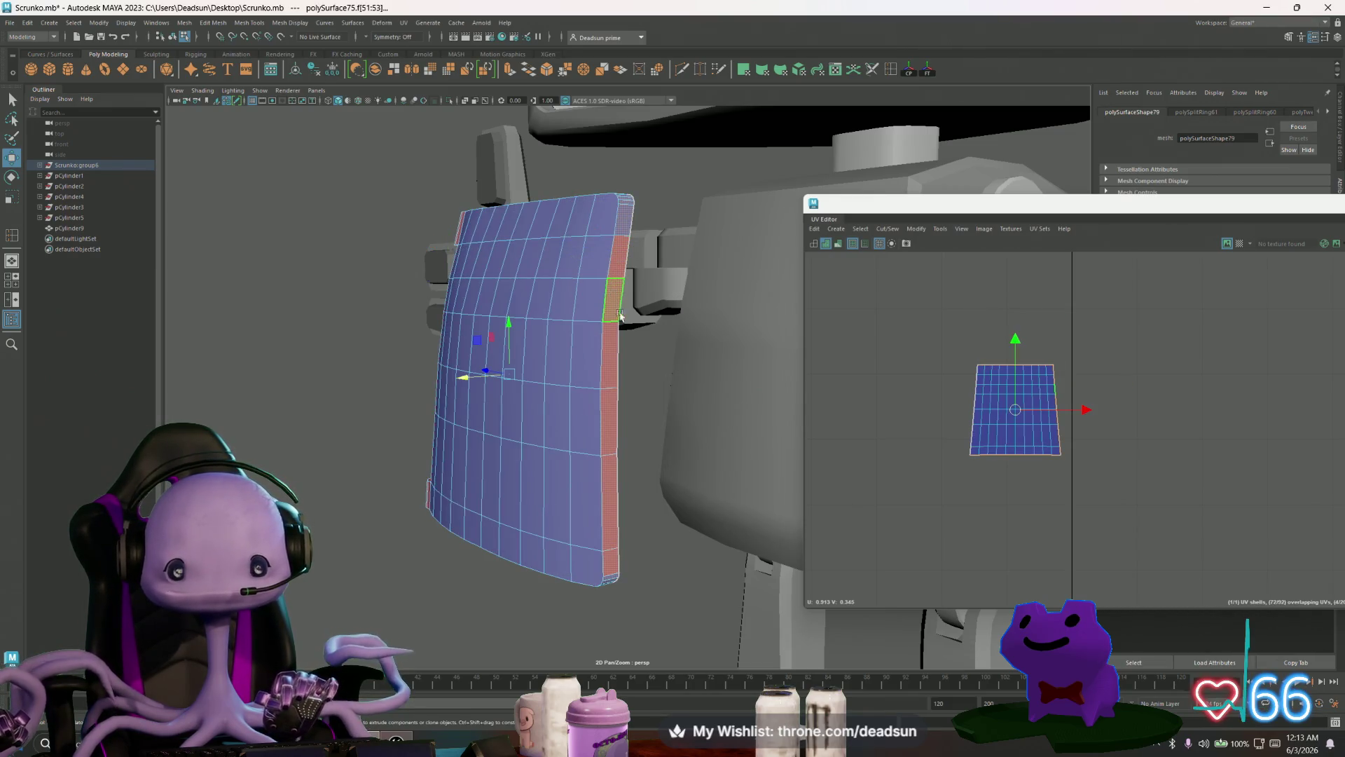
left_click_drag(455, 336, 524, 272, "alt")
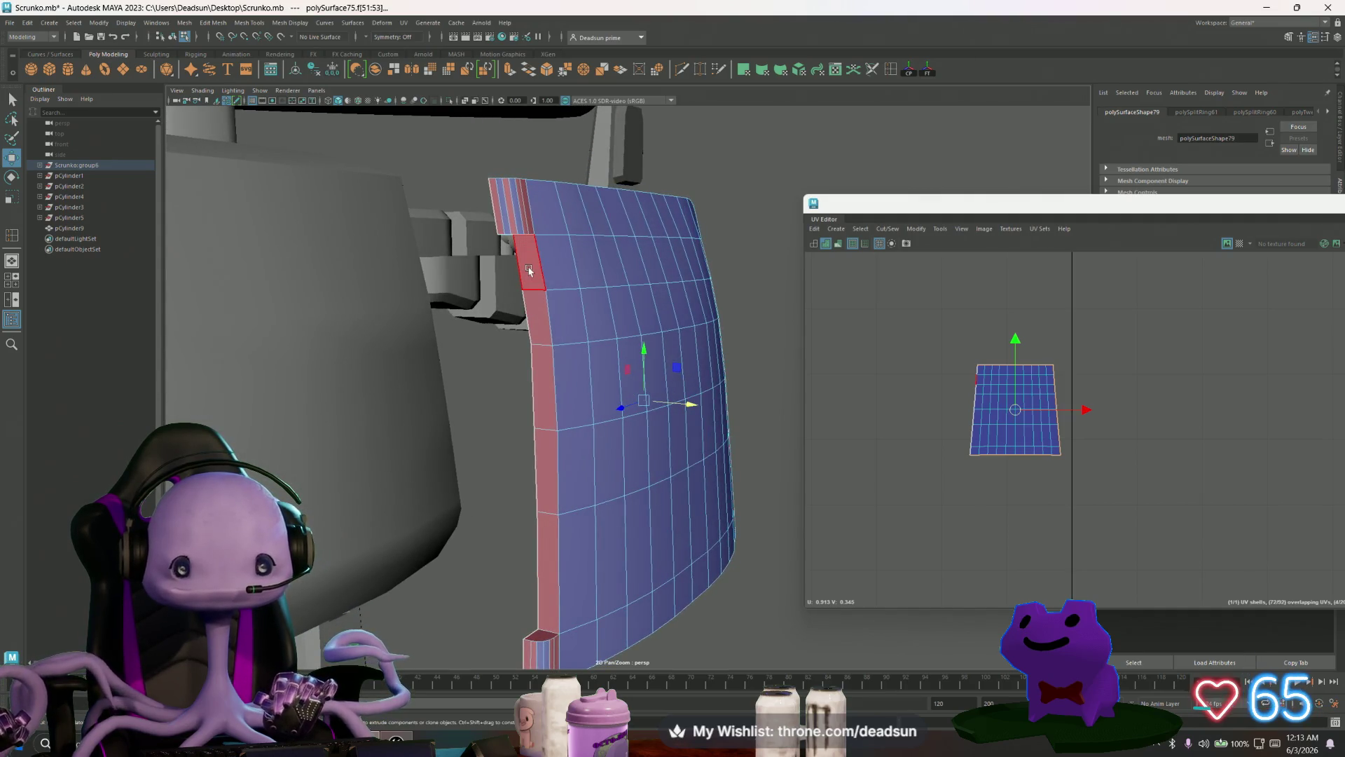
key("shift+period")
key("shift+period")
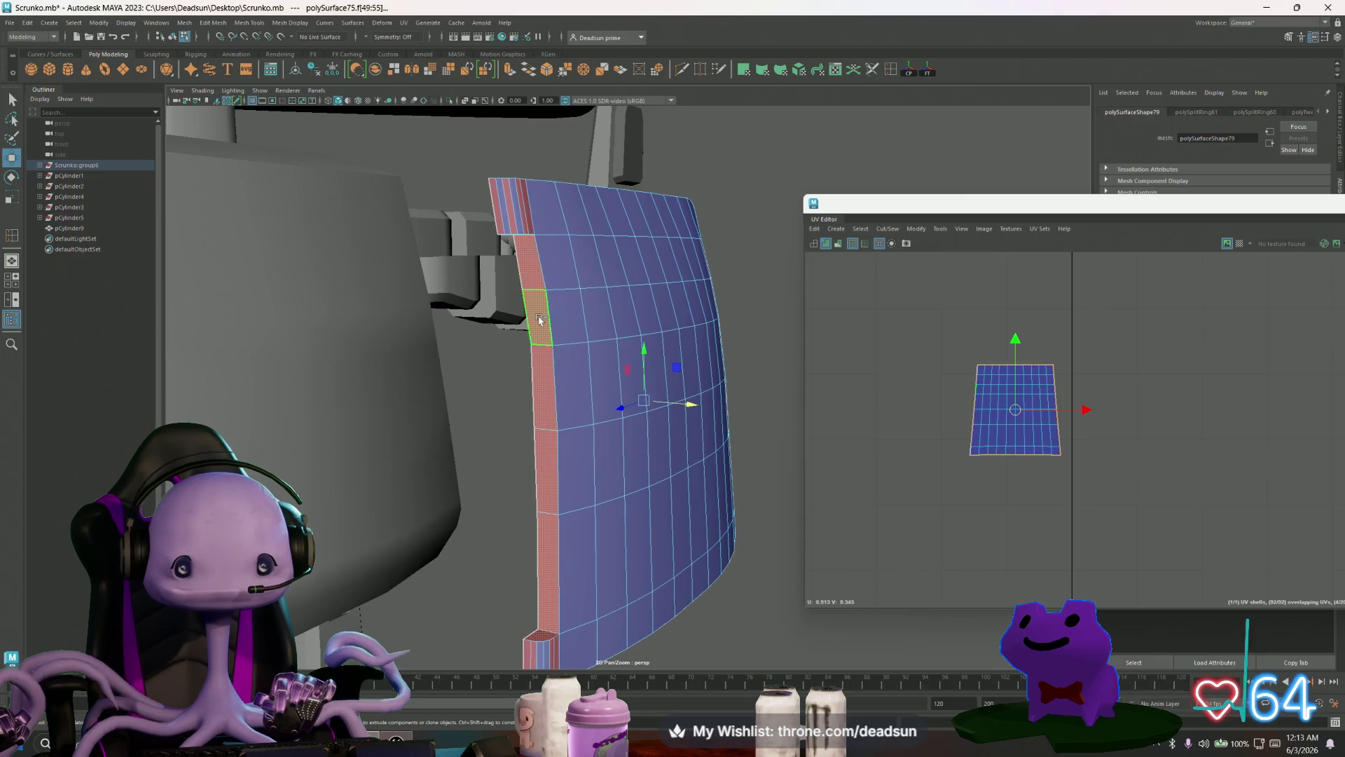
mouse_move(541, 319)
left_mouse_down("alt")
mouse_move(547, 377)
mouse_move(487, 326)
mouse_move(425, 387)
left_mouse_up("alt")
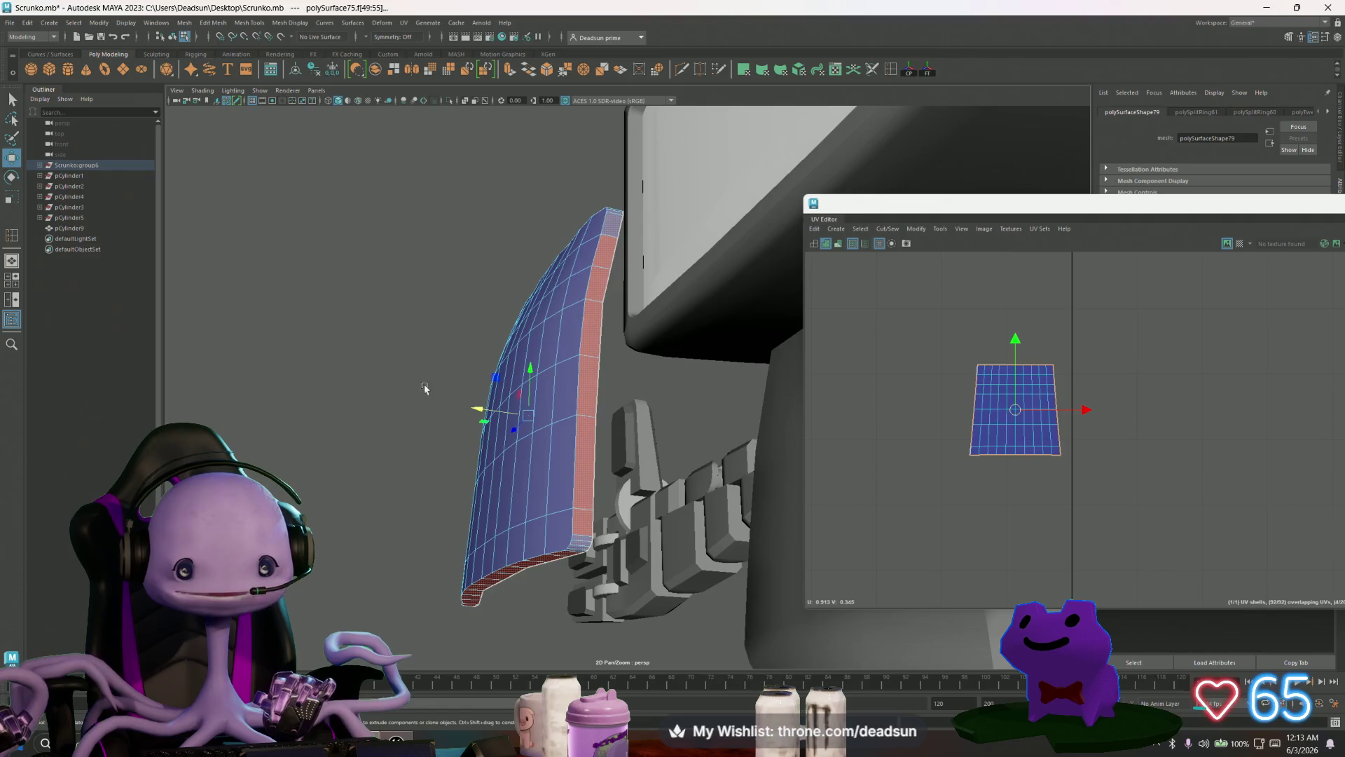
left_click_drag(564, 431, 604, 471, "alt")
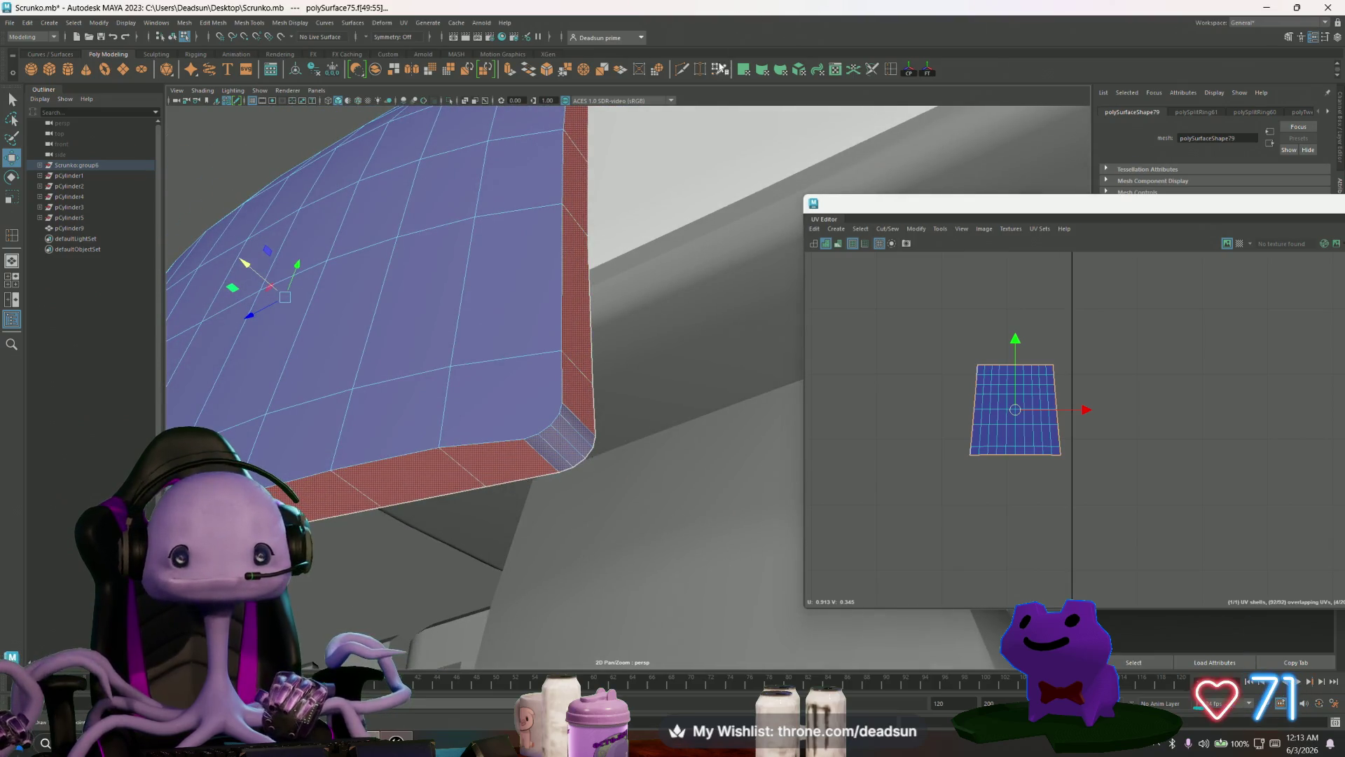
left_click(891, 70)
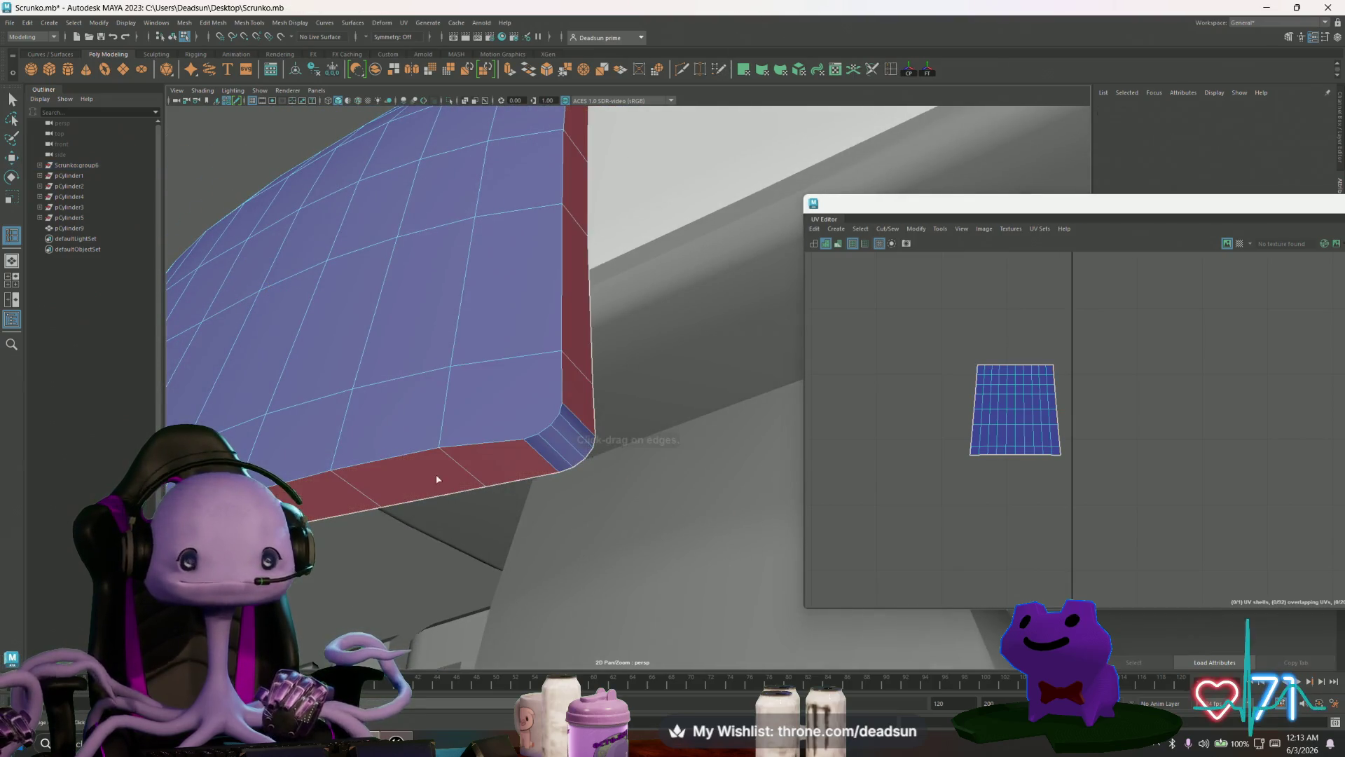
Step: Insert an edge loop into the red bevel strip
left_click(462, 445)
double_click(891, 70)
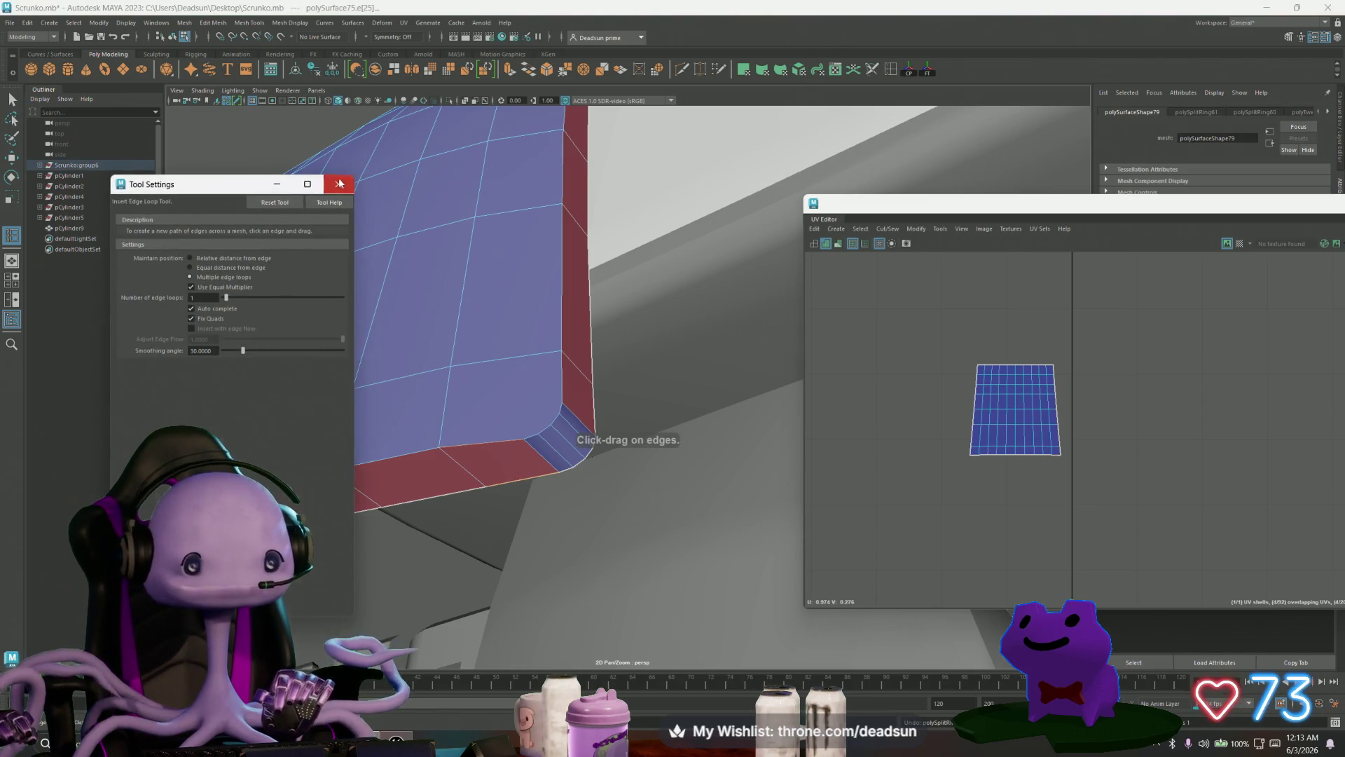
left_click(340, 185)
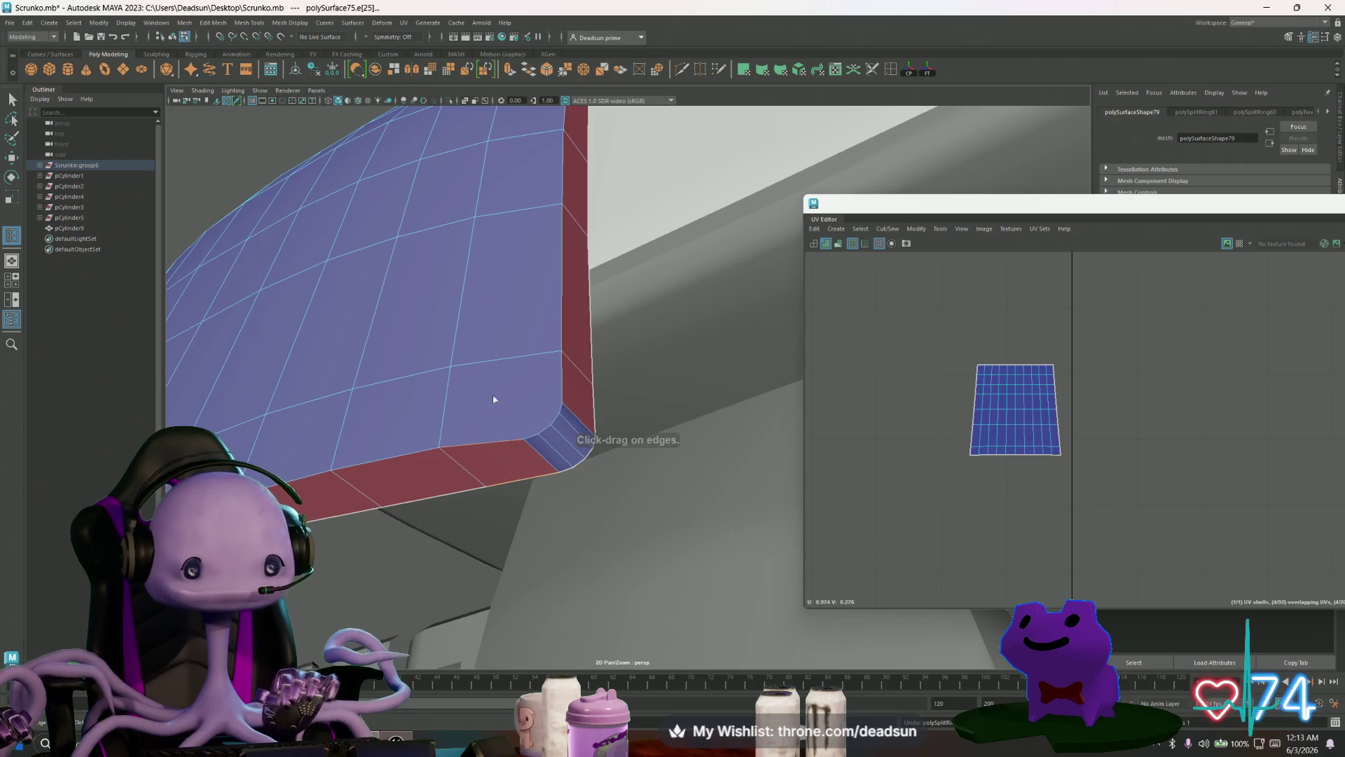
Step: With Multi-Cut, cut points across the first rounded corner face
left_click(681, 70)
left_click(438, 446)
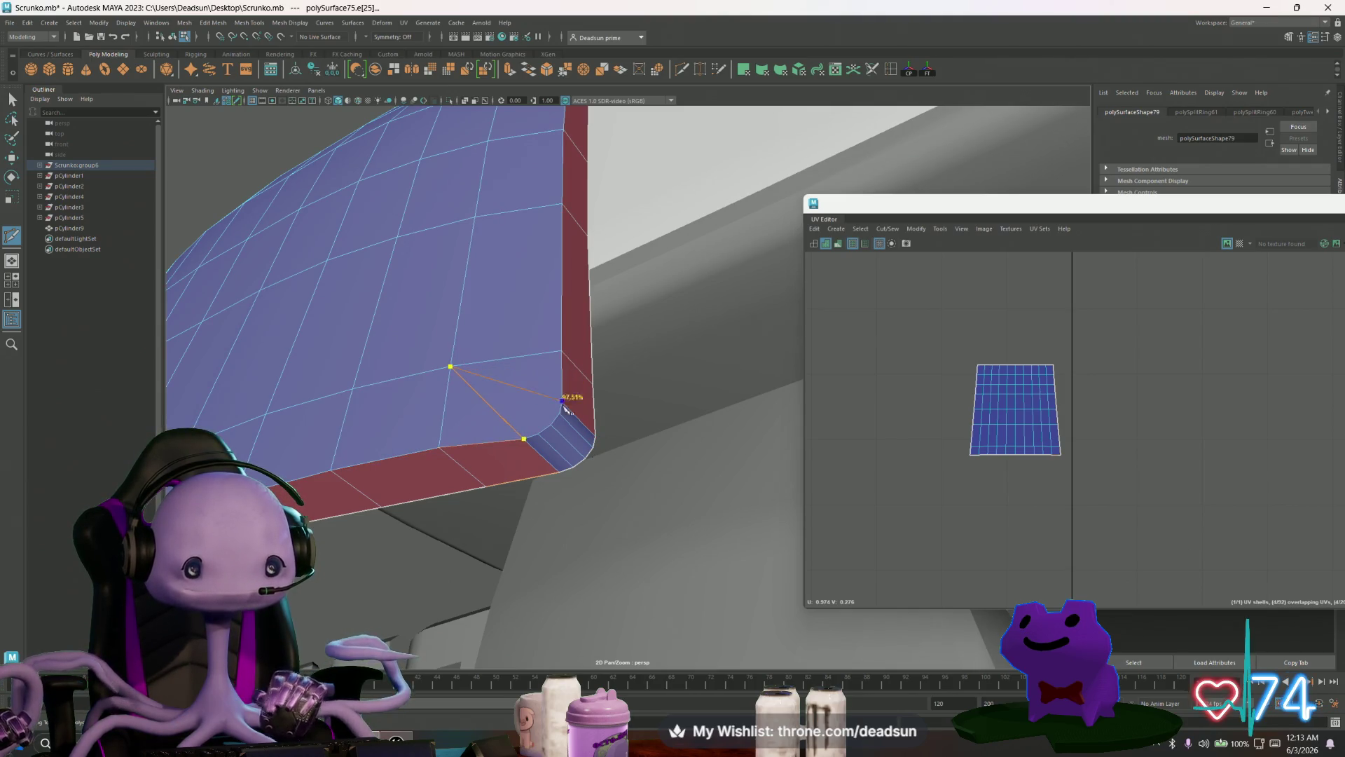
right_click(581, 450)
left_click(538, 434)
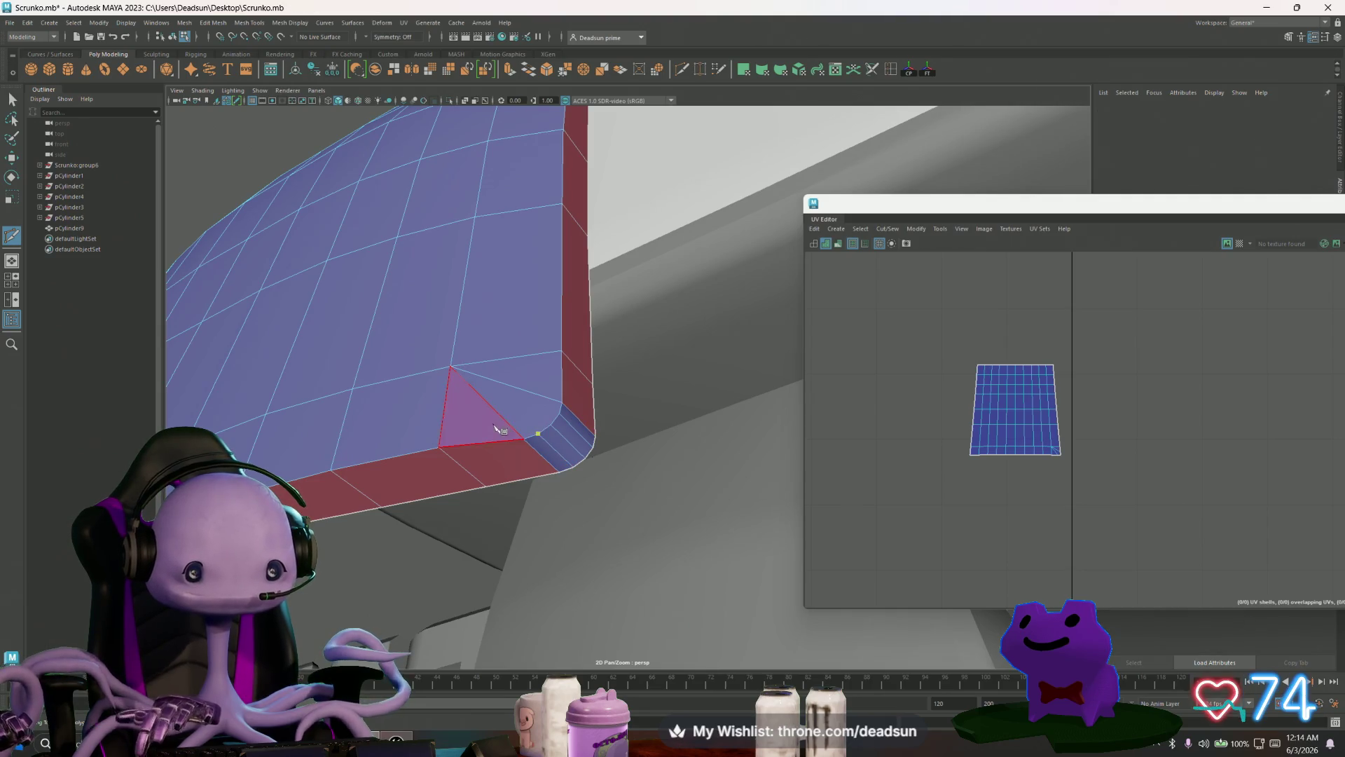
left_click(451, 366)
left_click(559, 413)
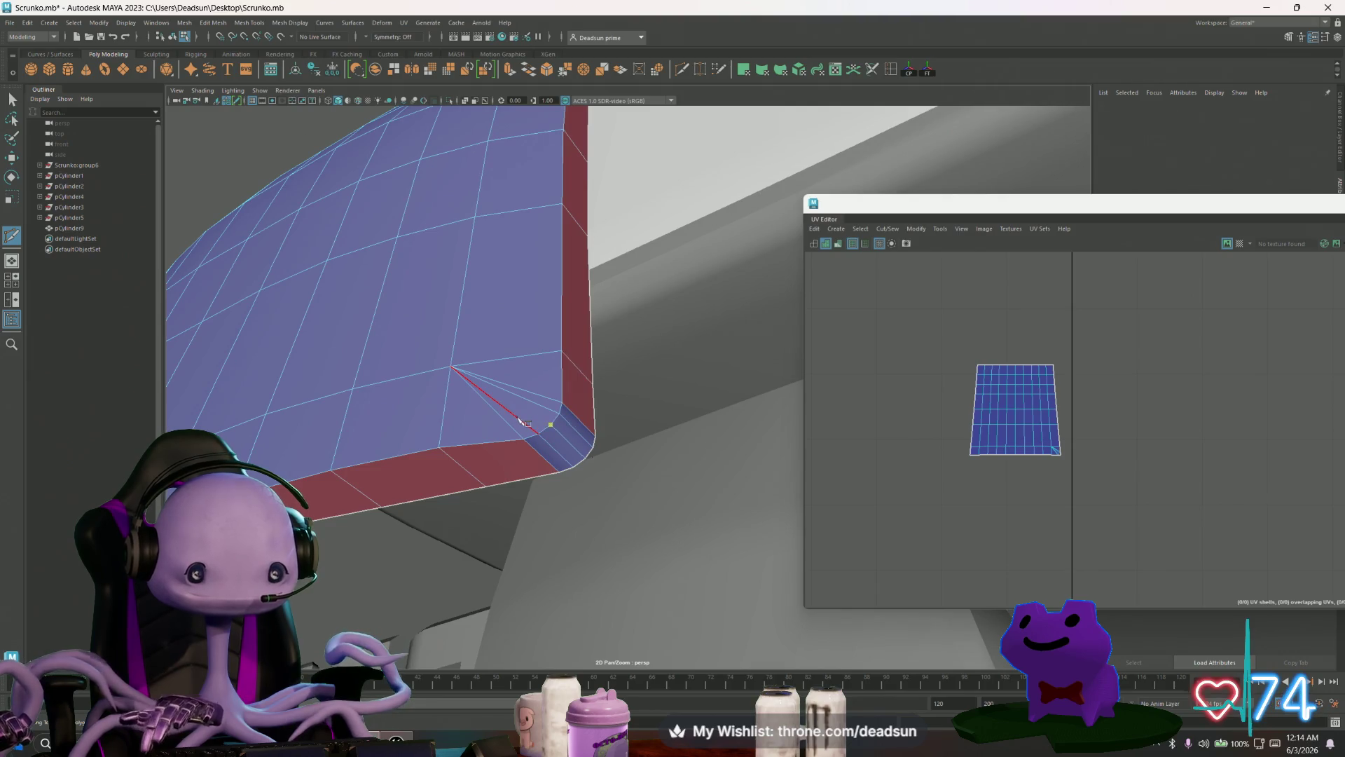
mouse_move(429, 372)
left_mouse_down("alt")
mouse_move(442, 420)
mouse_move(484, 387)
mouse_move(482, 550)
left_mouse_up("alt")
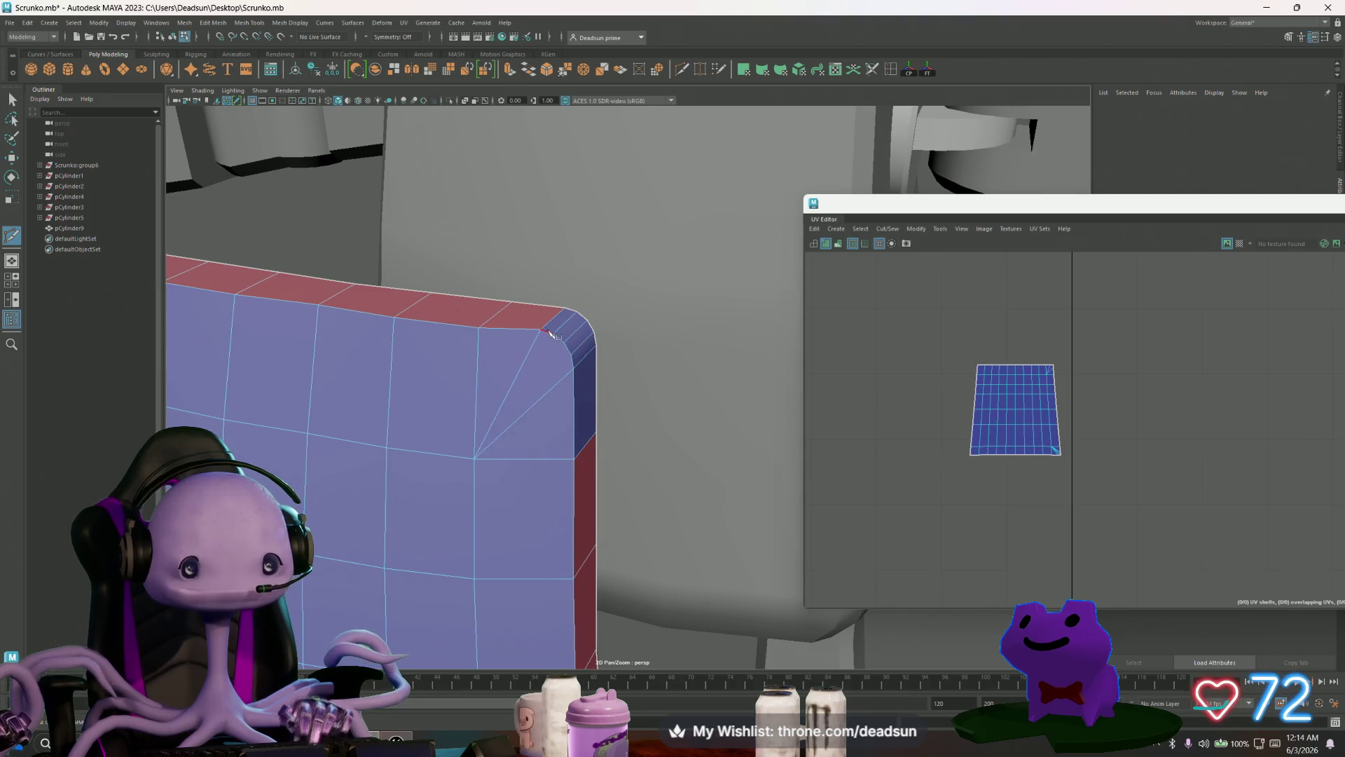
Step: Cut and commit two edges linking the corner vertex to the bevel corner
left_click(474, 459)
left_click(553, 333)
key("Return")
left_click(564, 343)
left_click(475, 459)
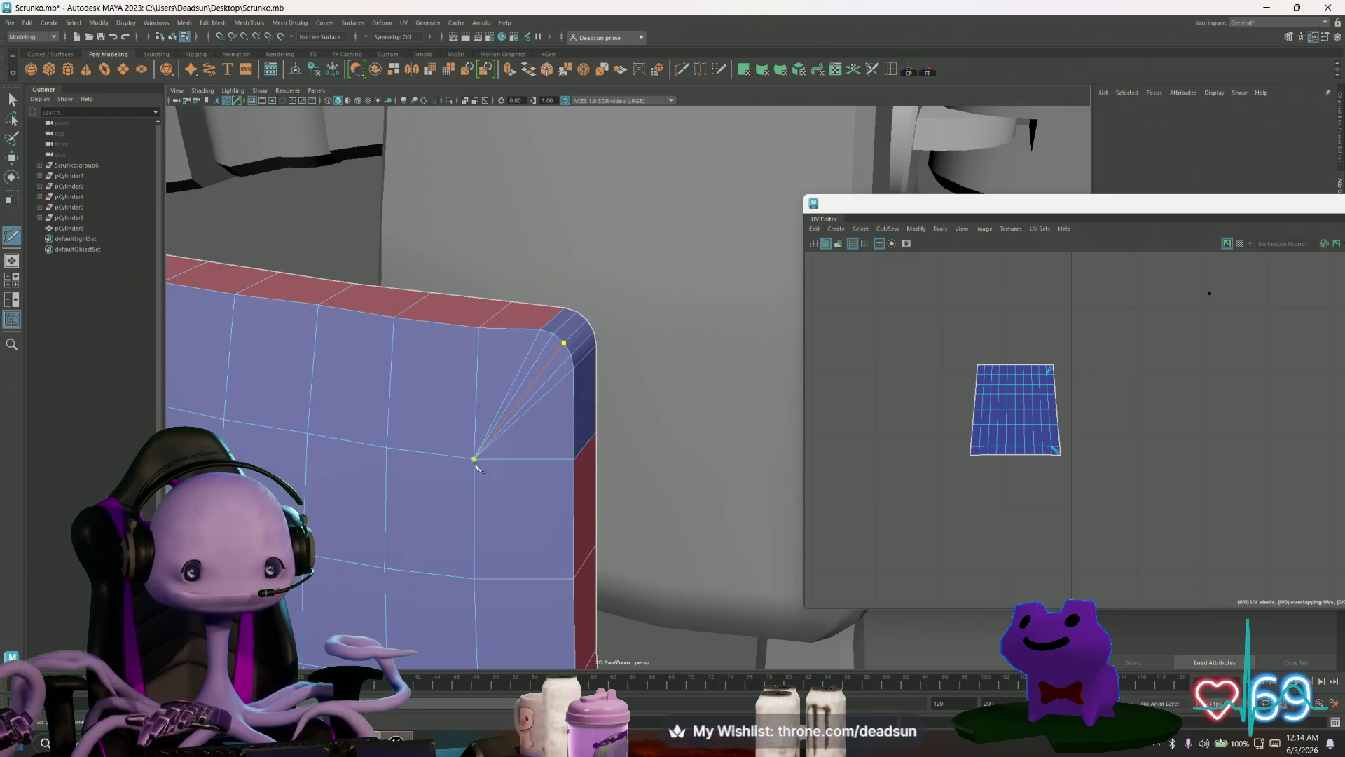
key("Return")
key("f")
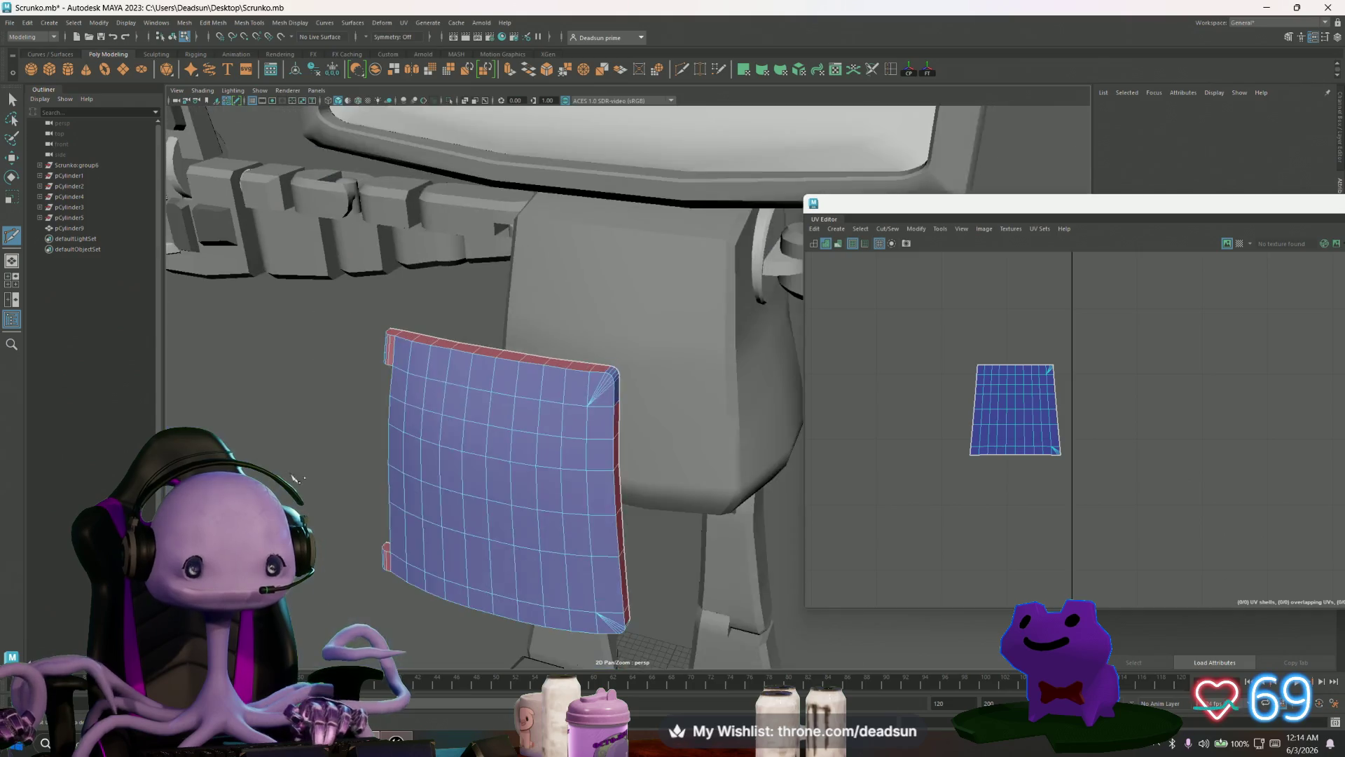
Step: Cut across the top corner face and commit the fanned corner cuts
left_click_drag(480, 469, 636, 526, "alt")
scroll(511, 511, "up", 5)
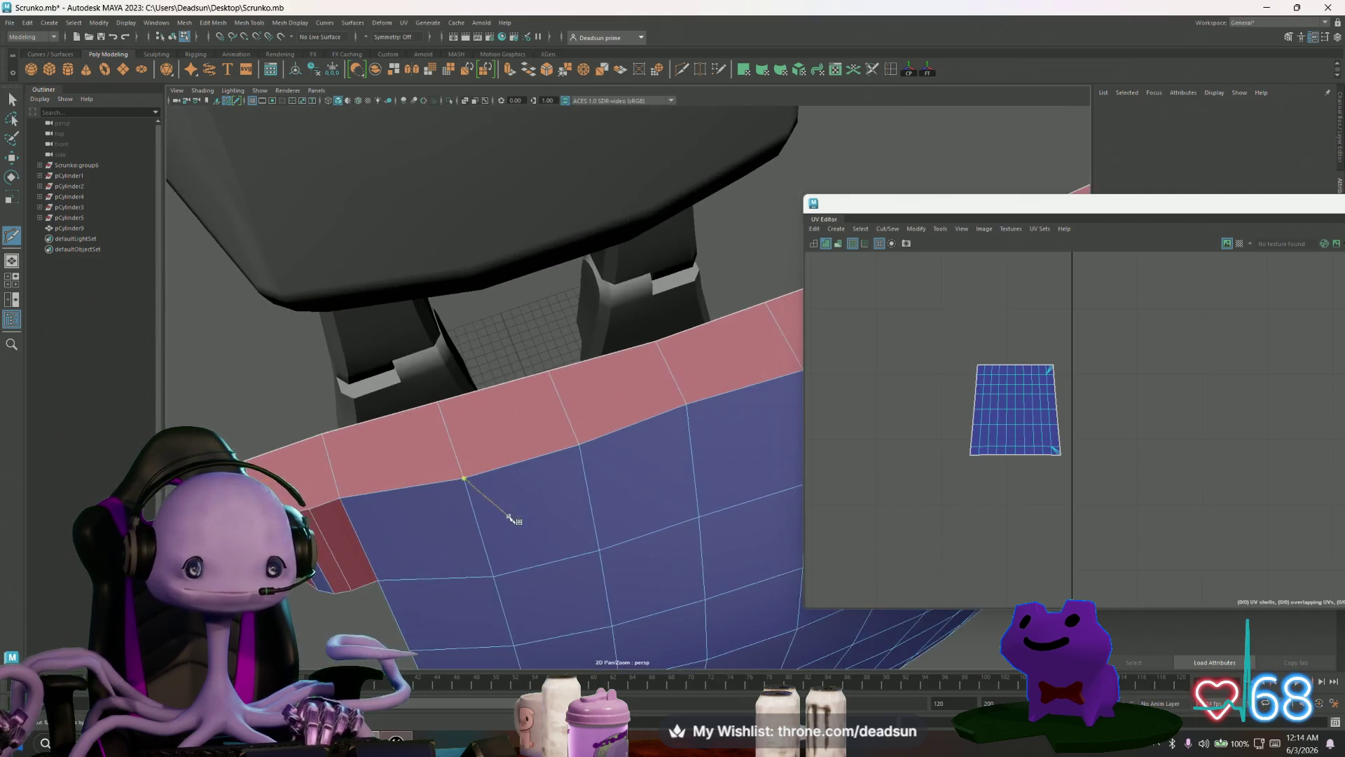
scroll(569, 456, "down", 5)
left_click_drag(569, 455, 561, 468, "alt")
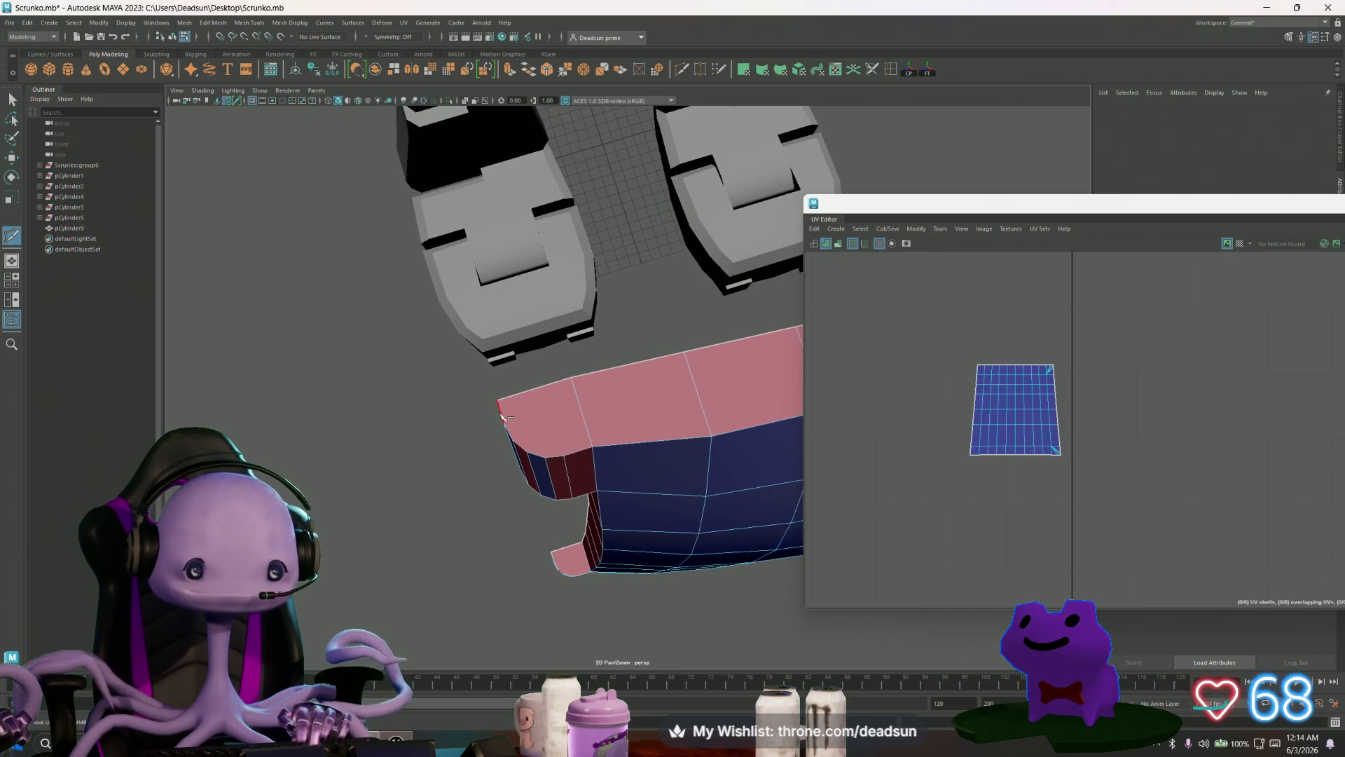
left_click(572, 377)
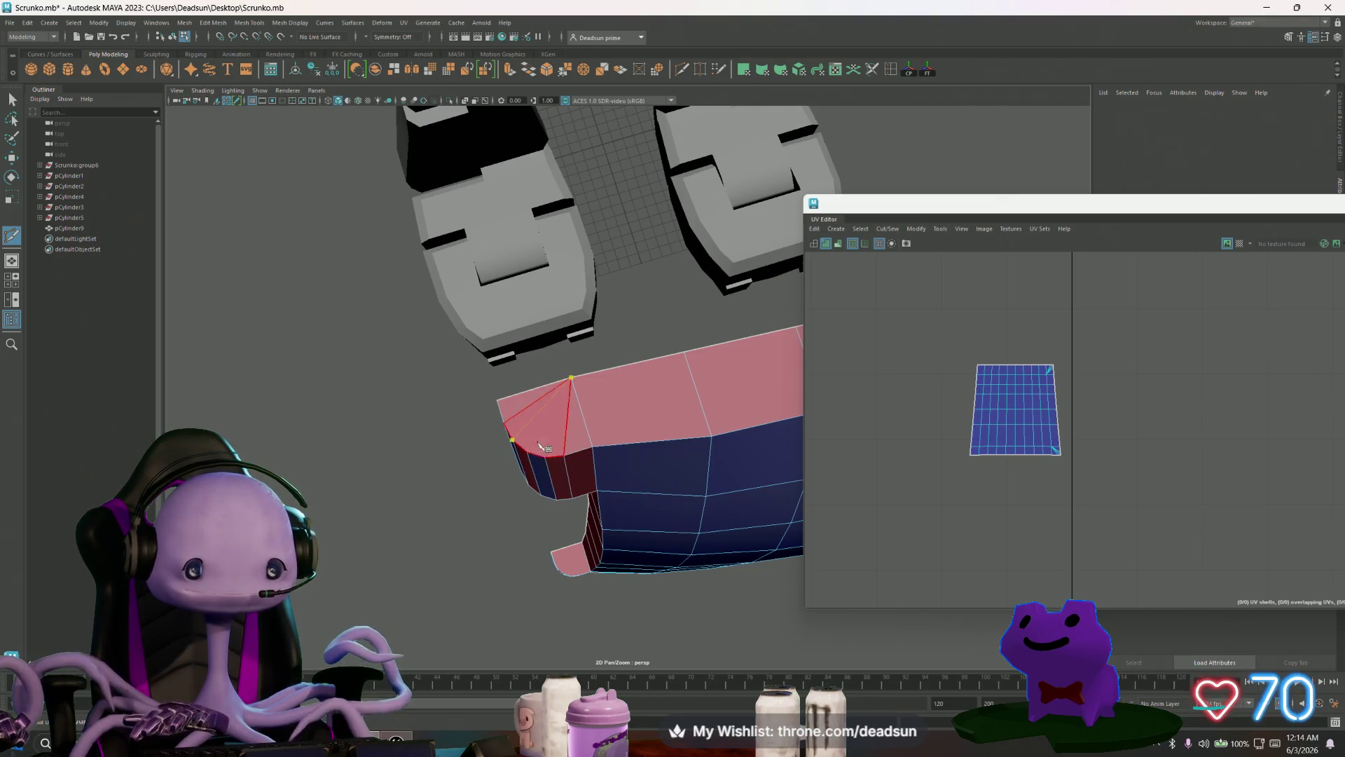
right_click(527, 452)
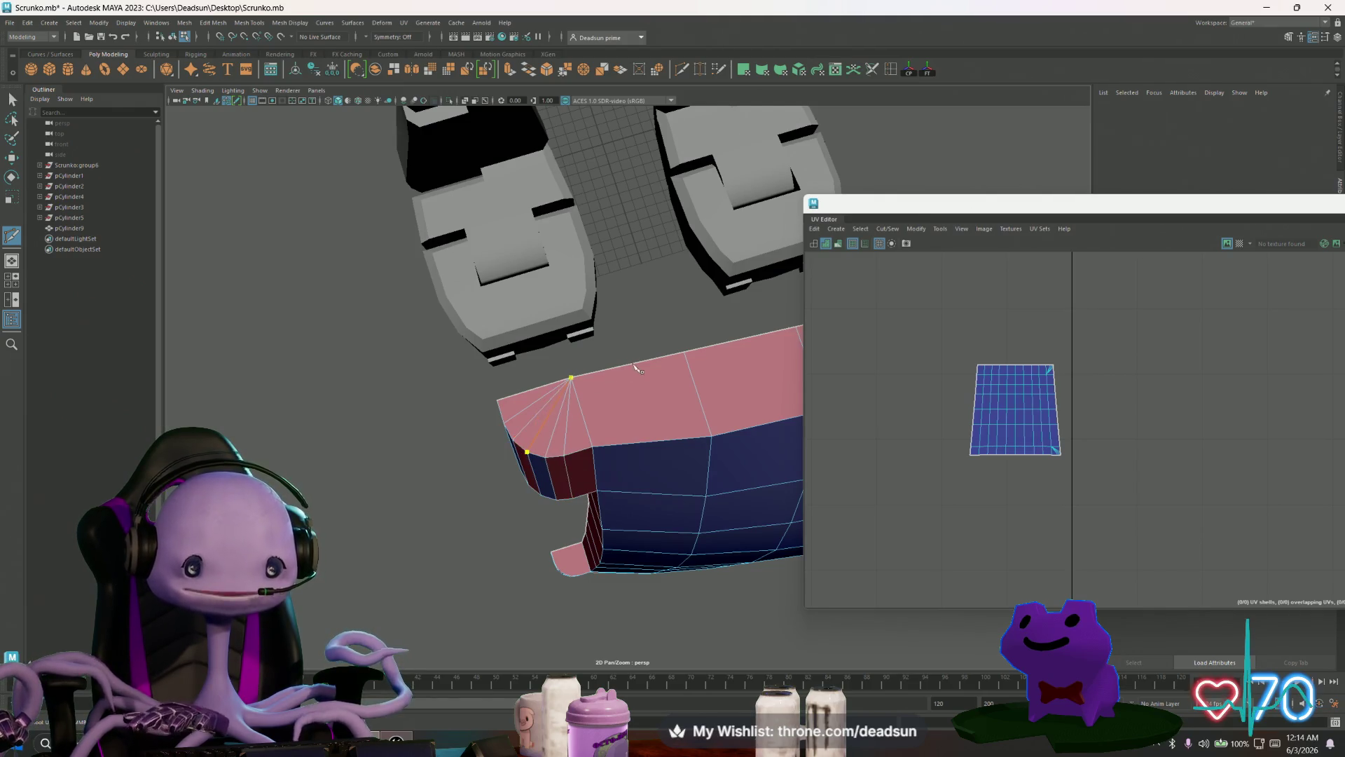
mouse_move(573, 553)
left_mouse_down("alt")
mouse_move(592, 471)
mouse_move(580, 309)
mouse_move(623, 546)
mouse_move(778, 525)
mouse_move(767, 504)
left_mouse_up("alt")
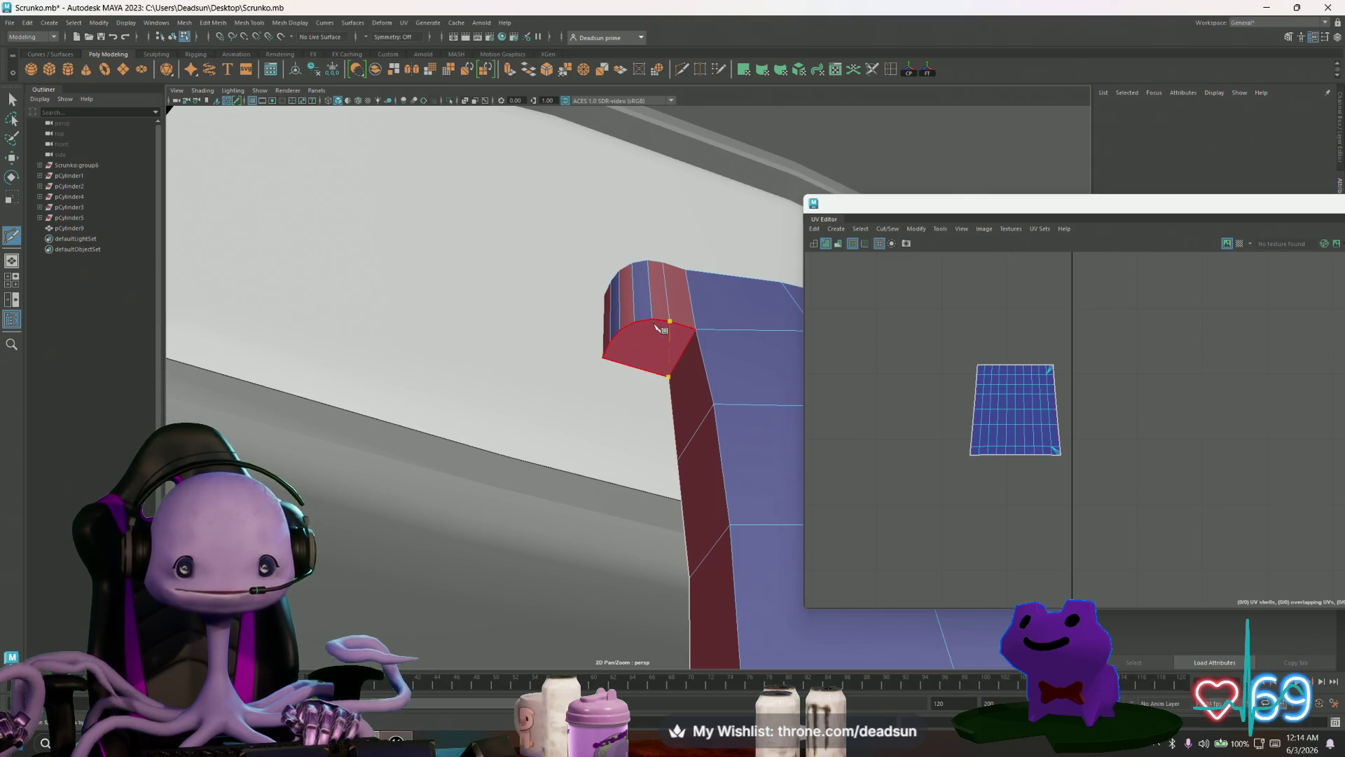
Step: Try a cut across the strip's end face, then discard it
key("Return")
left_click(634, 323)
left_click(667, 377)
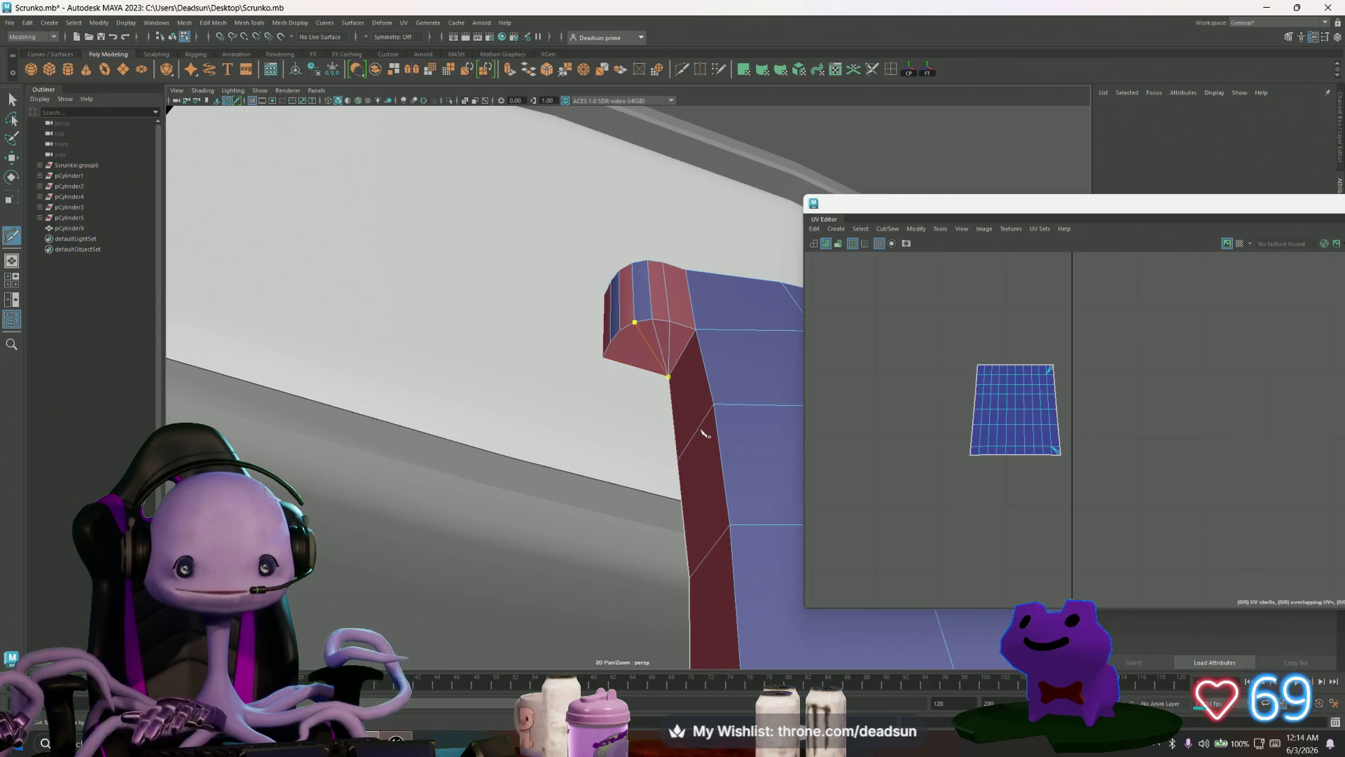
left_click(620, 330)
key("Return")
Step: Cut and commit new edges across the lower end face
key("Return")
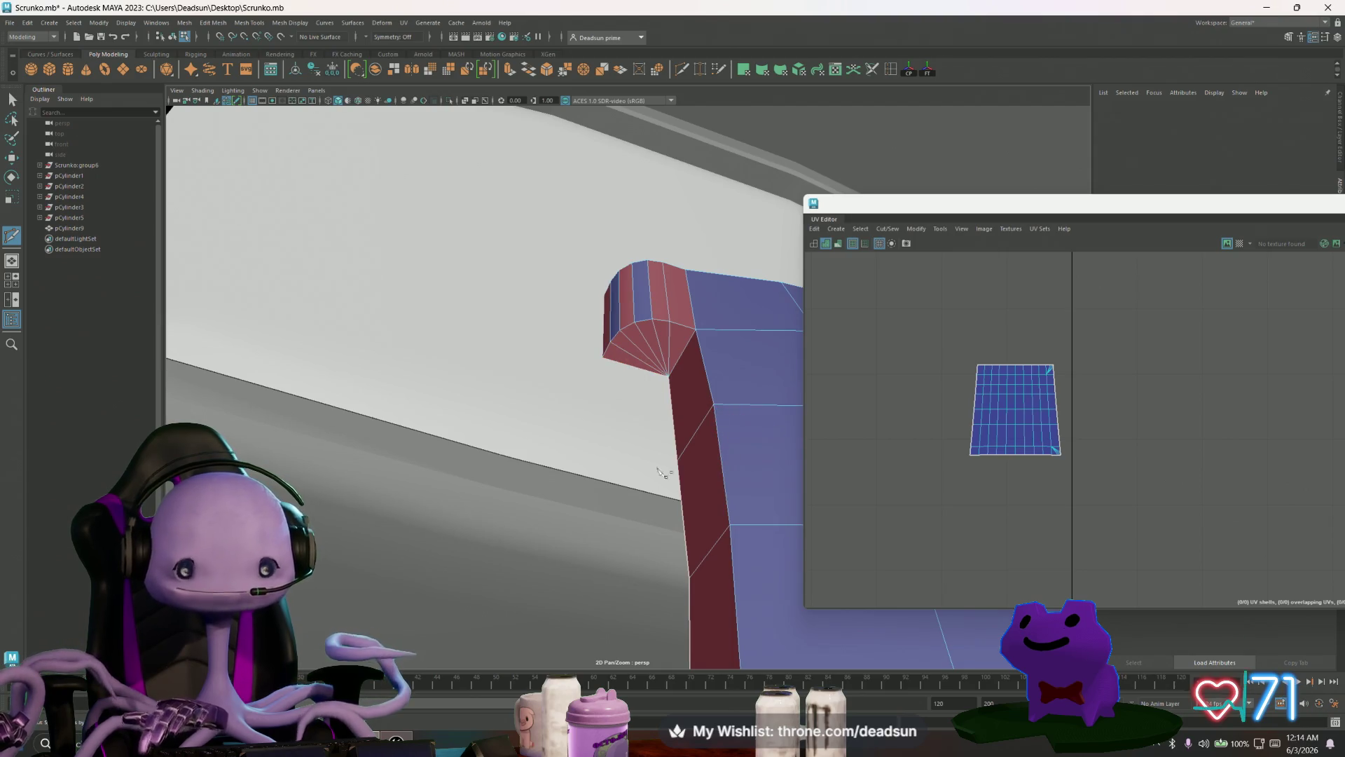
mouse_move(683, 485)
left_mouse_down("alt")
mouse_move(529, 174)
mouse_move(529, 325)
mouse_move(561, 315)
left_mouse_up("alt")
left_click(590, 305)
key("Return")
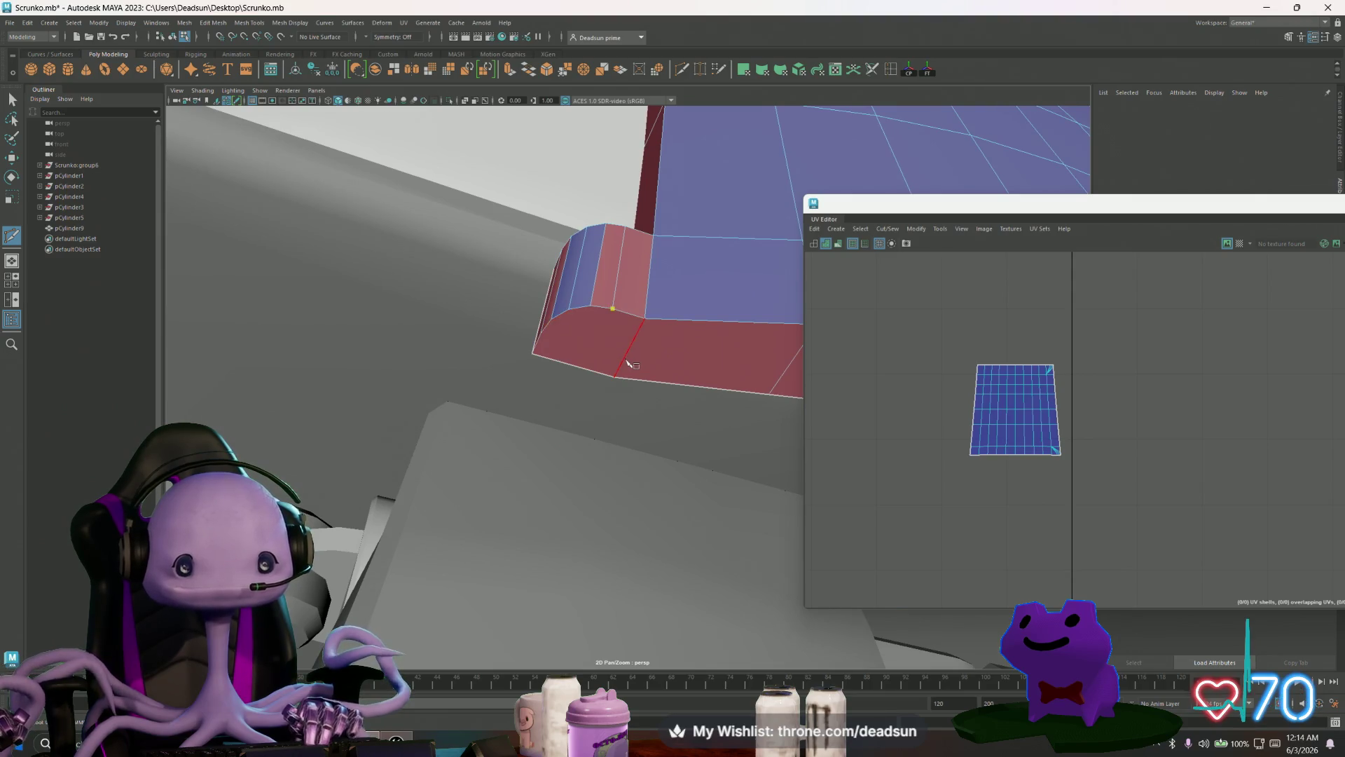
left_click(541, 333)
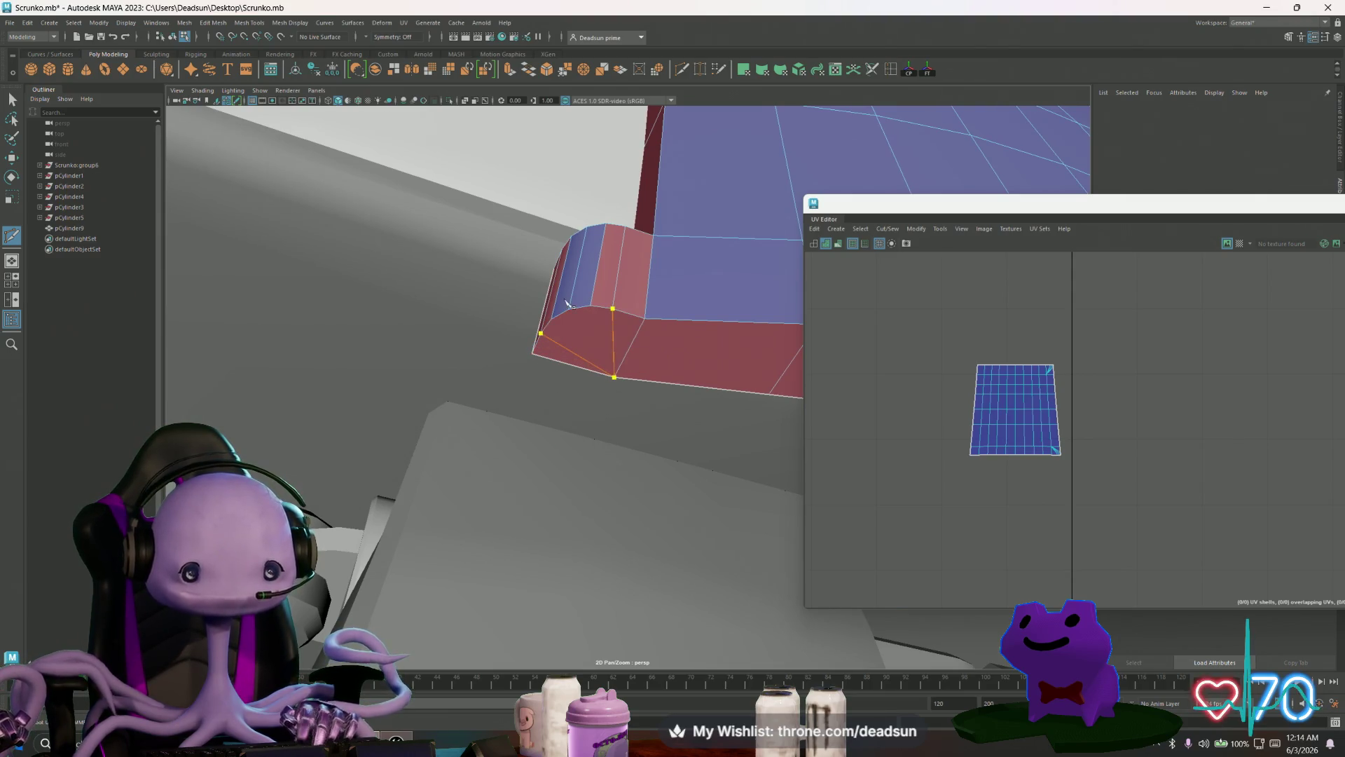
key("Return")
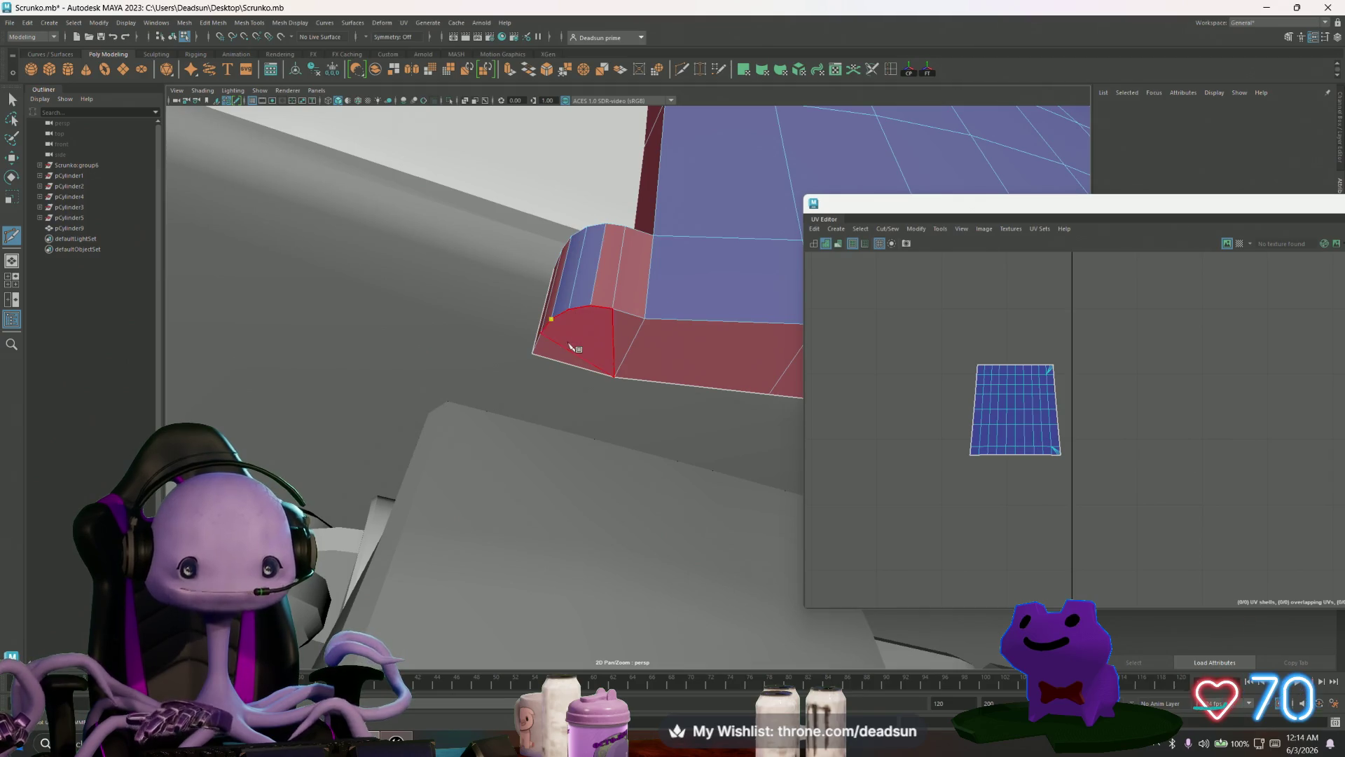
left_click(615, 377)
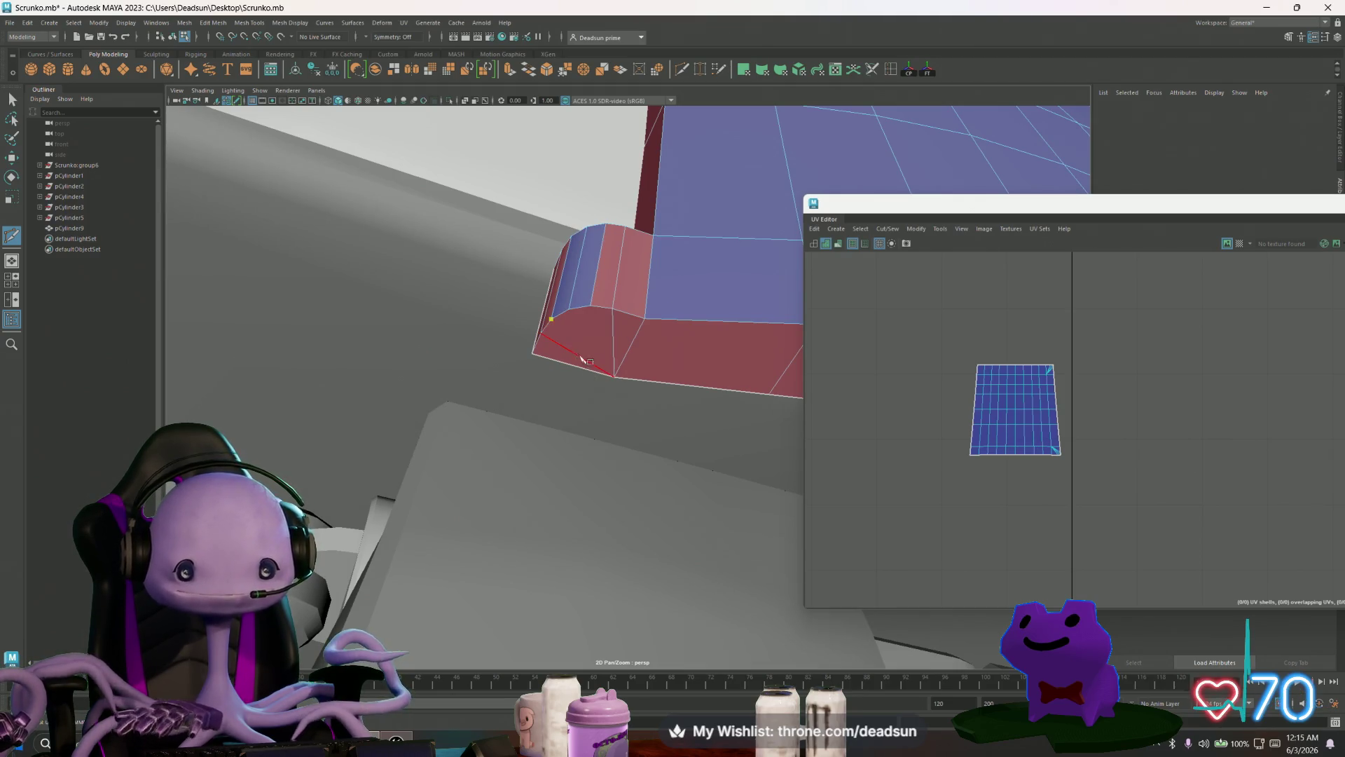
left_click(591, 306)
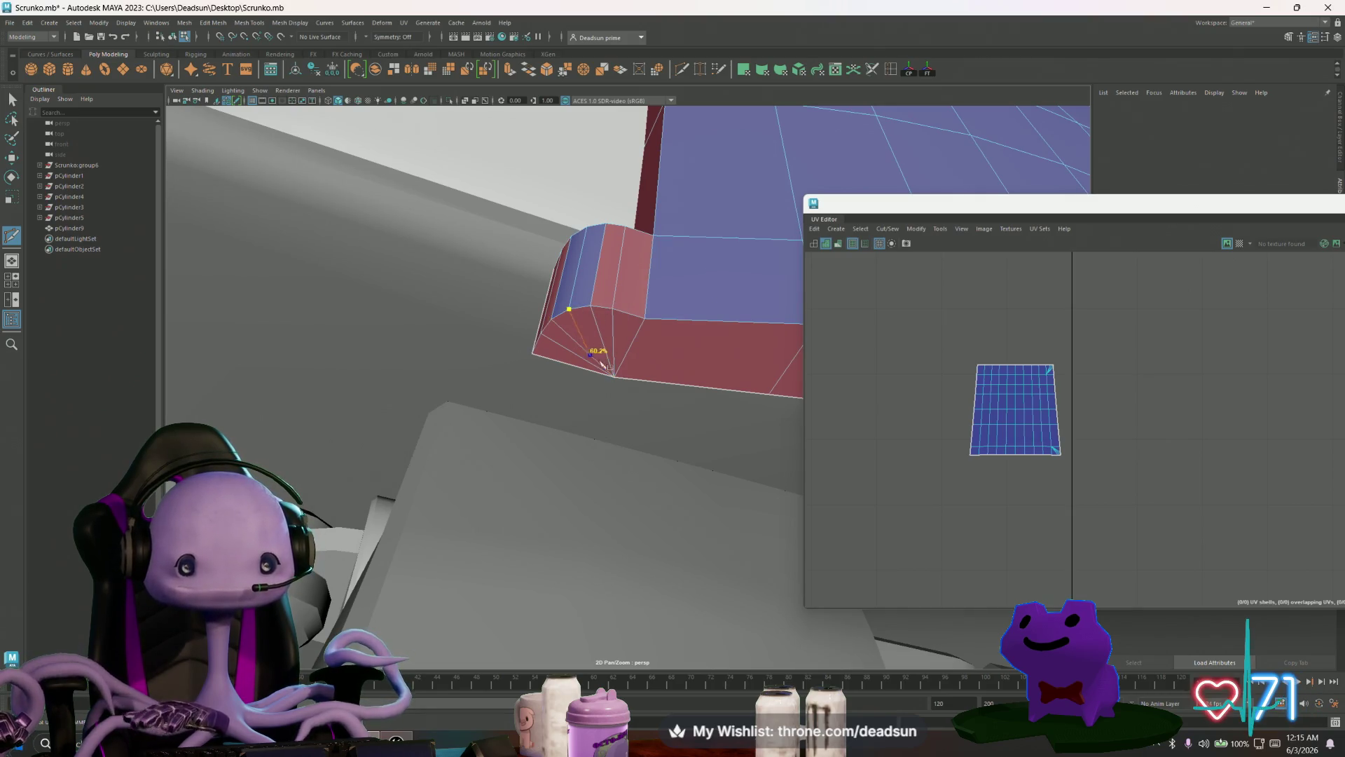
Step: Cut from the strip's bottom corner edge to the top vertex and commit it
key("f")
scroll(554, 456, "down", 10)
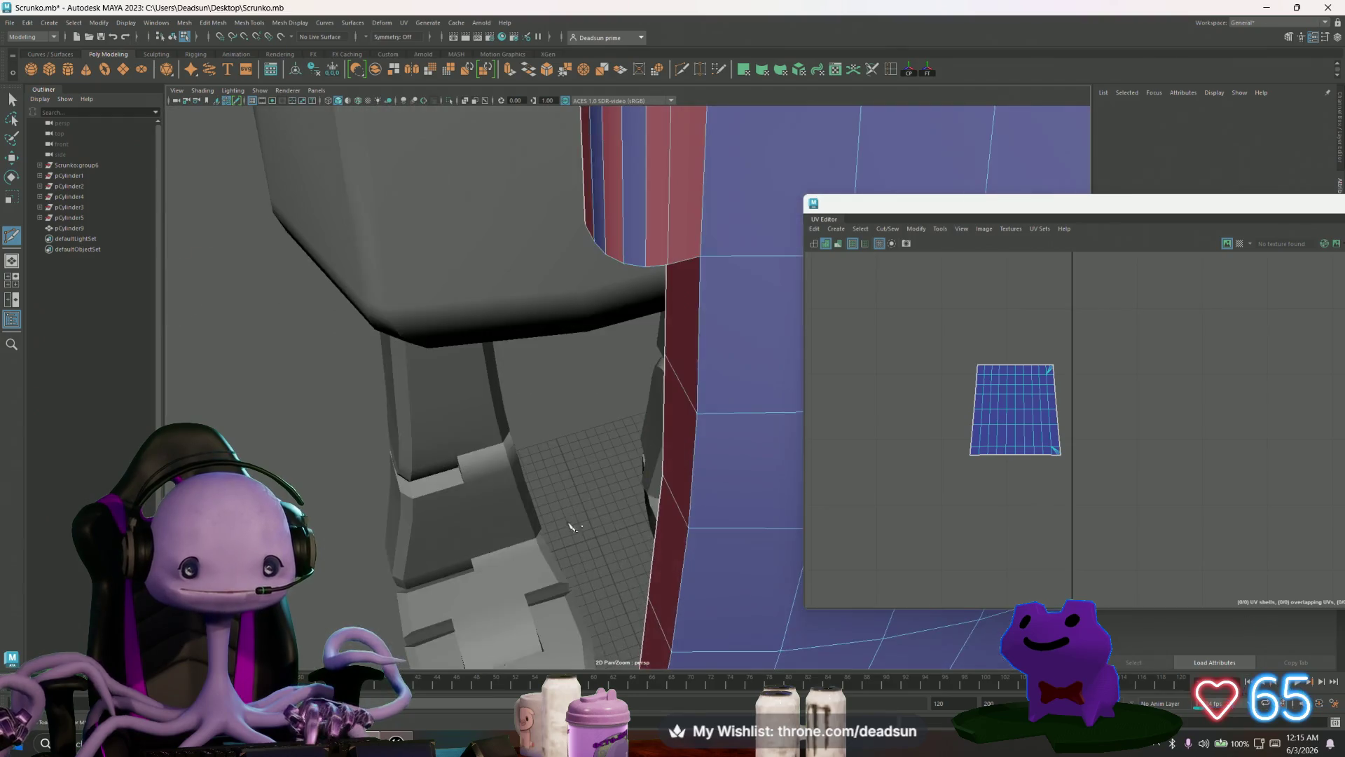
middle_click_drag(596, 592, 576, 533, "alt")
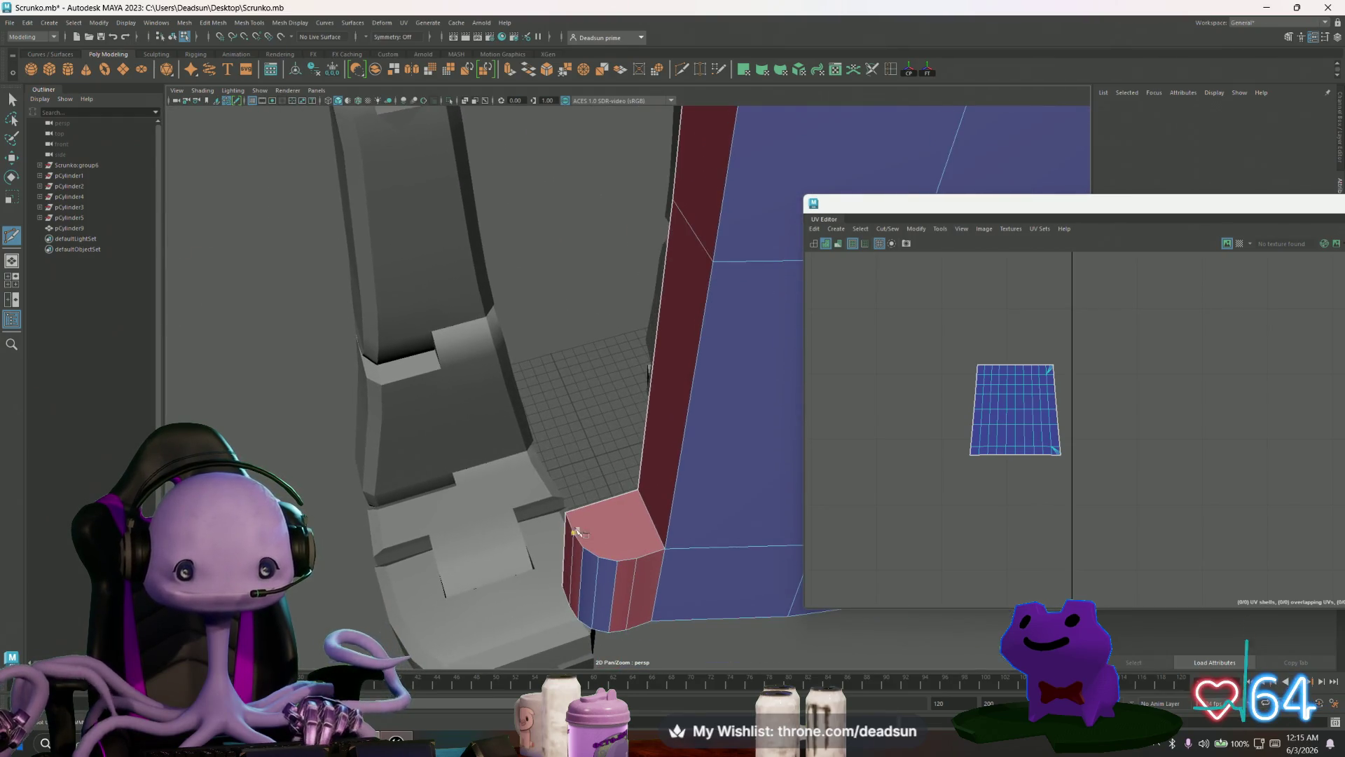
left_click(573, 532)
left_click(637, 488)
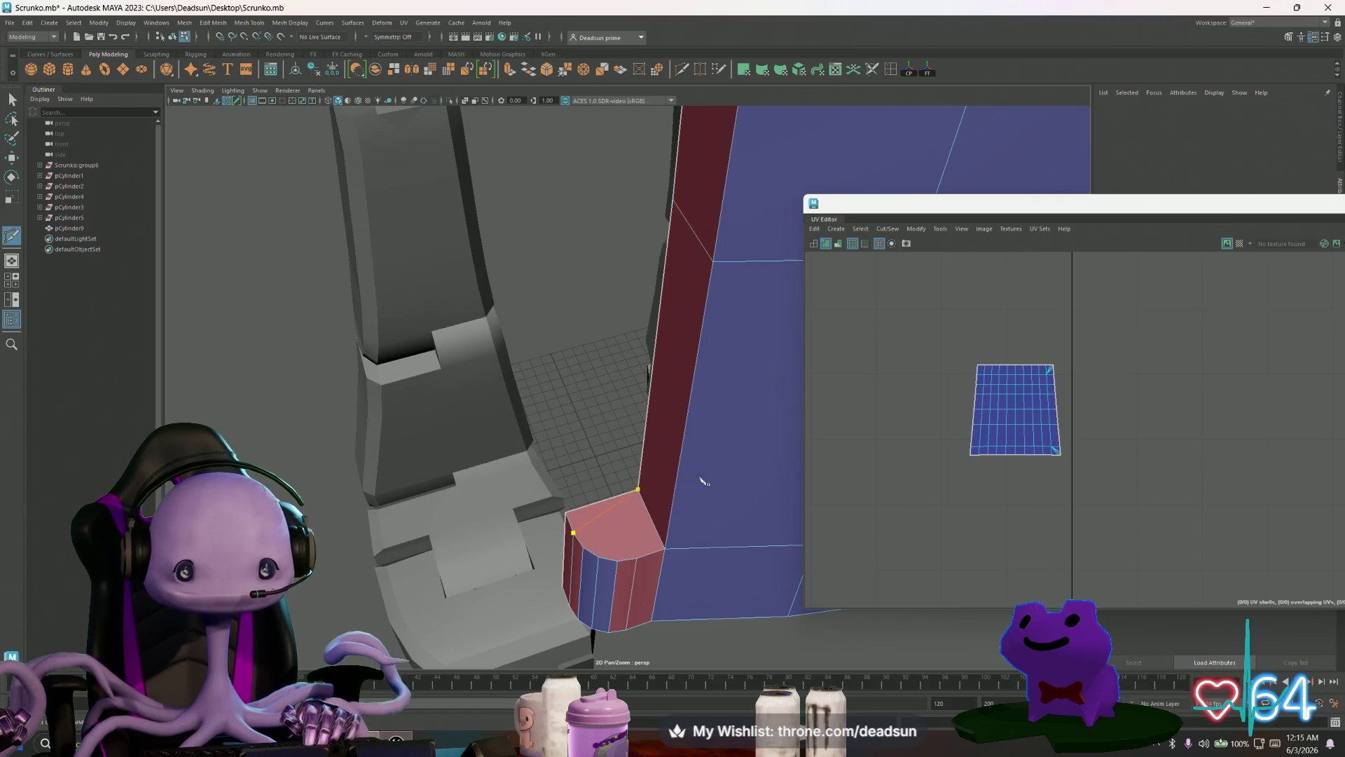
key("Return")
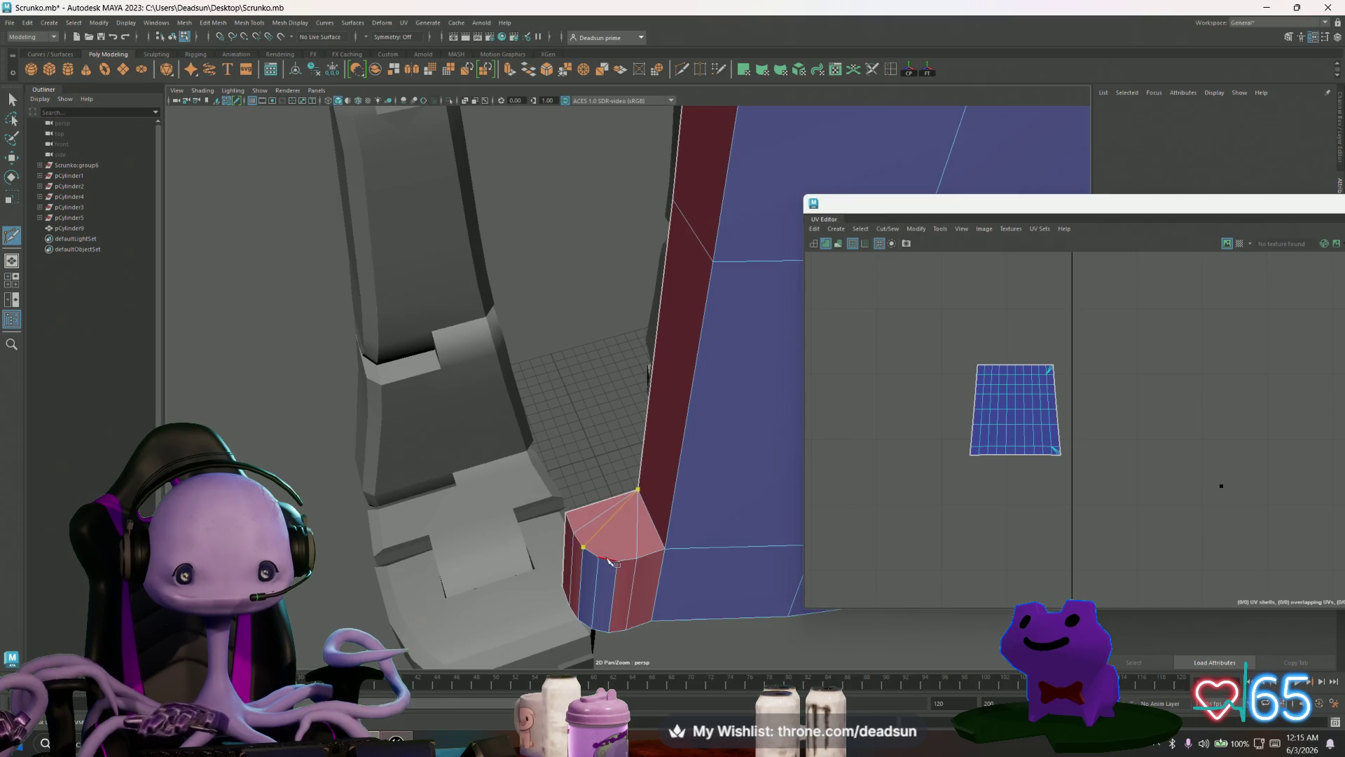
key("Return")
left_click(638, 489)
mouse_move(672, 522)
left_mouse_down("alt")
mouse_move(616, 511)
mouse_move(444, 549)
mouse_move(538, 500)
mouse_move(444, 356)
mouse_move(537, 418)
mouse_move(423, 519)
mouse_move(412, 506)
mouse_move(441, 483)
mouse_move(442, 540)
left_mouse_up("alt")
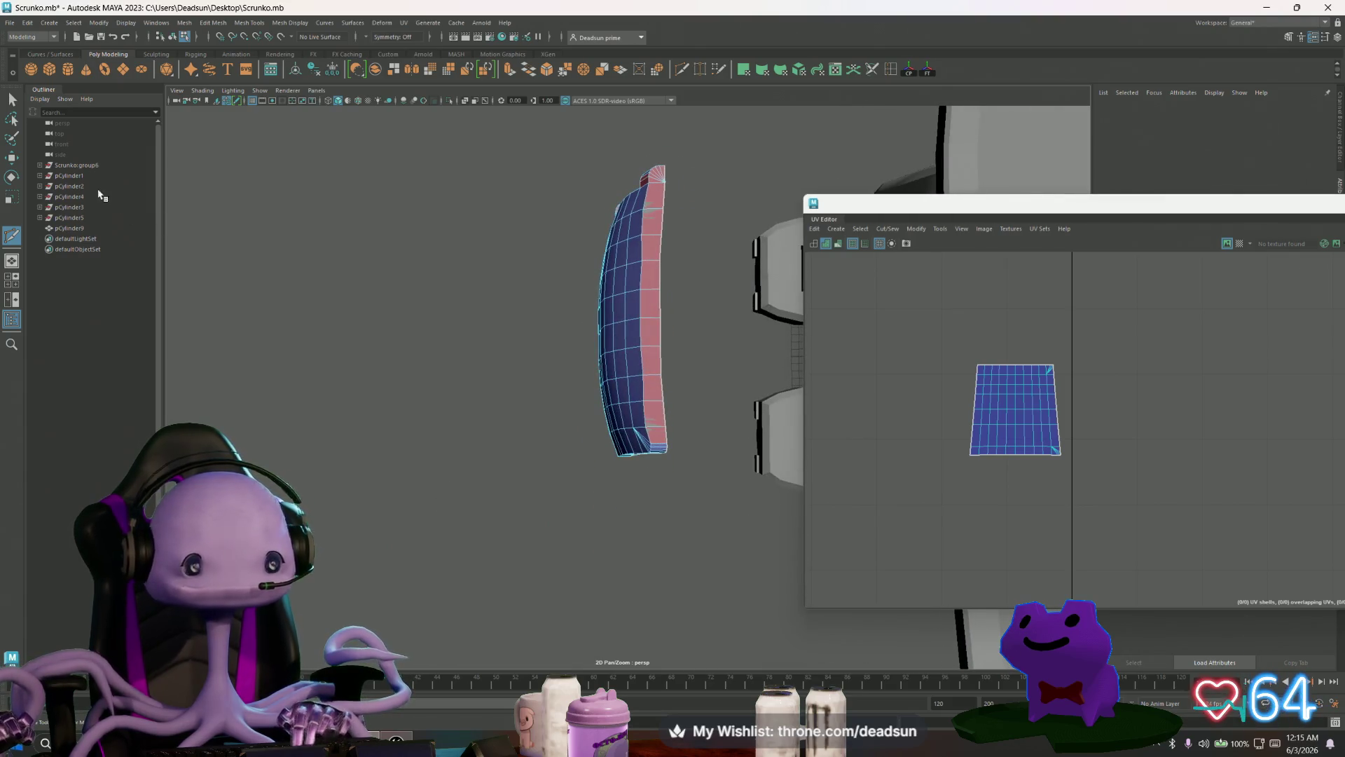
Step: Pick a vertex on the panel's edge and move it slightly to the left
left_click(11, 98)
mouse_move(498, 251)
left_mouse_down("alt")
mouse_move(510, 355)
mouse_move(599, 405)
left_mouse_up("alt")
right_click_drag(519, 333, 465, 334)
left_click(534, 517)
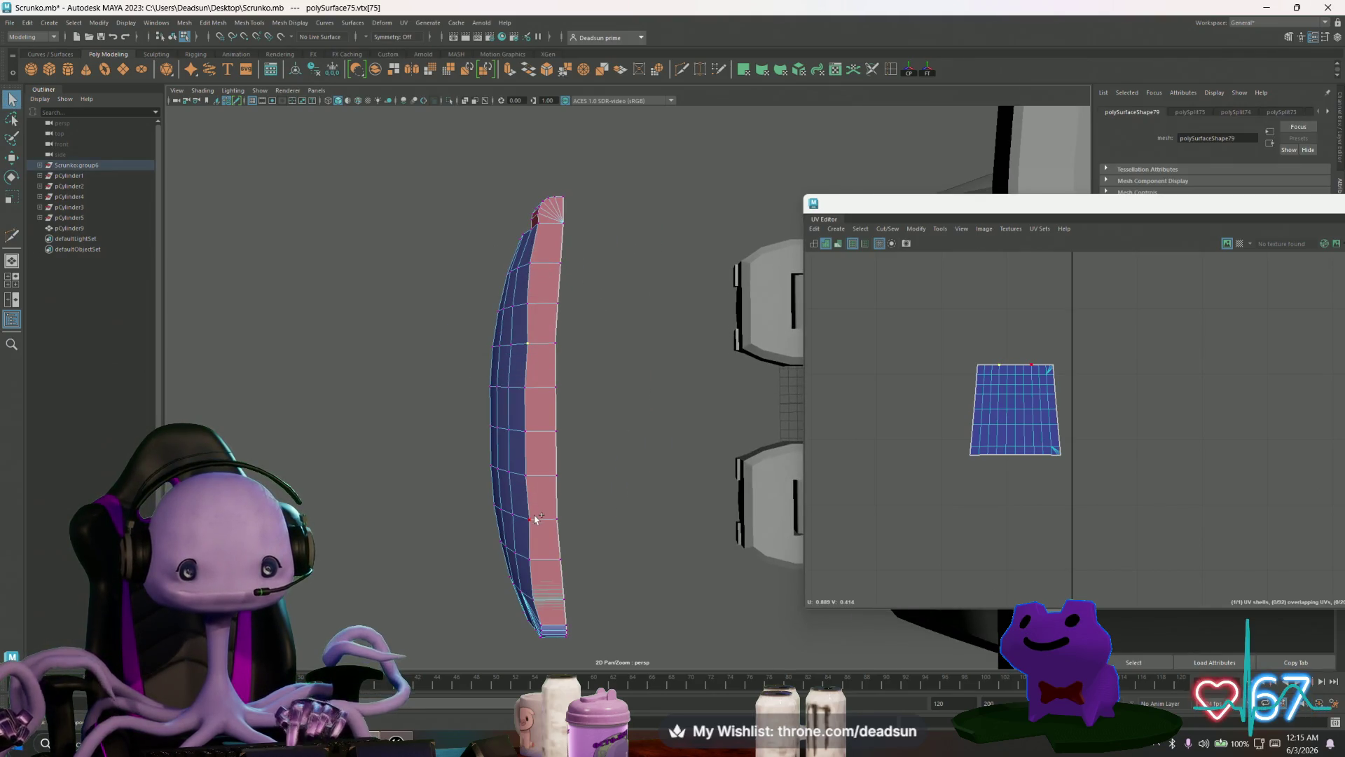
key("w")
mouse_move(485, 433)
left_mouse_down()
mouse_move(474, 453)
mouse_move(496, 456)
mouse_move(486, 444)
mouse_move(565, 306)
mouse_move(529, 281)
mouse_move(548, 291)
mouse_move(498, 341)
mouse_move(528, 384)
mouse_move(408, 366)
mouse_move(569, 372)
left_mouse_up()
Step: Return to Object Mode and deselect the panel
right_click_drag(569, 371, 600, 350)
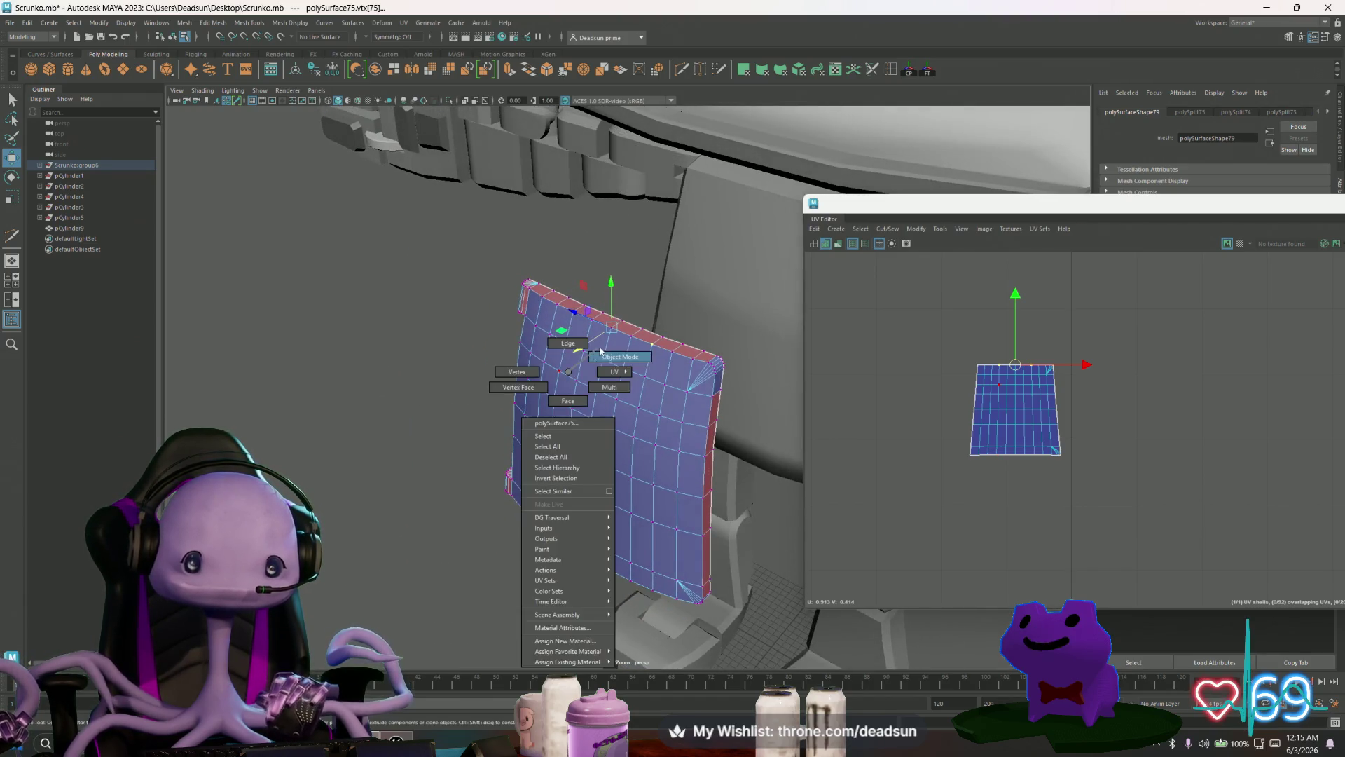
left_click(528, 393)
left_click(406, 456)
scroll(434, 441, "down", 5)
mouse_move(477, 429)
left_mouse_down("alt")
mouse_move(491, 382)
mouse_move(547, 449)
left_mouse_up("alt")
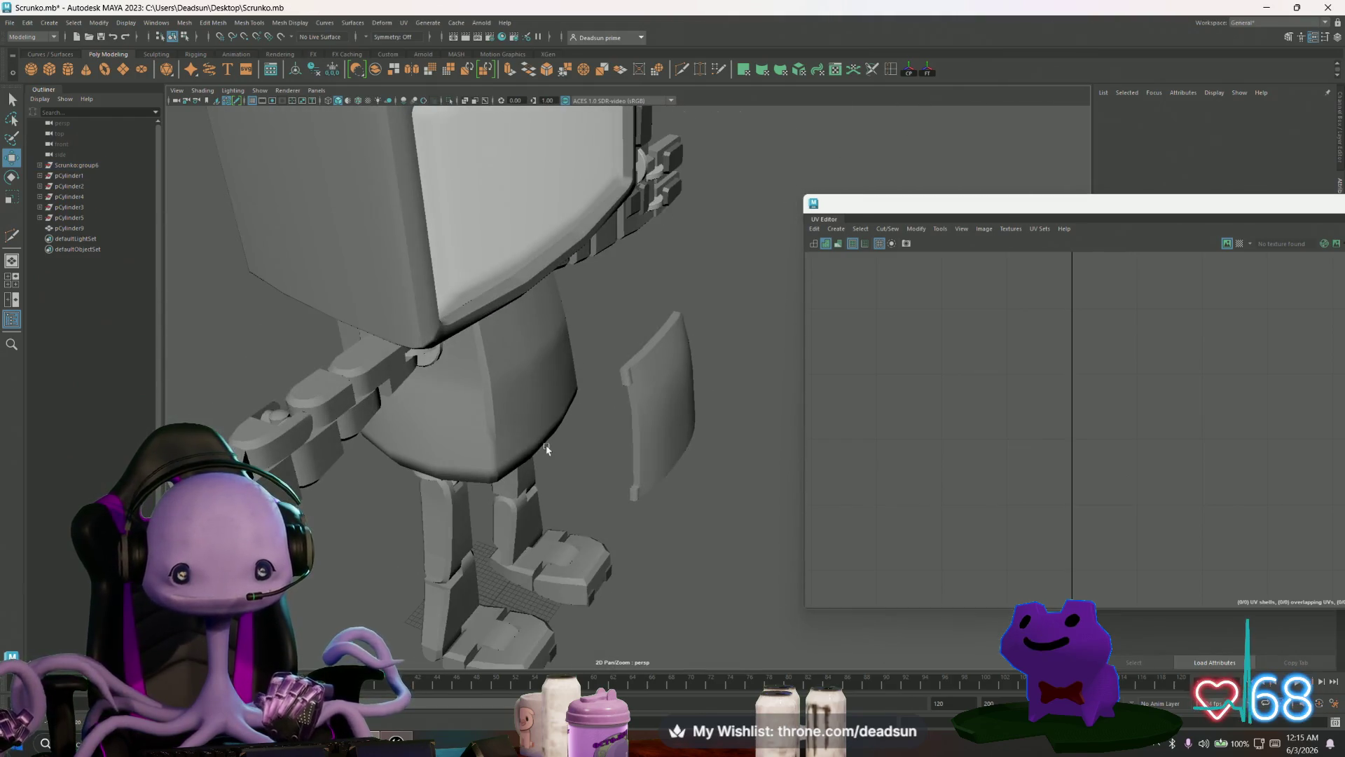
Step: Select the curved chest panel and frame it front-on with F
left_click(662, 405)
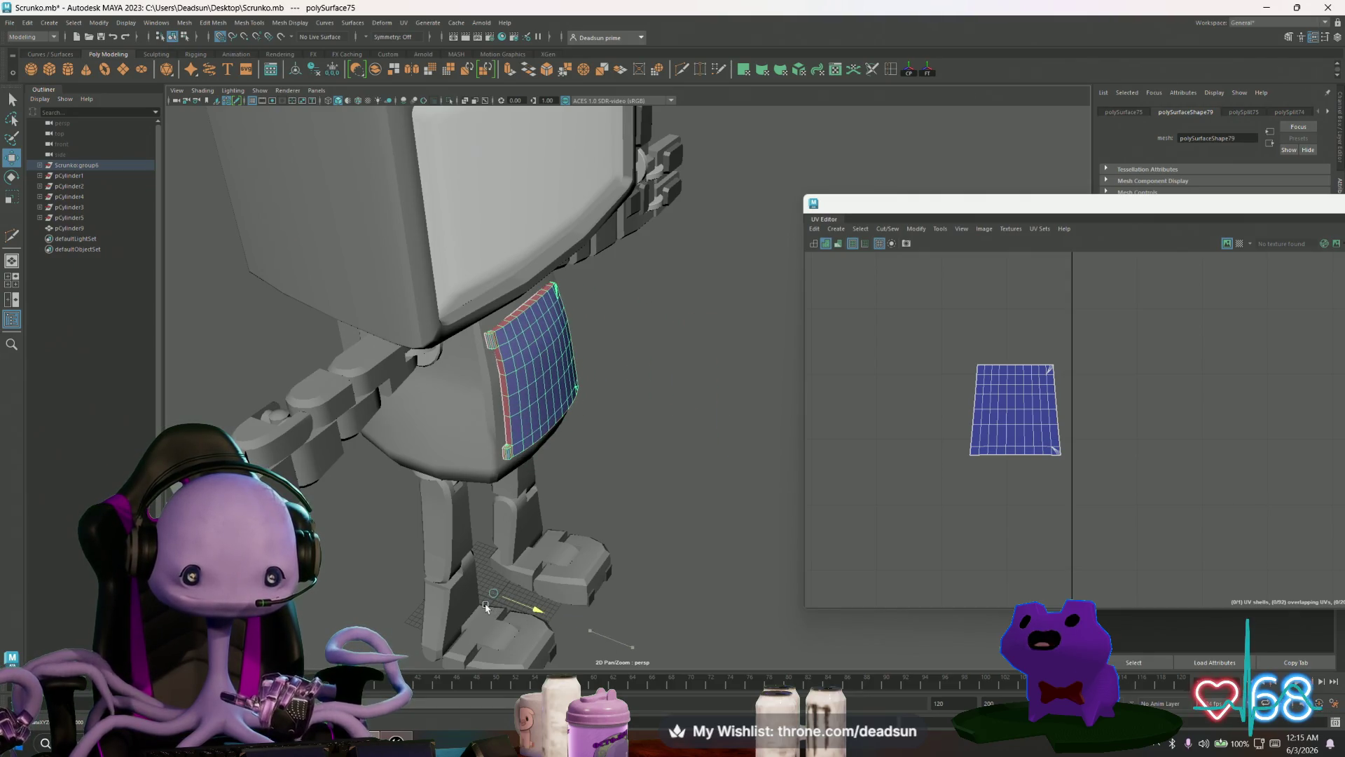
left_click_drag(495, 608, 442, 364, "alt")
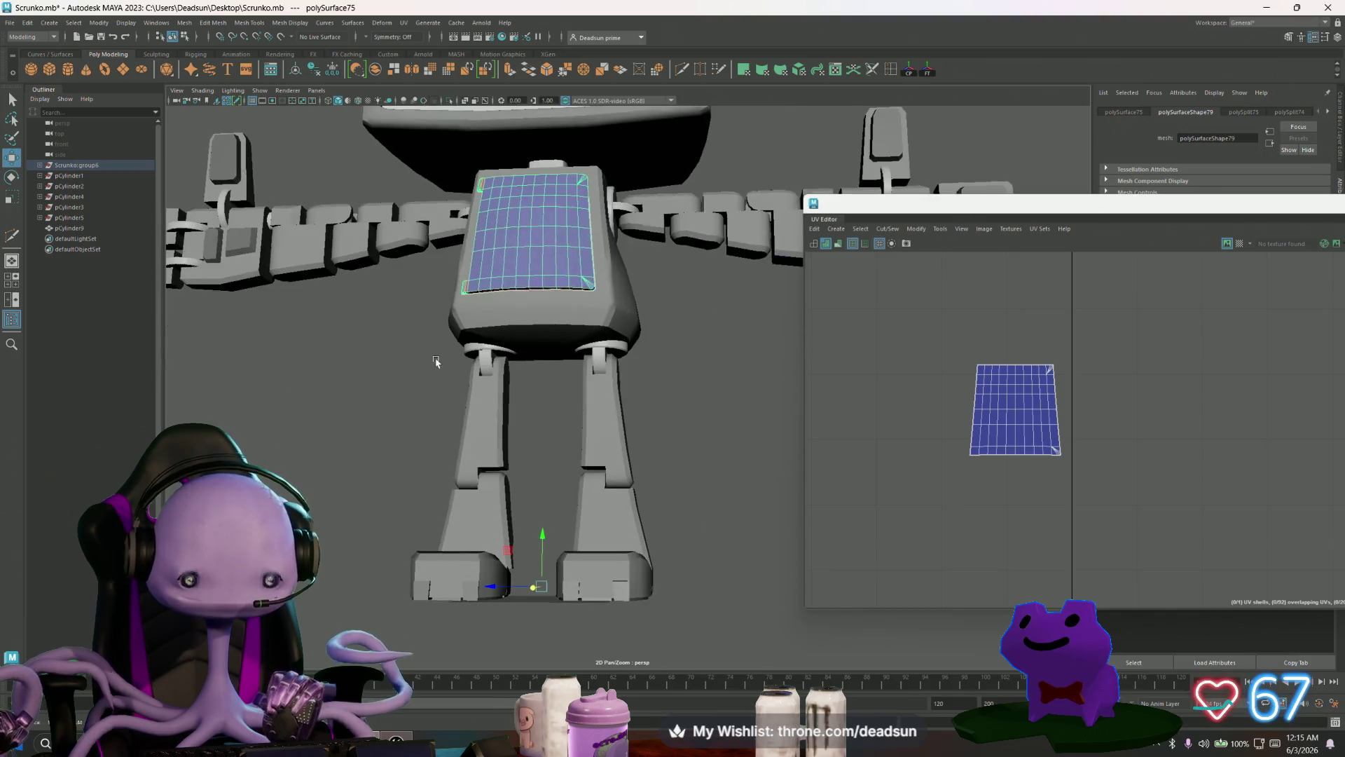
key("f")
scroll(504, 511, "down", 5)
mouse_move(508, 476)
left_mouse_down("alt")
mouse_move(503, 408)
mouse_move(561, 399)
mouse_move(565, 449)
mouse_move(612, 509)
mouse_move(476, 495)
mouse_move(453, 468)
mouse_move(454, 442)
mouse_move(552, 407)
mouse_move(609, 476)
mouse_move(645, 488)
mouse_move(628, 479)
left_mouse_up("alt")
scroll(503, 408, "up", 5)
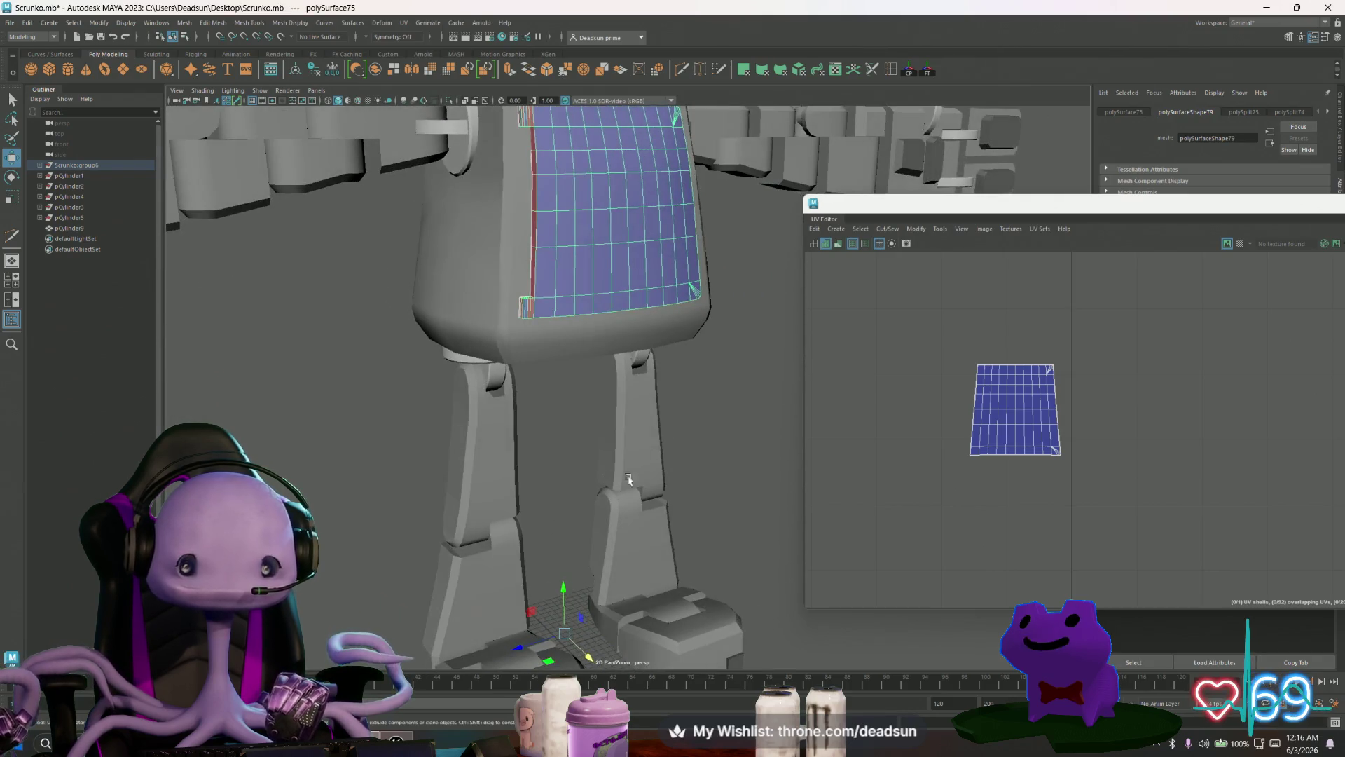
Step: Box-select the panel's UV shell, then pick one face at its lower left
mouse_move(1072, 469)
left_mouse_down()
mouse_move(943, 378)
mouse_move(957, 342)
left_mouse_up()
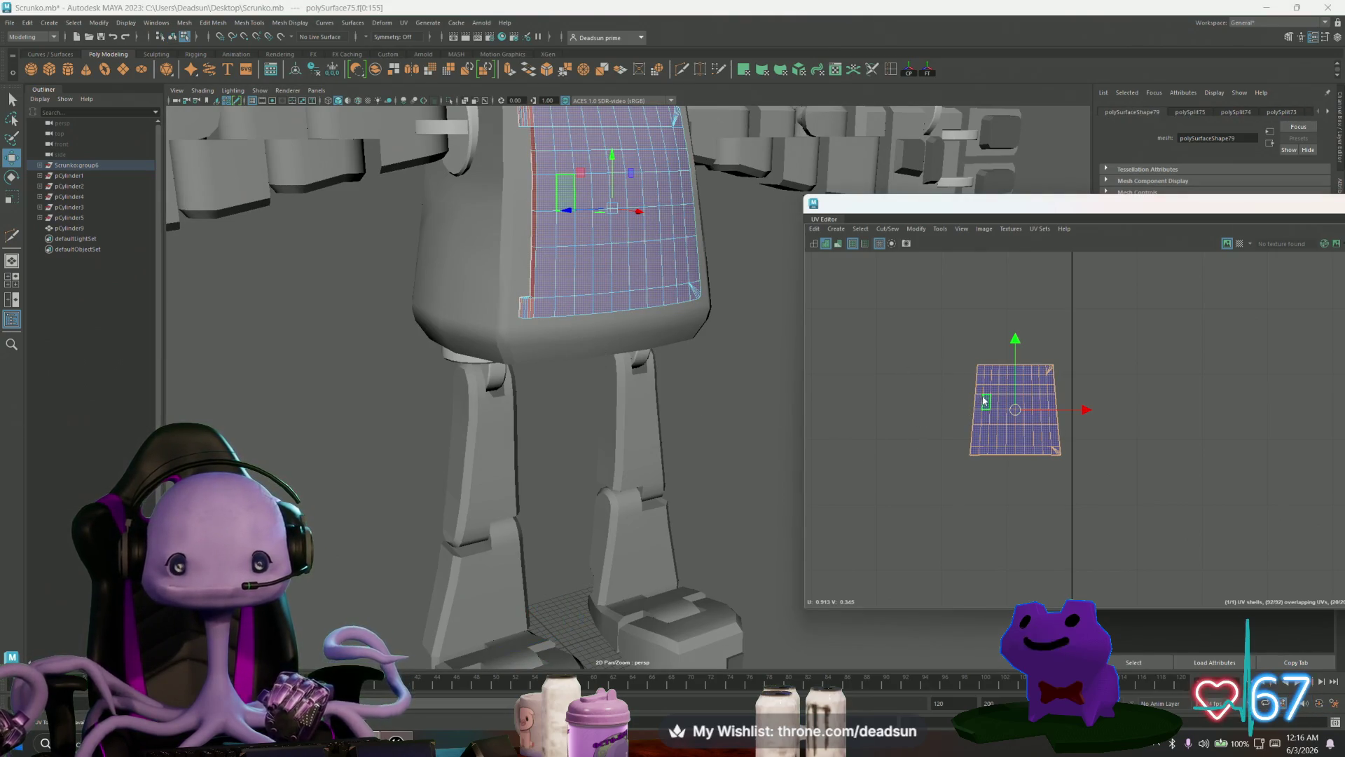
left_click_drag(935, 332, 1090, 504)
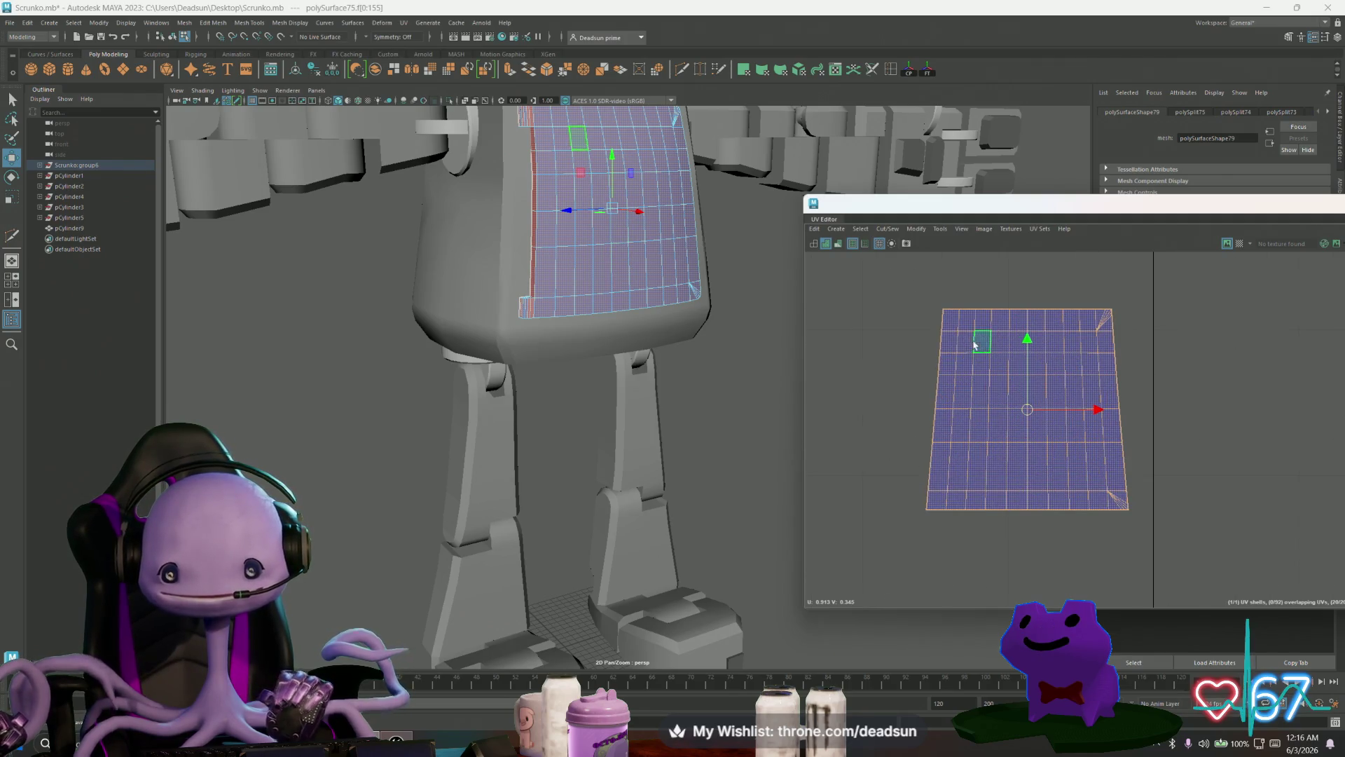
left_click(941, 469)
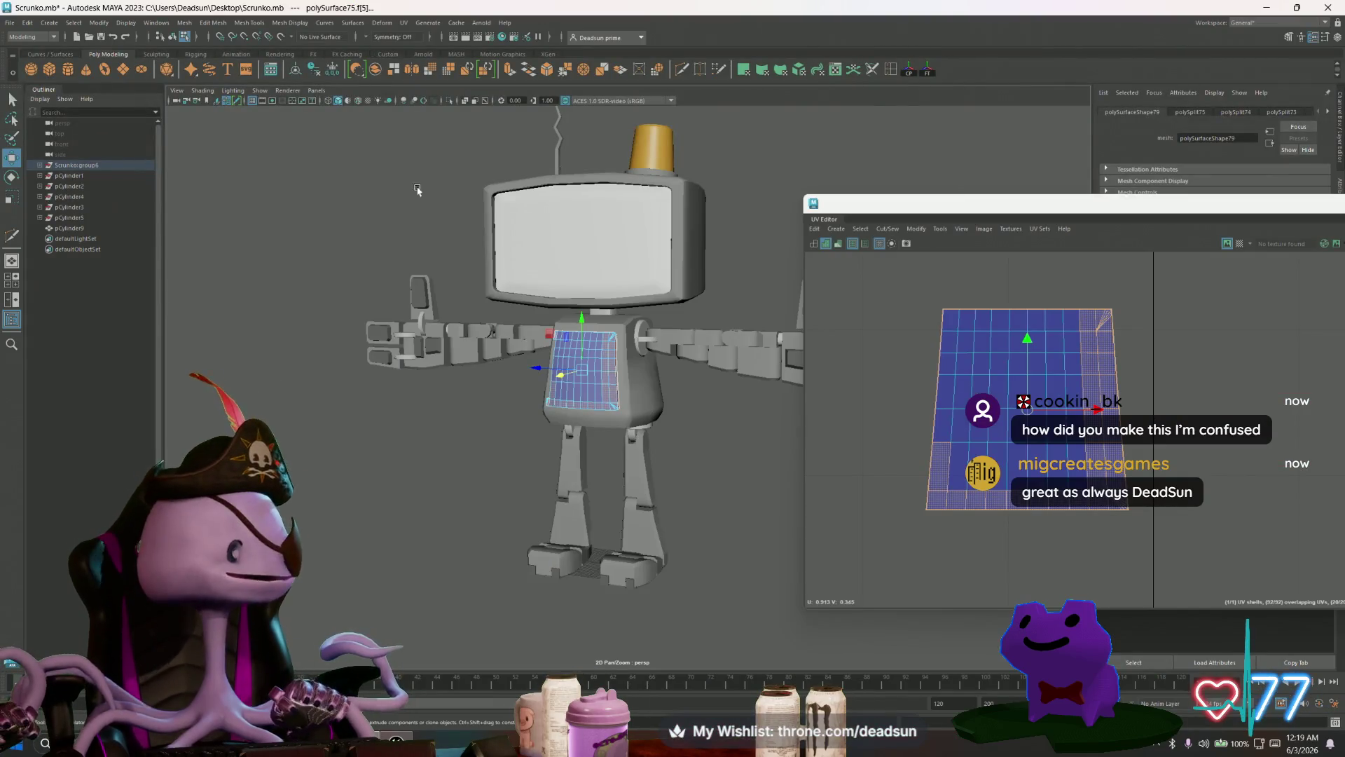
key("alt+Tab")
Step: Bring Unreal Editor forward, run Play In Editor, then Alt+Tab toward Maya
left_click(1178, 359)
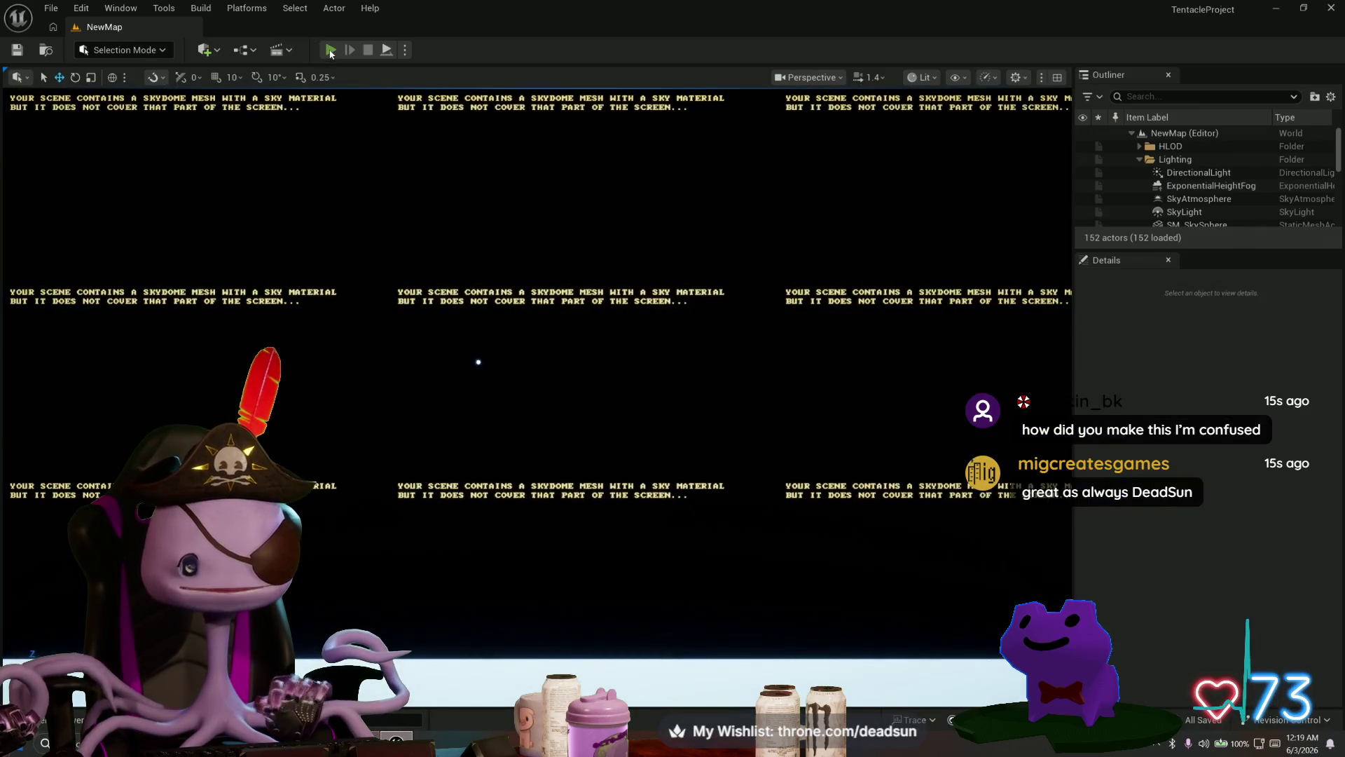
left_click(330, 50)
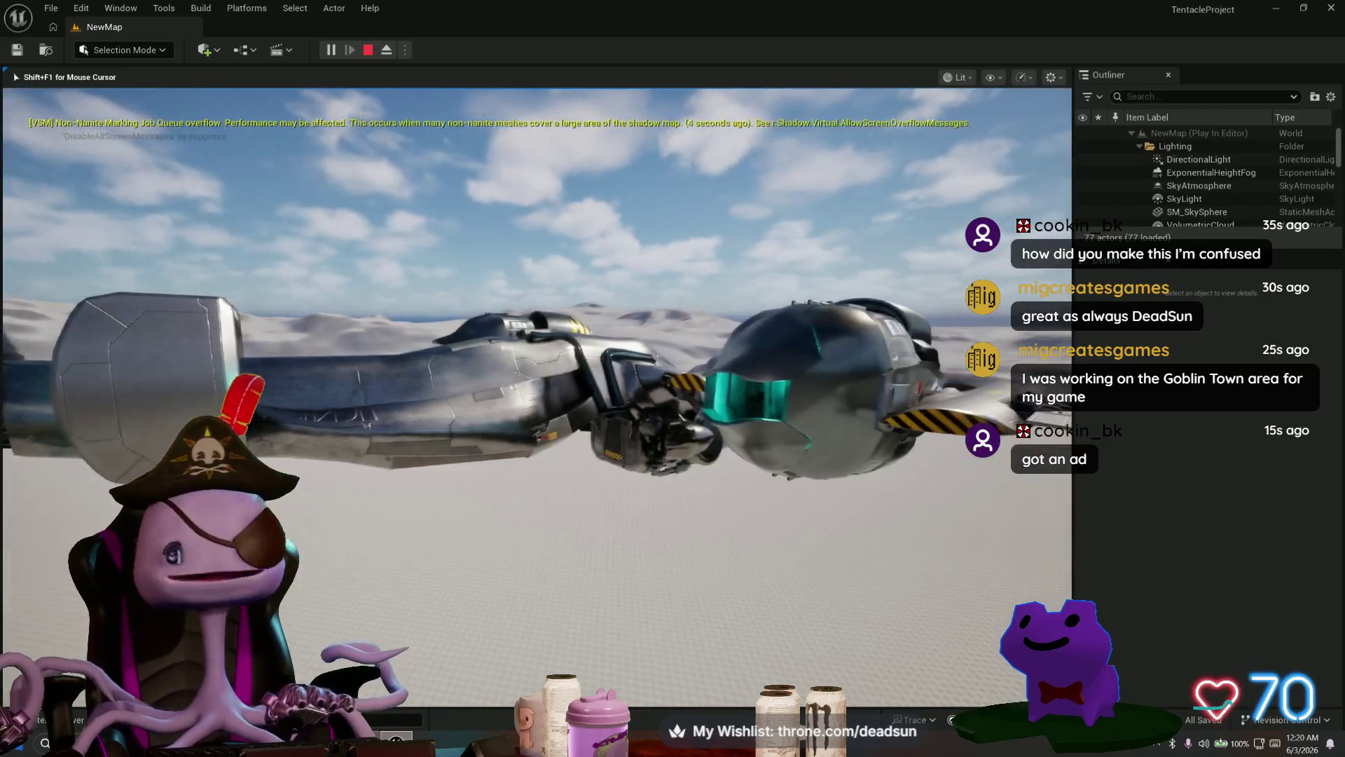
key("alt+Tab")
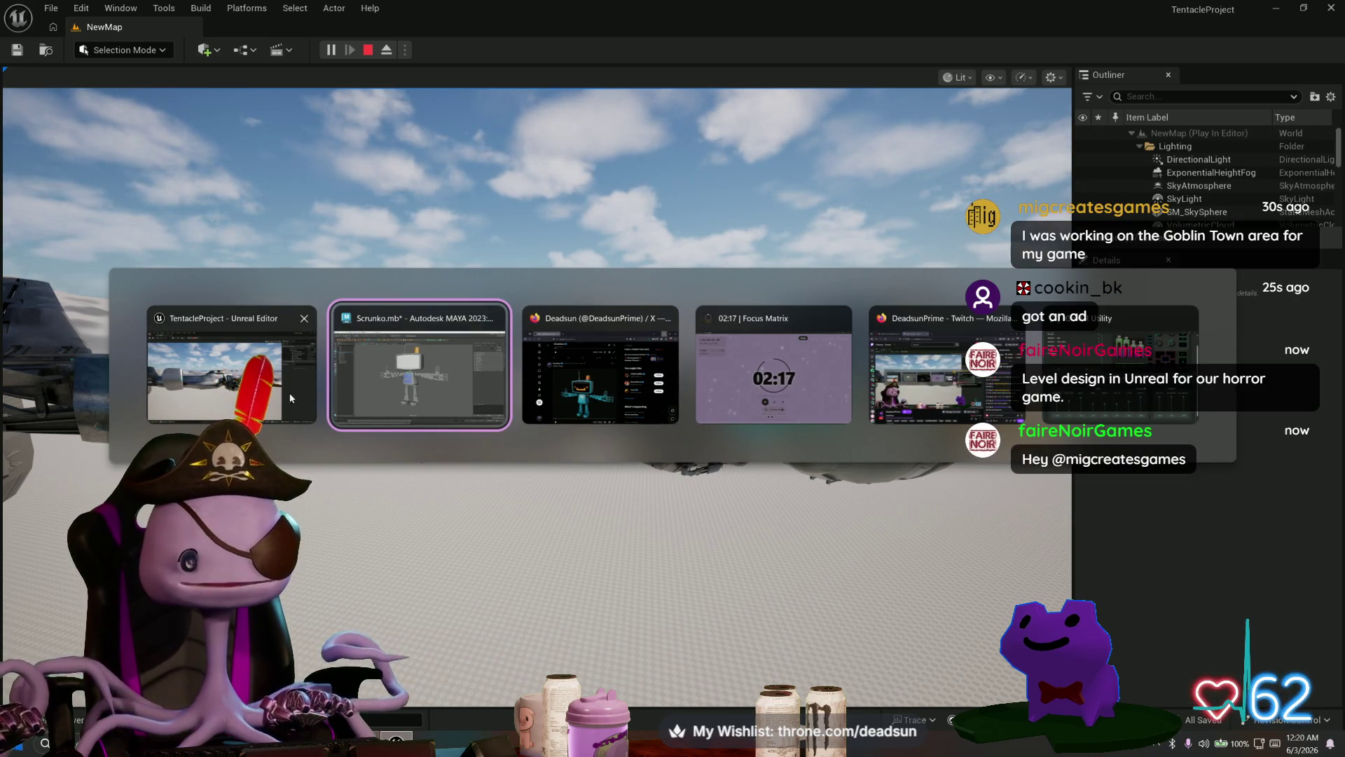
Step: Back in Maya, frame the robot's chest panel and select its faces f[49:86]
key("alt+Tab")
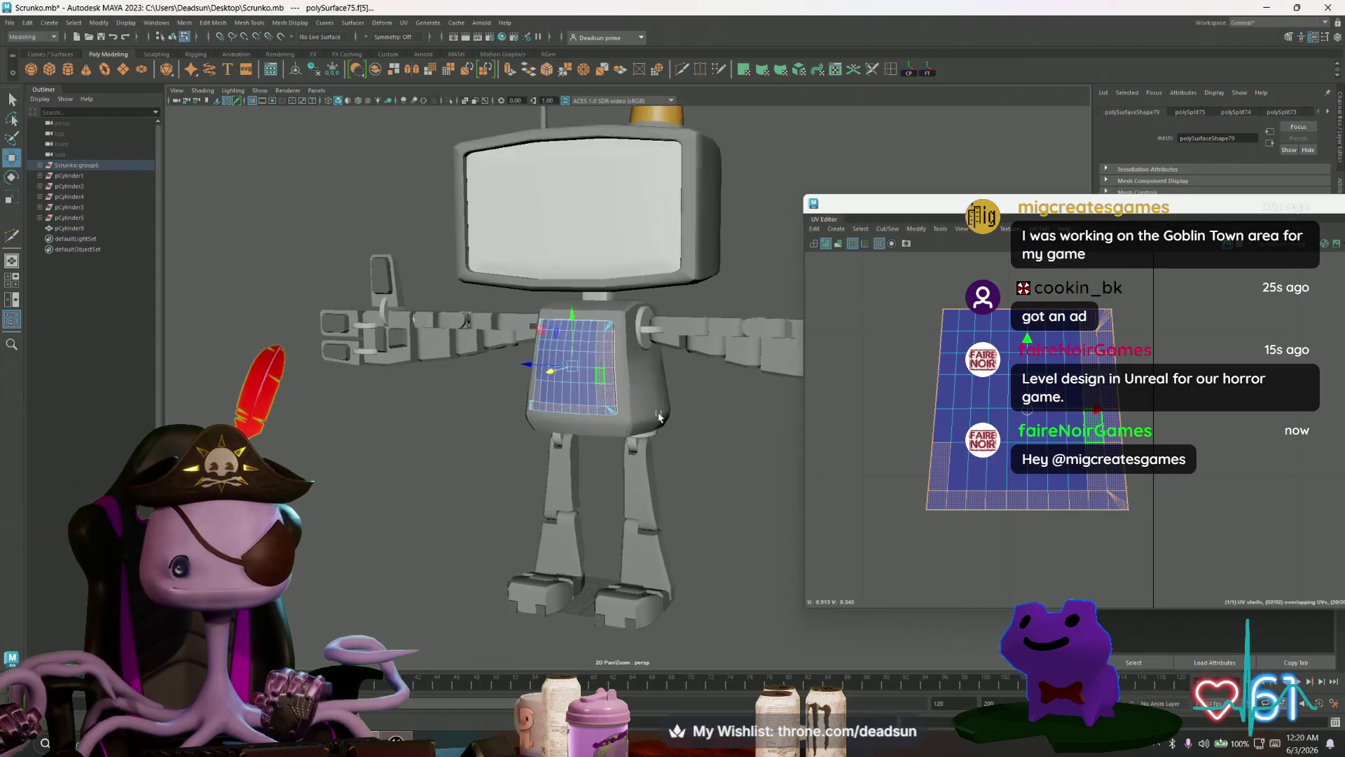
scroll(652, 414, "up", 3)
middle_click_drag(822, 344, 808, 372, "alt")
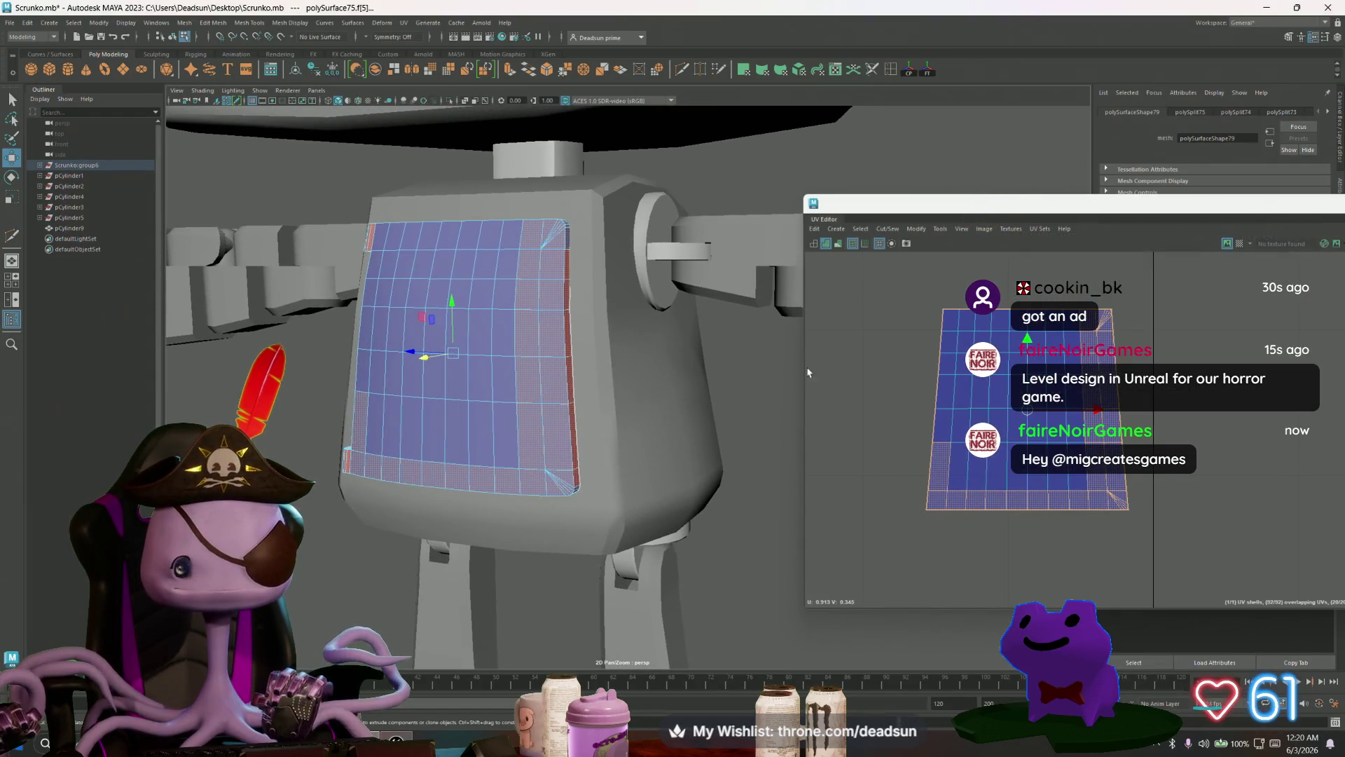
left_click(939, 475)
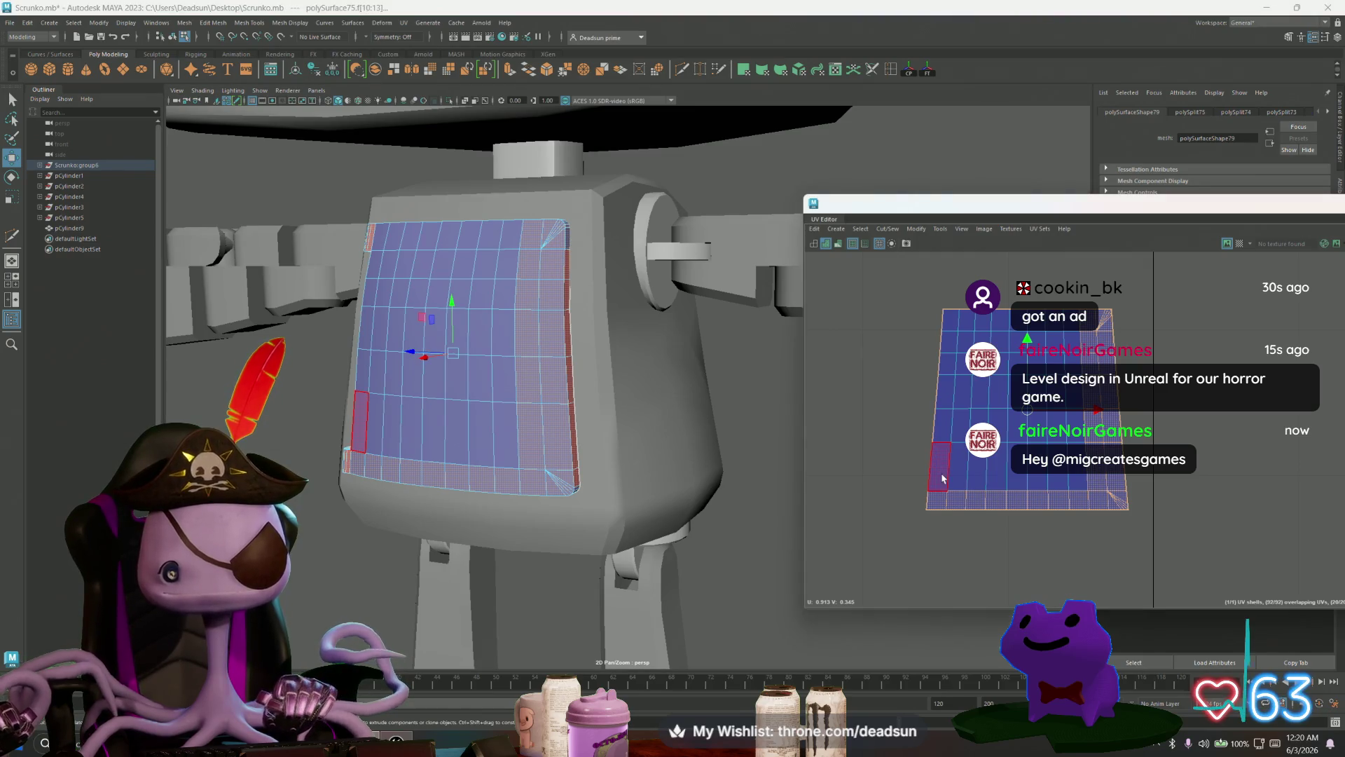
left_click(1064, 317)
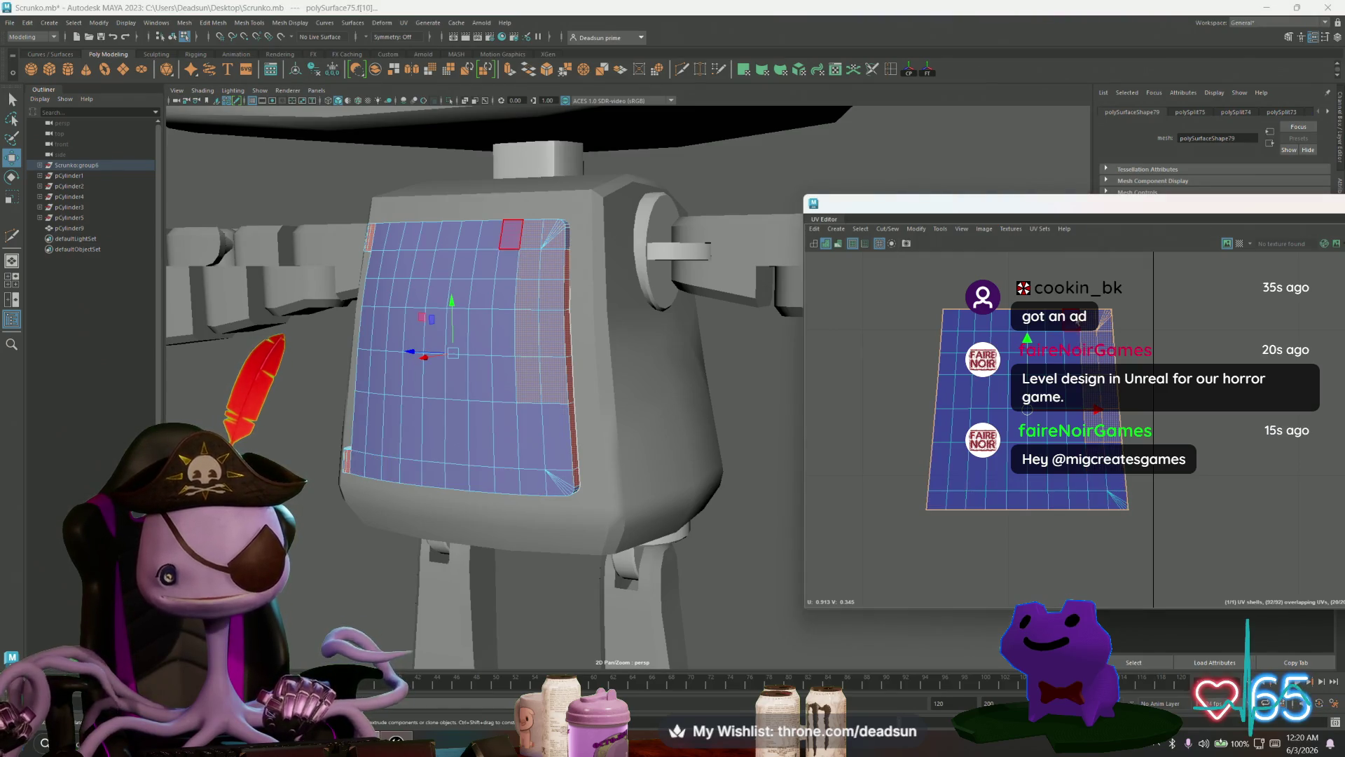
left_click(1095, 405)
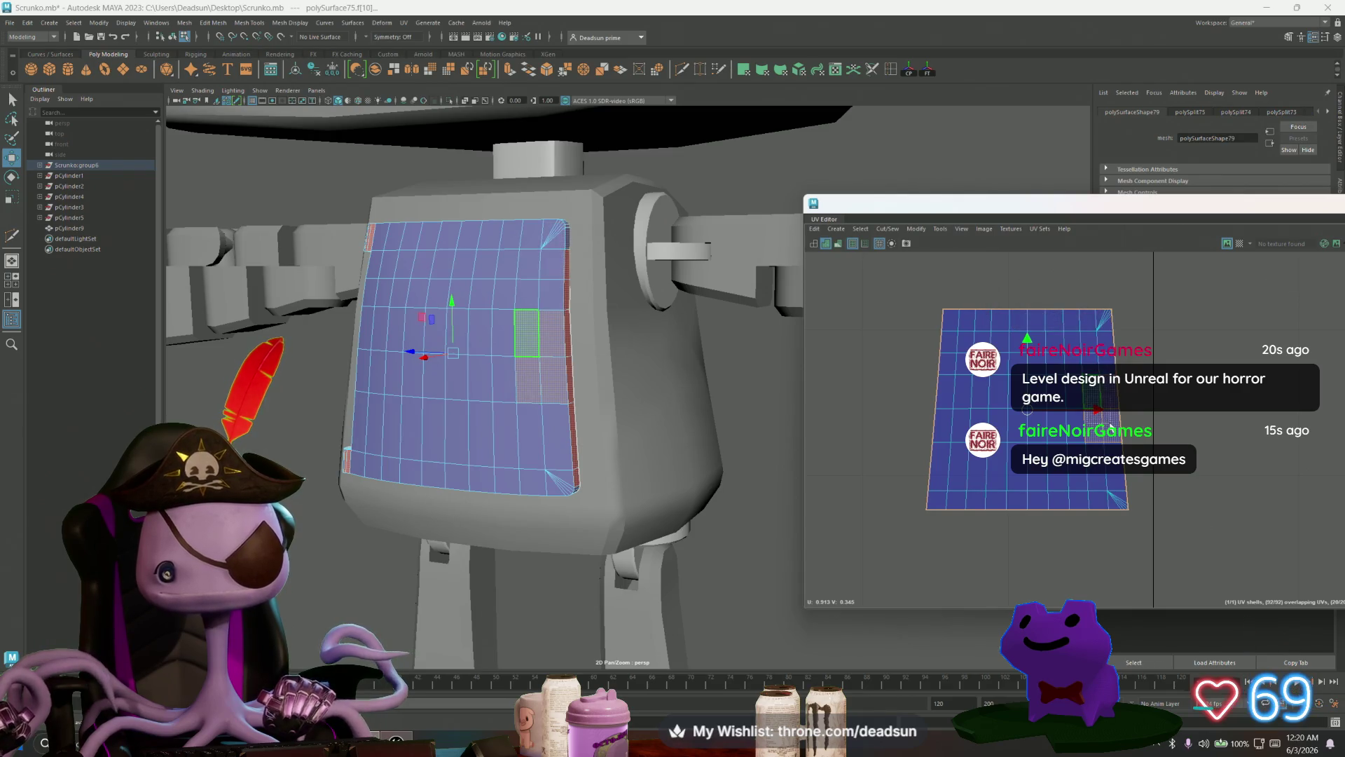
left_click_drag(935, 410, 952, 441)
left_click_drag(700, 434, 519, 439, "alt")
Step: Apply an automatic UV projection to the chest panel and select all resulting shells
left_click(915, 229)
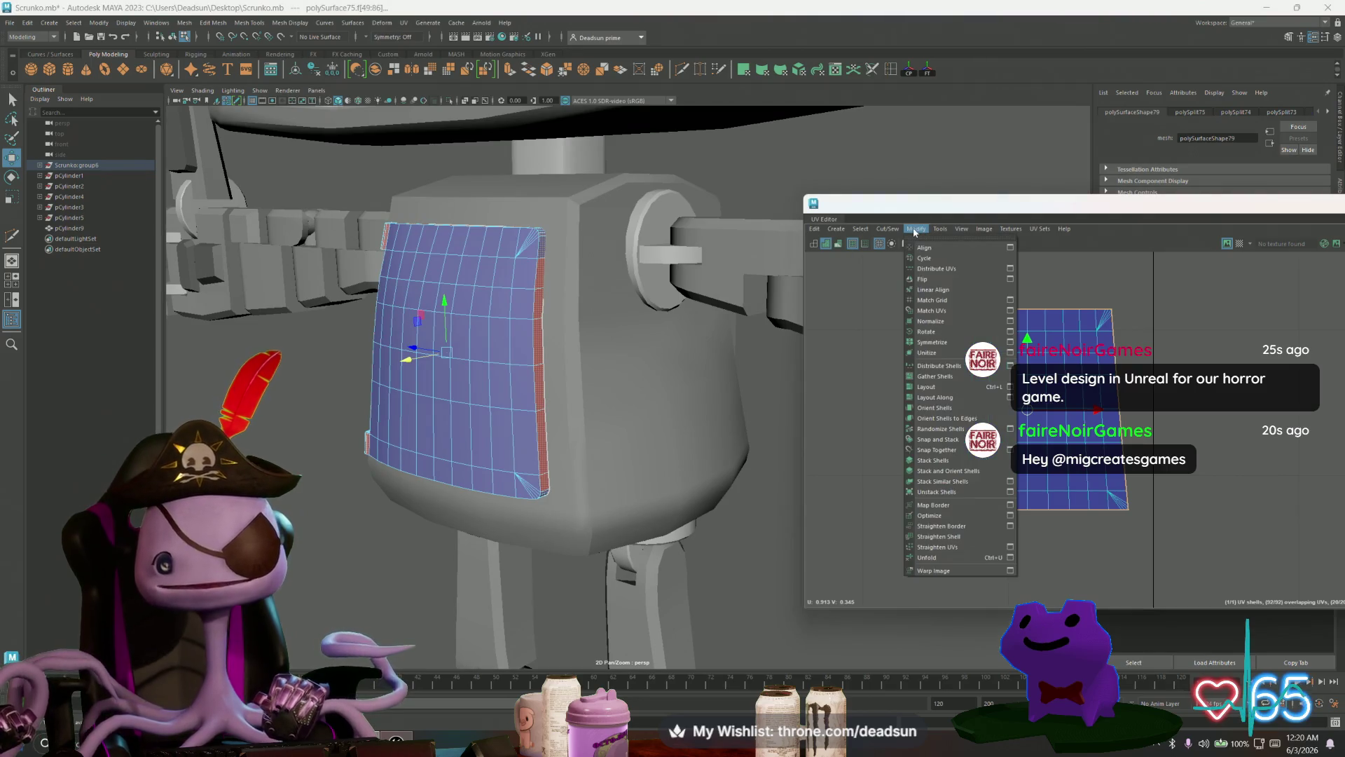
mouse_move(837, 230)
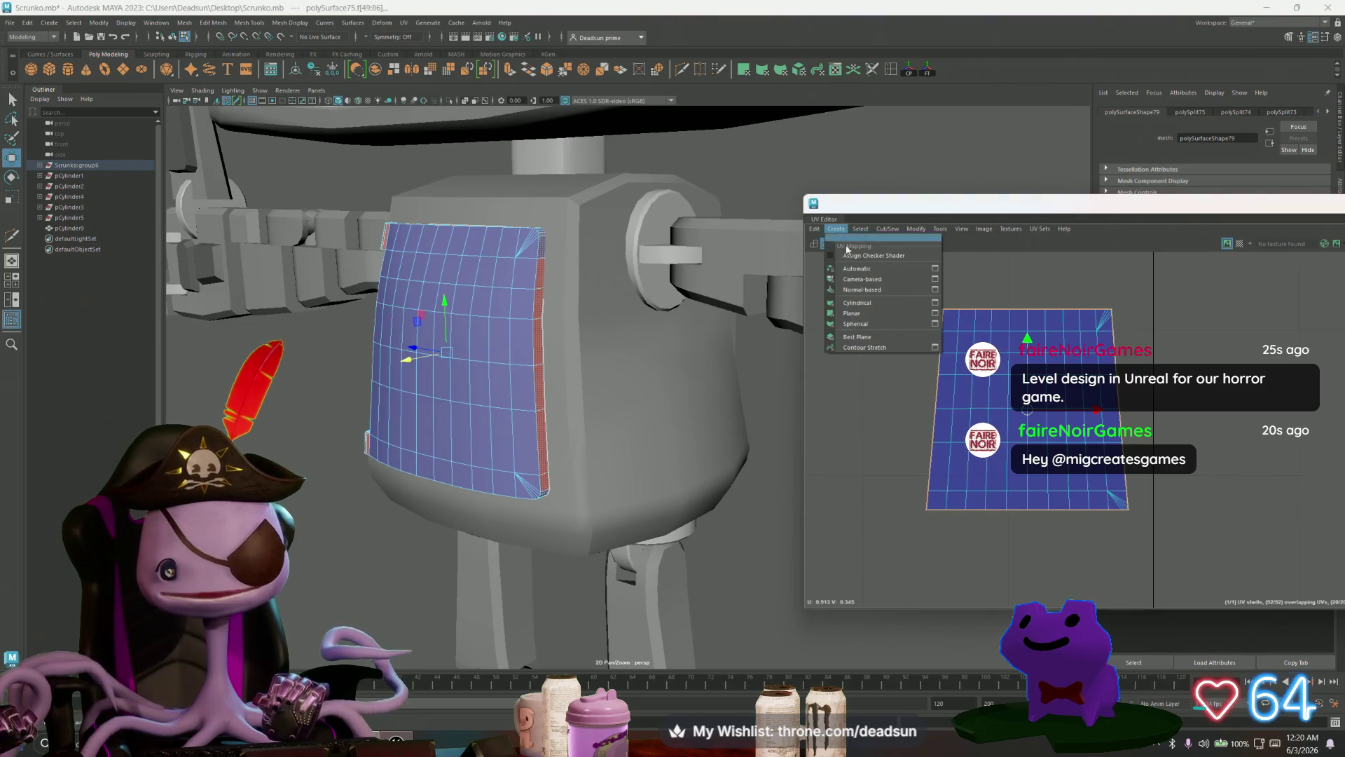
left_click(866, 269)
scroll(1093, 372, "down", 5)
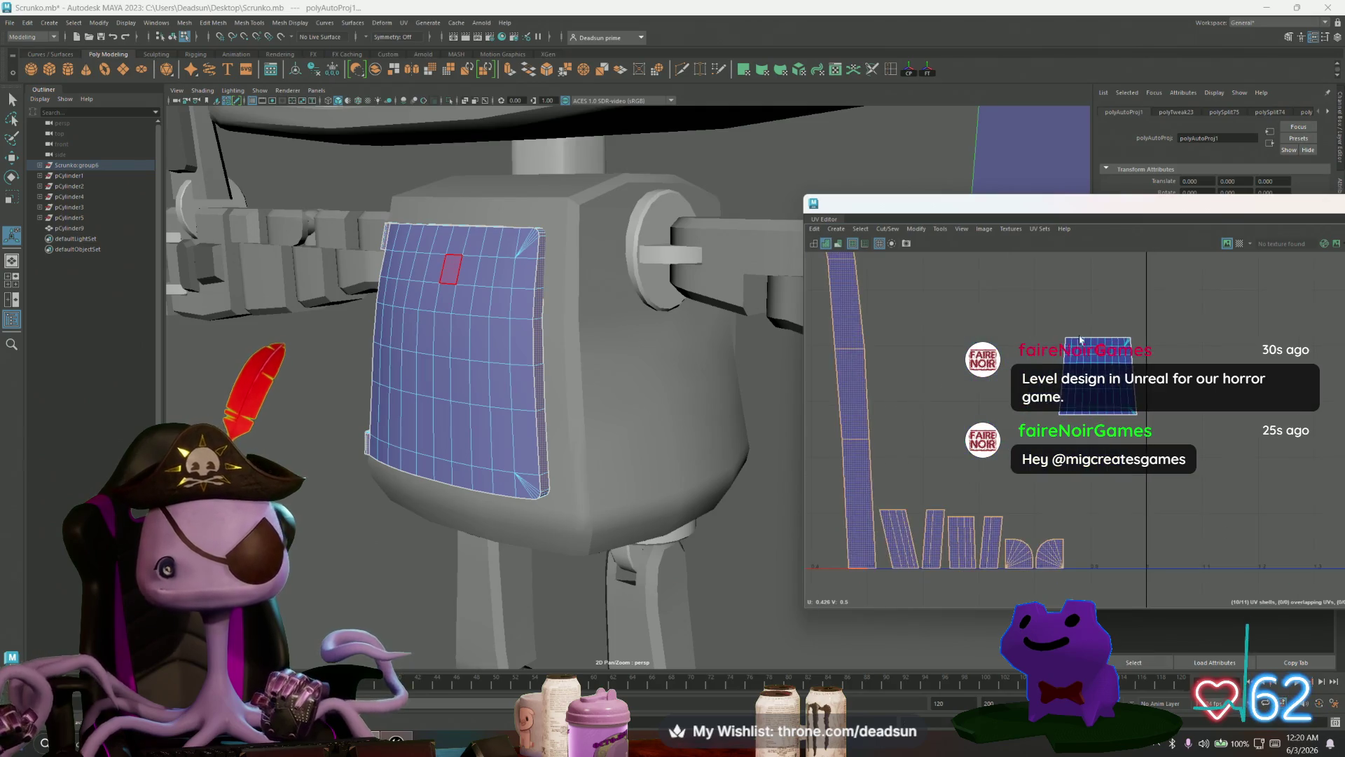
middle_click_drag(1121, 443, 1080, 413, "alt")
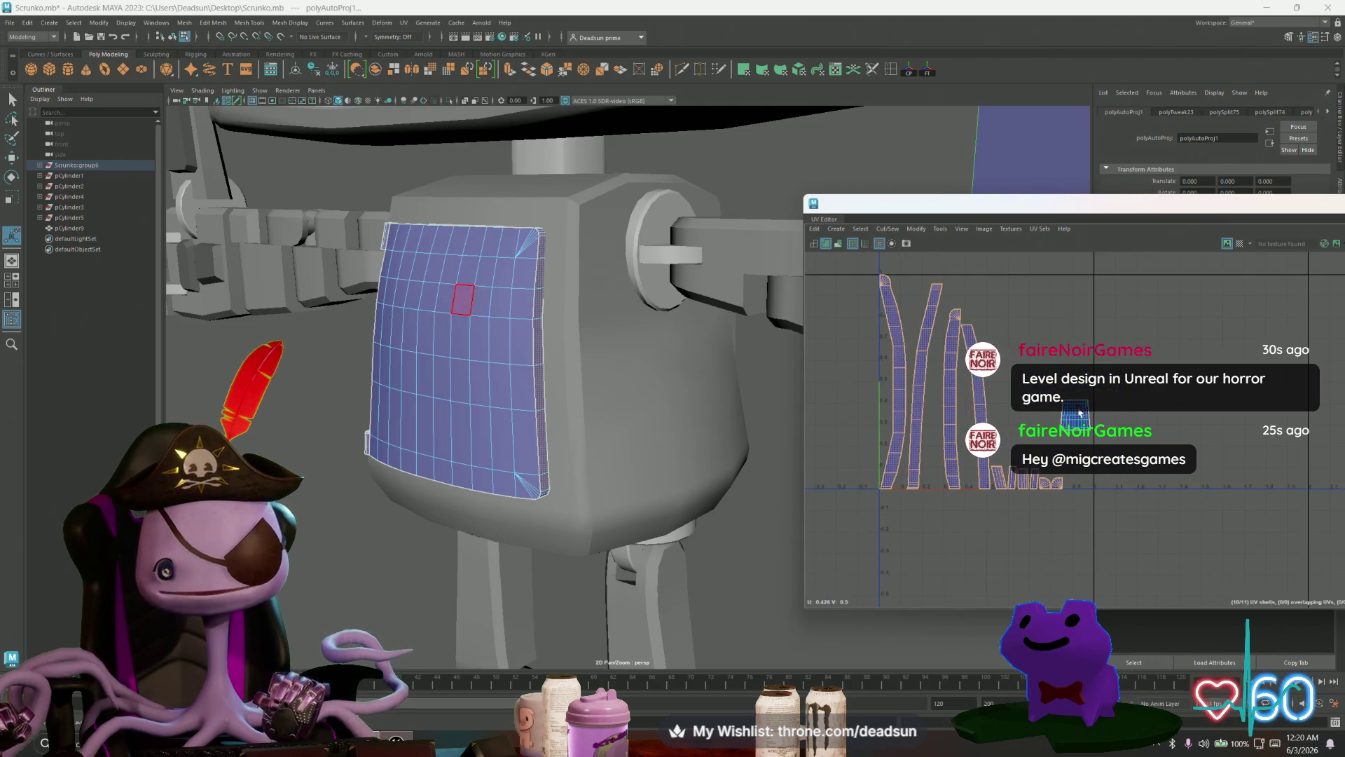
left_click(1000, 379)
left_click_drag(861, 270, 1097, 510)
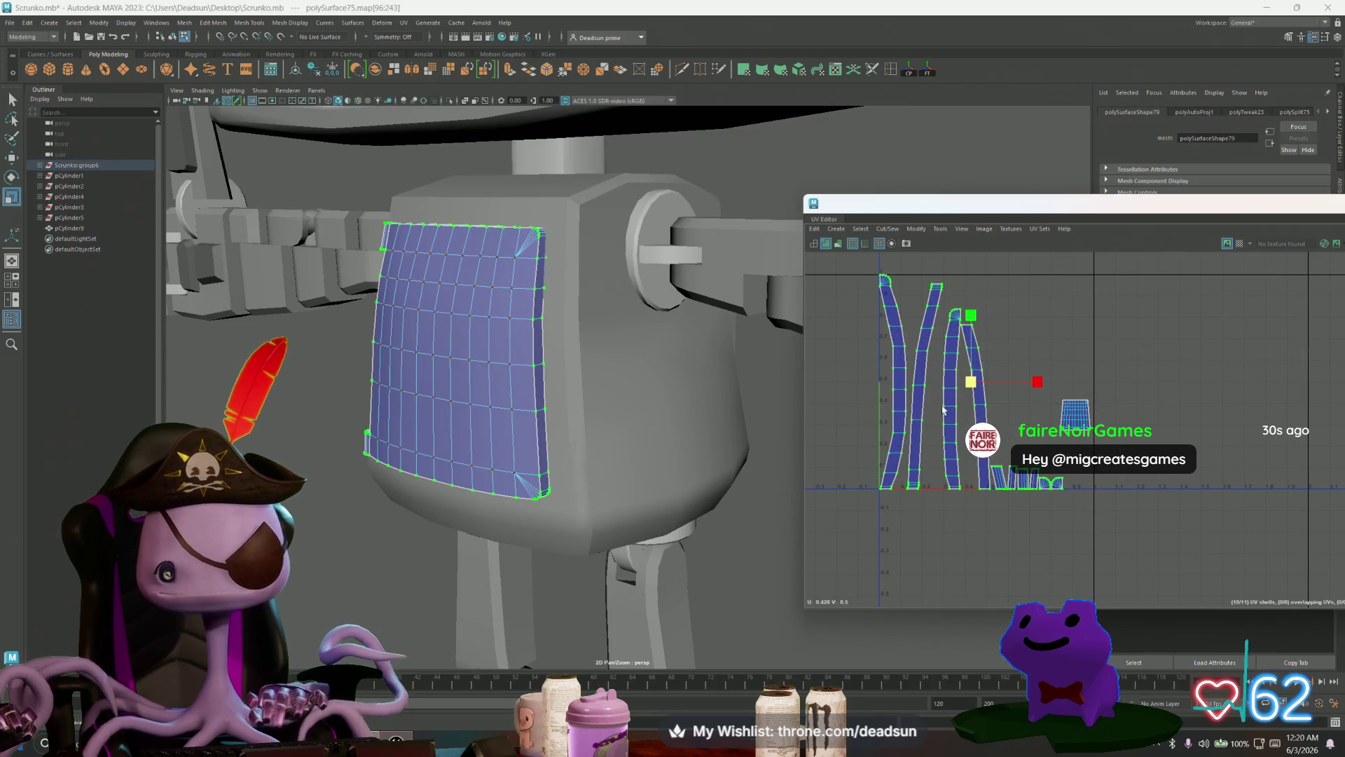
Step: Shrink the projected shells and shift them right, undoing an over-scaling
mouse_move(971, 389)
left_mouse_down()
mouse_move(929, 389)
mouse_move(1081, 414)
left_mouse_up()
key("w")
scroll(1080, 413, "up", 10)
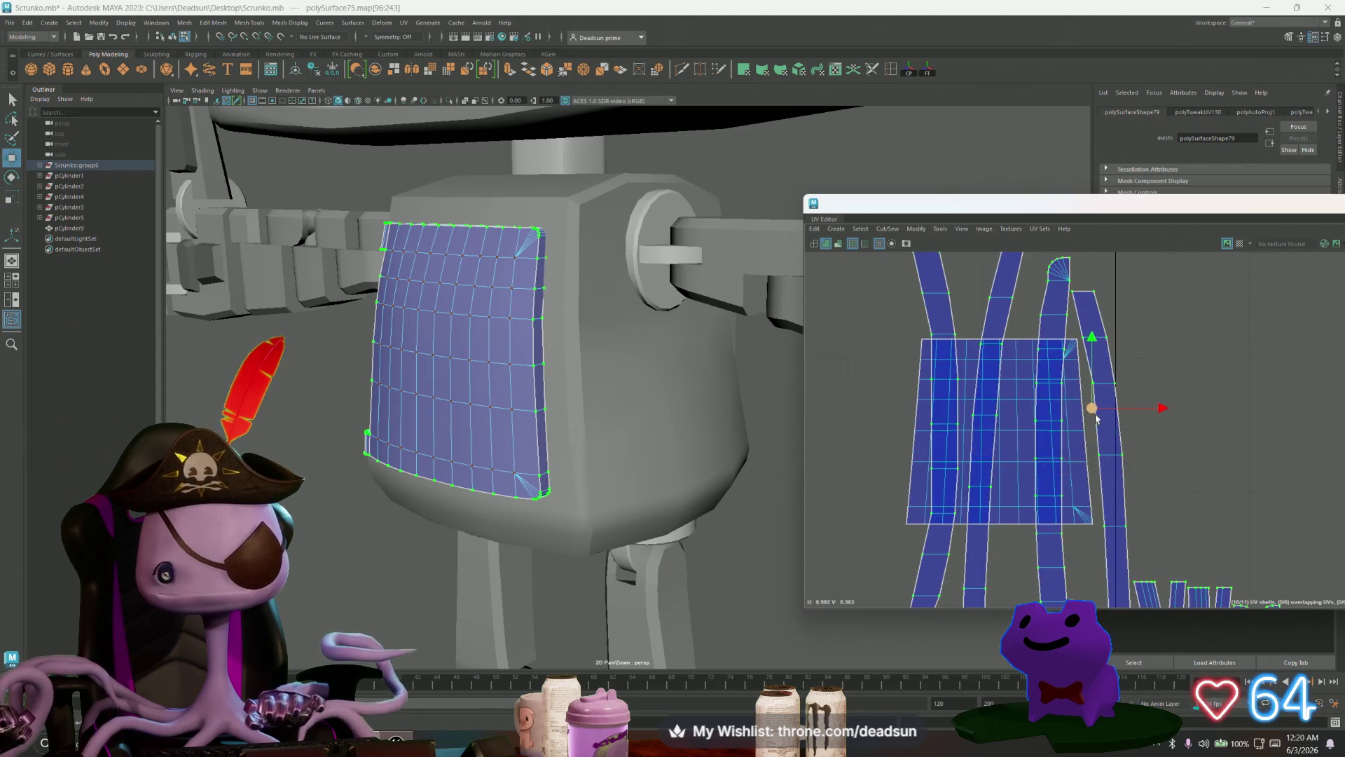
left_click_drag(1091, 408, 1071, 420)
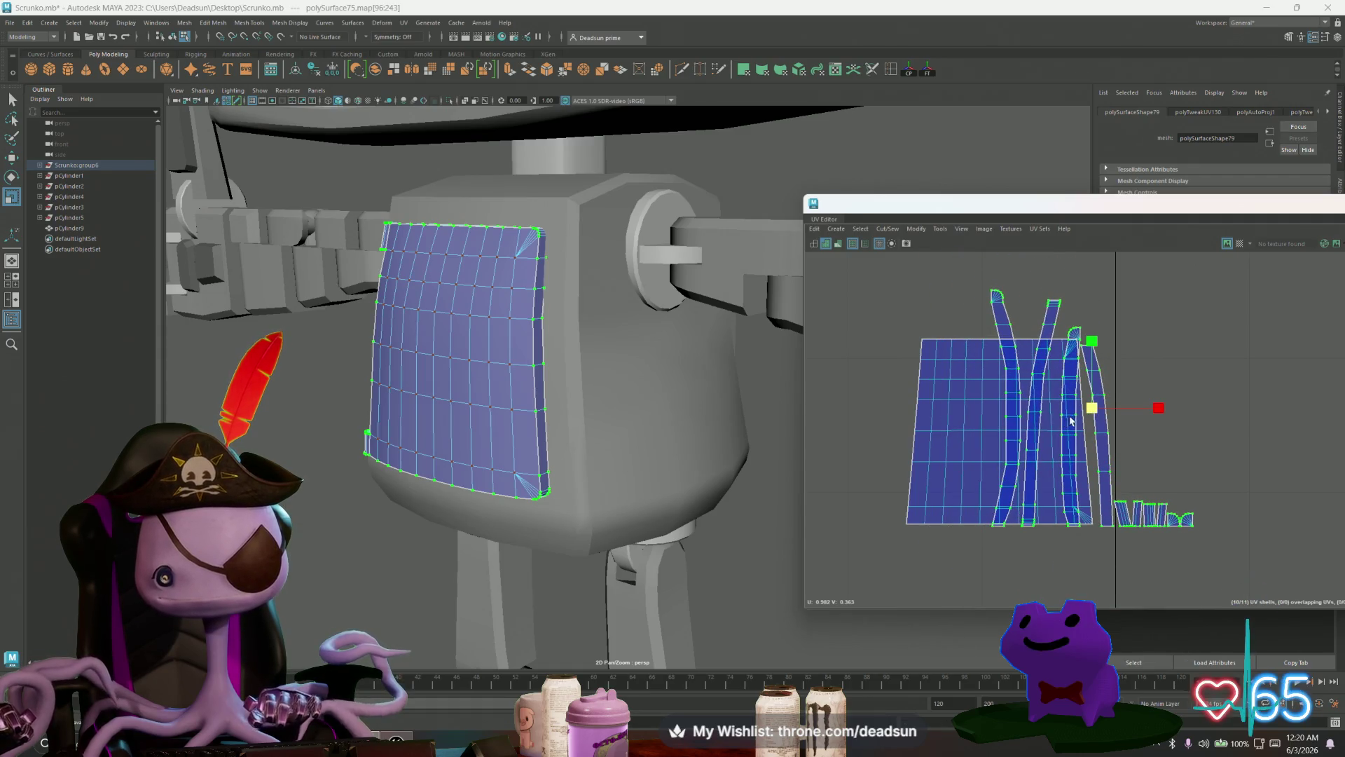
key("ctrl+z")
key("w")
key("ctrl+z")
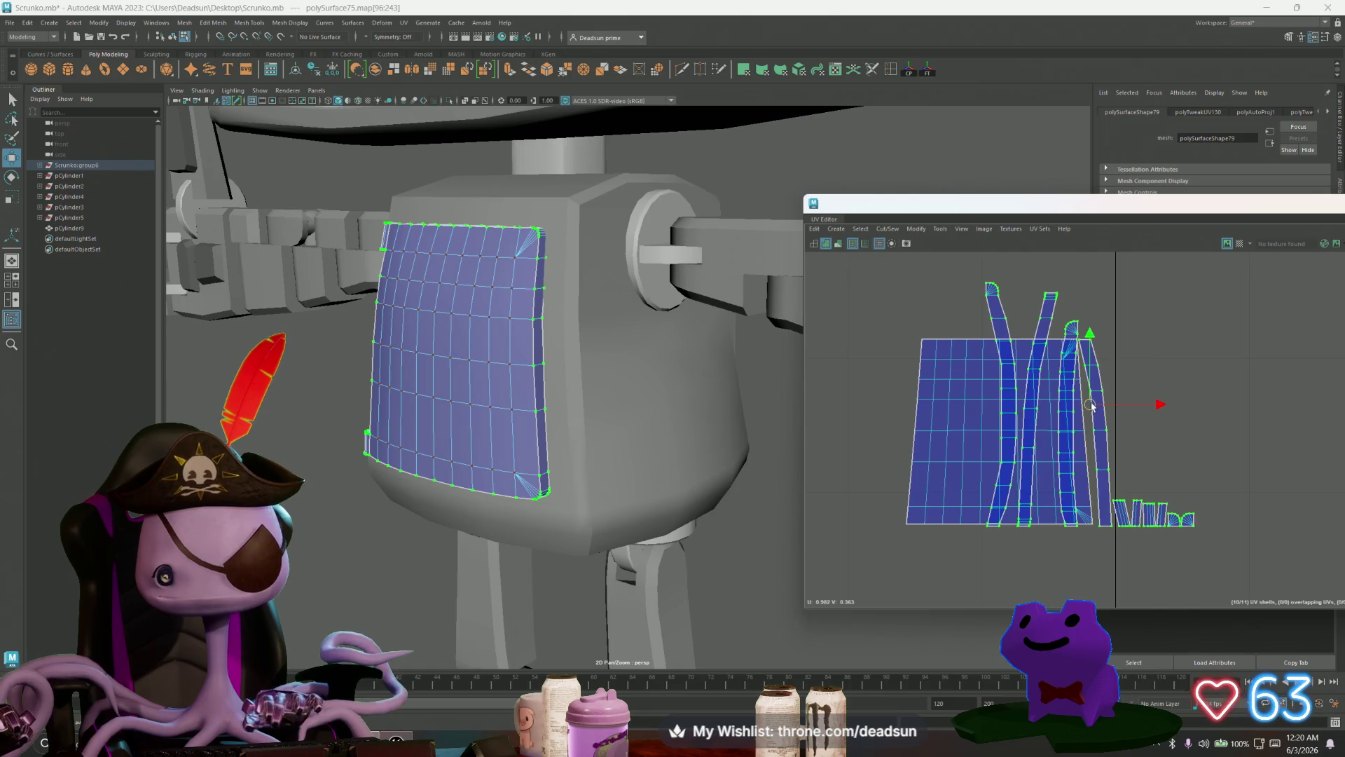
Step: Scale the shells down slightly, move them right, zoom out, and open the File menu
key("r")
left_click_drag(1091, 405, 1090, 404)
key("w")
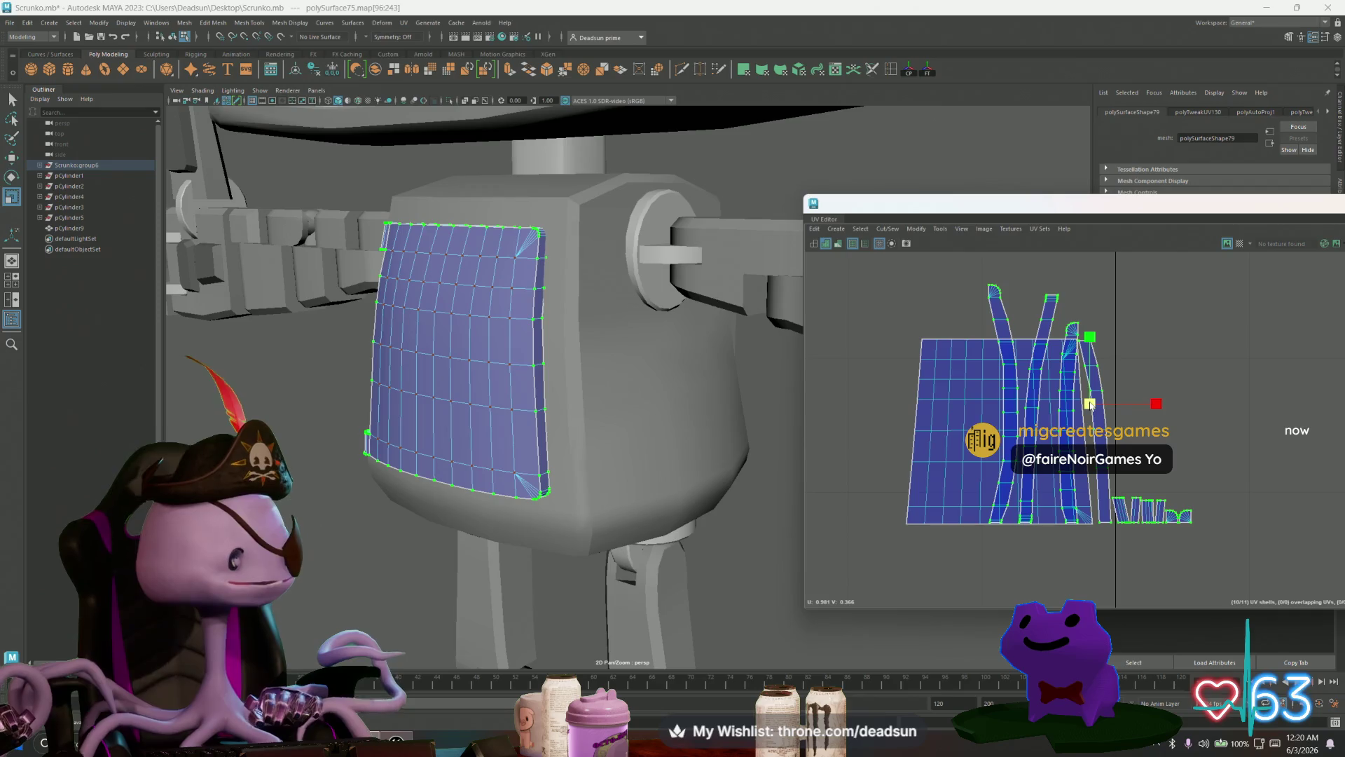
mouse_move(1091, 405)
left_mouse_down()
mouse_move(928, 405)
mouse_move(1250, 402)
mouse_move(1231, 401)
left_mouse_up()
right_click_drag(1151, 420, 865, 396, "alt")
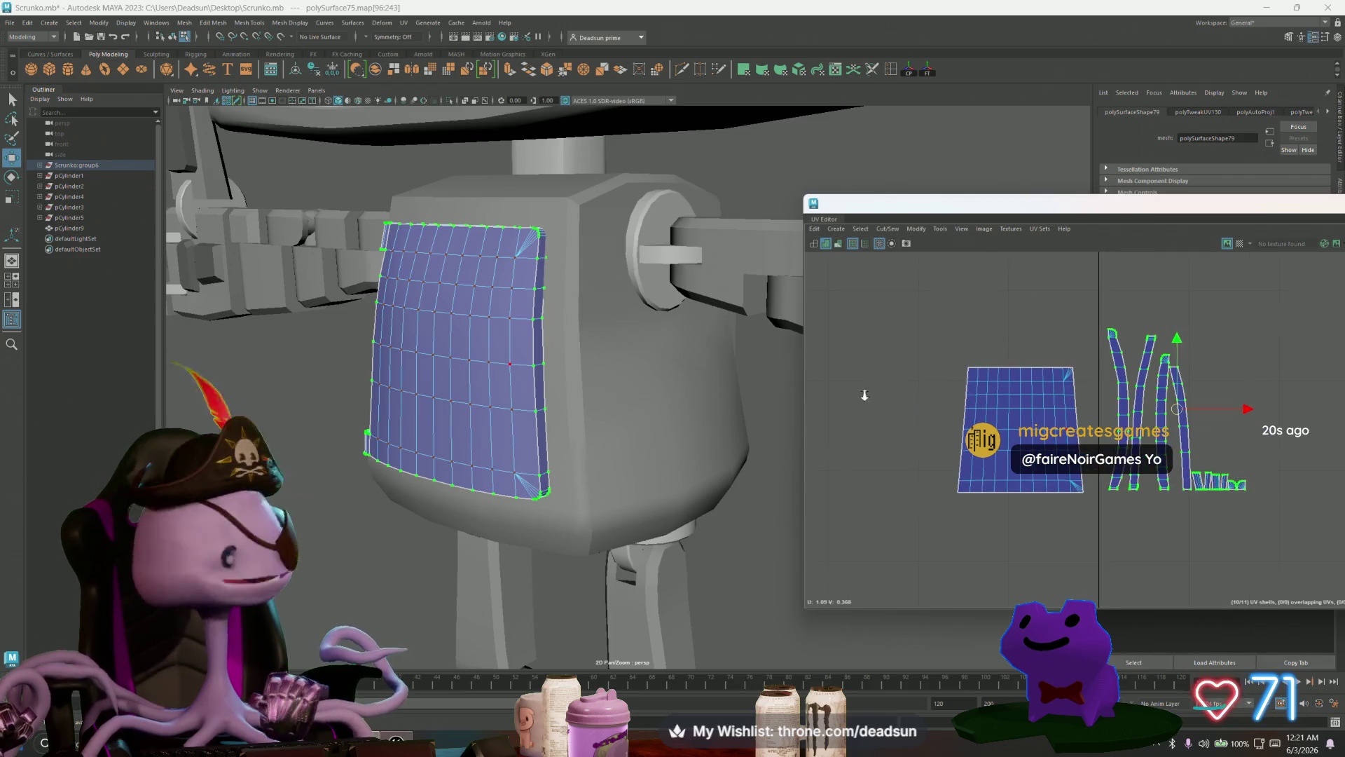
left_click(10, 22)
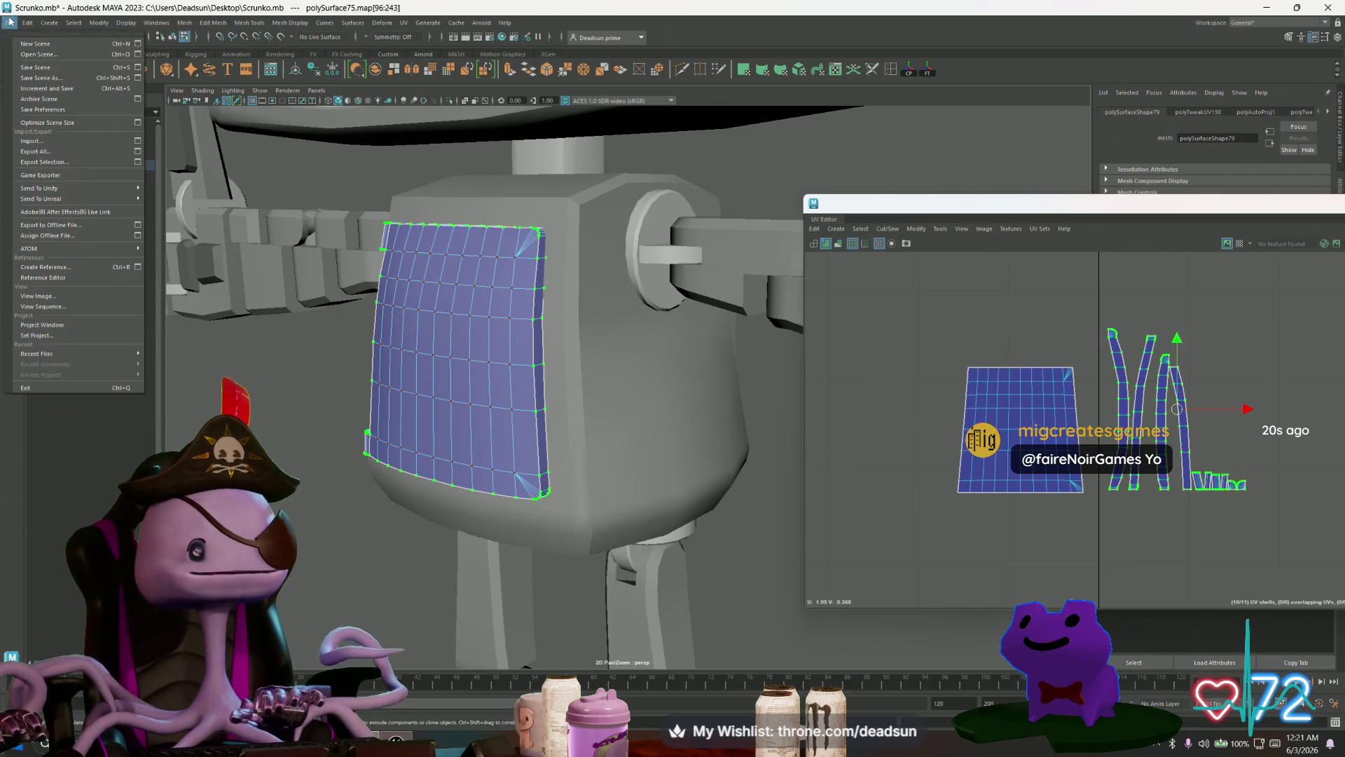
Step: Save the Scrunko scene with Save Scene, then switch over to Unreal Engine
left_click(47, 74)
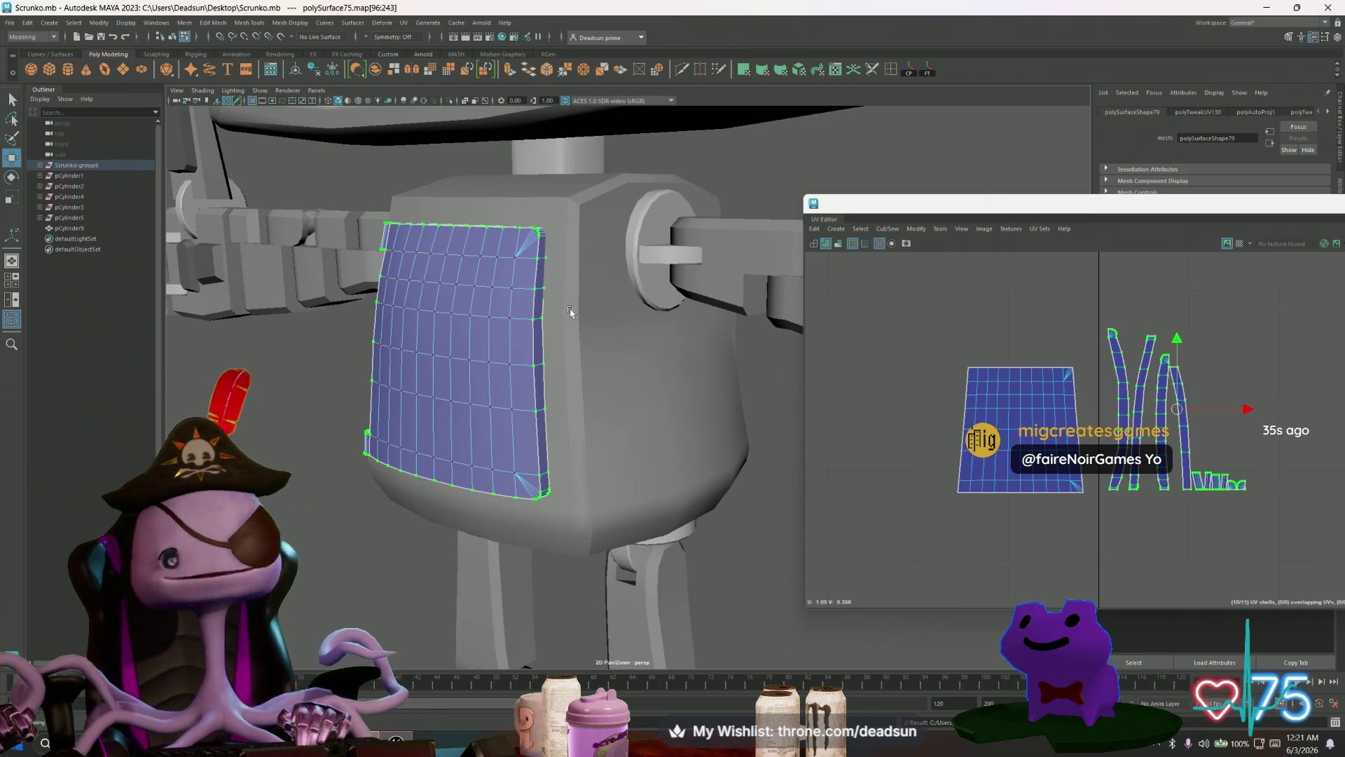
key("alt+Tab")
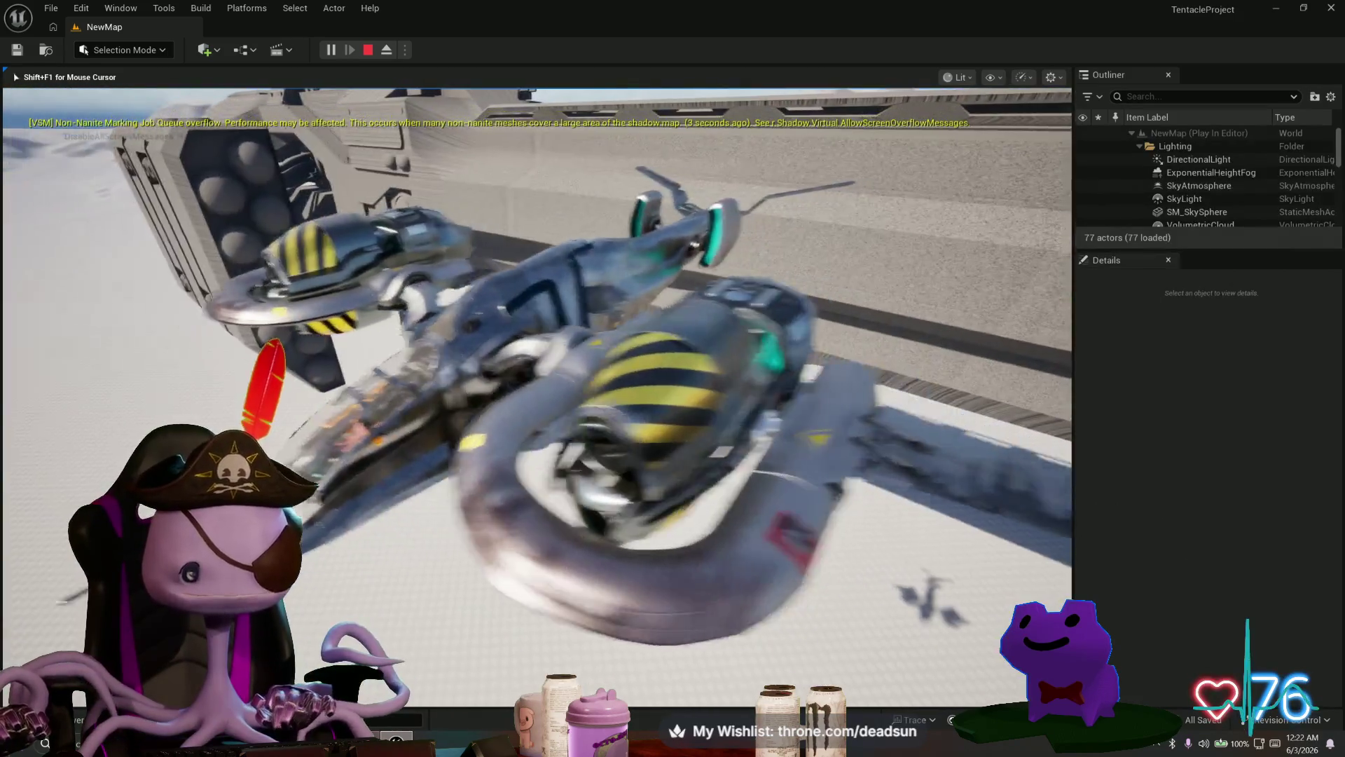
Step: Switch from the Unreal playtest back to the Maya chest panel scene
key("alt+Tab")
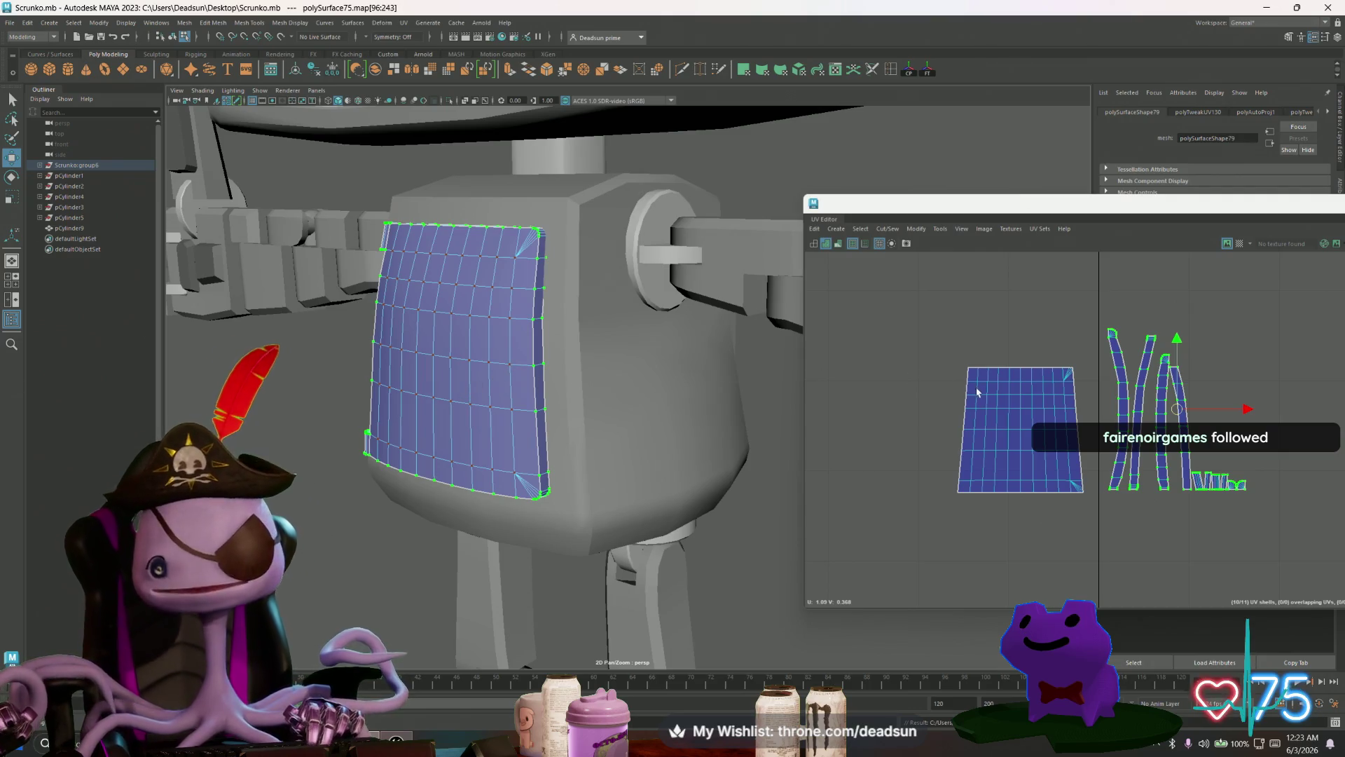
scroll(950, 403, "up", 3)
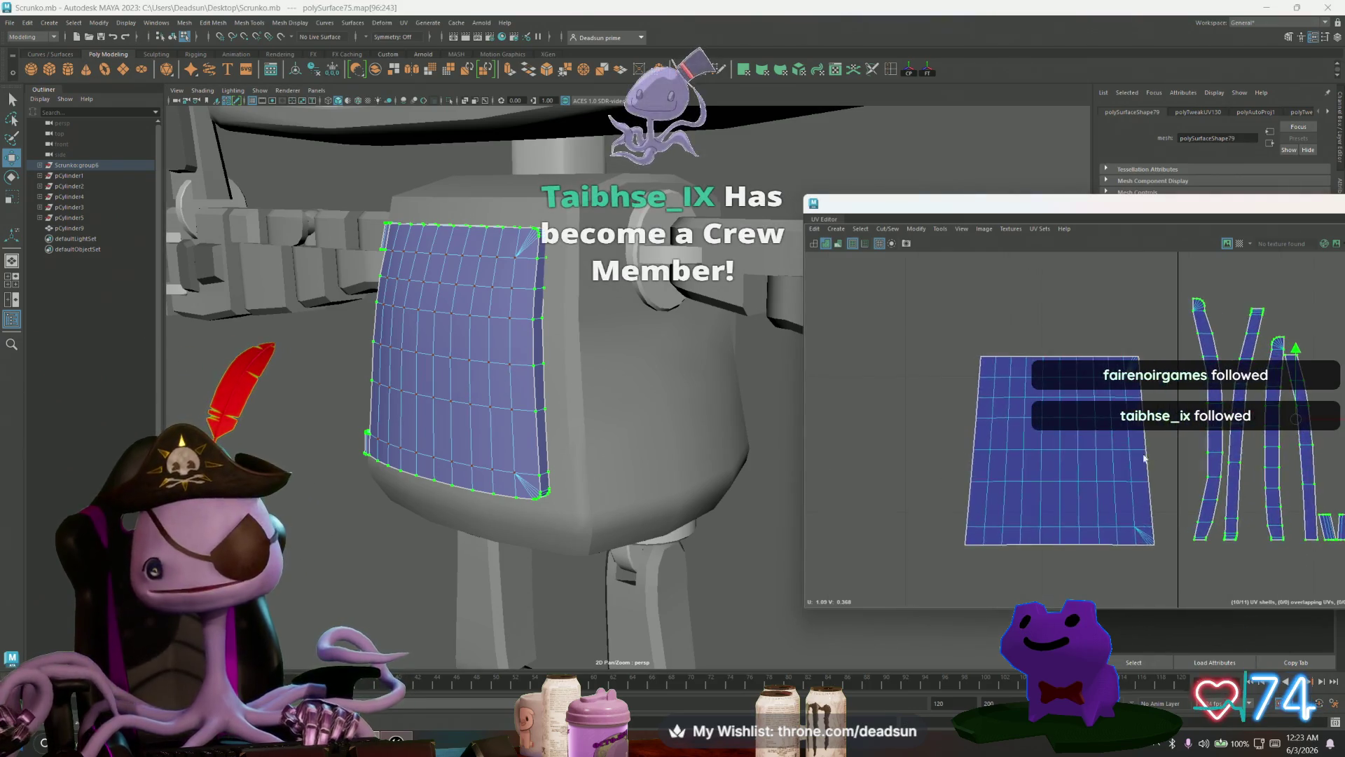
middle_click_drag(962, 412, 987, 416, "alt")
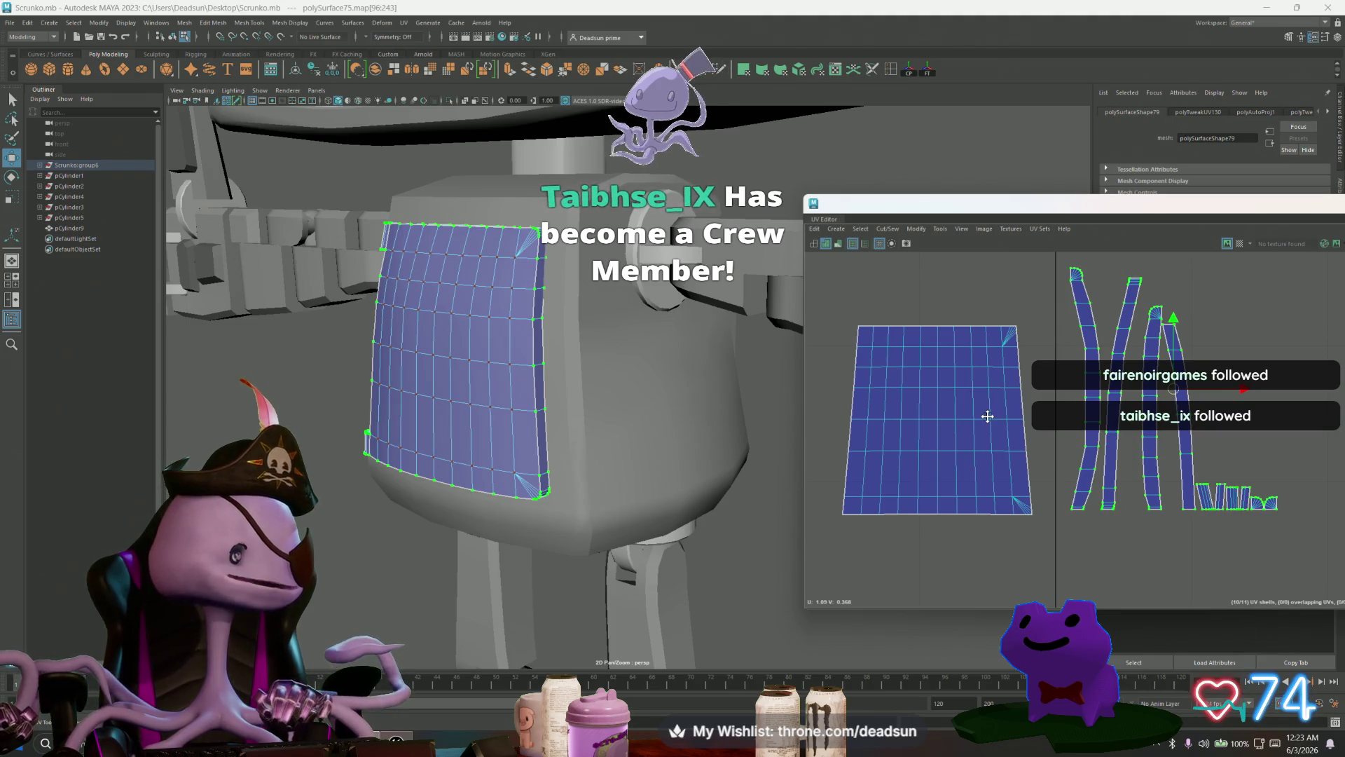
middle_click_drag(987, 417, 985, 417, "alt")
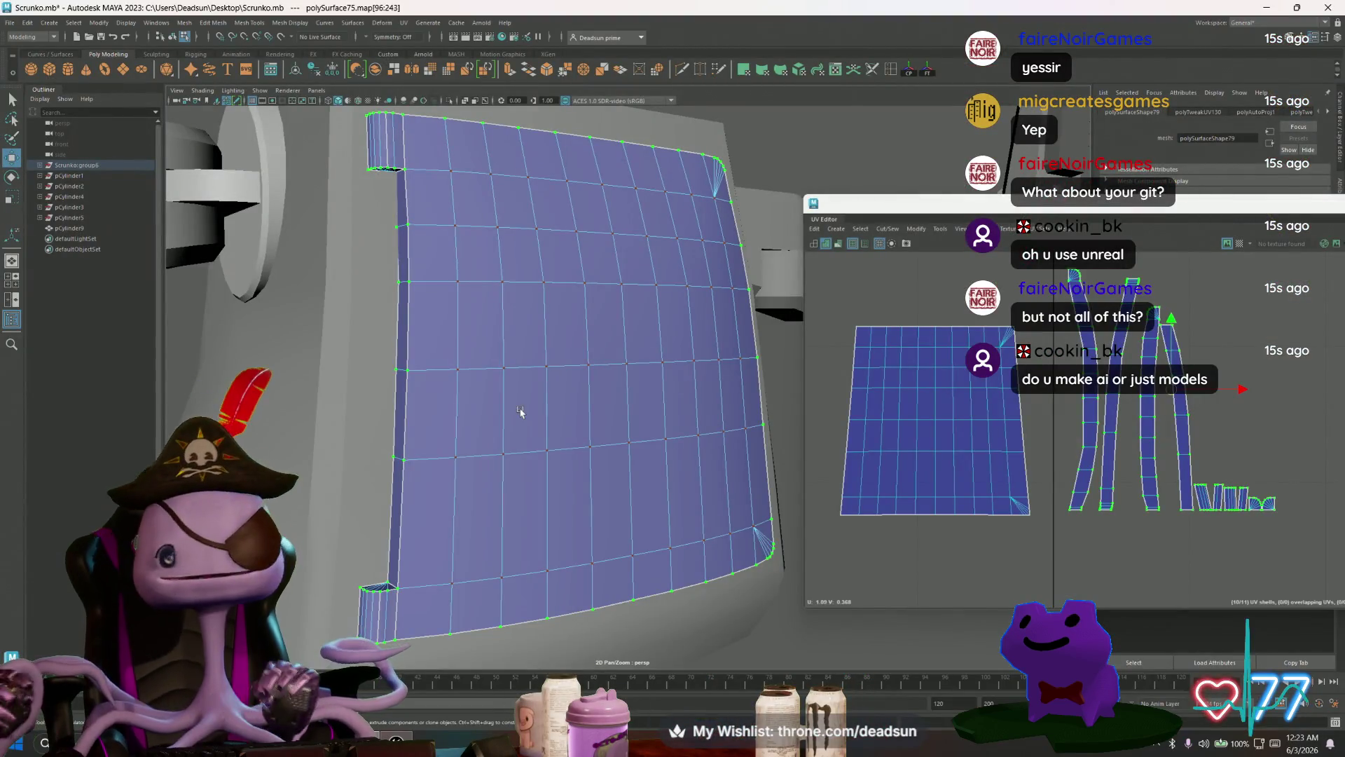
Step: Select a vertical edge at the chest panel's top-left, then raise the Tentacle dashboard over Maya
scroll(540, 175, "down", 3)
mouse_move(491, 336)
left_mouse_down("alt")
mouse_move(450, 355)
mouse_move(544, 361)
mouse_move(528, 320)
mouse_move(474, 351)
left_mouse_up("alt")
scroll(649, 306, "up", 5)
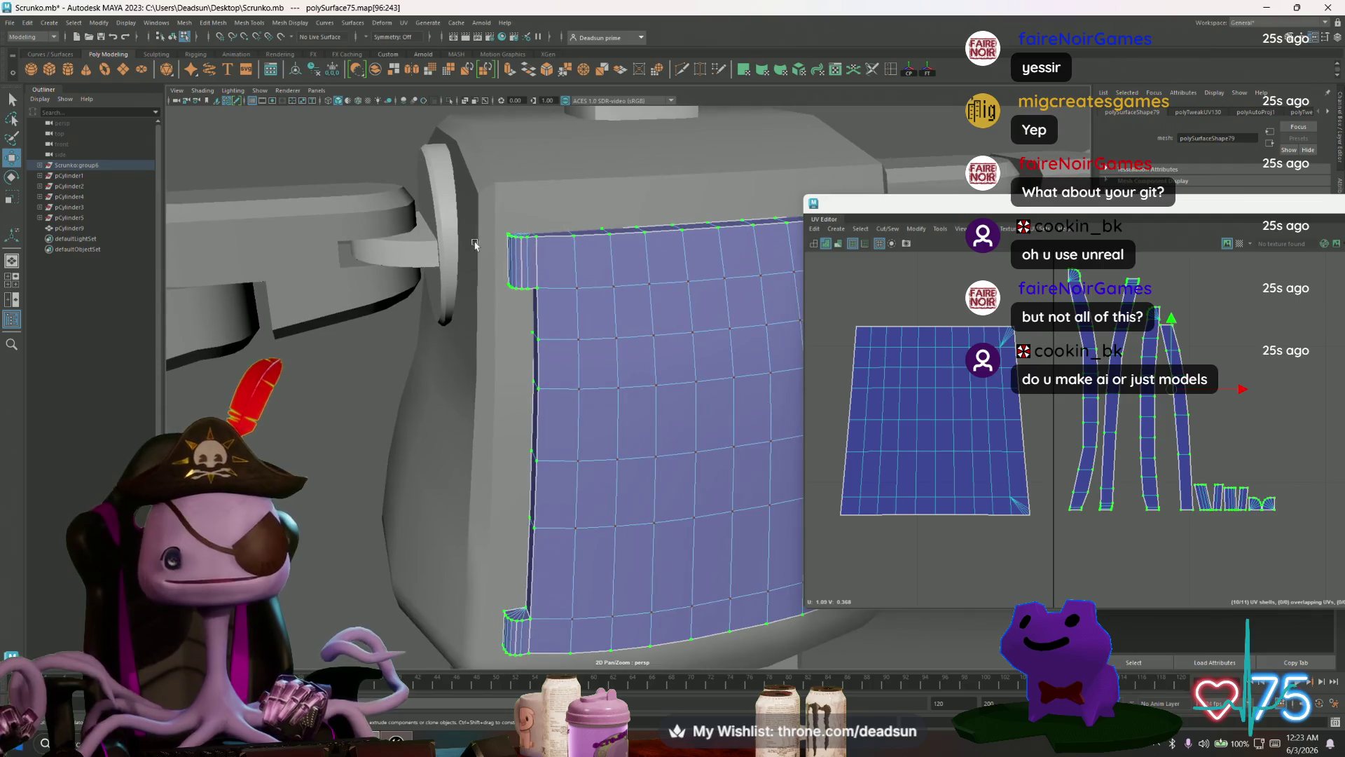
right_click_drag(451, 231, 451, 196)
left_click(419, 149)
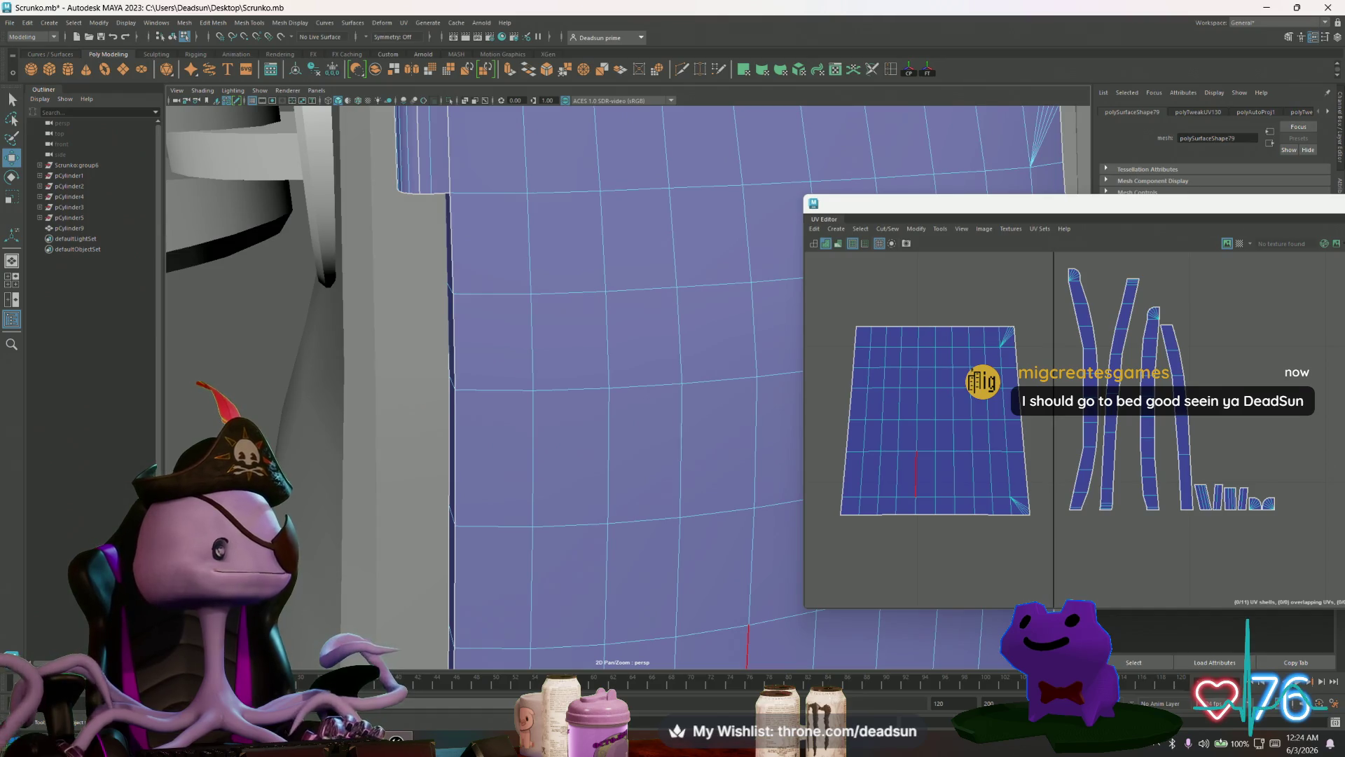
mouse_move(700, 626)
left_mouse_down()
mouse_move(731, 128)
mouse_move(701, 129)
left_mouse_up()
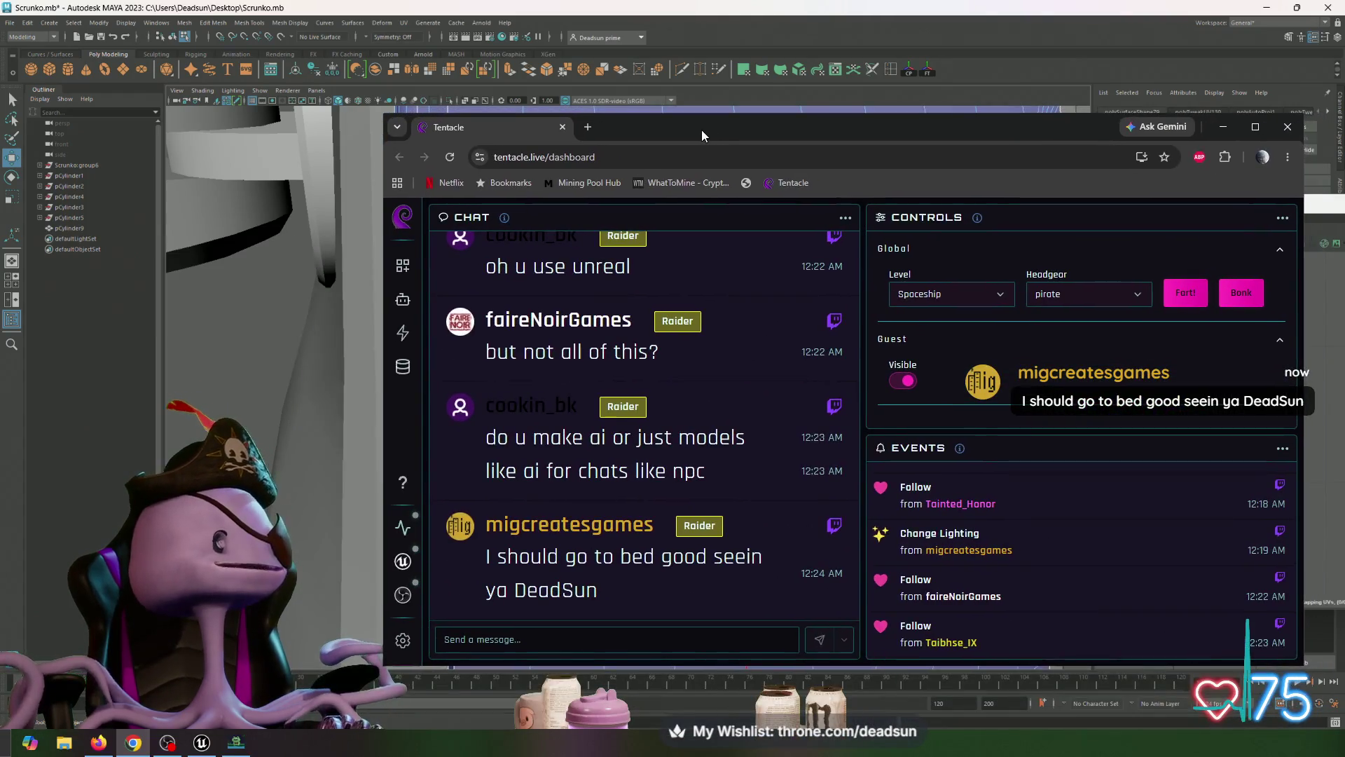
Step: Open the Tentacle chat bot settings and scroll through its Commands list
left_click(405, 300)
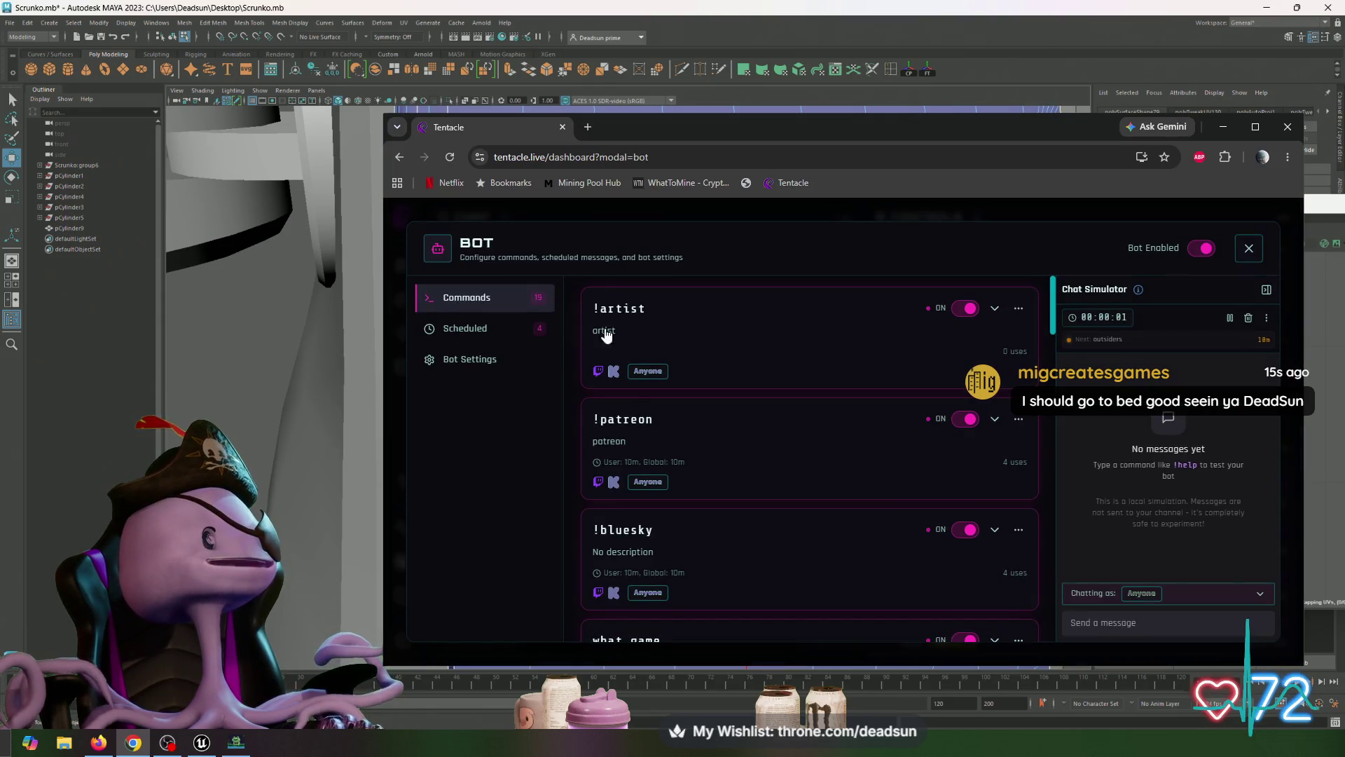
scroll(677, 347, "down", 2)
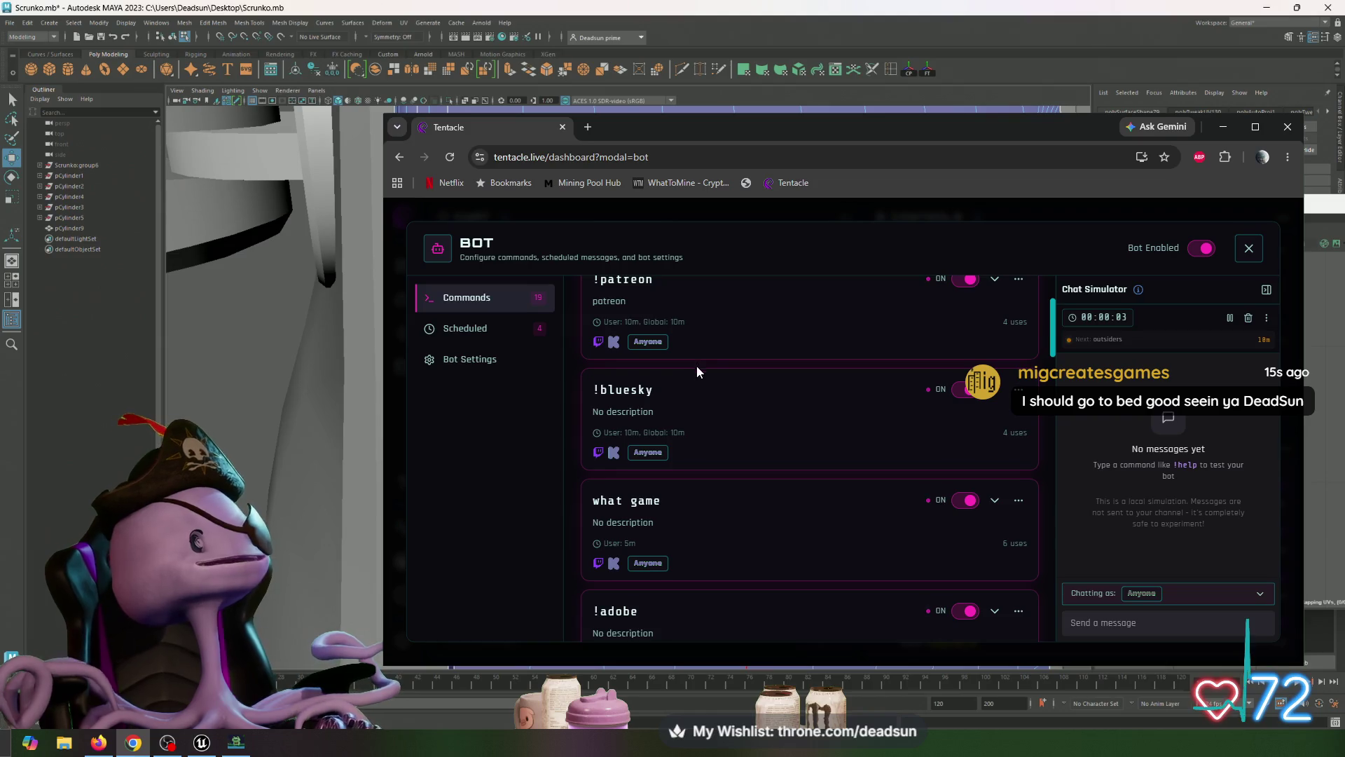
scroll(696, 365, "down", 2)
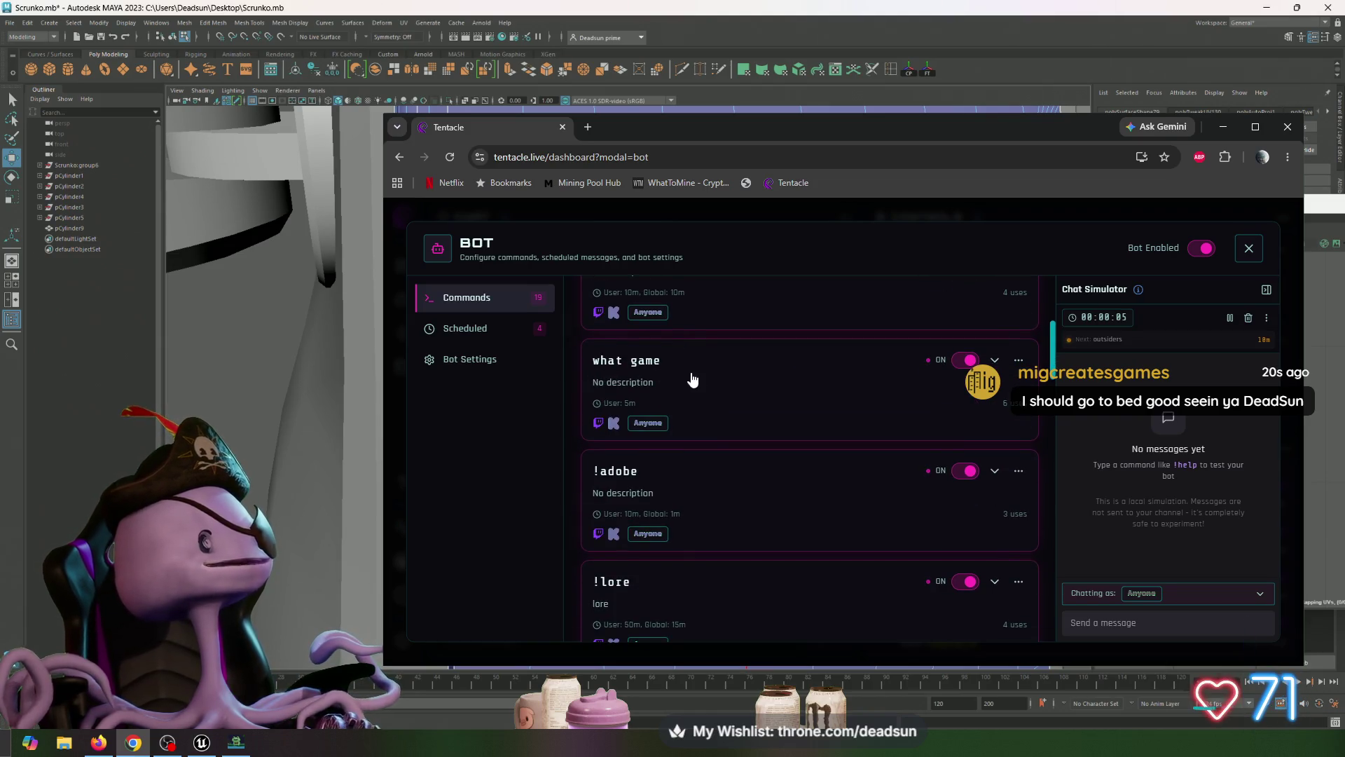
scroll(691, 393, "down", 2)
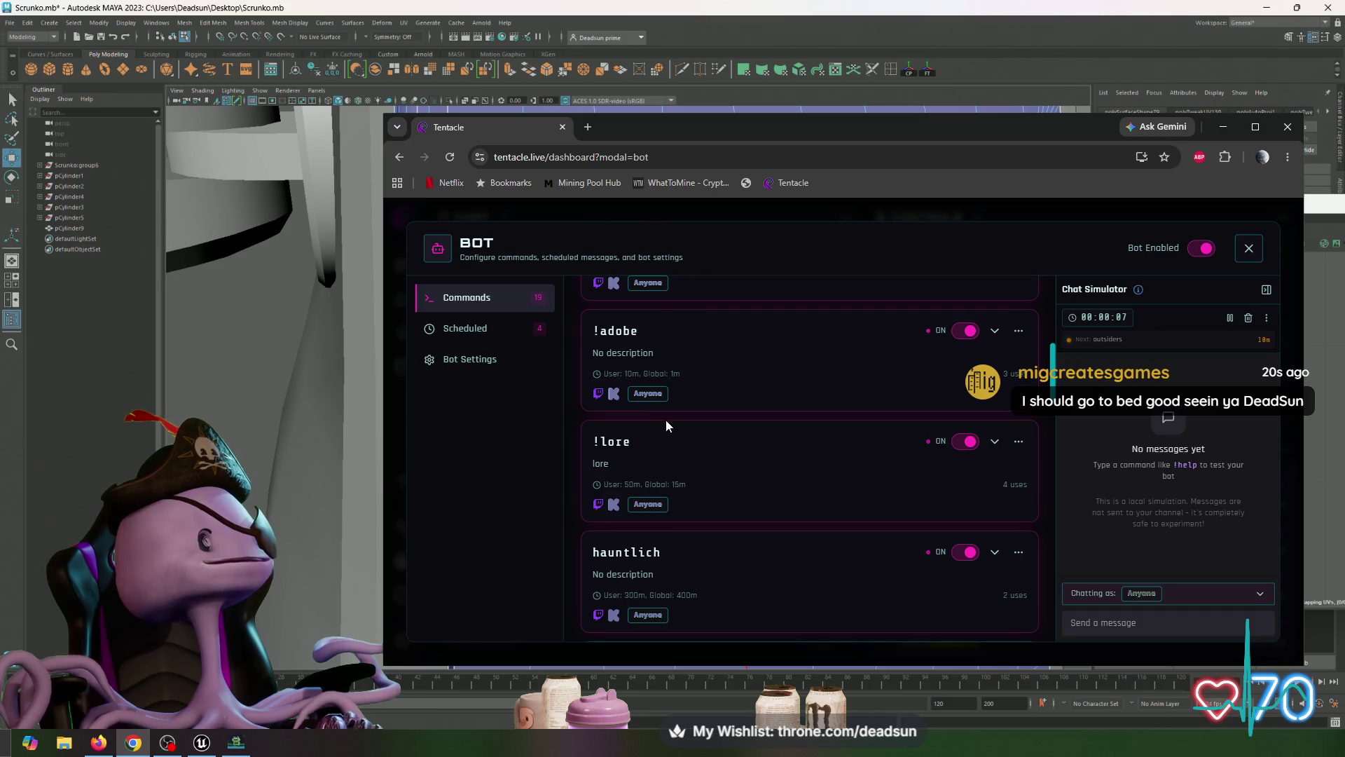
scroll(666, 425, "down", 6)
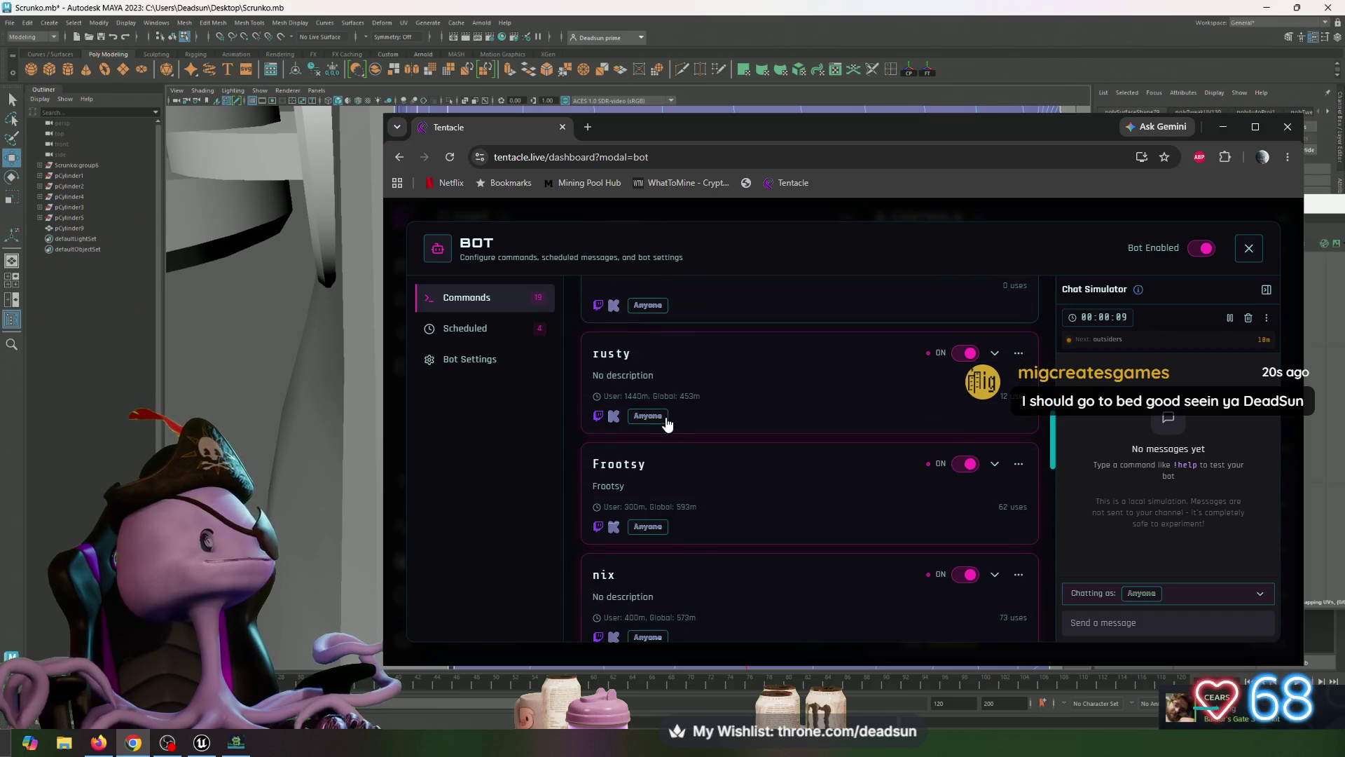
scroll(685, 435, "down", 3)
Step: Review the bot's Scheduled messages, then move the dashboard away from Maya
left_click(494, 331)
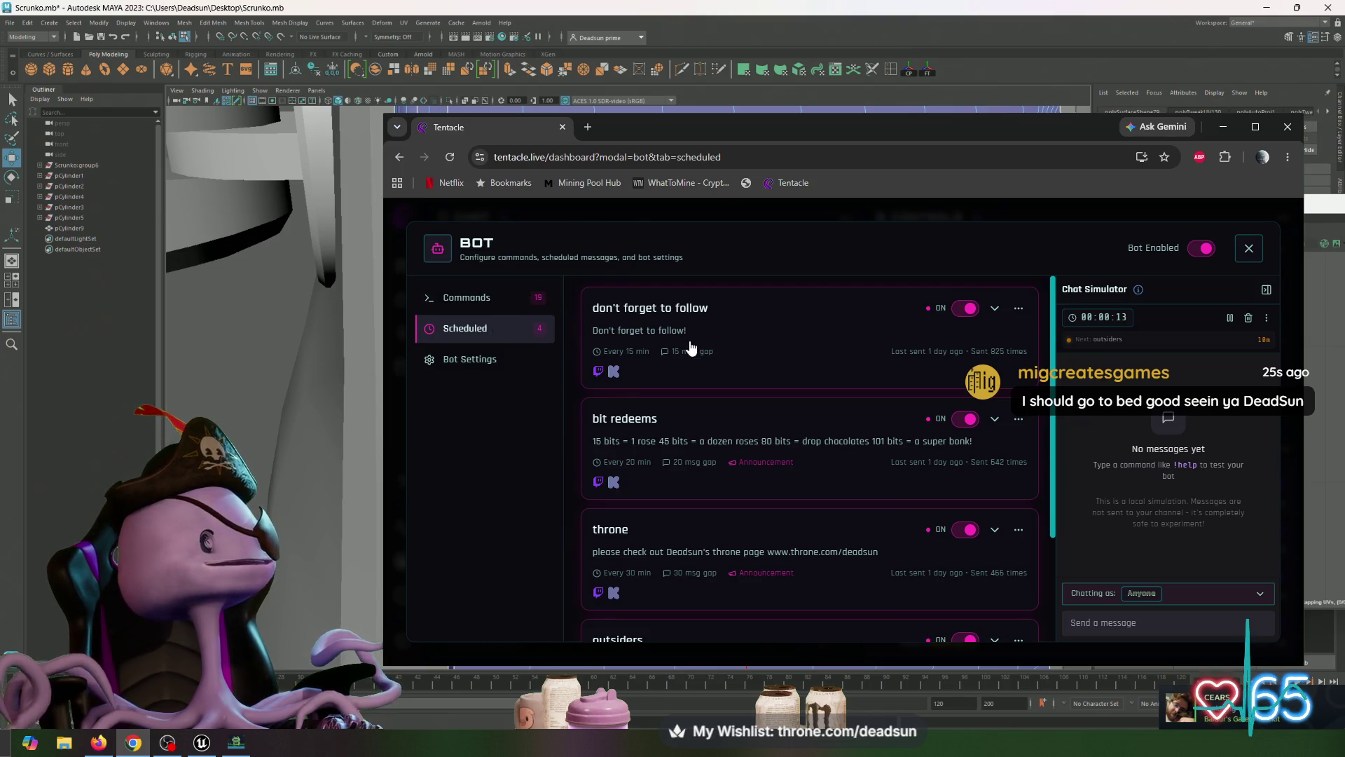
scroll(691, 390, "down", 3)
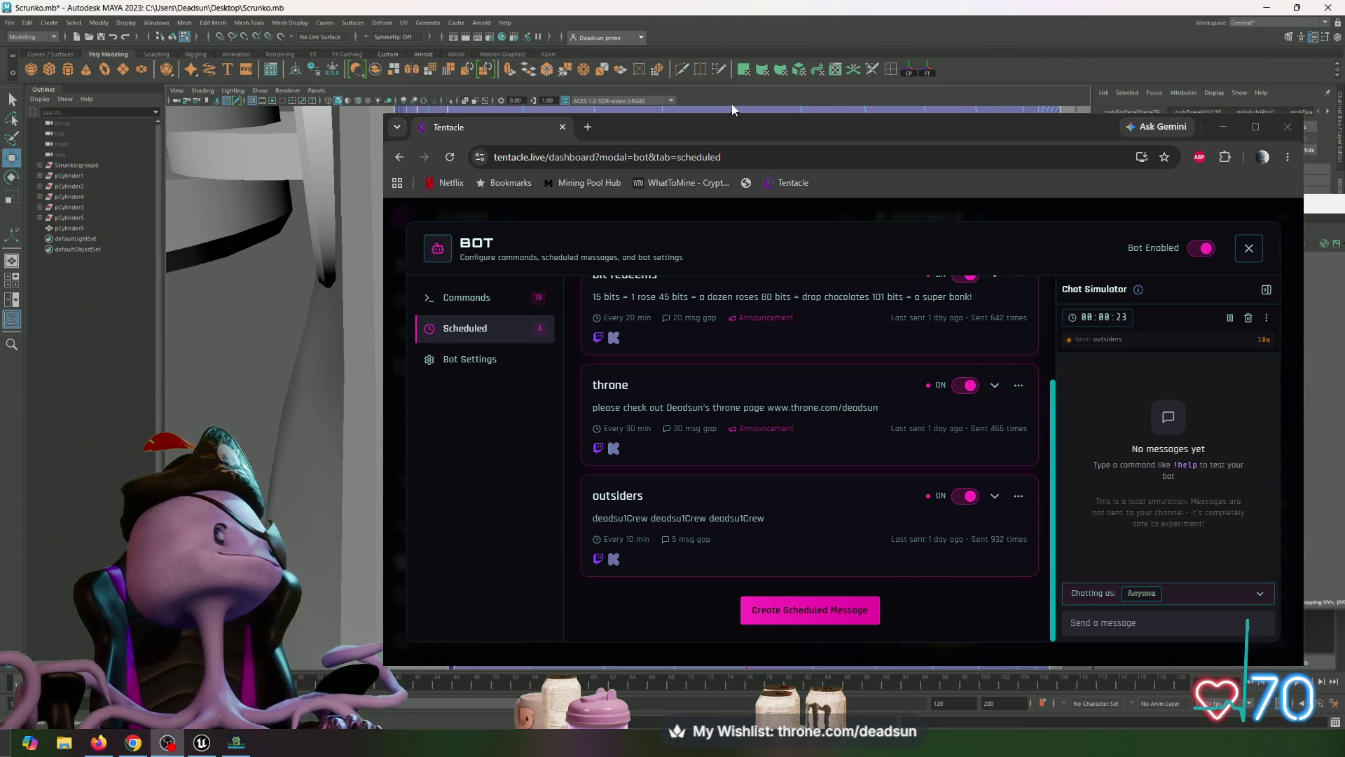
left_click_drag(723, 126, 804, 315)
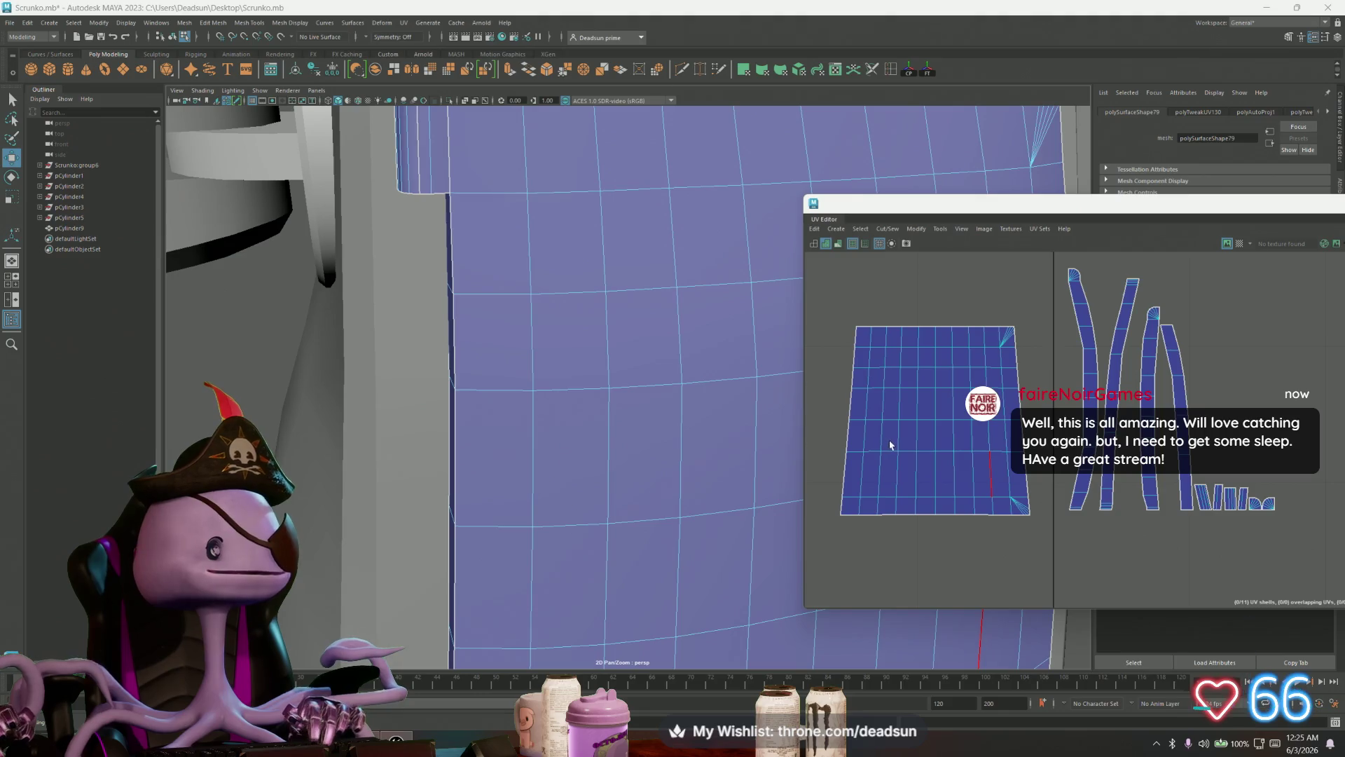
Step: Clear the edge selection and select a UV on one of the strip shells
middle_click_drag(890, 444, 784, 448, "alt")
middle_click_drag(901, 461, 997, 468, "alt")
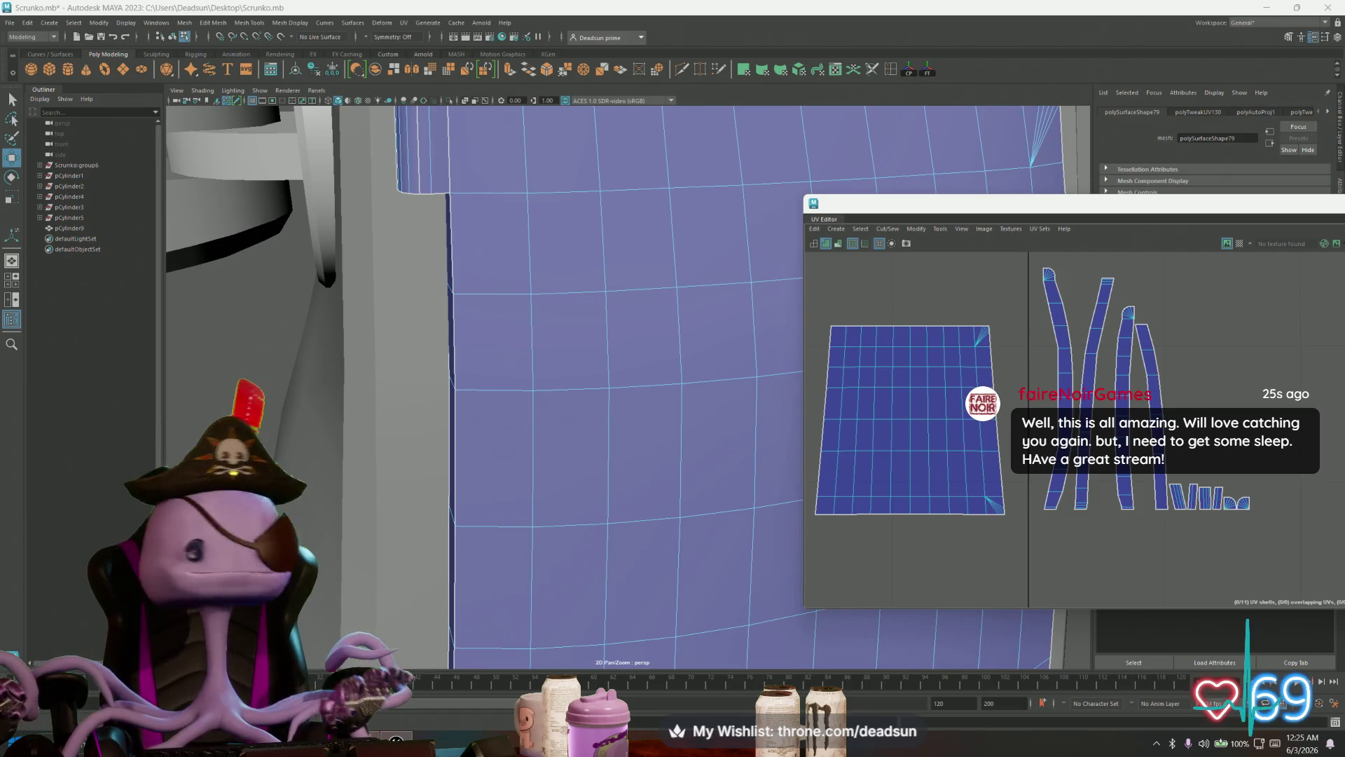
left_click(888, 402)
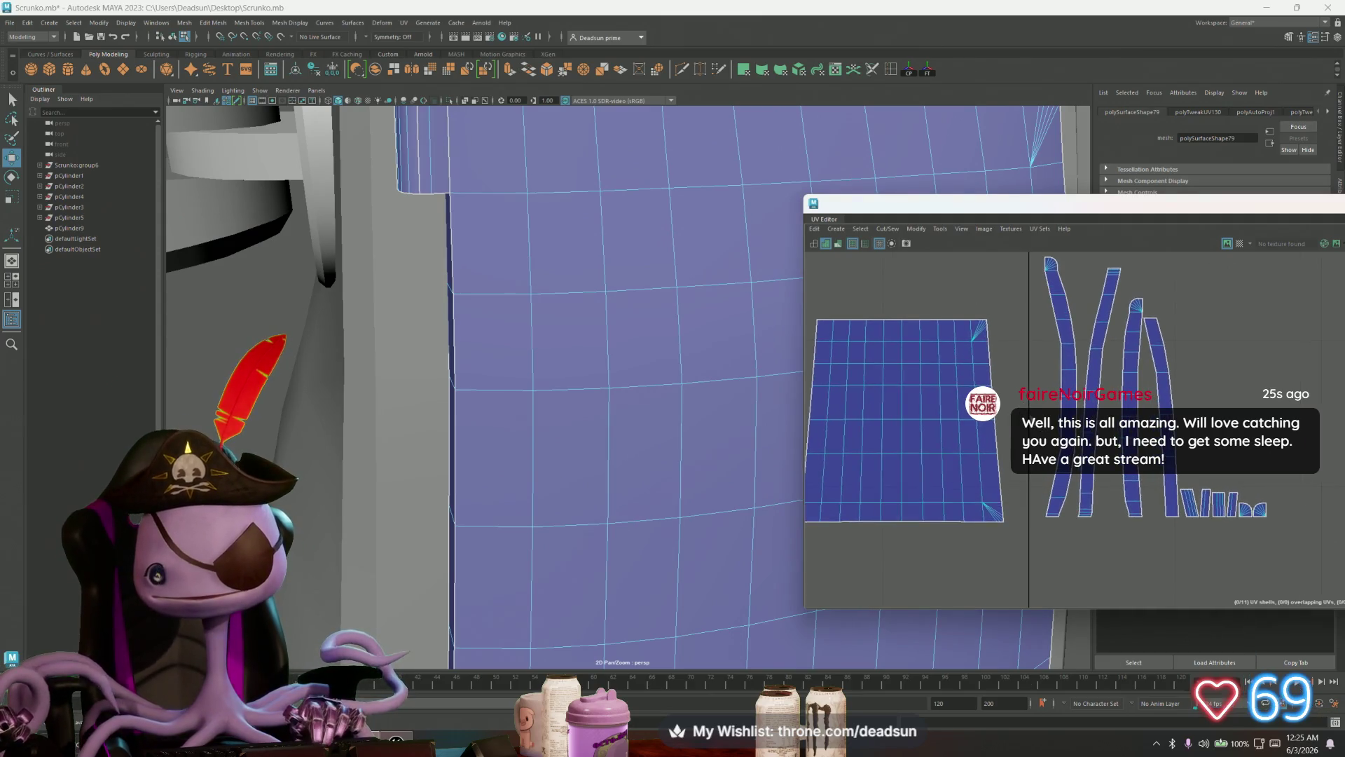
right_click_drag(1098, 389, 1135, 386)
left_click(1114, 382)
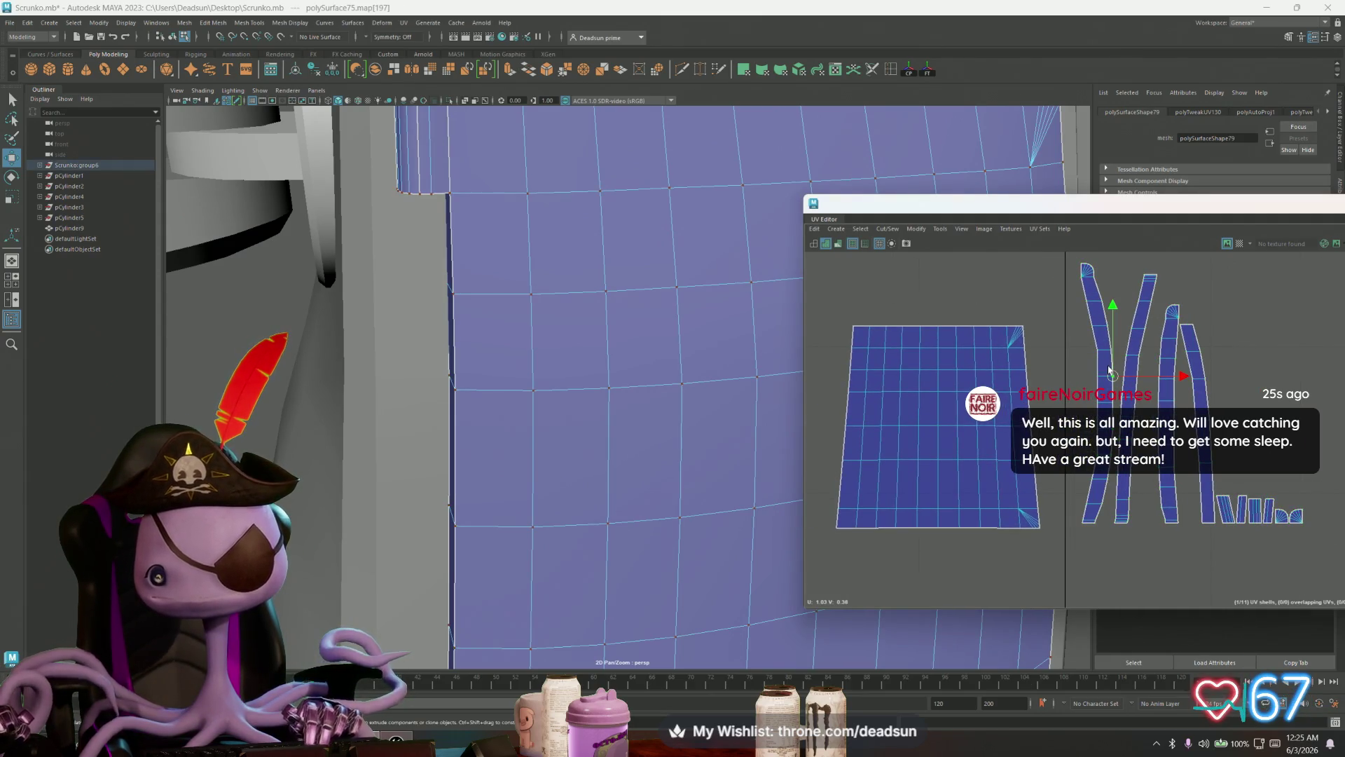
Step: Tumble around the panel's side and select a face on its narrow side strip
scroll(1116, 390, "down", 2)
mouse_move(1012, 376)
middle_mouse_down("alt")
mouse_move(995, 382)
mouse_move(1022, 390)
middle_mouse_up("alt")
mouse_move(491, 448)
left_mouse_down("alt")
mouse_move(532, 456)
mouse_move(711, 368)
left_mouse_up("alt")
right_click_drag(713, 365, 712, 393)
left_click(698, 392)
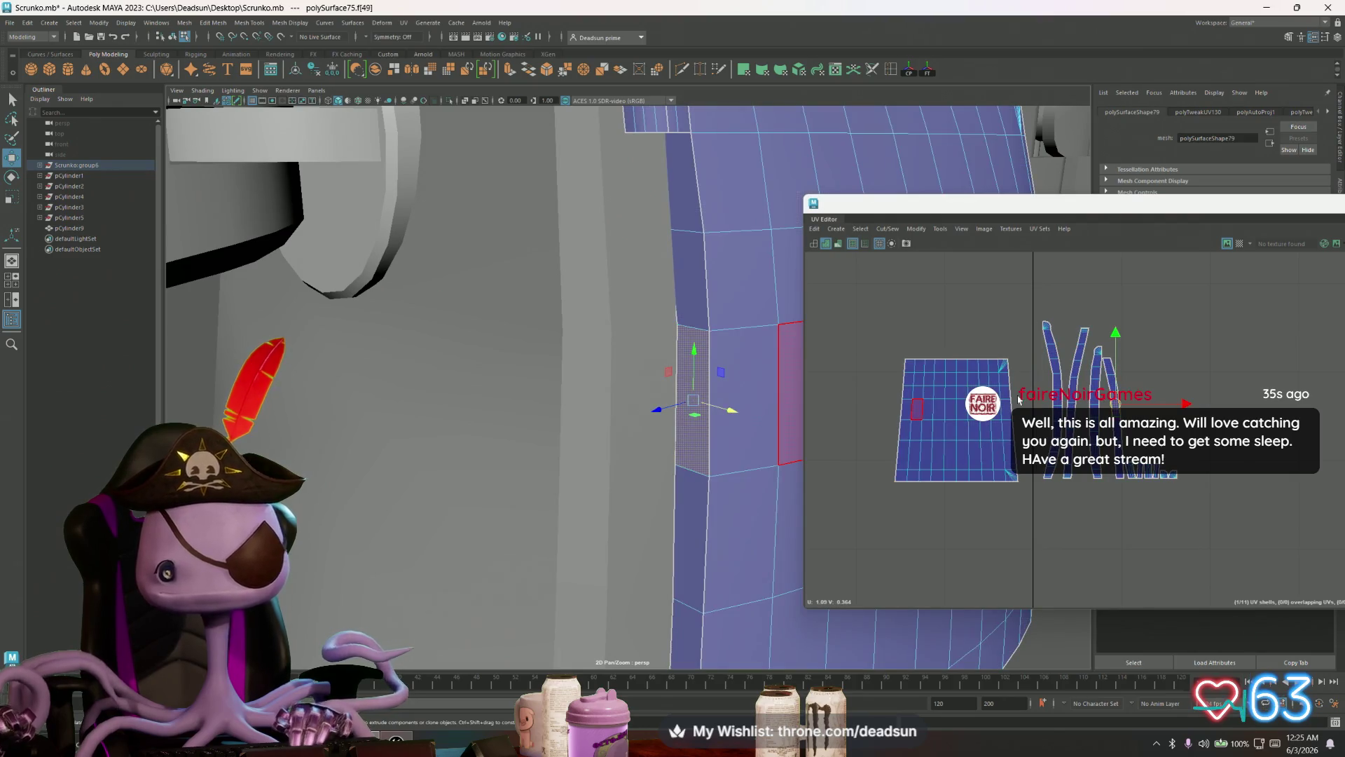
Step: Select the whole thin strip shell and move it beside the large square shell
right_click_drag(1125, 421, 1149, 393)
double_click(1119, 426)
mouse_move(1119, 426)
left_mouse_down()
mouse_move(881, 419)
mouse_move(957, 407)
left_mouse_up()
scroll(898, 421, "up", 5)
key("r")
key("w")
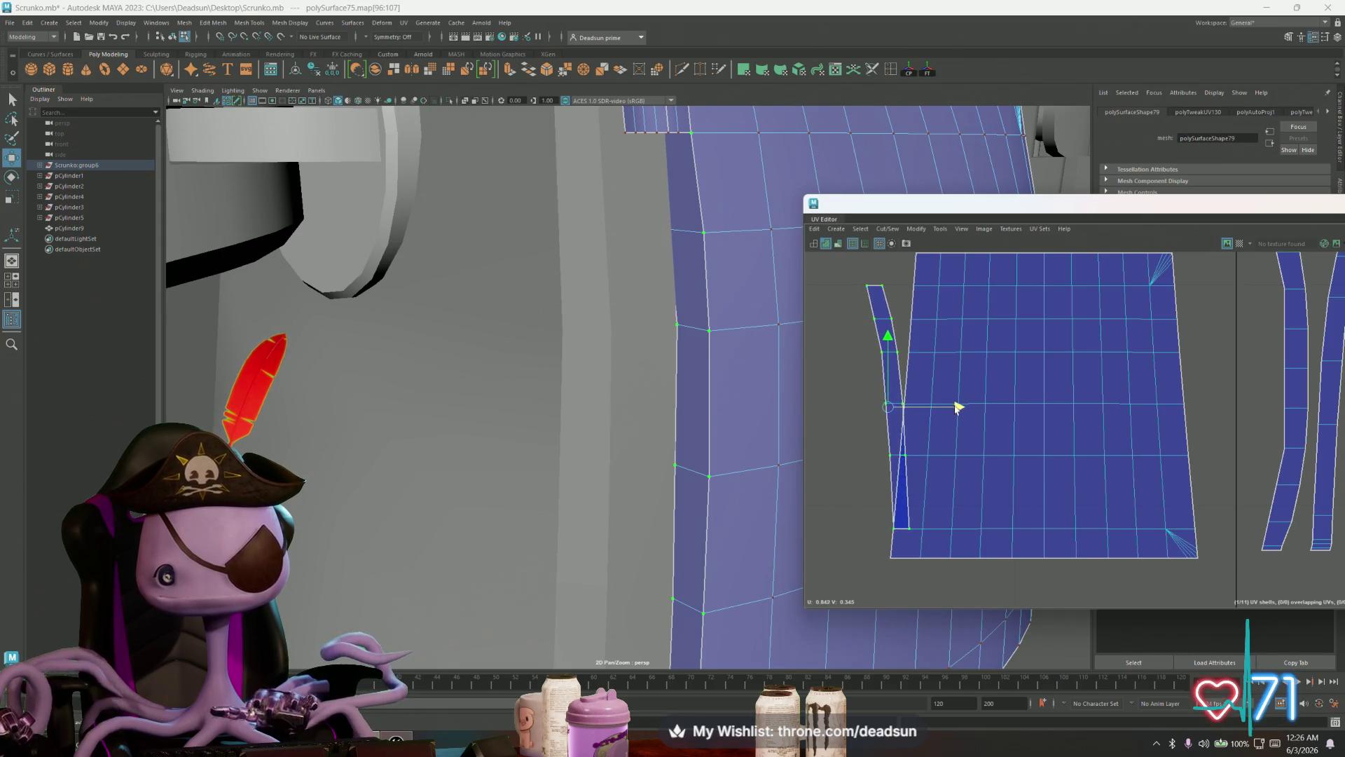
Step: Select the strip's top and lower UV pairs and slide them left along X
left_click(869, 397)
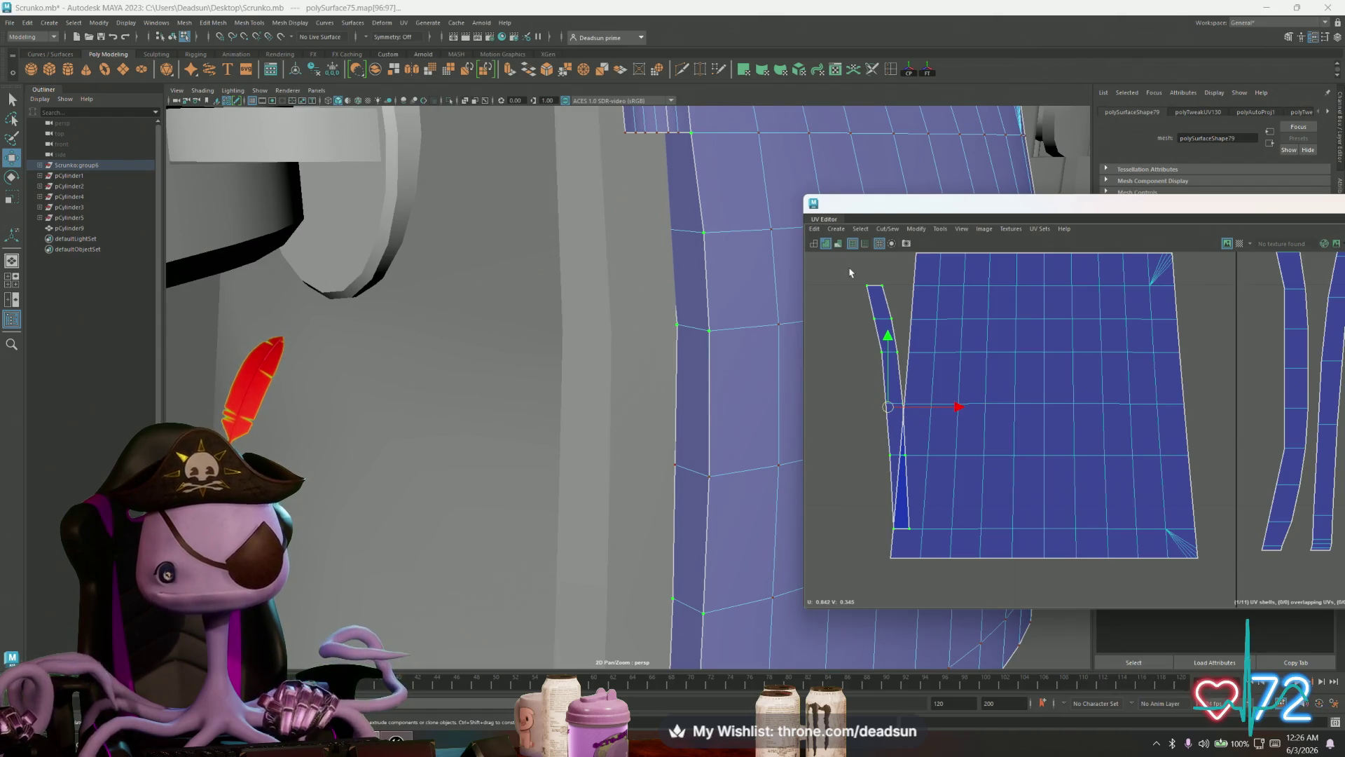
left_click_drag(879, 540, 963, 446)
left_click_drag(969, 492, 962, 493)
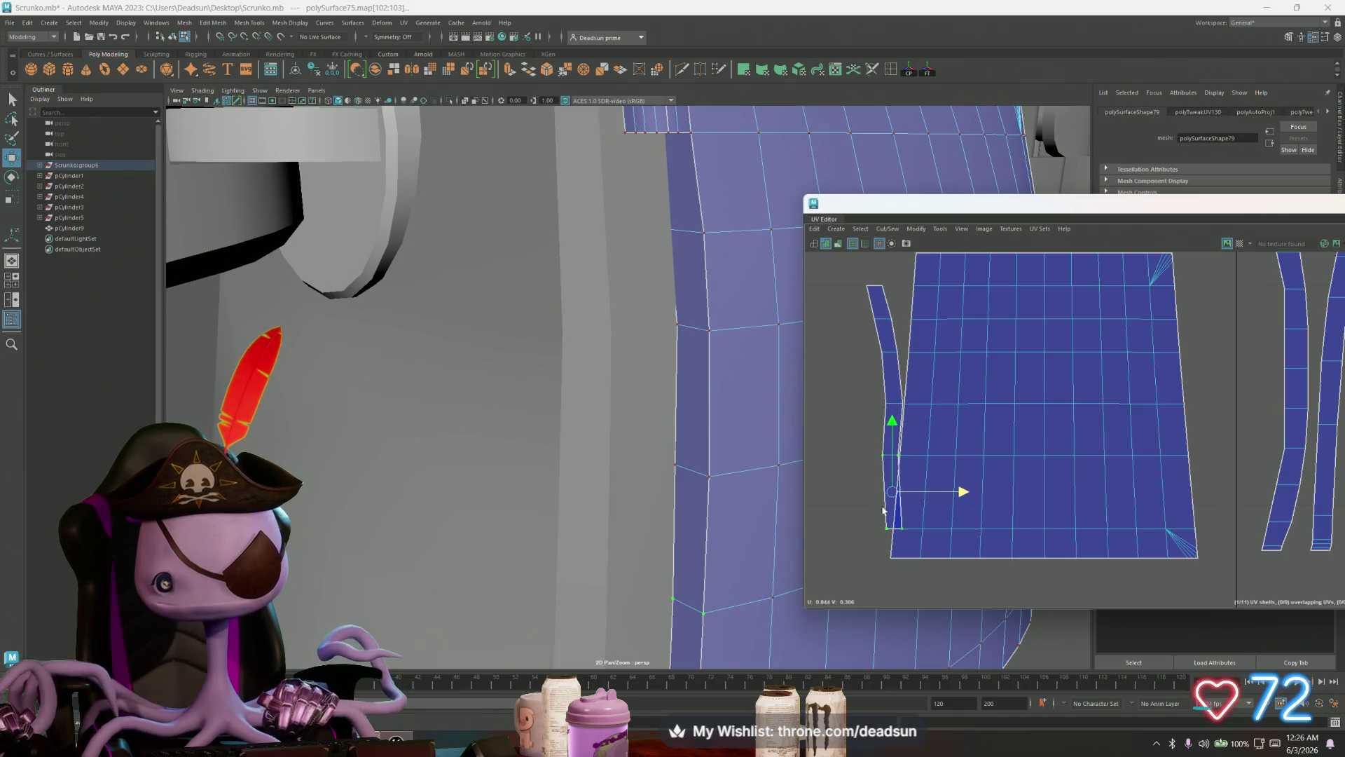
mouse_move(877, 541)
left_mouse_down()
mouse_move(927, 504)
mouse_move(955, 531)
left_mouse_up()
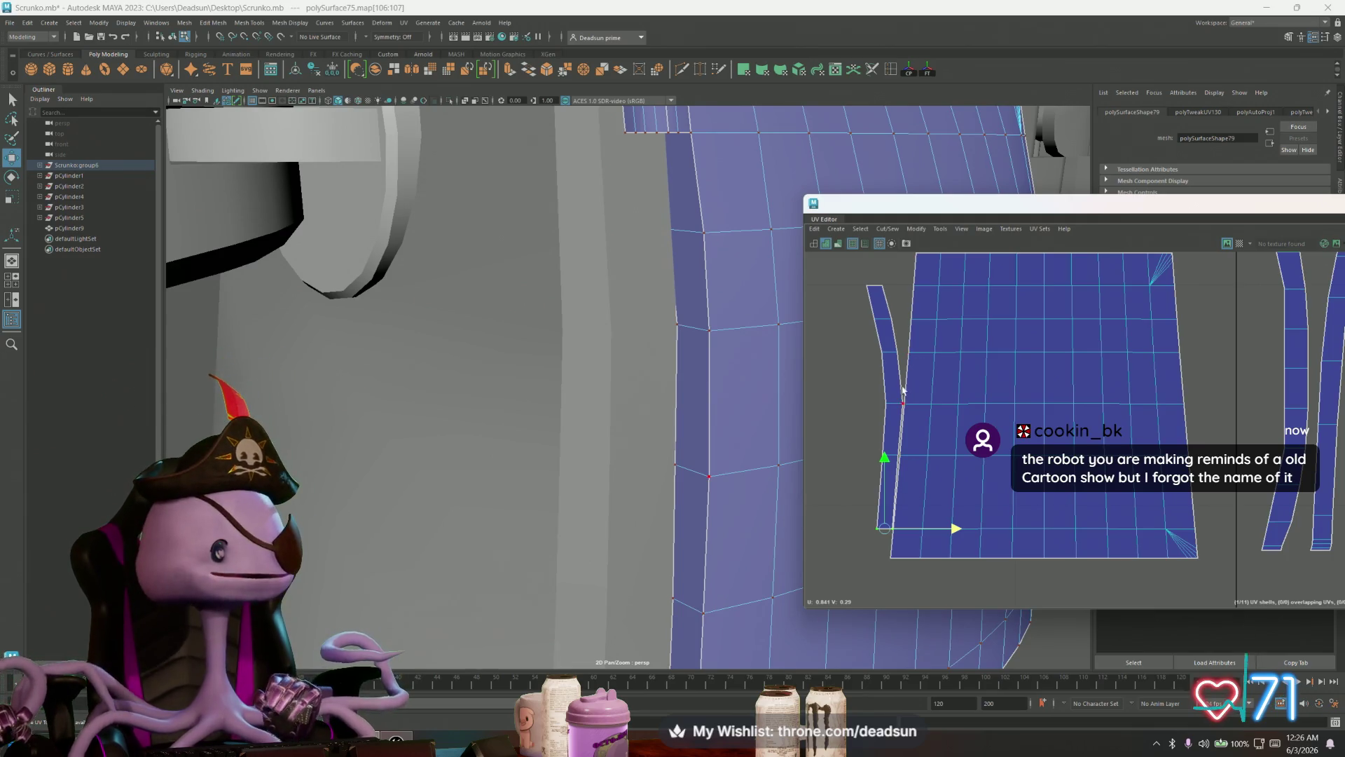
Step: Select the small shell's top and bottom corner UVs and a single middle-strip UV
scroll(873, 363, "up", 5)
mouse_move(820, 435)
left_mouse_down()
mouse_move(866, 468)
mouse_move(925, 454)
left_mouse_up()
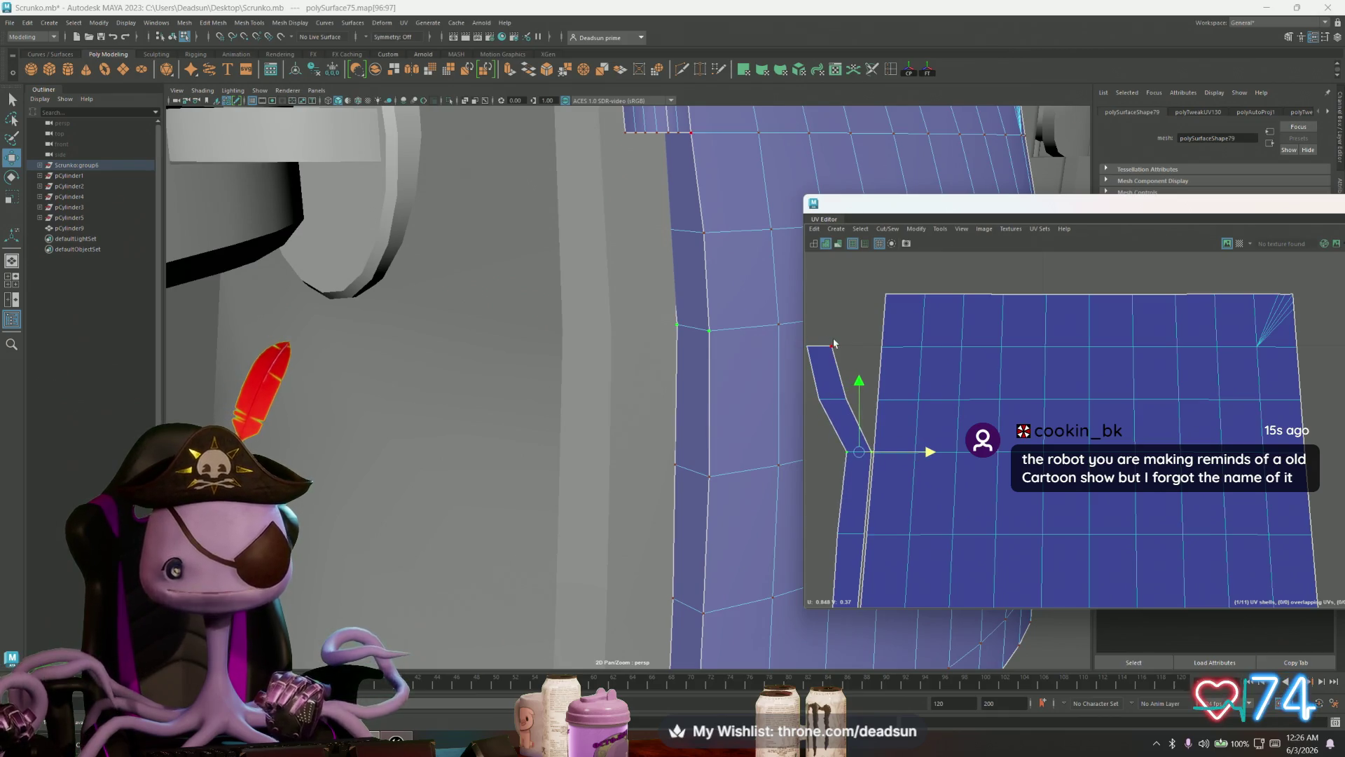
middle_click_drag(833, 343, 932, 373, "alt")
mouse_move(891, 352)
left_mouse_down()
mouse_move(963, 412)
mouse_move(965, 435)
mouse_move(1025, 401)
mouse_move(978, 387)
mouse_move(1034, 376)
left_mouse_up()
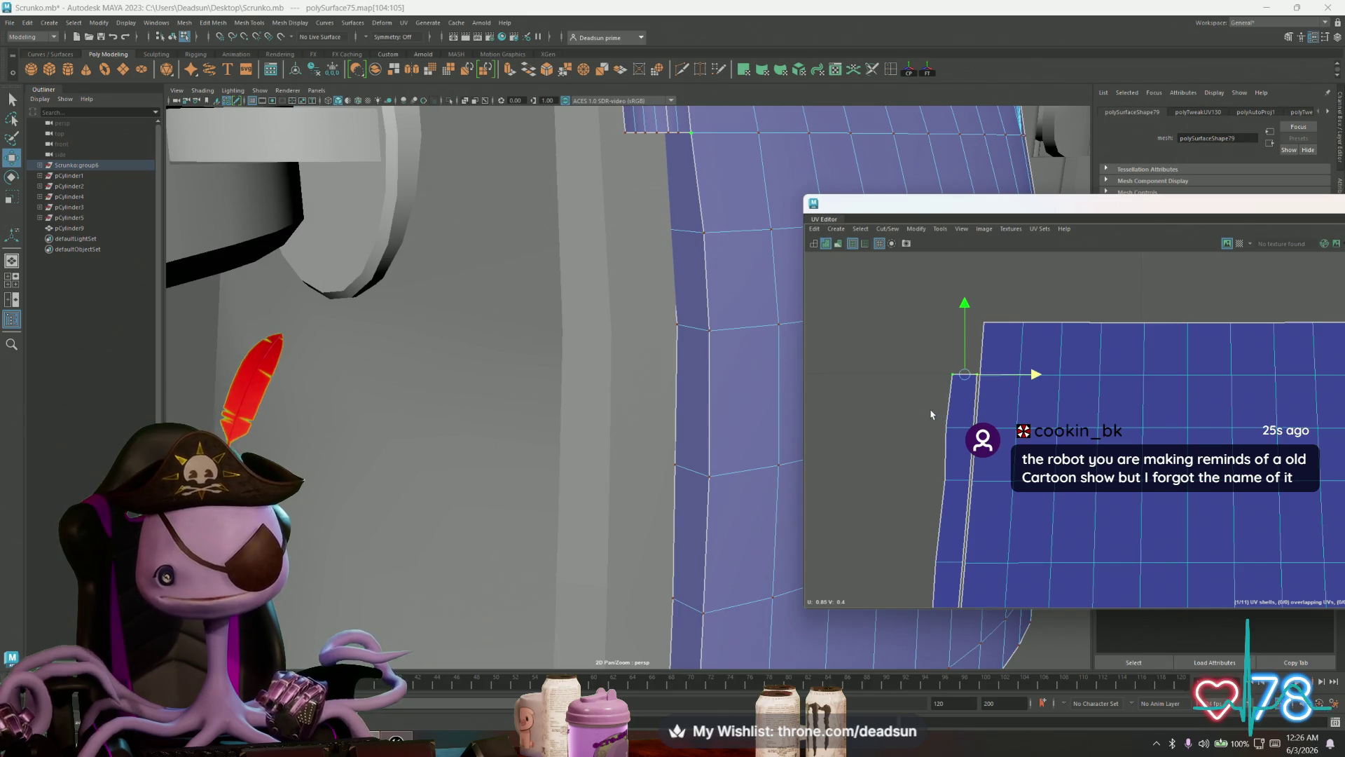
left_click_drag(974, 434, 974, 435)
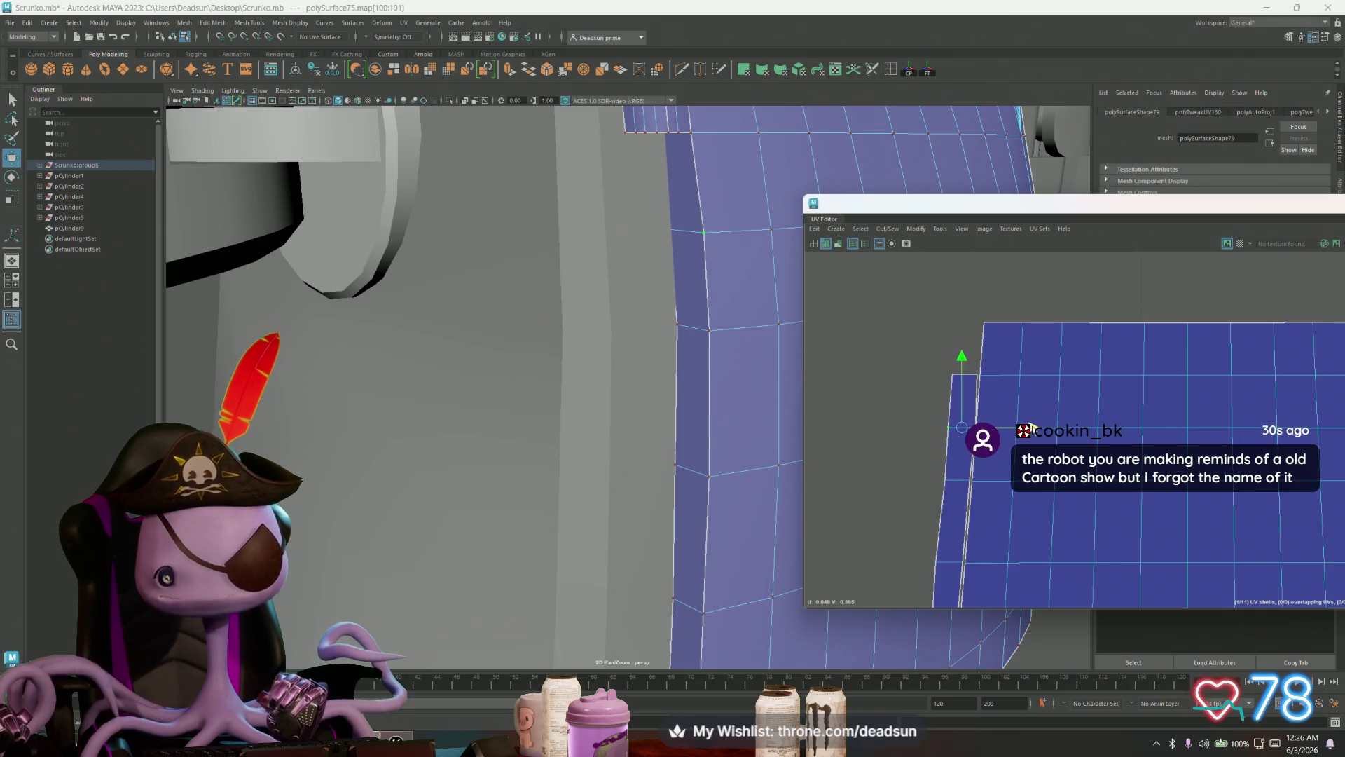
scroll(1030, 428, "down", 6)
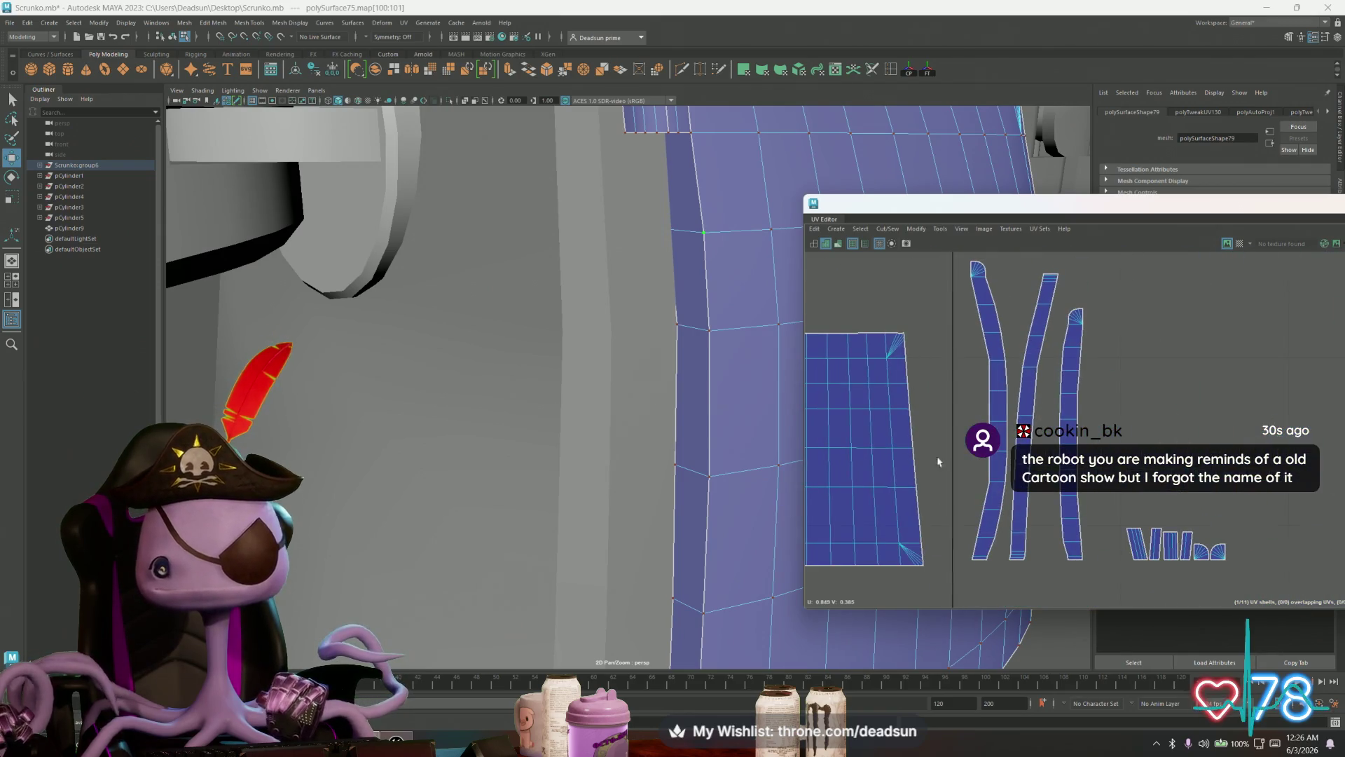
left_click(1003, 363)
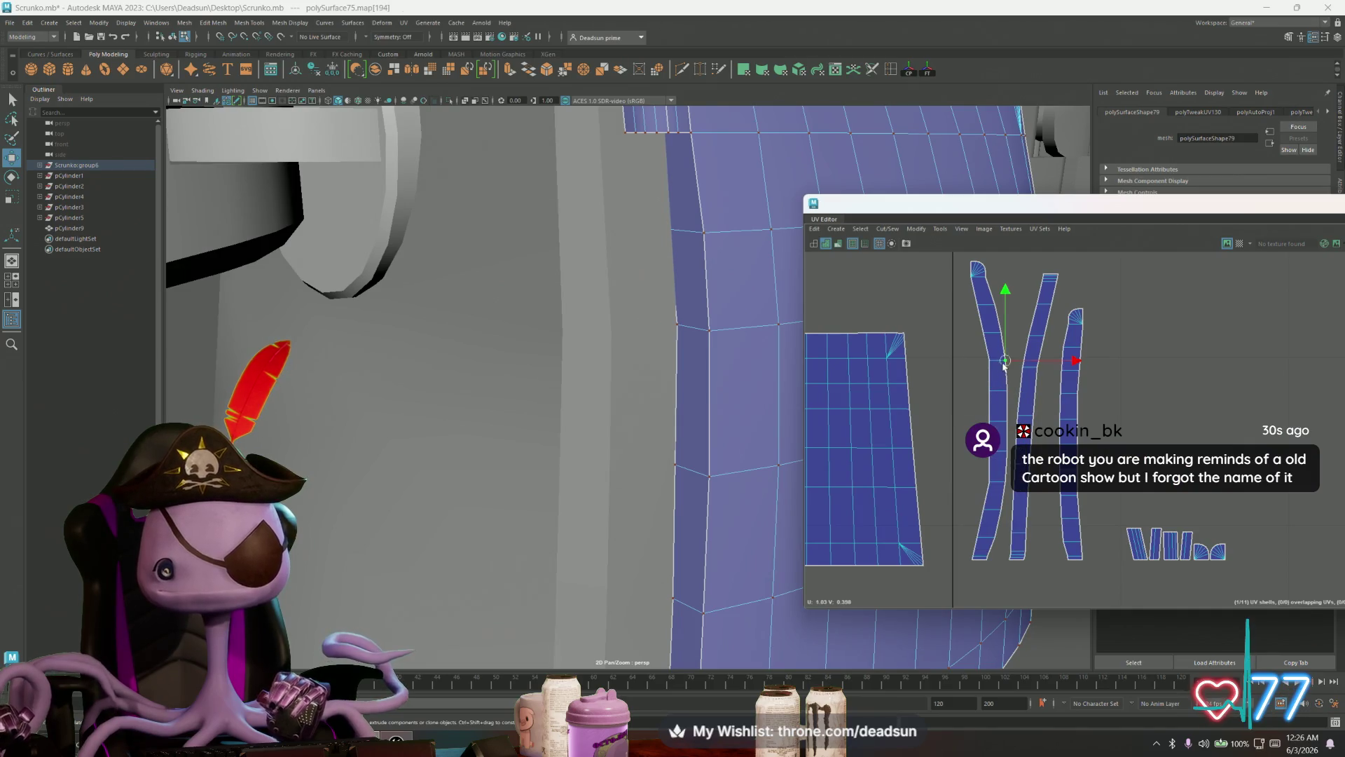
Step: Select the strip's left border edge and convert it to the strip's UVs
left_click_drag(630, 353, 577, 367, "alt")
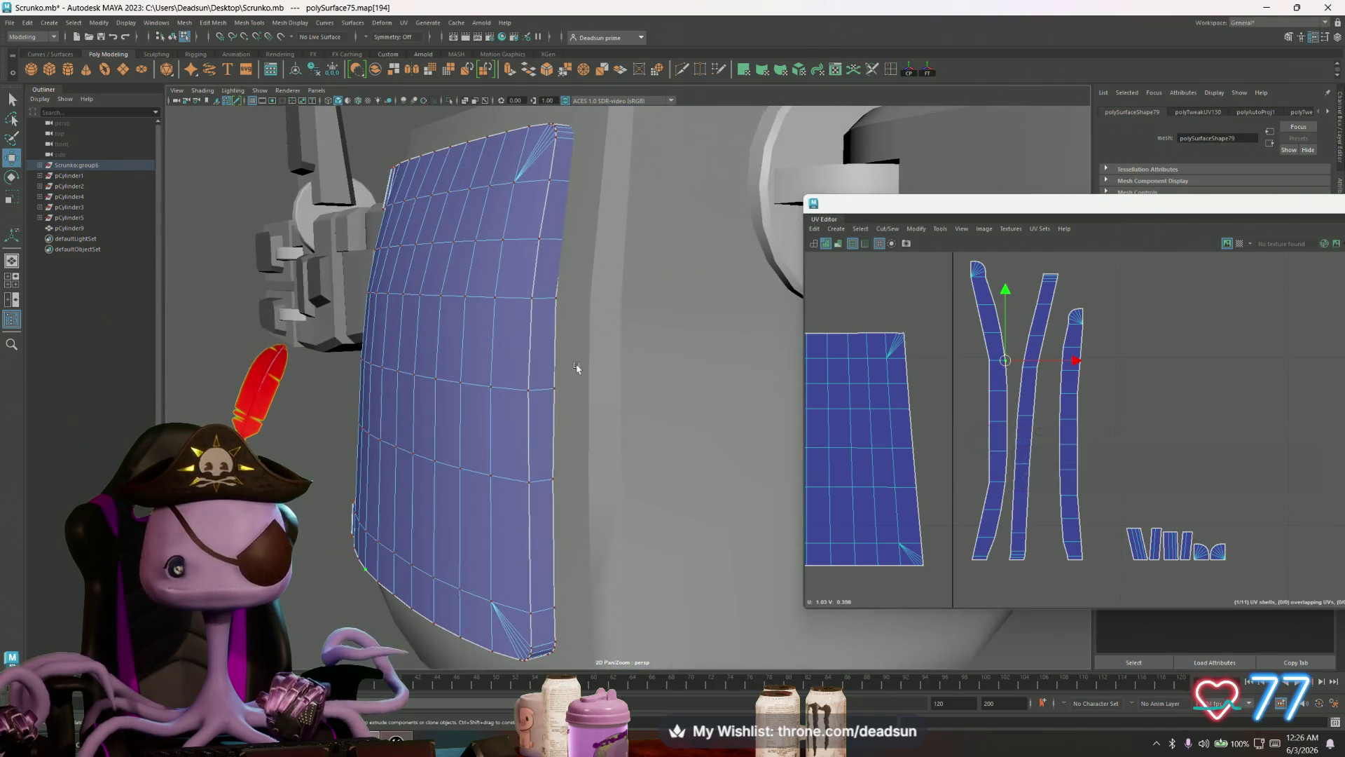
right_click_drag(553, 360, 555, 373)
left_click(546, 358)
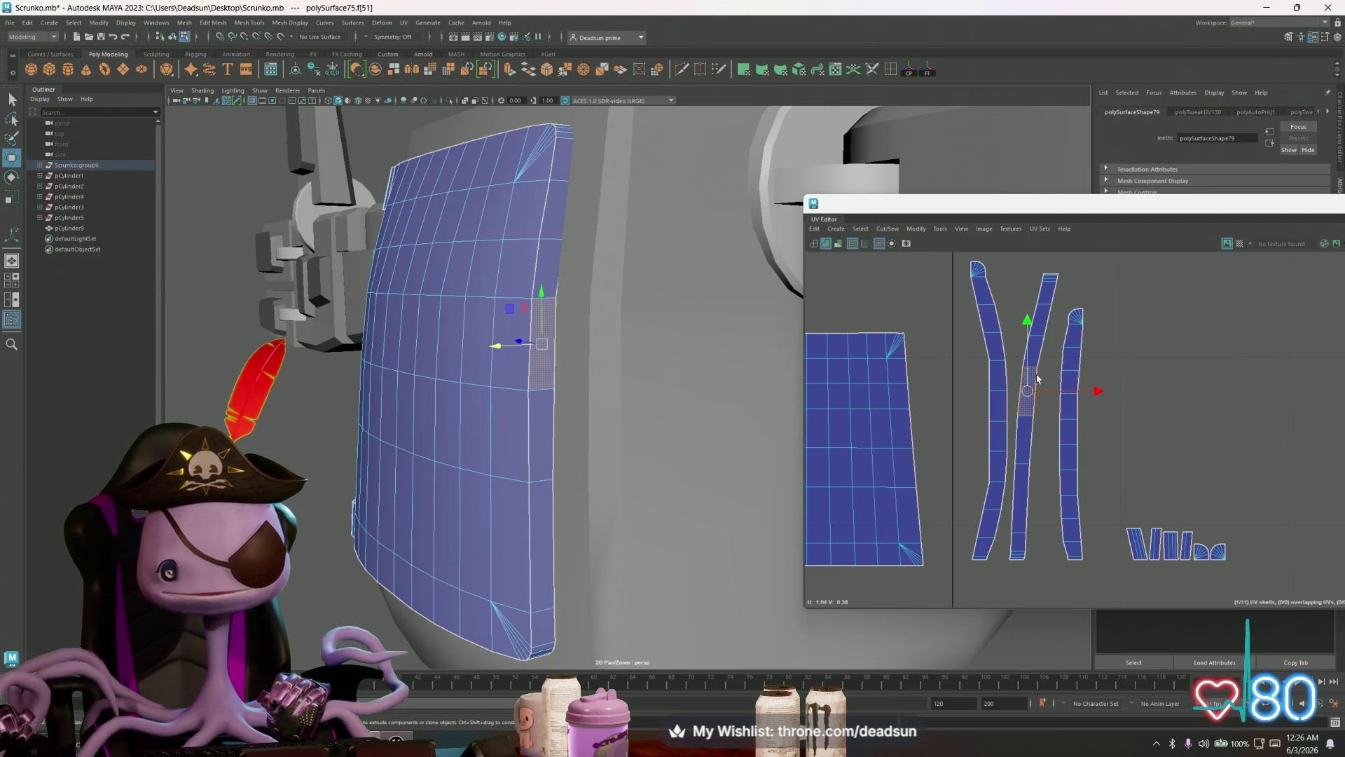
key("F10")
left_click(1015, 384)
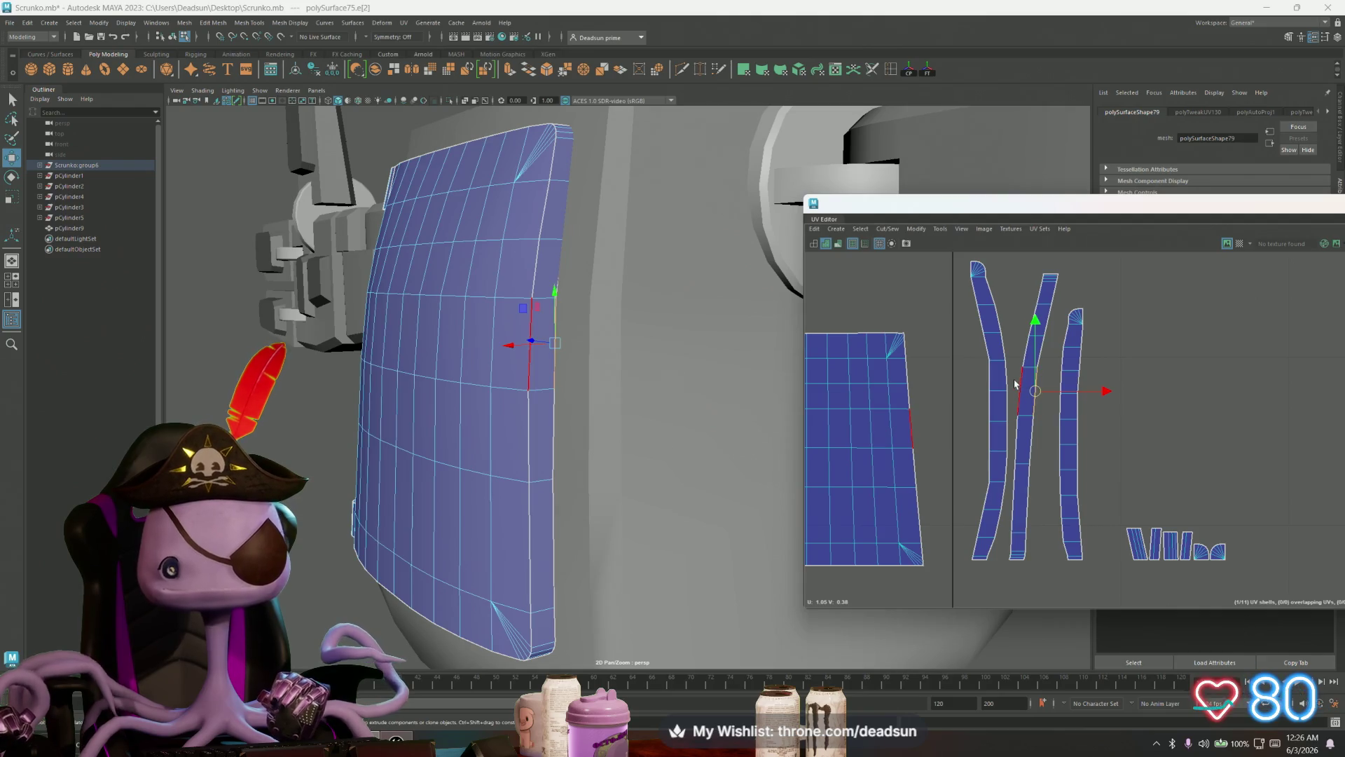
right_click_drag(1015, 384, 1038, 370)
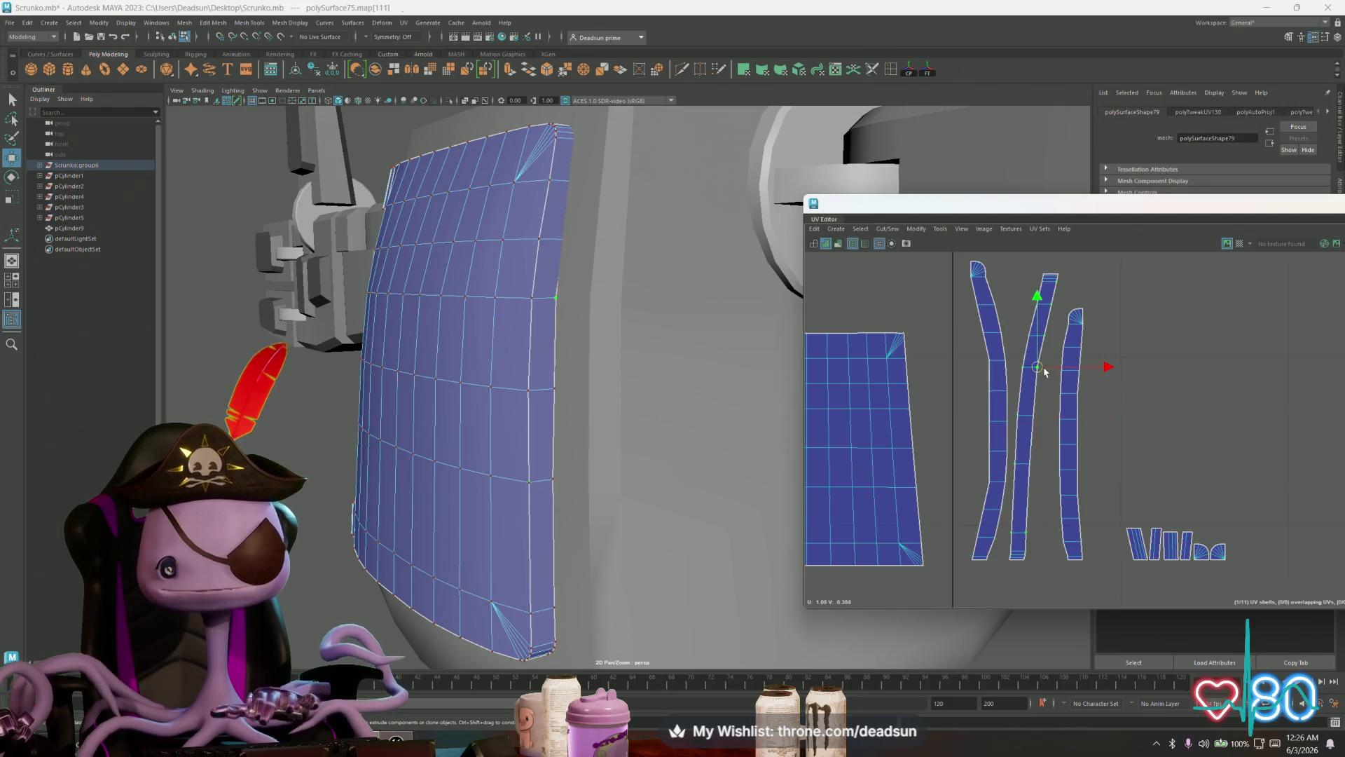
Step: Move the strip against the large shell's right edge, shrink it slightly, and drop a stray UV
mouse_move(1031, 407)
left_mouse_down()
mouse_move(899, 448)
mouse_move(979, 452)
left_mouse_up()
key("r")
key("w")
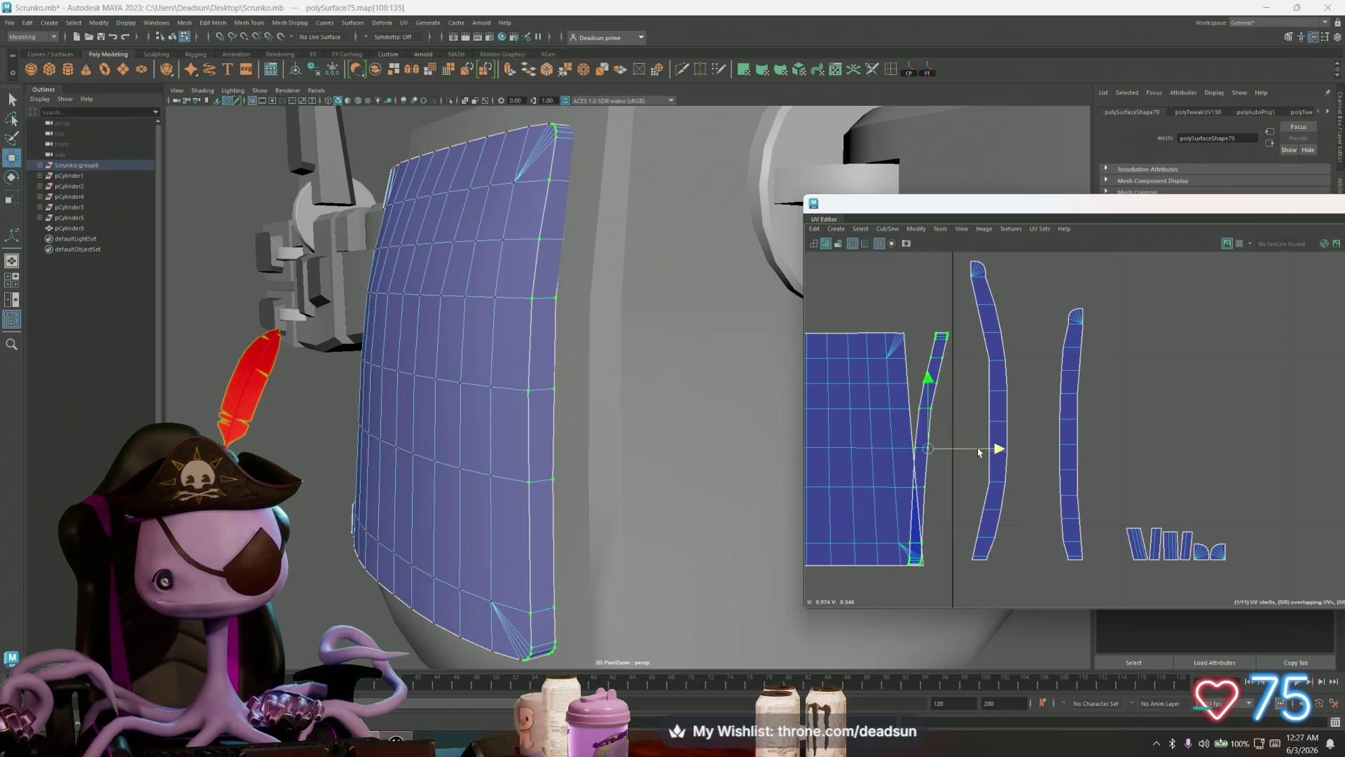
scroll(939, 456, "up", 3)
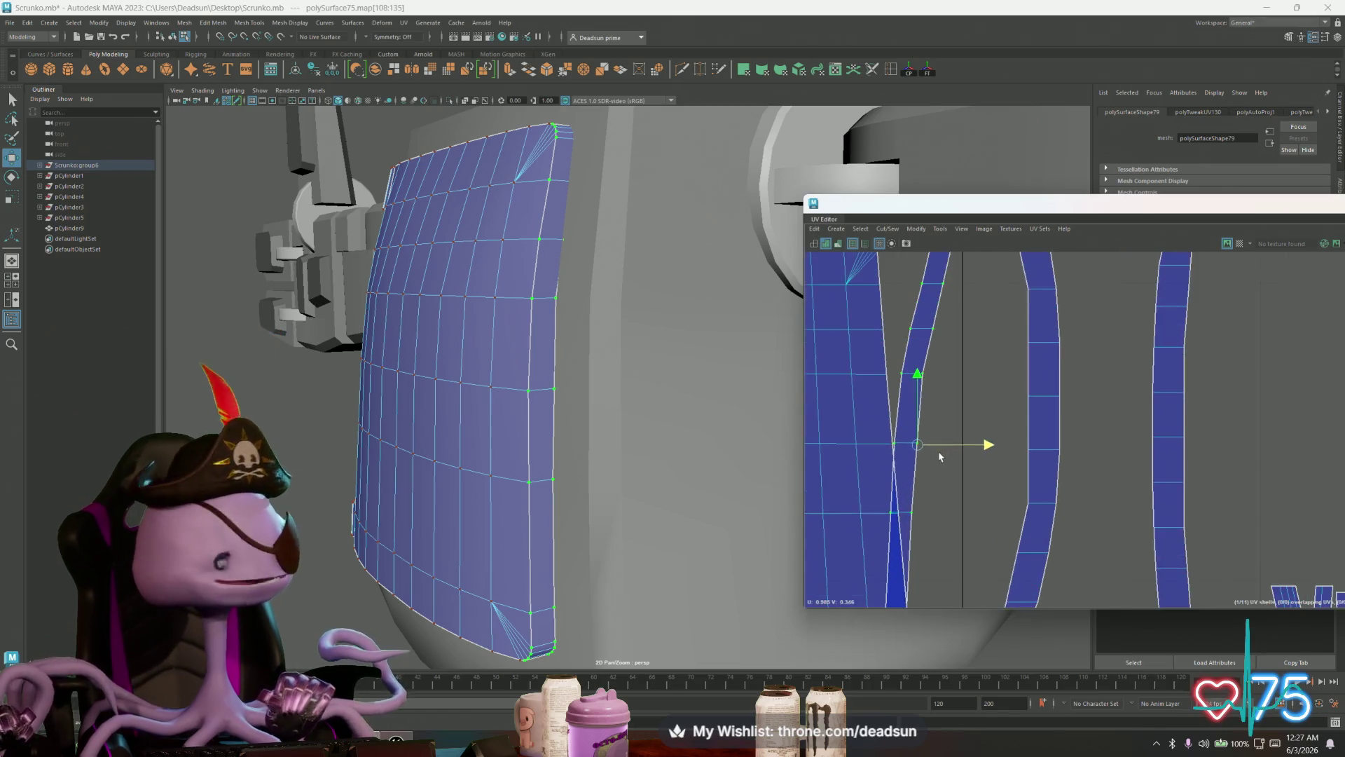
left_click(866, 435, "ctrl")
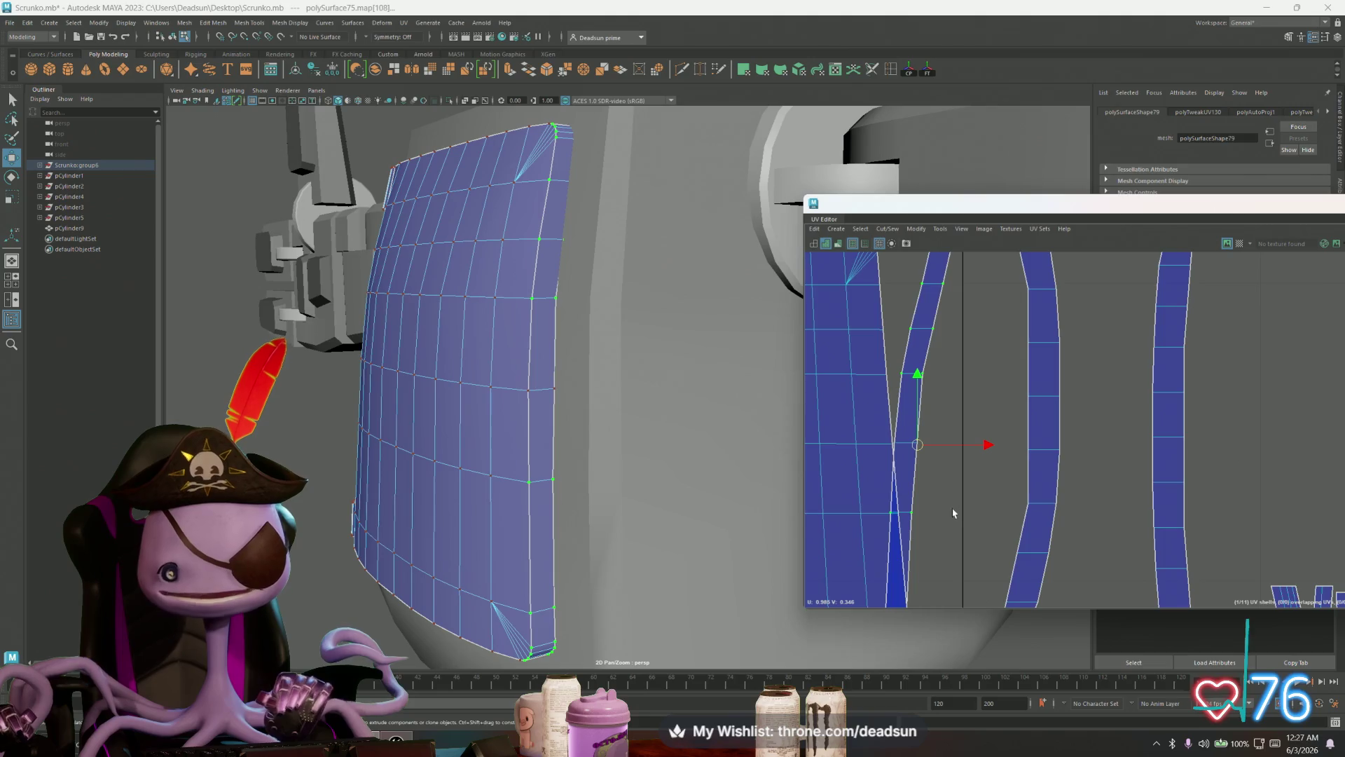
scroll(953, 513, "down", 5)
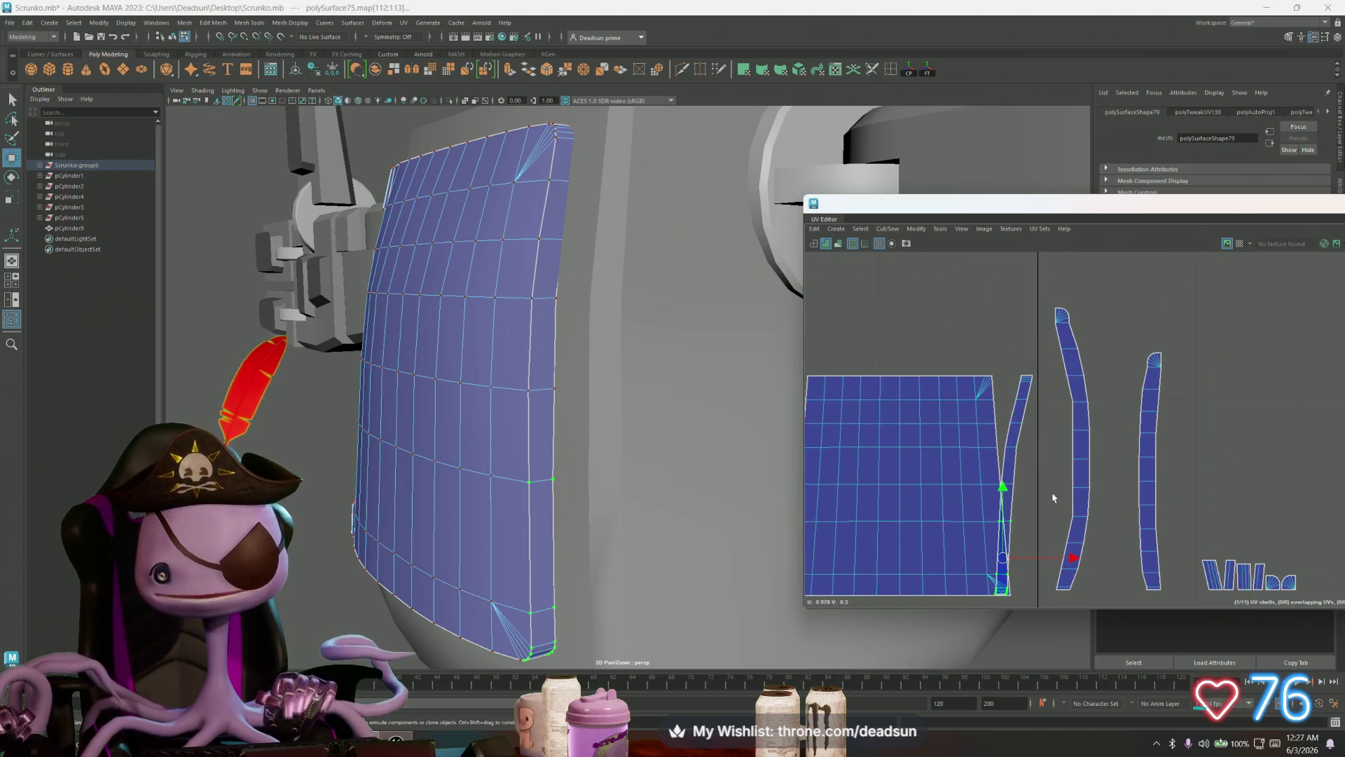
Step: Nudge the selected strip UVs right and isolate the strip's bottom UVs
scroll(1012, 550, "up", 4)
left_click_drag(1071, 476, 1085, 524)
key("Down")
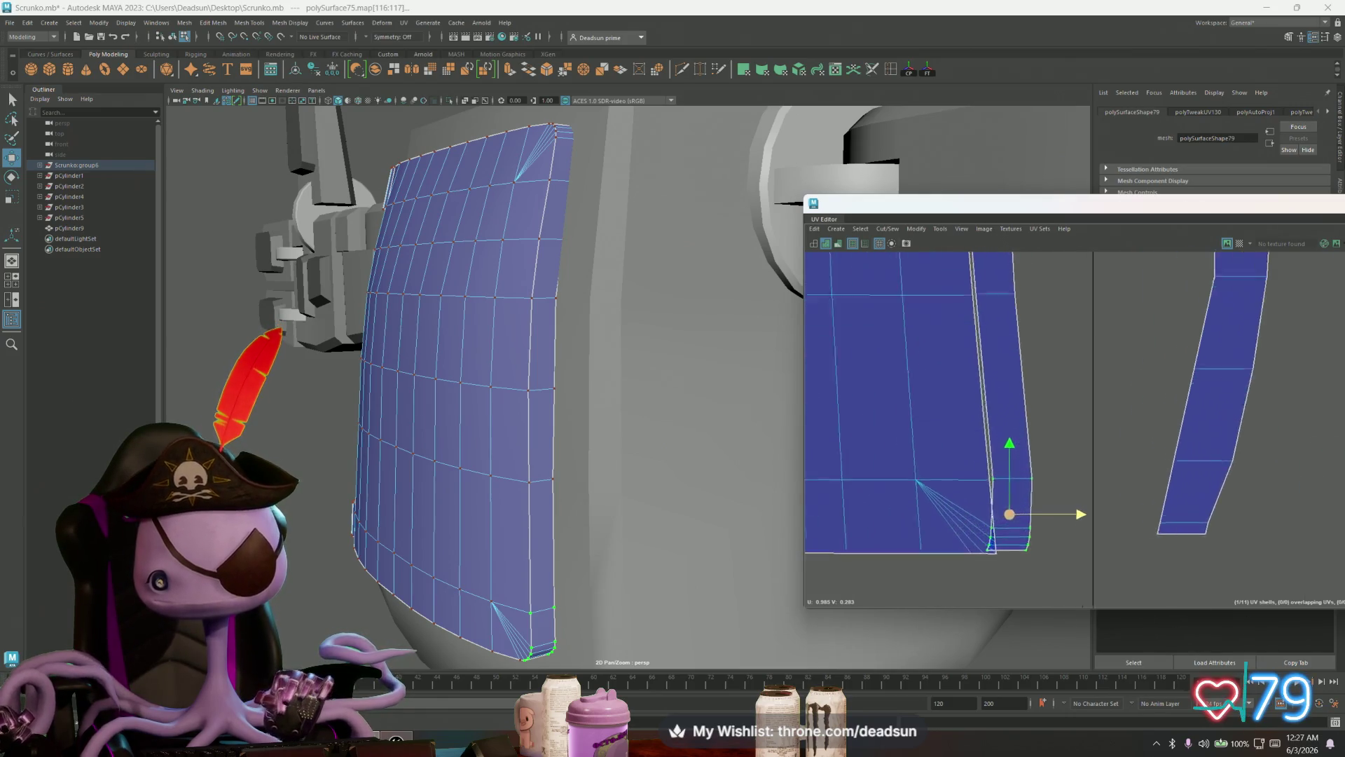
scroll(988, 466, "up", 4)
left_click_drag(987, 468, 1146, 514)
middle_click_drag(1049, 595, 1039, 464, "alt")
Step: Nudge the bottom UVs to meet the large shell's bottom edge and select the seam UVs
left_click_drag(1025, 452, 1038, 457)
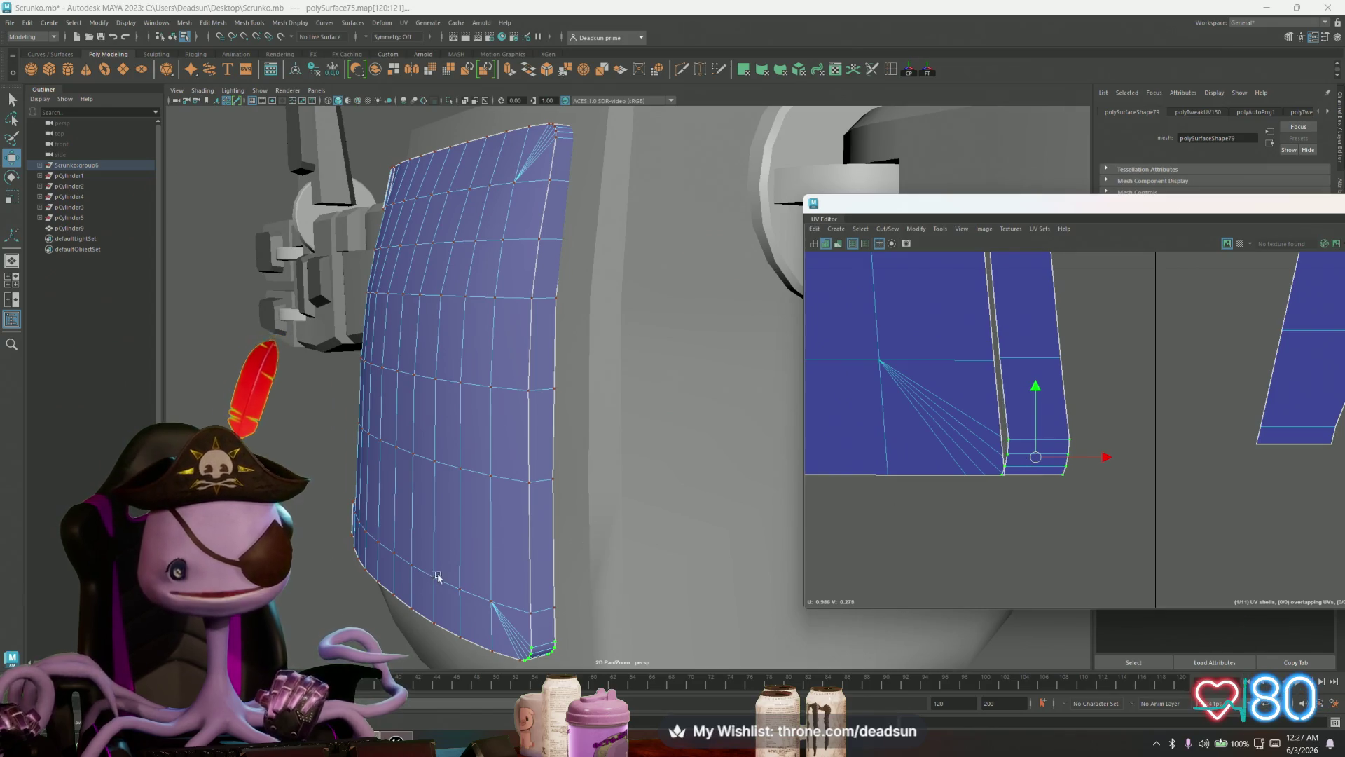
left_click_drag(438, 576, 468, 575, "alt")
left_click_drag(1038, 460, 1036, 458)
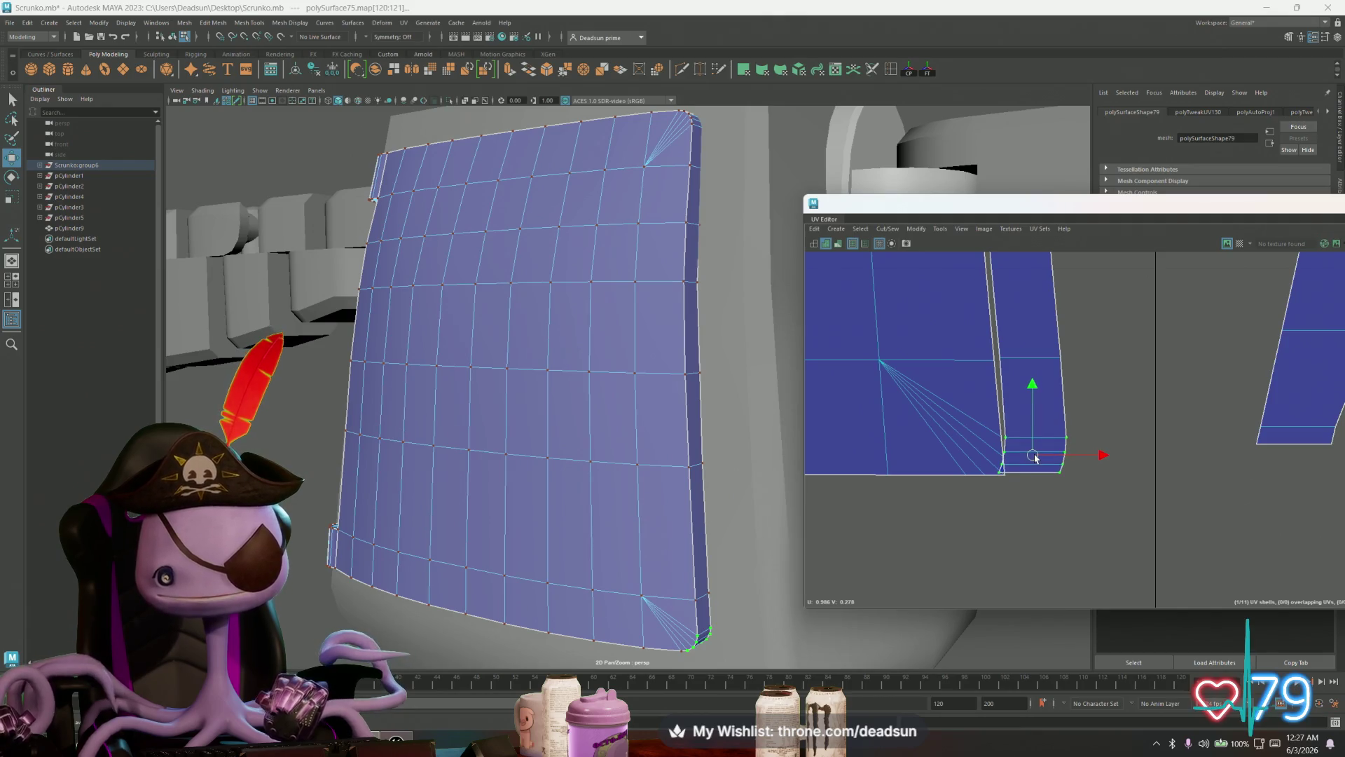
scroll(1153, 495, "up", 5)
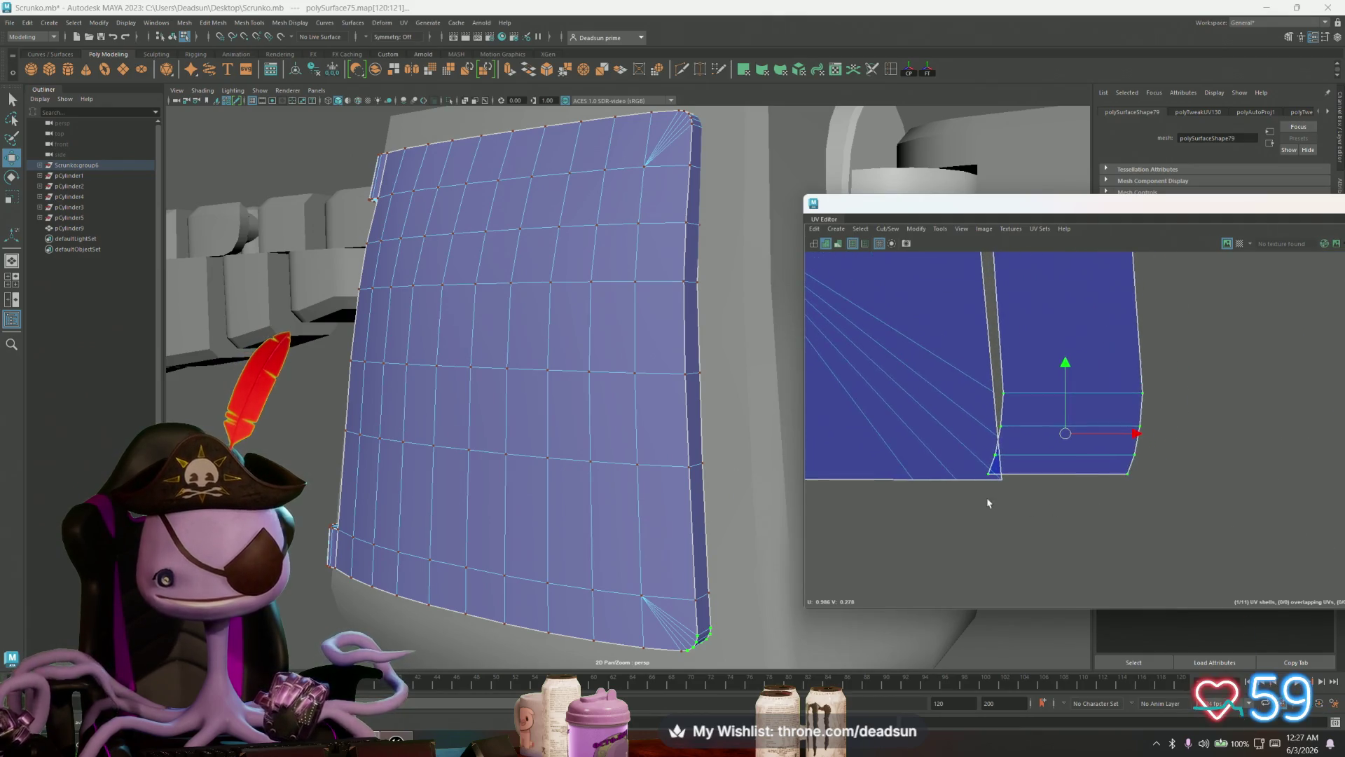
left_click(1003, 410)
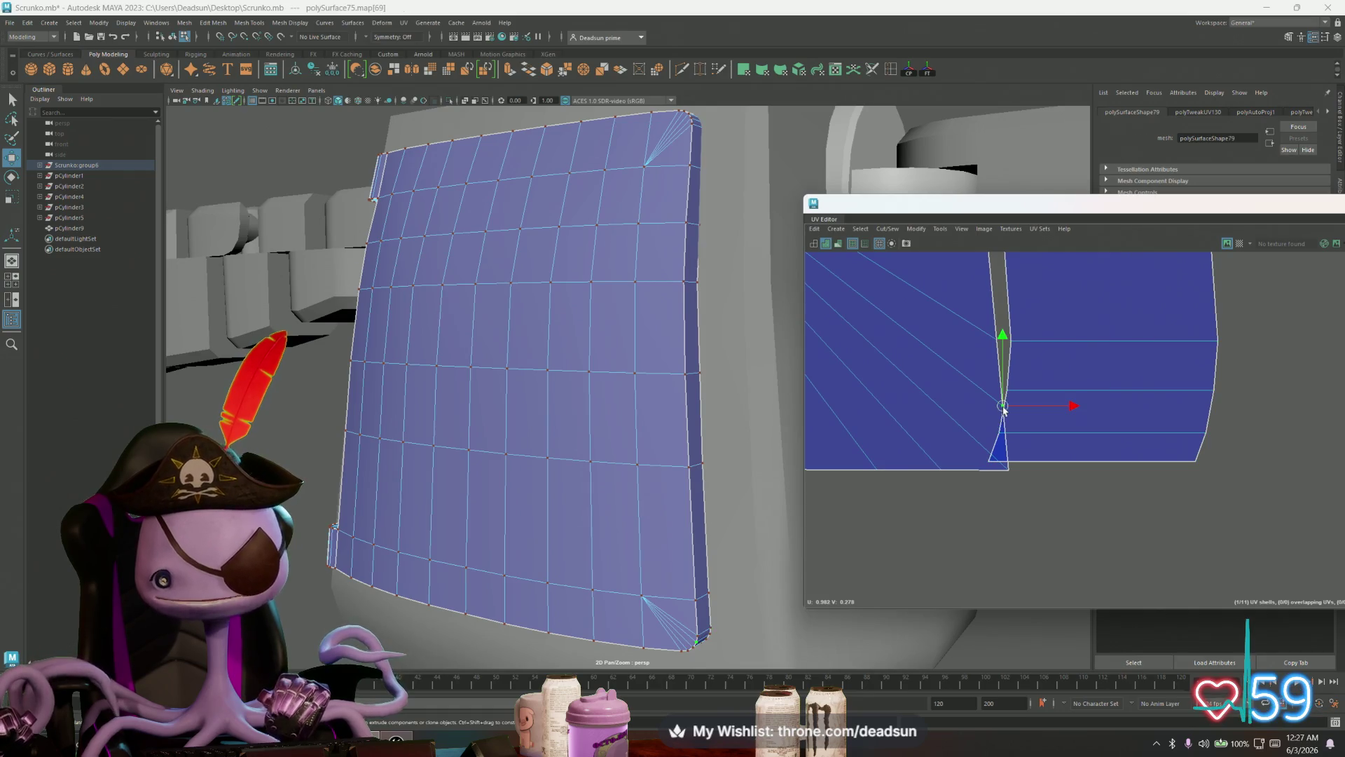
left_click(1009, 470)
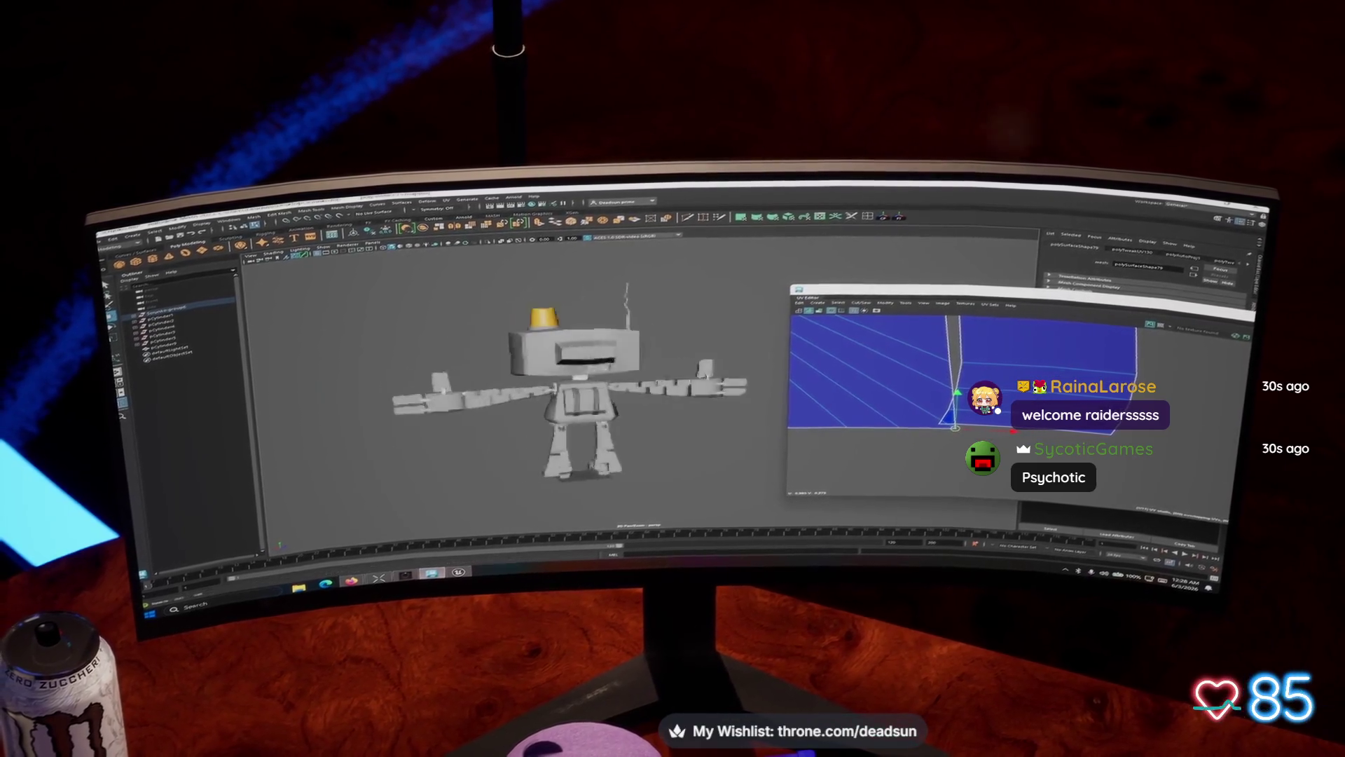
Step: Tumble the perspective view to face the whole robot front-on
left_click_drag(631, 421, 575, 420, "alt")
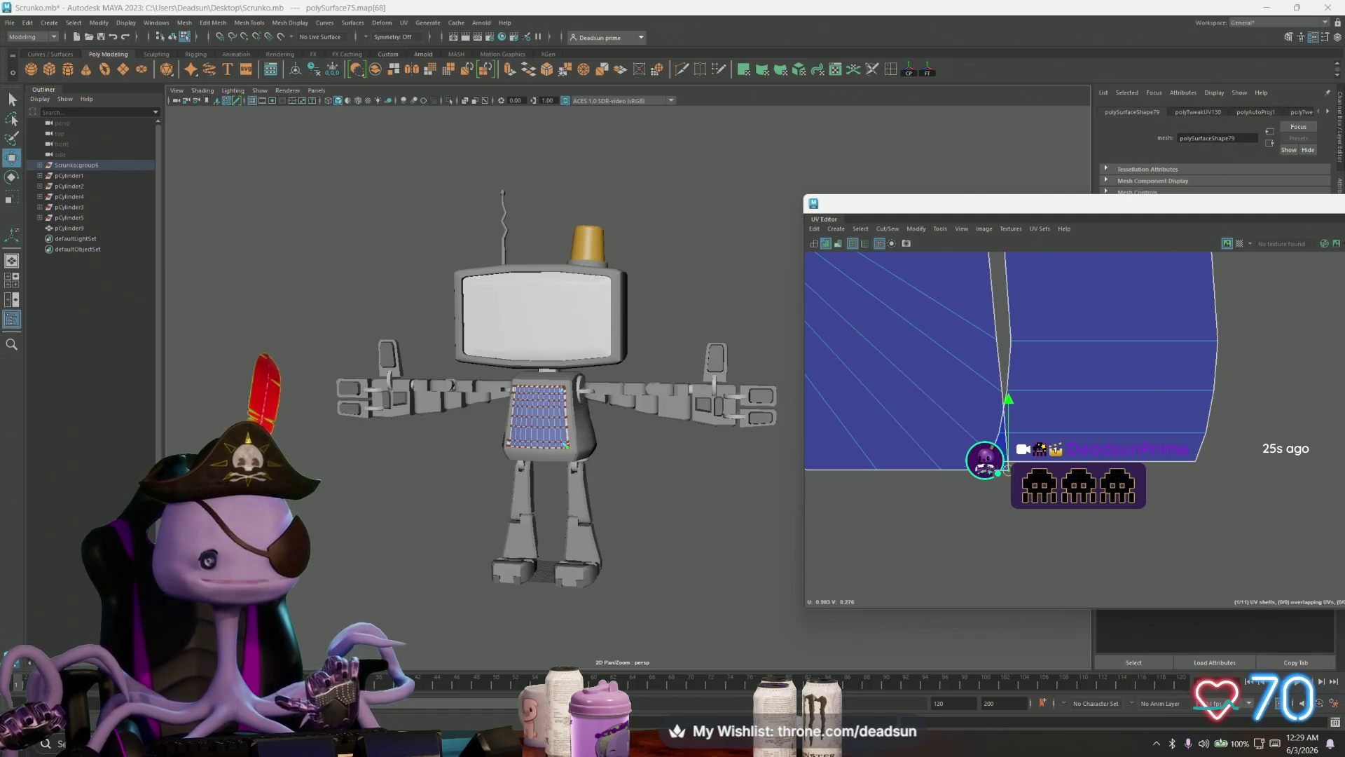
Step: Slide the narrow strip's upper UV pairs left, pair by pair, toward the large panel shell
mouse_move(1097, 454)
middle_mouse_down("alt")
mouse_move(1045, 514)
mouse_move(1117, 547)
mouse_move(981, 533)
mouse_move(871, 423)
mouse_move(925, 545)
mouse_move(905, 408)
mouse_move(864, 457)
middle_mouse_up("alt")
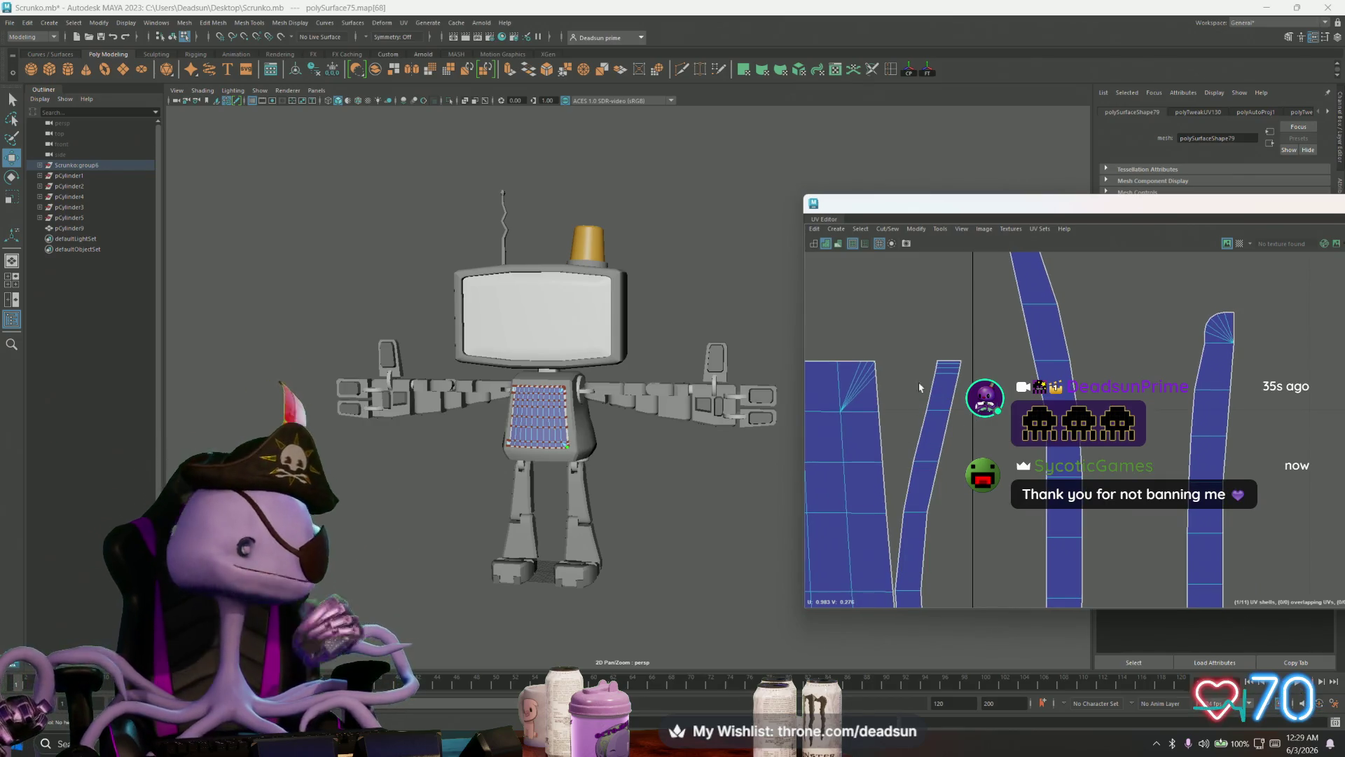
mouse_move(895, 342)
left_mouse_down()
mouse_move(942, 508)
mouse_move(1001, 553)
left_mouse_up()
left_click_drag(1007, 438, 991, 438)
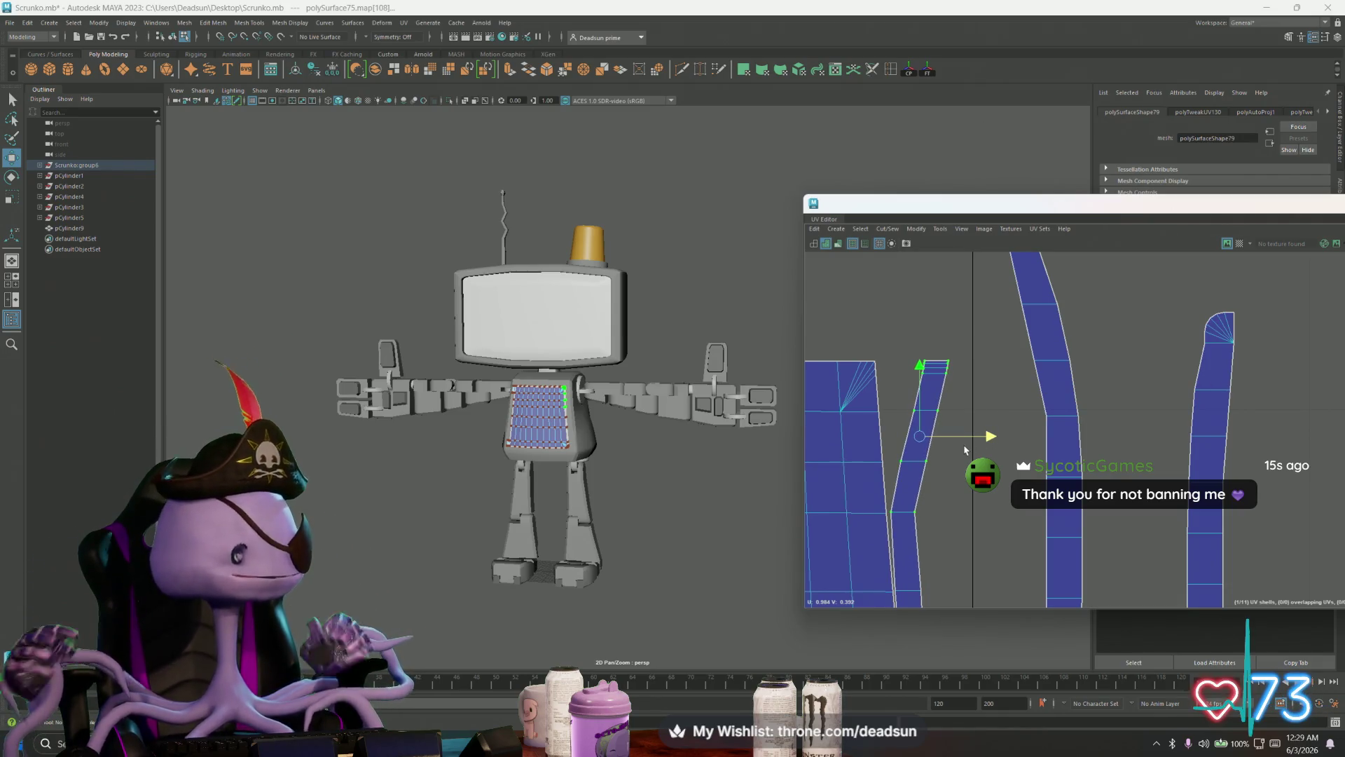
left_click_drag(882, 498, 950, 499)
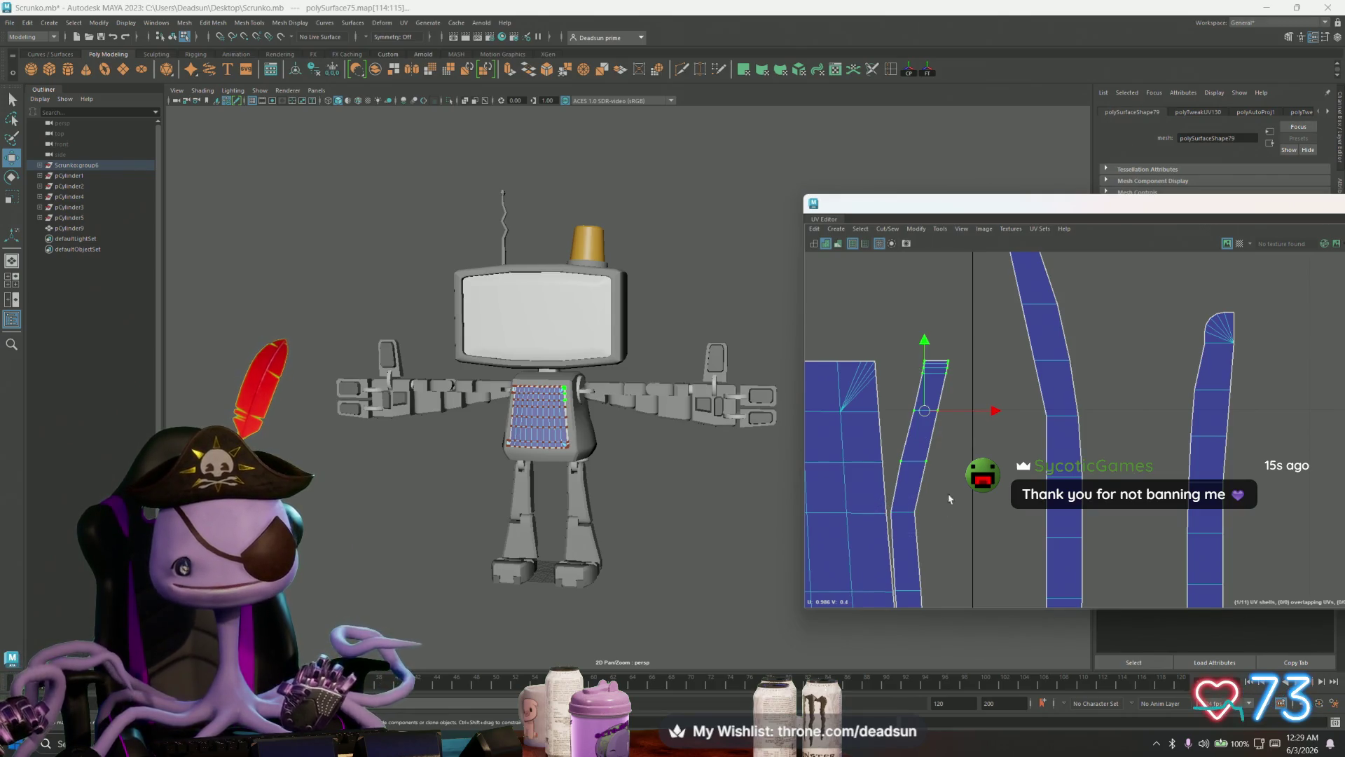
left_click_drag(995, 410, 978, 411)
left_click_drag(852, 444, 968, 449)
left_click_drag(979, 388, 971, 385)
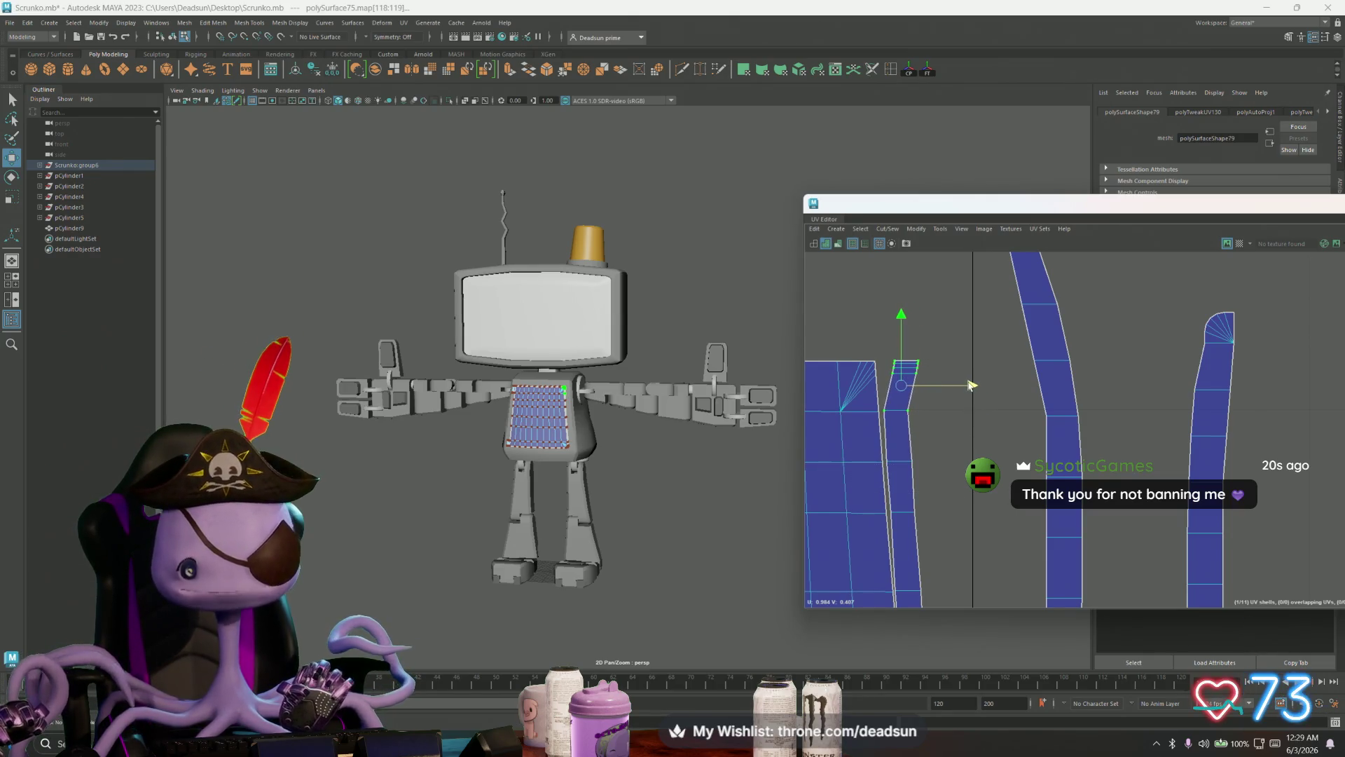
Step: Pull the strip's top UVs left to straighten it, then prepare to rotate them
scroll(865, 337, "up", 5)
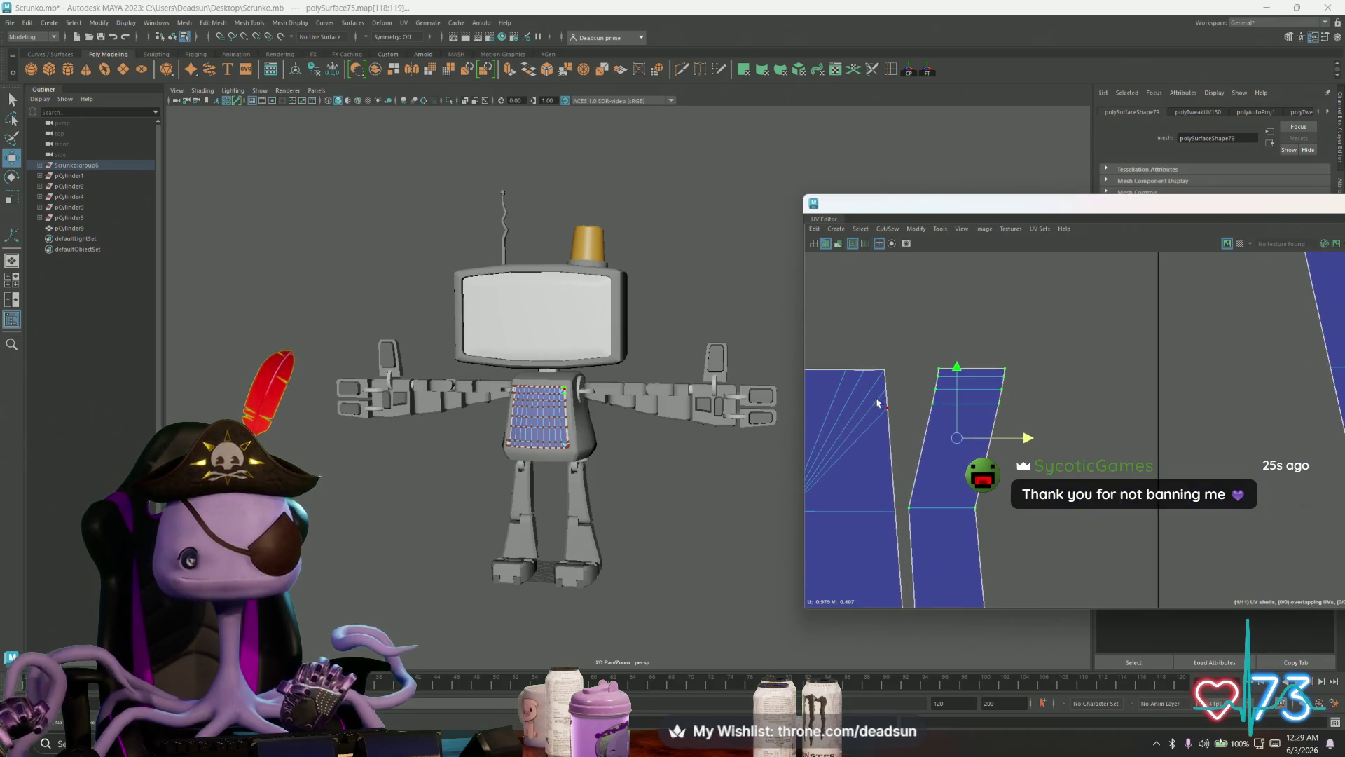
mouse_move(914, 450)
left_mouse_down()
mouse_move(1072, 336)
mouse_move(1076, 309)
left_mouse_up()
mouse_move(966, 385)
left_mouse_down()
mouse_move(930, 389)
mouse_move(927, 427)
mouse_move(923, 383)
left_mouse_up()
key("e")
key("w")
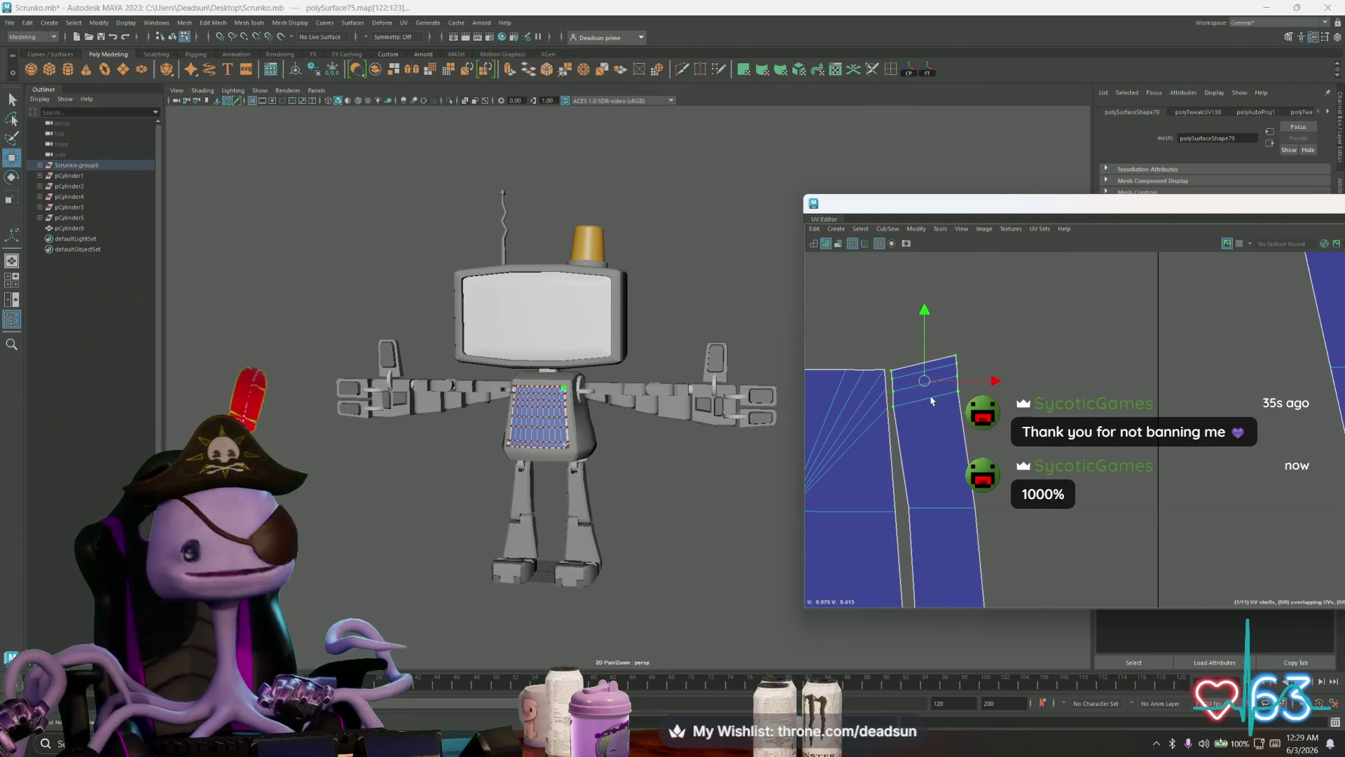
key("e")
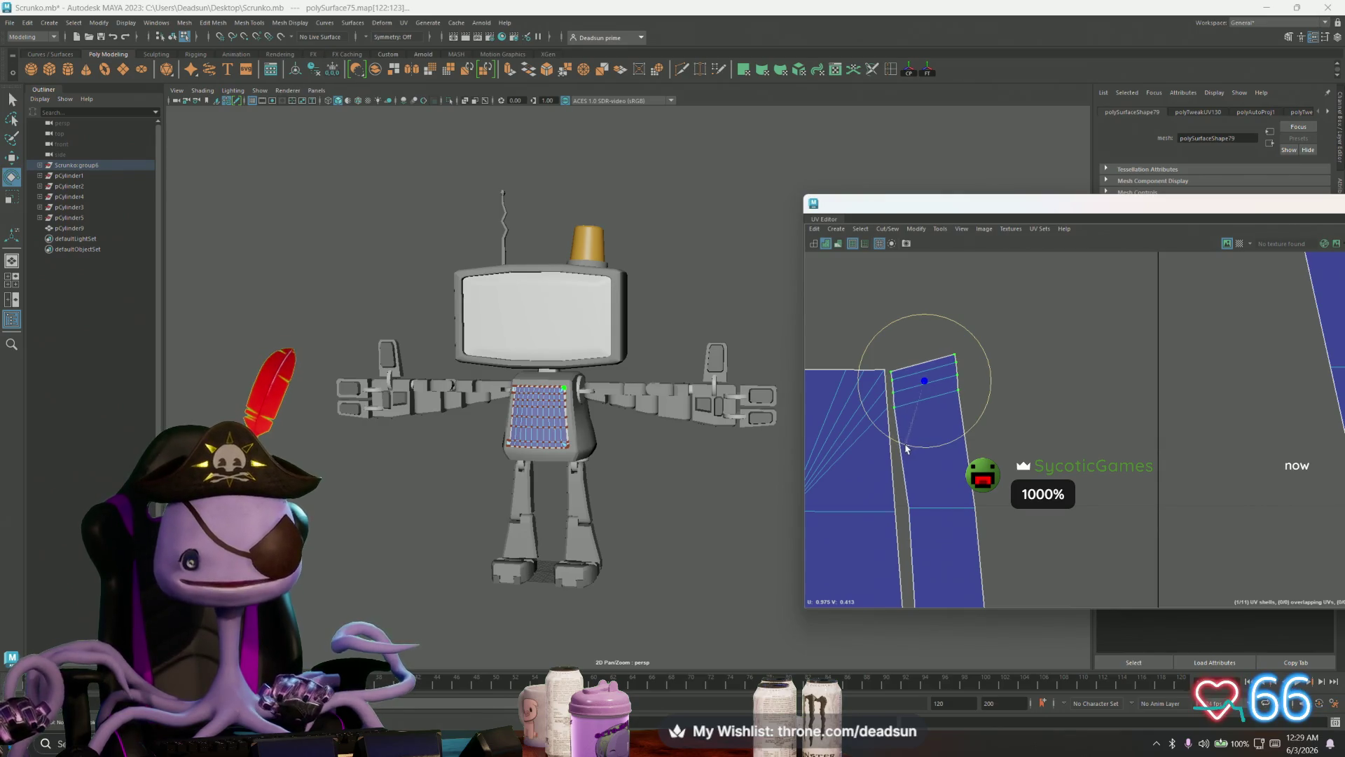
Step: Select the strip's top-edge UVs and pull its upper corner into a new shape
scroll(903, 448, "up", 3)
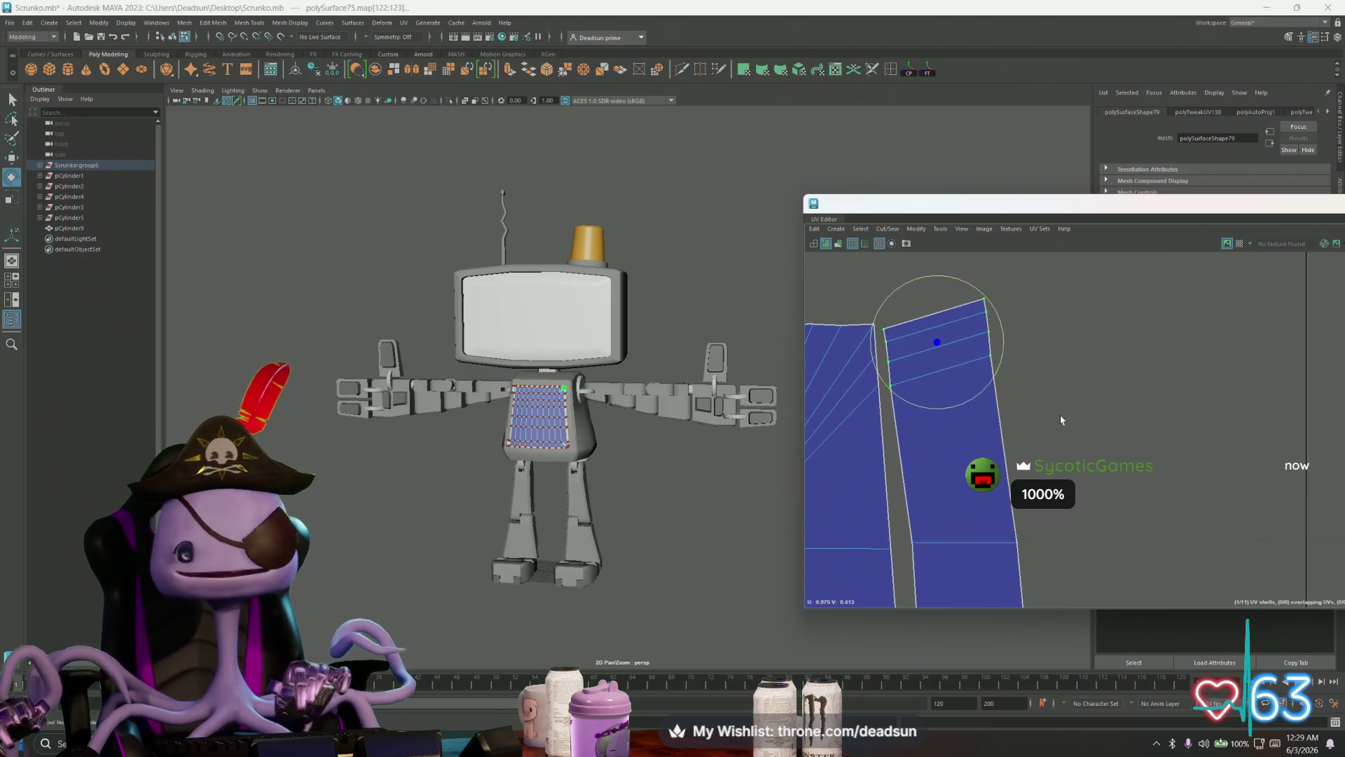
left_click_drag(971, 350, 930, 329)
key("w")
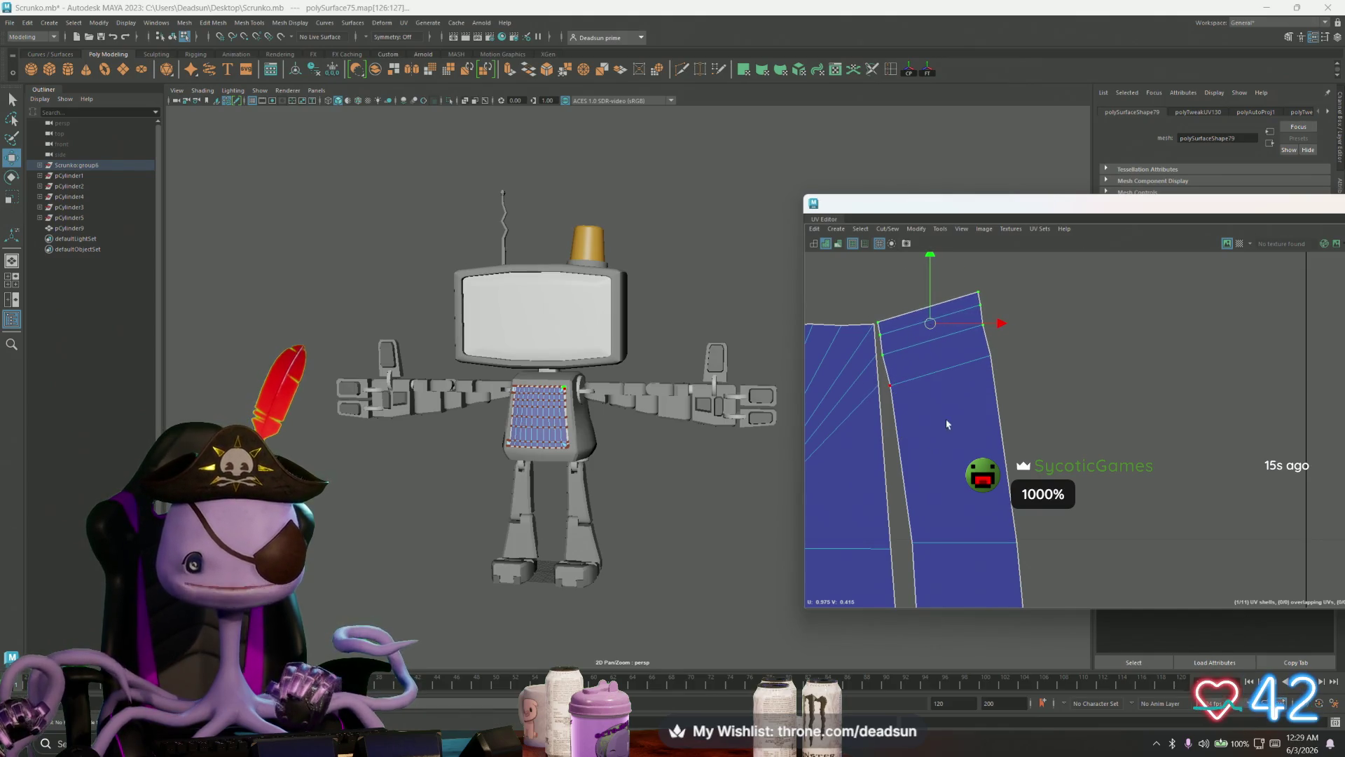
scroll(949, 424, "down", 3)
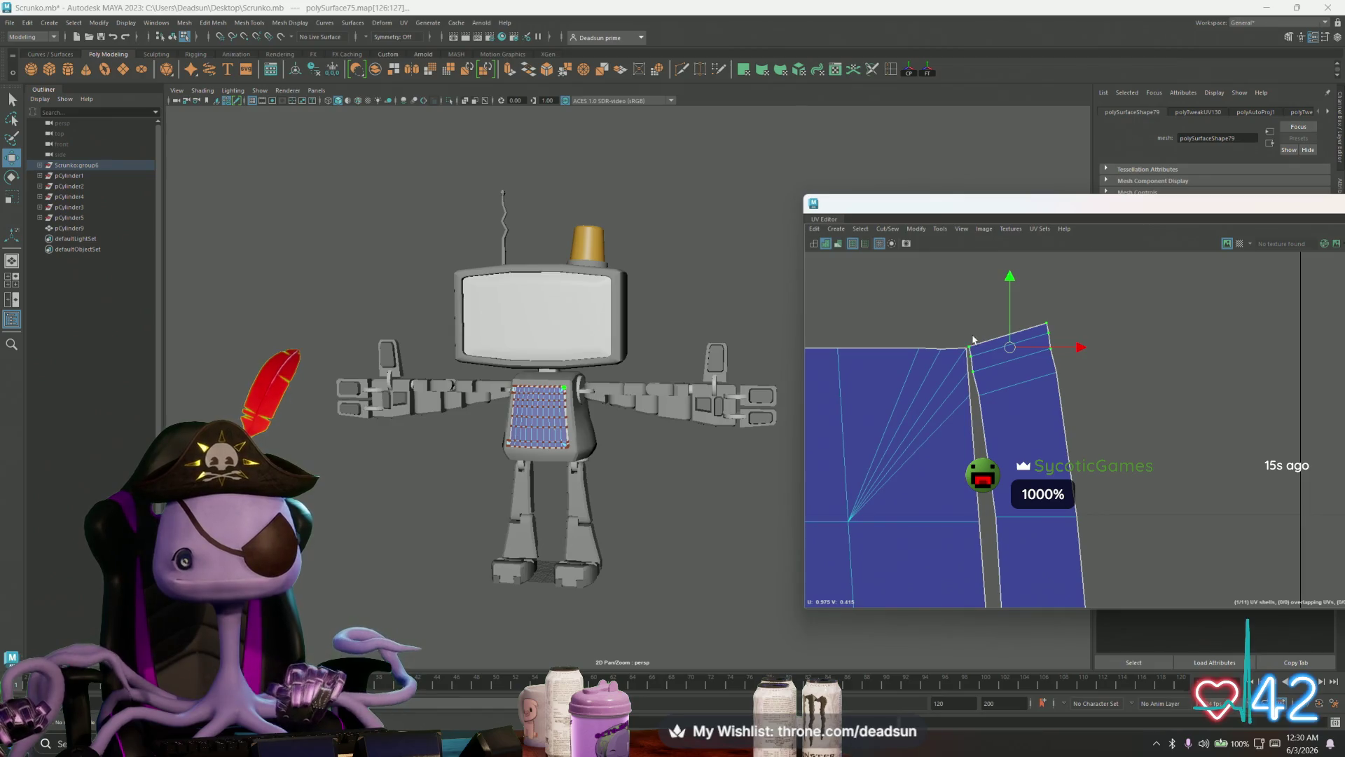
left_click(1009, 336)
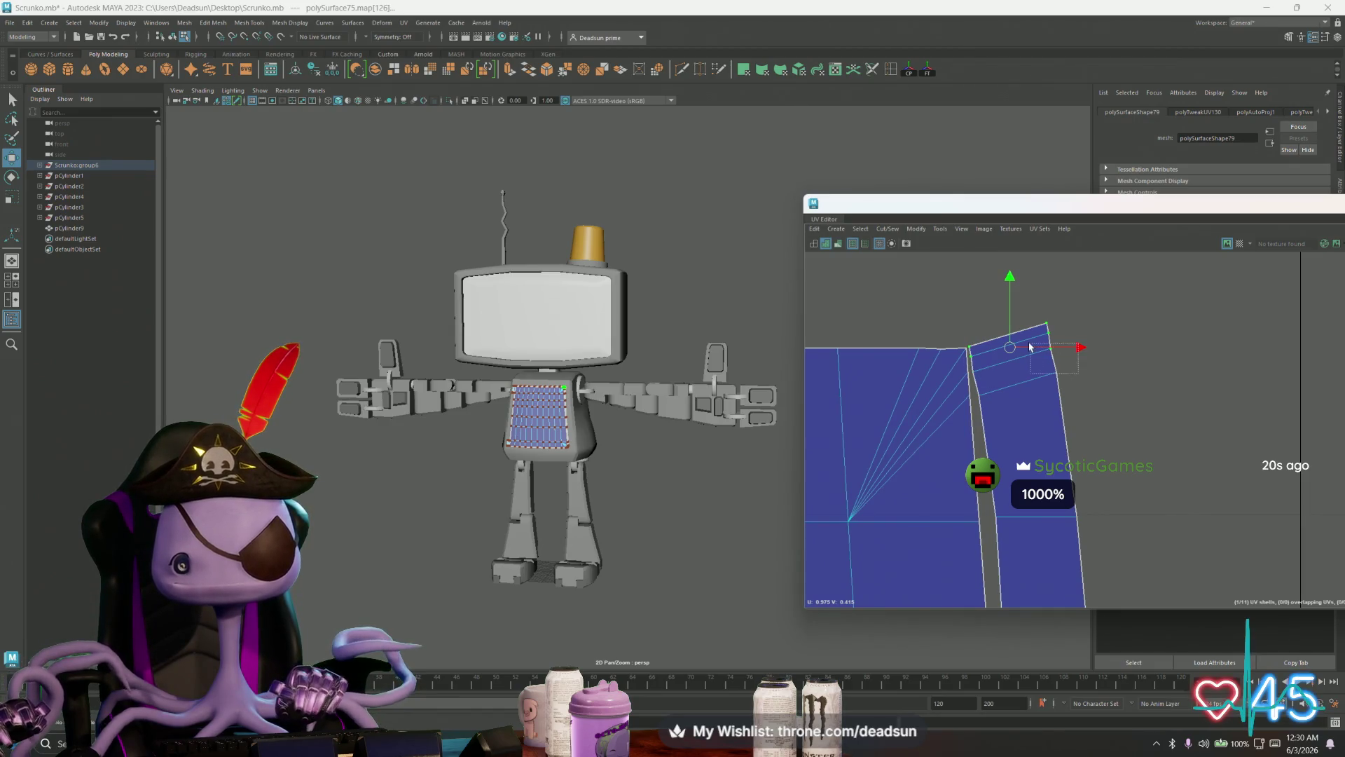
key("e")
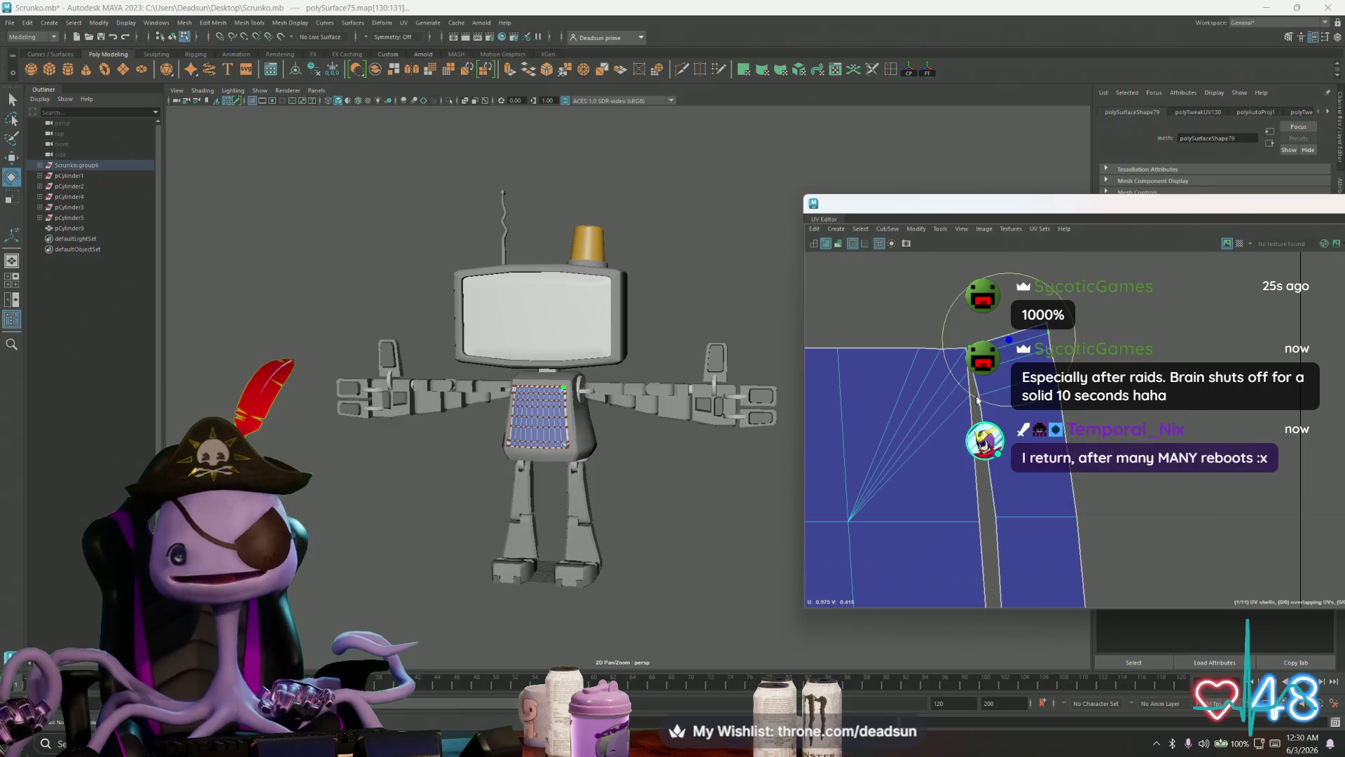
key("w")
left_click_drag(1009, 340, 990, 327)
Step: Rotate and shift the two corner UVs up and left into a pointed tip
left_click(962, 343)
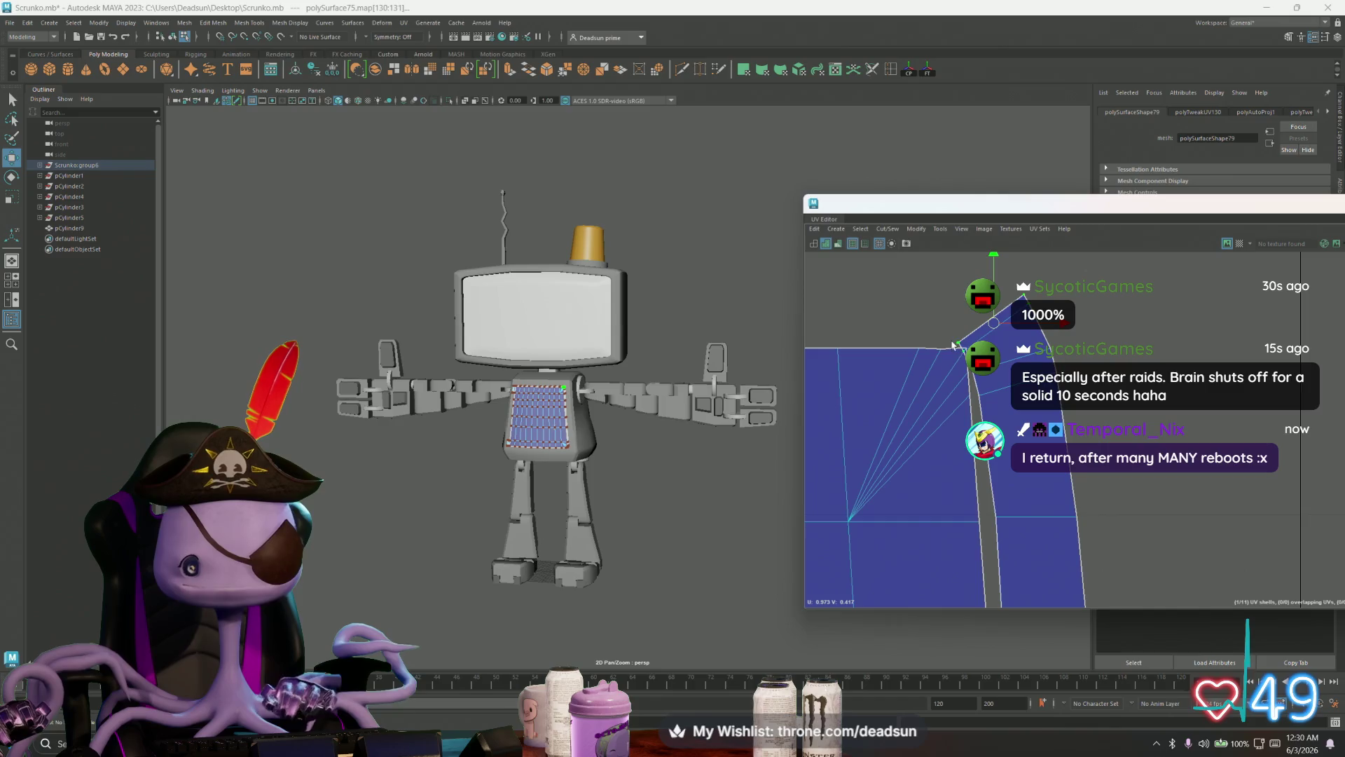
left_click(1019, 299, "shift")
key("e")
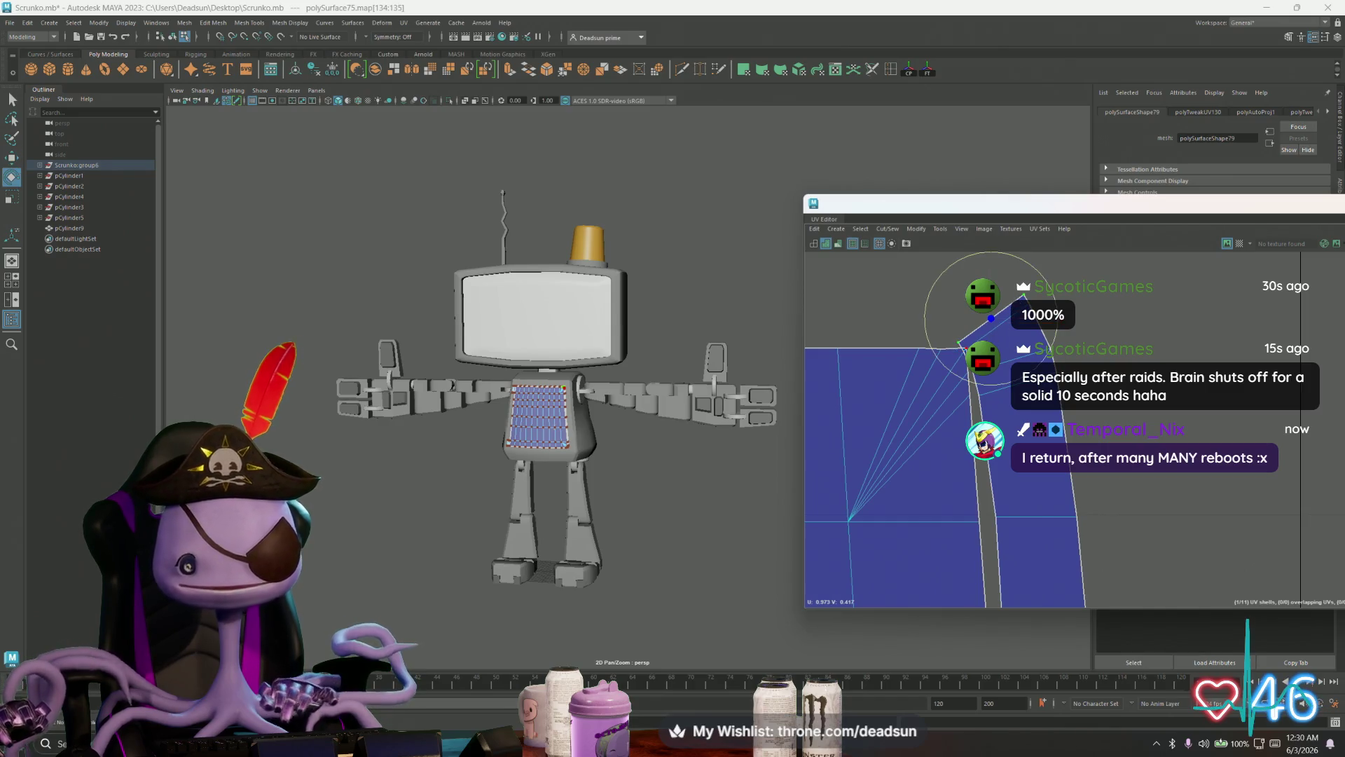
left_click_drag(969, 381, 981, 384)
key("w")
left_click_drag(987, 322, 967, 312)
key("e")
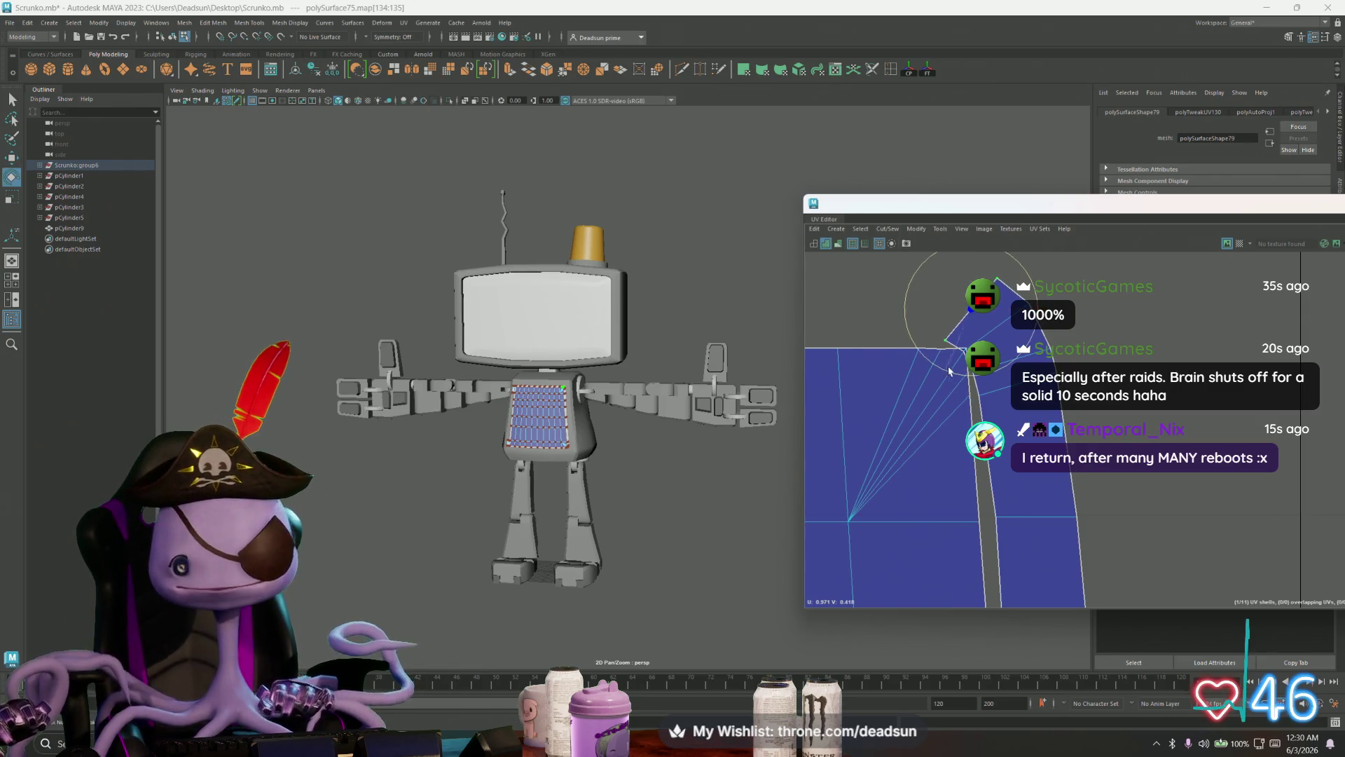
key("w")
left_click_drag(971, 310, 966, 308)
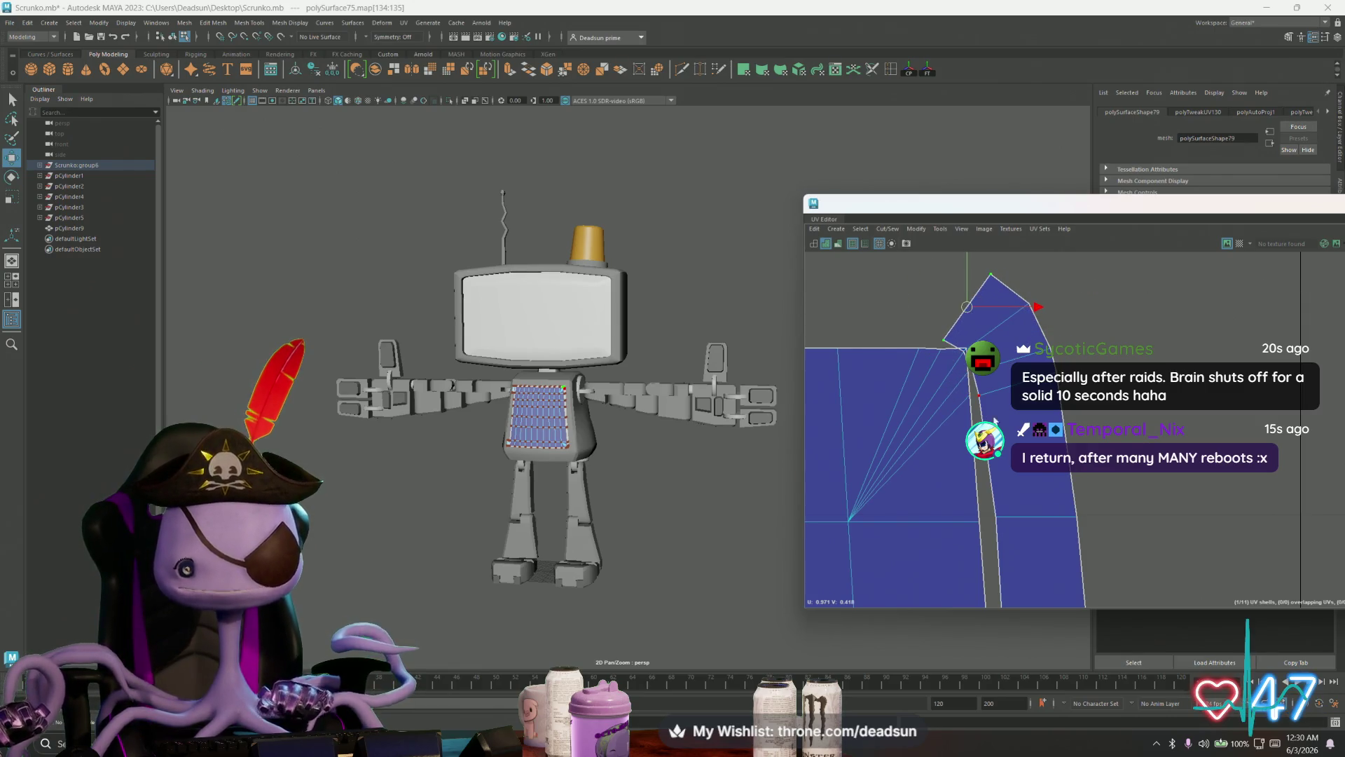
scroll(995, 421, "down", 2)
Step: Select UVs along the strip's edges and zoom in on its lower end
mouse_move(1002, 492)
left_mouse_down()
mouse_move(1070, 536)
mouse_move(1033, 522)
mouse_move(1043, 532)
left_mouse_up()
middle_click_drag(1043, 532, 913, 497, "alt")
scroll(1002, 332, "up", 2)
left_click_drag(1021, 282, 933, 311)
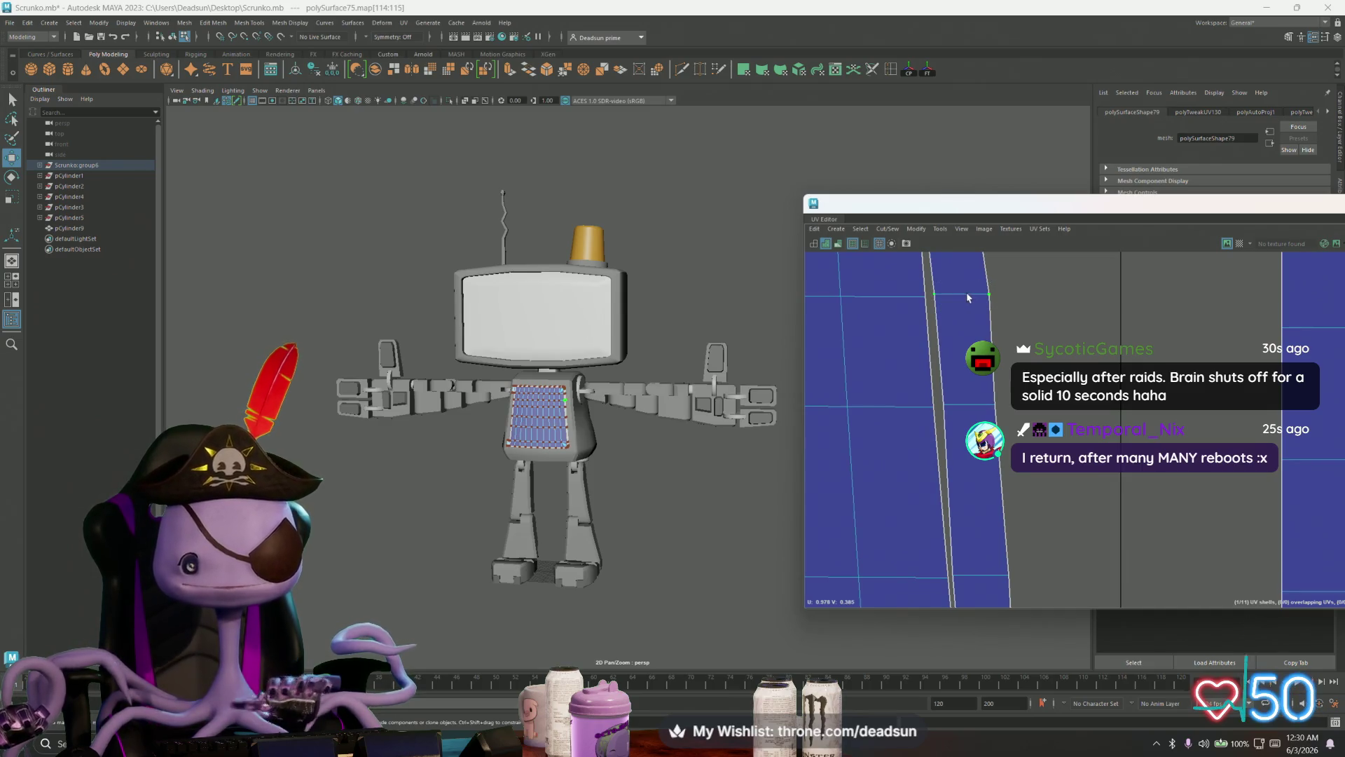
key("w")
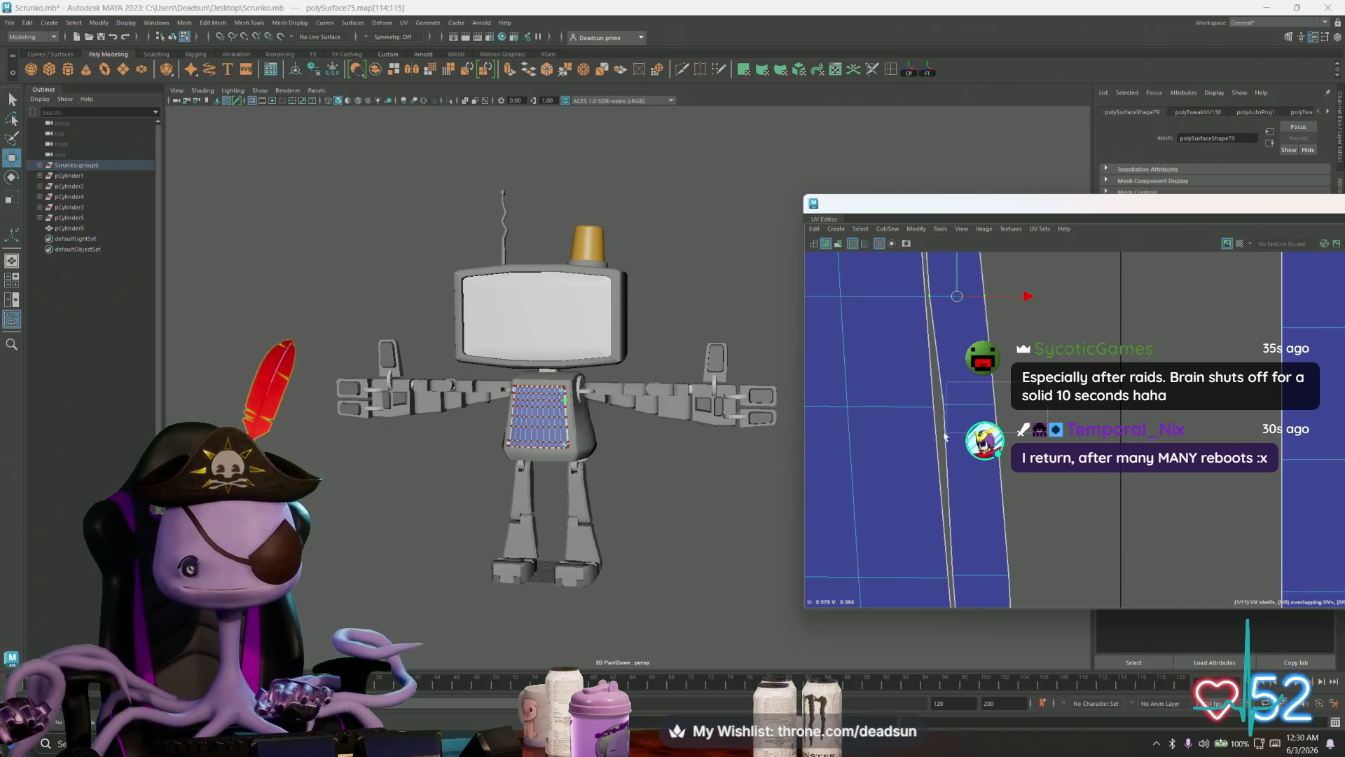
left_click(965, 406)
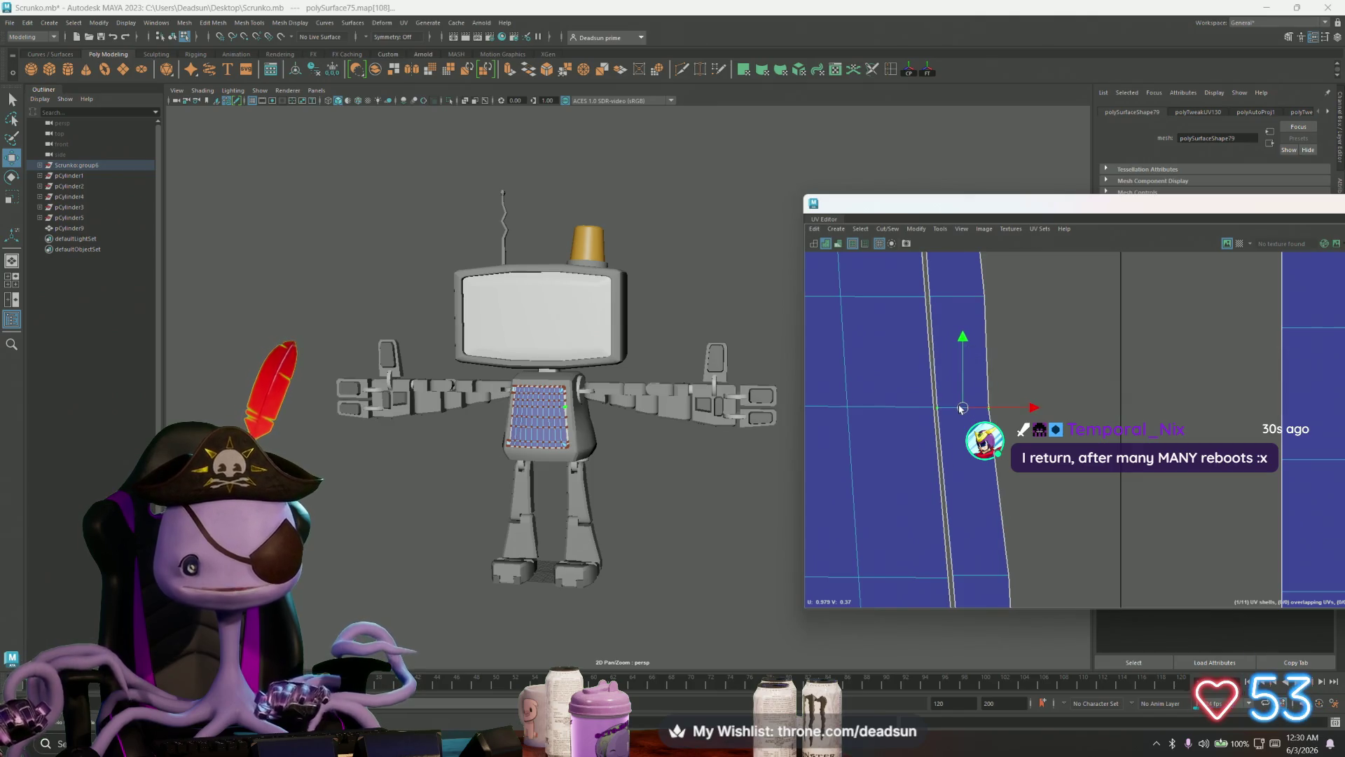
scroll(974, 449, "down", 3)
left_click_drag(908, 510, 928, 493)
scroll(928, 492, "down", 5)
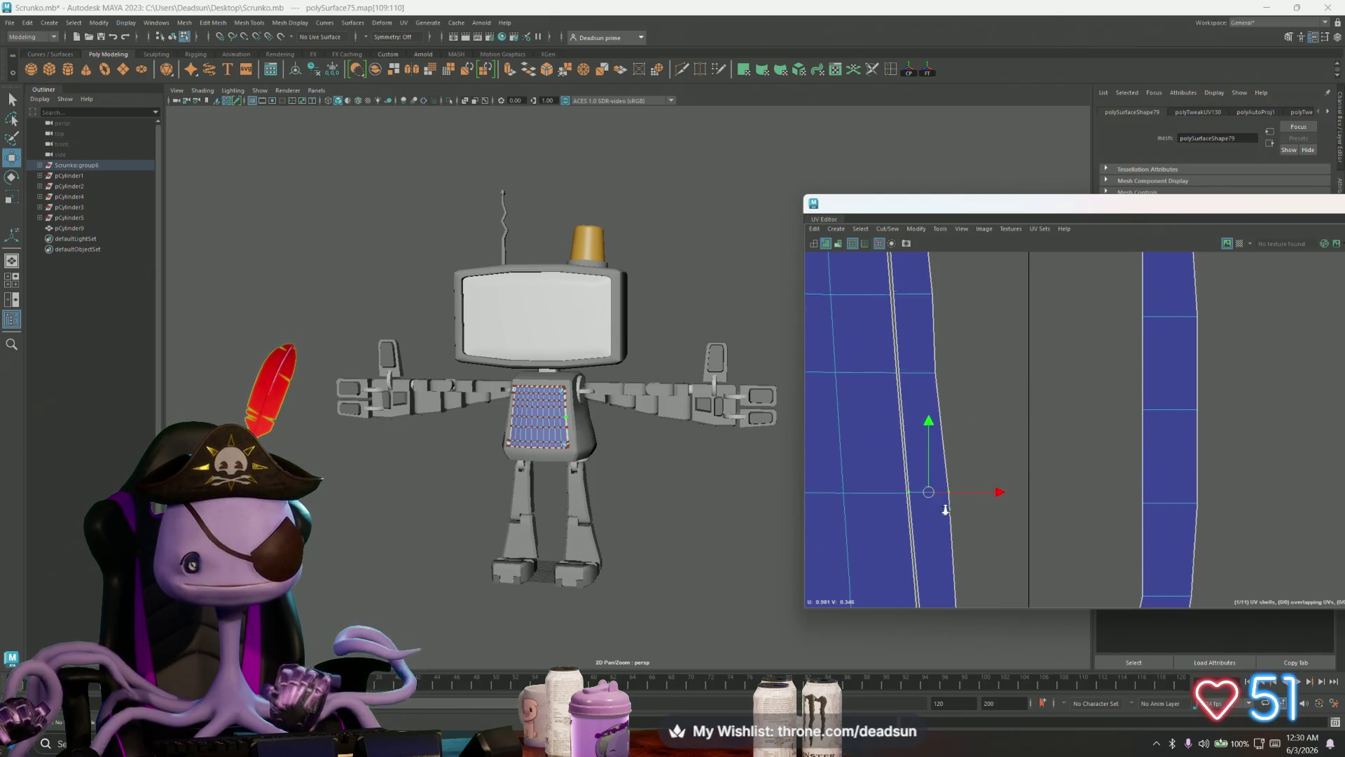
right_click_drag(925, 485, 1261, 491, "alt")
middle_click_drag(996, 496, 1007, 380, "alt")
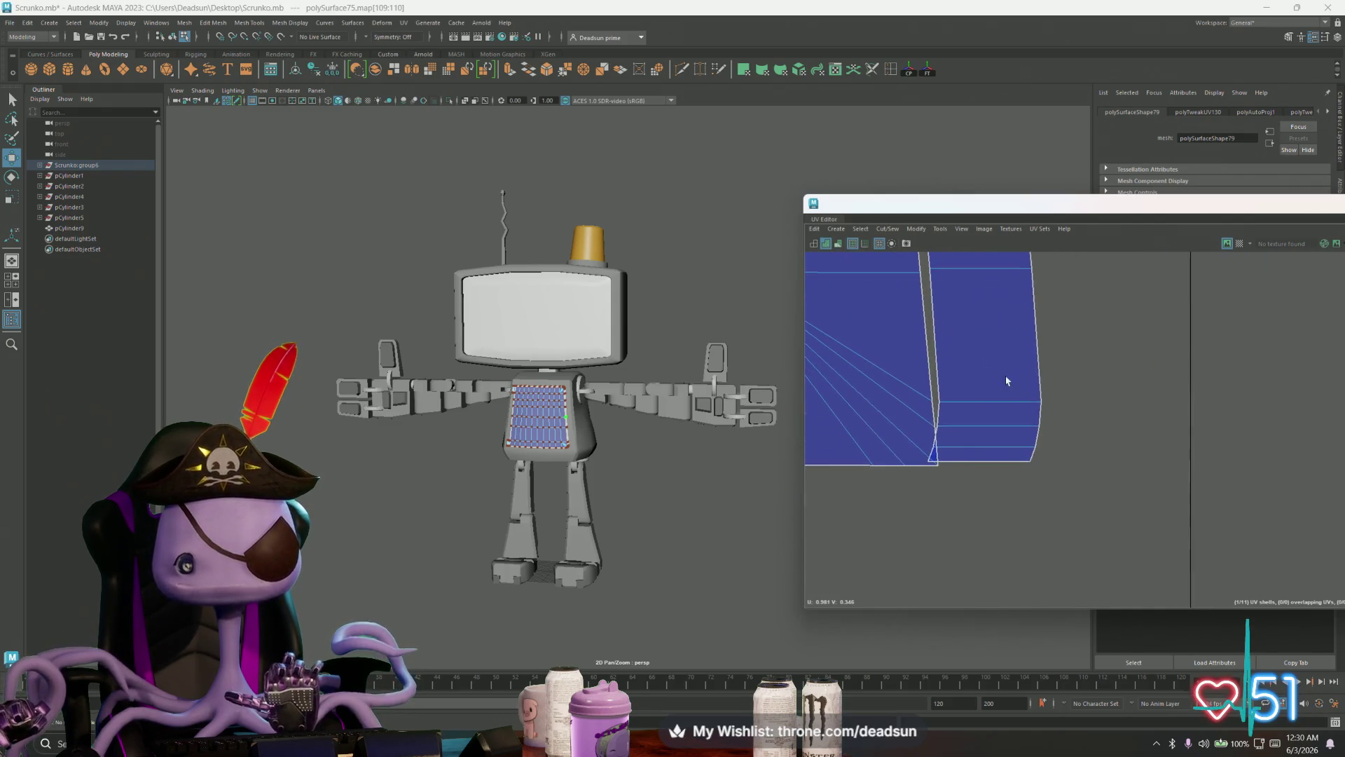
Step: Pick edges near the bottom of the UV strip, then return to UV selection
right_click_drag(975, 425, 976, 361)
left_click(977, 425)
left_click(985, 447)
key("e")
mouse_move(1096, 456)
right_mouse_down("alt")
mouse_move(813, 384)
mouse_move(832, 360)
mouse_move(814, 378)
right_mouse_up("alt")
left_click(1063, 391)
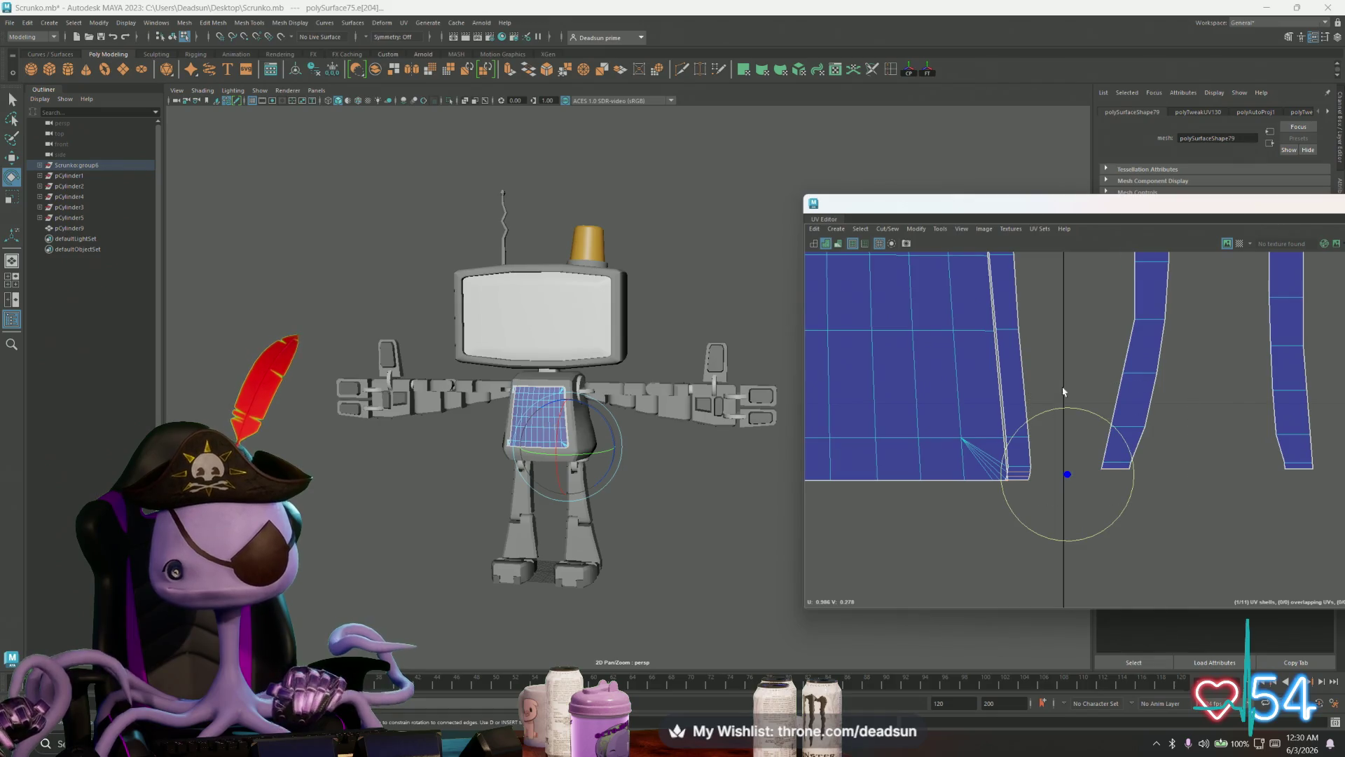
mouse_move(1001, 473)
right_mouse_down("alt")
mouse_move(1069, 465)
mouse_move(1069, 496)
right_mouse_up("alt")
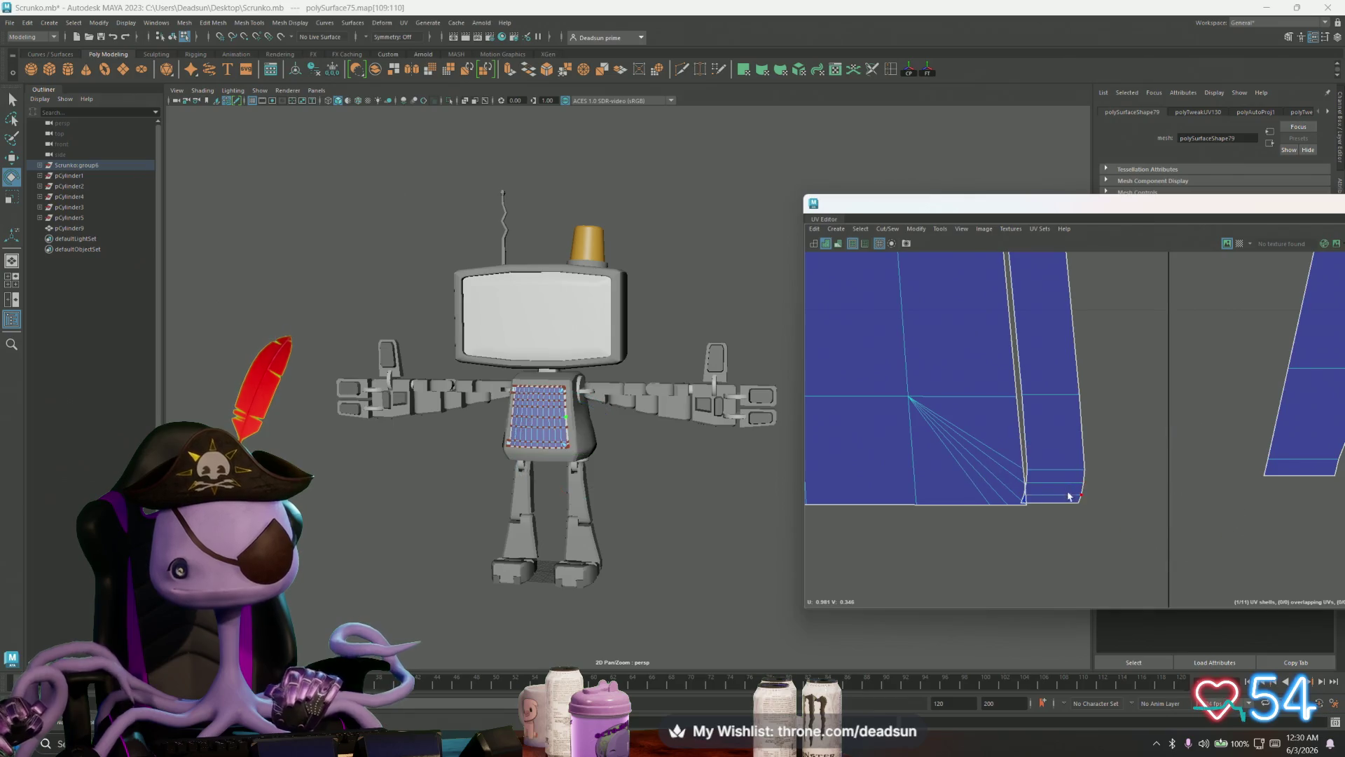
scroll(1069, 496, "up", 2)
Step: Select the strip's four bottom corner UVs and shift them slightly down-right
key("e")
left_click(993, 479)
left_click(1091, 499, "shift")
left_click(1086, 521, "shift")
left_click(987, 513, "shift")
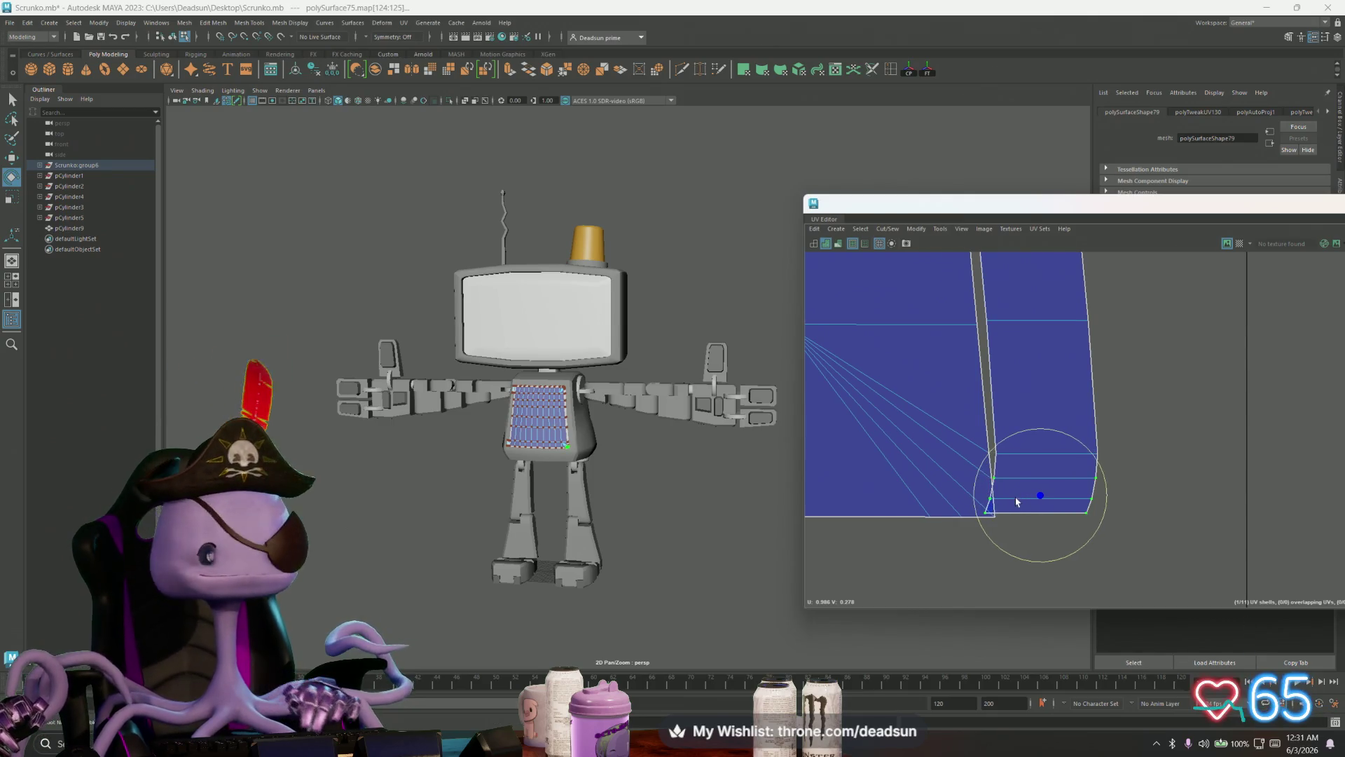
key("w")
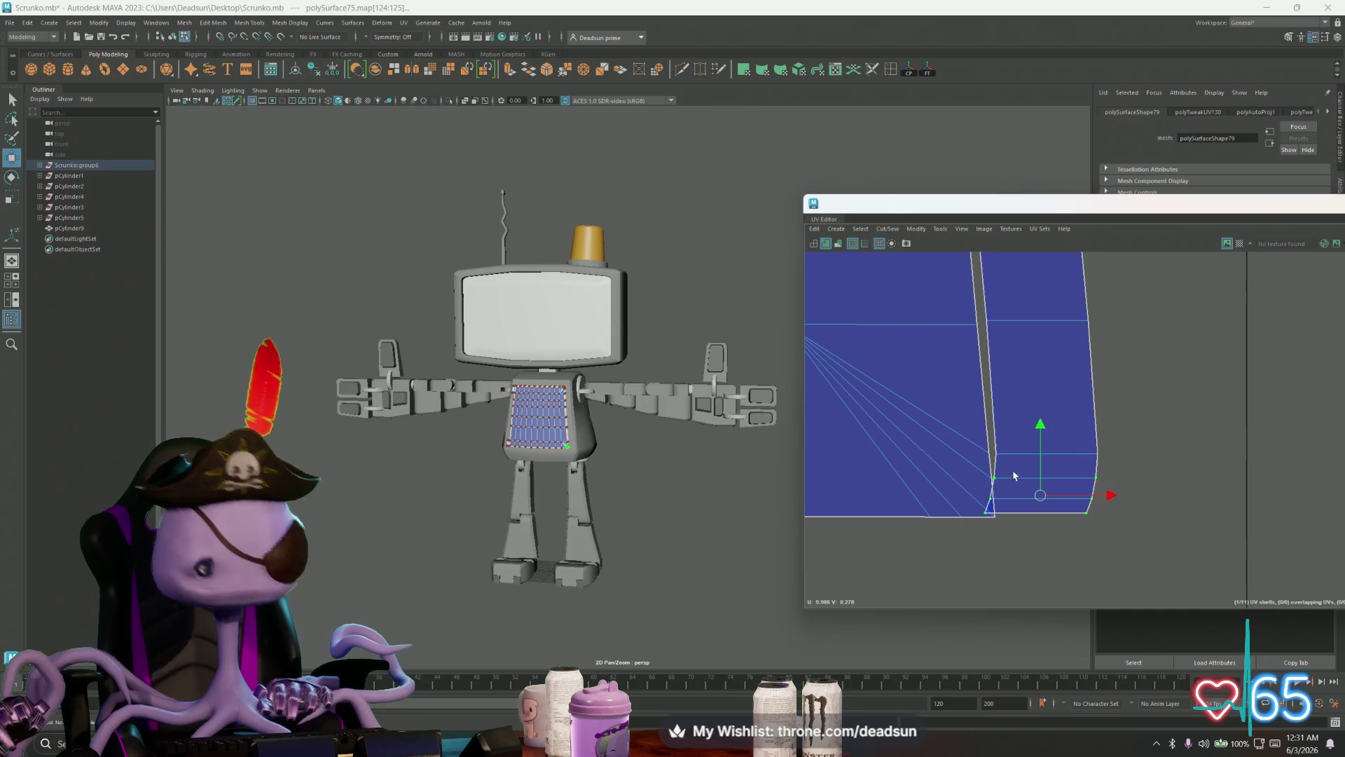
left_click_drag(1040, 499, 1045, 507)
Step: Tilt the strip's bottom edge down to the right and lower it further
key("e")
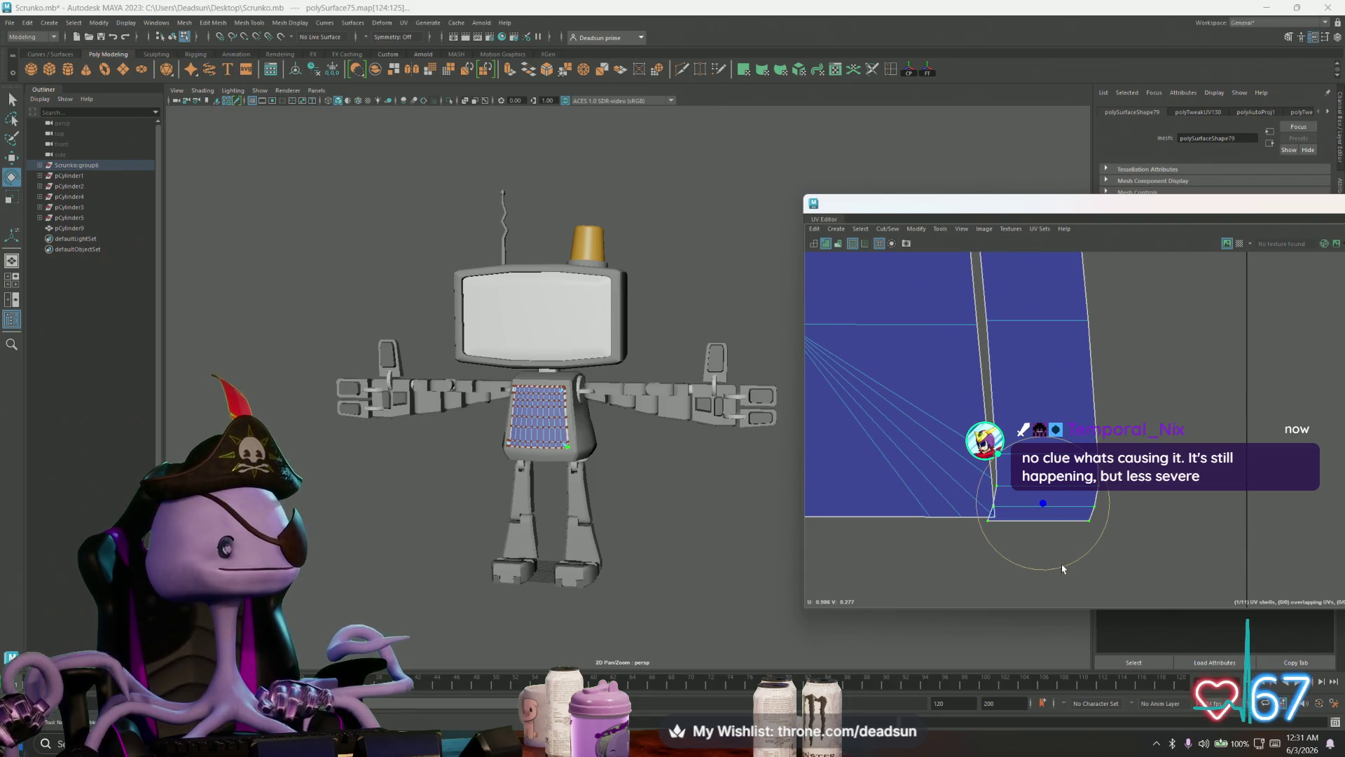
left_click_drag(1071, 564, 1051, 567)
key("w")
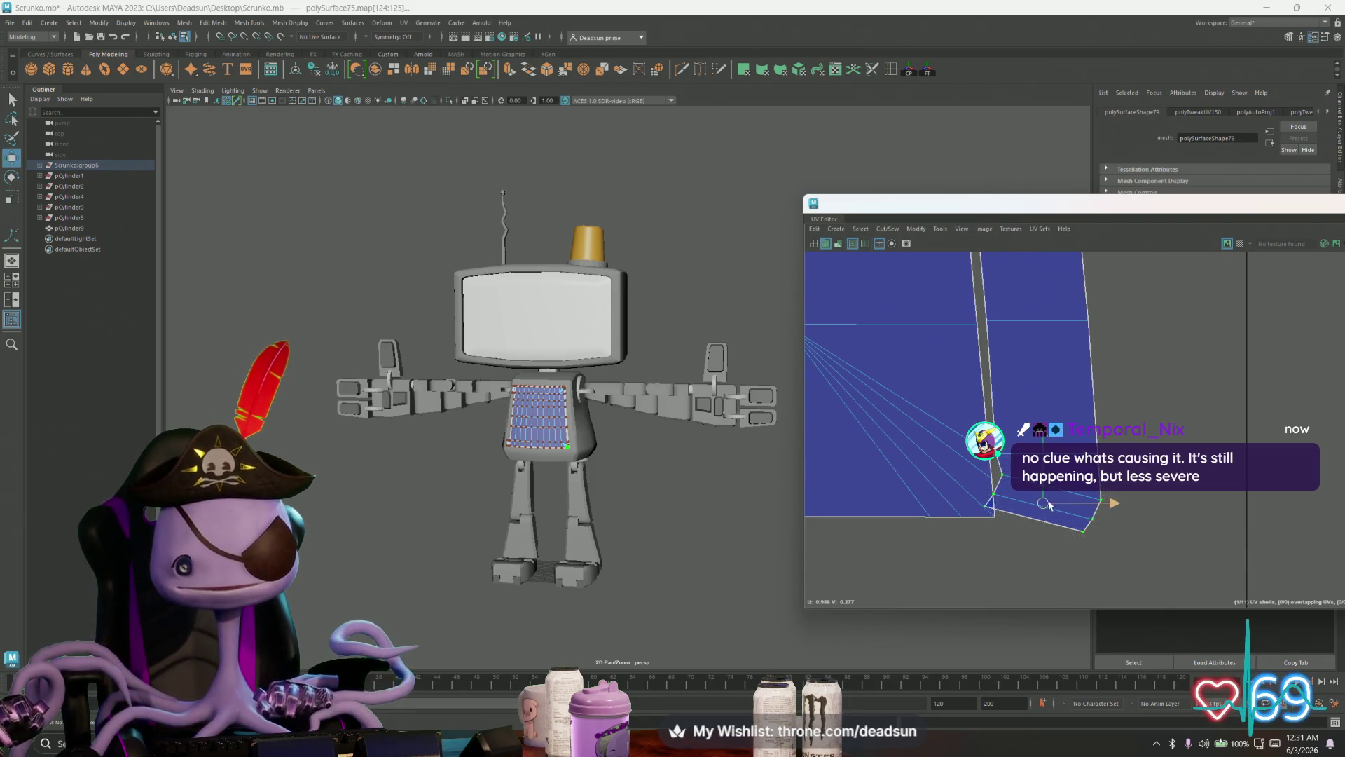
left_click_drag(1038, 504, 1040, 508)
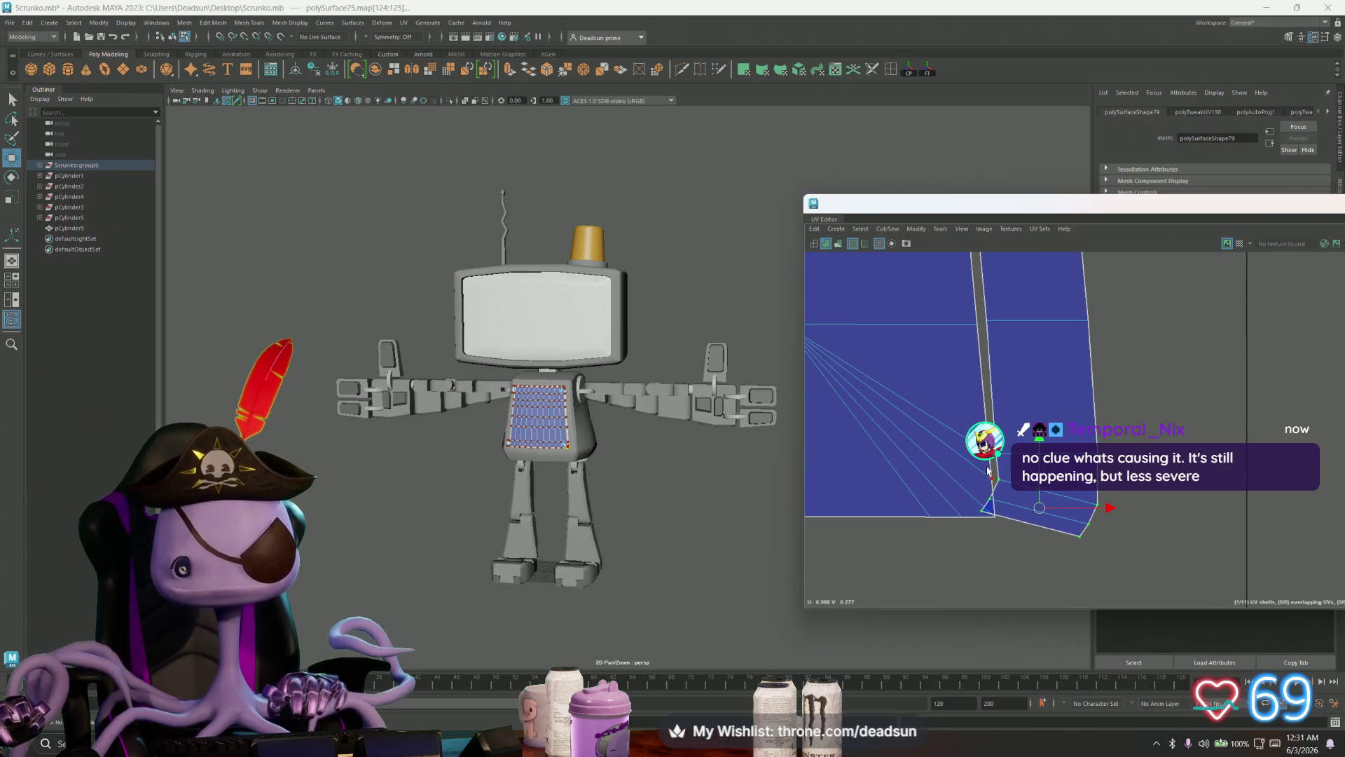
left_click(1041, 526)
mouse_move(1041, 525)
left_mouse_down()
mouse_move(1044, 542)
mouse_move(1101, 535)
left_mouse_up()
key("e")
key("w")
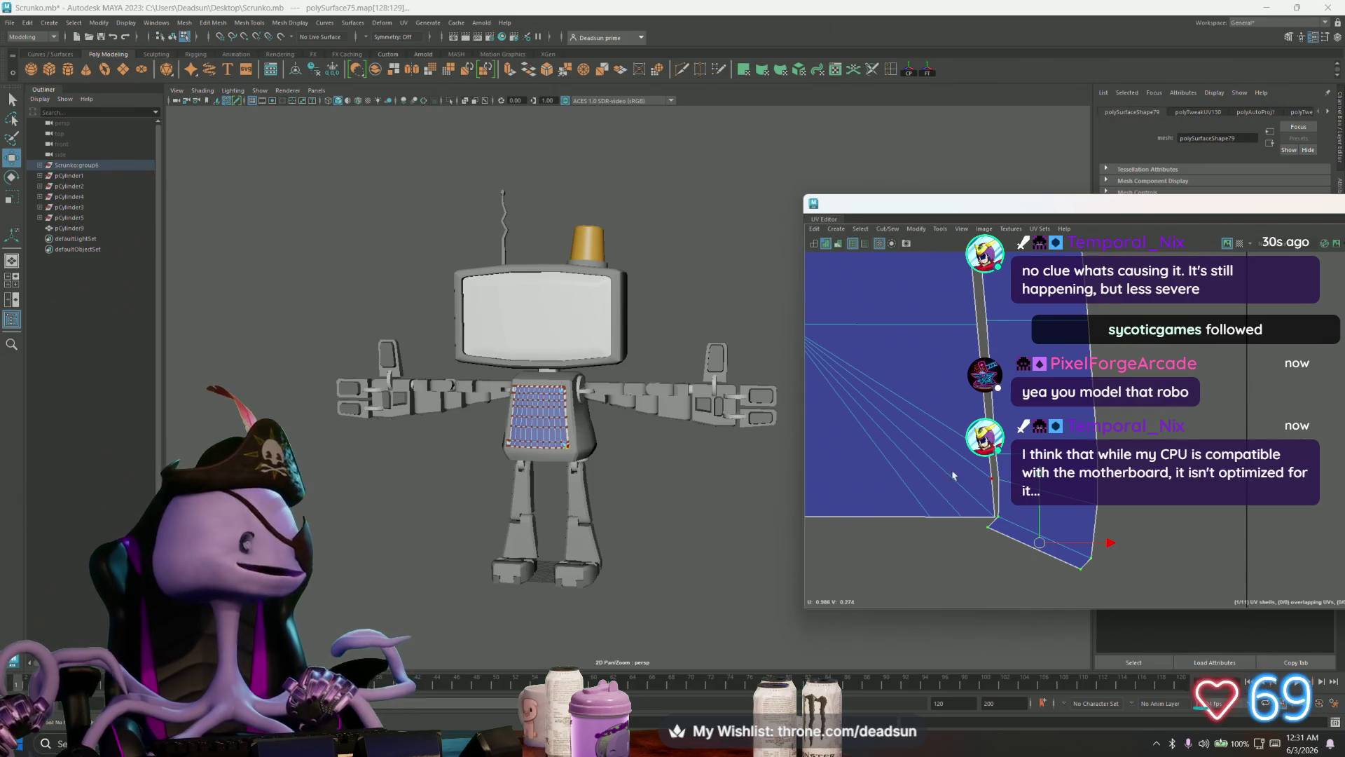
Step: Zoom and orbit the perspective view out to a three-quarter view of the robot
right_click_drag(613, 432, 793, 530, "alt")
scroll(631, 421, "down", 5)
mouse_move(603, 434)
left_mouse_down("alt")
mouse_move(701, 427)
mouse_move(561, 472)
mouse_move(624, 517)
mouse_move(669, 500)
mouse_move(589, 491)
left_mouse_up("alt")
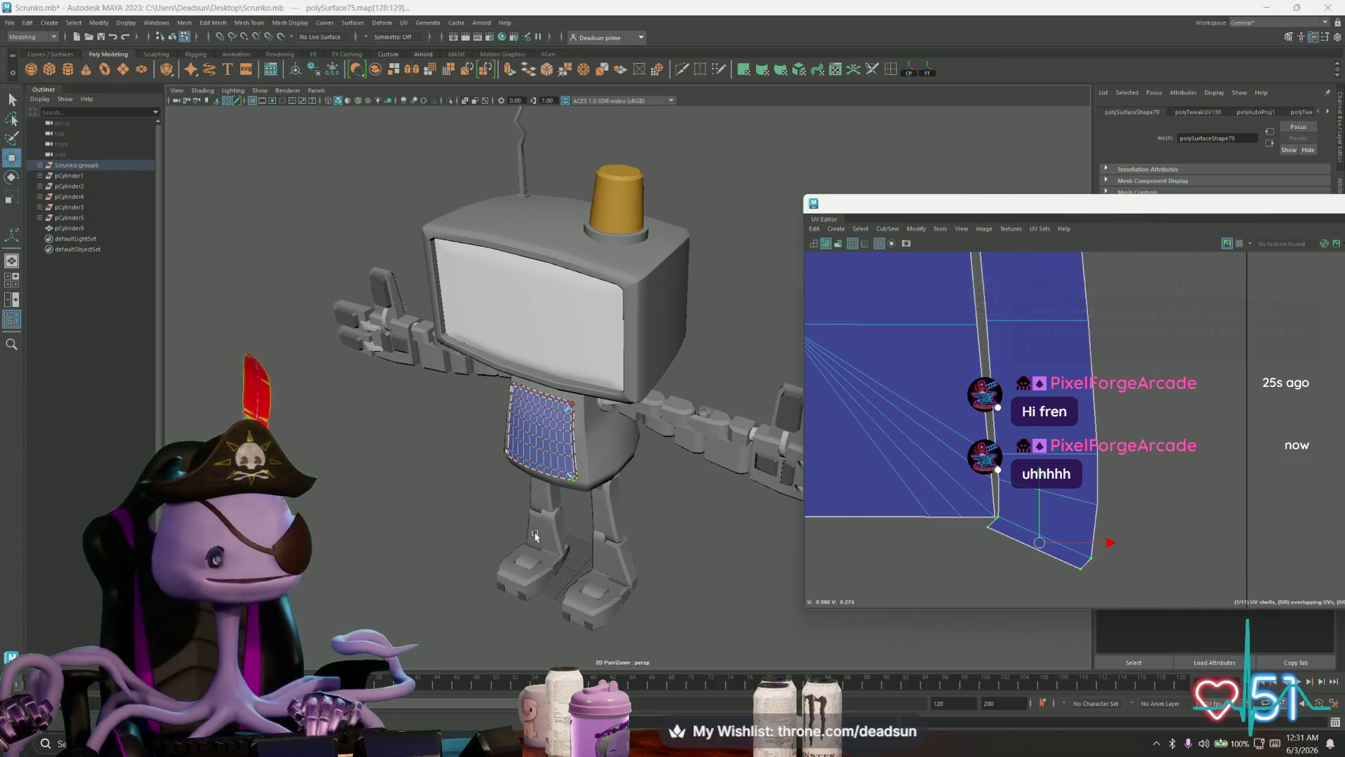
key("alt+Tab")
key("alt+Tab")
key("alt+Tab")
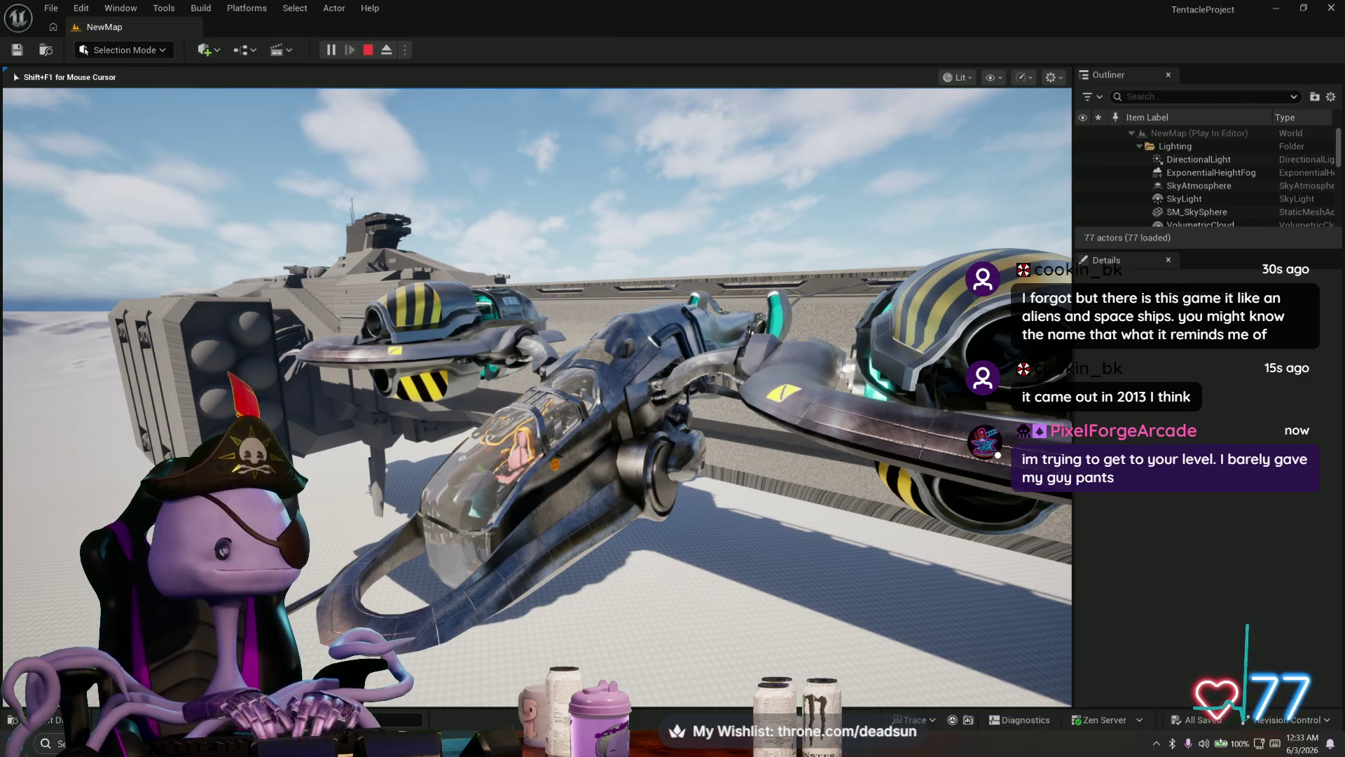
Step: Fly the hover-ship forward and left, return to the ship camera, and release the mouse
key("w")
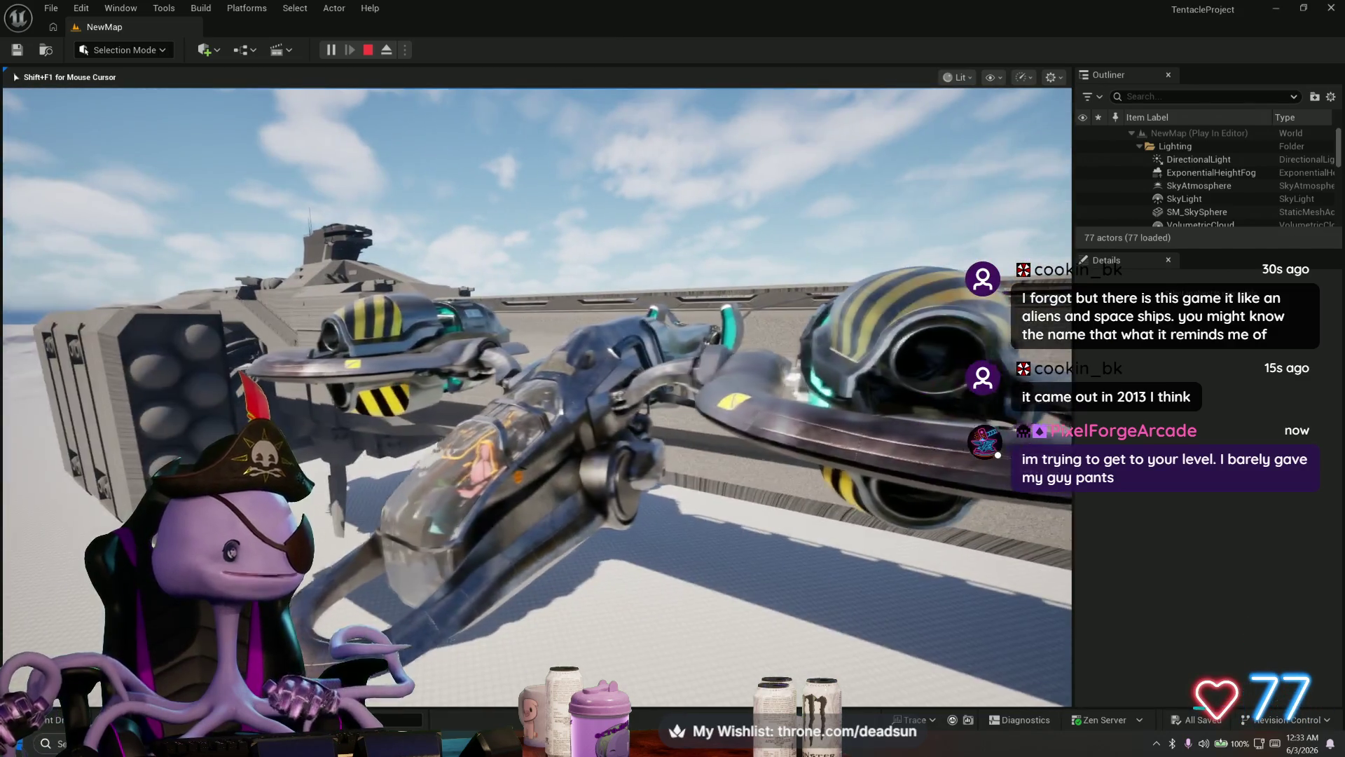
key("a")
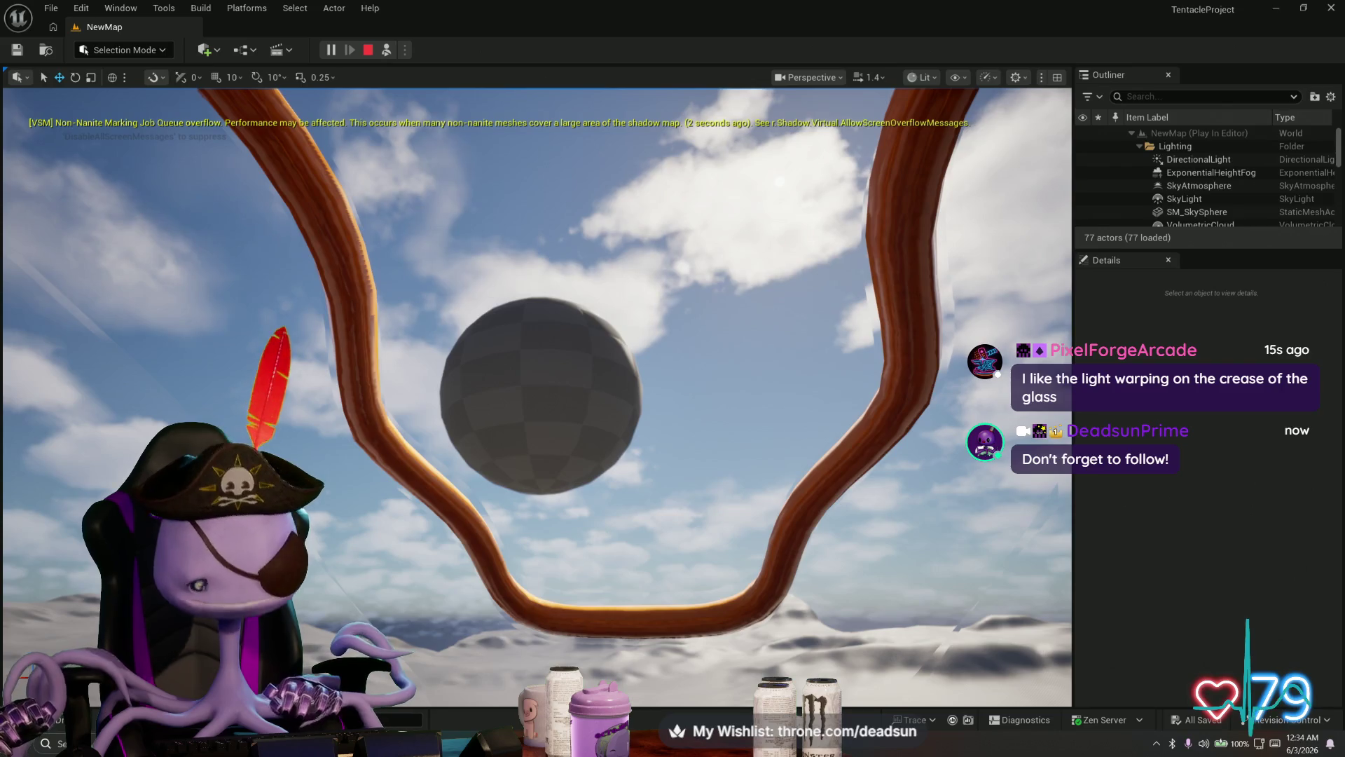
key("F8")
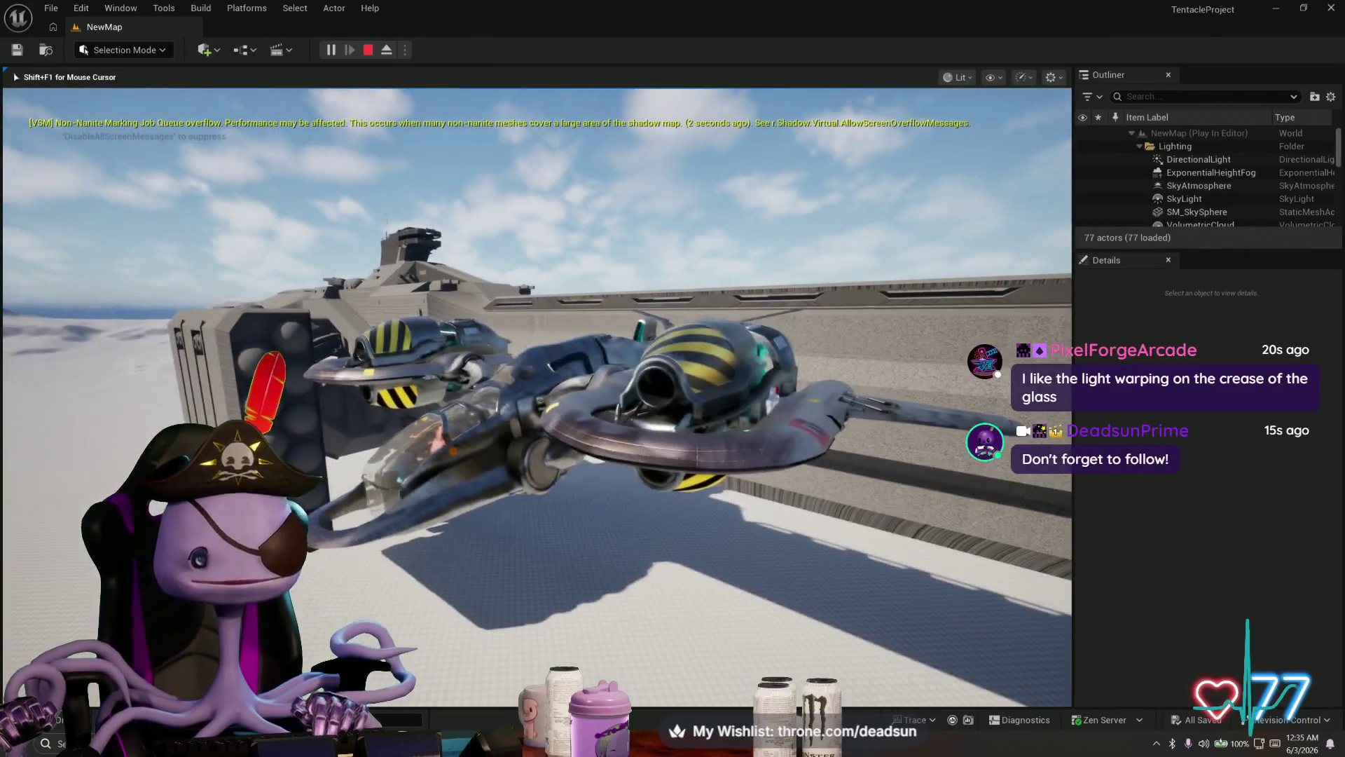
key("shift+F1")
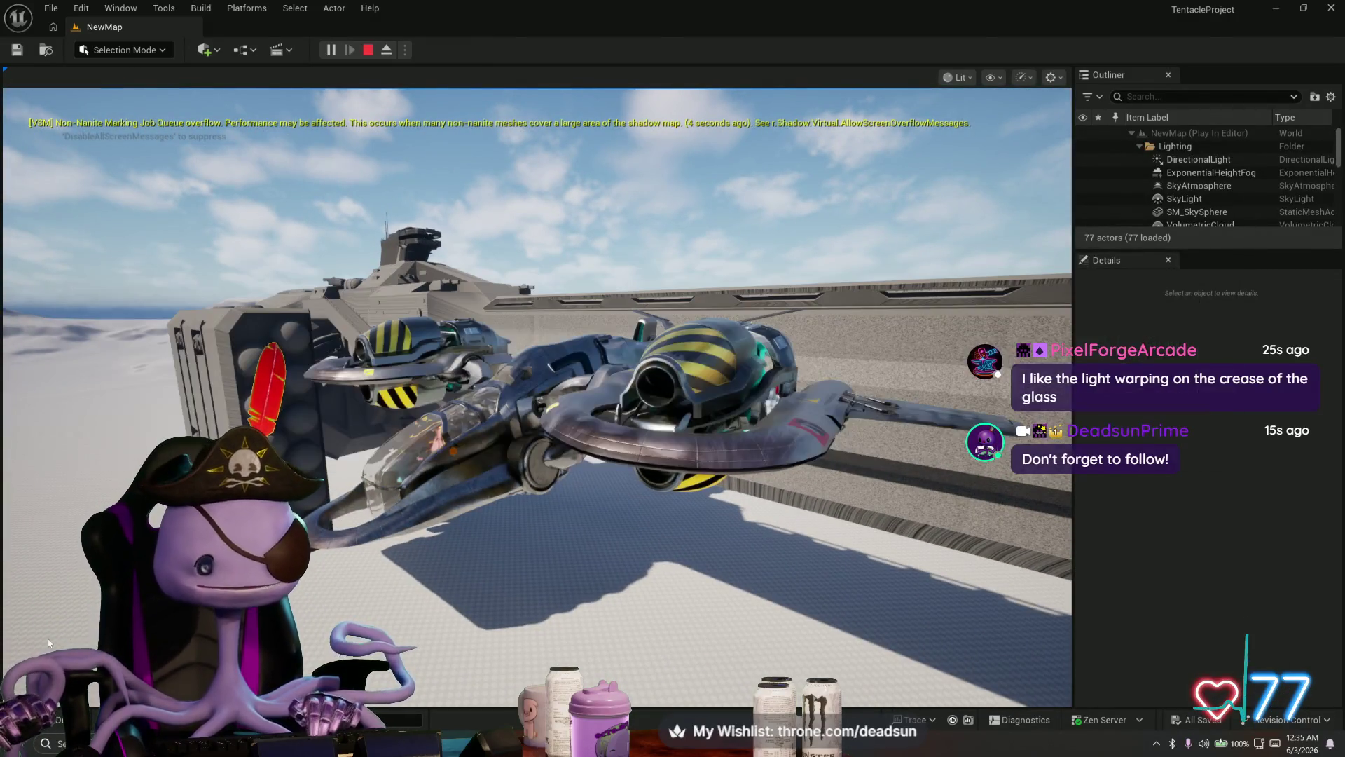
Step: Search Windows for 'ship10' and open the ship10Bridge.mb Maya scene
key("super+s")
type("sh")
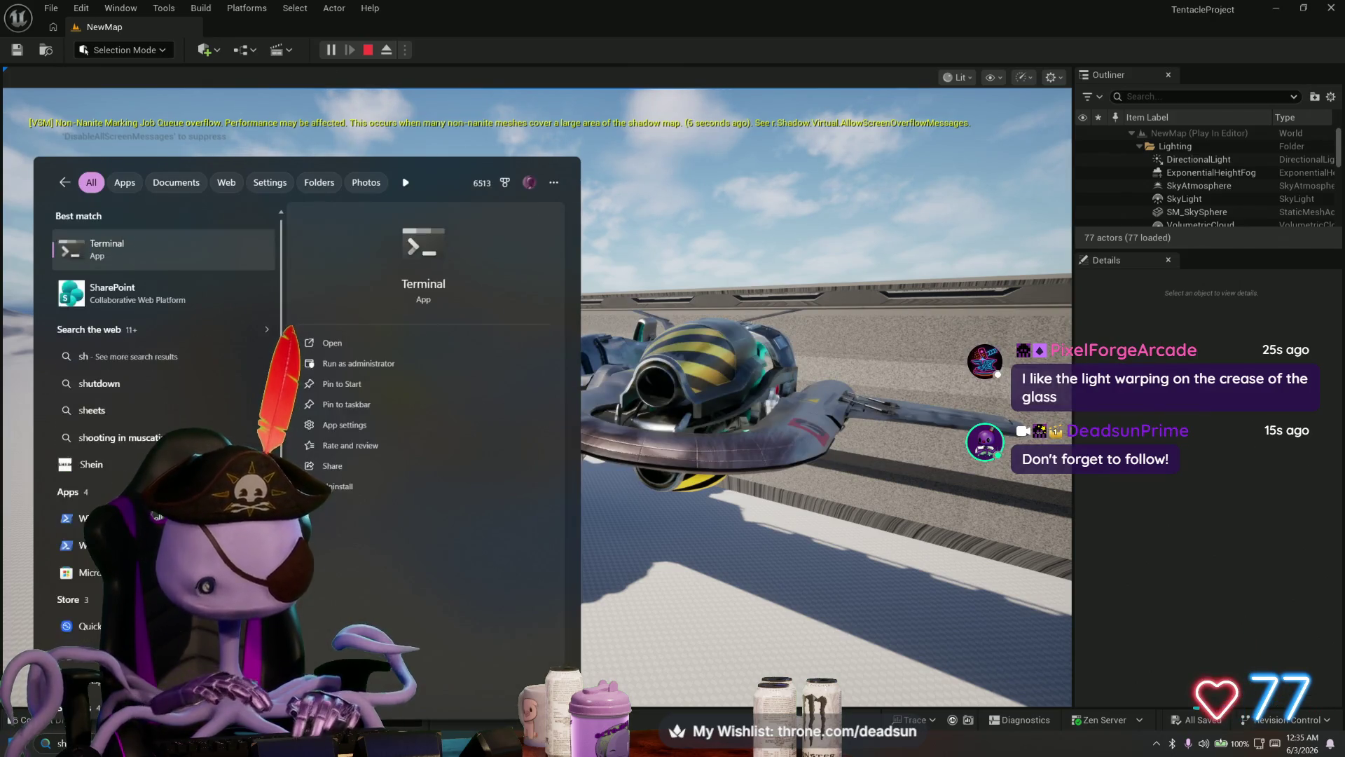
type("ipte")
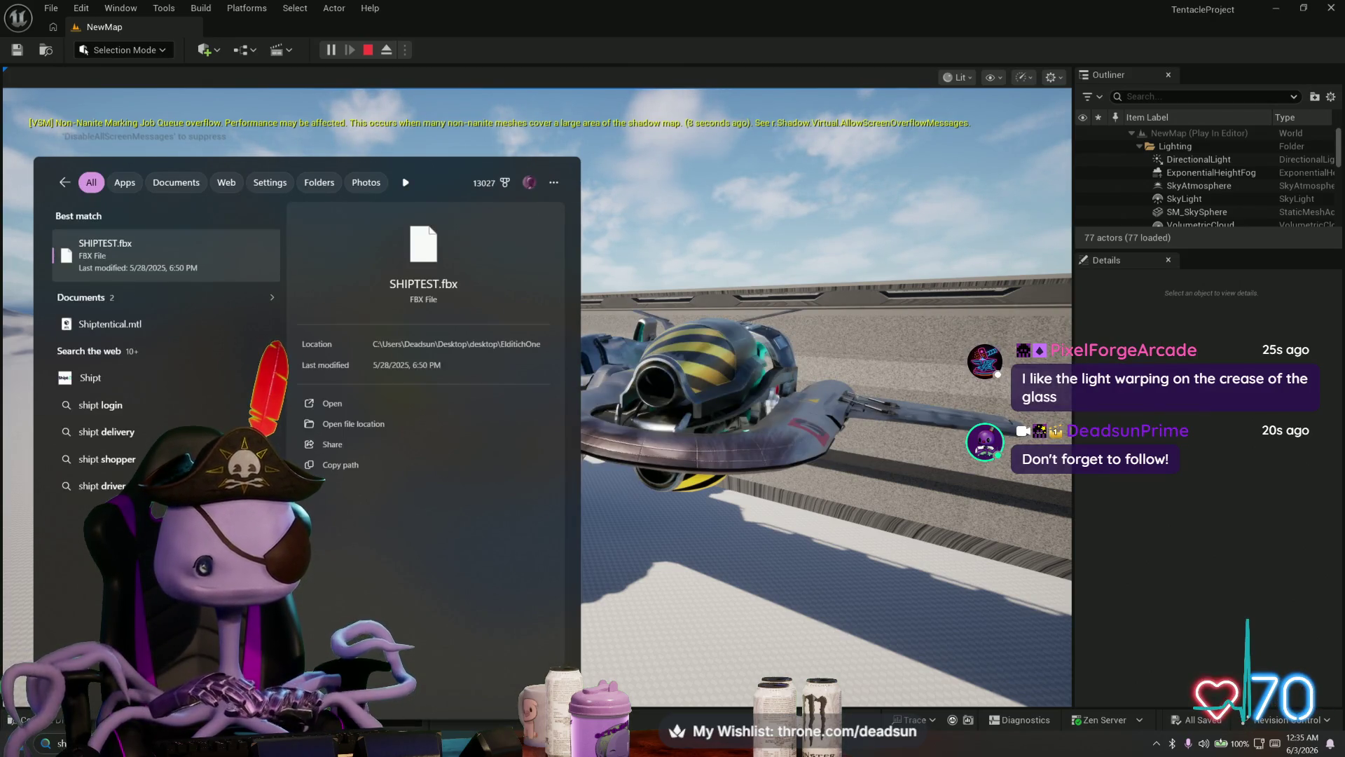
type("n")
key("BackSpace")
key("BackSpace")
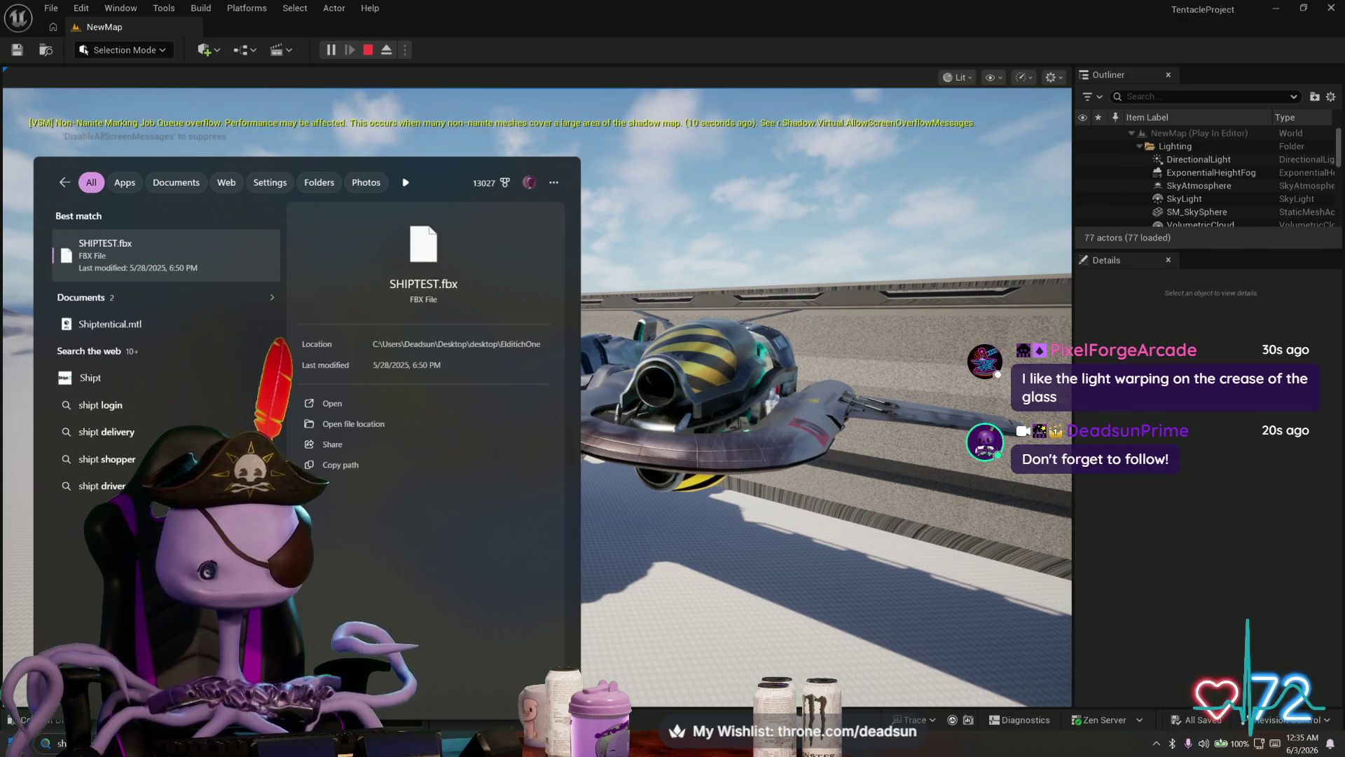
key("BackSpace")
type("10")
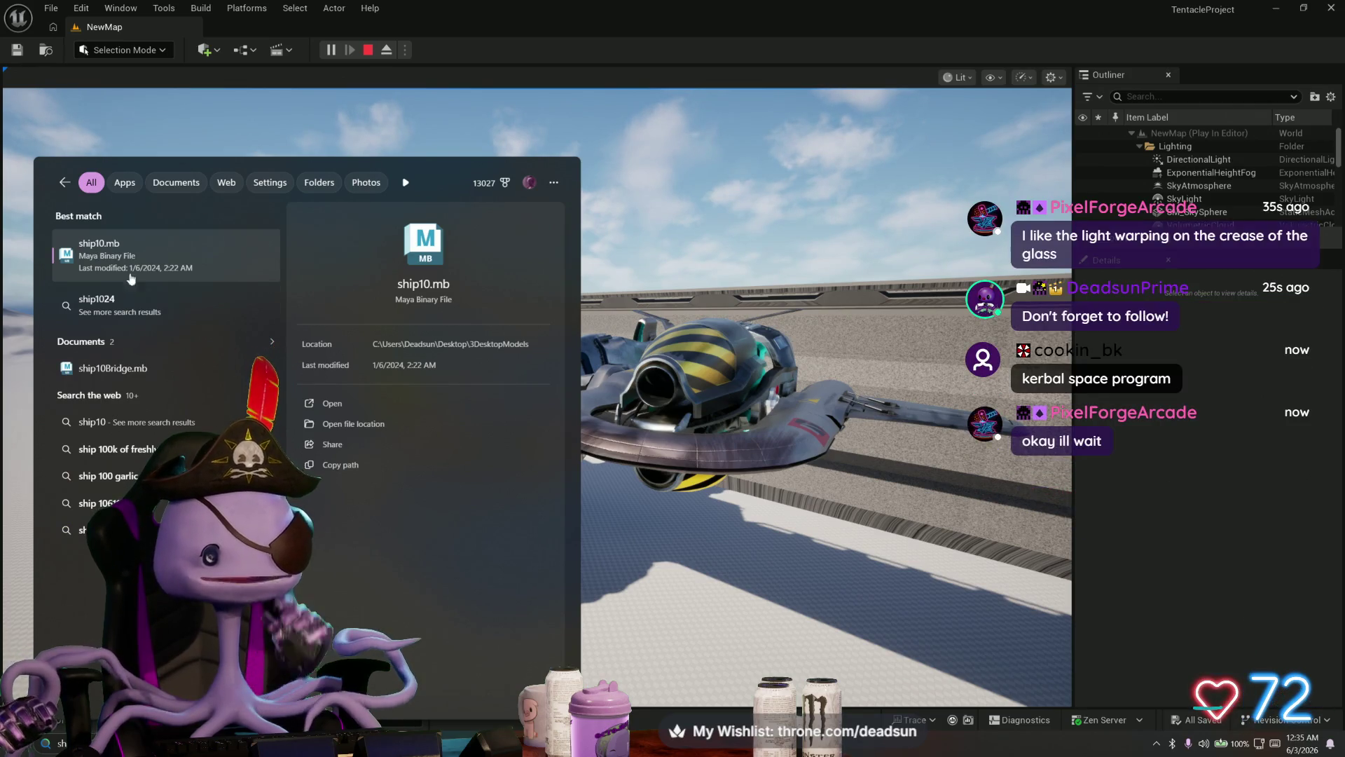
left_click(111, 360)
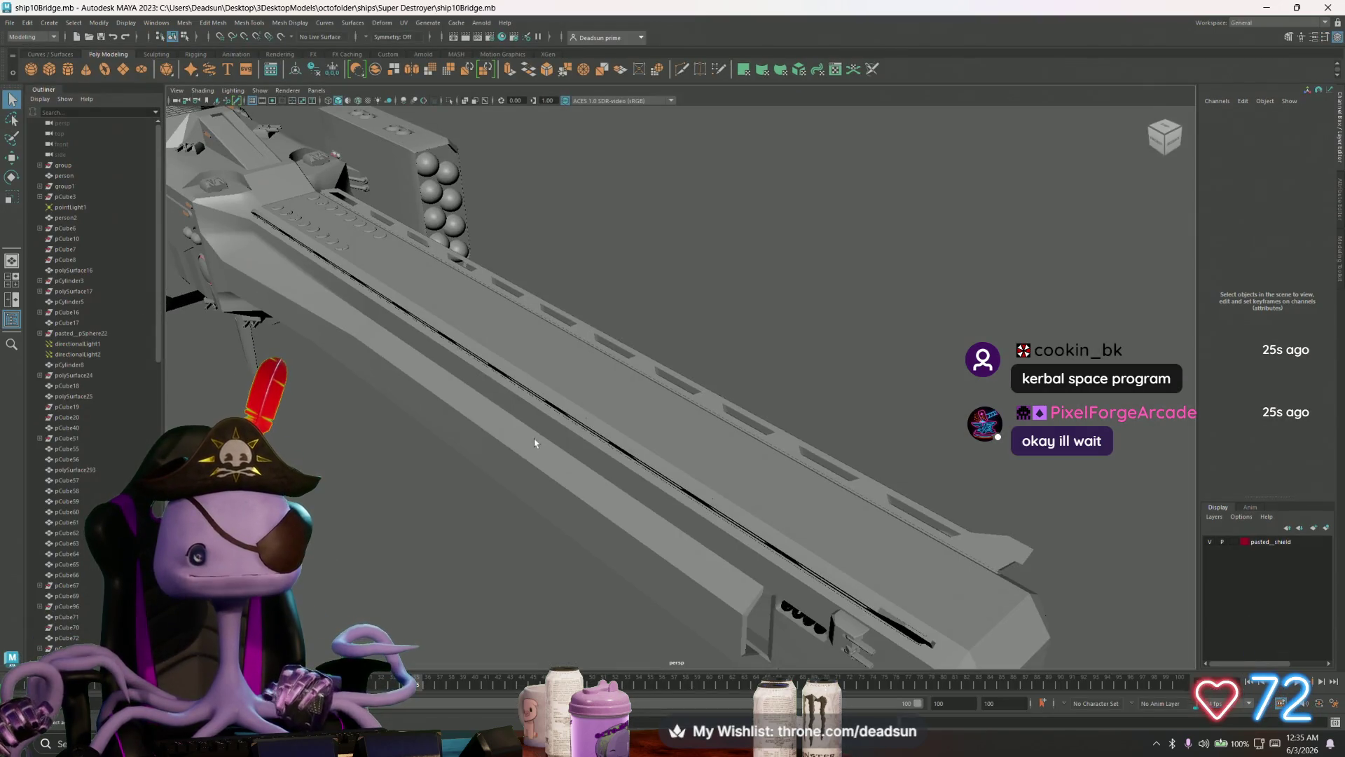
scroll(534, 443, "down", 10)
middle_click_drag(465, 443, 604, 394, "alt")
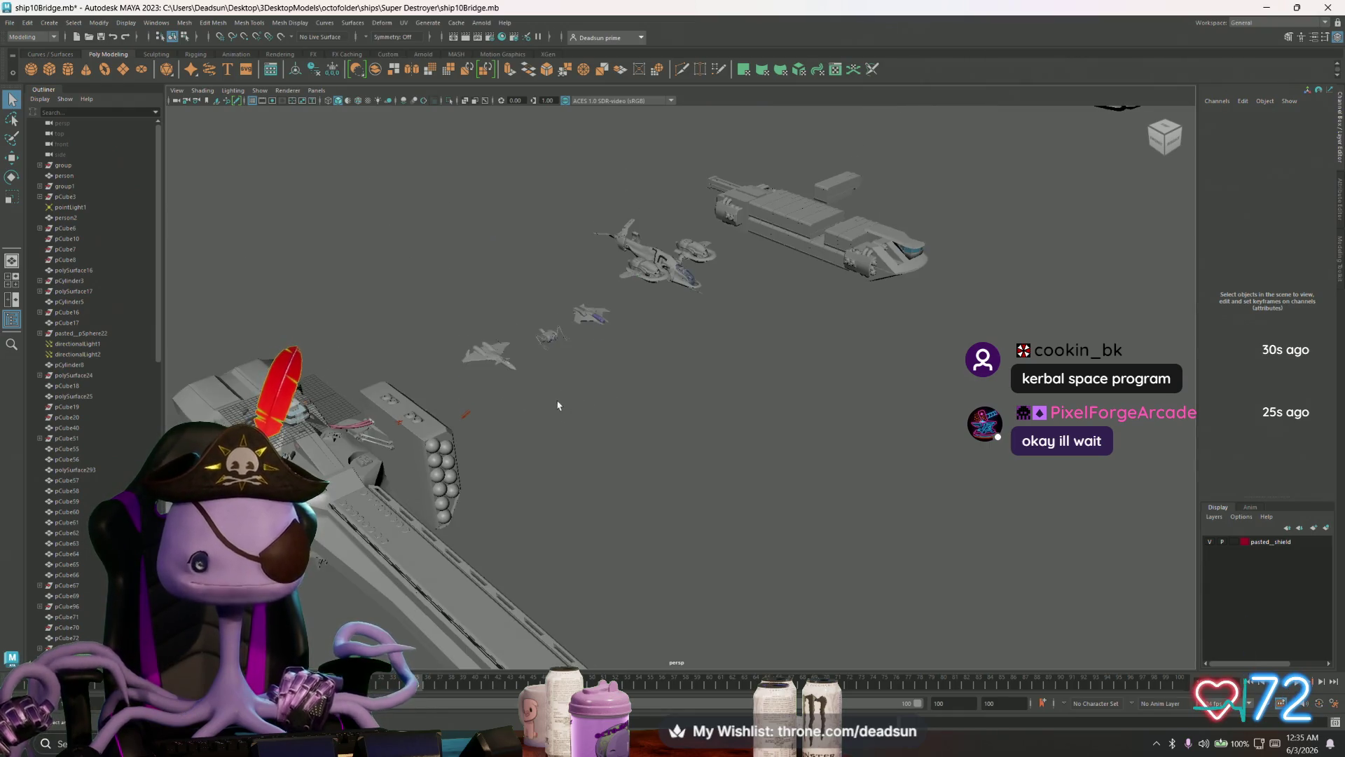
left_click_drag(517, 391, 507, 375, "alt")
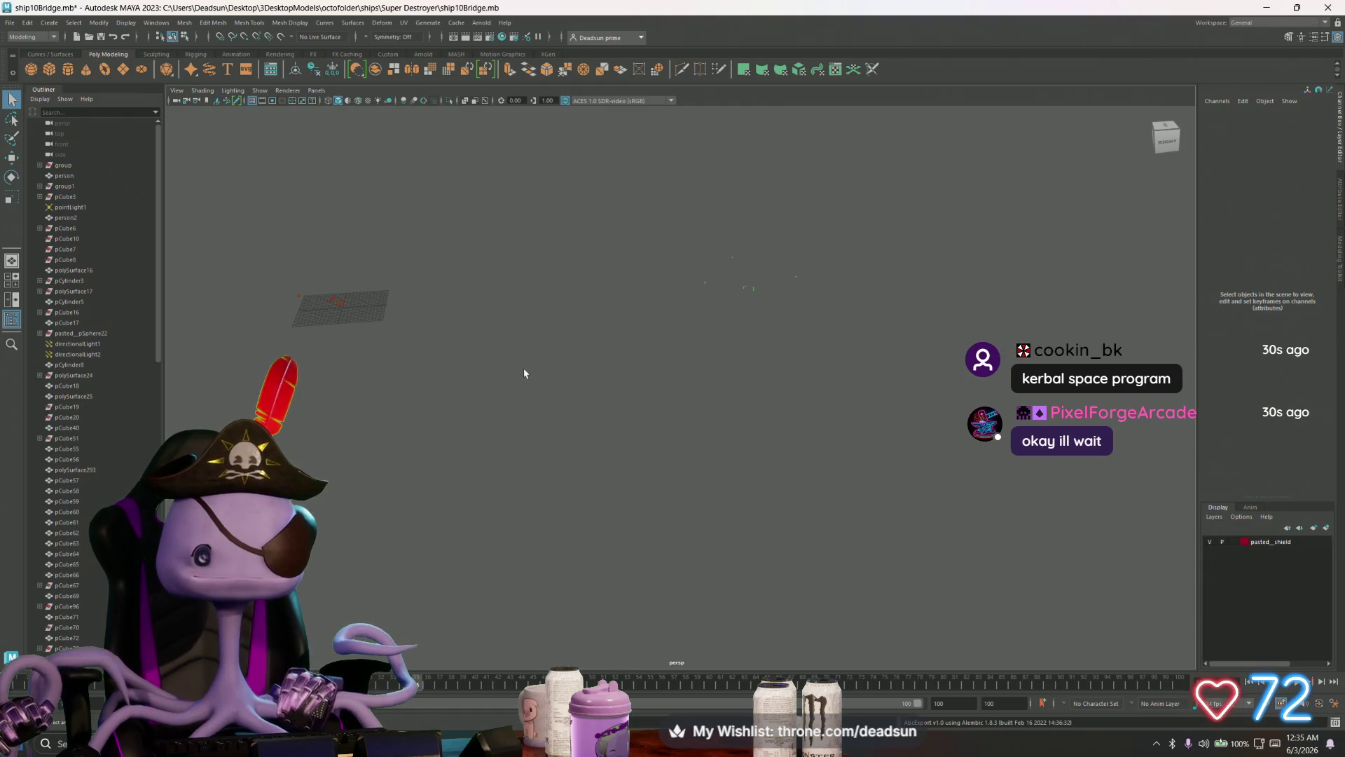
mouse_move(556, 346)
left_mouse_down("alt")
mouse_move(498, 393)
mouse_move(590, 381)
mouse_move(600, 421)
left_mouse_up("alt")
left_click(485, 519)
key("f")
mouse_move(486, 529)
left_mouse_down("alt")
mouse_move(729, 432)
mouse_move(727, 301)
mouse_move(588, 470)
left_mouse_up("alt")
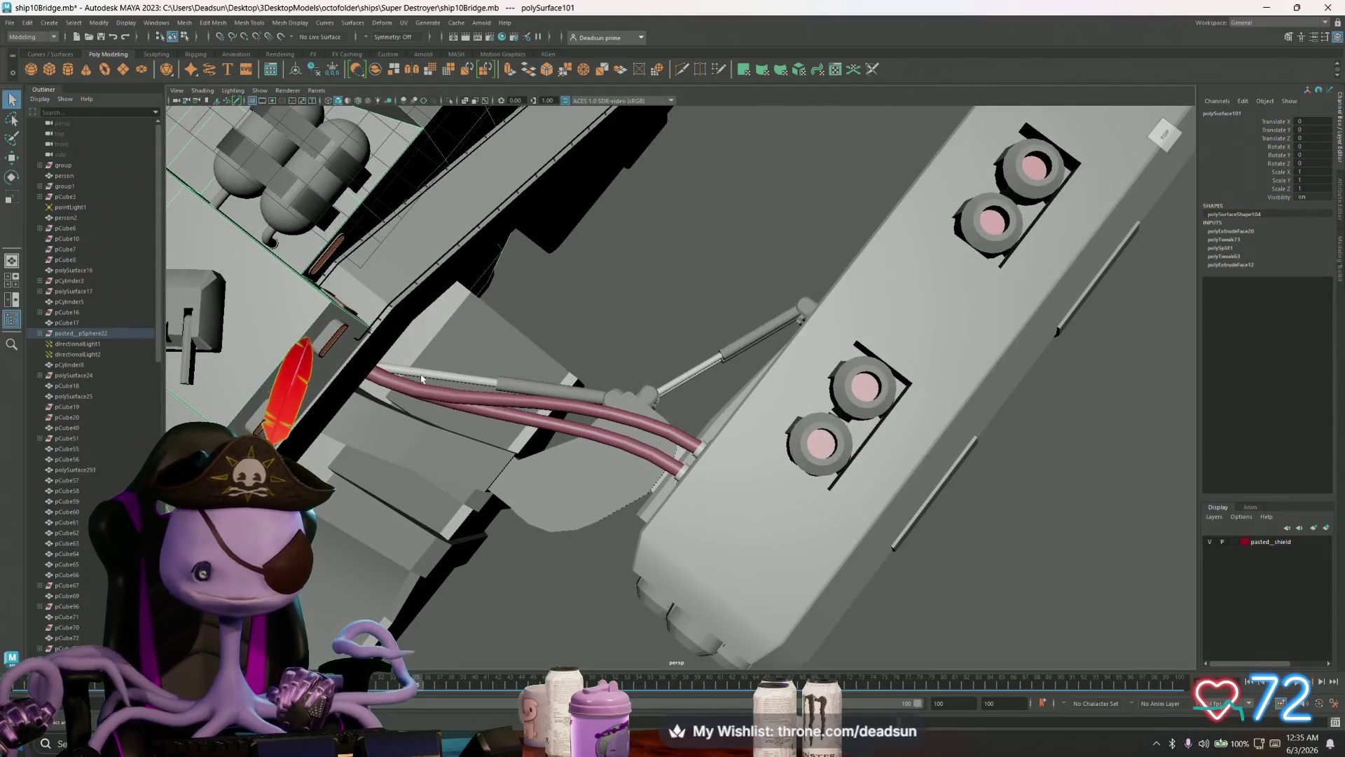
mouse_move(450, 447)
left_mouse_down("alt")
mouse_move(709, 453)
mouse_move(678, 327)
left_mouse_up("alt")
scroll(741, 373, "down", 5)
left_click_drag(740, 373, 806, 455, "alt")
mouse_move(806, 455)
middle_mouse_down("alt")
mouse_move(842, 494)
mouse_move(751, 451)
middle_mouse_up("alt")
scroll(751, 451, "up", 10)
left_click_drag(751, 451, 735, 490, "alt")
key("f")
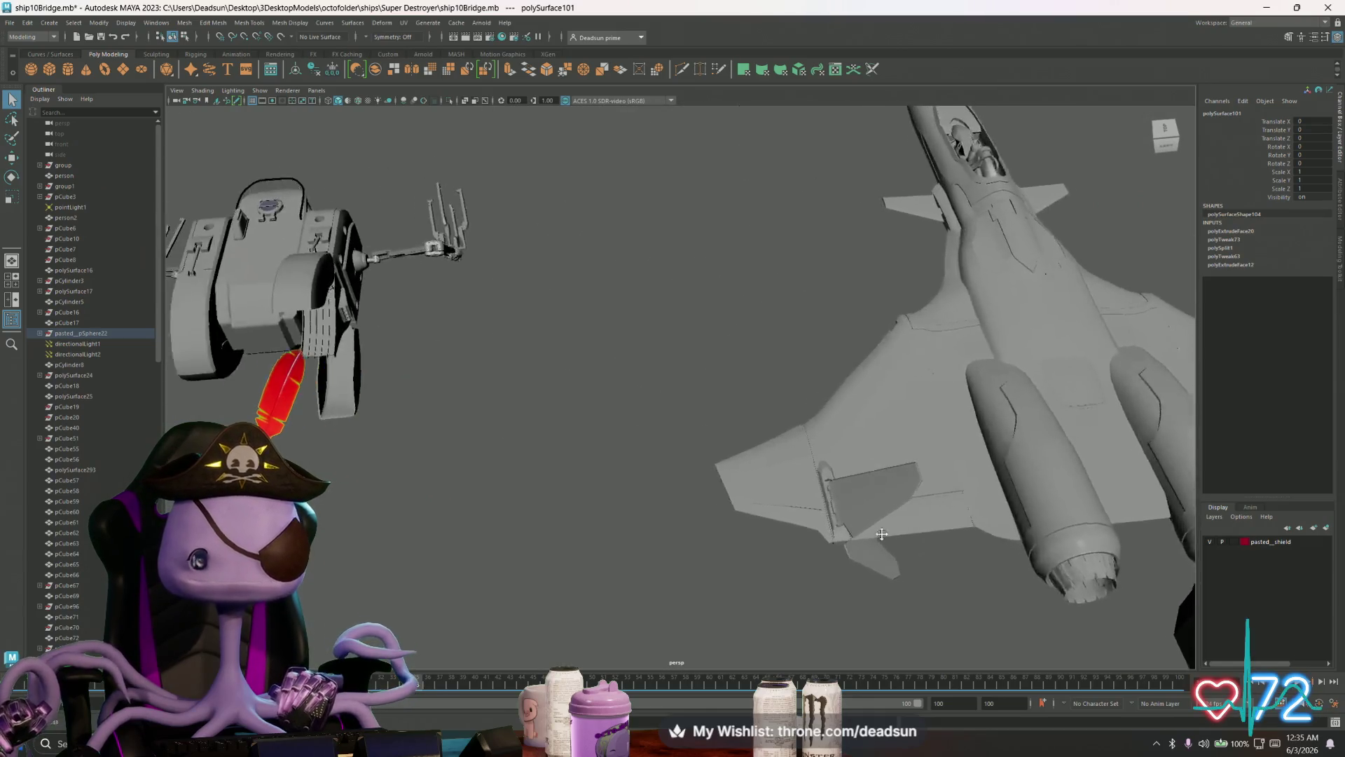
mouse_move(626, 518)
left_mouse_down("alt")
mouse_move(726, 456)
mouse_move(590, 482)
mouse_move(840, 501)
mouse_move(687, 511)
mouse_move(696, 519)
mouse_move(618, 506)
mouse_move(733, 507)
mouse_move(439, 451)
mouse_move(592, 472)
mouse_move(834, 559)
mouse_move(778, 570)
mouse_move(822, 532)
mouse_move(835, 546)
mouse_move(785, 553)
mouse_move(609, 497)
mouse_move(516, 528)
left_mouse_up("alt")
left_click(726, 457)
left_click(861, 506)
middle_click_drag(516, 528, 864, 514, "alt")
mouse_move(864, 513)
left_mouse_down("alt")
mouse_move(1087, 528)
mouse_move(604, 544)
mouse_move(562, 581)
mouse_move(630, 570)
mouse_move(631, 549)
mouse_move(781, 549)
mouse_move(559, 413)
mouse_move(655, 555)
mouse_move(775, 516)
mouse_move(496, 534)
left_mouse_up("alt")
mouse_move(495, 534)
right_mouse_down("alt")
mouse_move(651, 605)
mouse_move(654, 526)
mouse_move(556, 580)
mouse_move(640, 472)
mouse_move(911, 555)
mouse_move(589, 490)
right_mouse_up("alt")
mouse_move(589, 490)
left_mouse_down("alt")
mouse_move(595, 511)
mouse_move(621, 501)
left_mouse_up("alt")
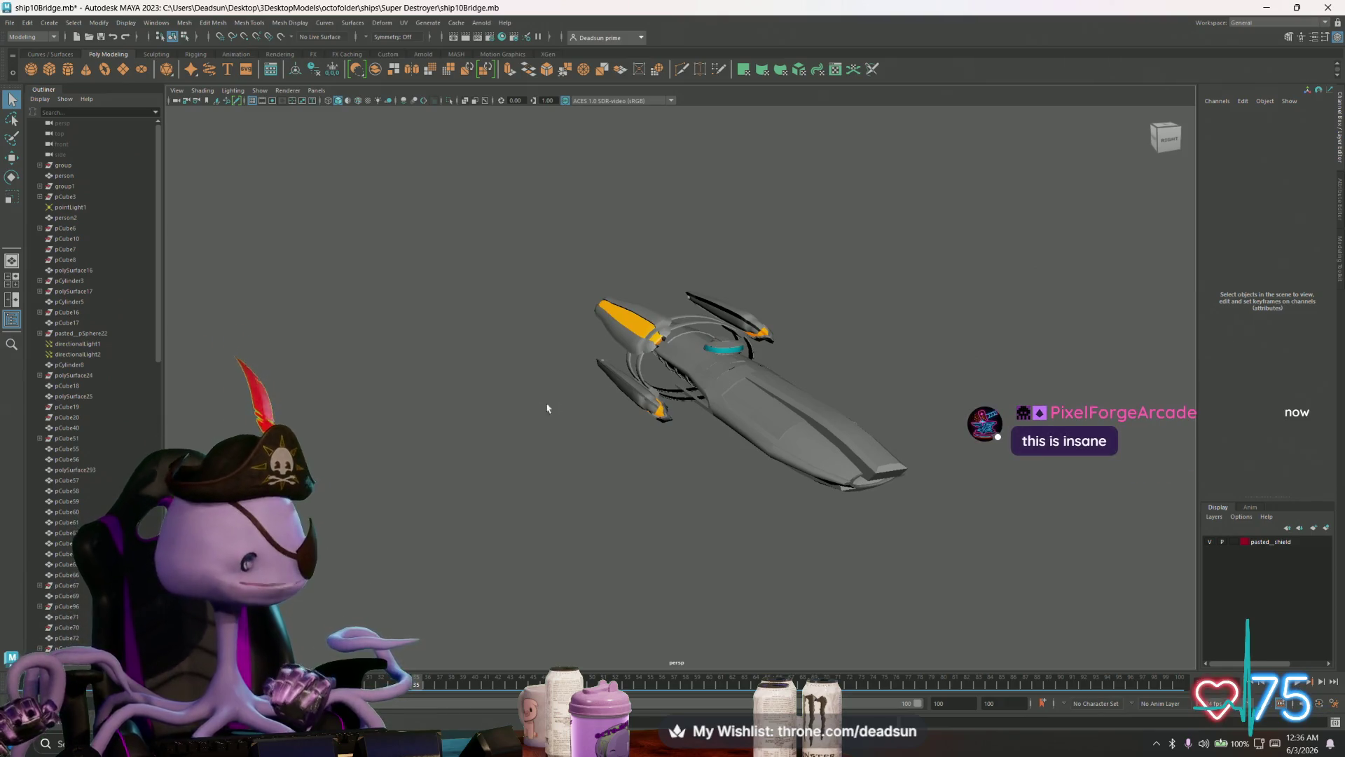
mouse_move(547, 444)
left_mouse_down("alt")
mouse_move(339, 420)
mouse_move(555, 412)
mouse_move(570, 390)
mouse_move(647, 468)
mouse_move(852, 406)
mouse_move(657, 350)
mouse_move(601, 376)
mouse_move(601, 399)
mouse_move(558, 367)
mouse_move(549, 490)
left_mouse_up("alt")
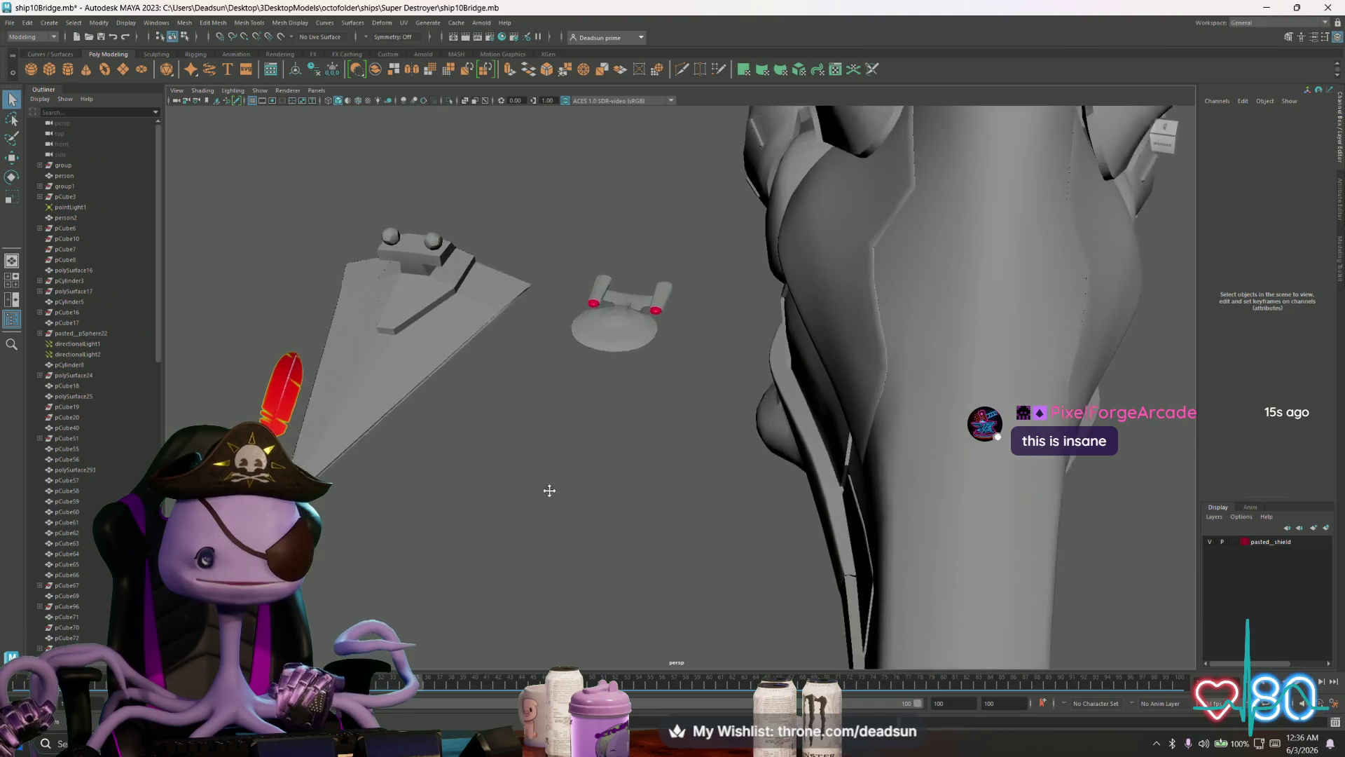
middle_click_drag(549, 490, 537, 544, "alt")
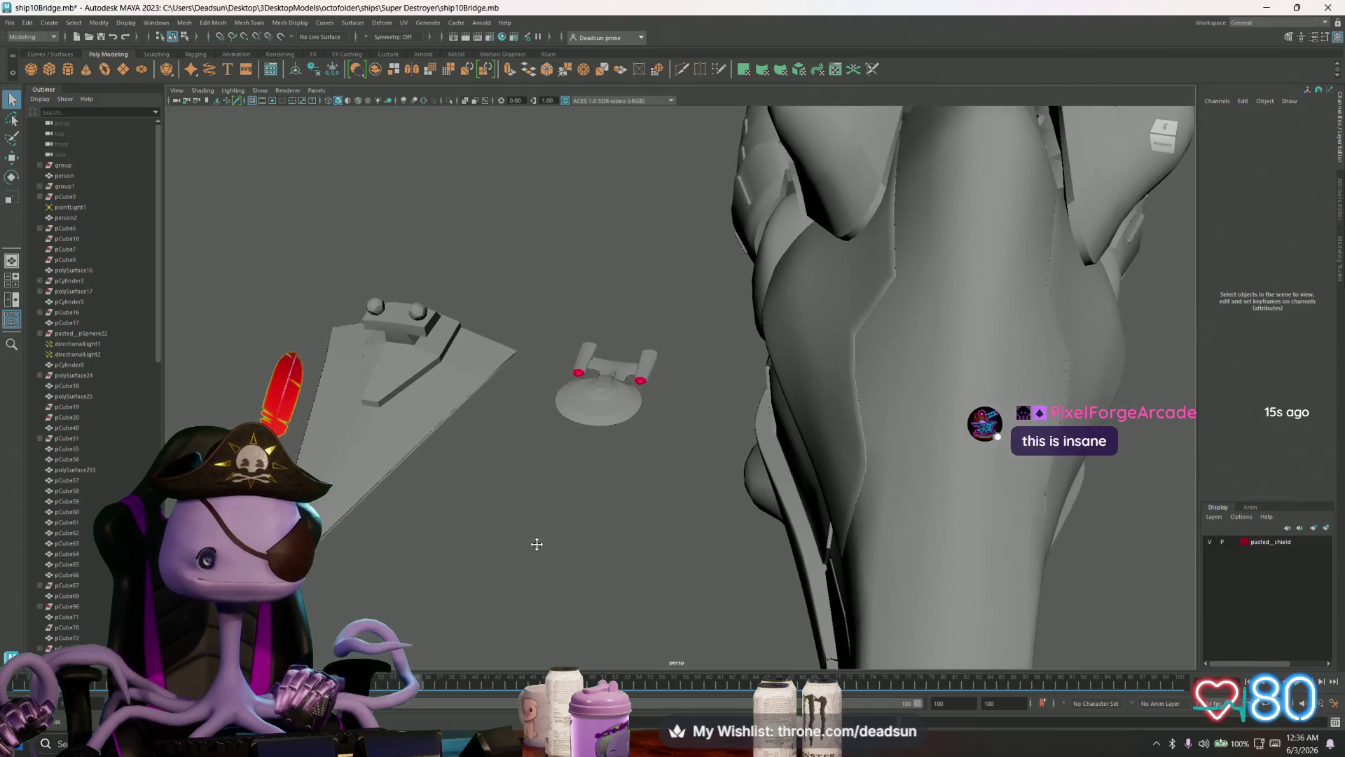
left_click(621, 397)
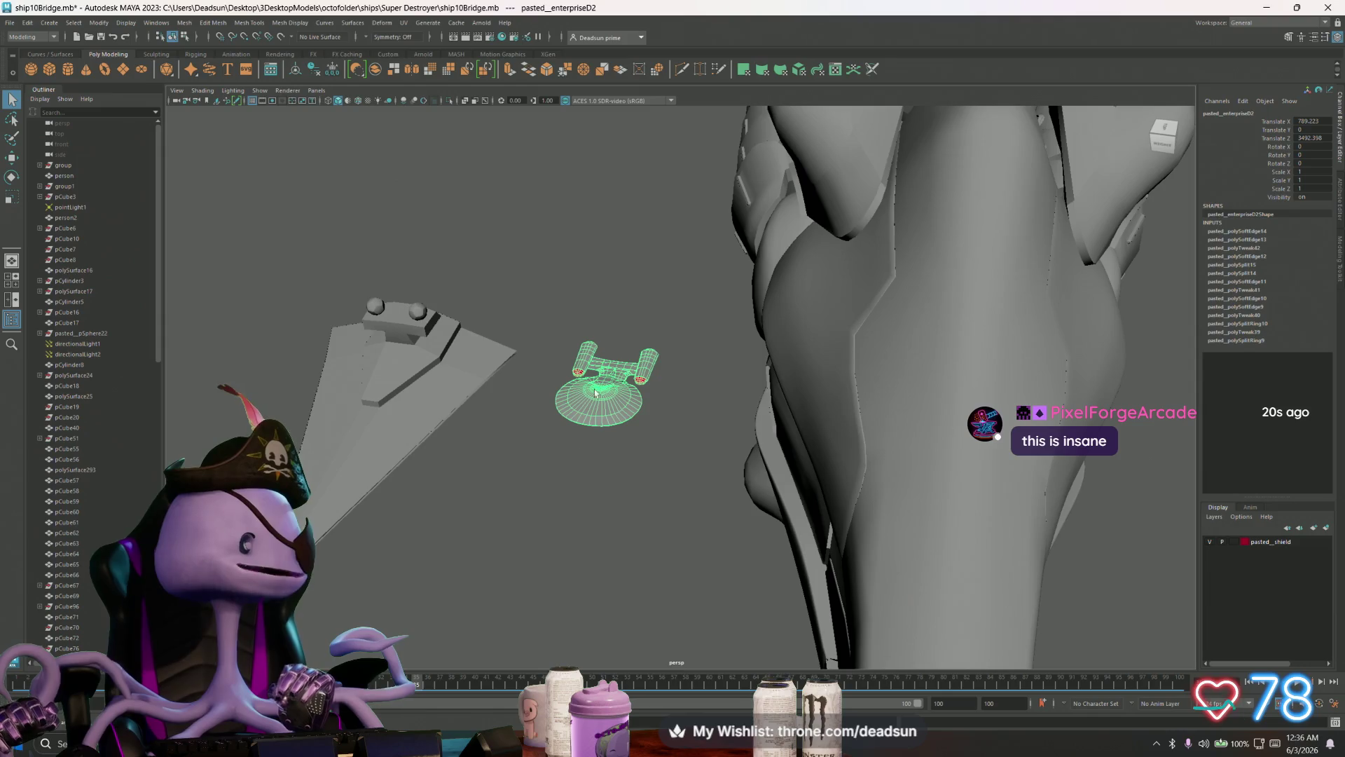
mouse_move(543, 444)
left_mouse_down("alt")
mouse_move(720, 471)
mouse_move(630, 449)
left_mouse_up("alt")
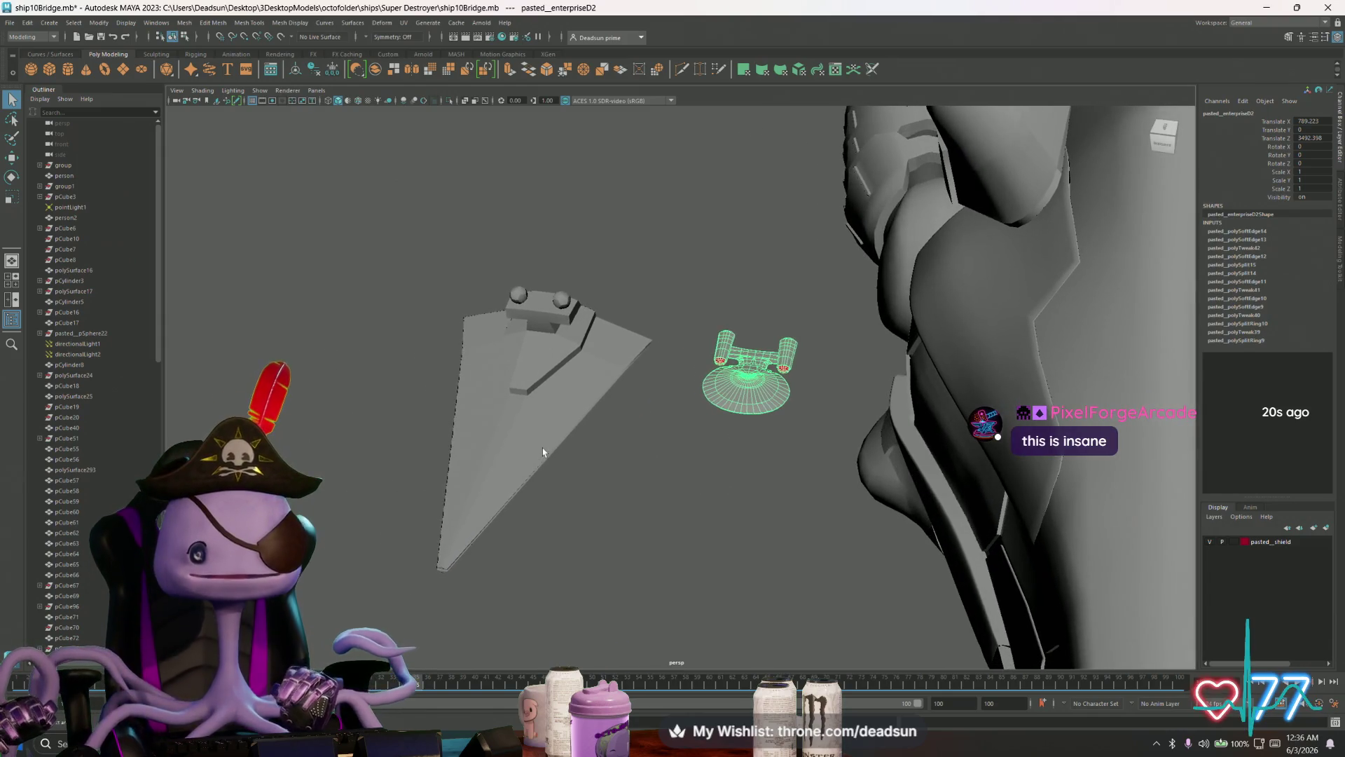
left_click(483, 523)
mouse_move(484, 523)
left_mouse_down("alt")
mouse_move(544, 516)
mouse_move(547, 444)
mouse_move(545, 504)
mouse_move(761, 464)
mouse_move(466, 483)
mouse_move(450, 472)
mouse_move(548, 488)
left_mouse_up("alt")
left_click(545, 504)
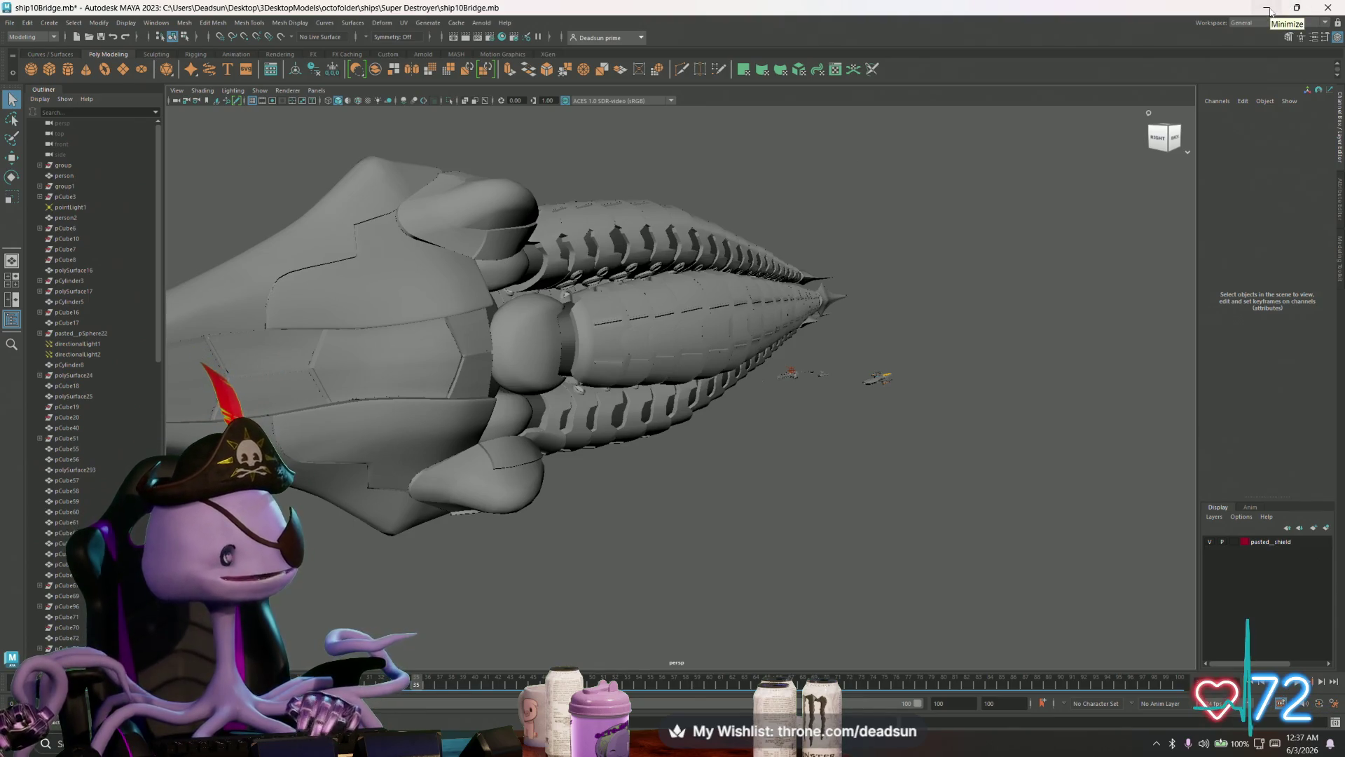
Step: Minimize the Maya ship scene window to reveal the Unreal Editor
left_click(1270, 10)
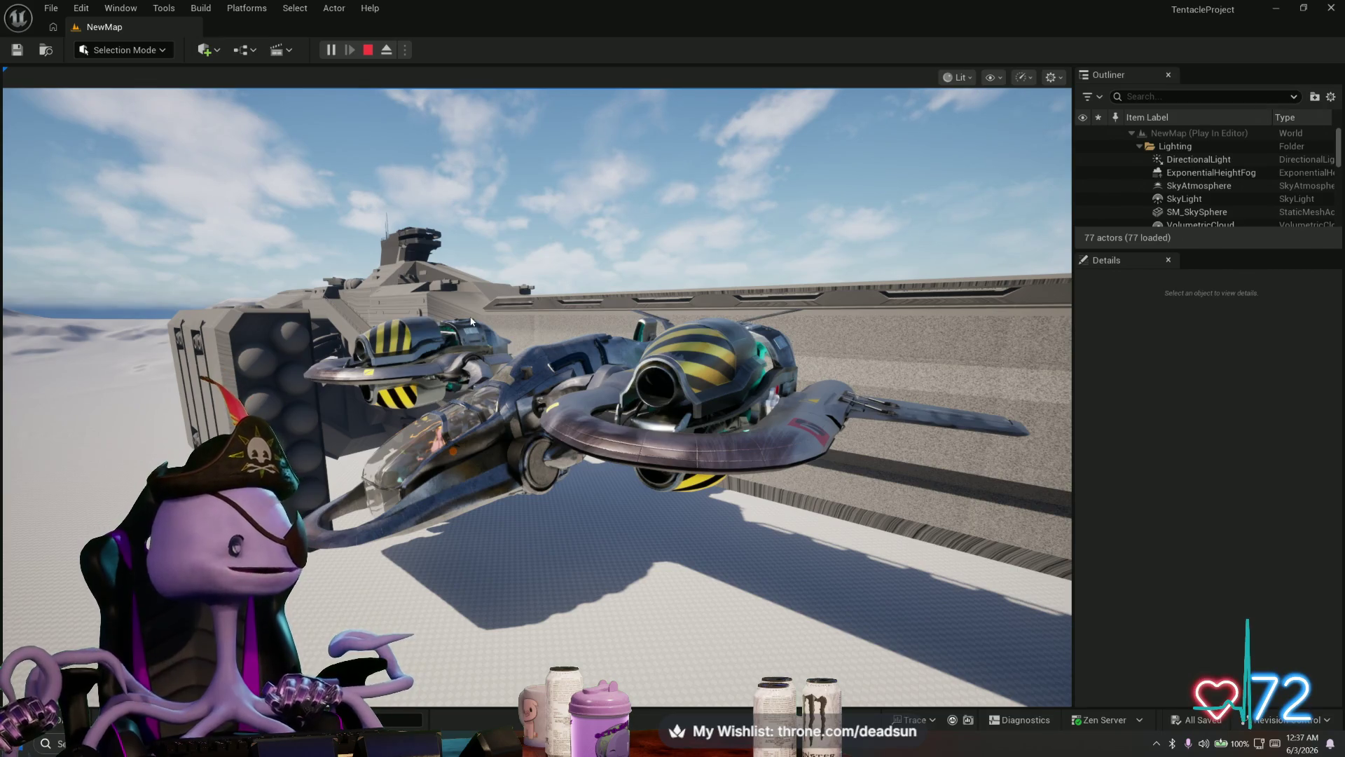
Step: Click into the play viewport, then switch to the Scrunko.mb Maya window
left_click(682, 343)
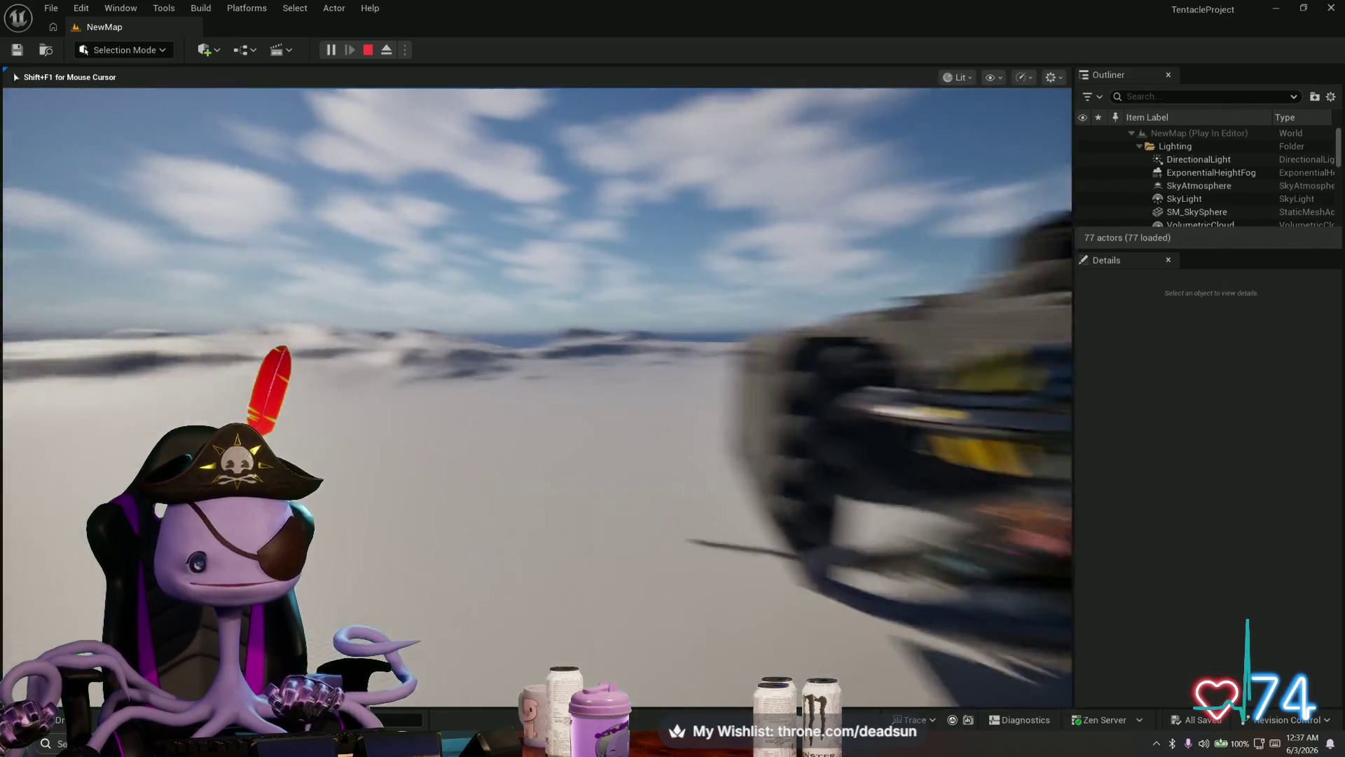
key("alt+Tab")
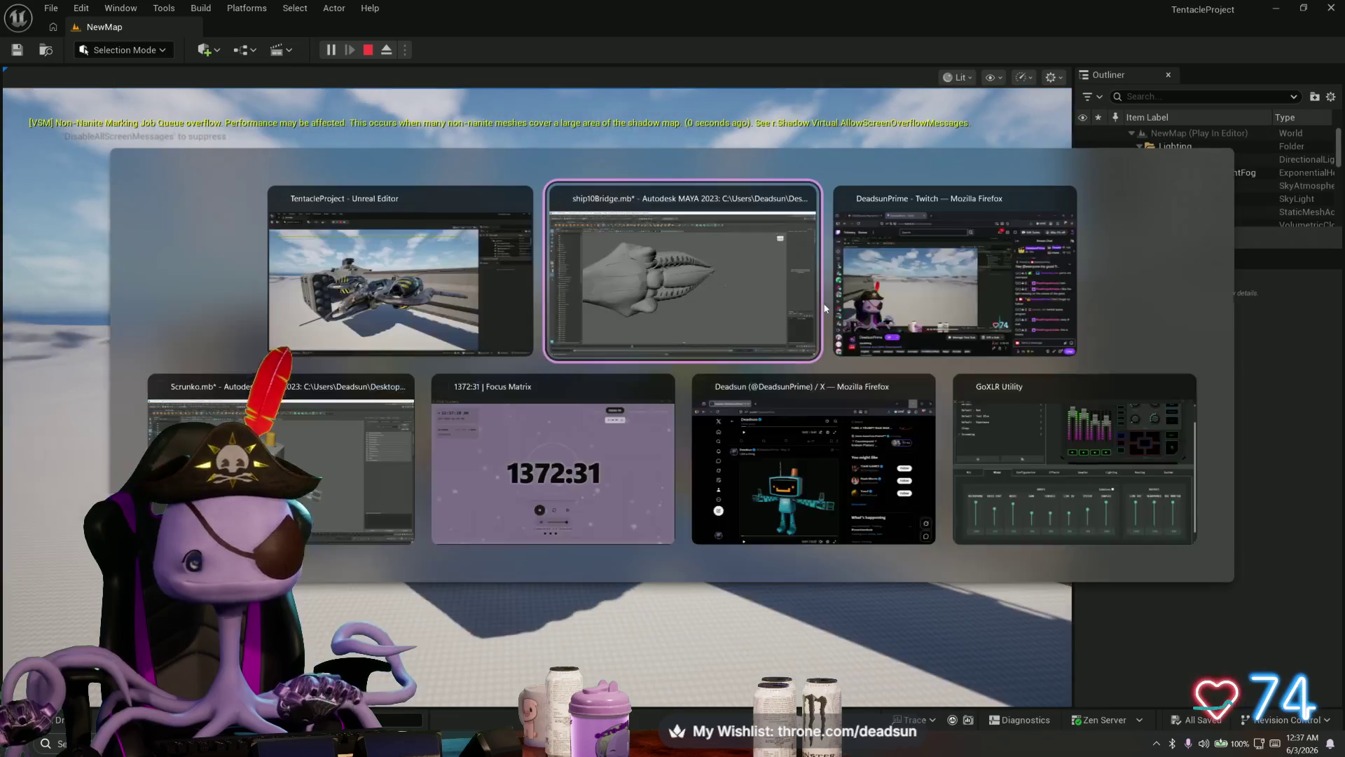
key("Tab")
key("Tab")
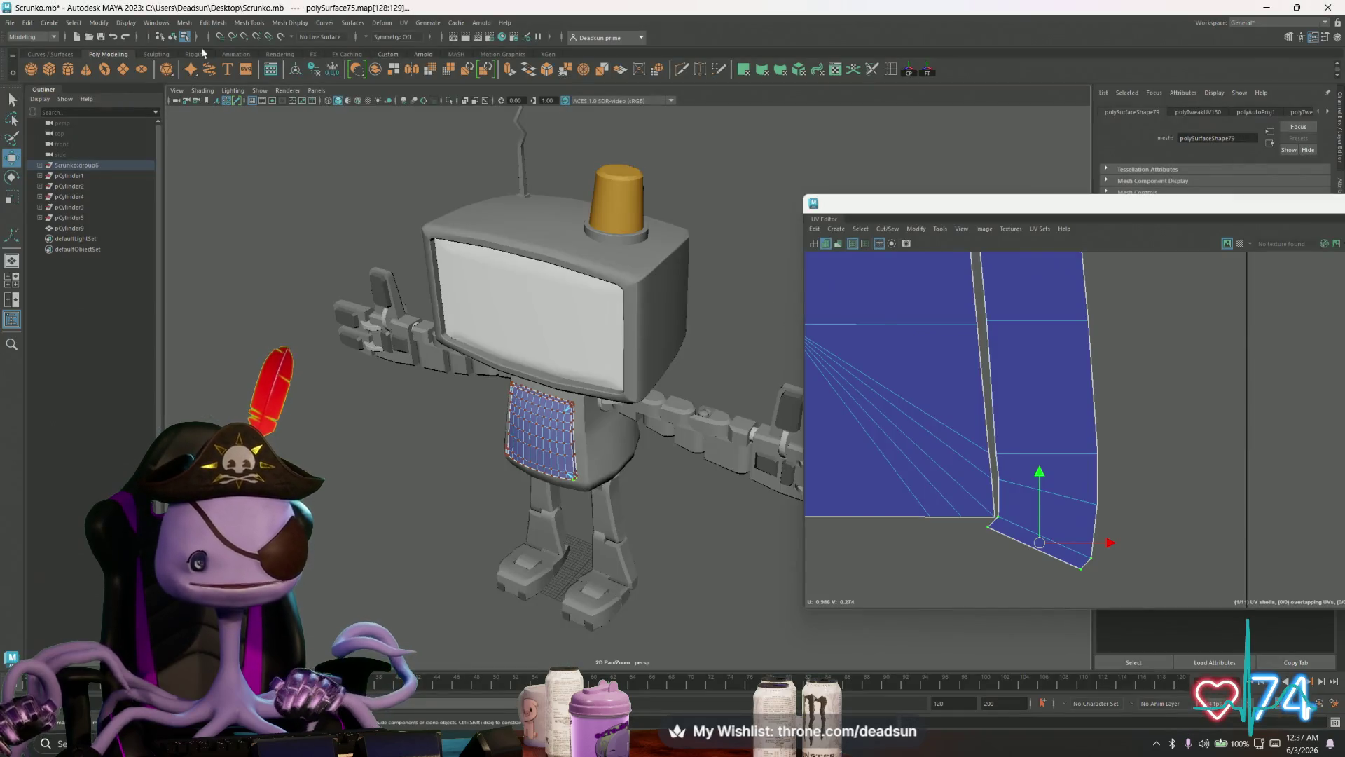
Step: Save the Scrunko robot scene via File > Save Scene
left_click(10, 22)
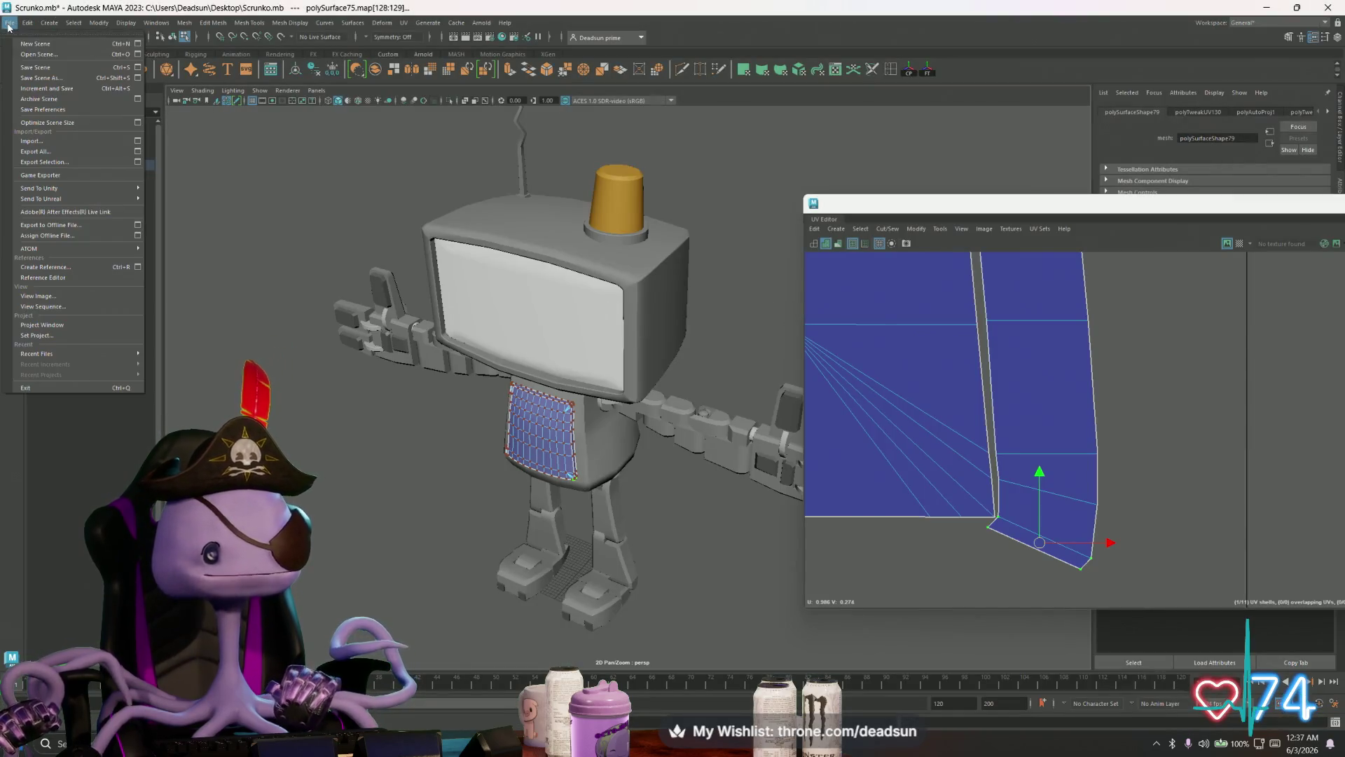
left_click(39, 70)
scroll(616, 384, "up", 5)
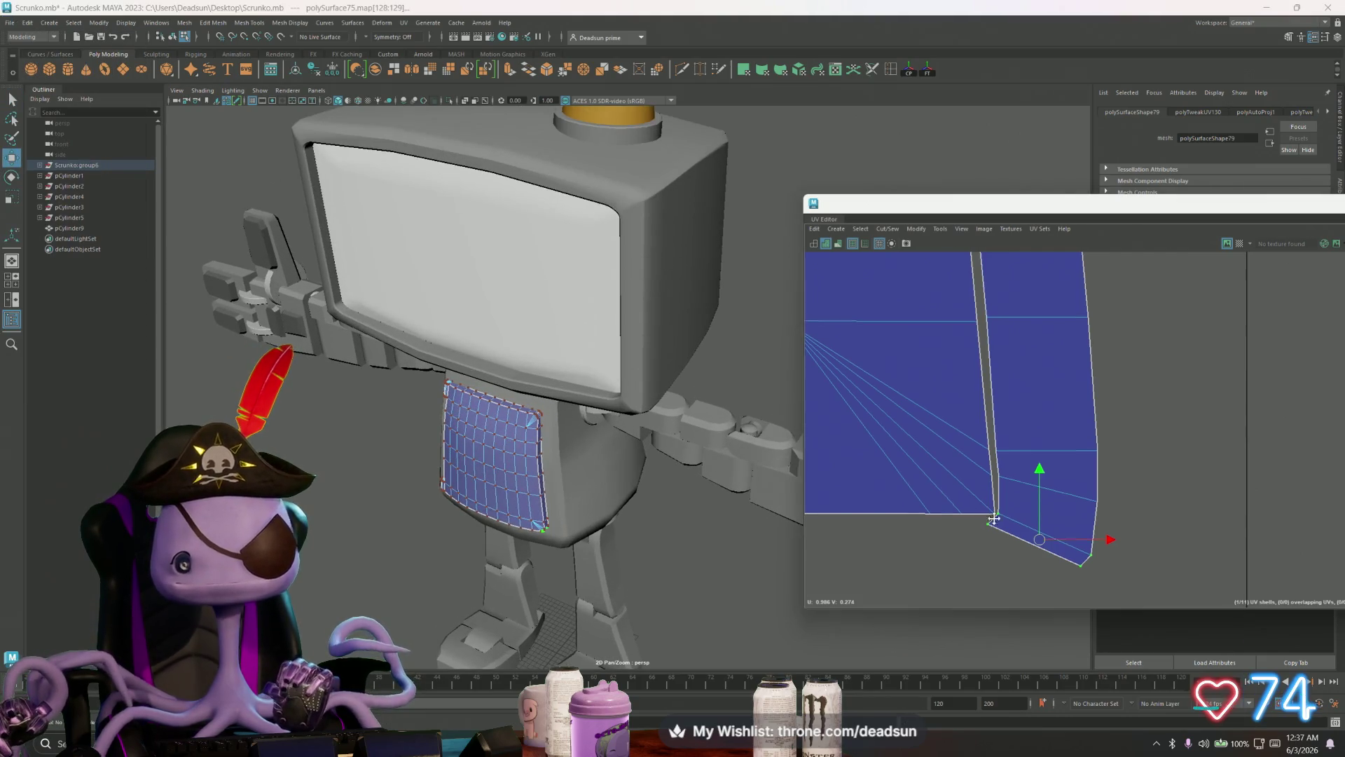
scroll(897, 391, "down", 5)
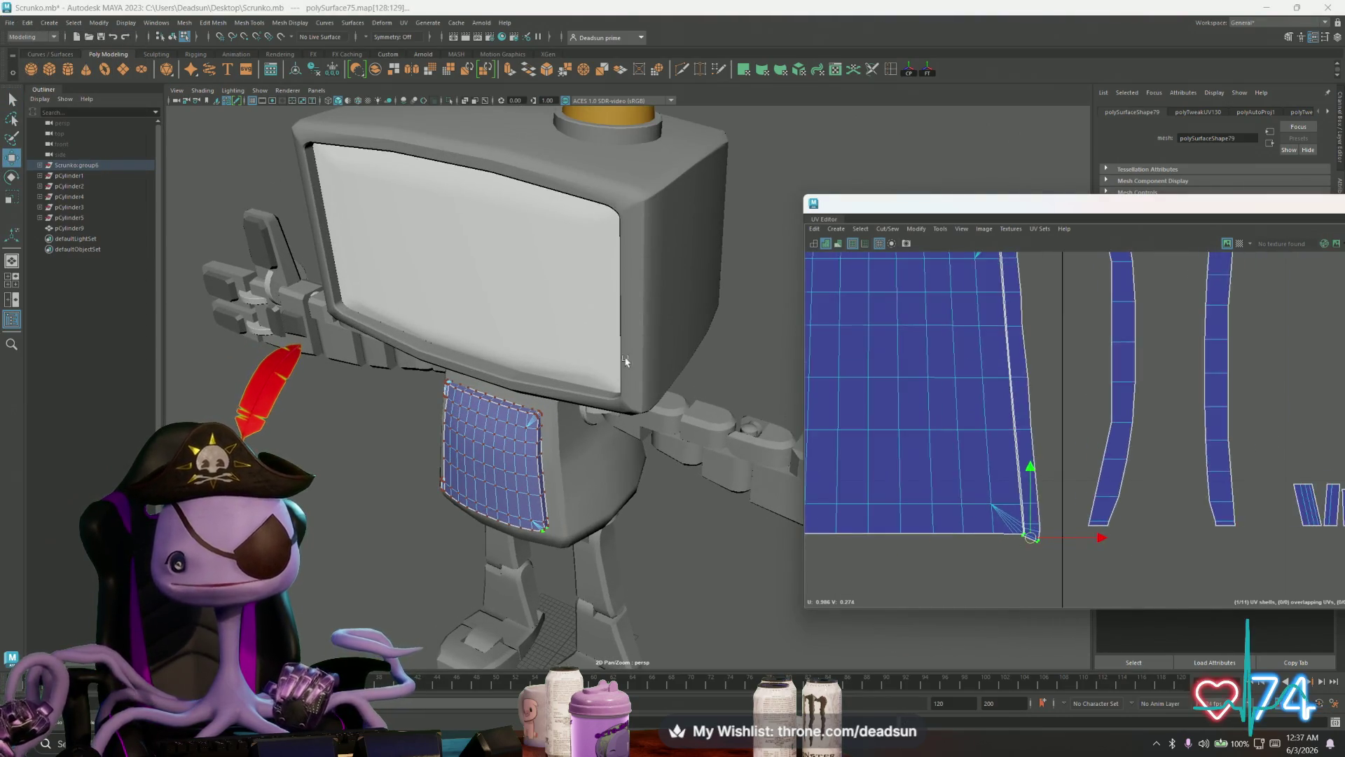
Step: Convert the thin shell to UVs and rotate it 90° below the main chest shell
middle_click_drag(897, 391, 864, 378, "alt")
right_click_drag(1038, 421, 1054, 413)
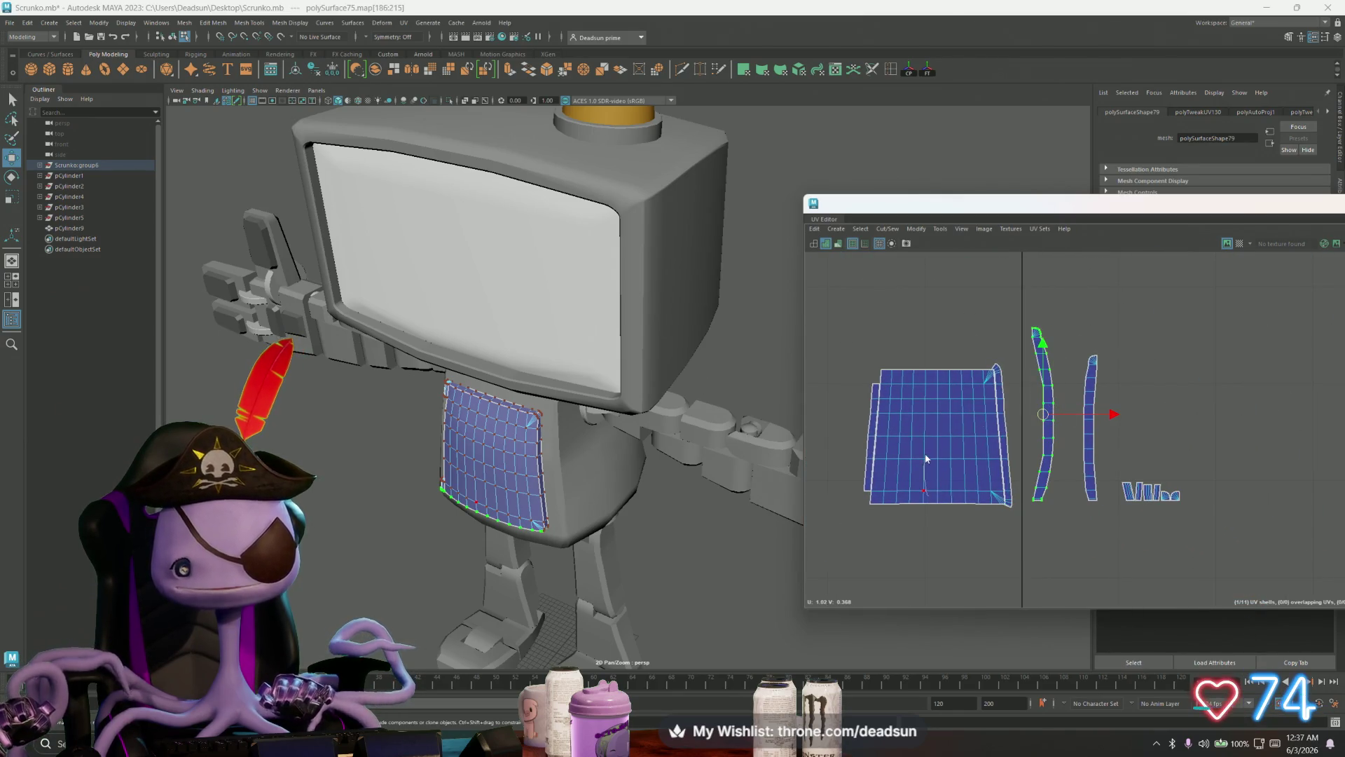
right_click_drag(1042, 436, 1059, 426)
key("e")
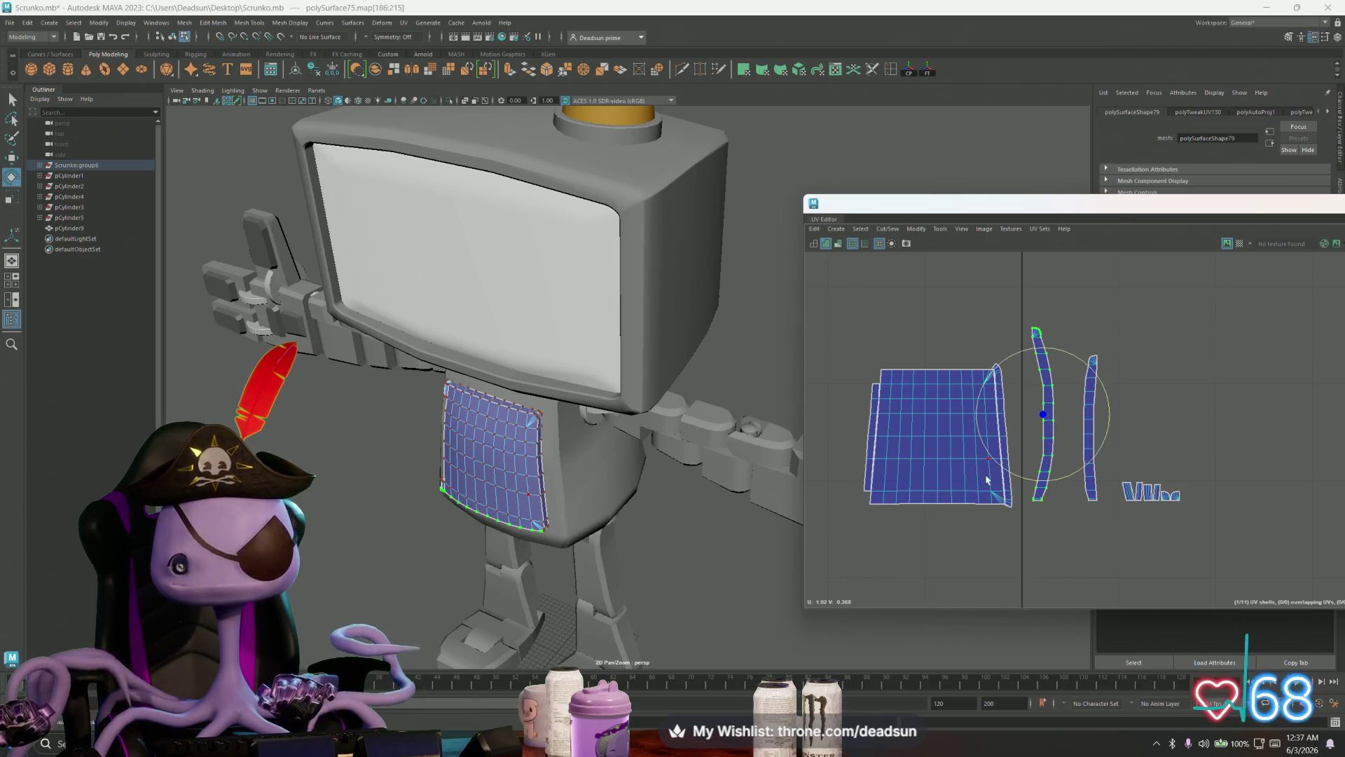
mouse_move(1009, 474)
left_mouse_down()
mouse_move(1036, 483)
mouse_move(1099, 448)
mouse_move(957, 476)
mouse_move(942, 522)
mouse_move(917, 503)
left_mouse_up()
scroll(943, 526, "up", 4)
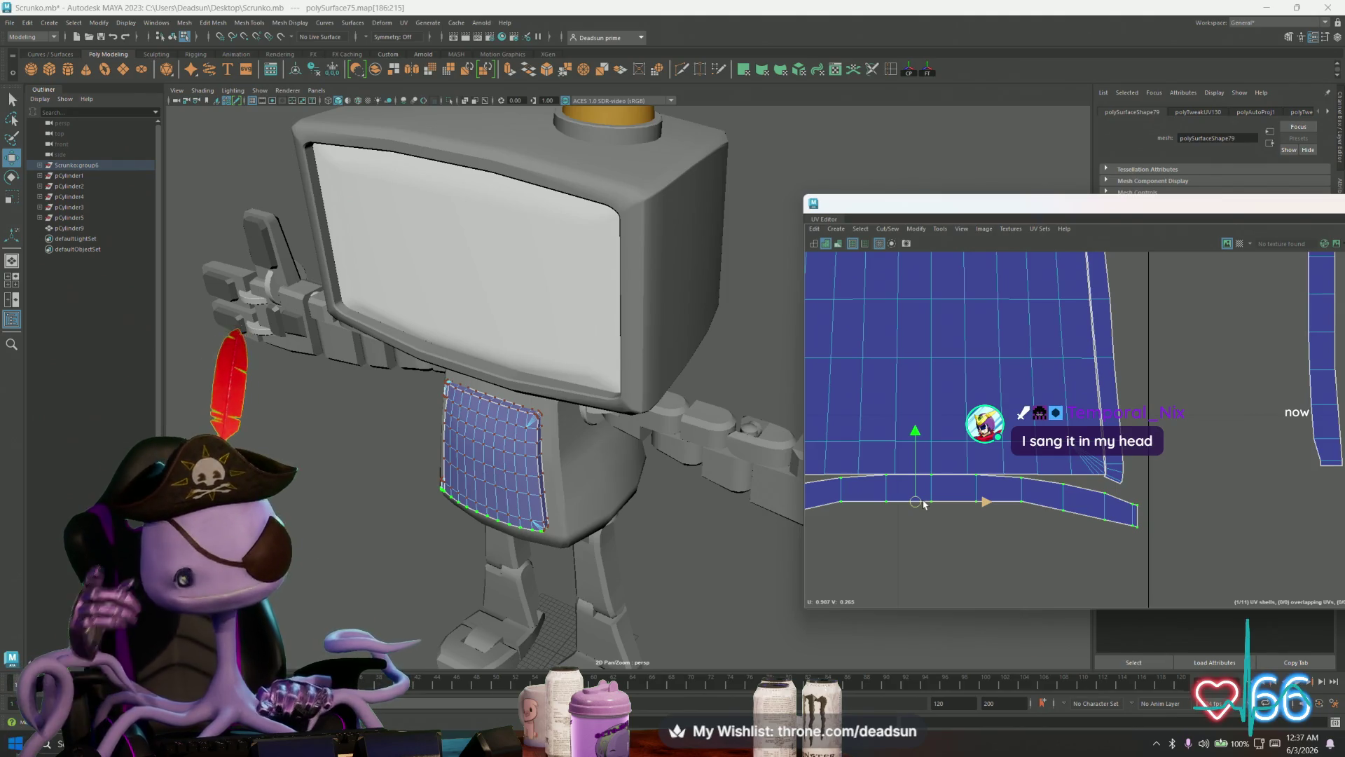
key("w")
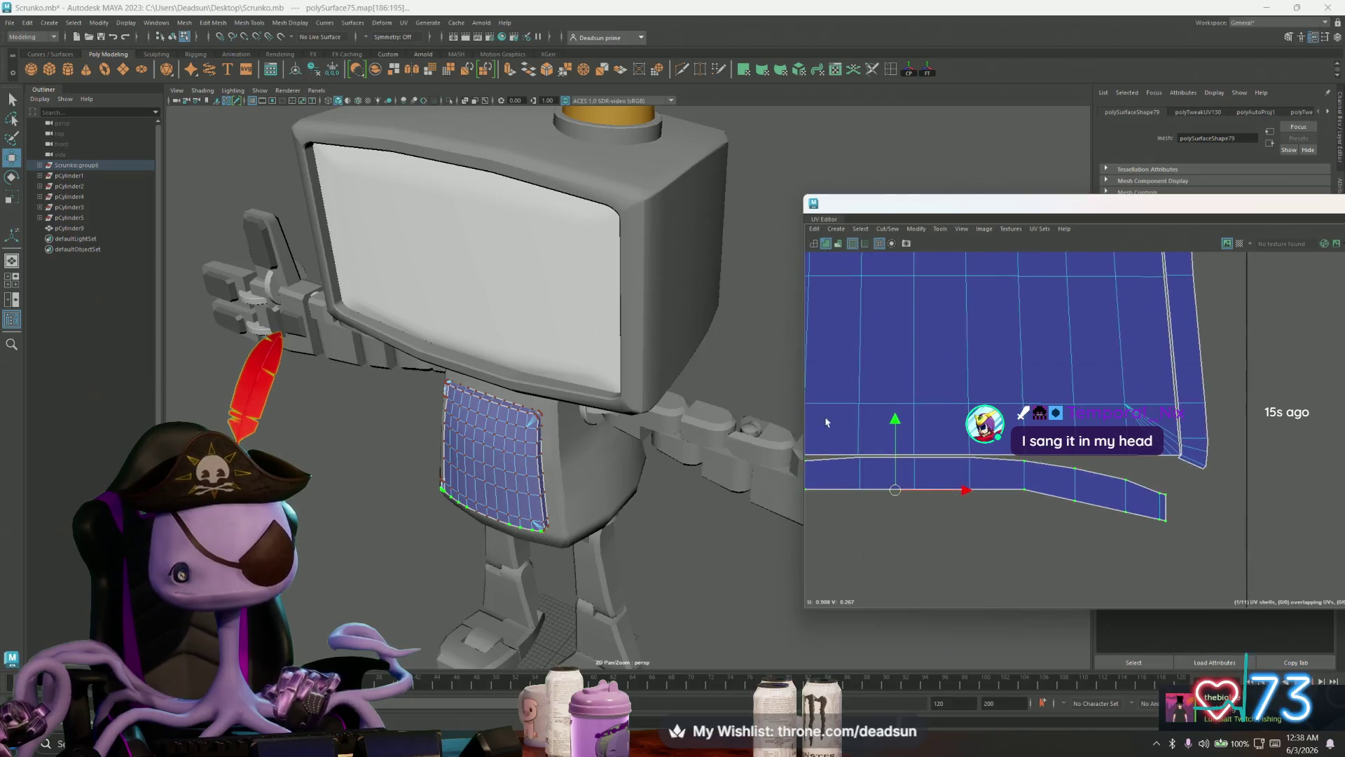
scroll(957, 457, "up", 2)
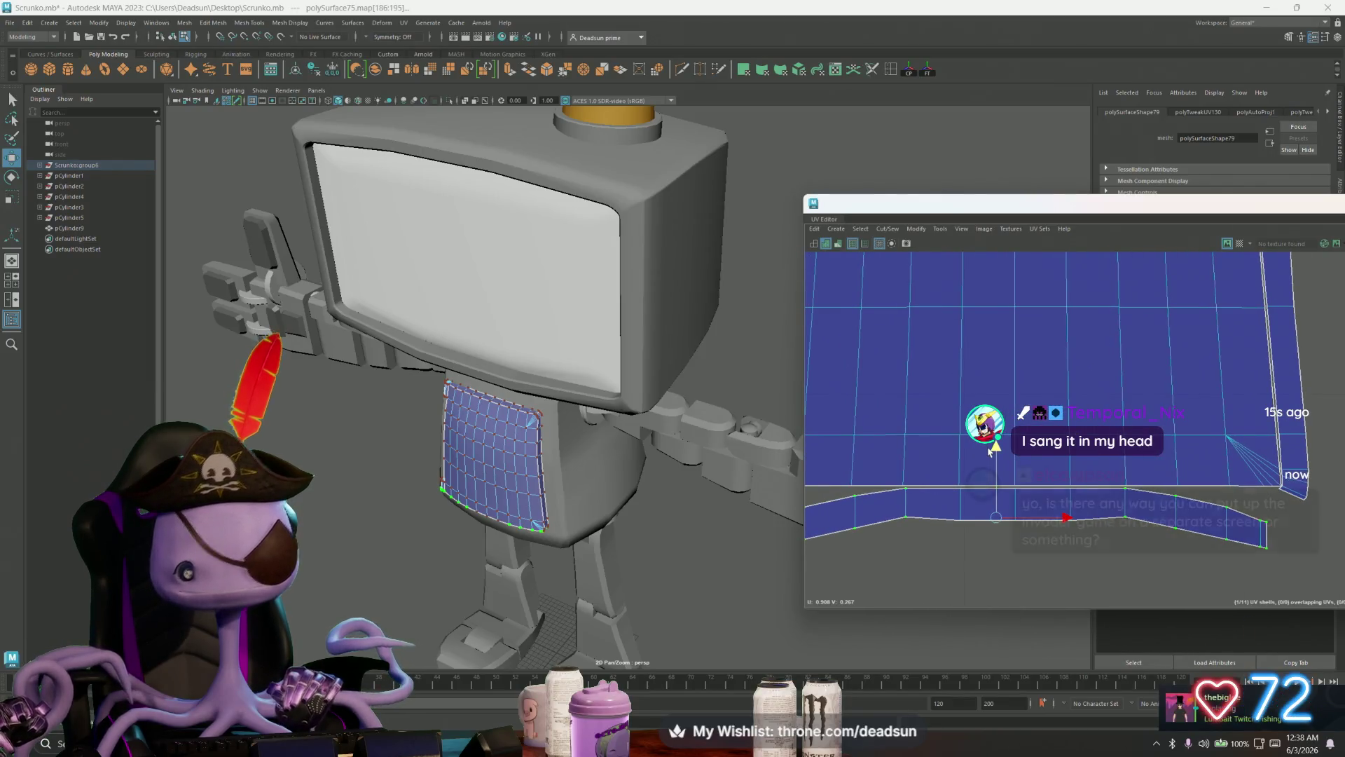
middle_click_drag(996, 488, 960, 465, "alt")
scroll(876, 480, "down", 2)
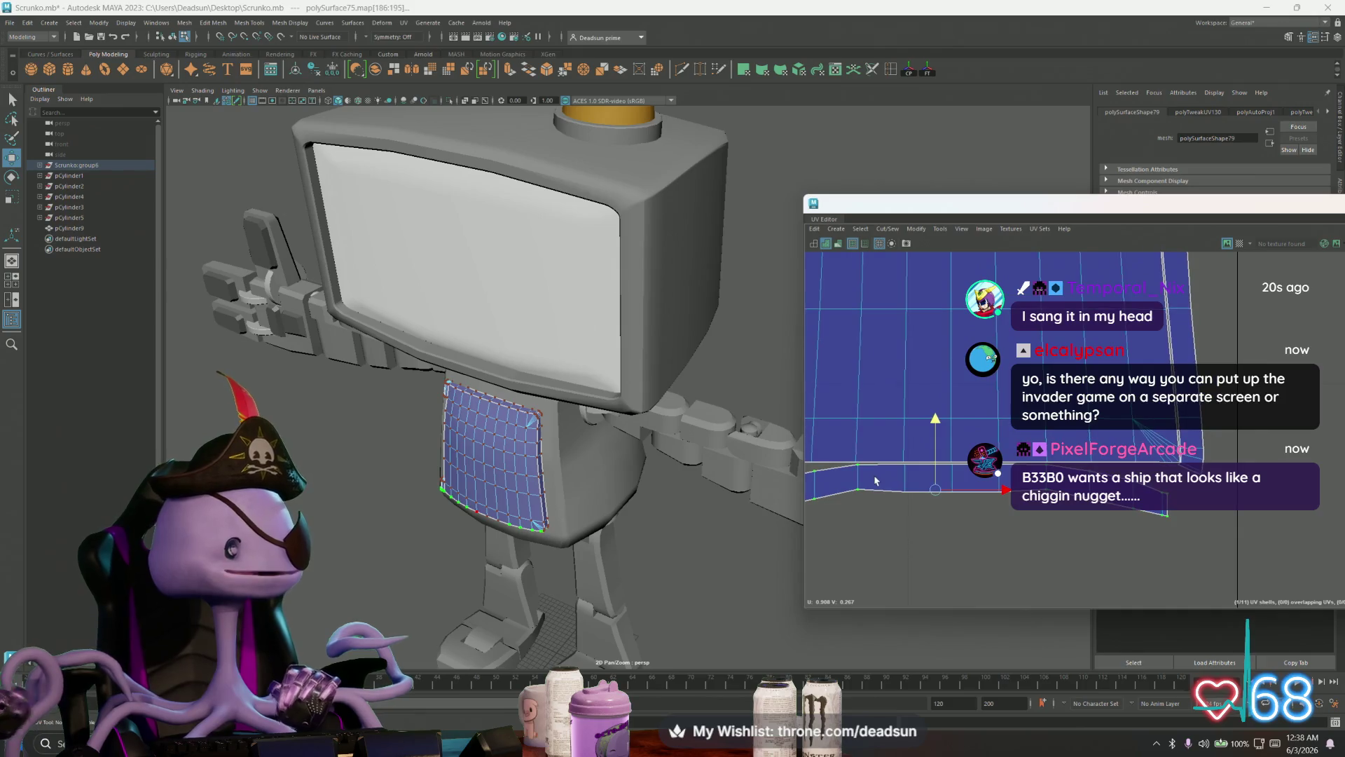
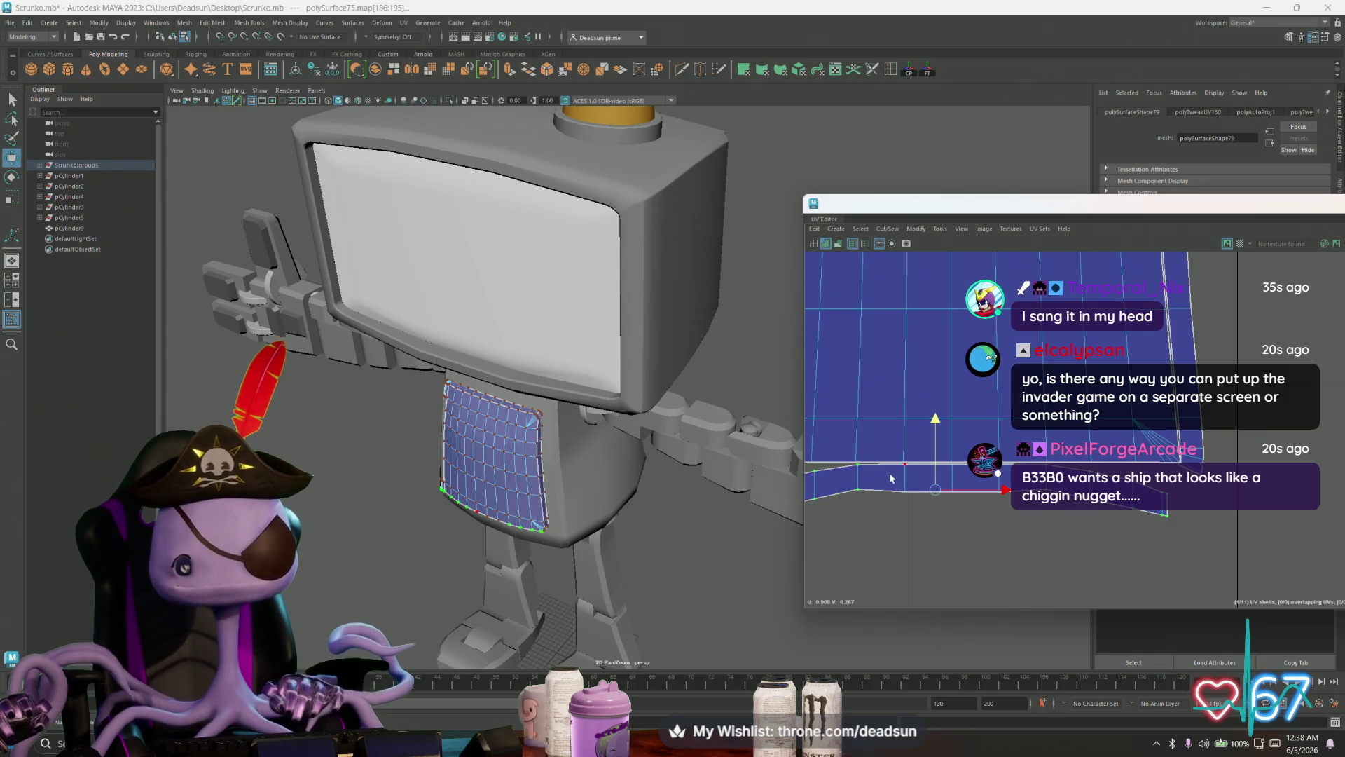
Step: Scale the UV shell up slightly
key("e")
key("r")
left_click_drag(937, 494, 951, 493)
key("w")
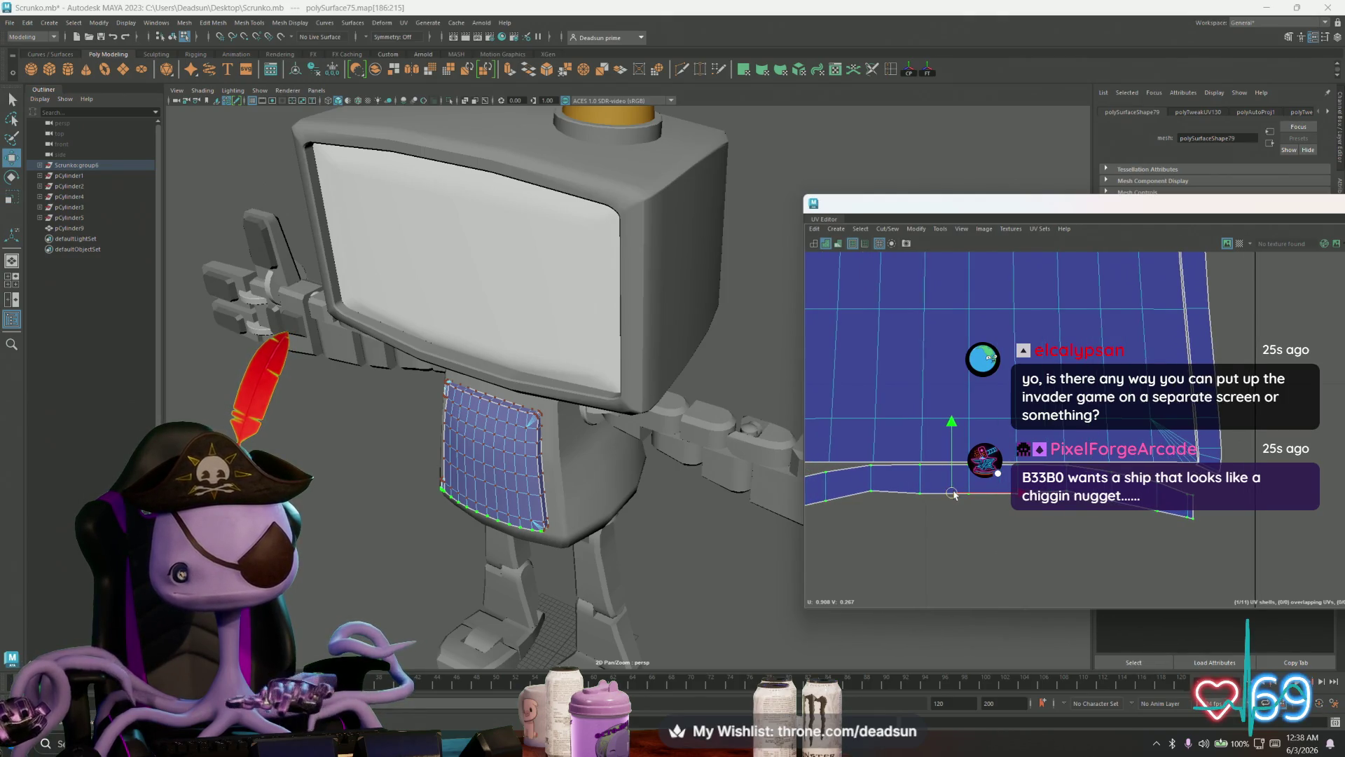
Step: Raise the lower strip's UVs slightly so they line up with the shell above
left_click_drag(820, 473, 841, 532)
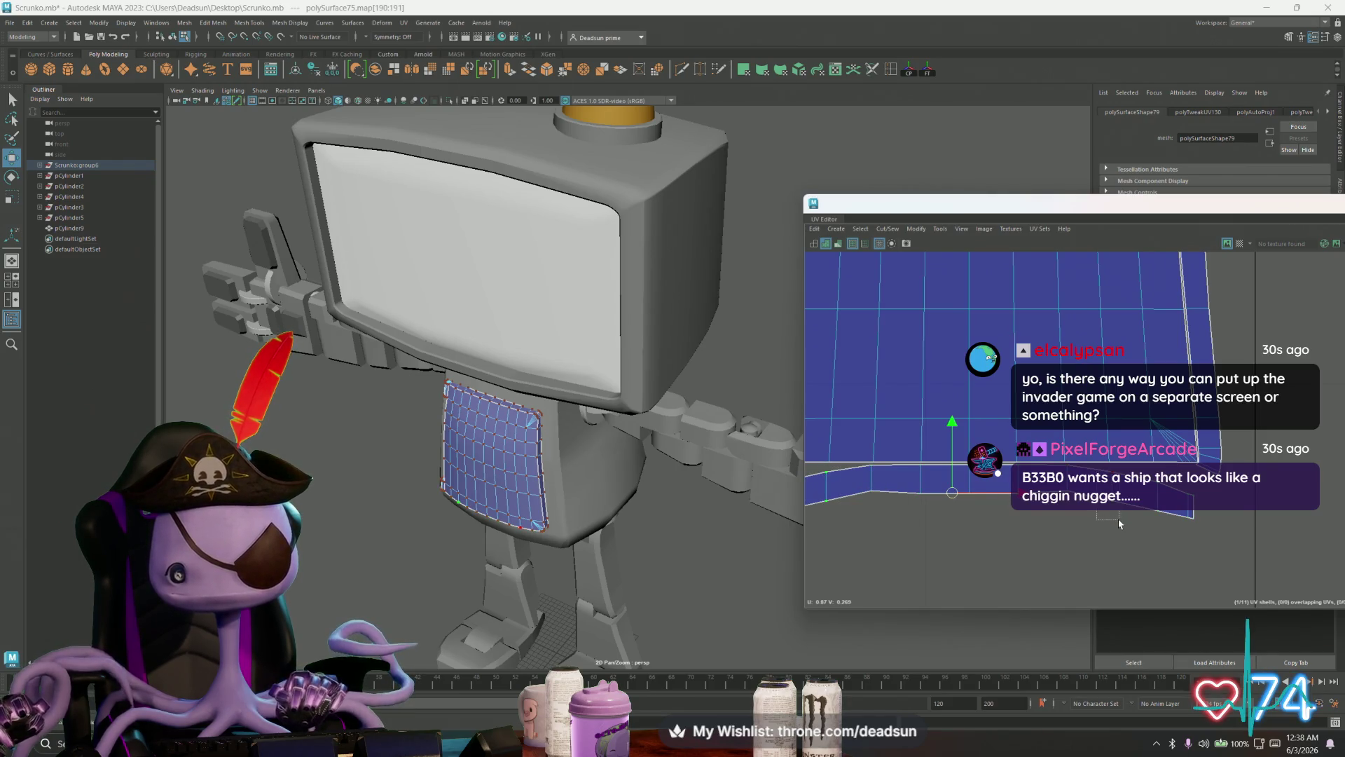
left_click_drag(1119, 524, 1121, 526)
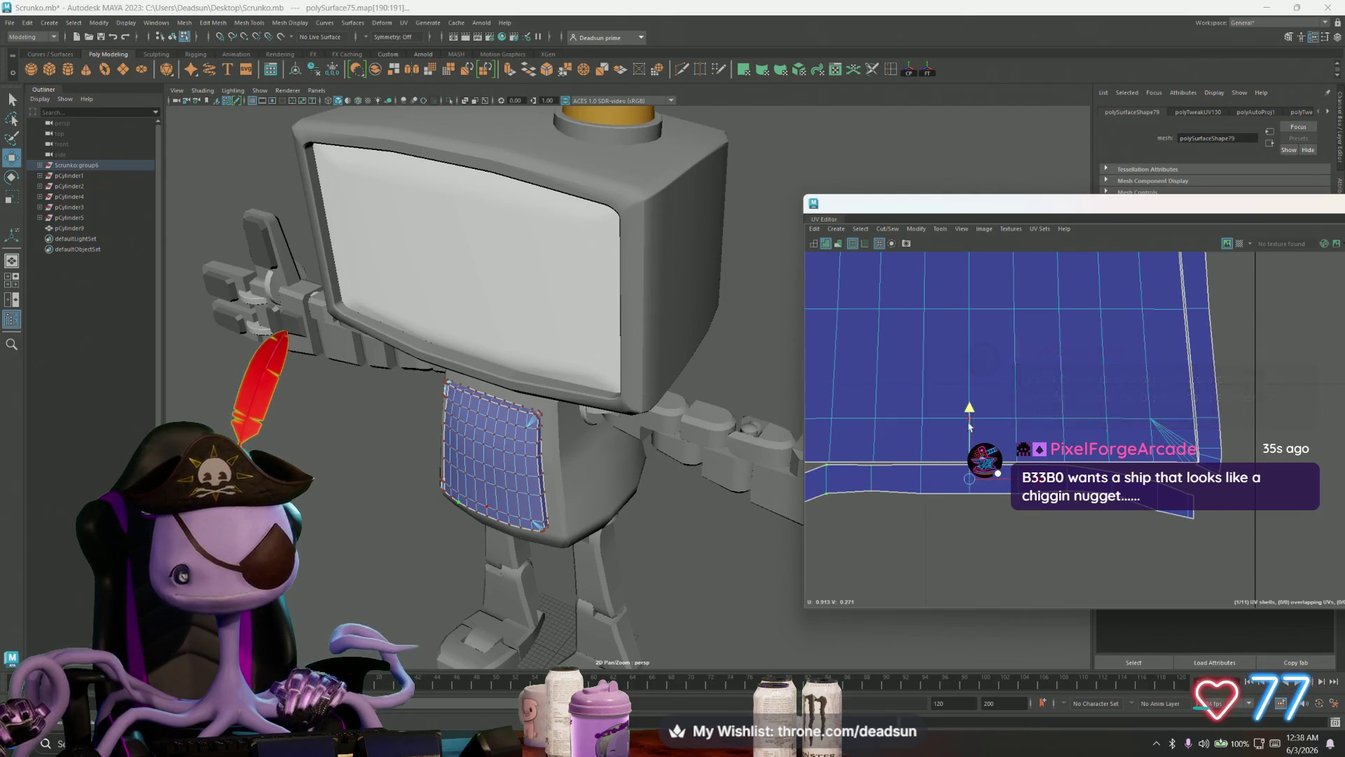
middle_click_drag(970, 413, 1146, 399, "alt")
middle_click_drag(1039, 525, 849, 538, "alt")
left_click_drag(1114, 531, 1128, 552)
mouse_move(1129, 552)
middle_mouse_down("alt")
mouse_move(1112, 423)
mouse_move(1172, 466)
middle_mouse_up("alt")
mouse_move(1109, 434)
left_mouse_down()
mouse_move(1117, 402)
mouse_move(1124, 426)
mouse_move(1100, 449)
left_mouse_up()
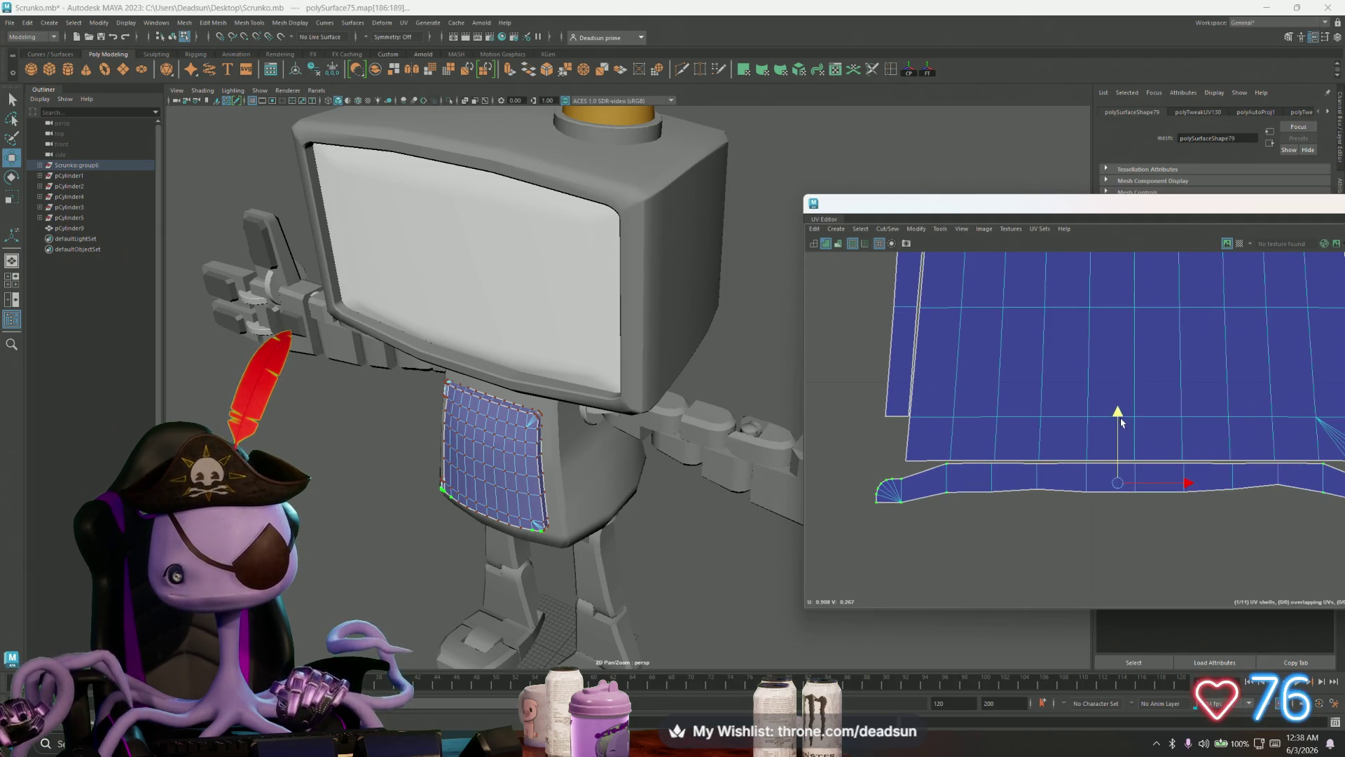
mouse_move(1117, 417)
middle_mouse_down("alt")
mouse_move(1019, 454)
mouse_move(928, 427)
middle_mouse_up("alt")
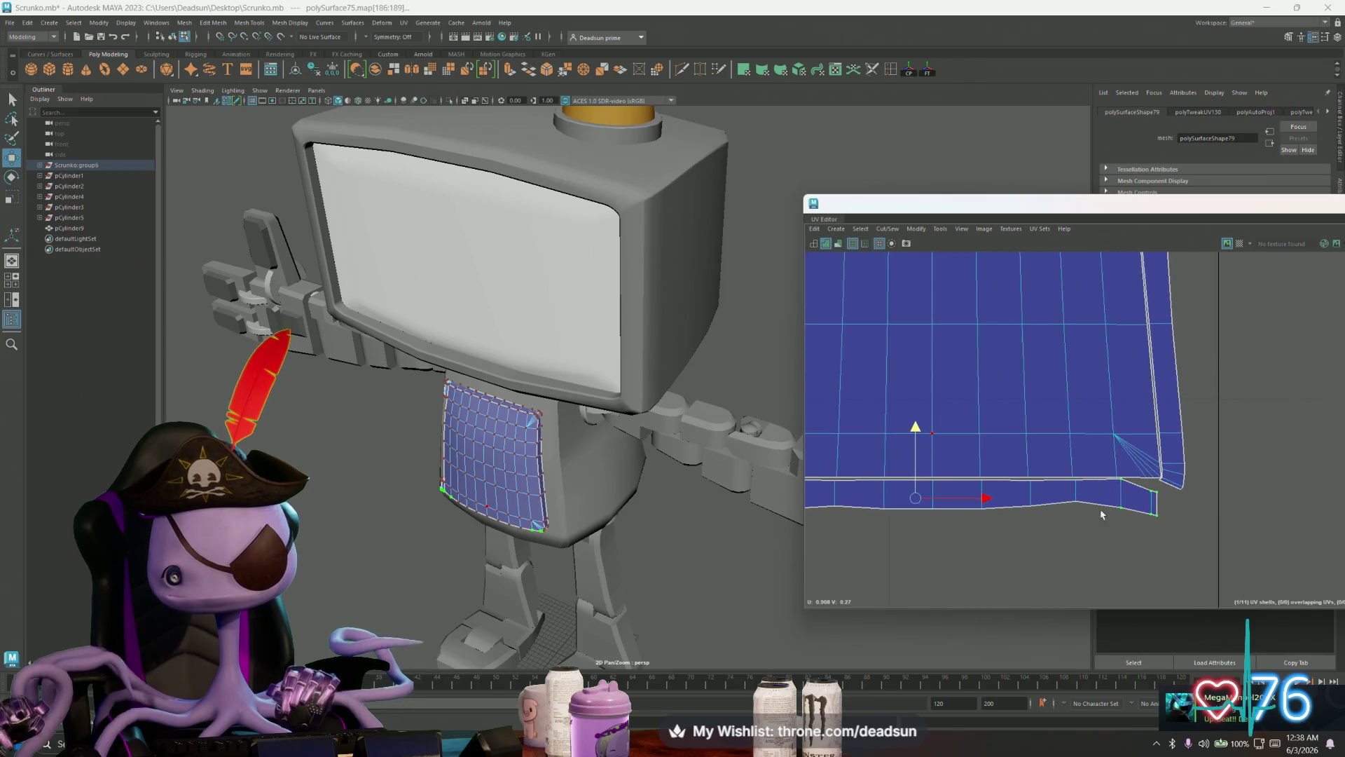
Step: Move the corner UVs where the strip meets the side shell up to the shell corner
left_click(1074, 501)
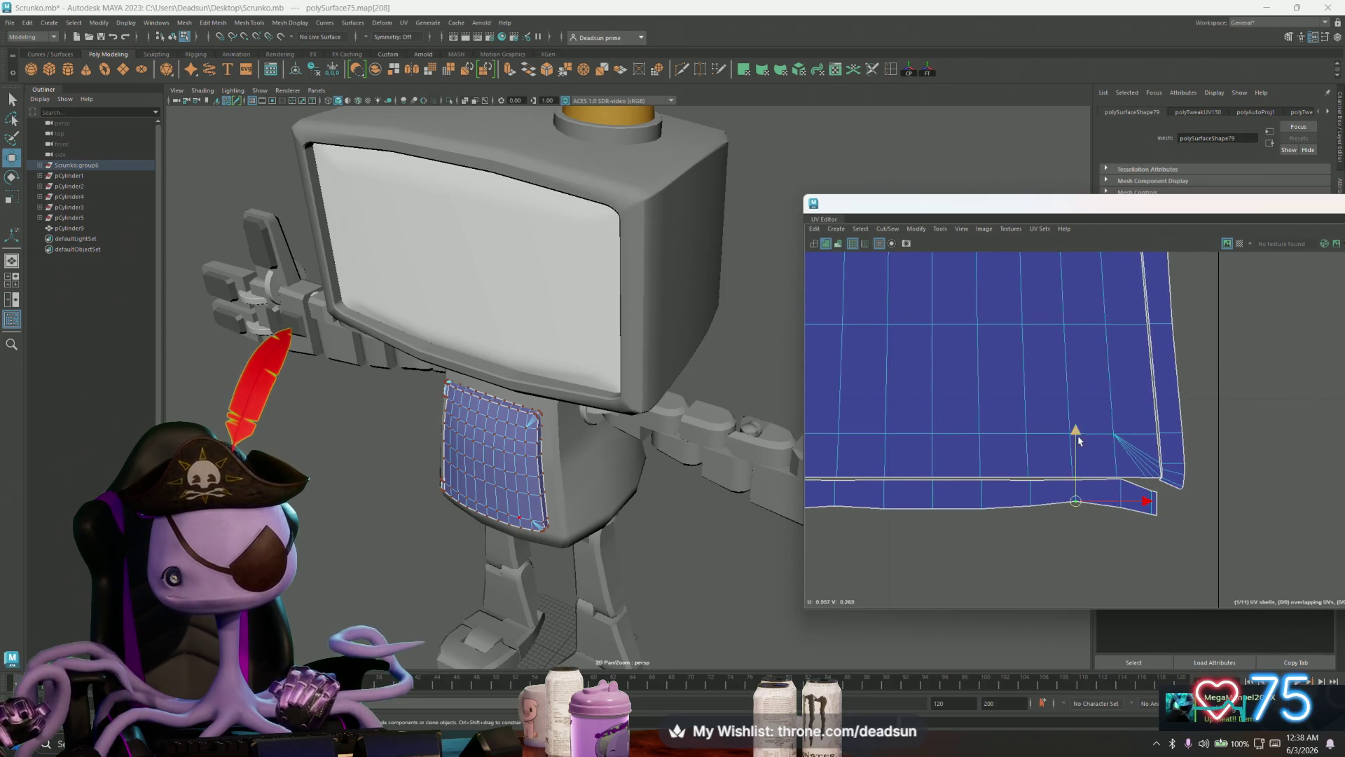
left_click_drag(1079, 437, 1076, 439)
middle_click_drag(1123, 488, 1122, 483)
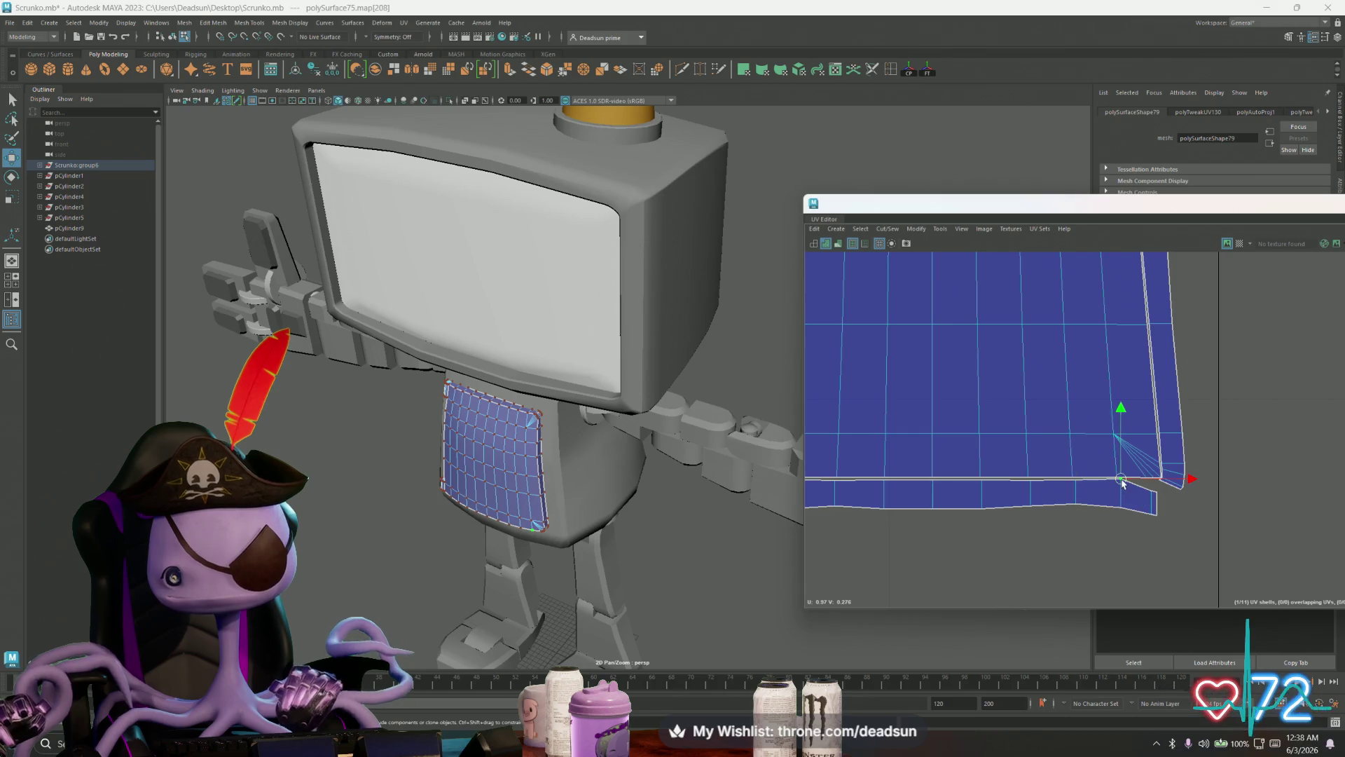
left_click(1121, 512, "shift")
scroll(1117, 496, "up", 3)
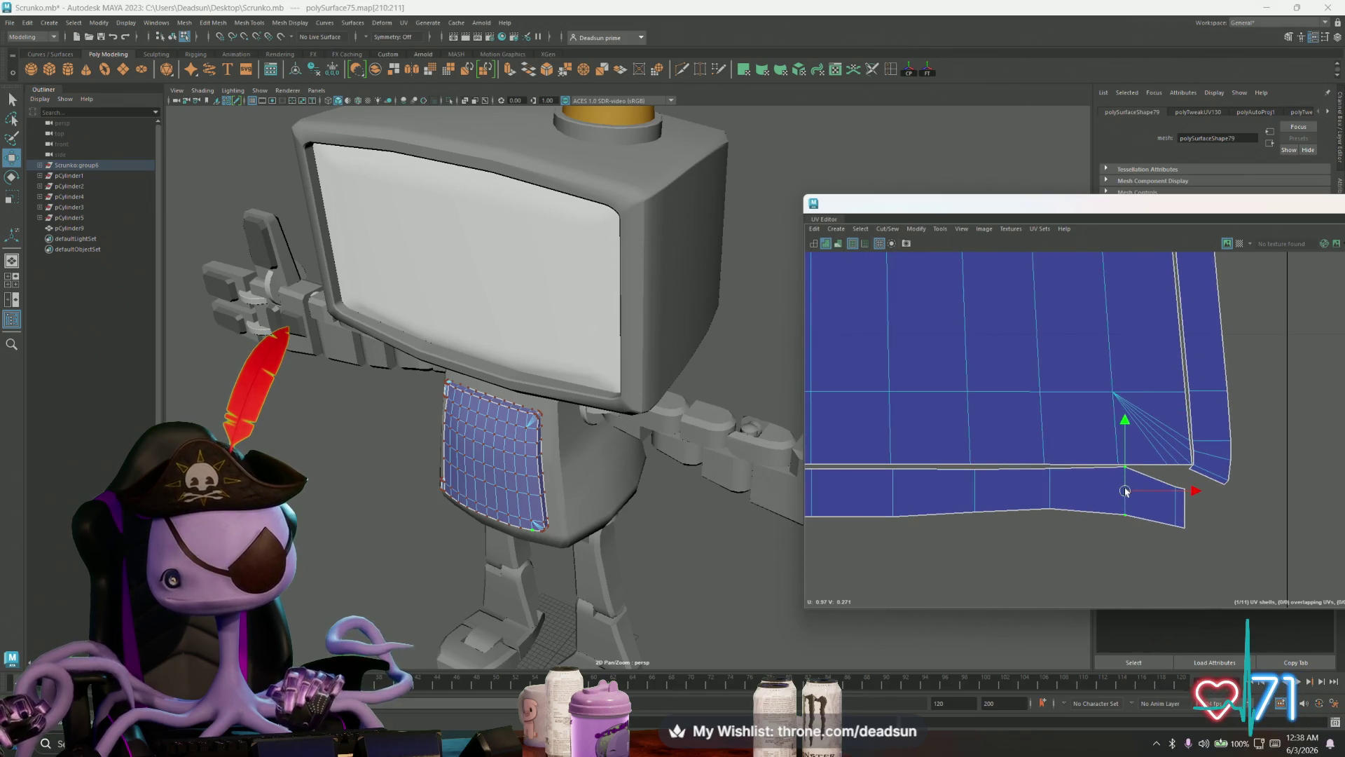
left_click_drag(1126, 491, 1120, 491)
scroll(1170, 503, "up", 2)
middle_click_drag(1311, 556, 1100, 551, "alt")
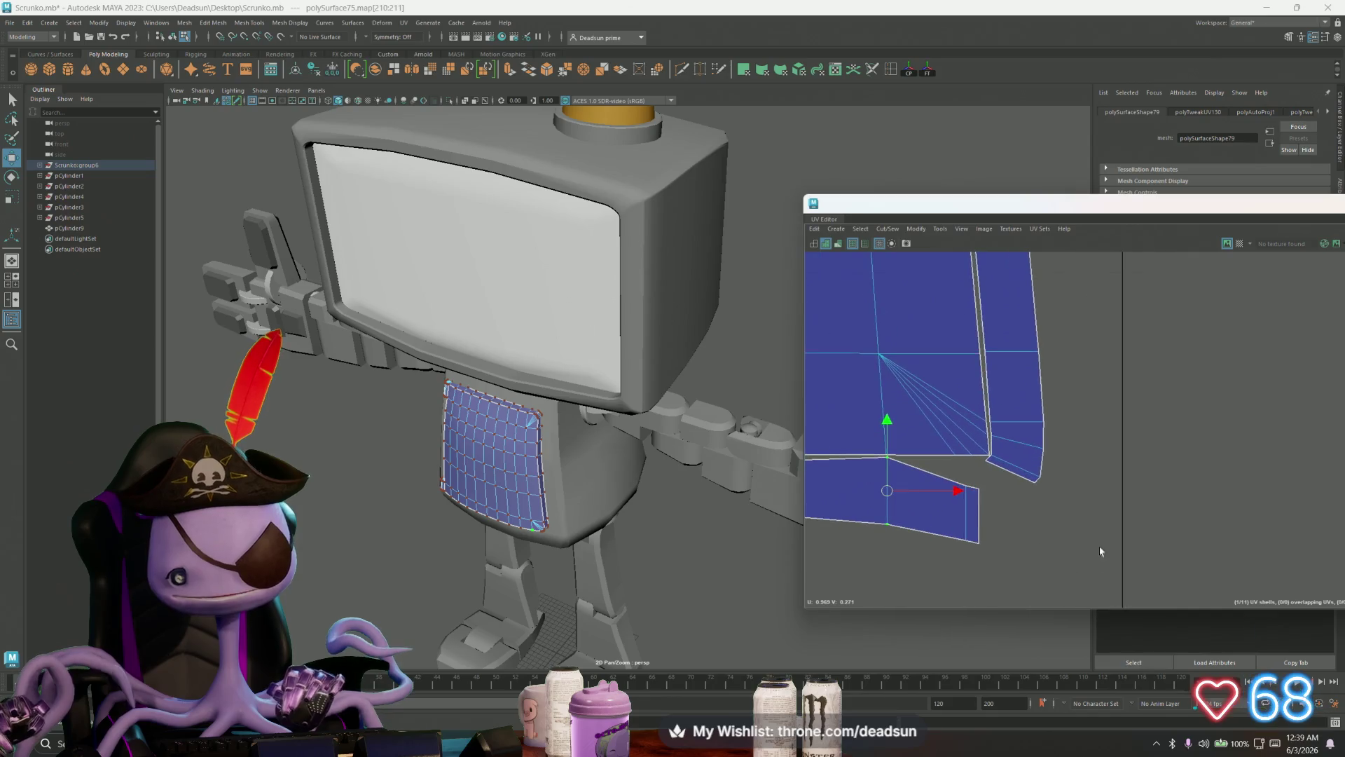
Step: Rotate the strip-end UVs slightly and move them upward
left_click_drag(992, 556, 983, 560)
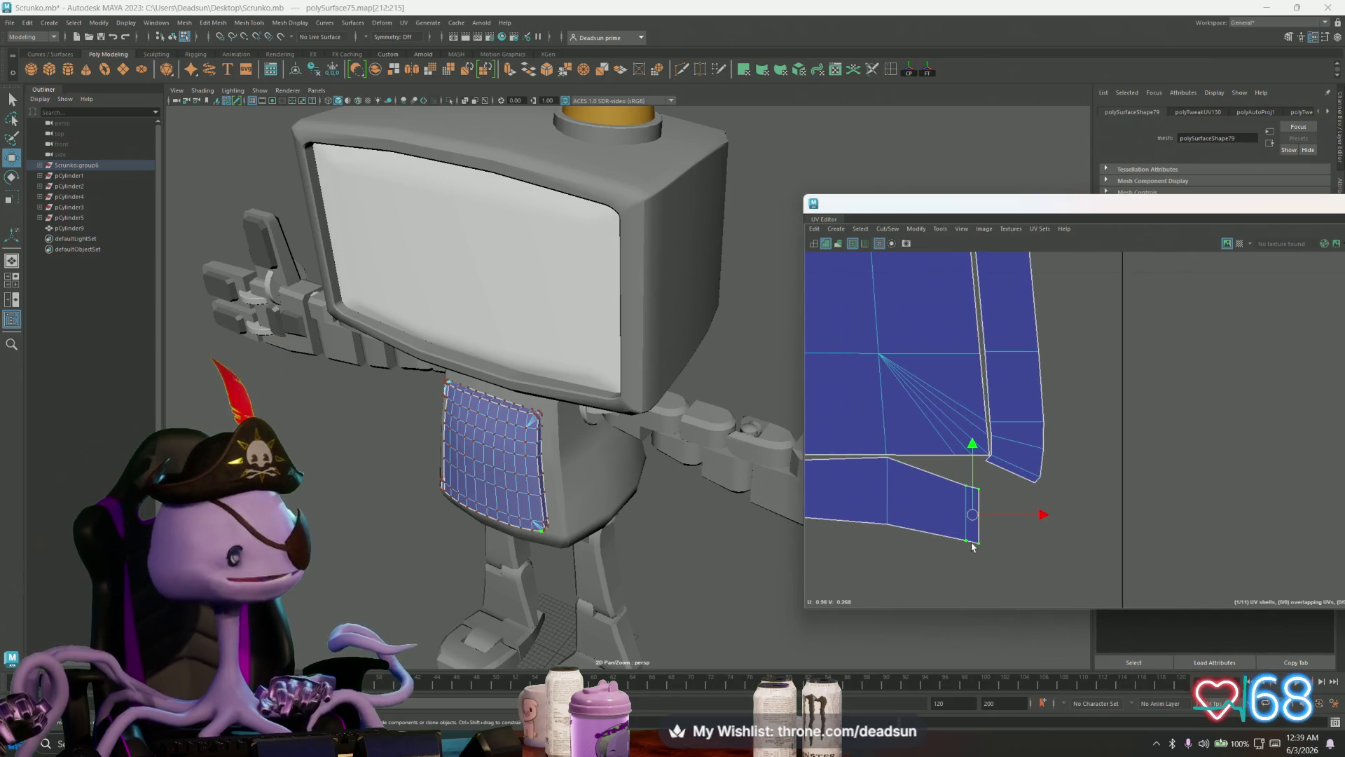
key("e")
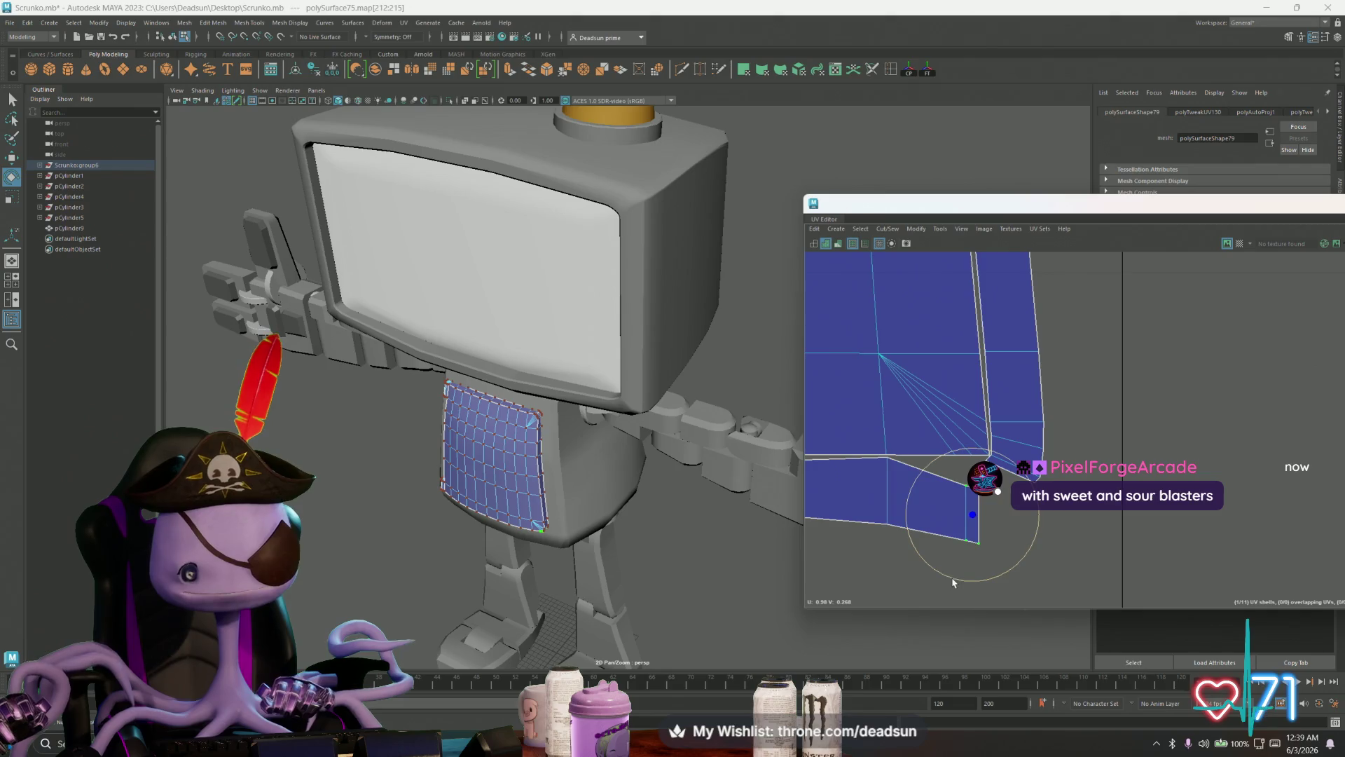
left_click_drag(950, 579, 973, 578)
key("w")
left_click_drag(972, 515, 974, 458)
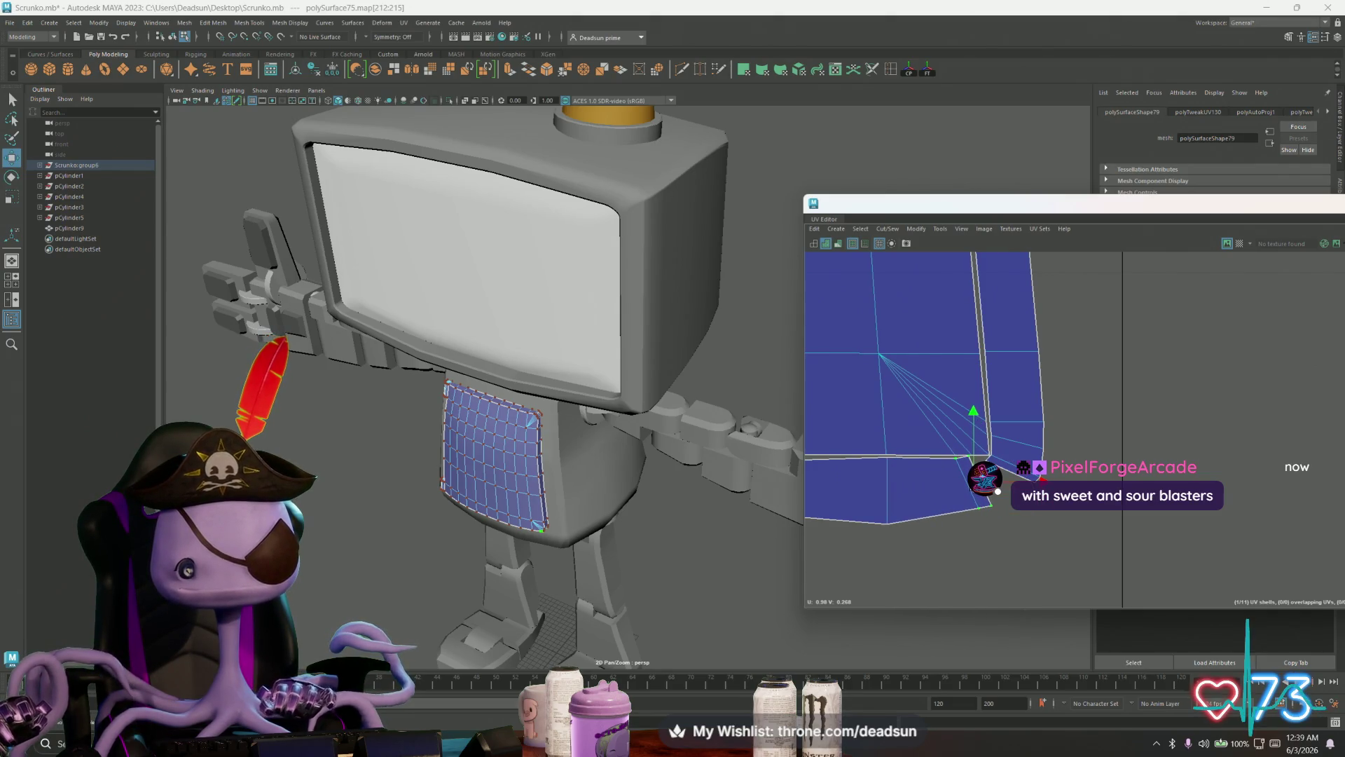
scroll(984, 511, "up", 3)
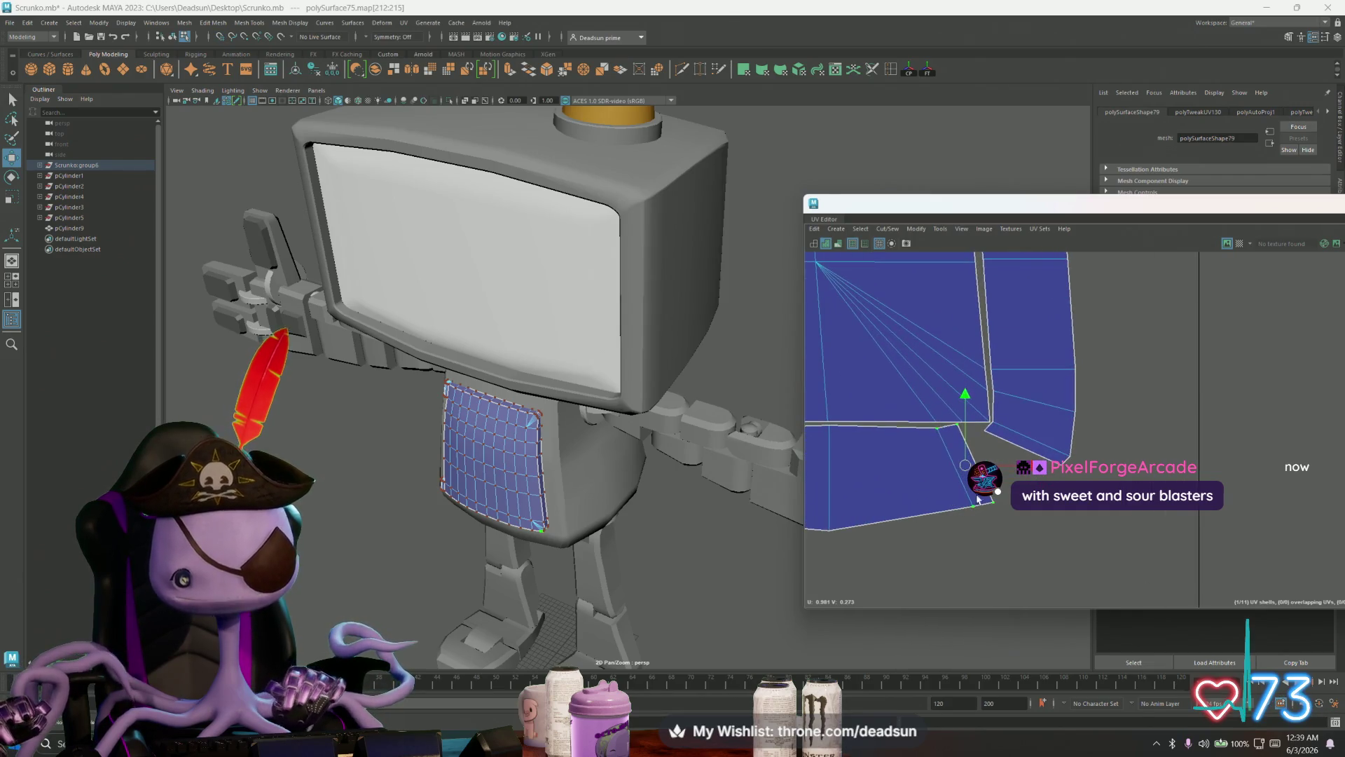
Step: Tuck the remaining corner UVs into the shell corner
left_click(998, 500, "shift")
key("e")
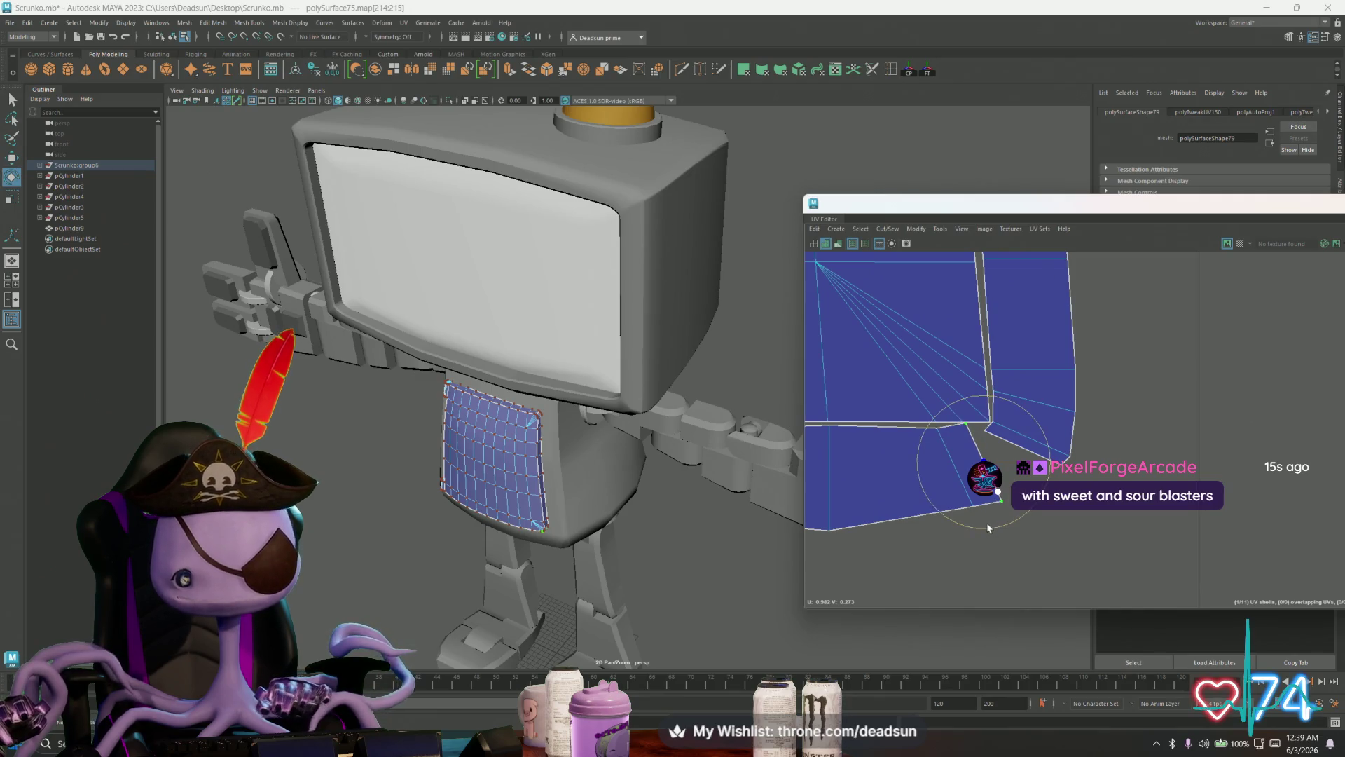
key("w")
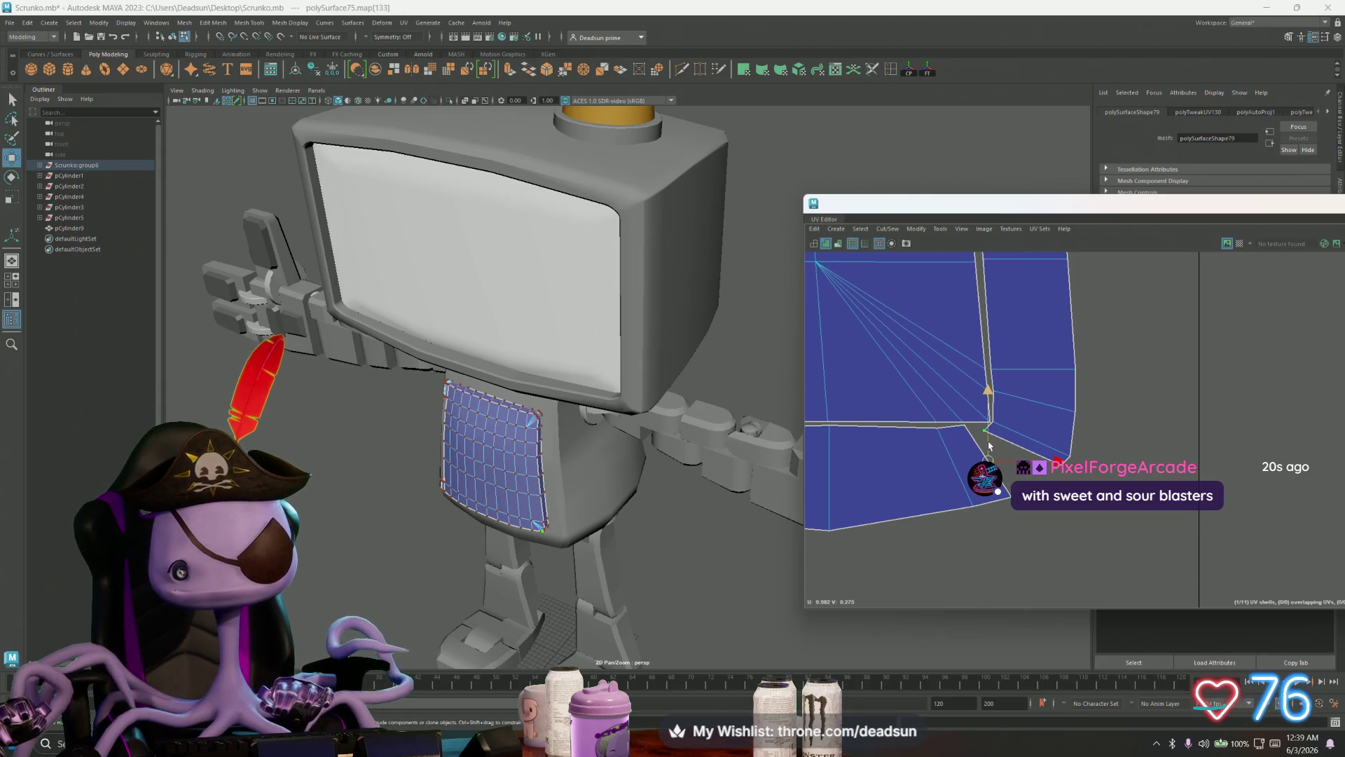
left_click_drag(976, 437, 971, 429)
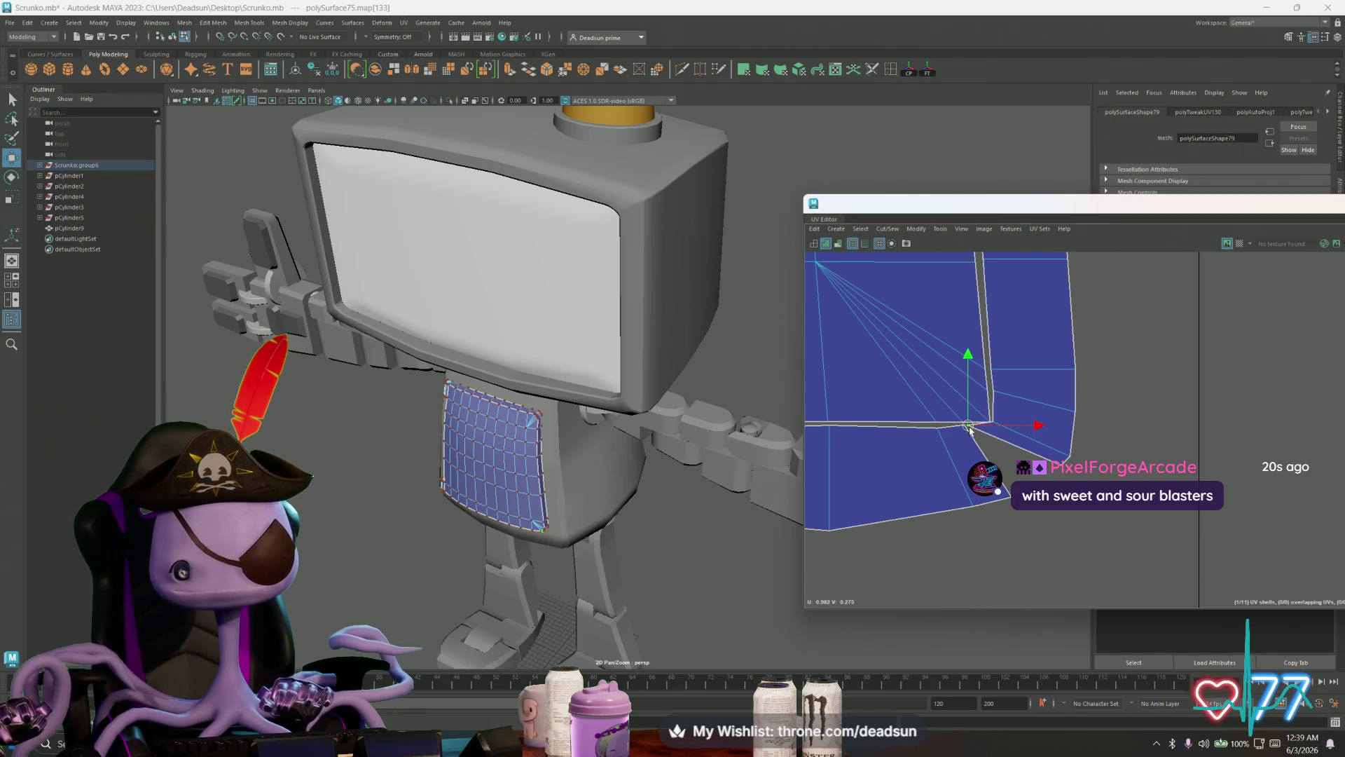
left_click(1055, 471)
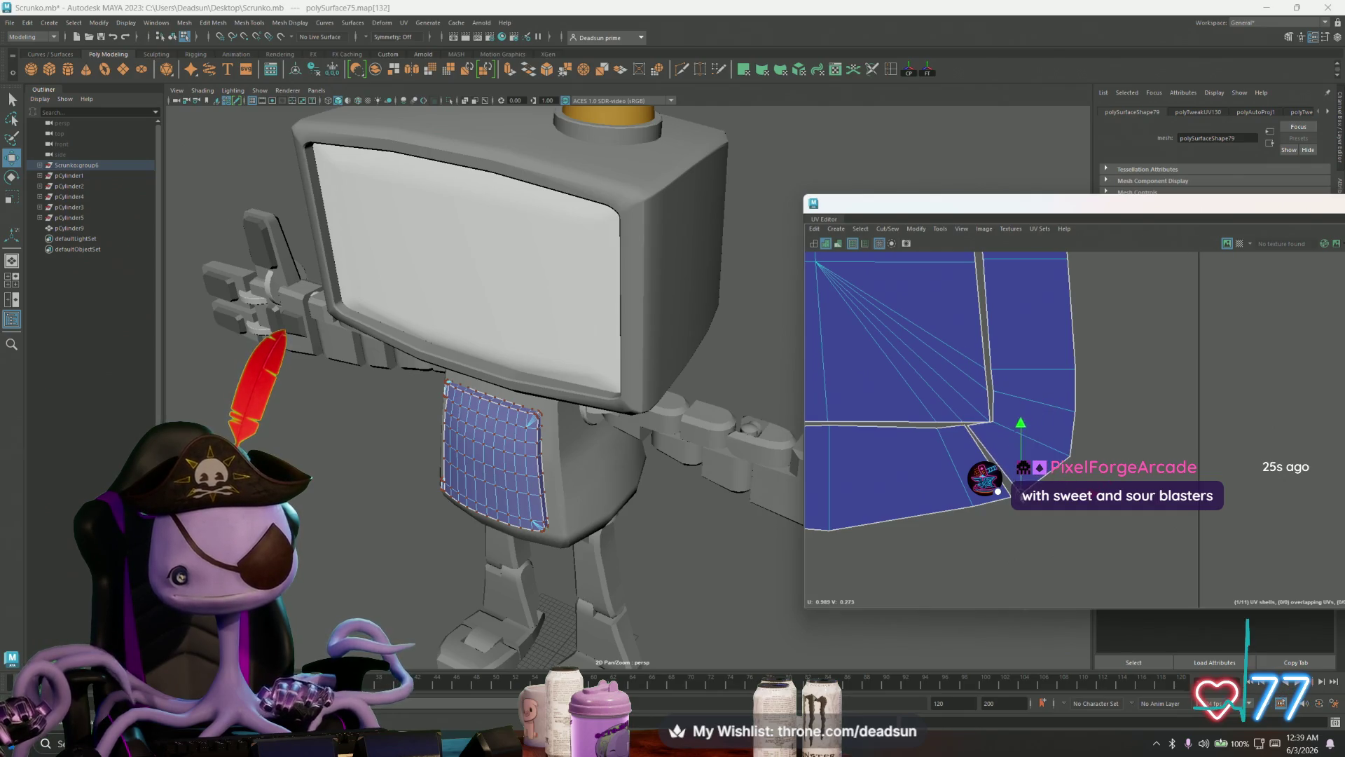
left_click_drag(1085, 479, 1084, 479)
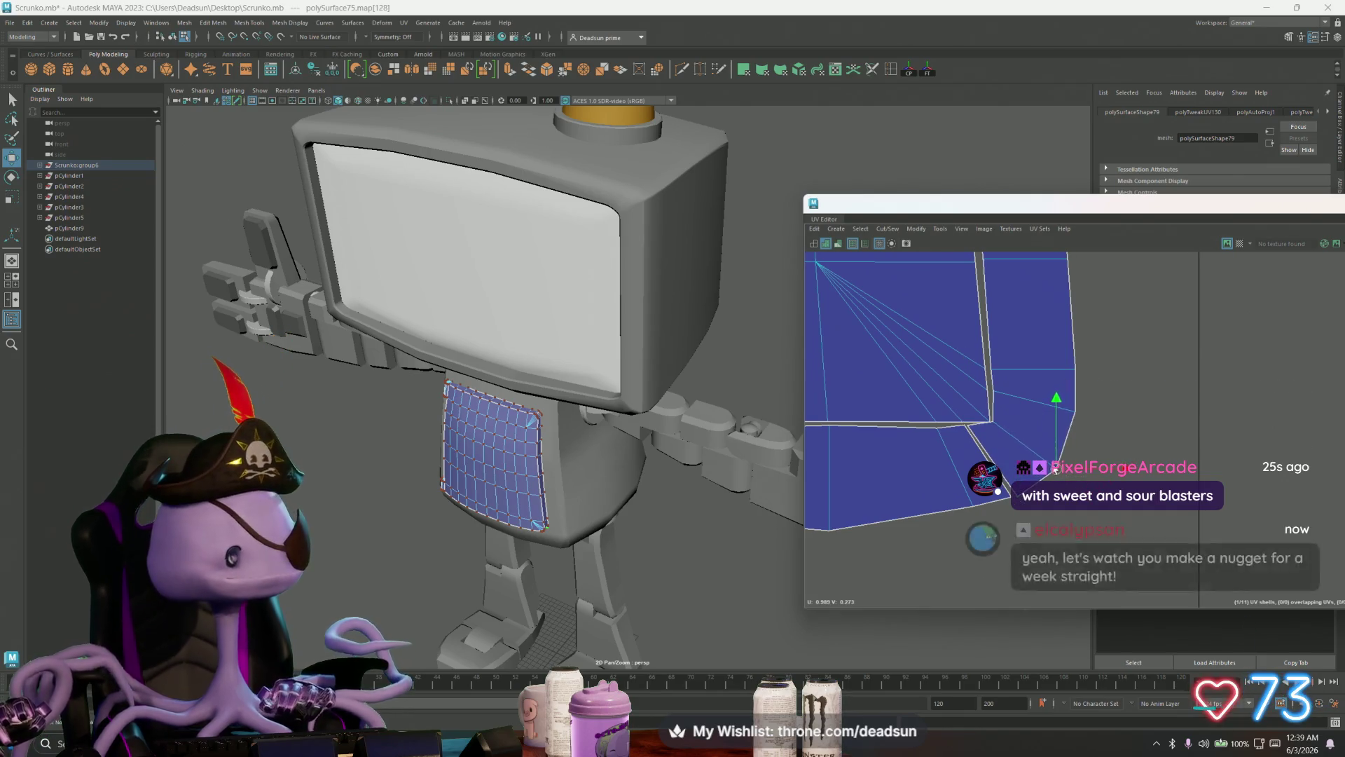
scroll(1056, 491, "down", 2)
scroll(922, 473, "down", 2)
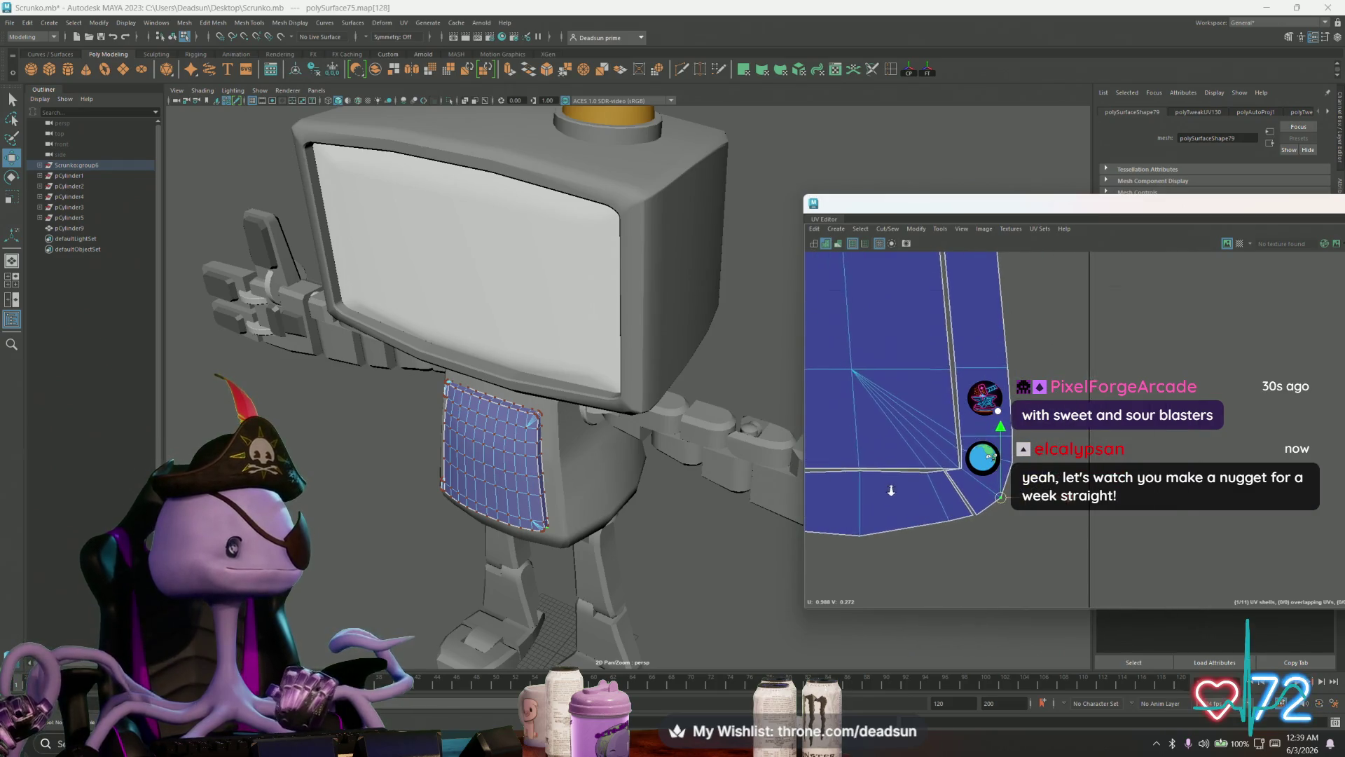
middle_click_drag(922, 473, 974, 503, "alt")
scroll(974, 504, "down", 2)
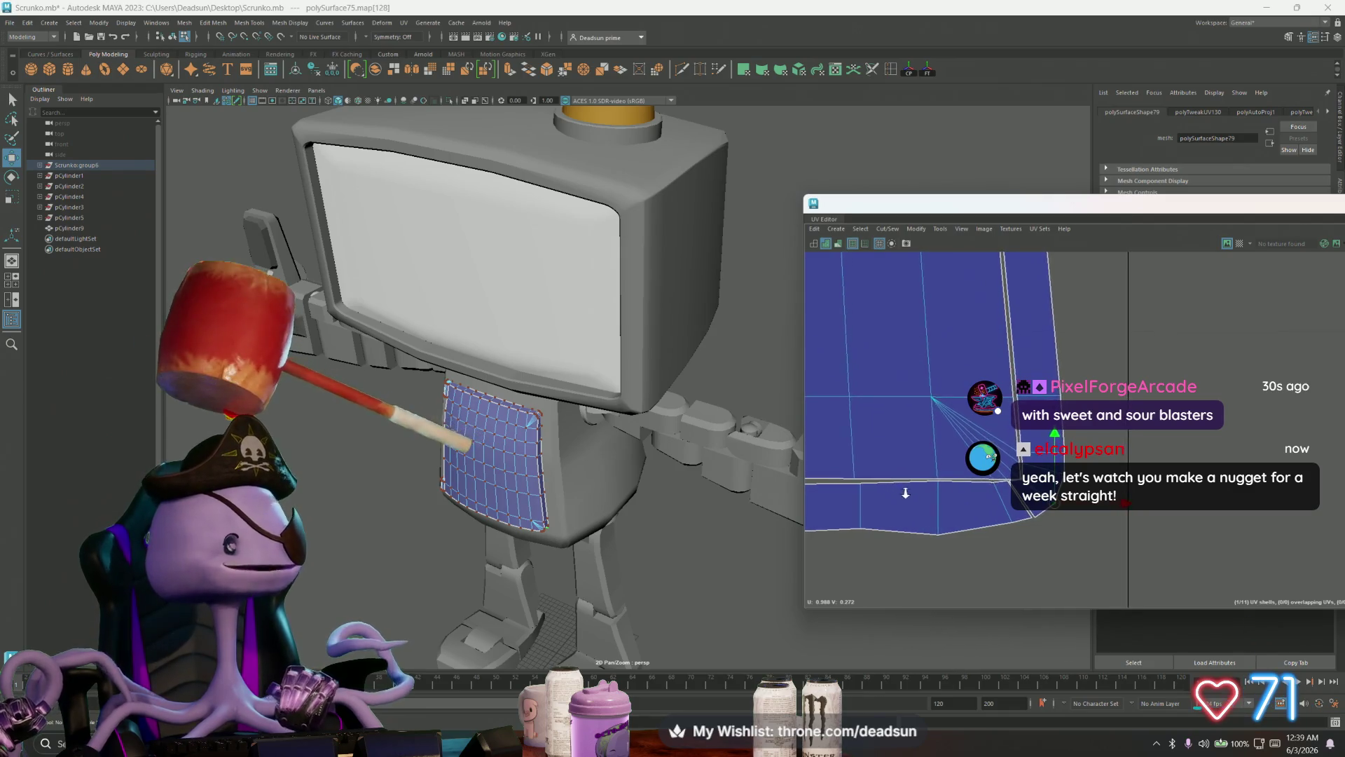
middle_click_drag(889, 487, 918, 497, "alt")
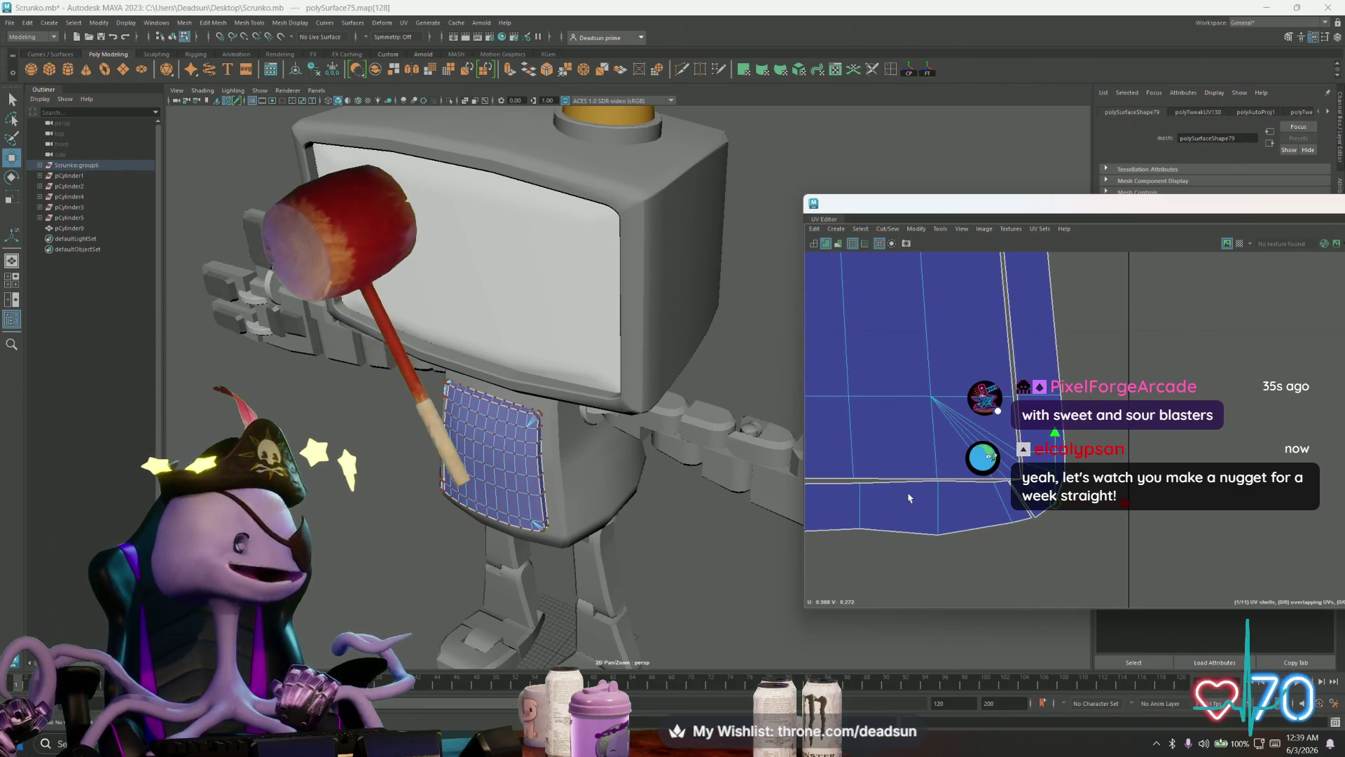
Step: Move and sew the corner seam edge onto the side shell
scroll(918, 498, "up", 1)
scroll(1002, 489, "up", 3)
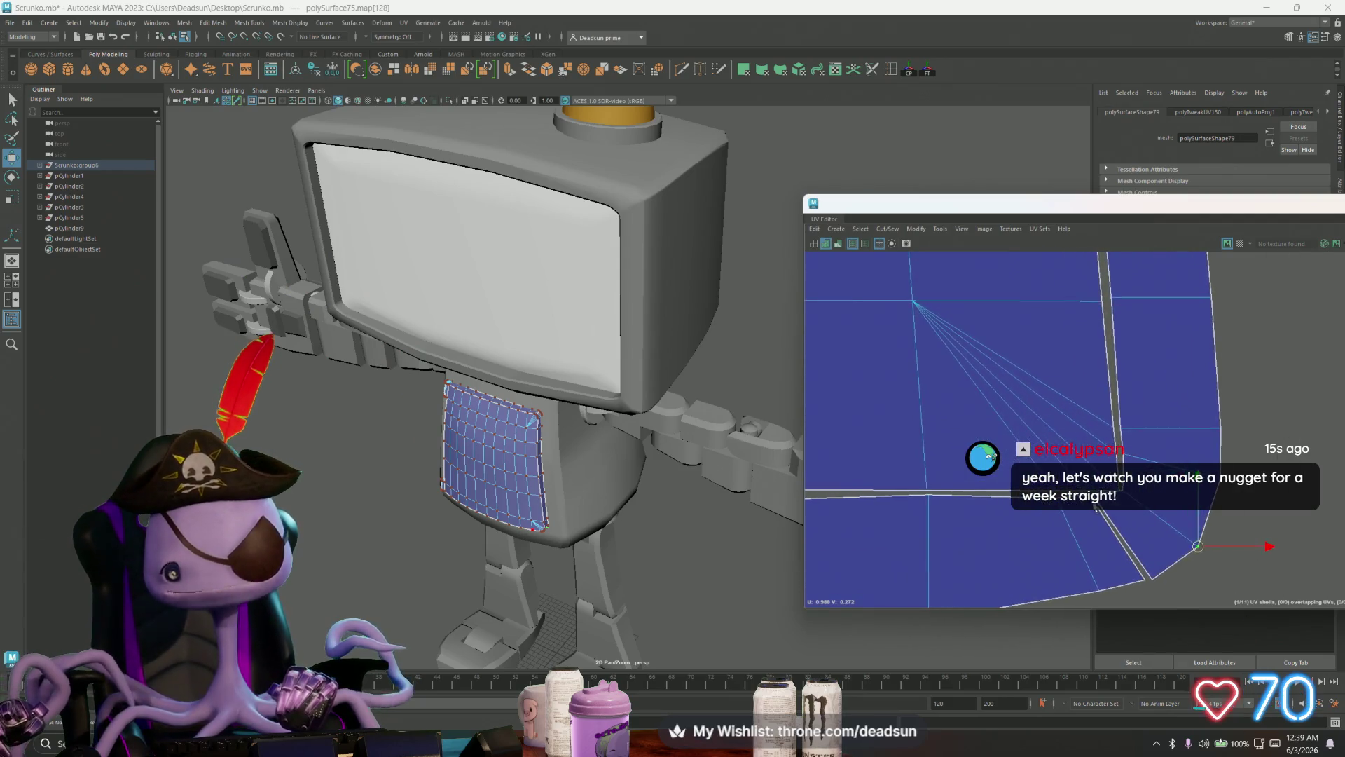
middle_click_drag(1061, 490, 1002, 489, "alt")
scroll(1083, 430, "down", 2)
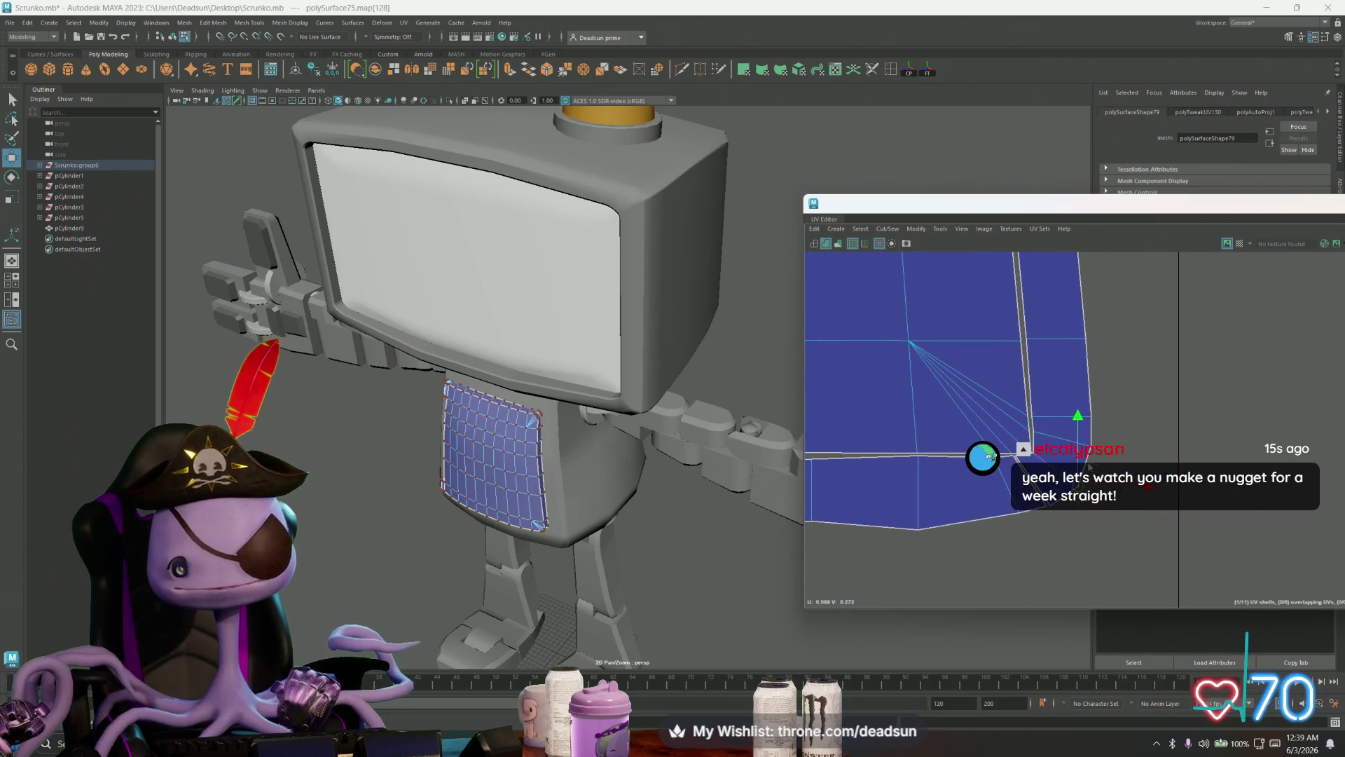
left_click(1062, 457)
scroll(1058, 491, "down", 2)
left_click(1044, 475)
left_click(888, 228)
left_click(909, 329)
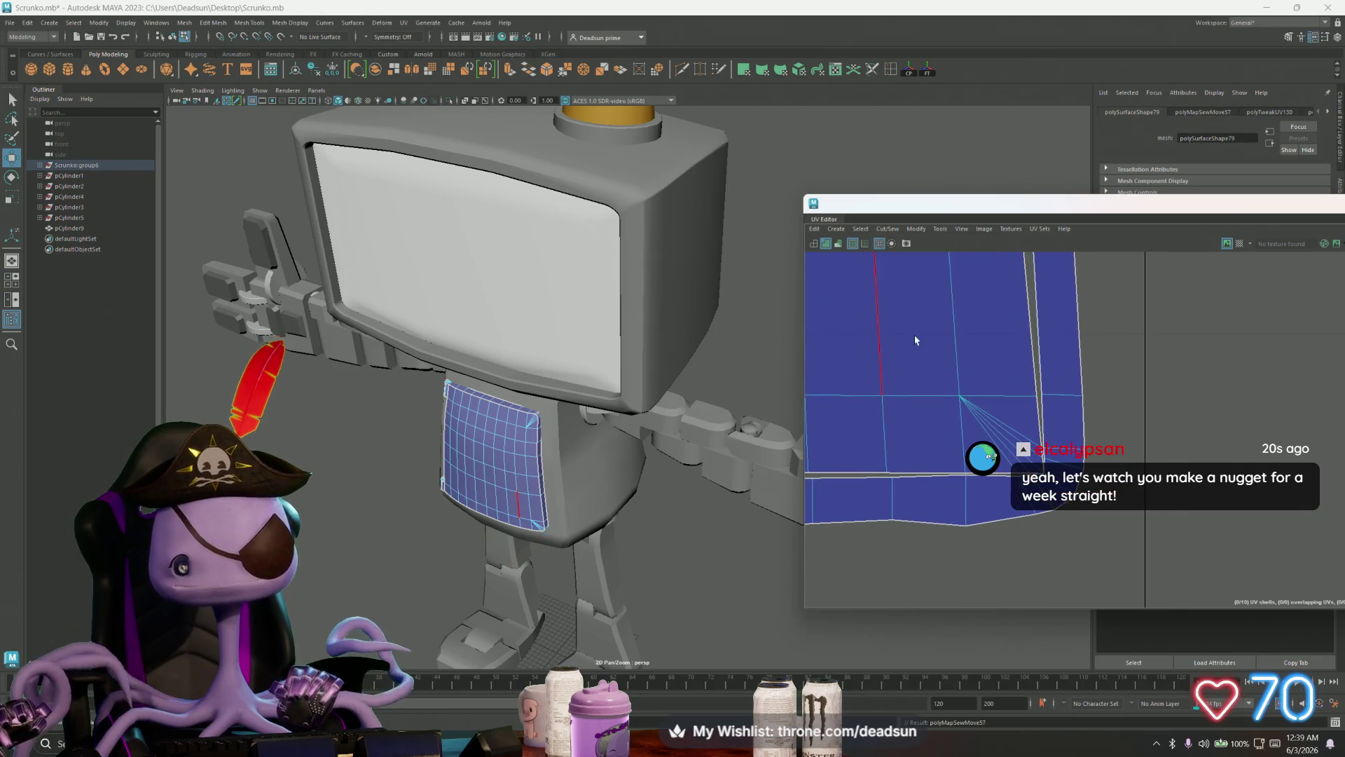
Step: Undo the Move and Sew and sew the seam edge in place instead
key("ctrl+z")
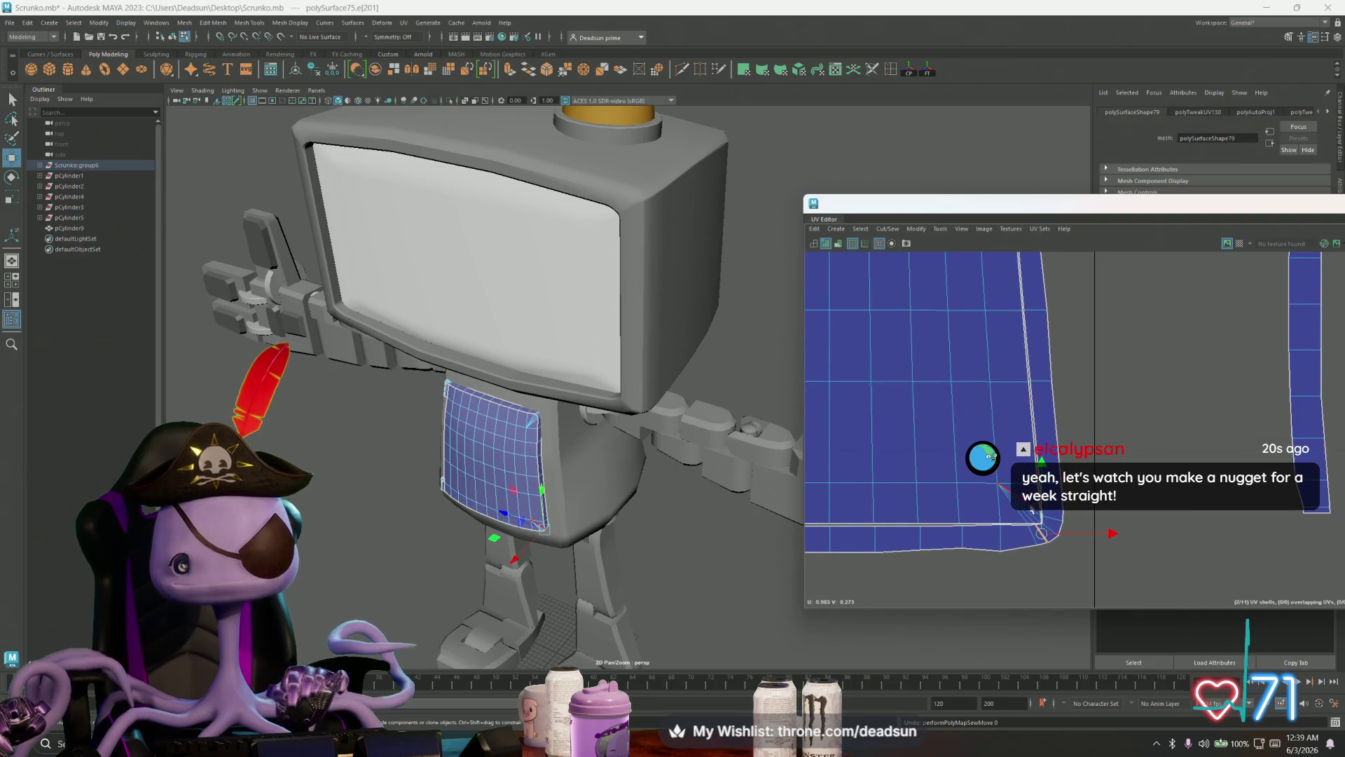
left_click(888, 228)
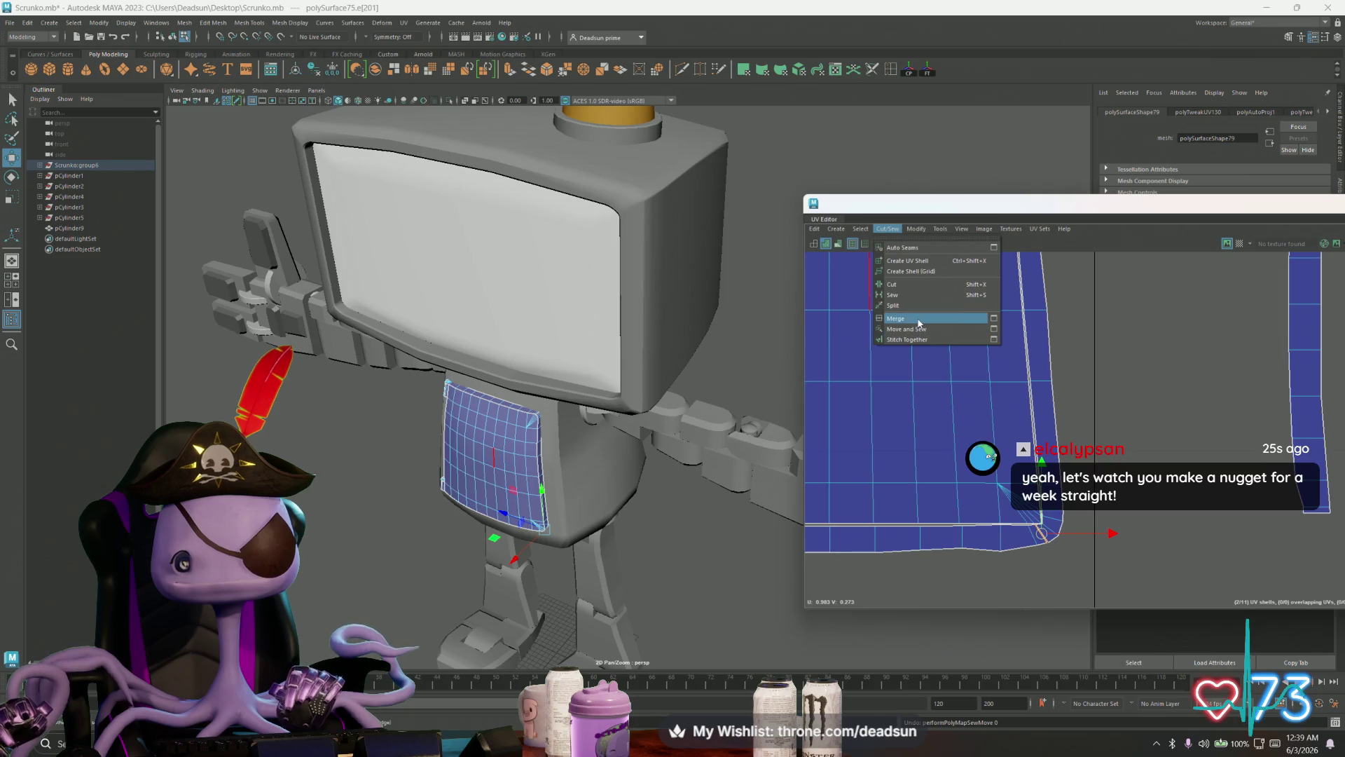
left_click(901, 295)
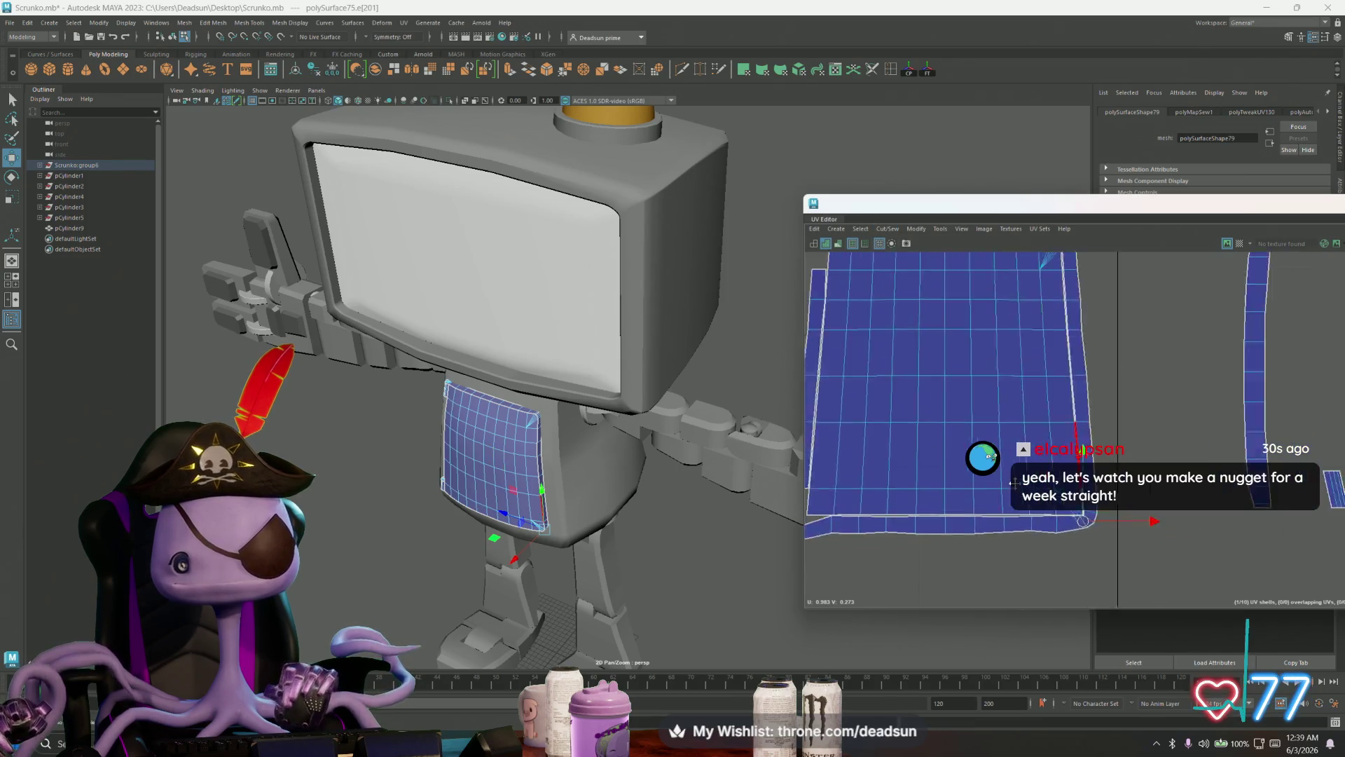
Step: Select the fan-shaped corner UVs
scroll(930, 341, "down", 3)
scroll(966, 416, "up", 5)
right_click_drag(908, 514, 925, 581)
mouse_move(908, 508)
left_mouse_down()
mouse_move(956, 561)
mouse_move(941, 515)
left_mouse_up()
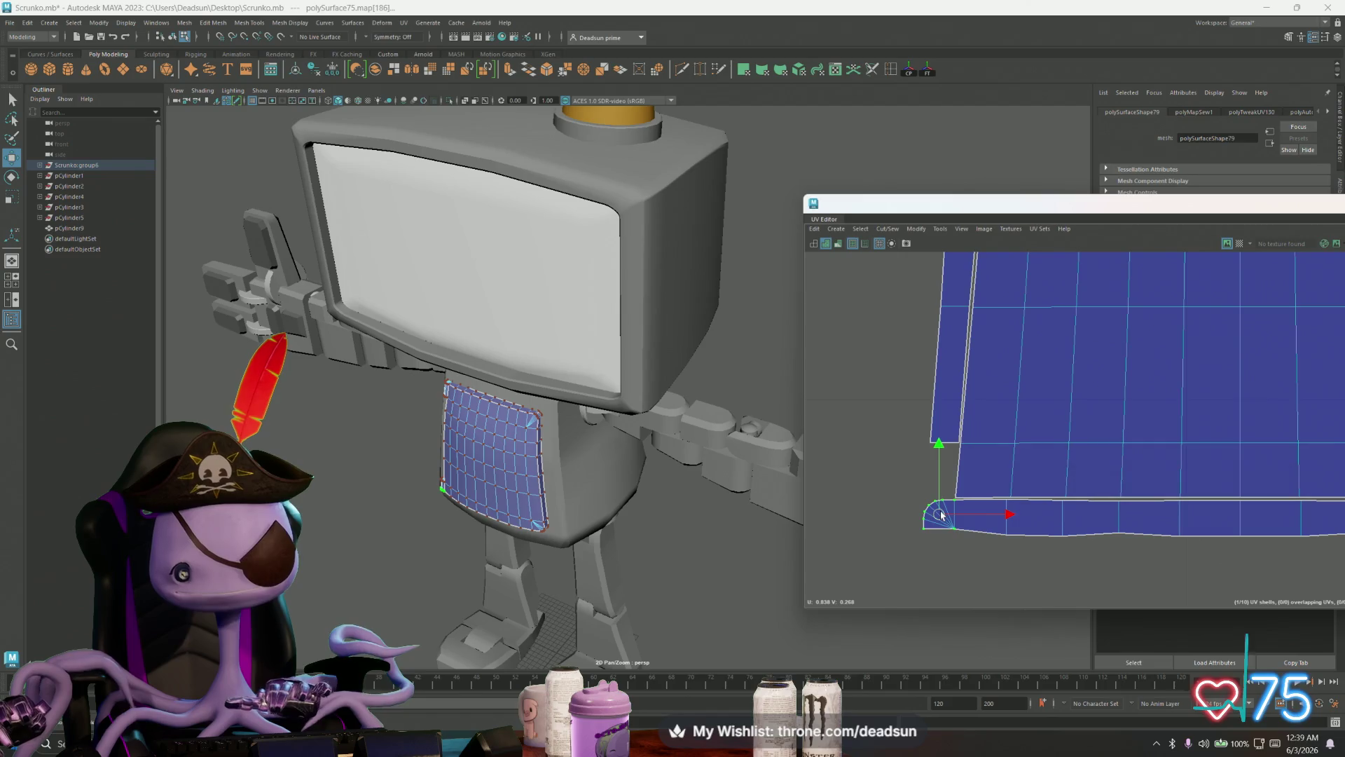
Step: Select edges along the shell's left side and bottom seam
scroll(941, 515, "down", 3)
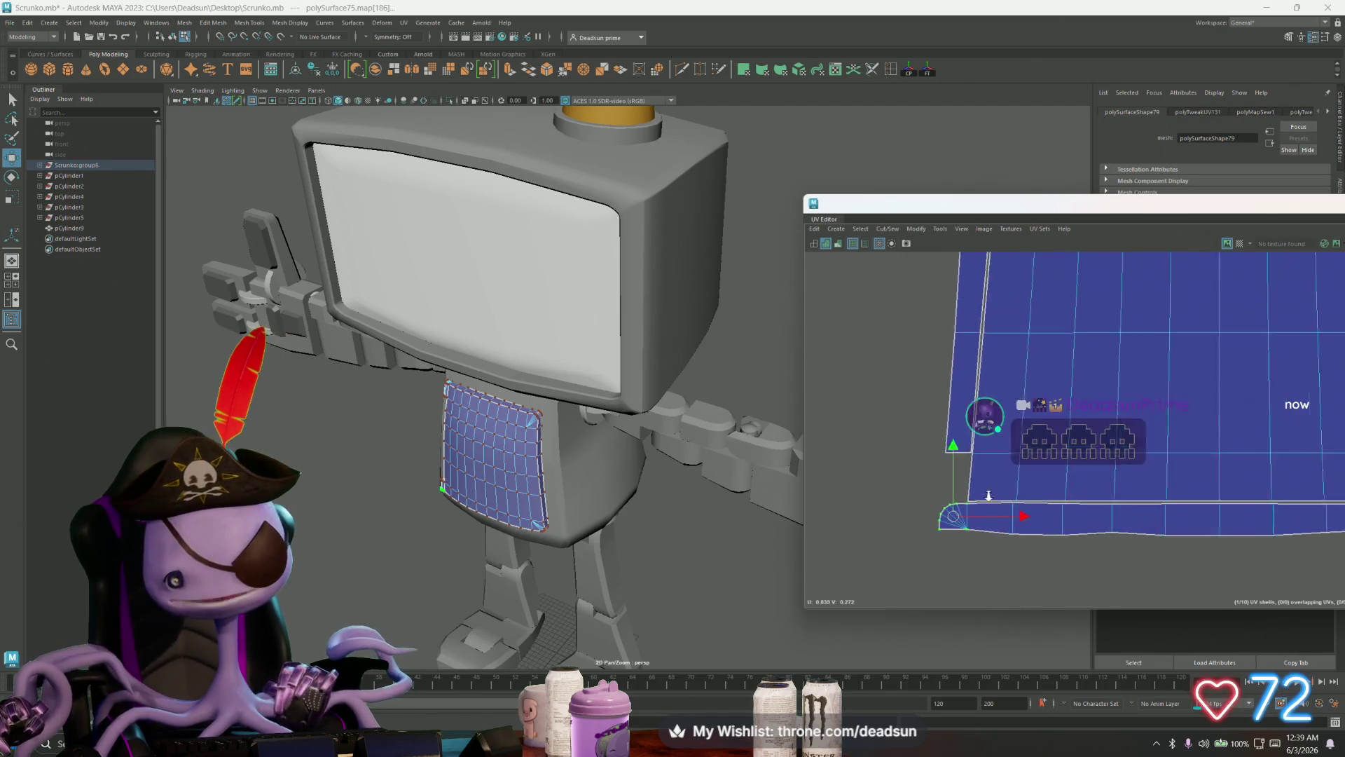
middle_click_drag(1149, 508, 1021, 506, "alt")
mouse_move(1022, 506)
right_mouse_down()
mouse_move(979, 490)
mouse_move(967, 448)
right_mouse_up()
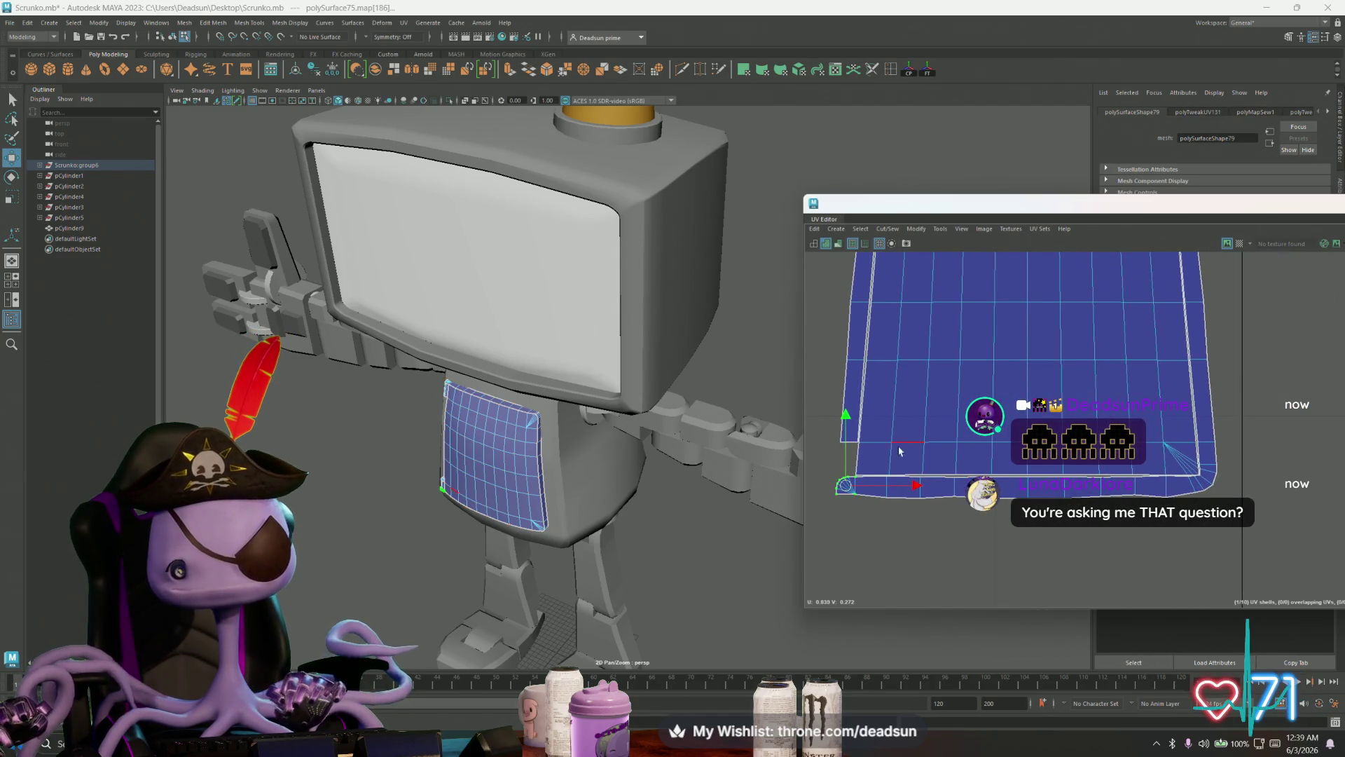
middle_click_drag(930, 373, 981, 532, "alt")
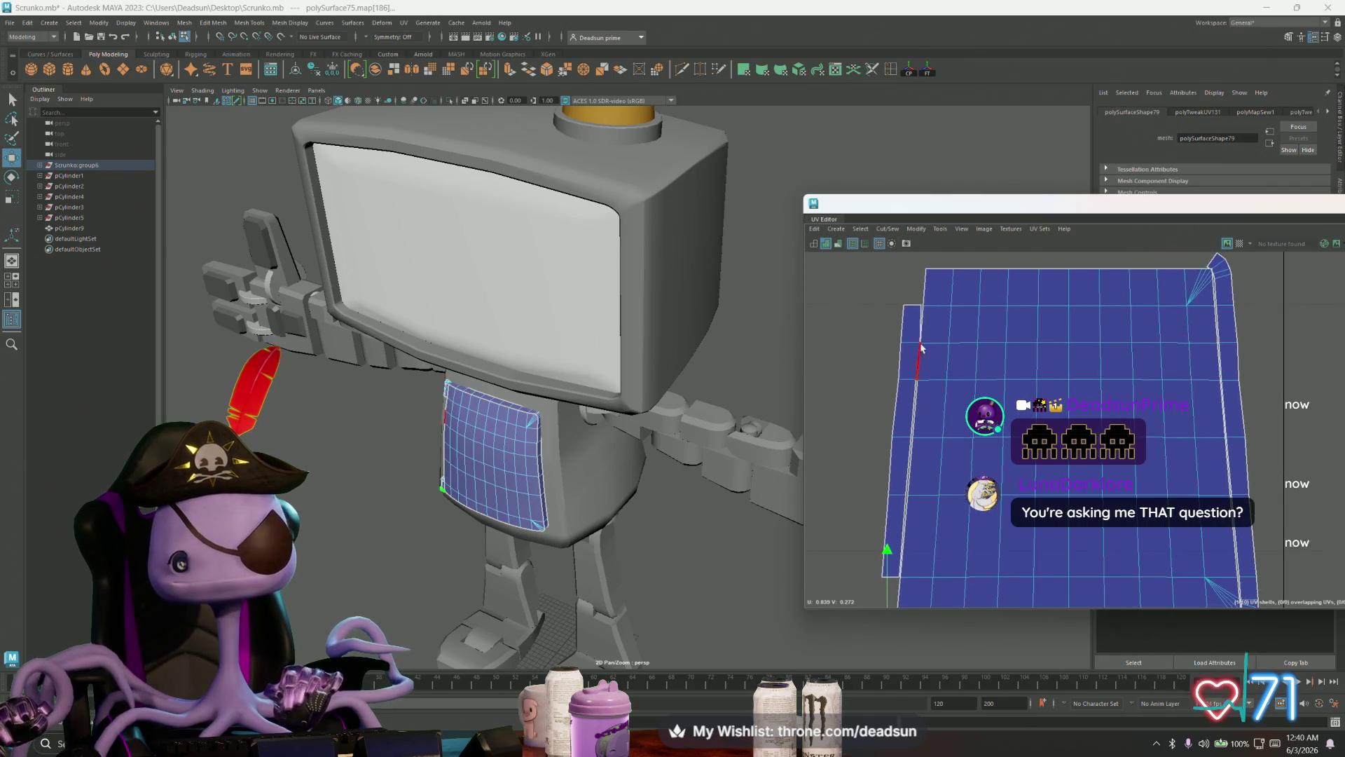
left_click(917, 420)
left_click(902, 481, "shift")
mouse_move(901, 481)
middle_mouse_down("alt")
mouse_move(895, 392)
mouse_move(890, 448)
middle_mouse_up("alt")
left_click(988, 471, "shift")
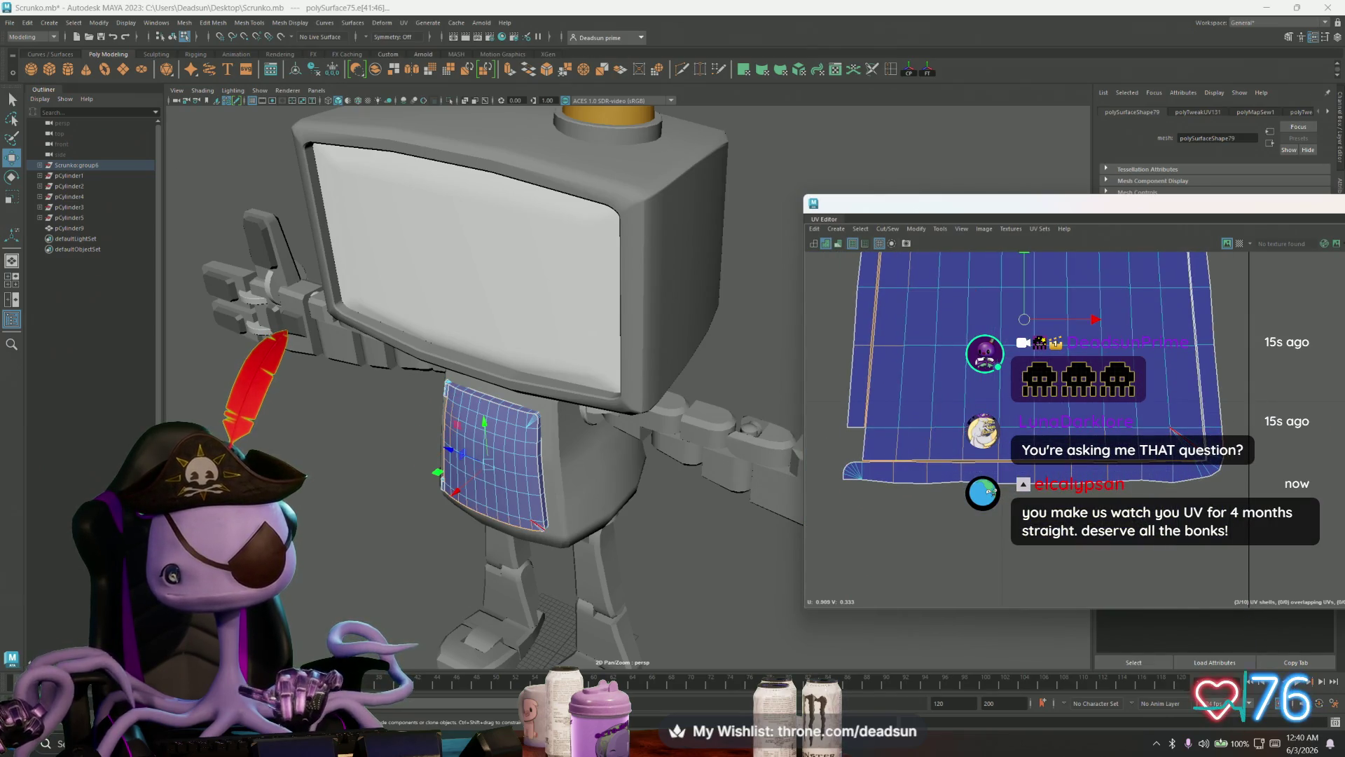
Step: Select the seam running down the chest panel shell
mouse_move(1210, 471)
middle_mouse_down("alt")
mouse_move(1135, 483)
mouse_move(994, 466)
mouse_move(958, 475)
middle_mouse_up("alt")
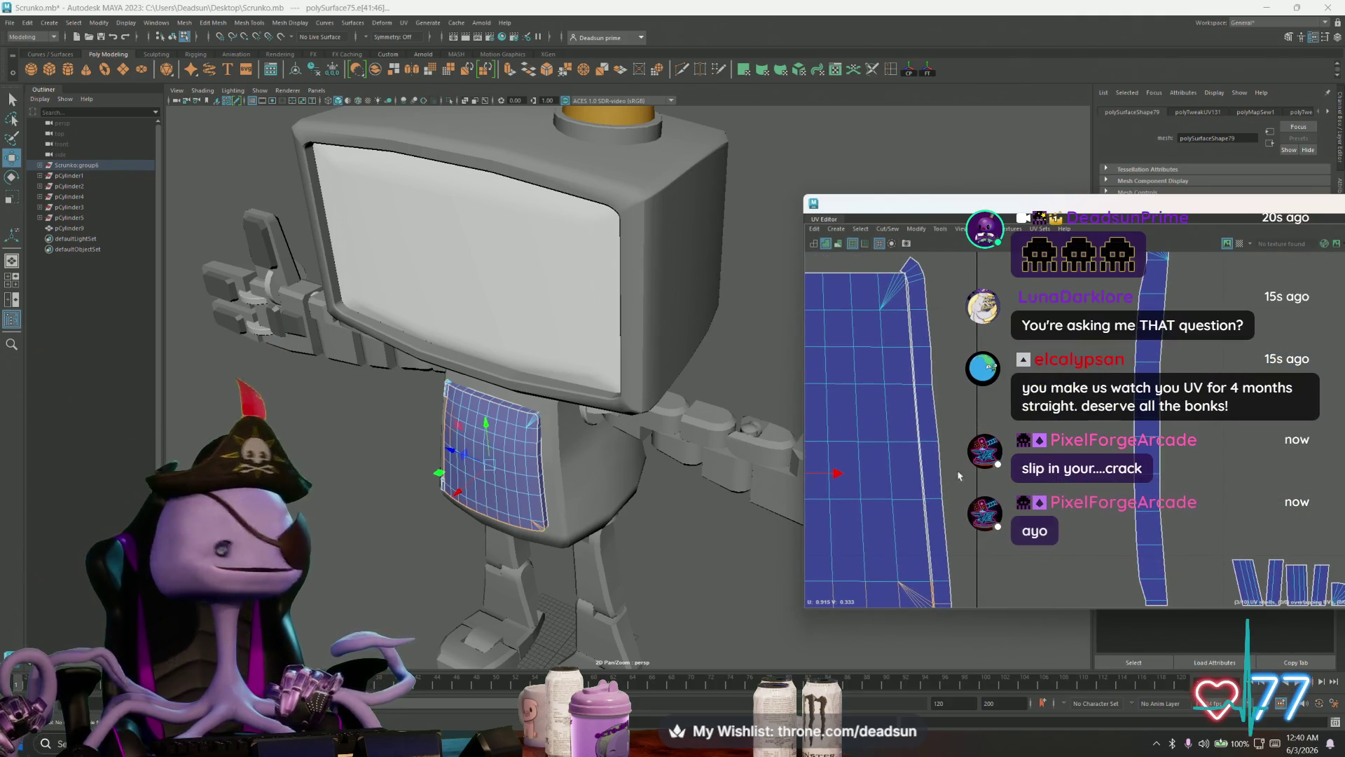
double_click(916, 406)
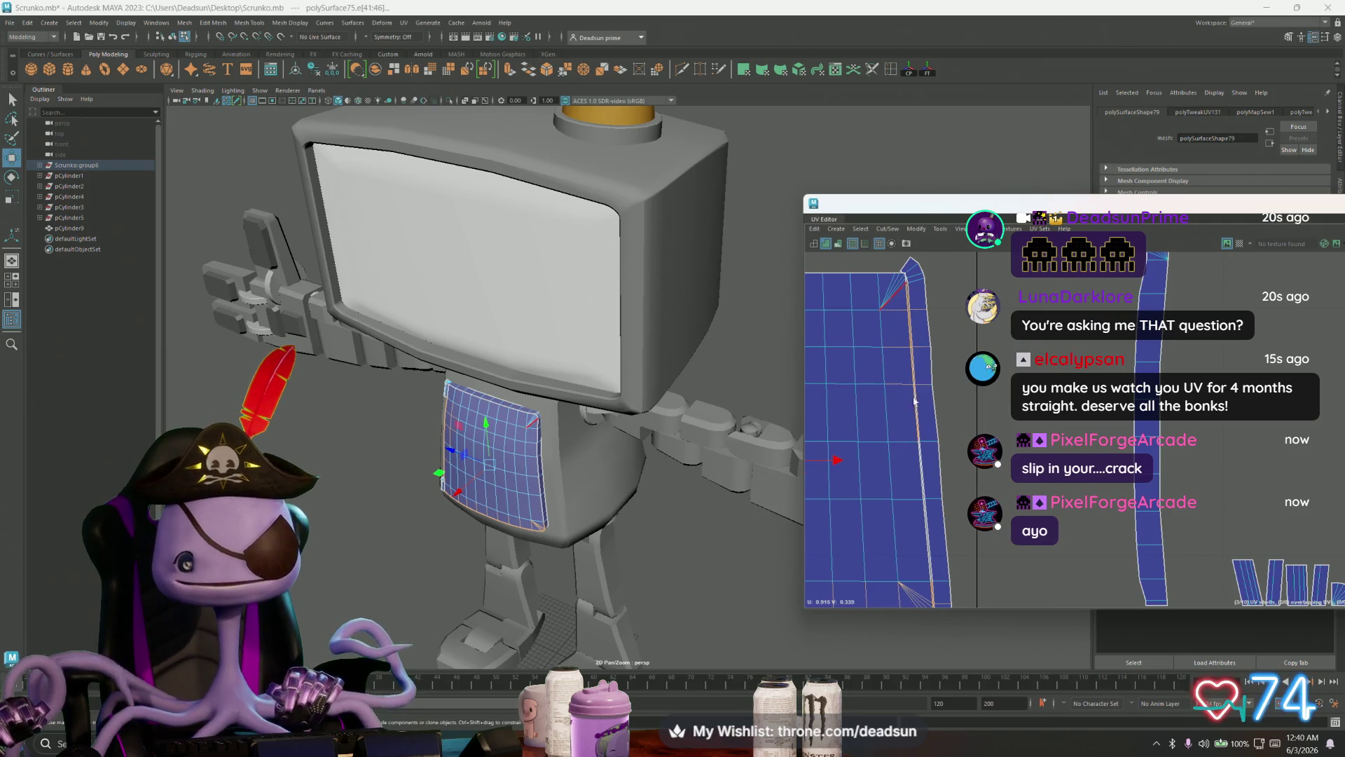
middle_click_drag(935, 540, 1014, 575, "alt")
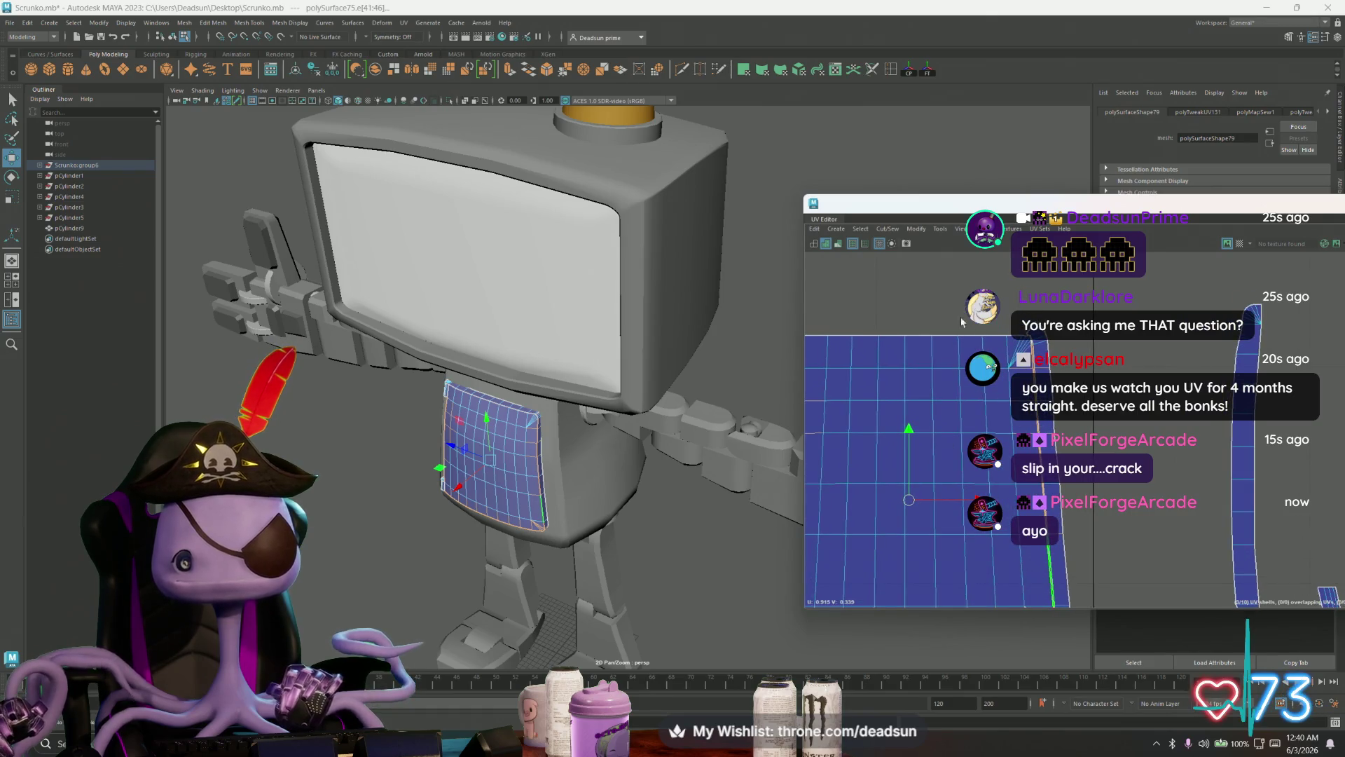
left_click(868, 235)
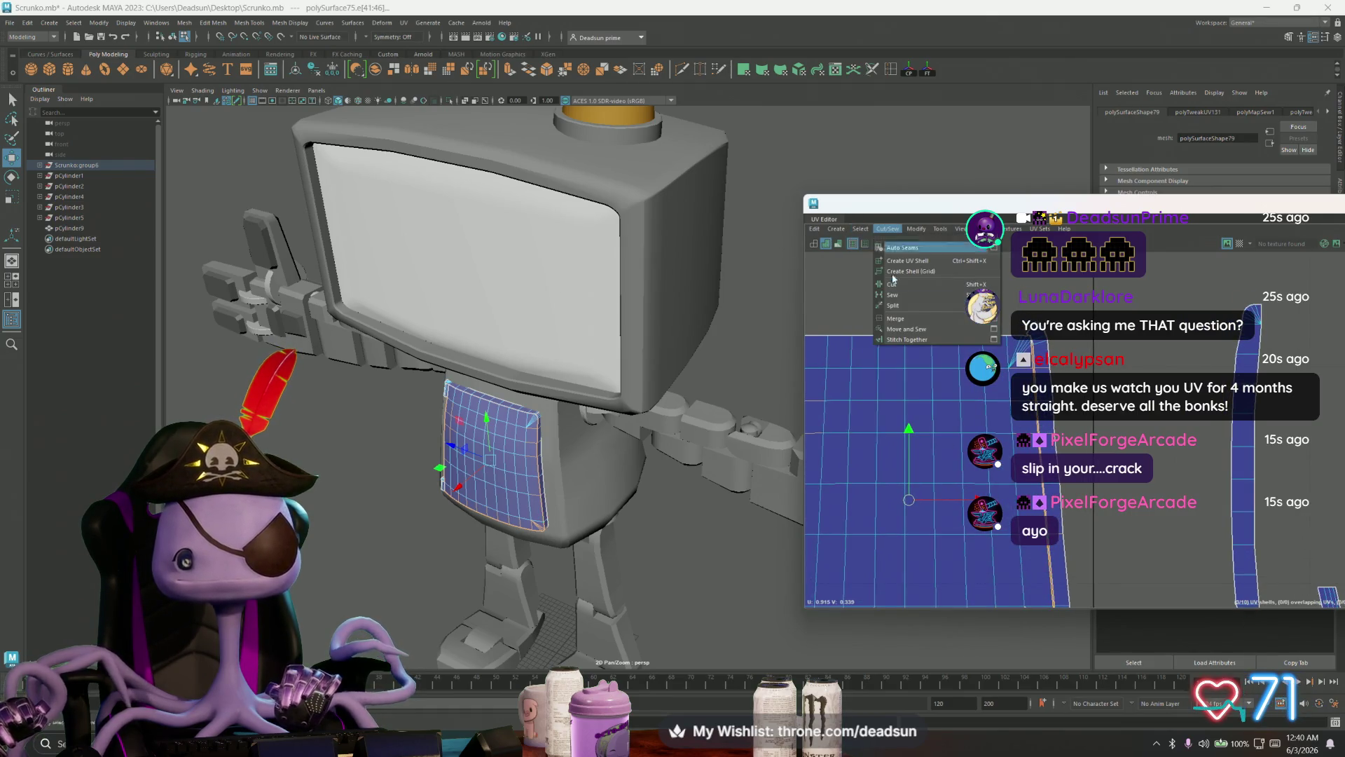
Step: Move and sew the chest panel's seam to join its UV pieces
left_click(908, 329)
scroll(928, 377, "up", 5)
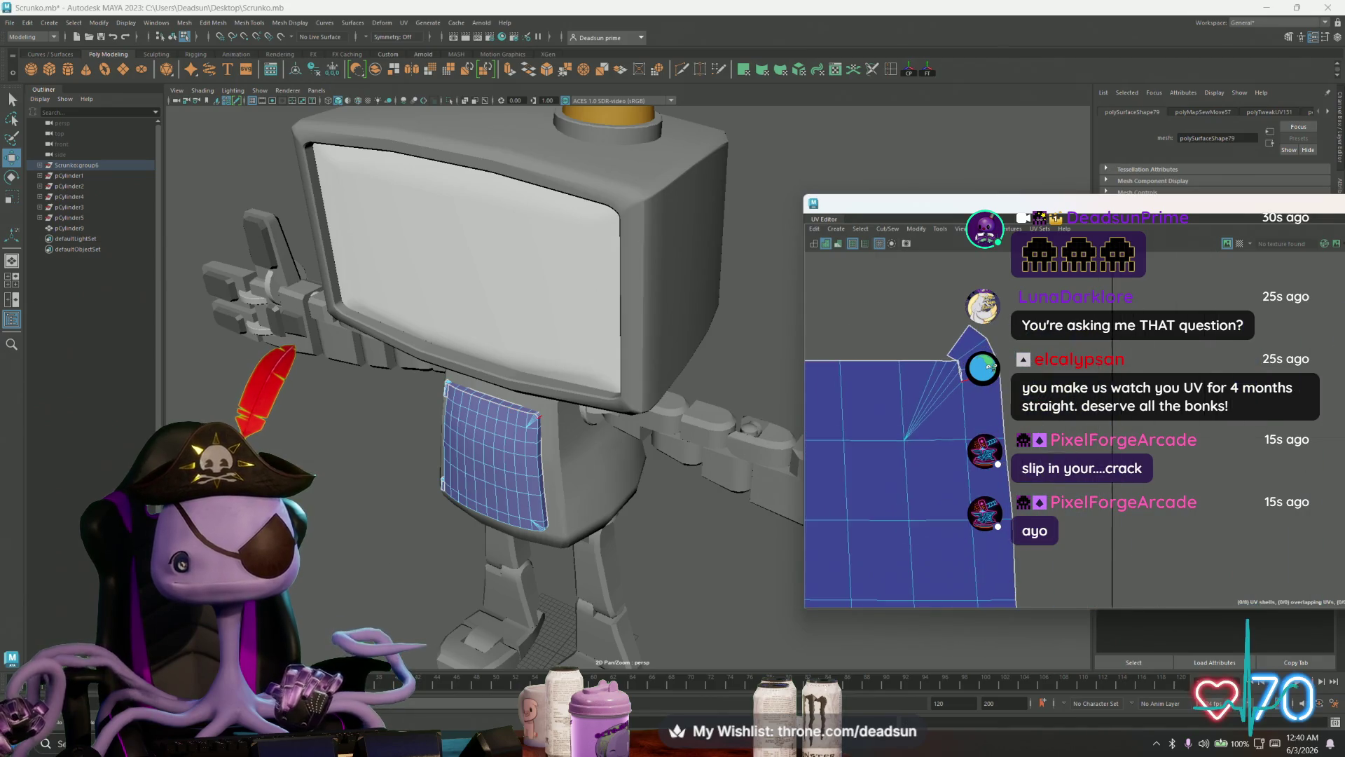
scroll(929, 377, "up", 3)
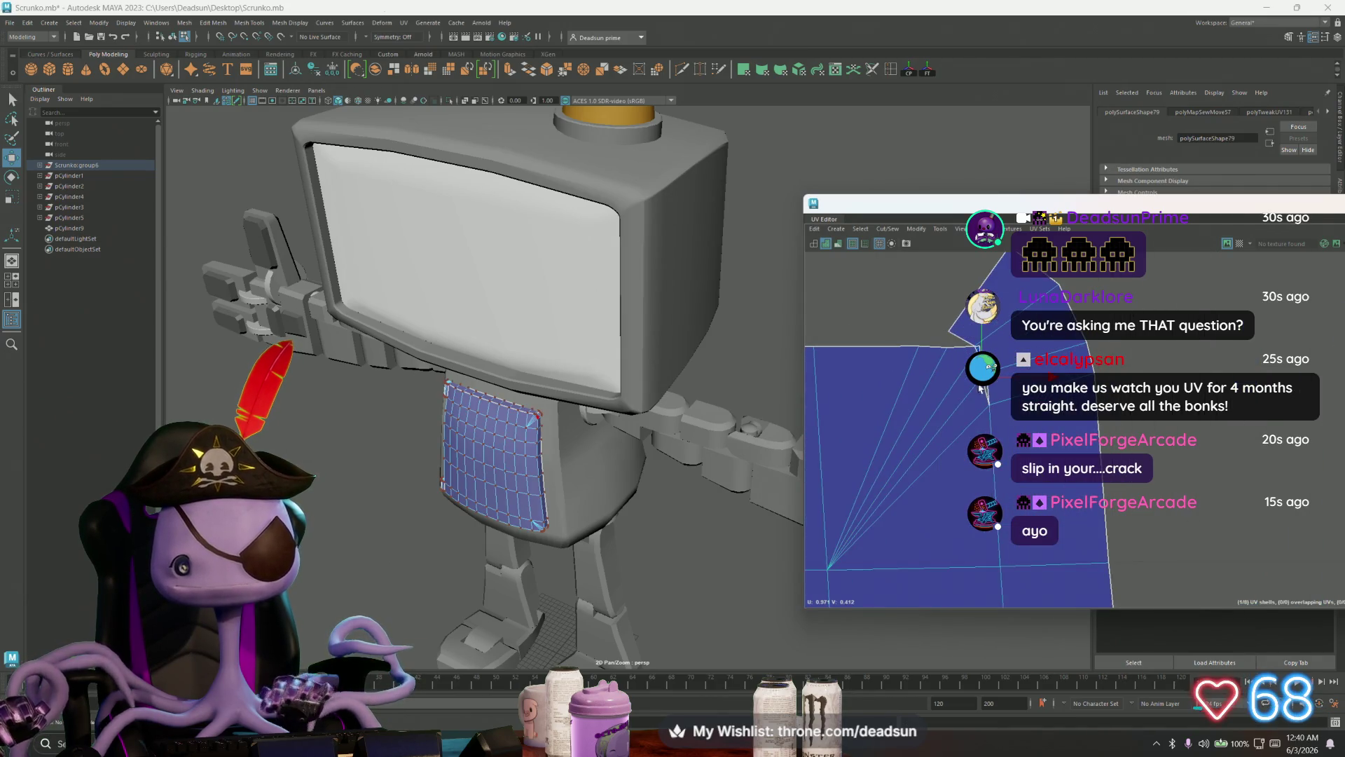
left_click_drag(928, 377, 932, 378)
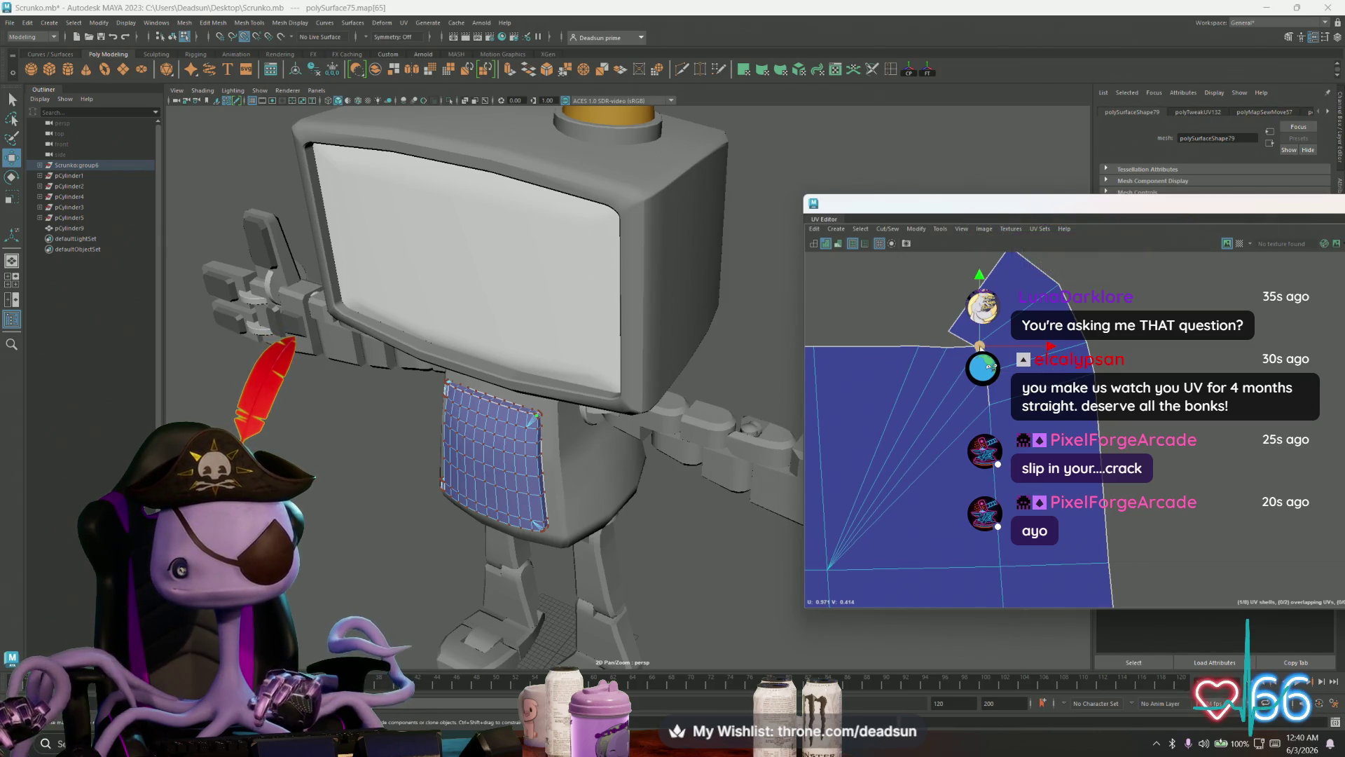
Step: Select UVs along the top edge and raise the corner UV to level it
left_click(974, 346)
left_click(949, 332)
left_click(918, 345)
mouse_move(937, 361)
middle_mouse_down("alt")
mouse_move(824, 326)
mouse_move(958, 350)
mouse_move(985, 400)
middle_mouse_up("alt")
left_click(991, 400)
left_click_drag(991, 402, 988, 396)
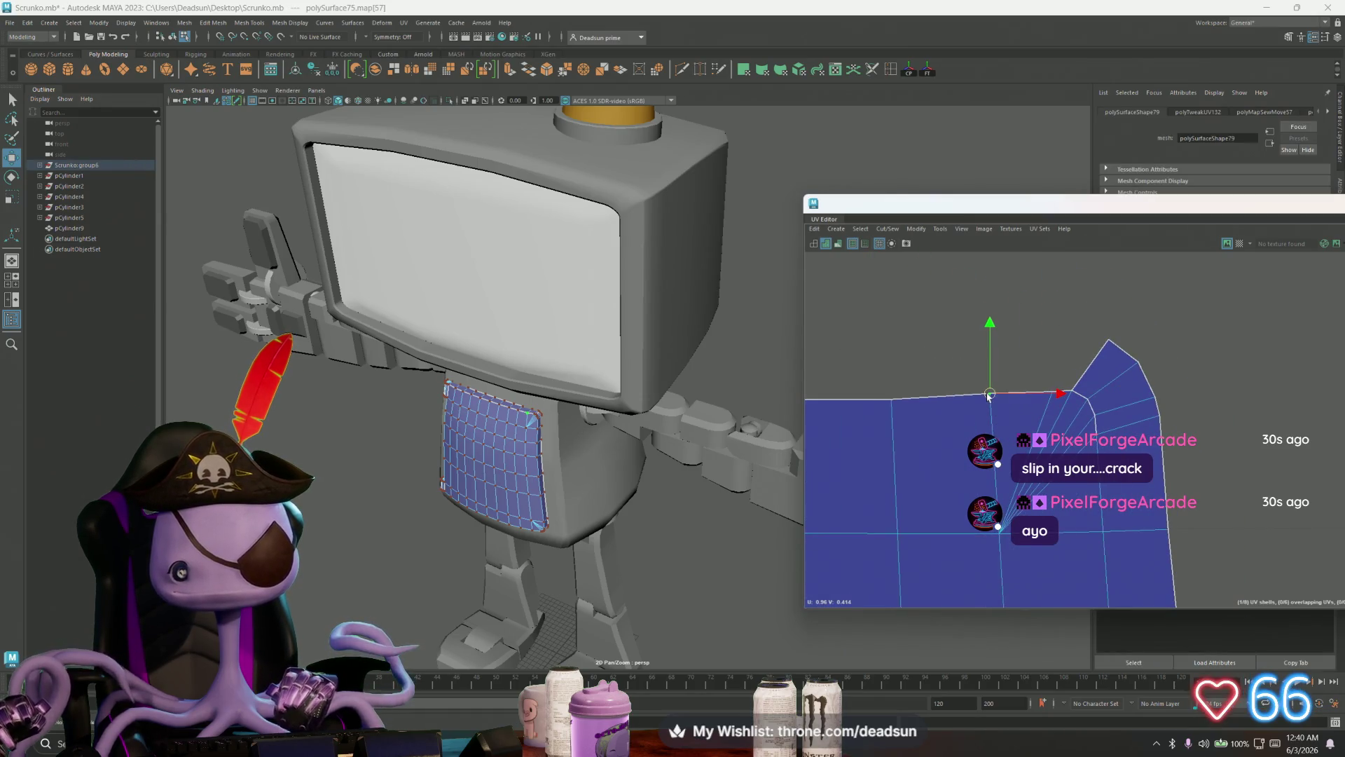
Step: Rotate the thin strip shell horizontal and move it above the large shell
left_click(893, 396)
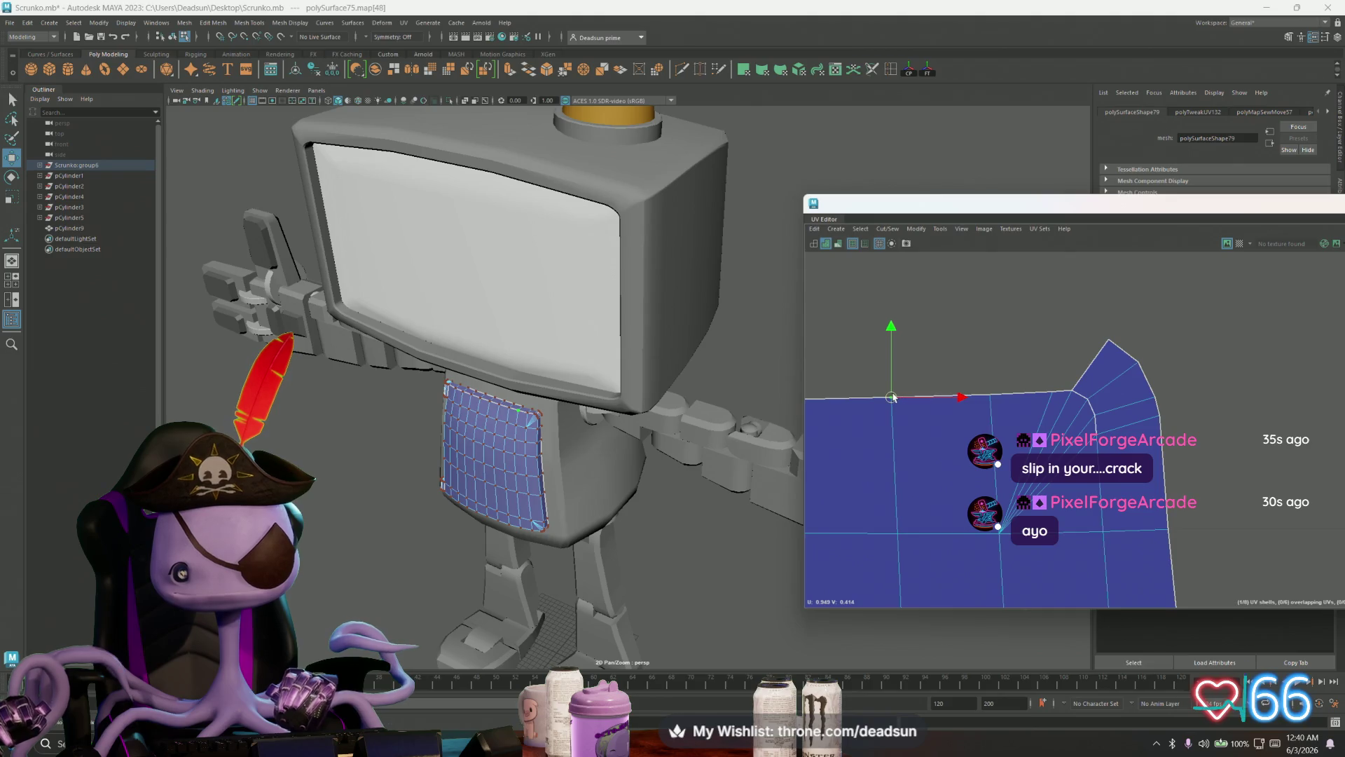
scroll(938, 374, "down", 3)
middle_click_drag(938, 374, 1309, 361, "alt")
scroll(939, 350, "down", 5)
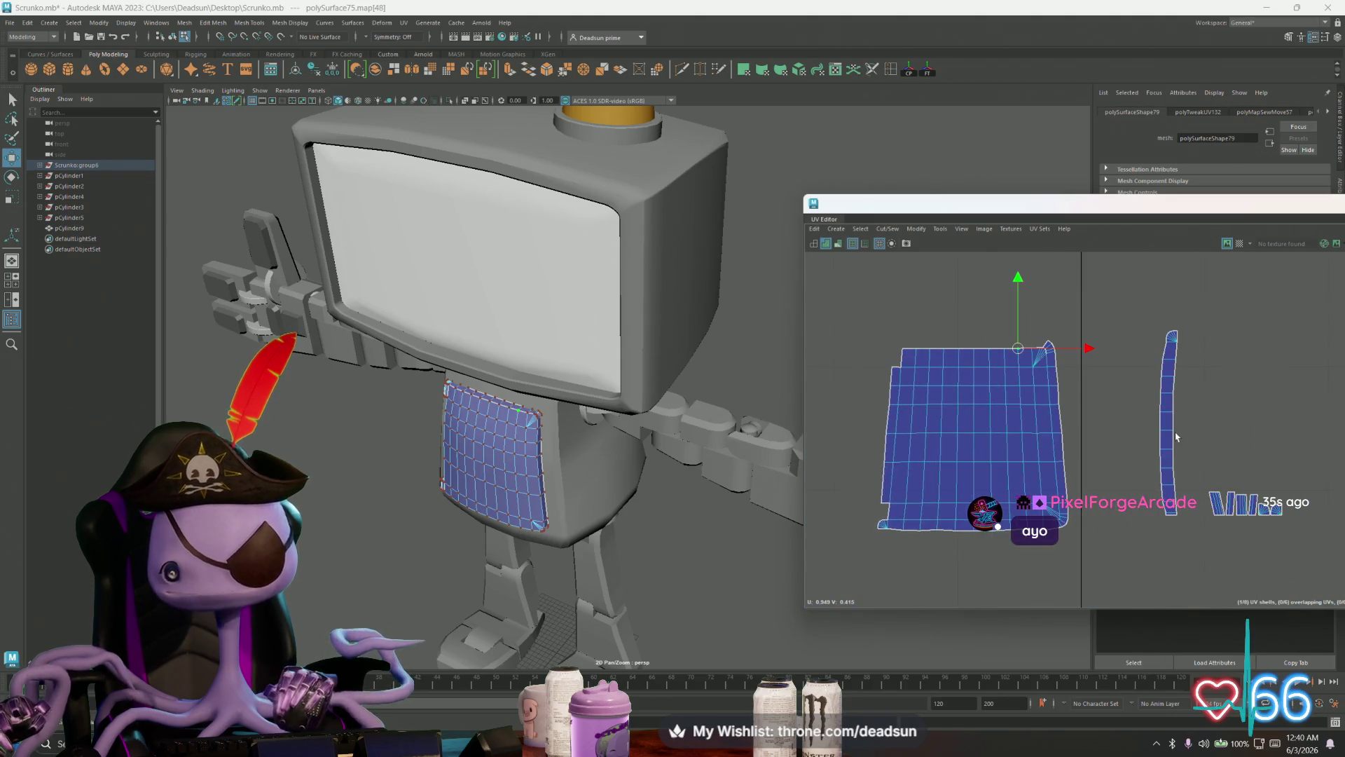
double_click(1167, 438)
key("e")
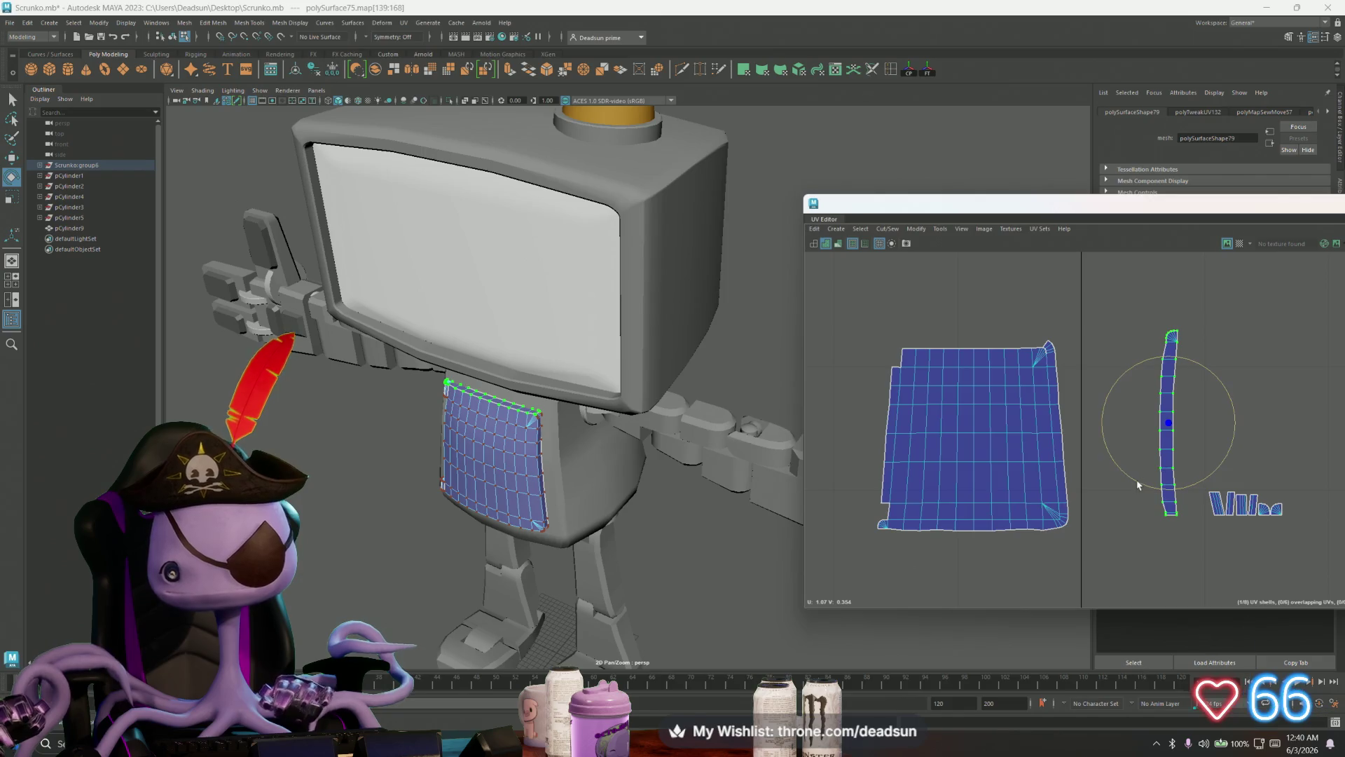
left_click_drag(1138, 484, 1243, 464)
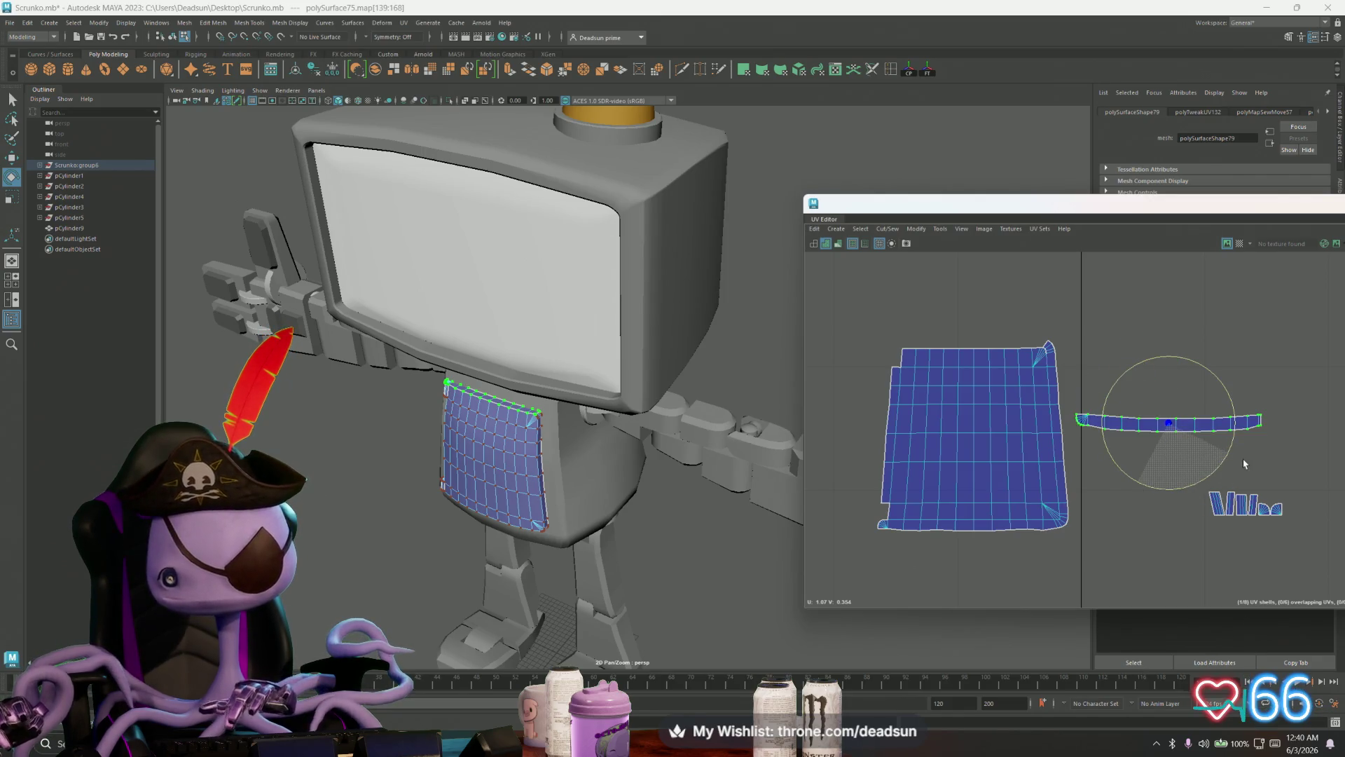
key("w")
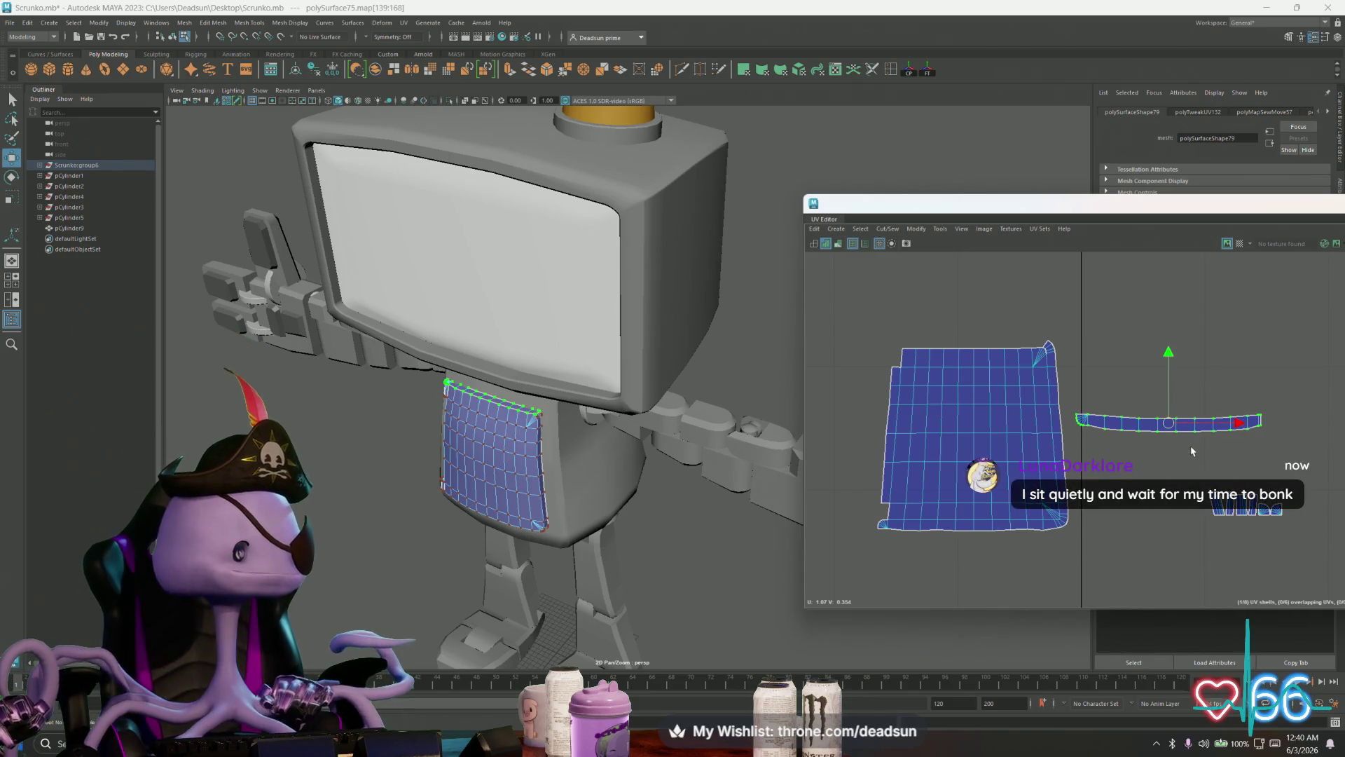
mouse_move(1192, 433)
left_mouse_down()
mouse_move(960, 314)
mouse_move(958, 341)
left_mouse_up()
Step: Nudge and narrow the strip slightly to fit the shell's top edge
key("r")
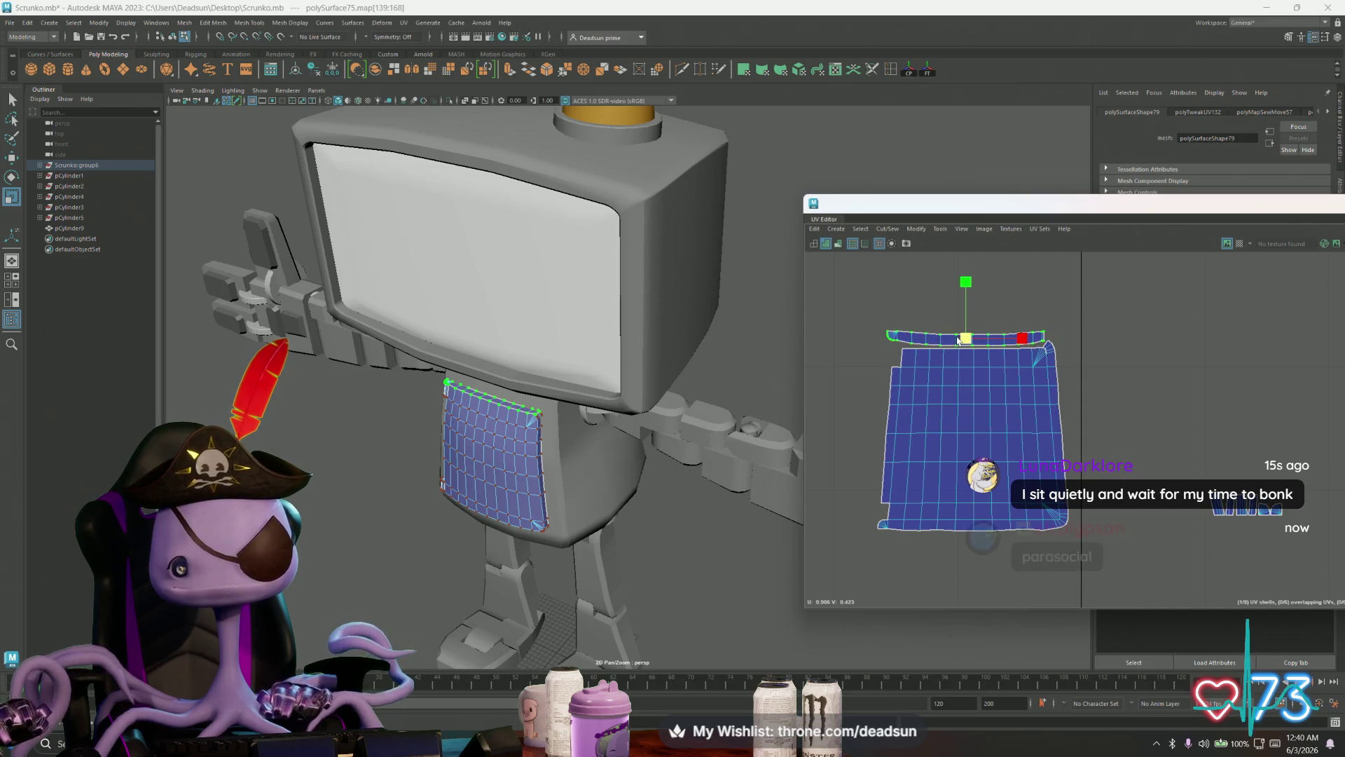
key("w")
scroll(960, 338, "up", 4)
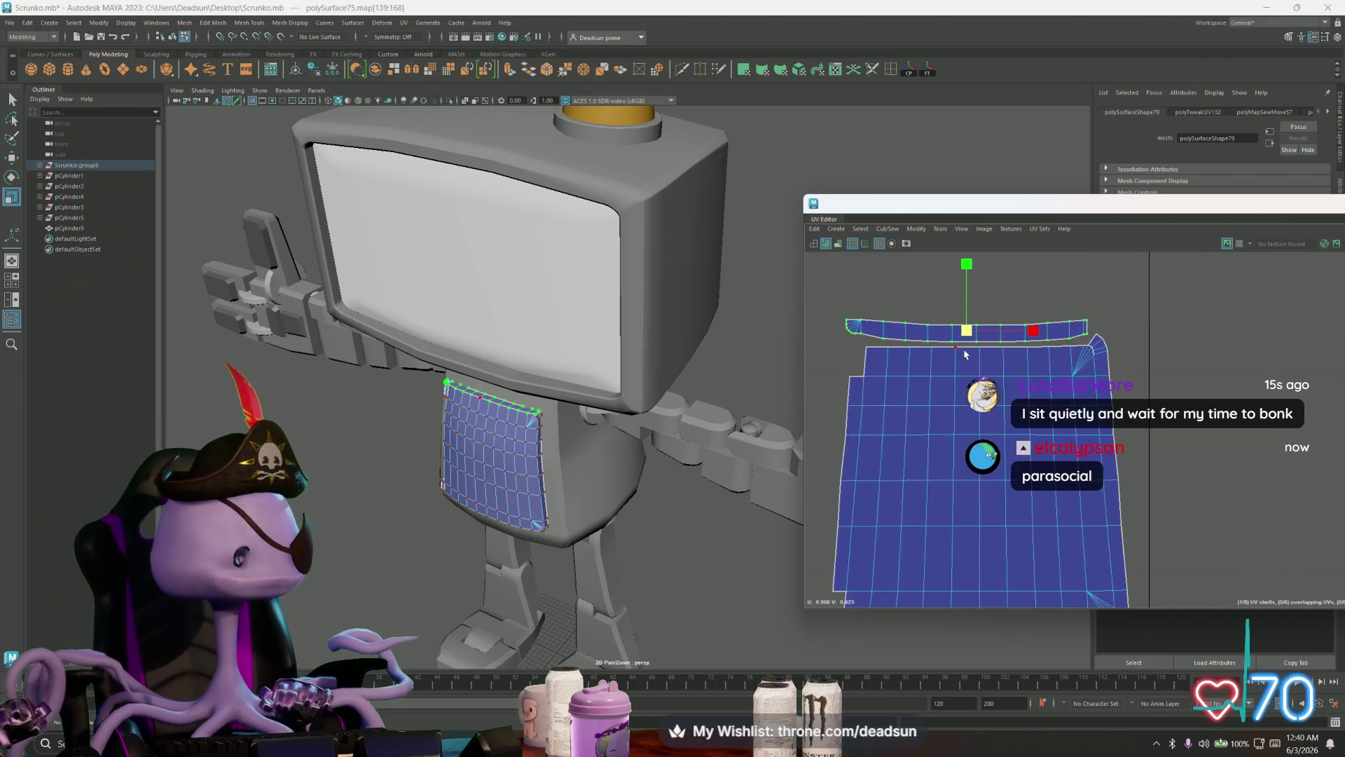
left_click_drag(966, 328, 968, 333)
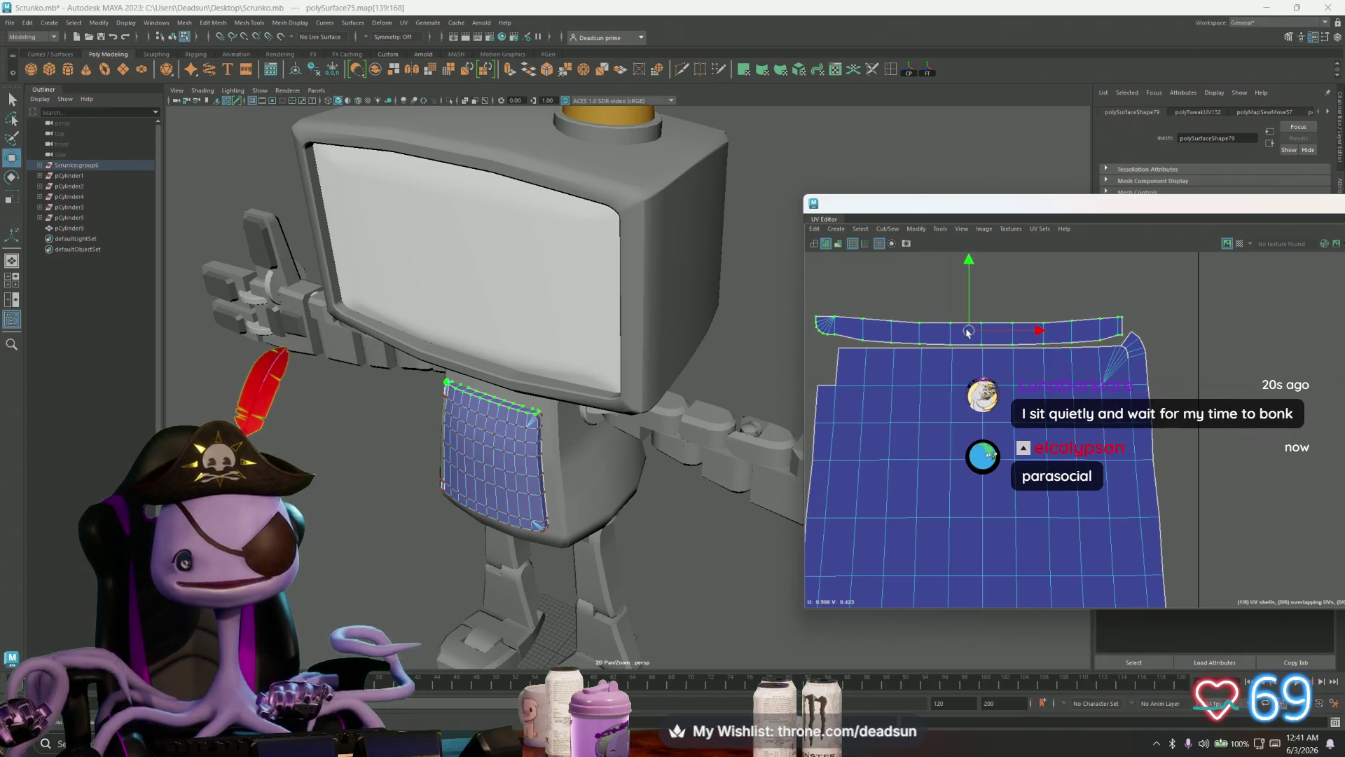
key("r")
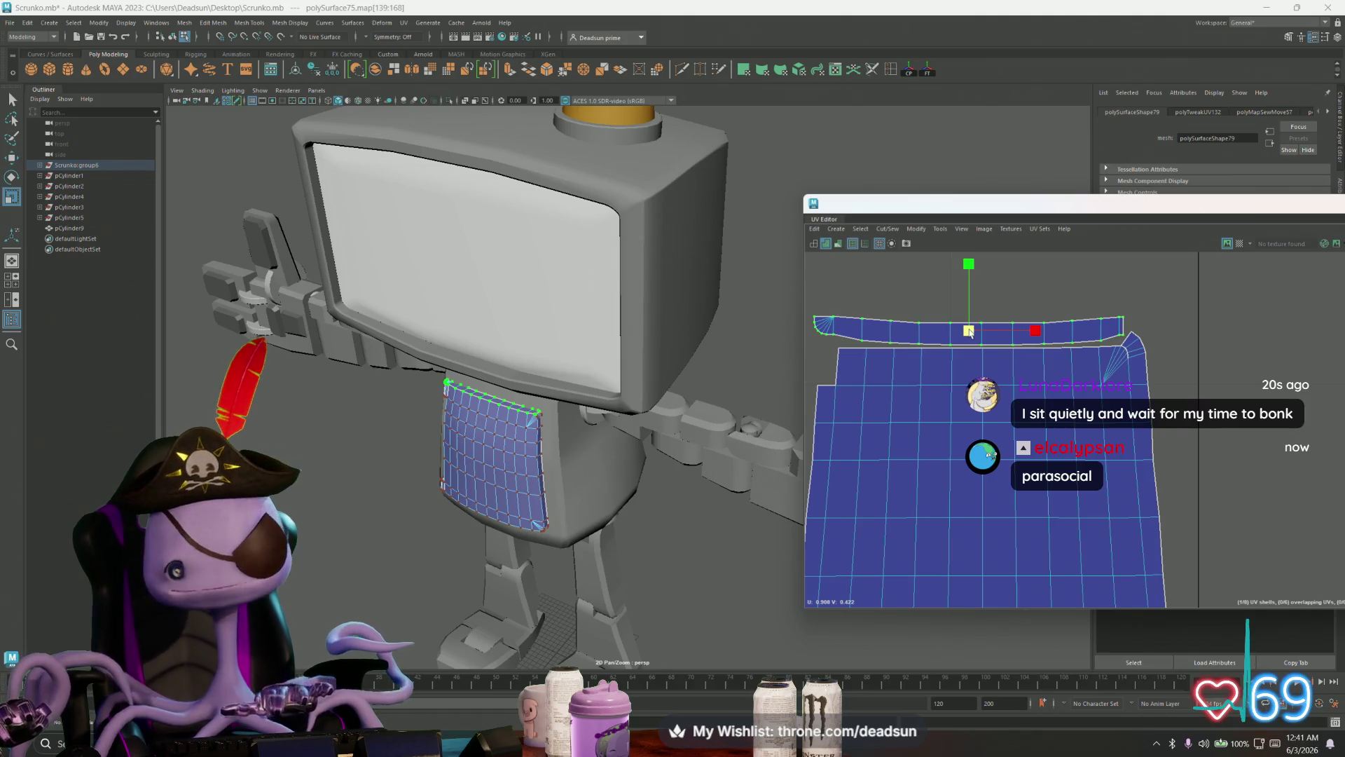
left_click_drag(967, 332, 969, 334)
key("w")
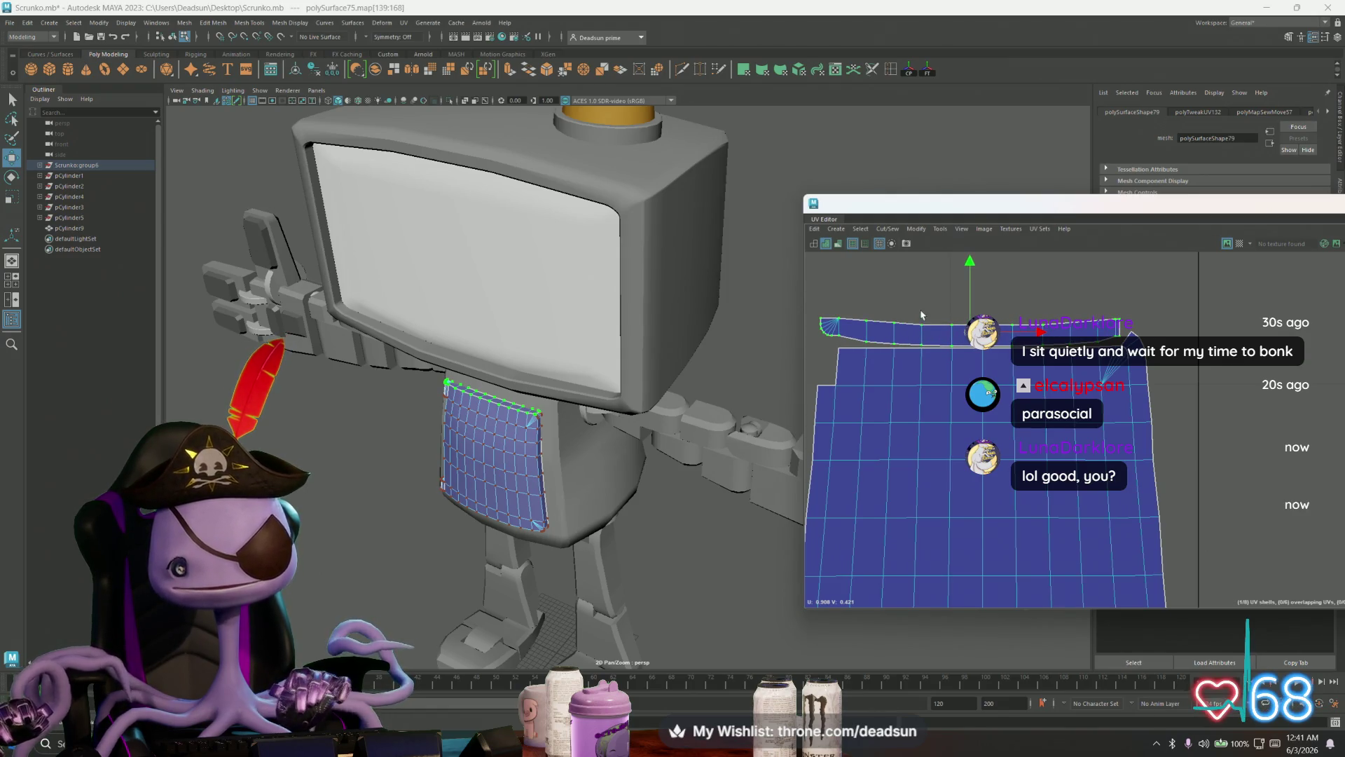
Step: Select a shorter run of strip UVs, then a pair of UVs
left_click_drag(921, 315, 974, 361, "ctrl")
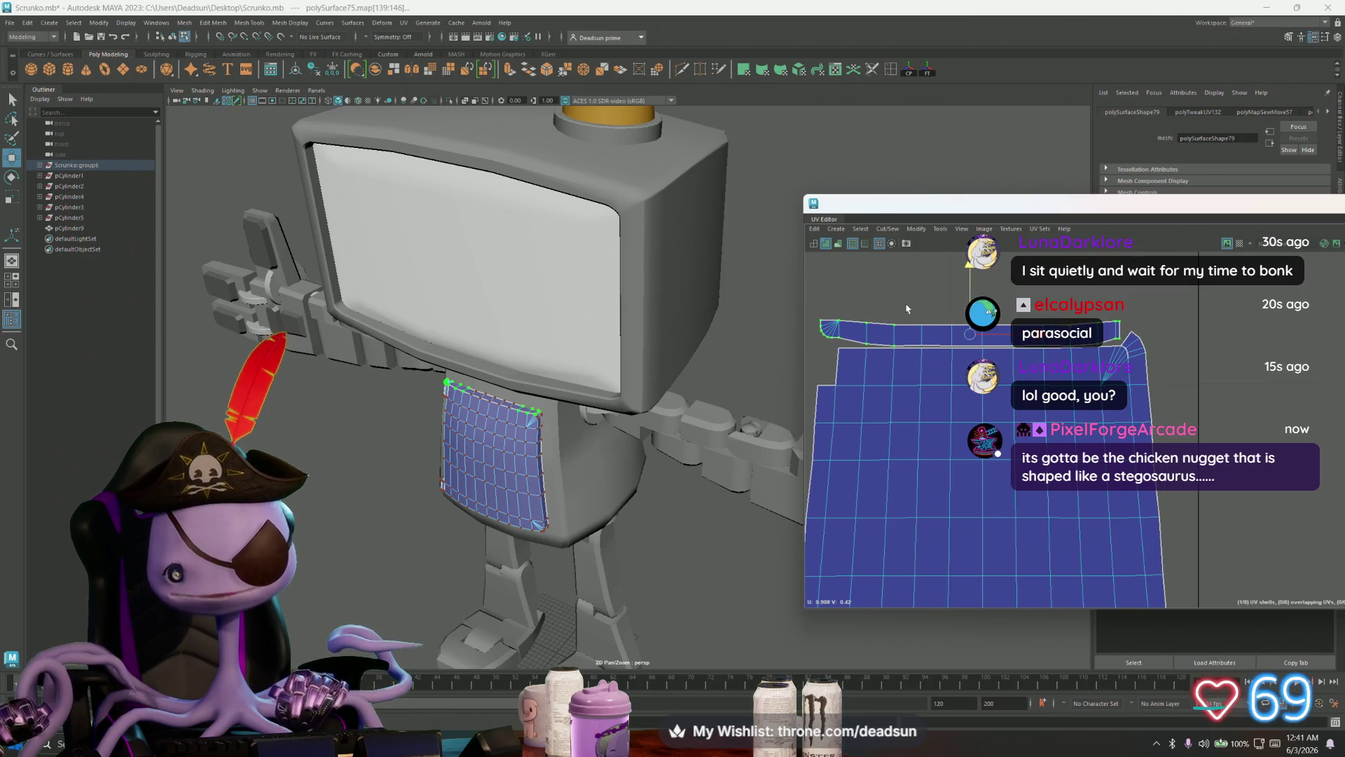
left_click_drag(957, 253, 976, 266, "ctrl")
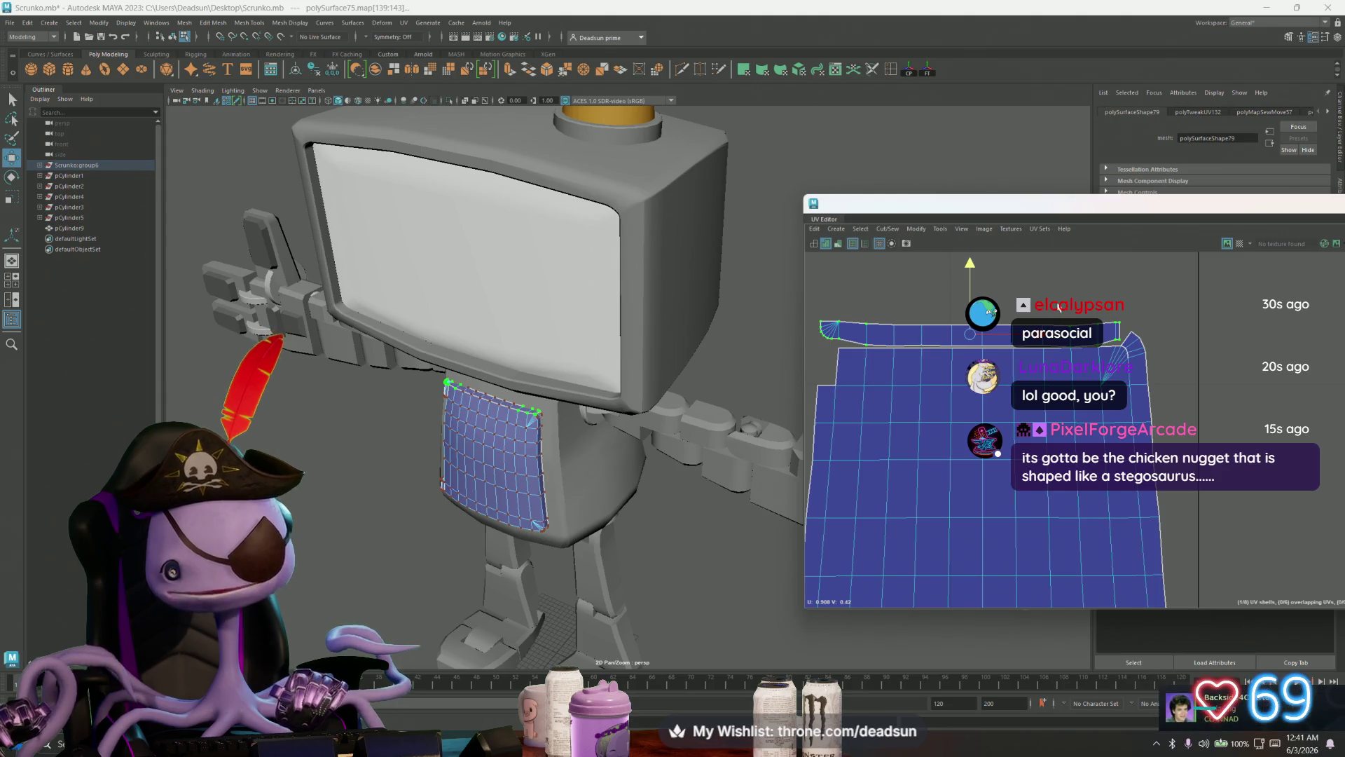
left_click(872, 321)
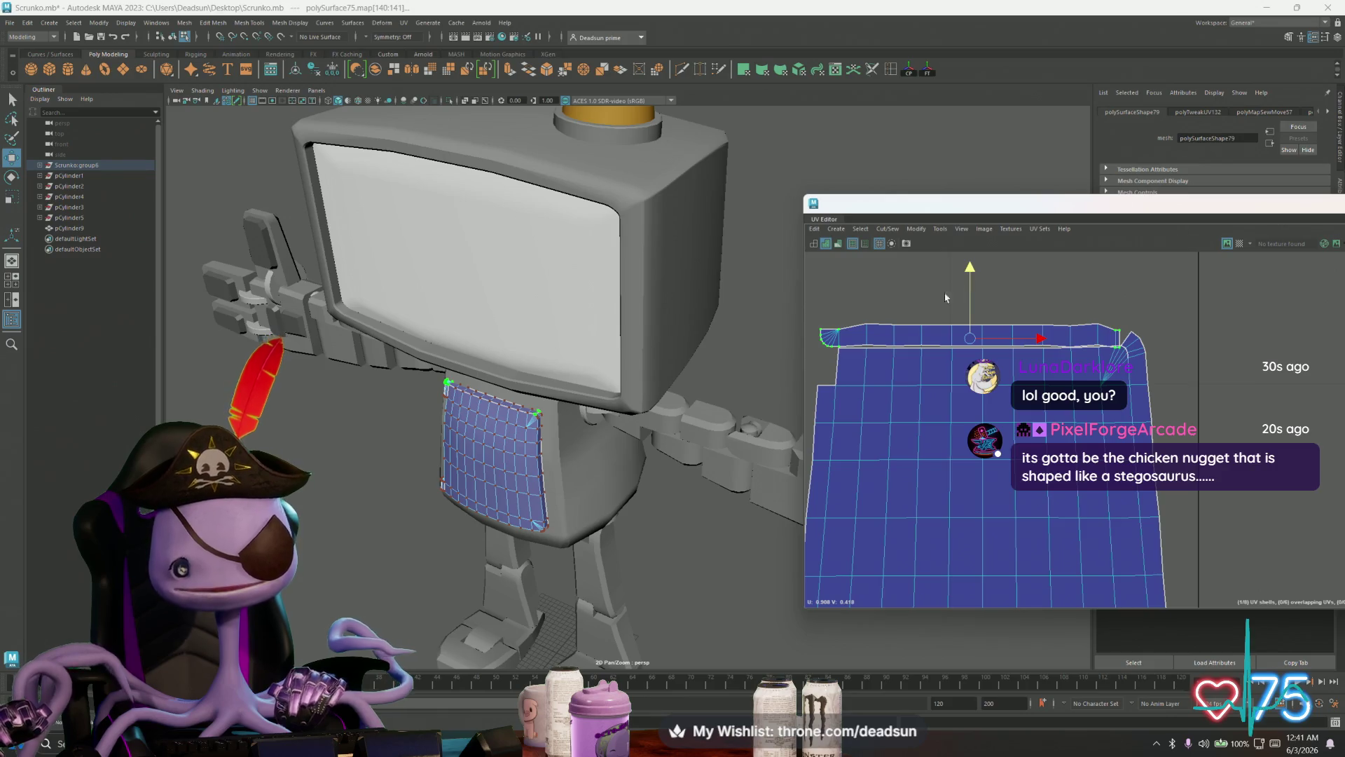
scroll(945, 297, "up", 4)
Step: Select the edges along the strip's seam and nudge them slightly right
right_click_drag(953, 392, 953, 343)
left_click(875, 358)
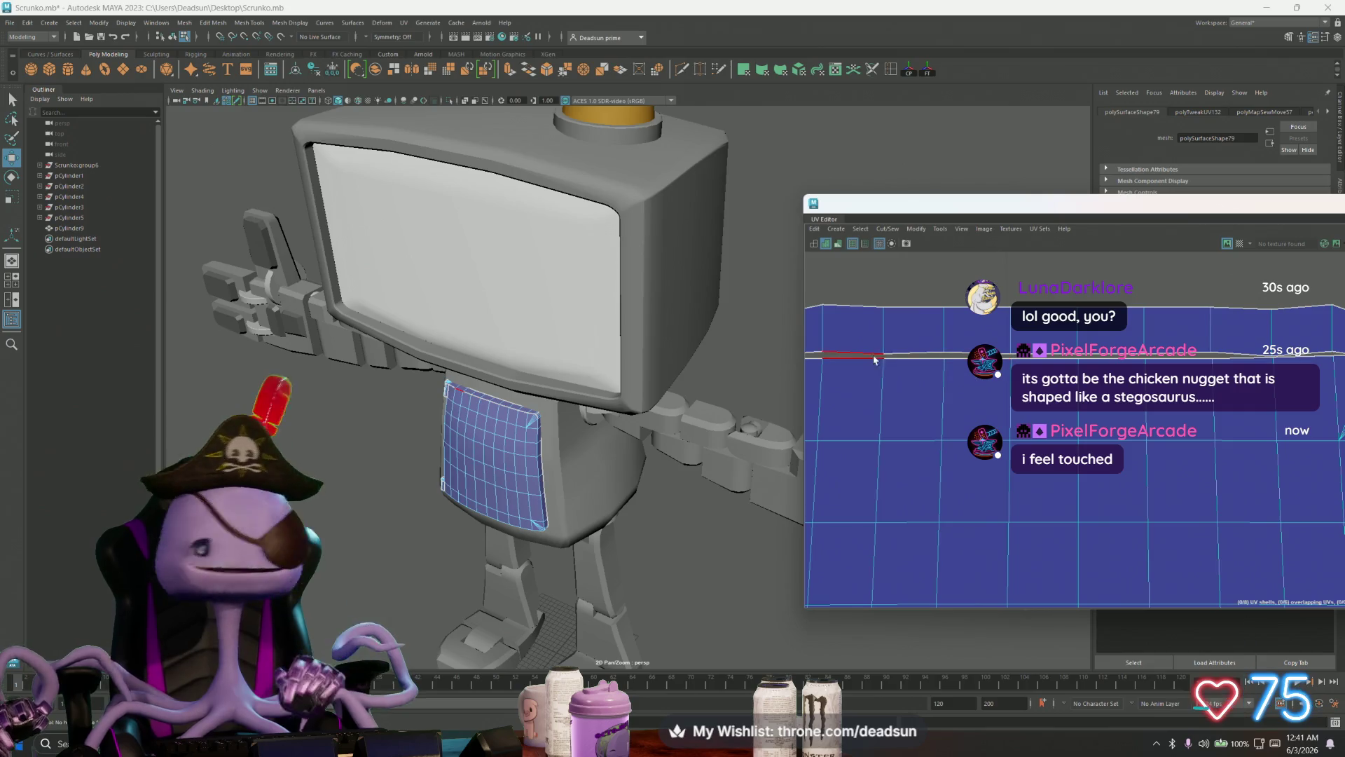
left_click(911, 356, "shift")
middle_click_drag(966, 409, 968, 438, "alt")
left_click_drag(822, 404, 841, 404)
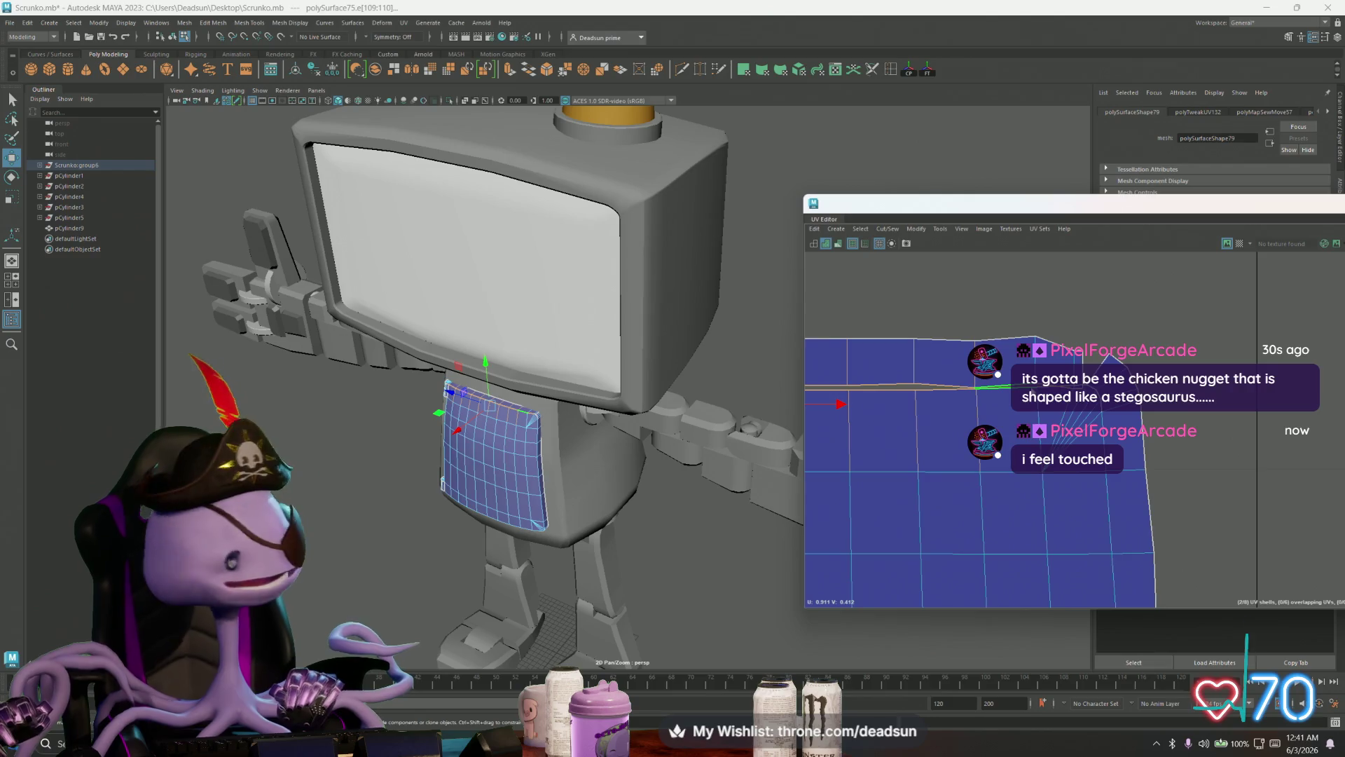
left_click(888, 228)
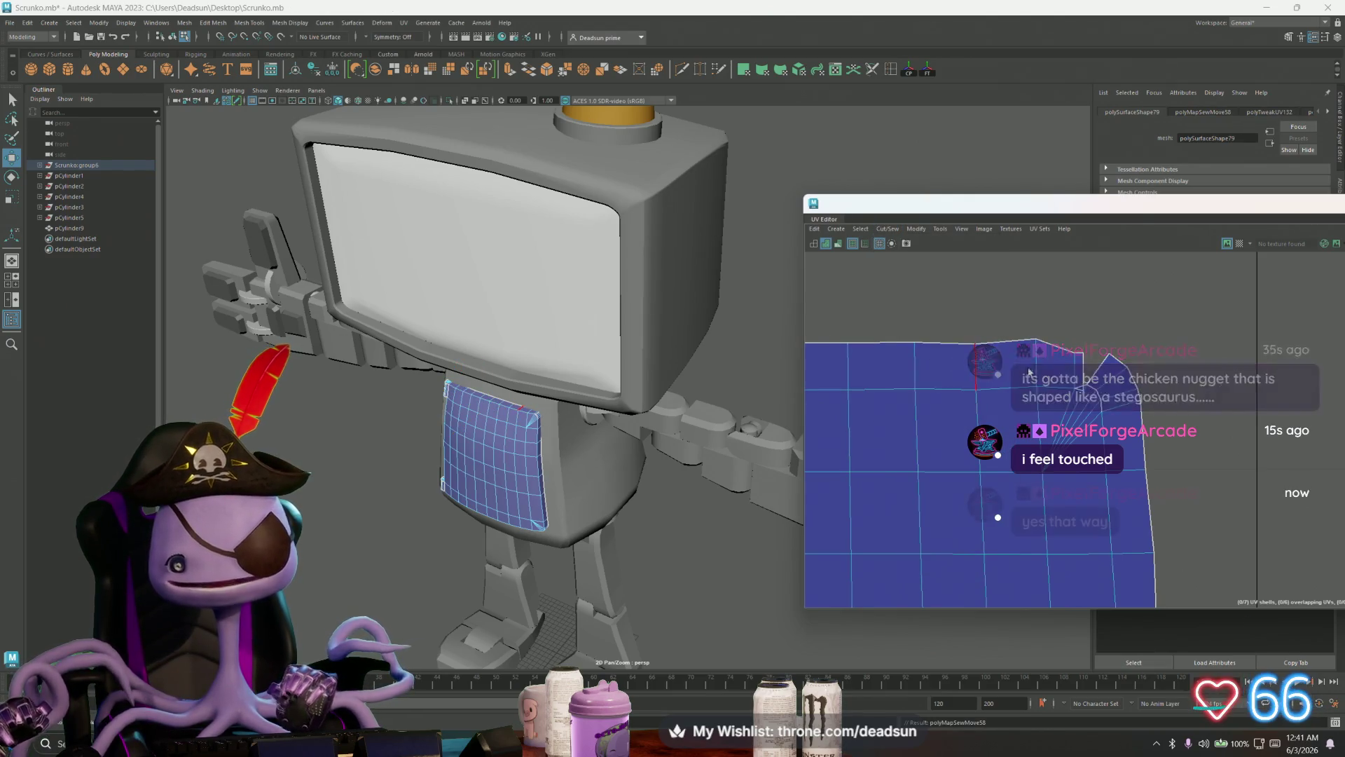
Step: Move the peak UV onto the peak vertex and shift a corner-fan UV left
left_click(1024, 343)
key("e")
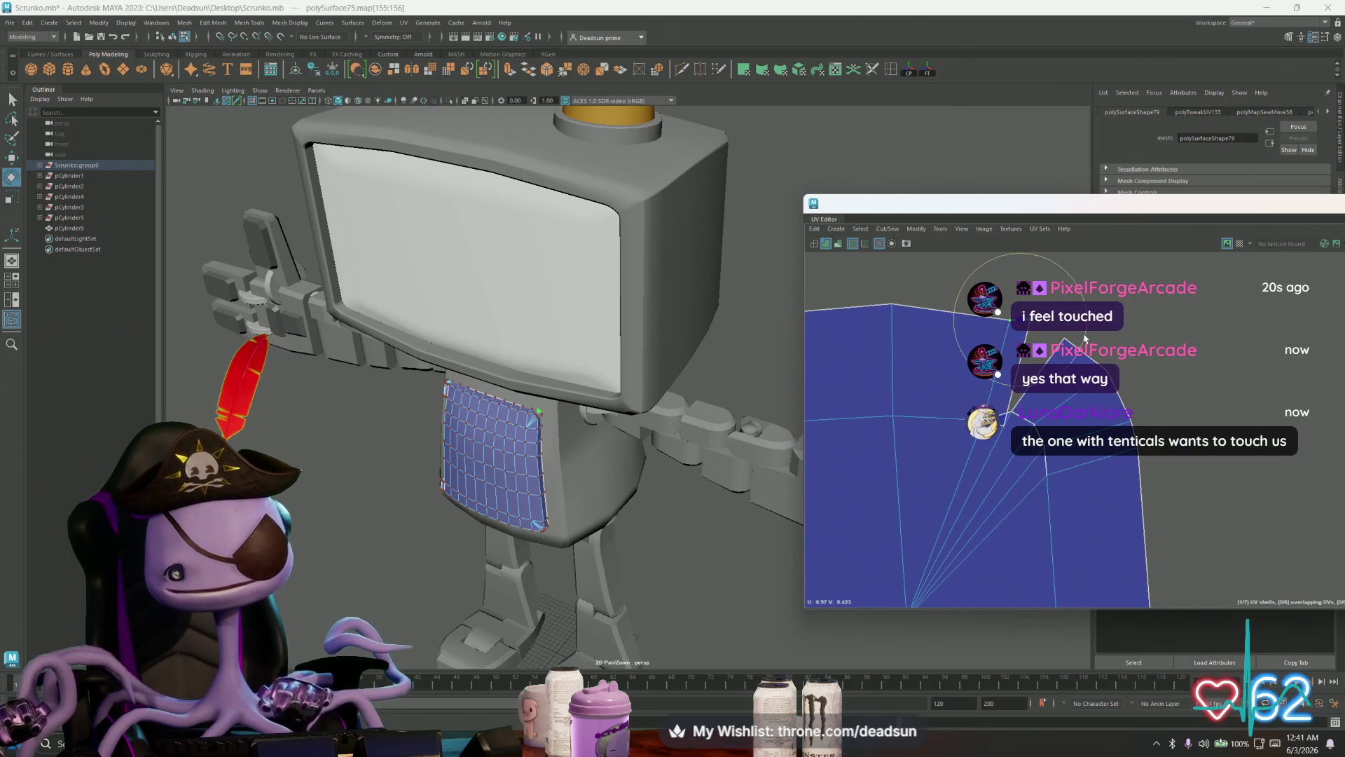
key("w")
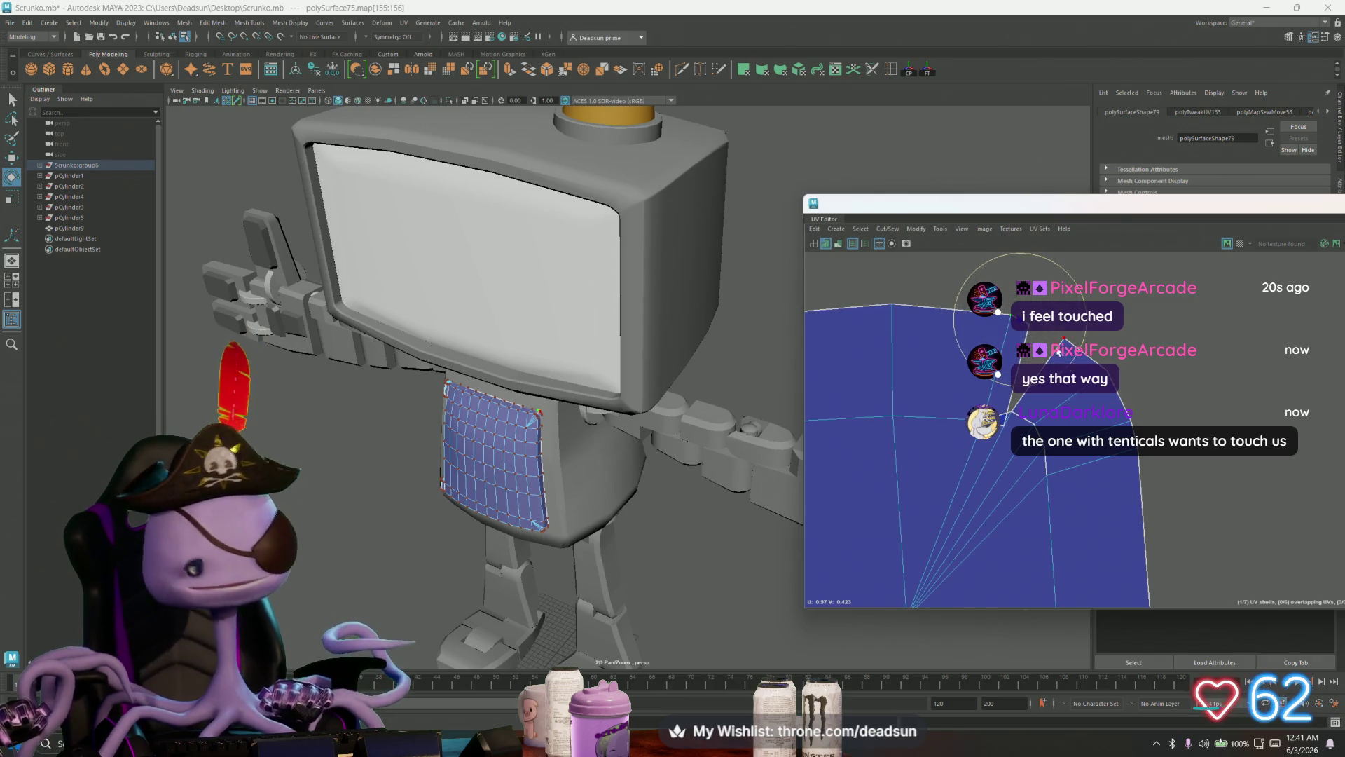
left_click(1026, 326)
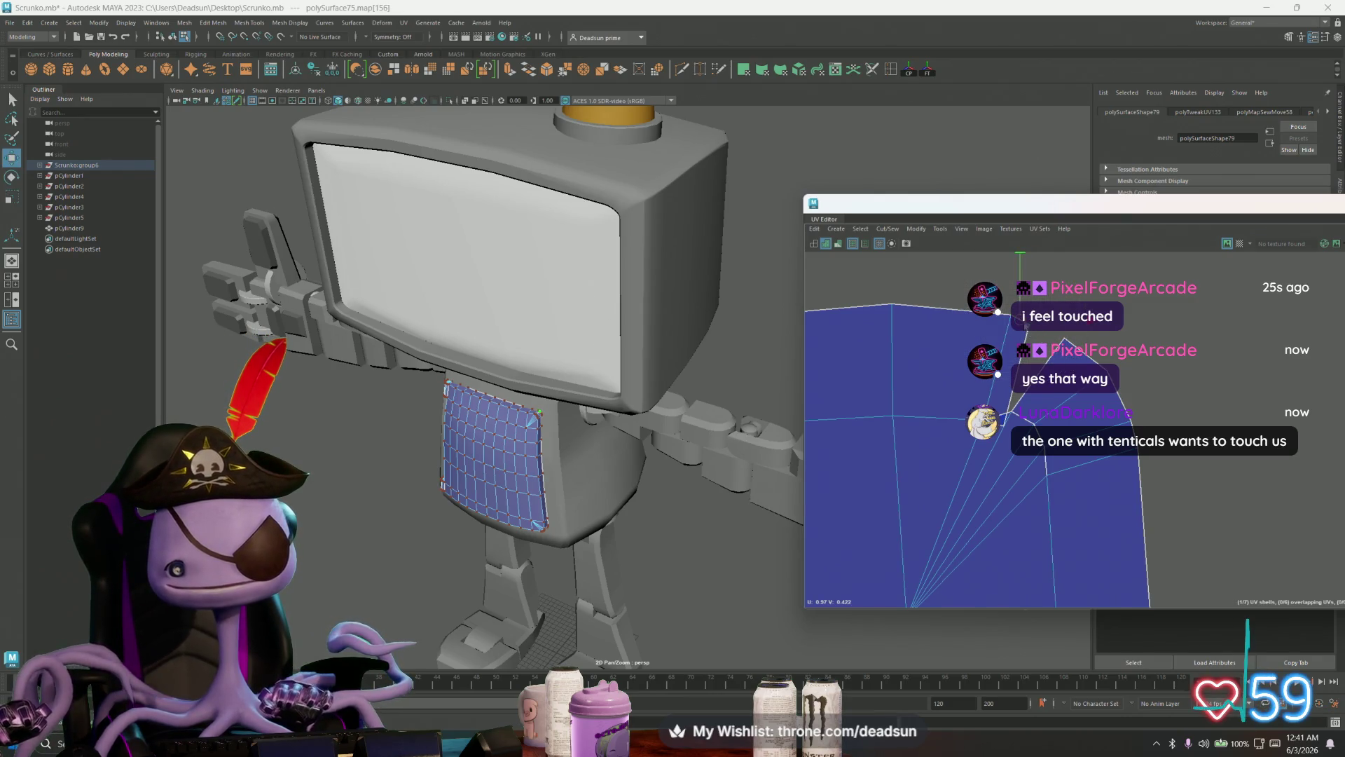
left_click_drag(1034, 333, 1062, 336)
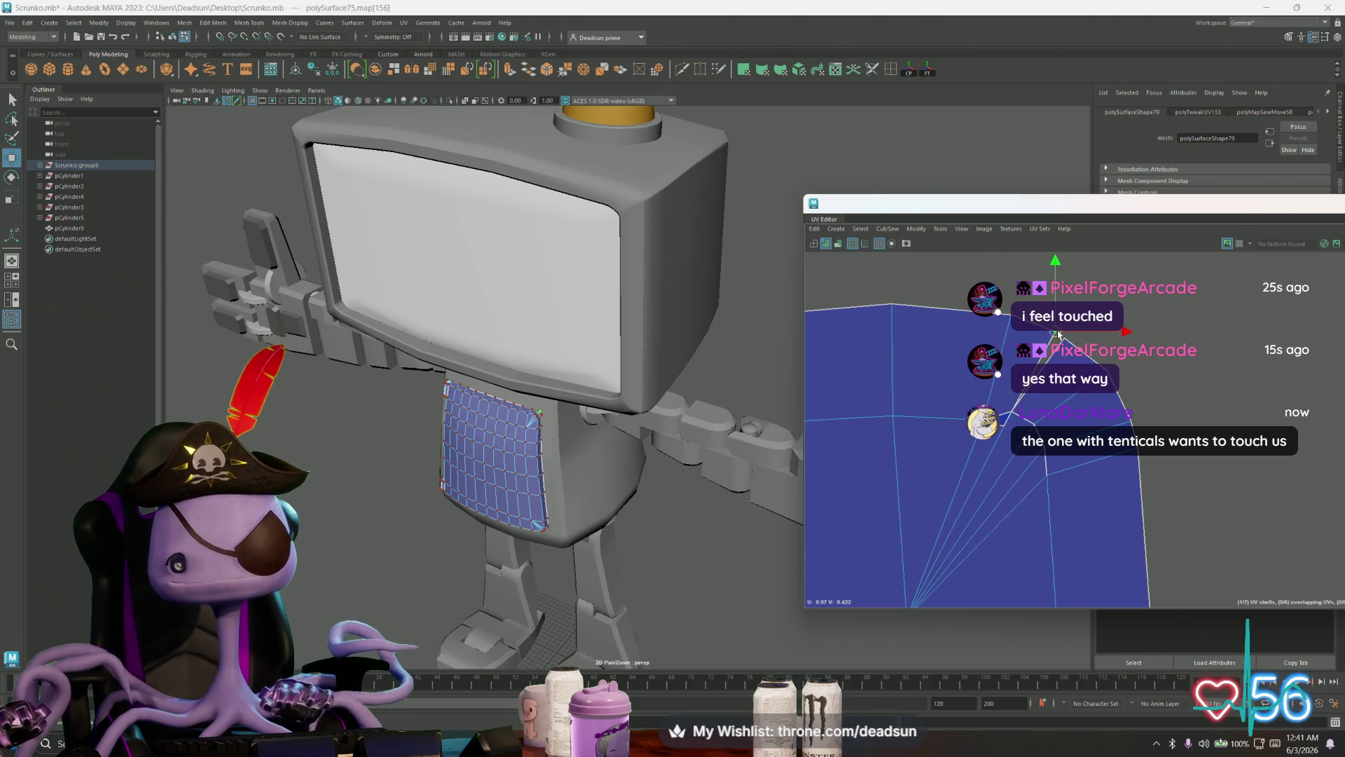
left_click(1010, 416)
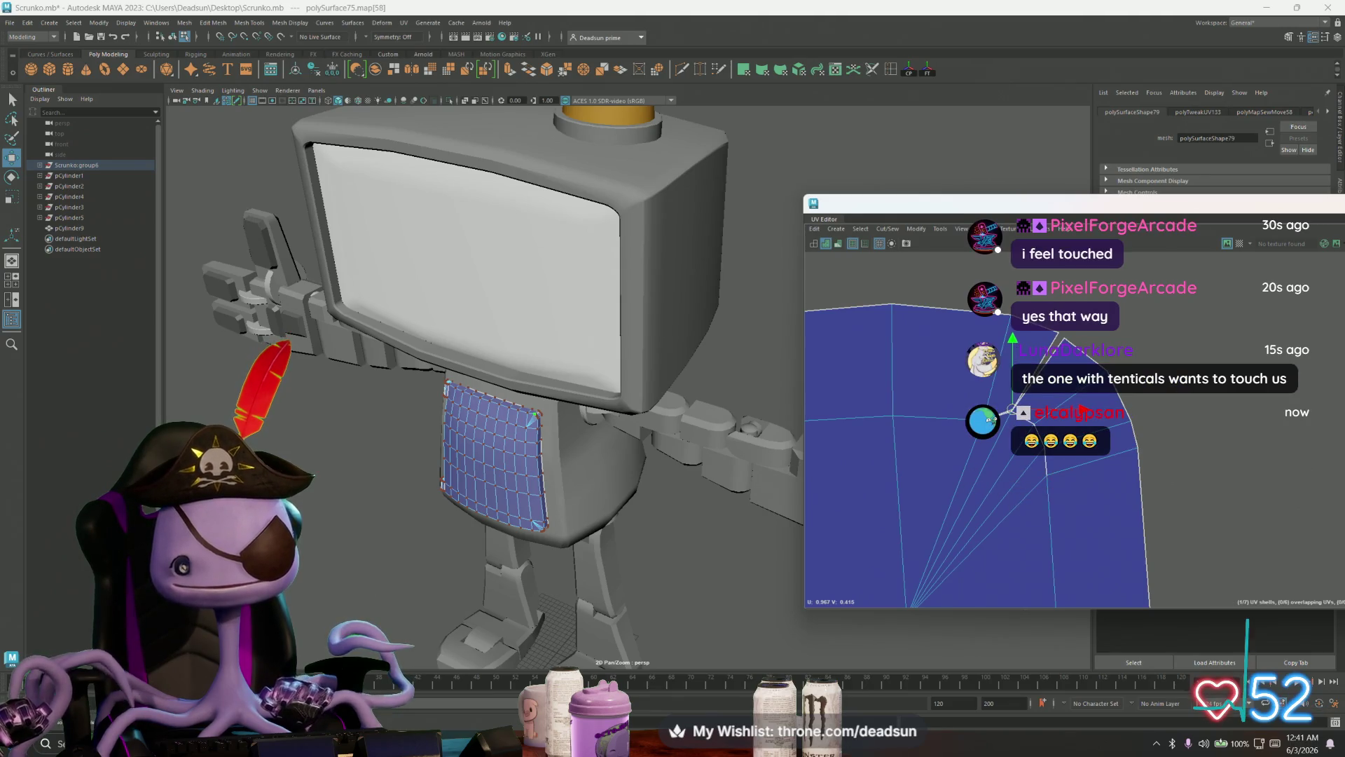
left_click_drag(1079, 411, 1049, 409)
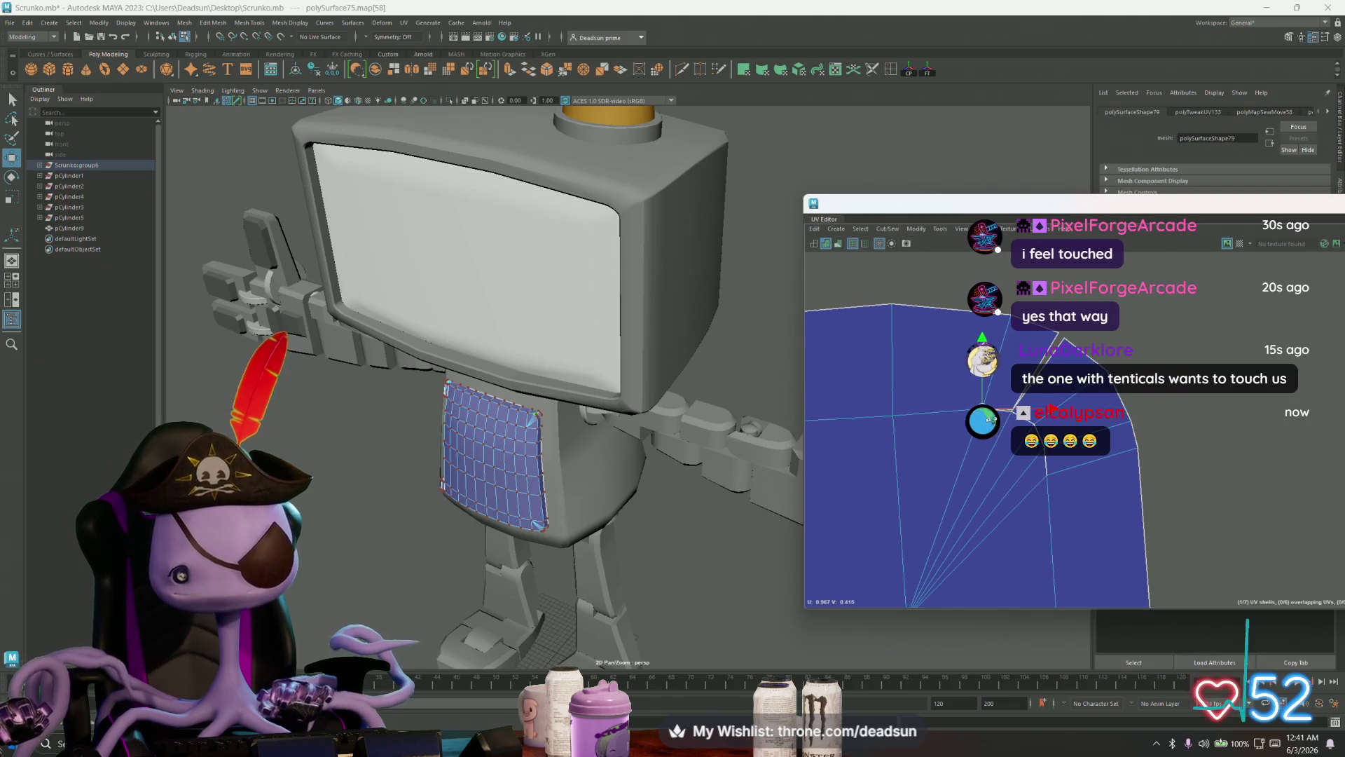
left_click(893, 414)
Step: Stitch the selected shell edge together using Cut/Sew > Stitch Together
key("F10")
left_click(1015, 466)
left_click(919, 229)
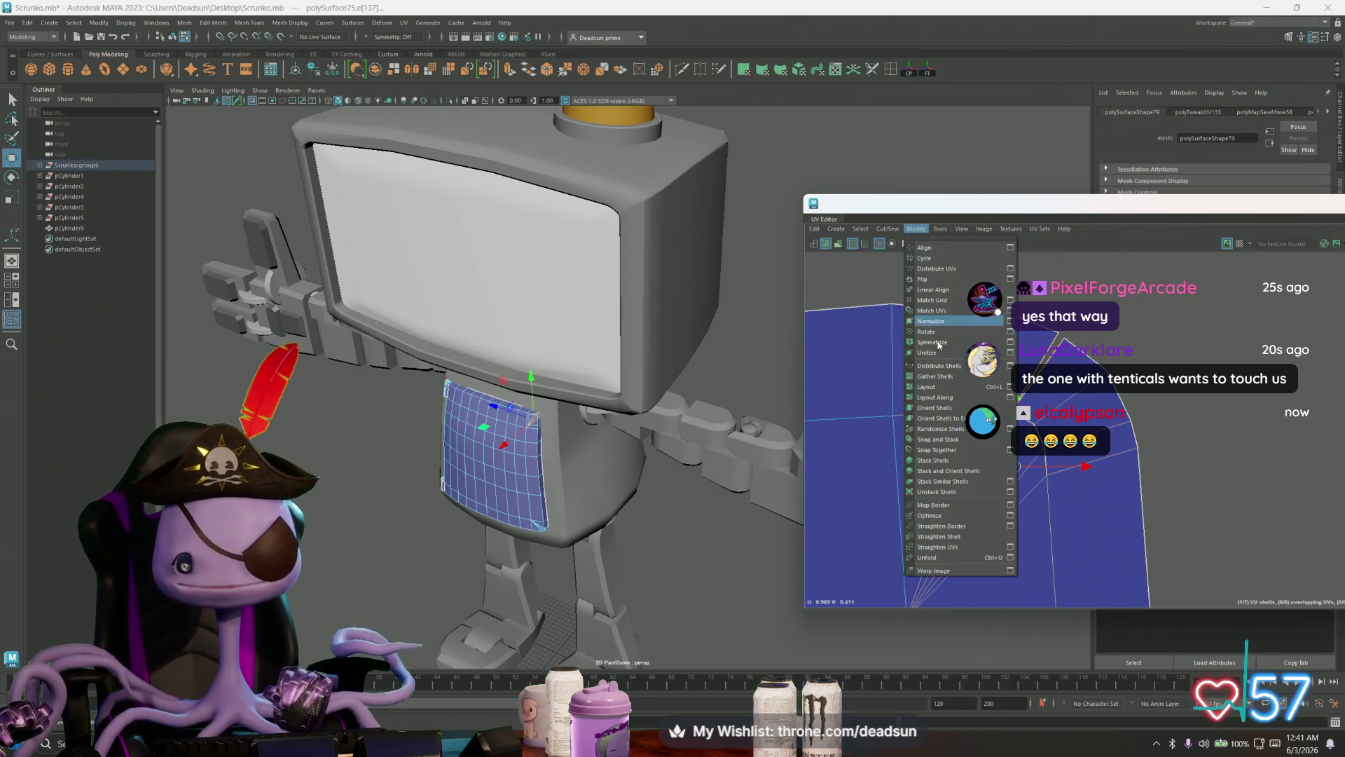
left_click(925, 230)
left_click(926, 230)
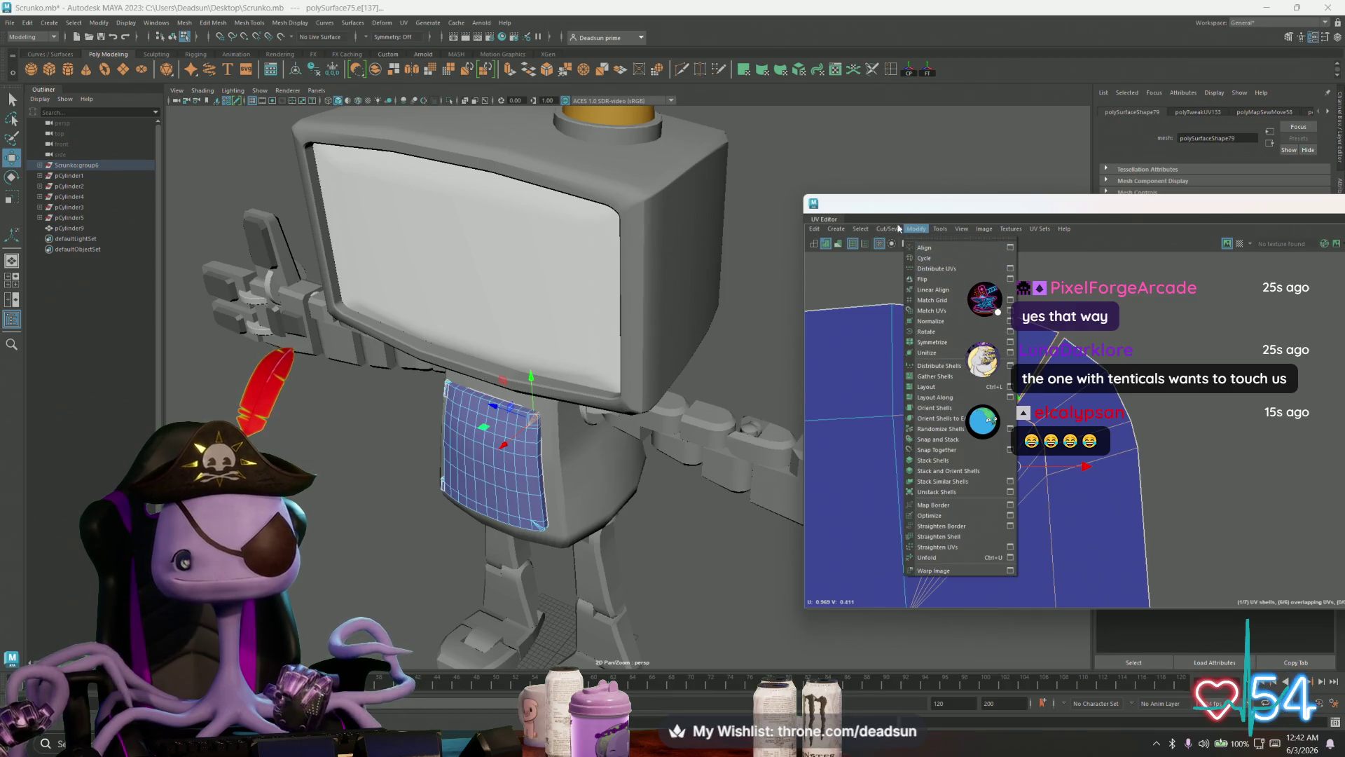
mouse_move(888, 229)
left_click(911, 340)
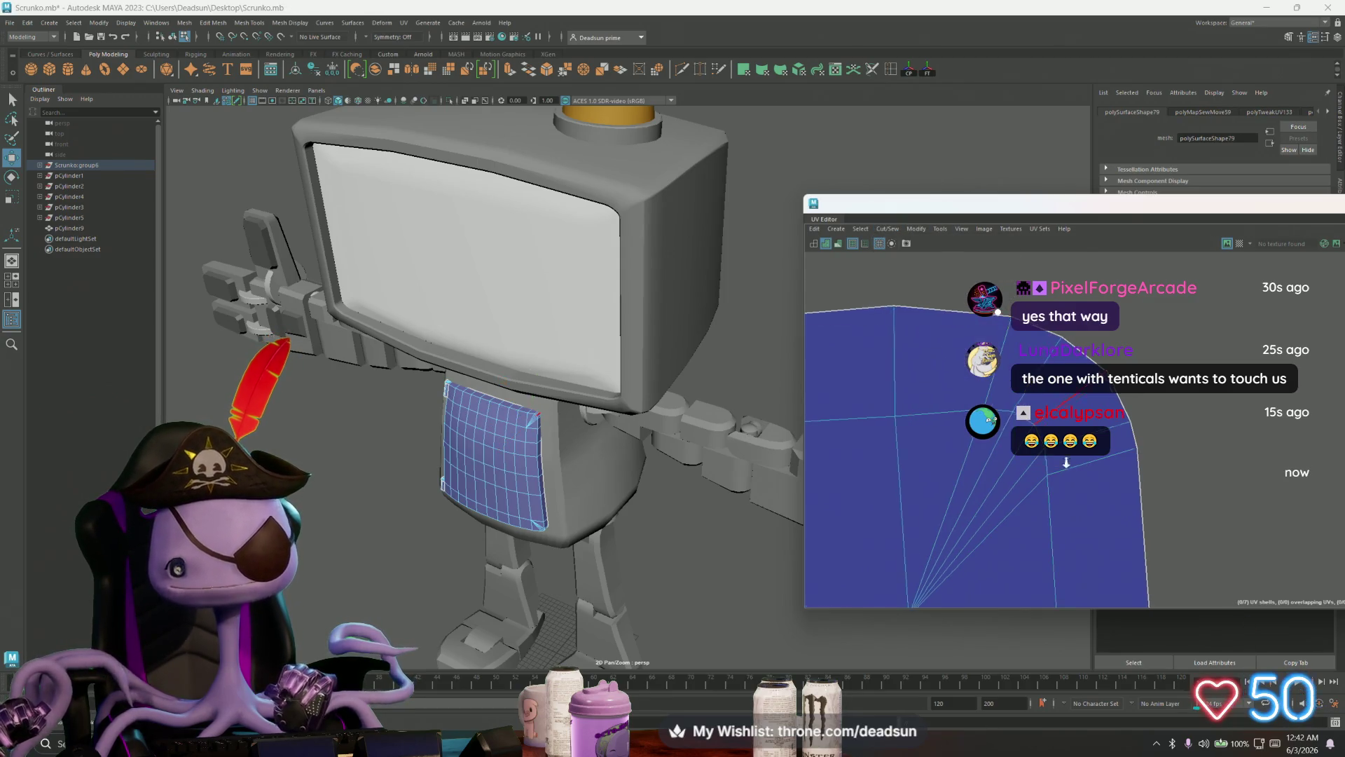
scroll(1046, 419, "down", 2)
Step: Select individual UVs at the shell's top corner
left_click(1093, 374)
middle_click_drag(1000, 391, 1334, 442, "alt")
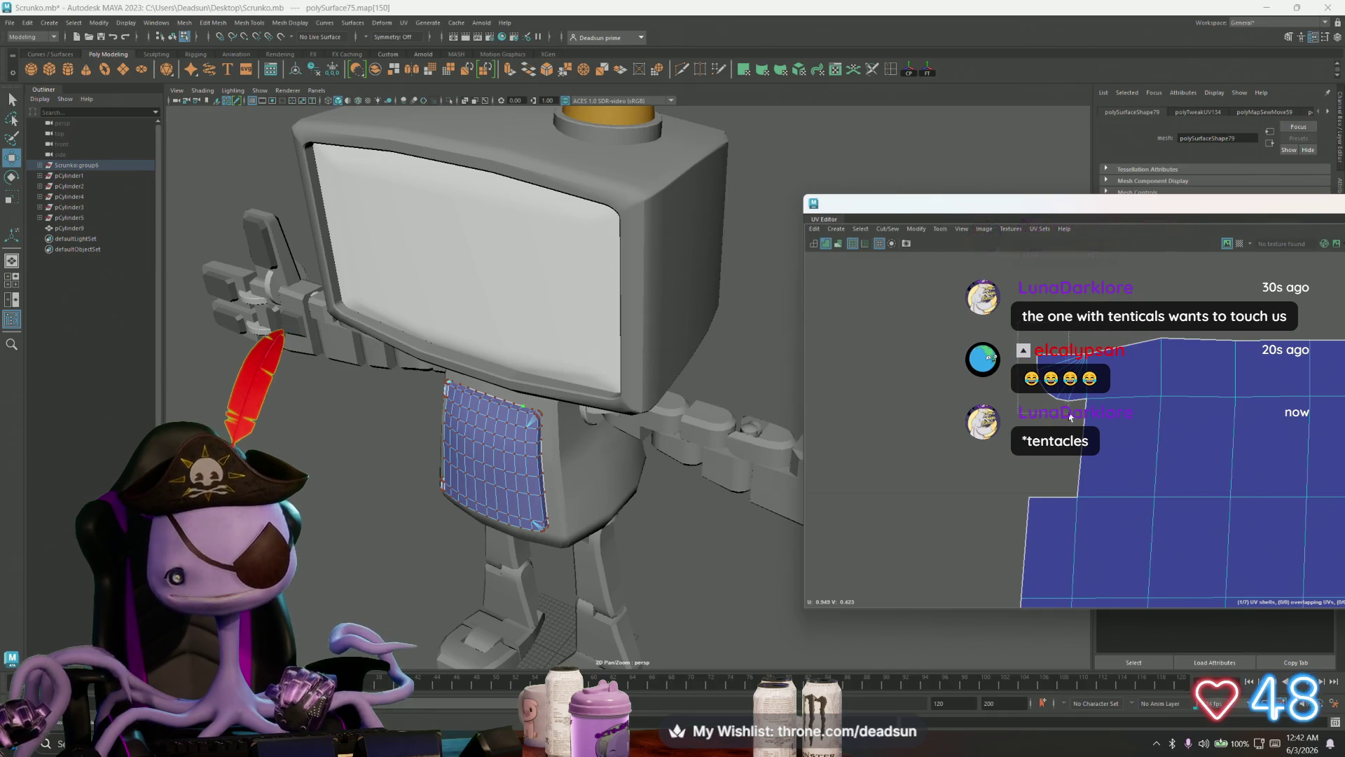
left_click(1087, 361)
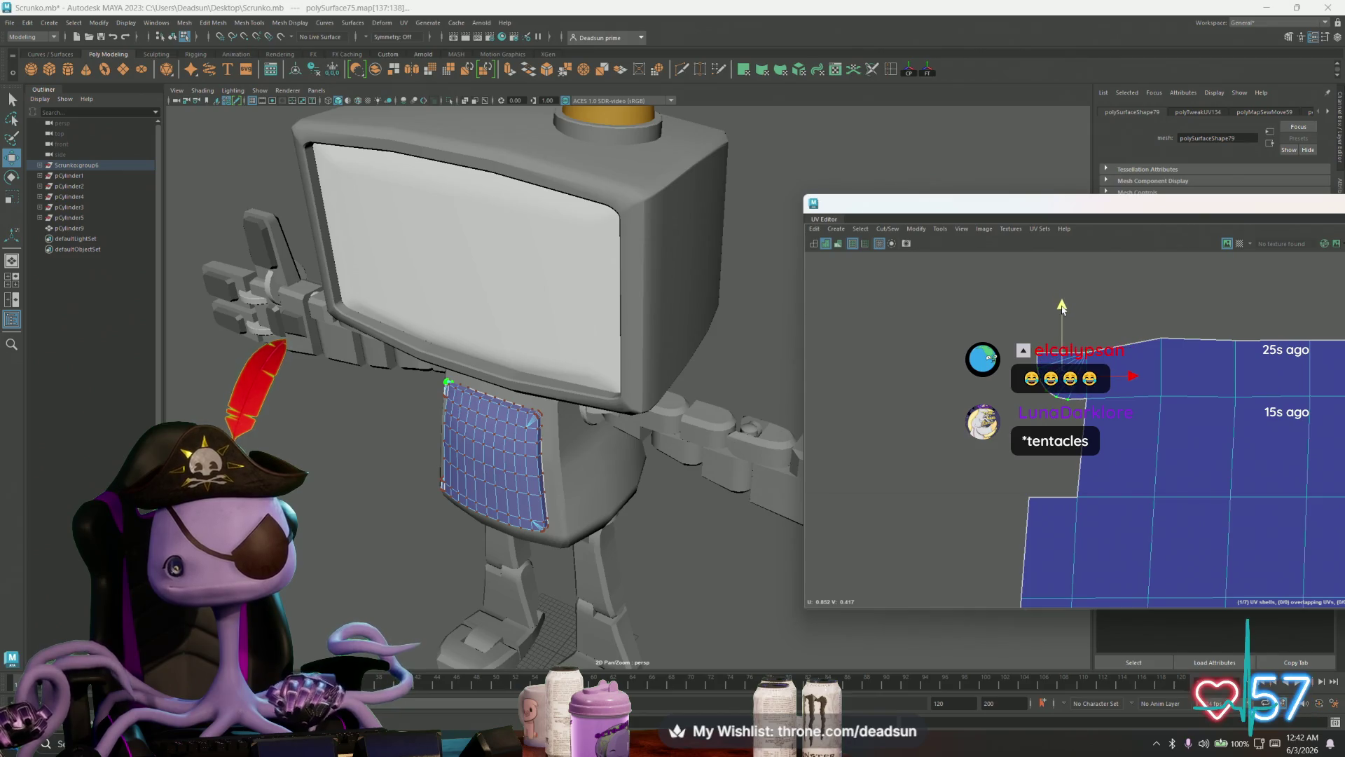
left_click(1061, 343)
middle_click_drag(1149, 354, 1066, 351, "alt")
left_click(1076, 339)
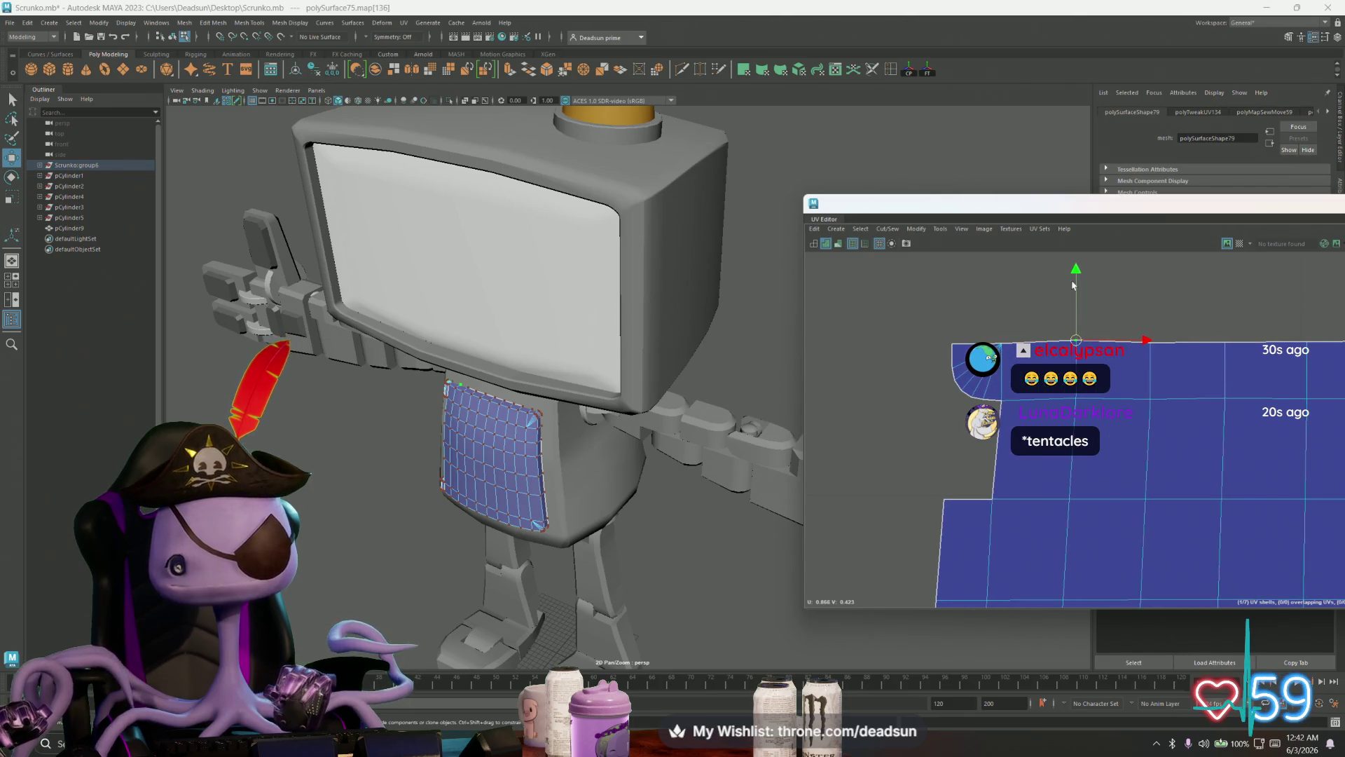
right_click_drag(1072, 466, 1028, 466, "alt")
mouse_move(1028, 466)
middle_mouse_down("alt")
mouse_move(1037, 368)
mouse_move(1062, 459)
mouse_move(1036, 508)
mouse_move(1016, 411)
middle_mouse_up("alt")
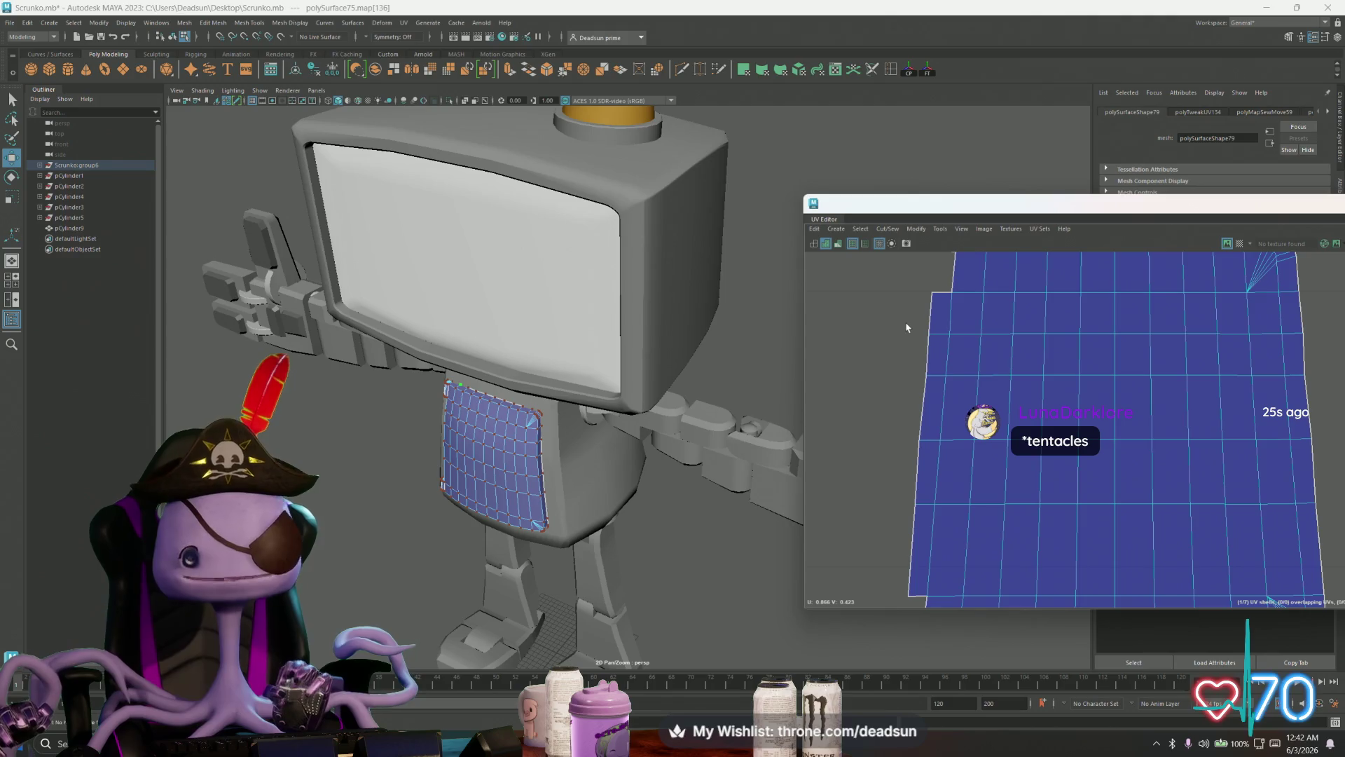
Step: Nudge the left-edge UVs right, then select the bottom-edge UVs for scaling
left_click(927, 333)
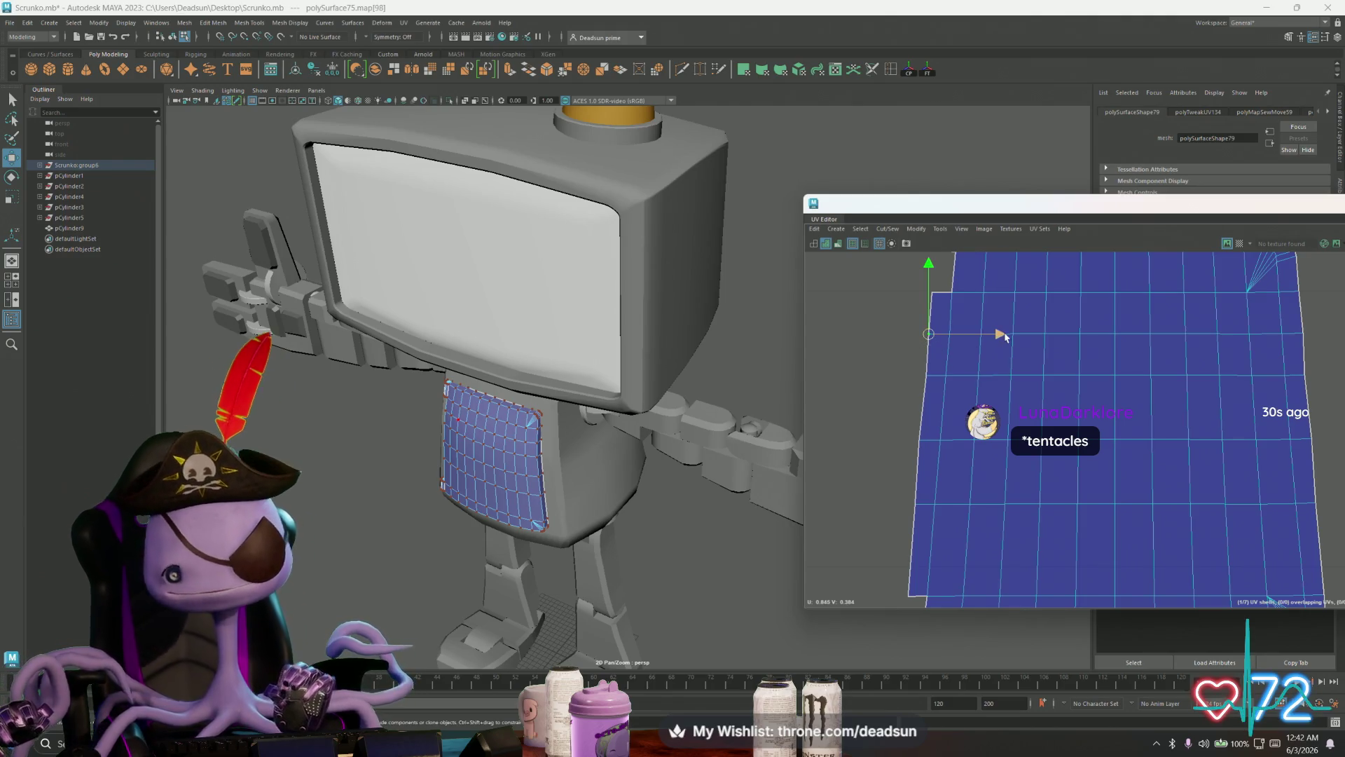
left_click_drag(1001, 335, 1004, 339)
left_click(923, 375)
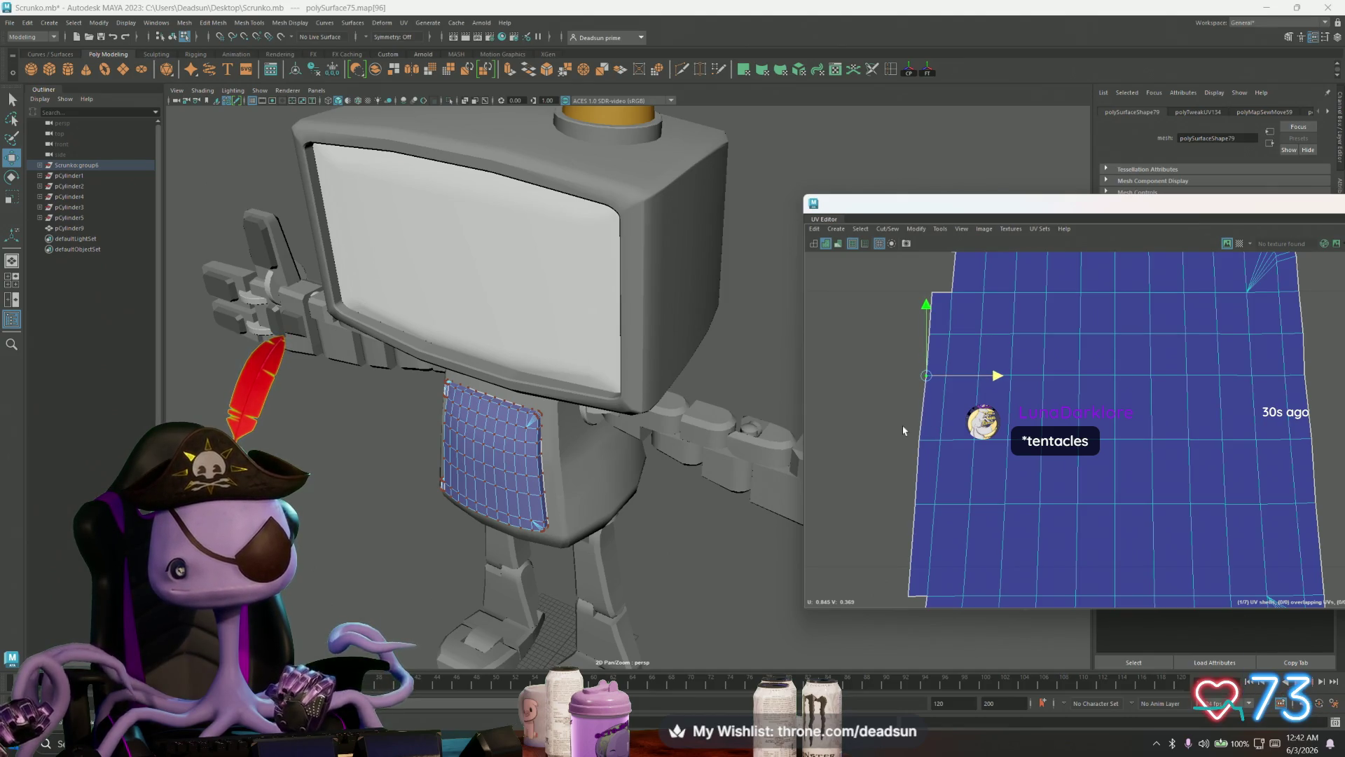
left_click_drag(899, 430, 931, 463)
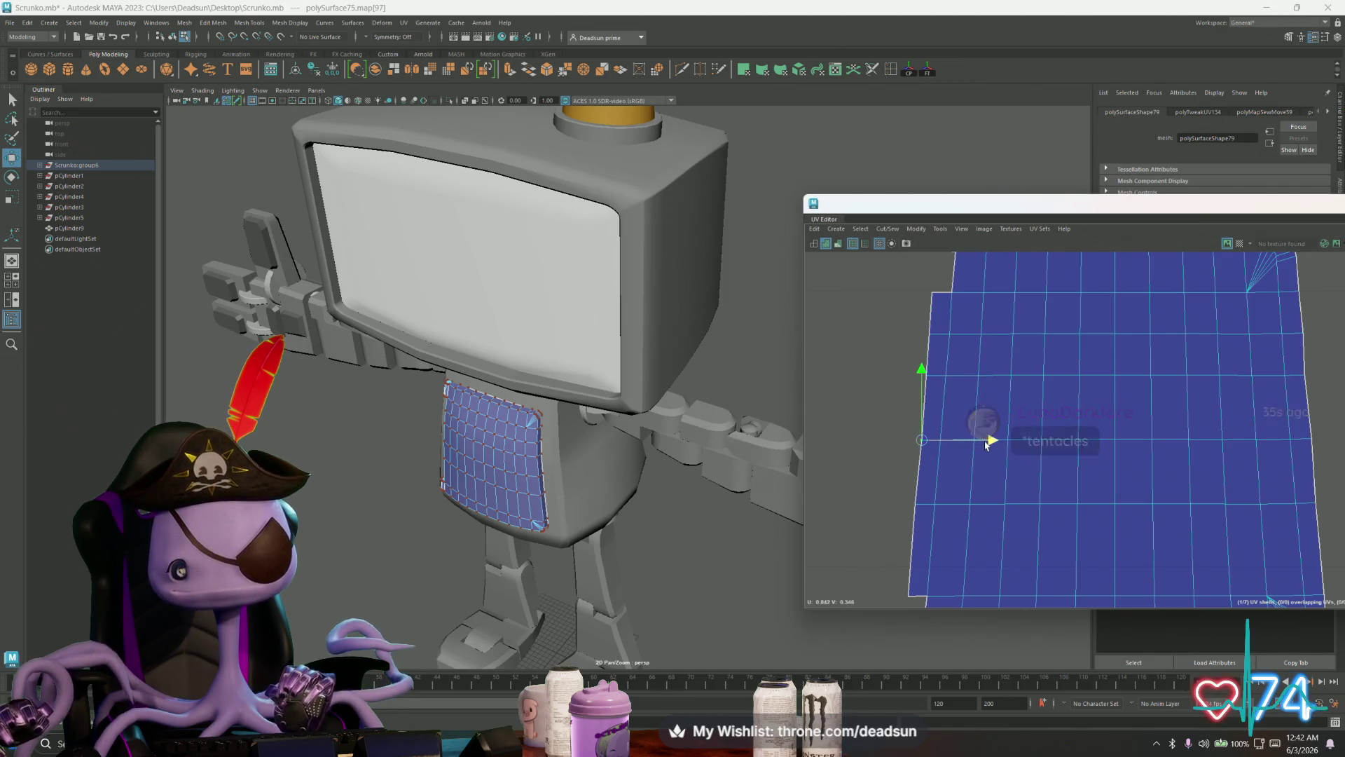
scroll(944, 506, "down", 1)
scroll(945, 505, "down", 5)
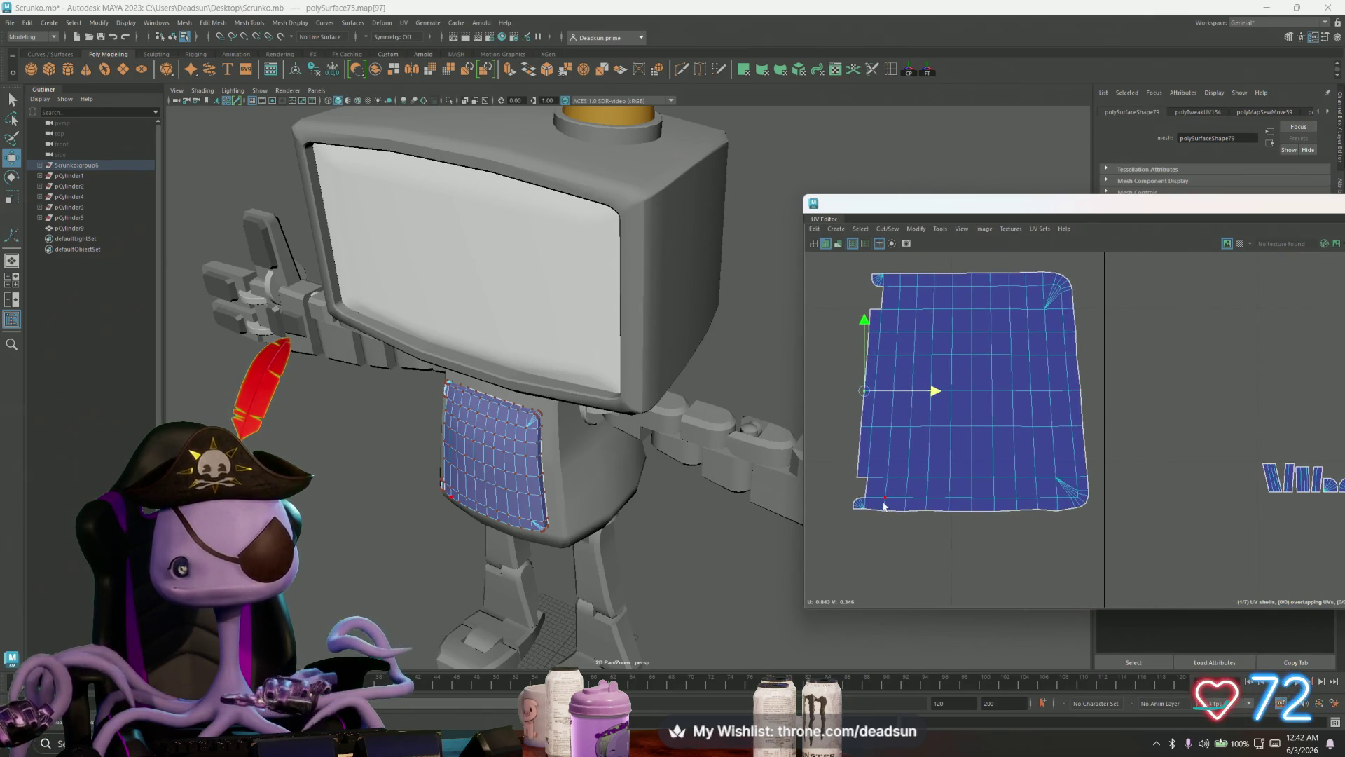
left_click_drag(1002, 535, 1066, 549)
key("r")
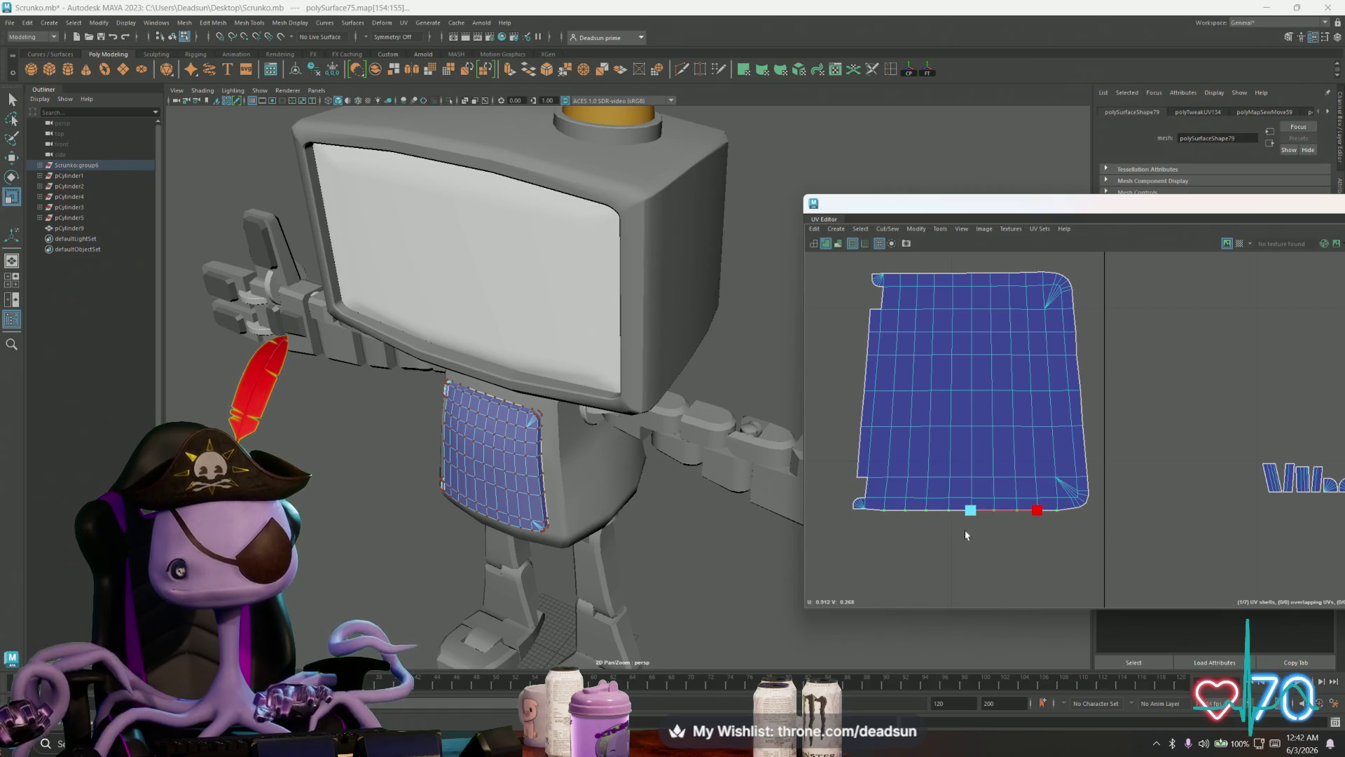
middle_click_drag(996, 531, 955, 534, "alt")
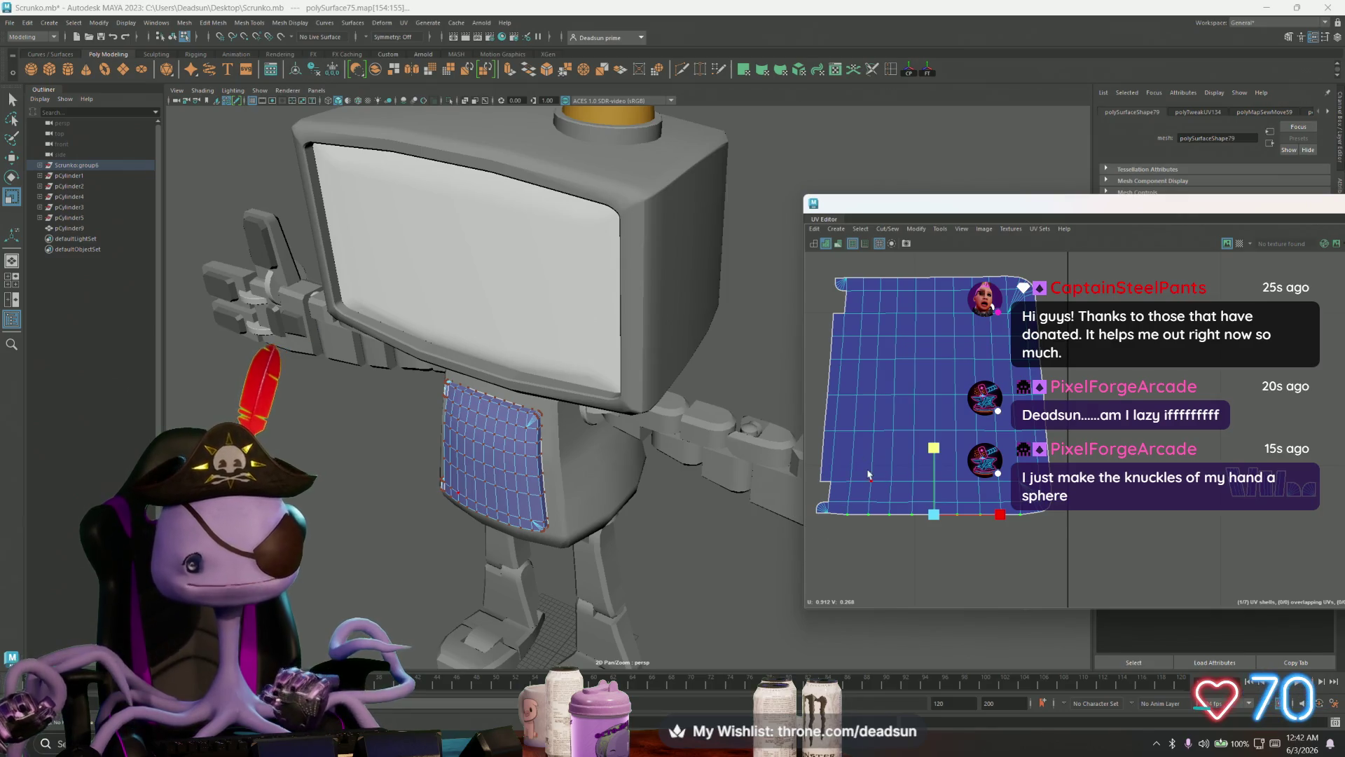
Step: Select the small shell's two seam edges and sew them with Move and Sew, applied twice
middle_click_drag(1234, 486, 1227, 453, "alt")
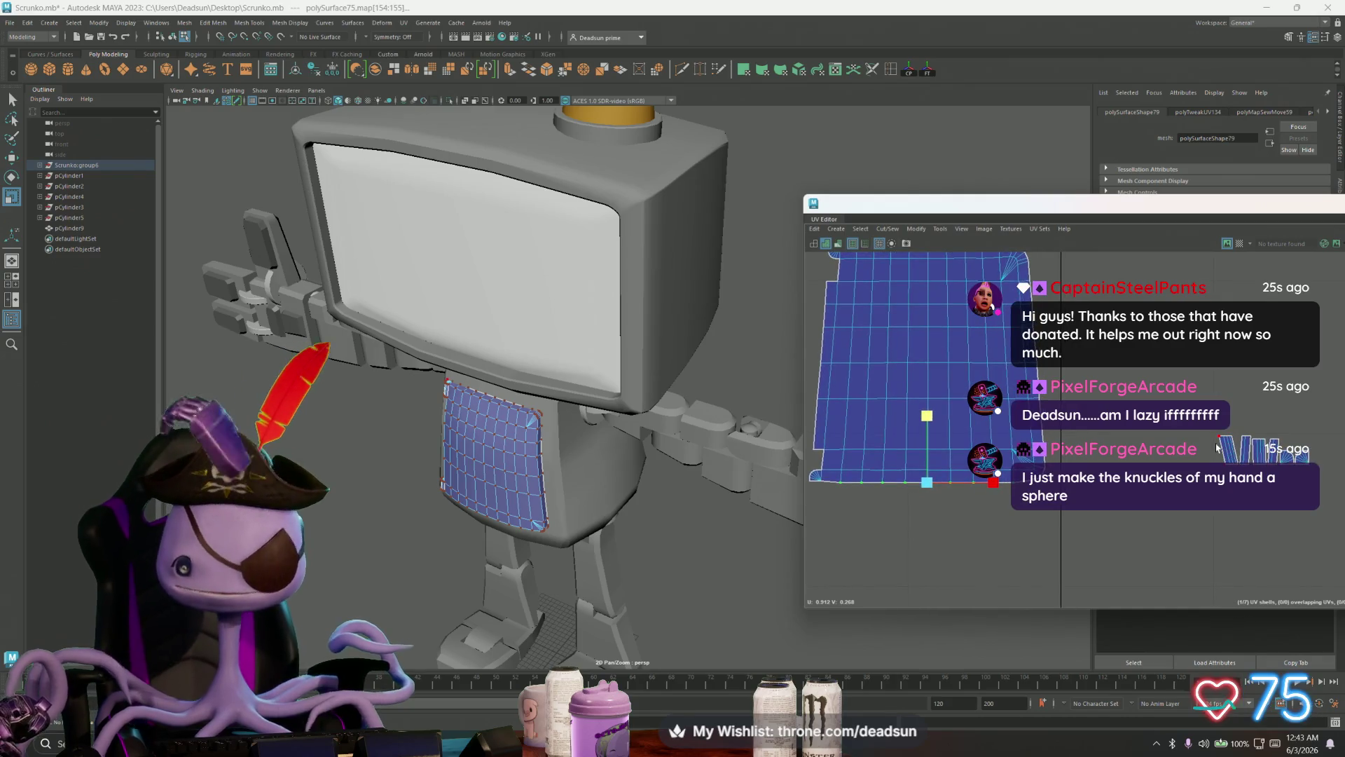
key("F10")
left_click(1218, 452)
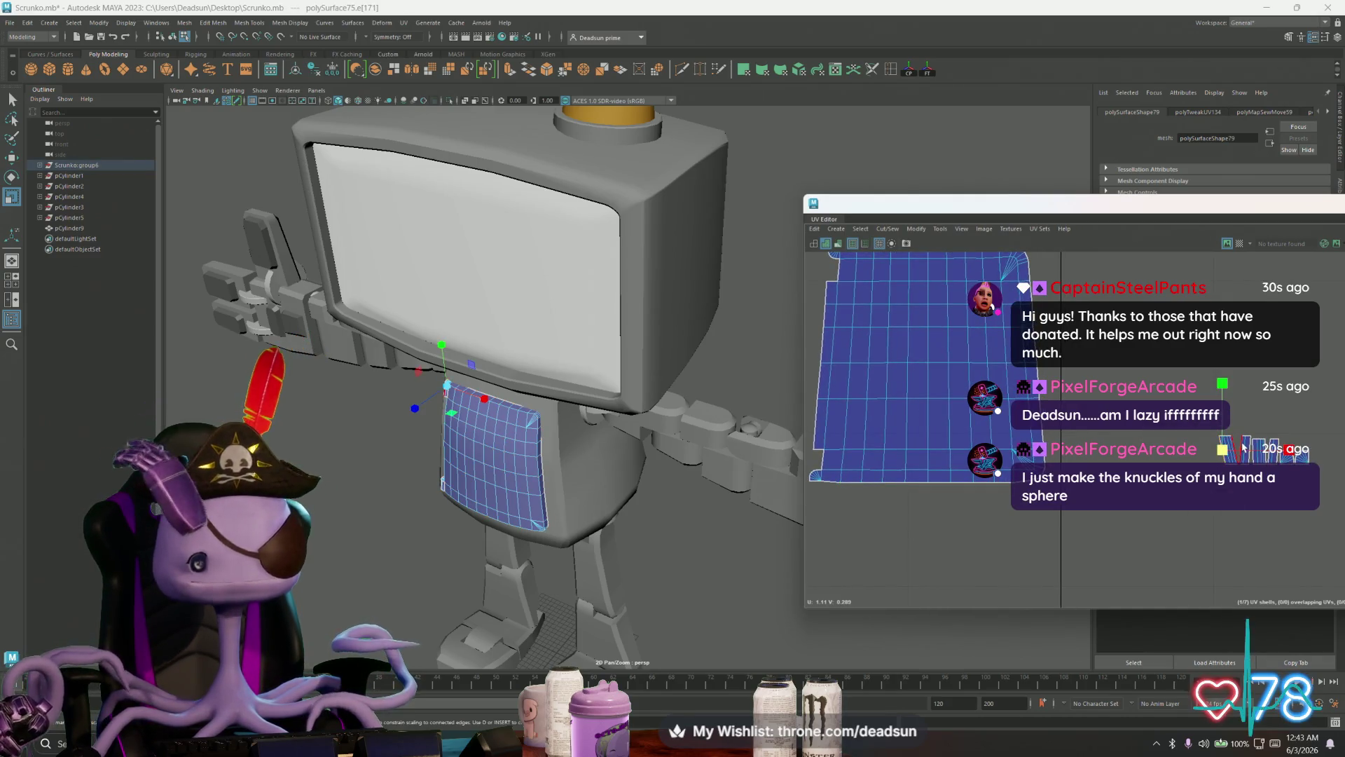
left_click(1239, 445)
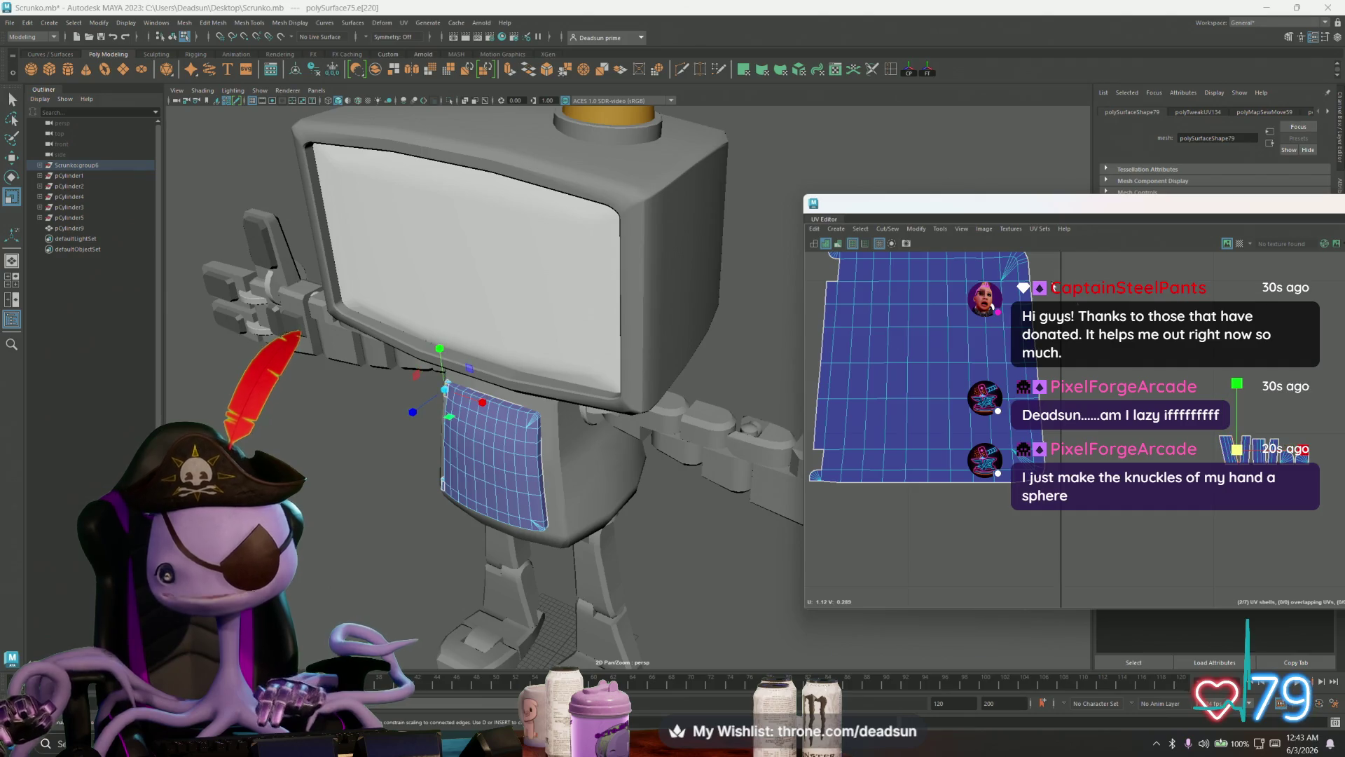
left_click(881, 228)
left_click(974, 338)
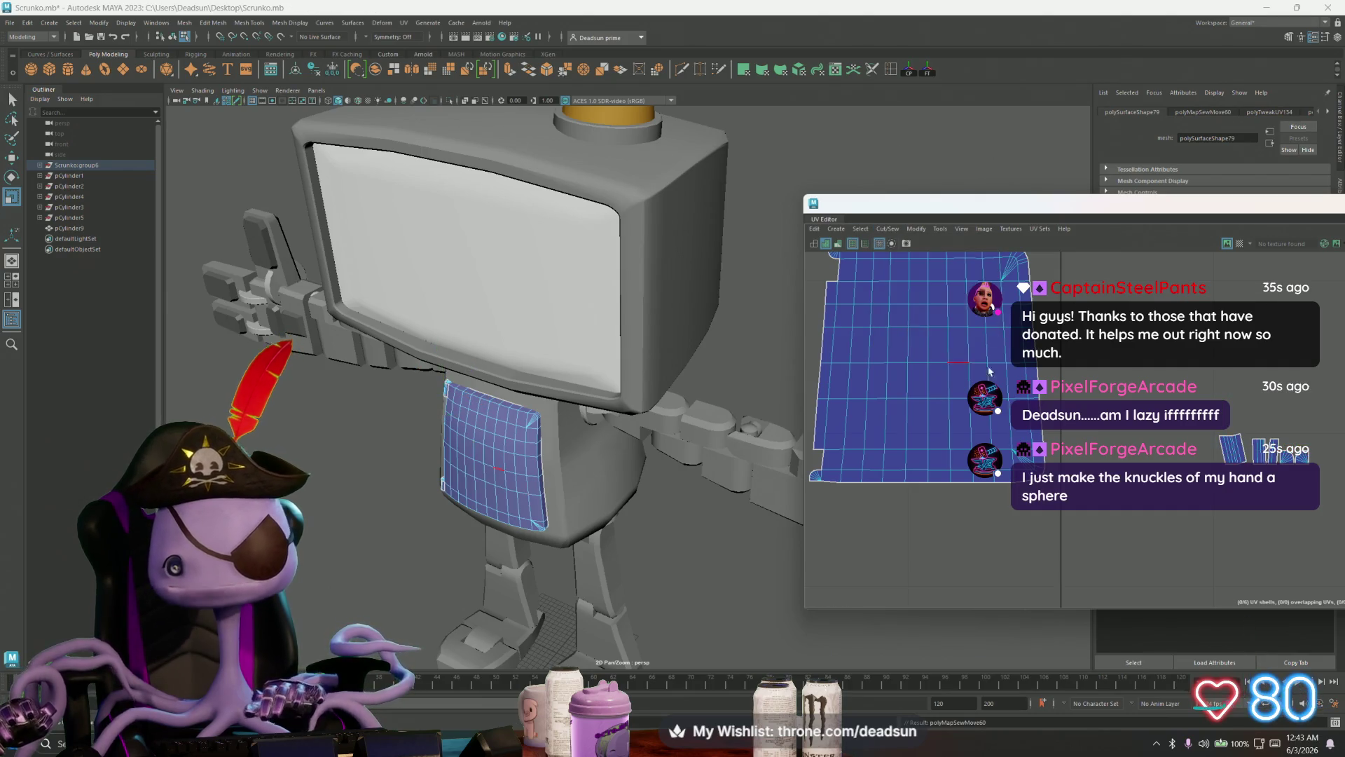
key("g")
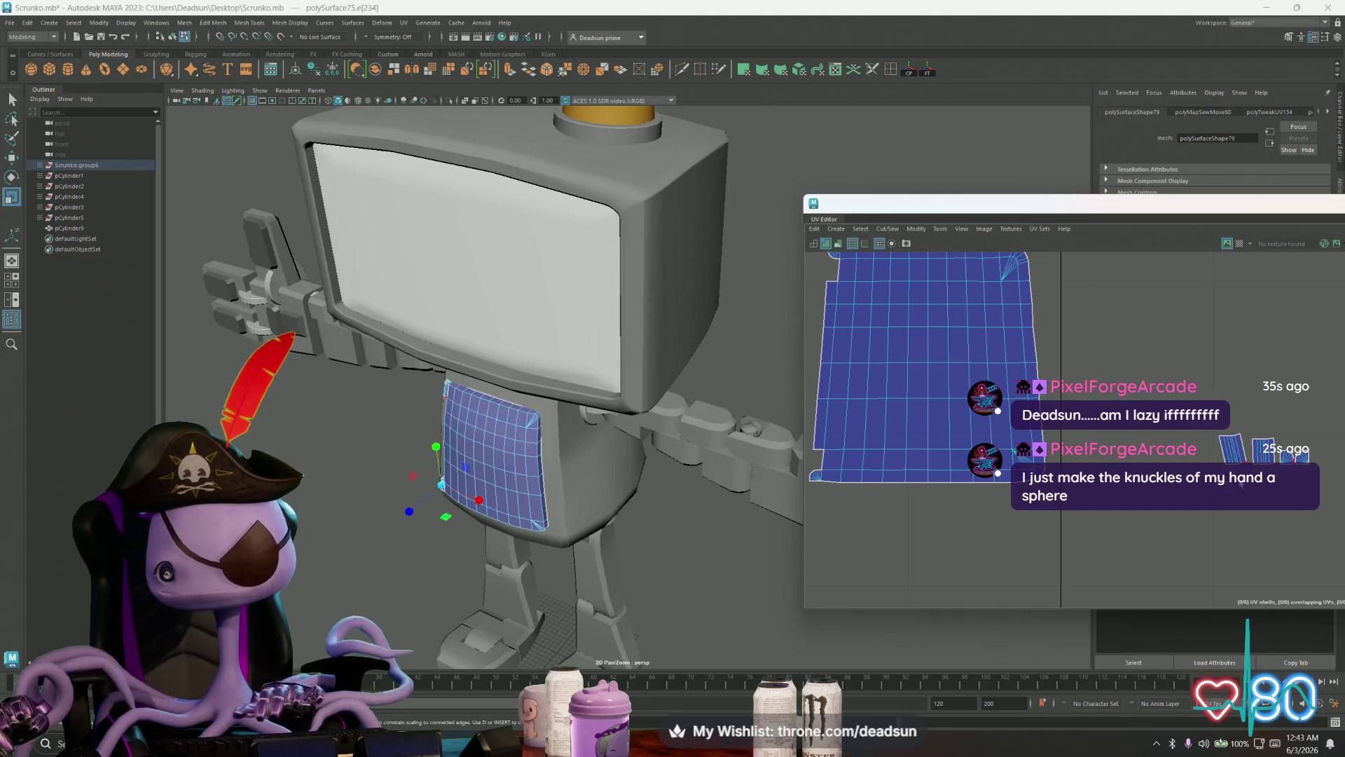
Step: Move the sewn small shell left, beside the large shell
right_click_drag(1252, 449, 1306, 449)
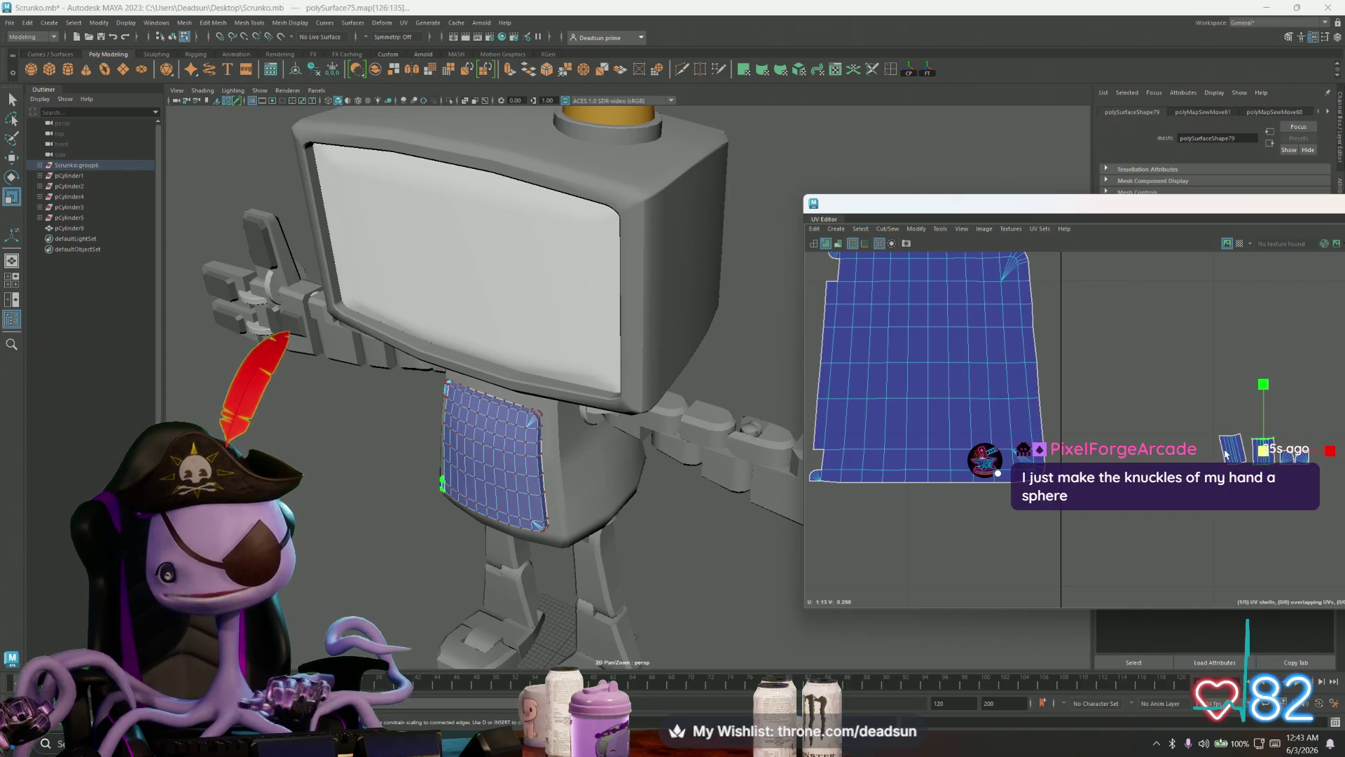
key("w")
mouse_move(1248, 452)
left_mouse_down()
mouse_move(904, 422)
mouse_move(791, 391)
left_mouse_up()
Step: Select the other small UV shell and move it up-left of the big shell
scroll(859, 429, "down", 3)
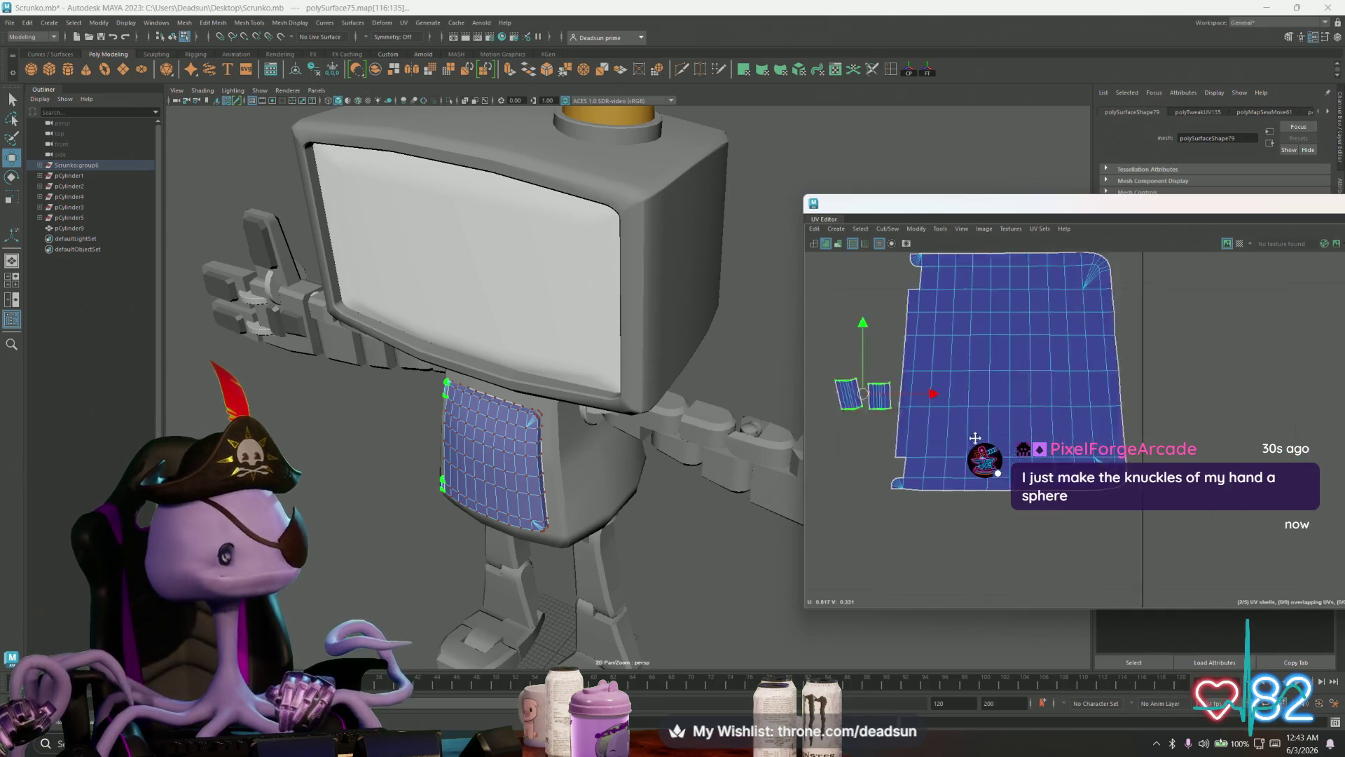
scroll(1167, 434, "up", 3)
mouse_move(1254, 455)
left_mouse_down()
mouse_move(1311, 493)
mouse_move(869, 471)
left_mouse_up()
middle_click_drag(906, 414, 1038, 436, "alt")
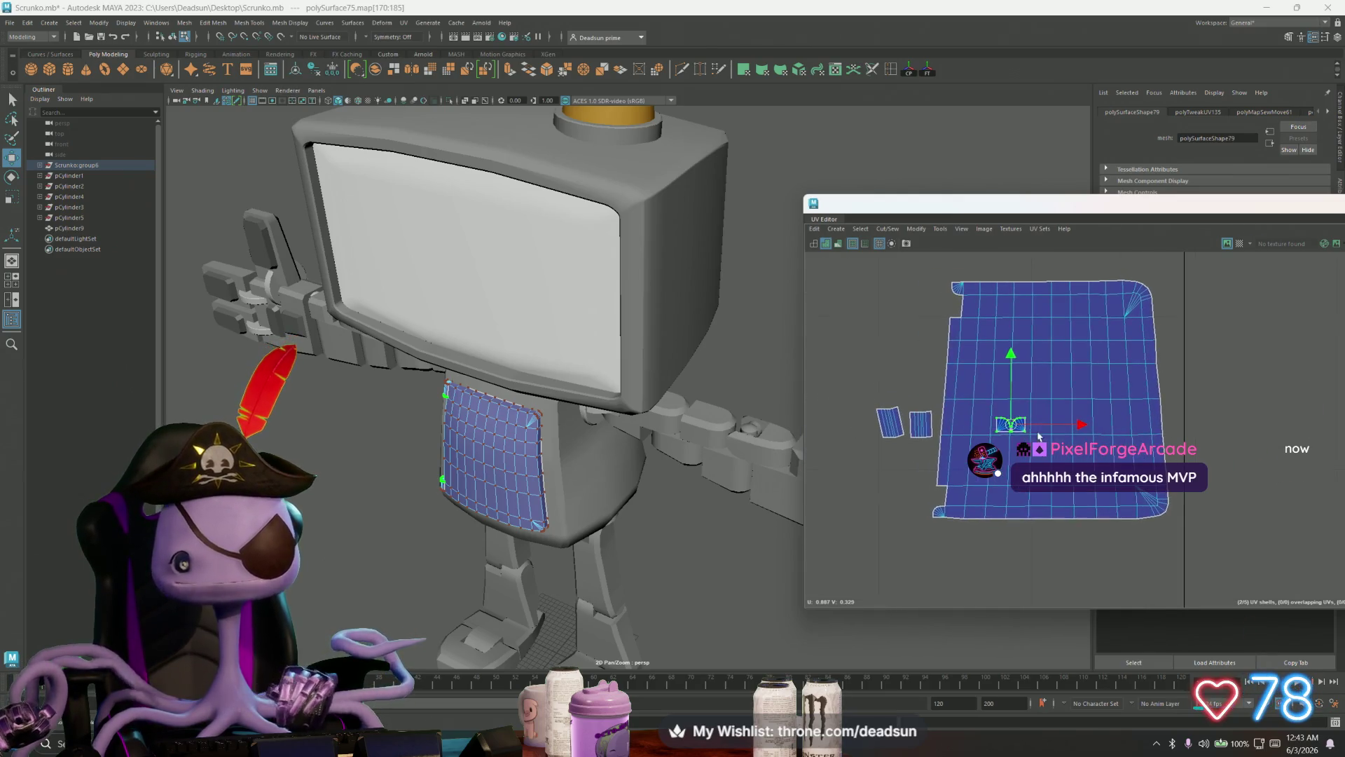
left_click_drag(1007, 428, 922, 333)
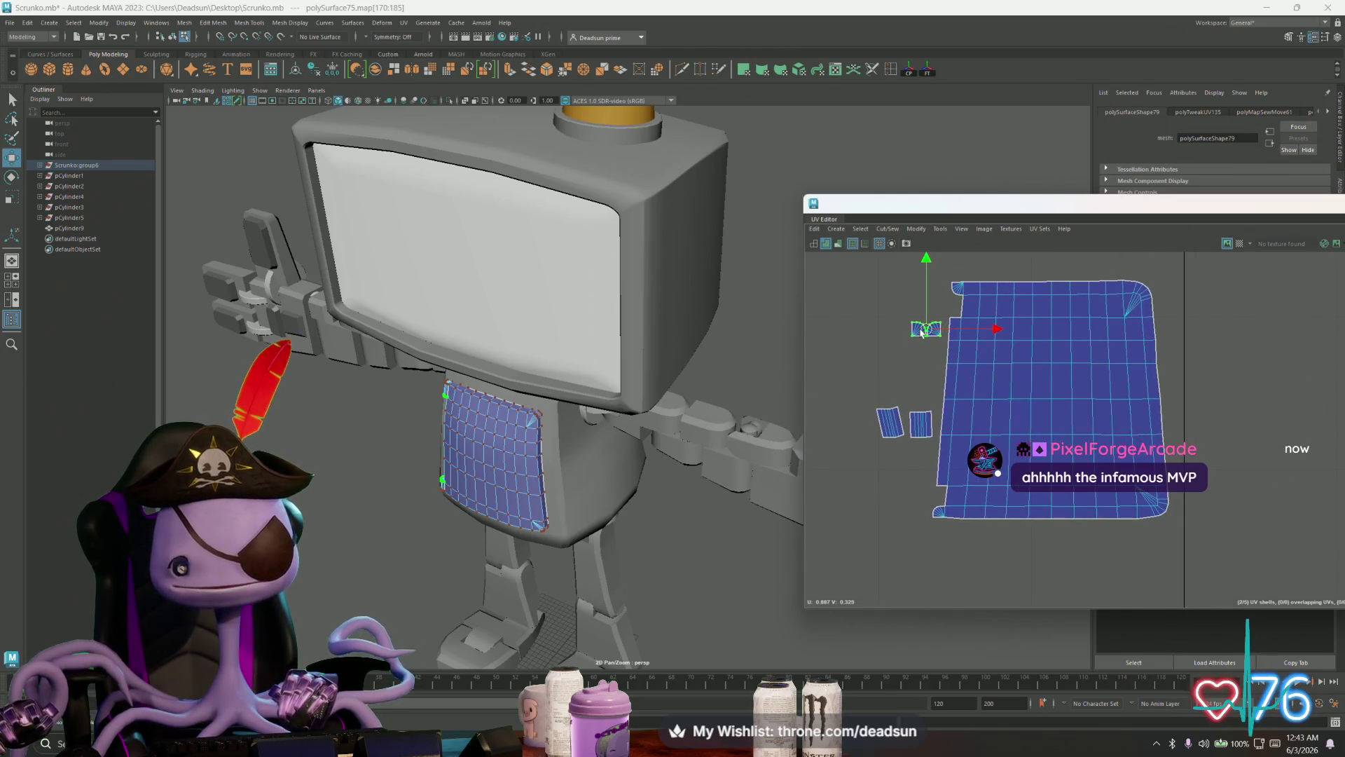
scroll(894, 378, "up", 3)
Step: In UV mode, place the right-hand small shell lower and shift it slightly right
right_click(893, 420)
left_click(922, 428)
mouse_move(861, 457)
left_mouse_down()
mouse_move(897, 427)
mouse_move(883, 543)
left_mouse_up()
left_click(887, 526)
key("r")
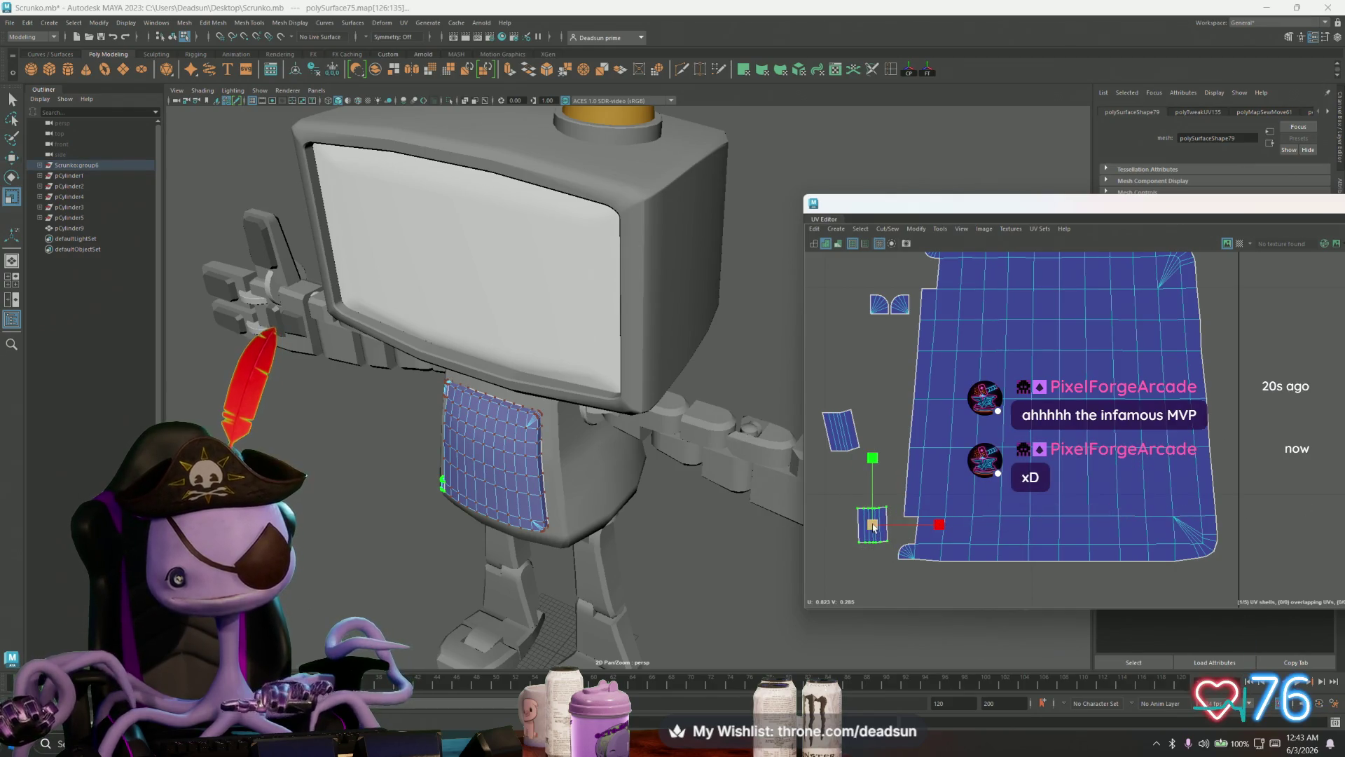
key("w")
left_click_drag(869, 529, 883, 527)
Step: Undo the last move and scale, then scale both small shells down together
scroll(939, 519, "up", 4)
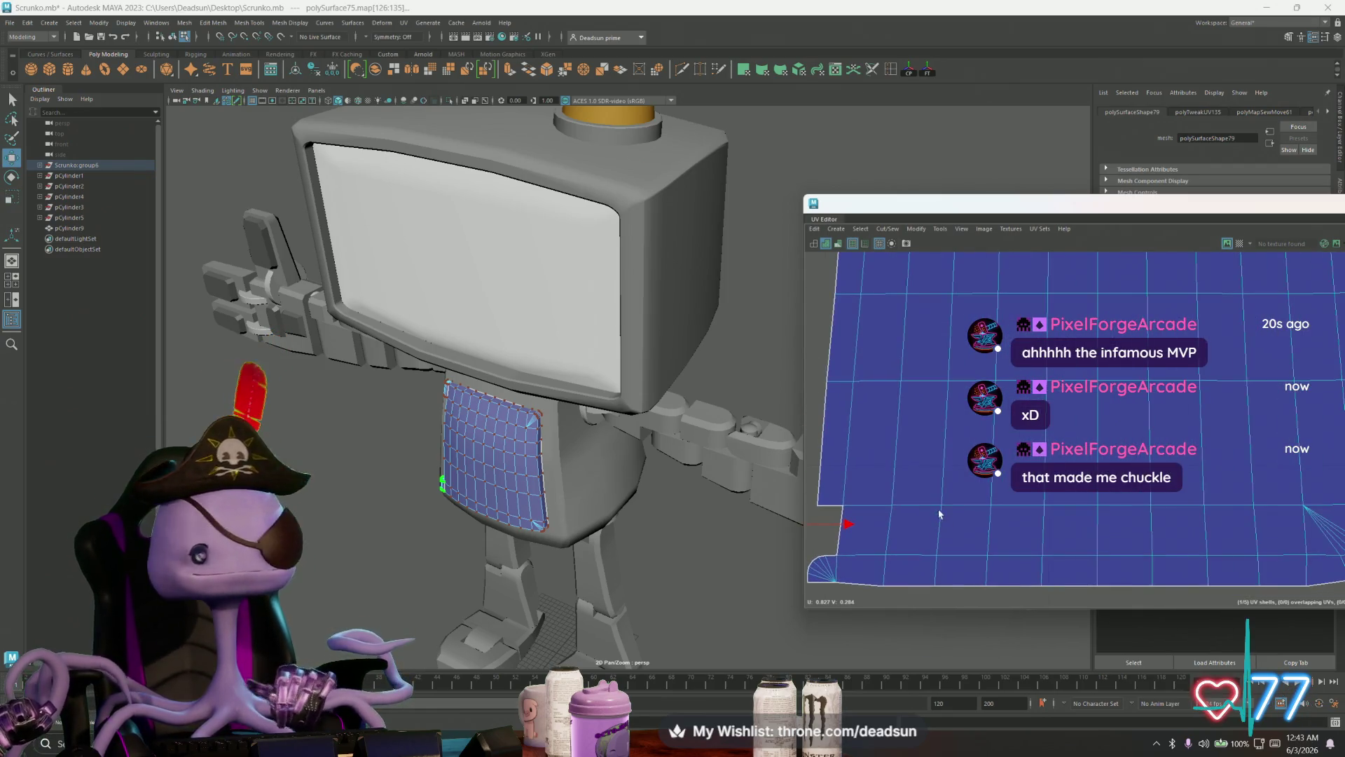
middle_click_drag(832, 503, 937, 534, "alt")
key("ctrl+z")
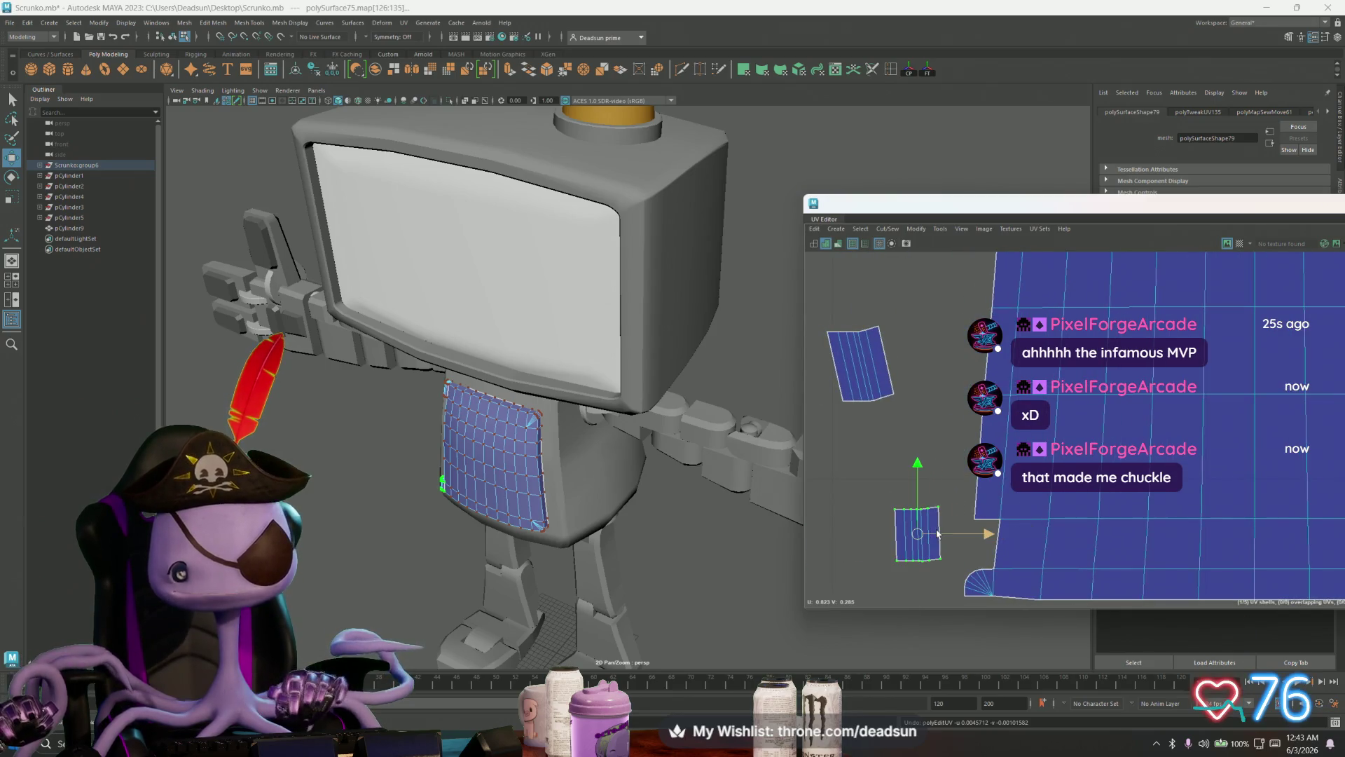
key("ctrl+z")
left_click_drag(810, 317, 939, 448)
left_click_drag(951, 576, 952, 576, "shift")
key("r")
mouse_move(904, 449)
left_mouse_down()
mouse_move(885, 456)
mouse_move(923, 492)
left_mouse_up()
Step: Move the upper small shell down and right and rotate it upright
left_click(906, 422)
mouse_move(906, 422)
left_mouse_down()
mouse_move(945, 480)
mouse_move(1011, 483)
left_mouse_up()
key("e")
scroll(1007, 554, "up", 2)
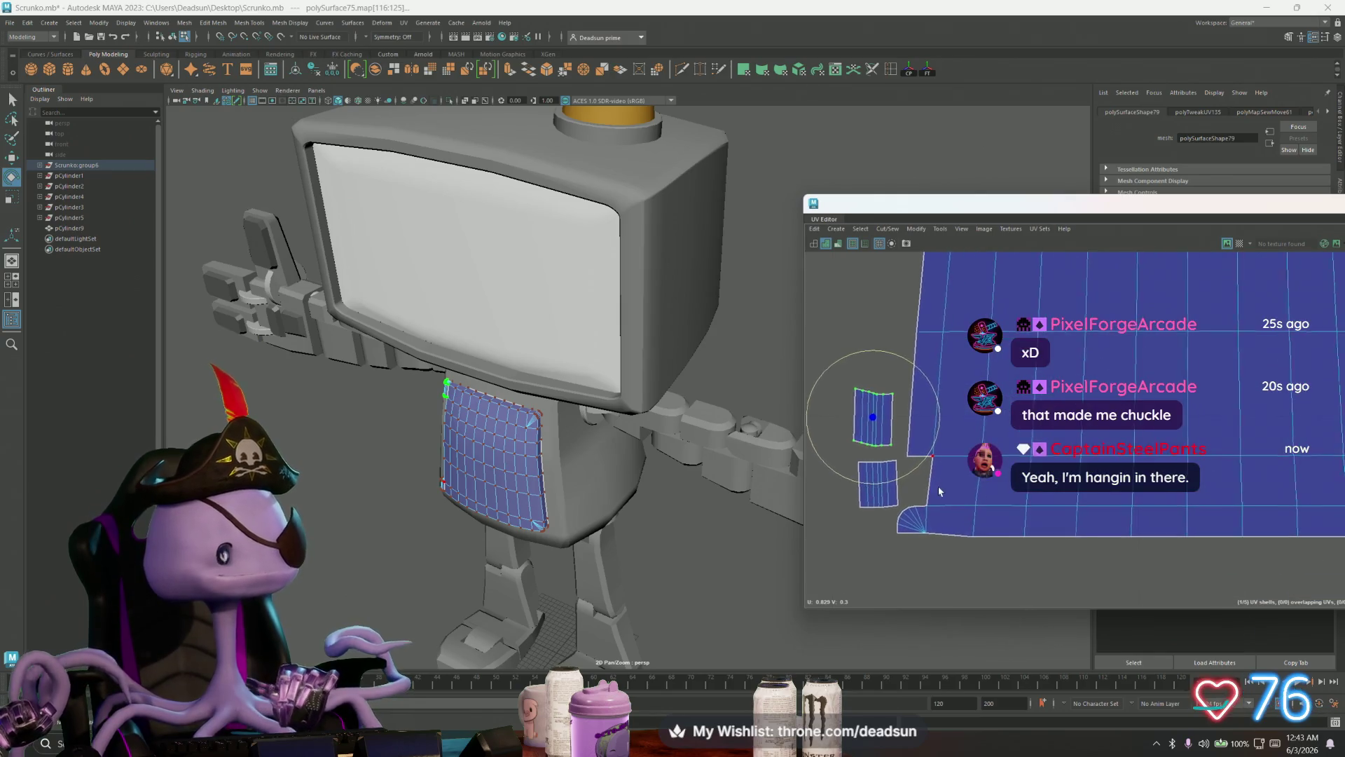
Step: Straighten the UVs of the lower and upper small shells
left_click(930, 468)
right_click_drag(883, 478, 837, 497)
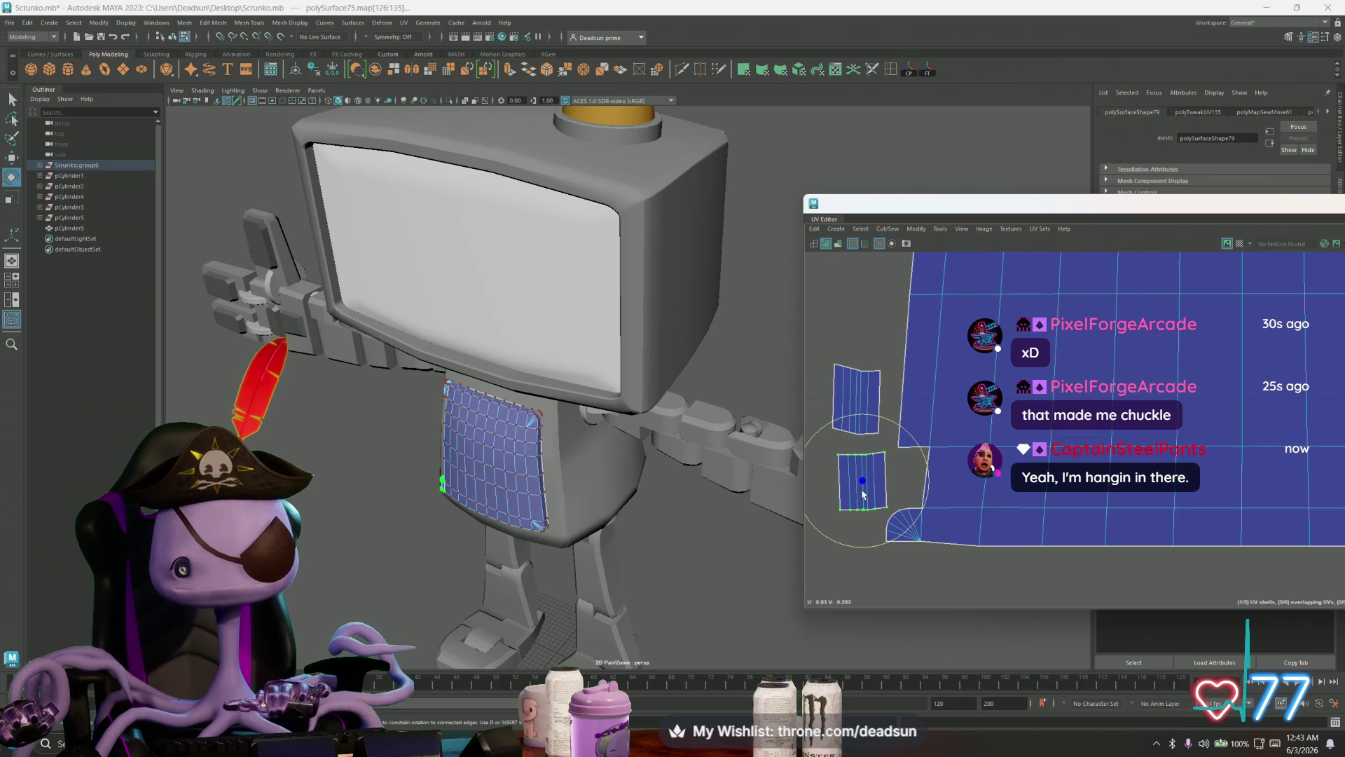
left_click(917, 228)
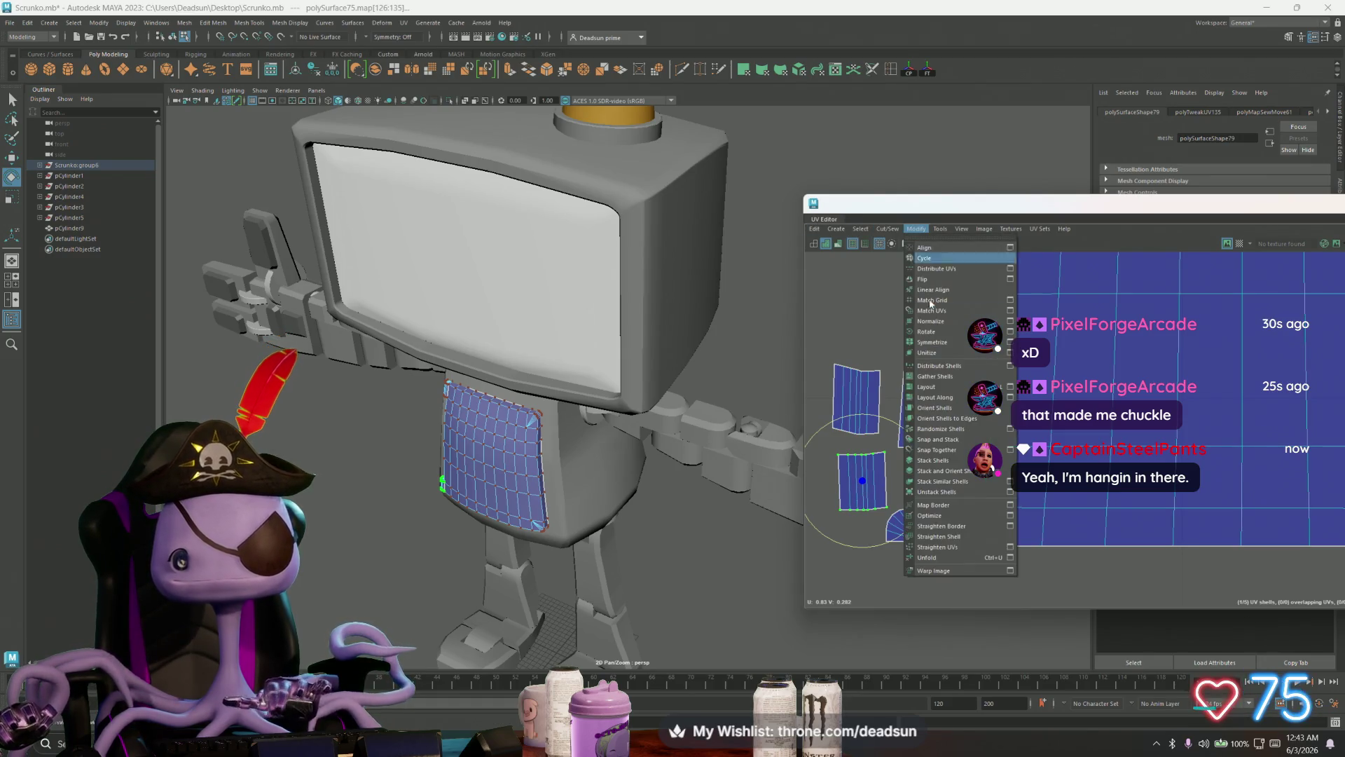
left_click(951, 547)
left_click(852, 393)
key("g")
Step: Push the lower shell against the big shell and fit the narrow shell into the top-left gap
left_click(871, 483)
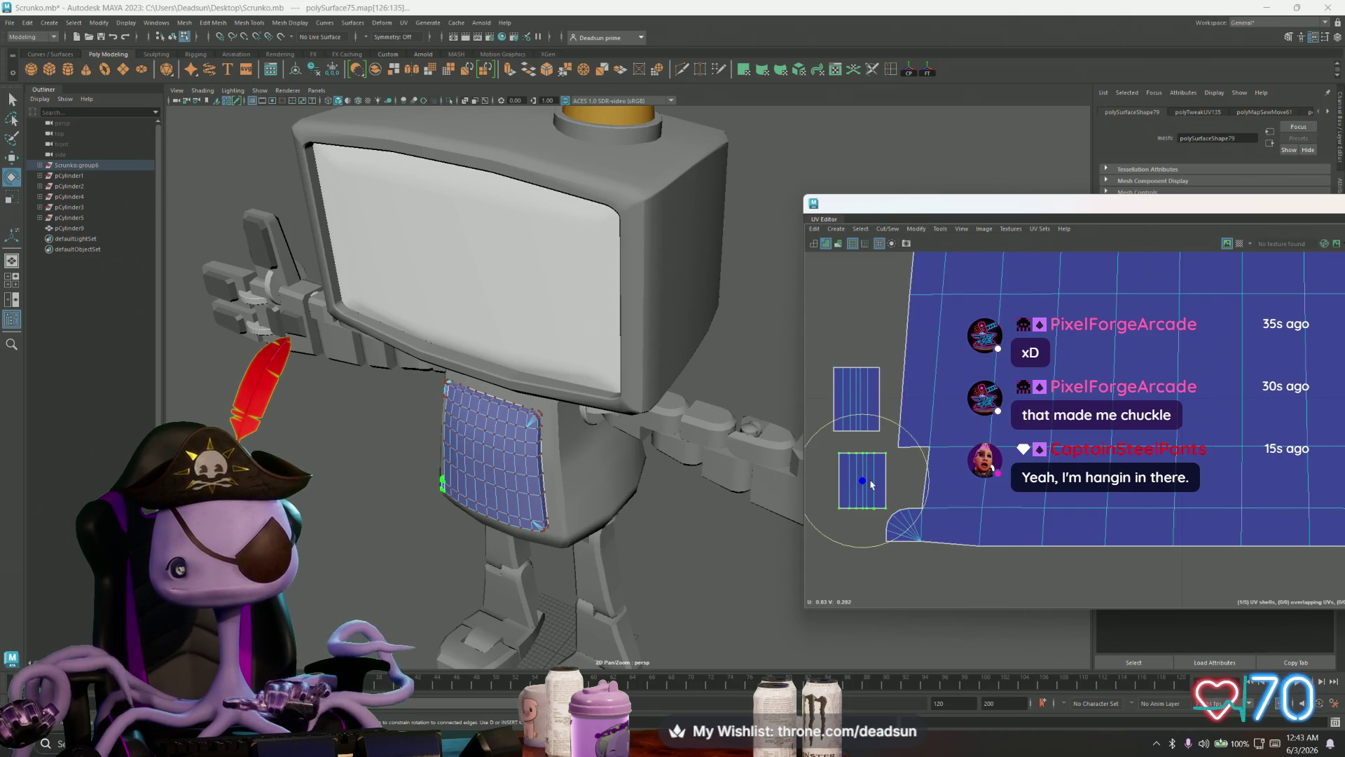
key("w")
left_click_drag(862, 480, 897, 478)
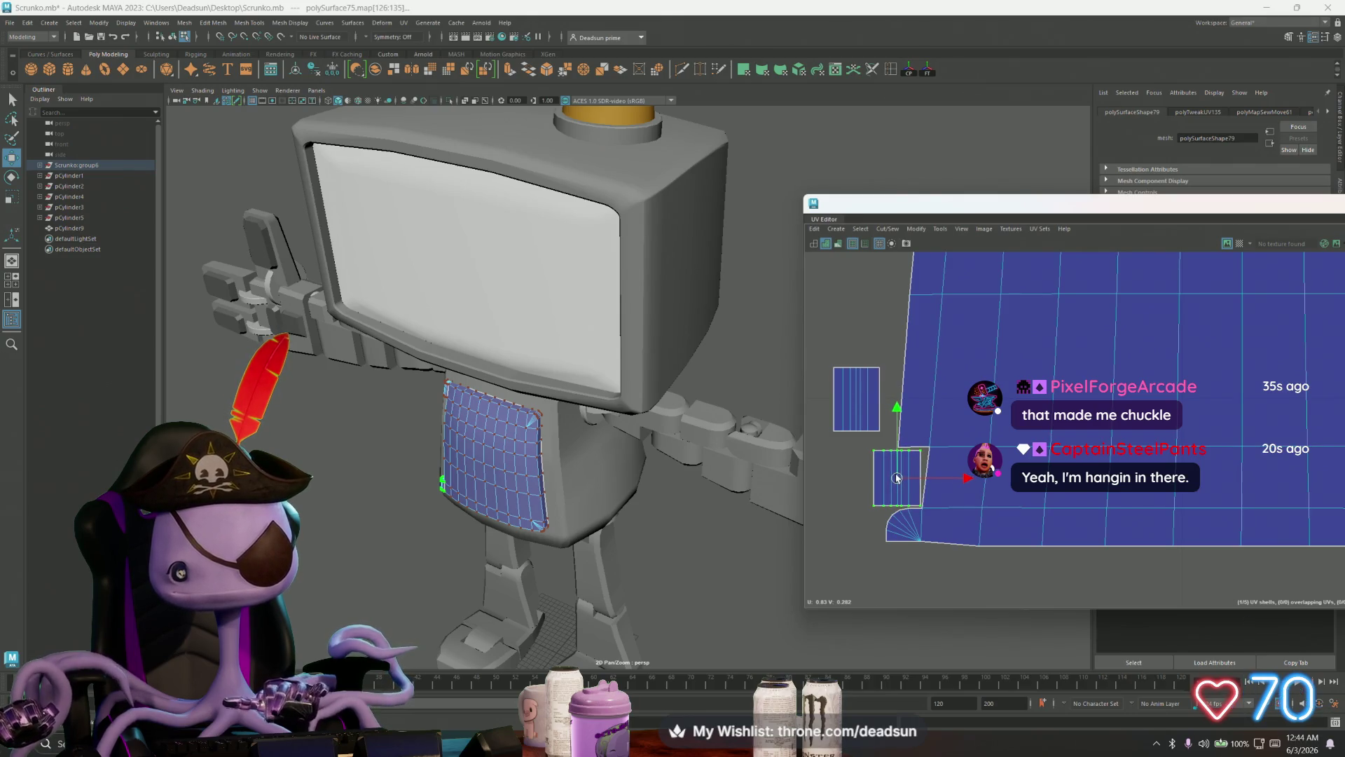
left_click(856, 420)
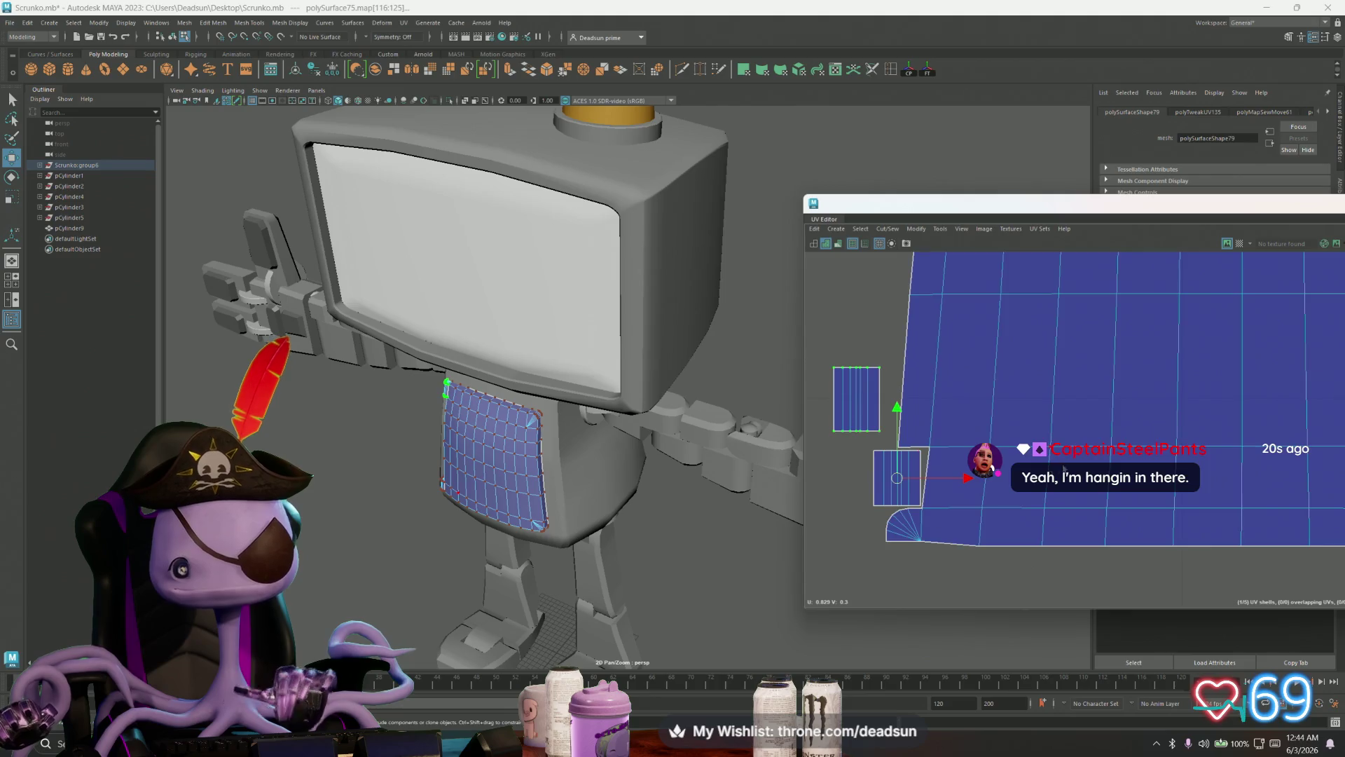
scroll(911, 481, "down", 3)
scroll(911, 480, "down", 2)
left_click_drag(902, 472, 954, 259)
middle_click_drag(954, 259, 936, 420, "alt")
scroll(932, 424, "up", 3)
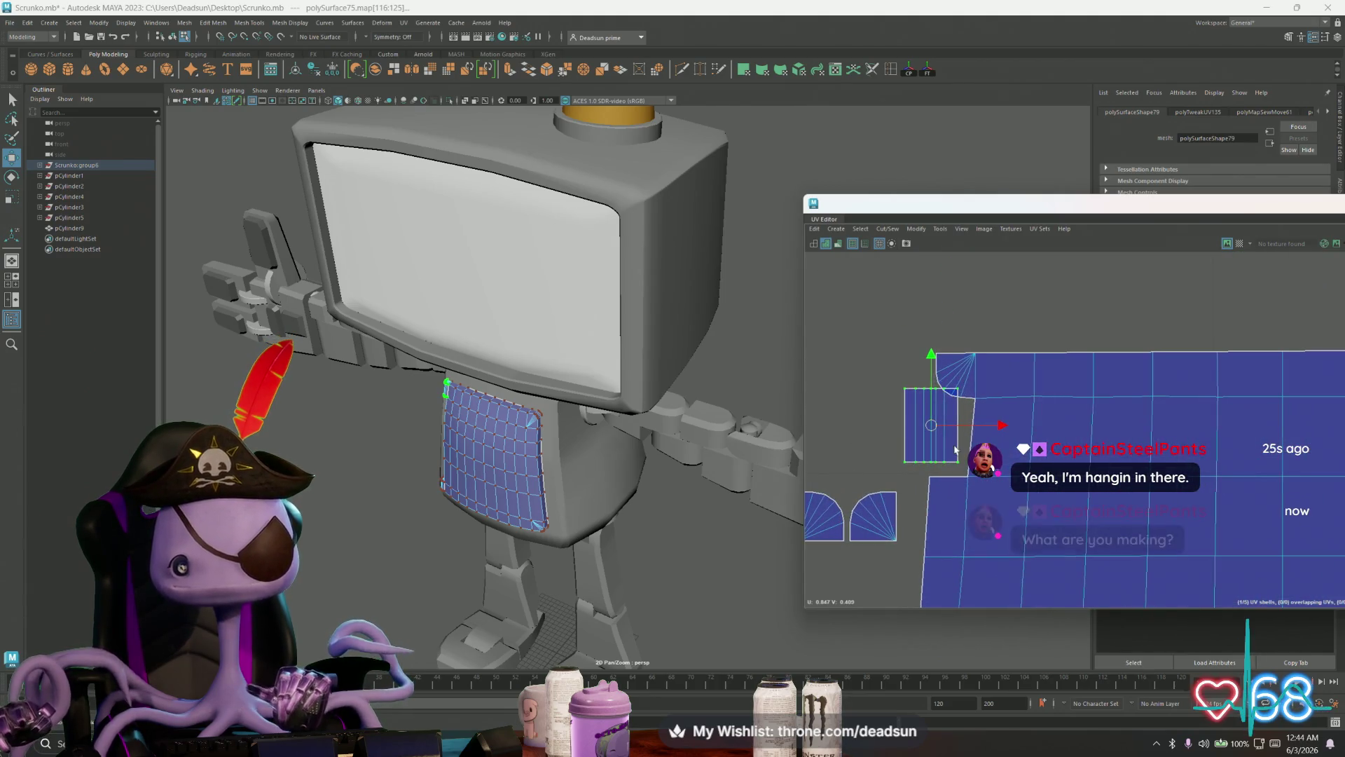
left_click_drag(930, 425, 938, 435)
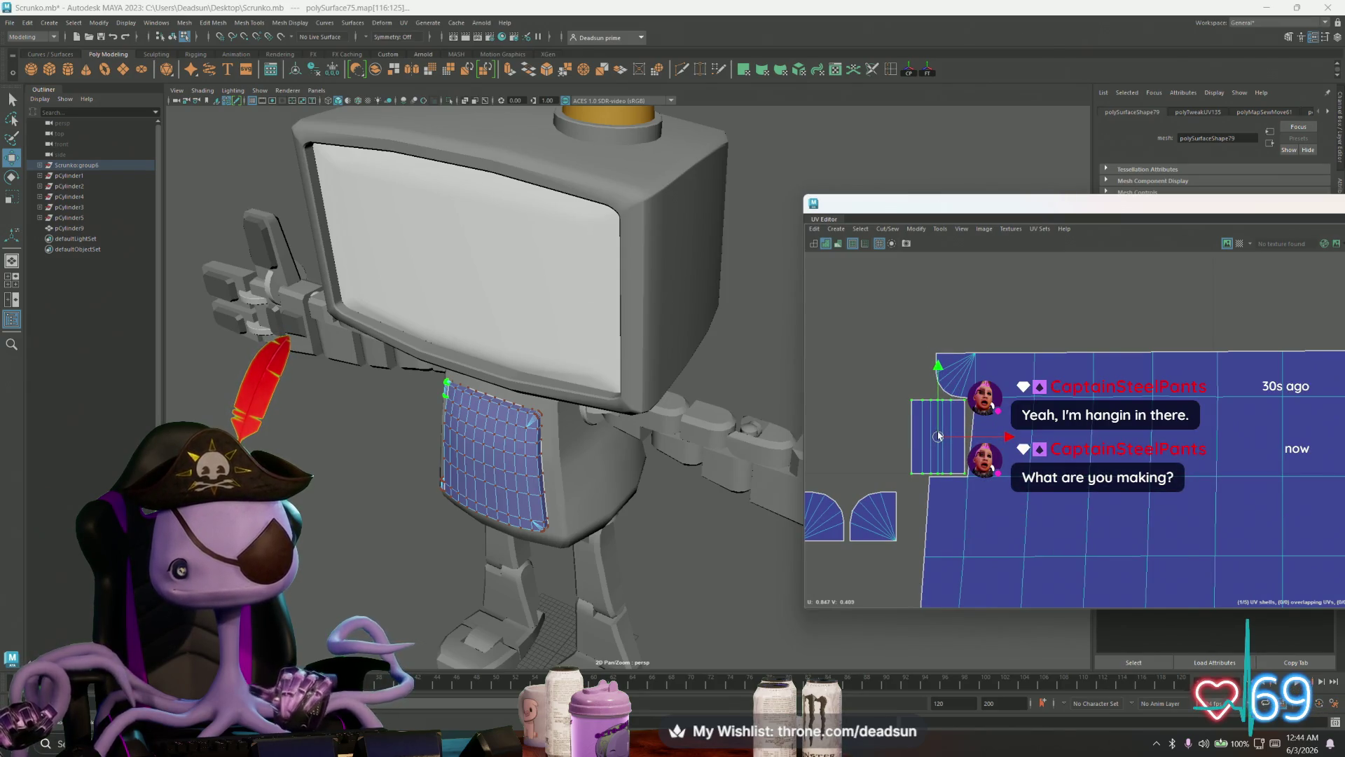
Step: Undo the last shell change and select the seam edge beside the narrow strip
scroll(942, 458, "up", 2)
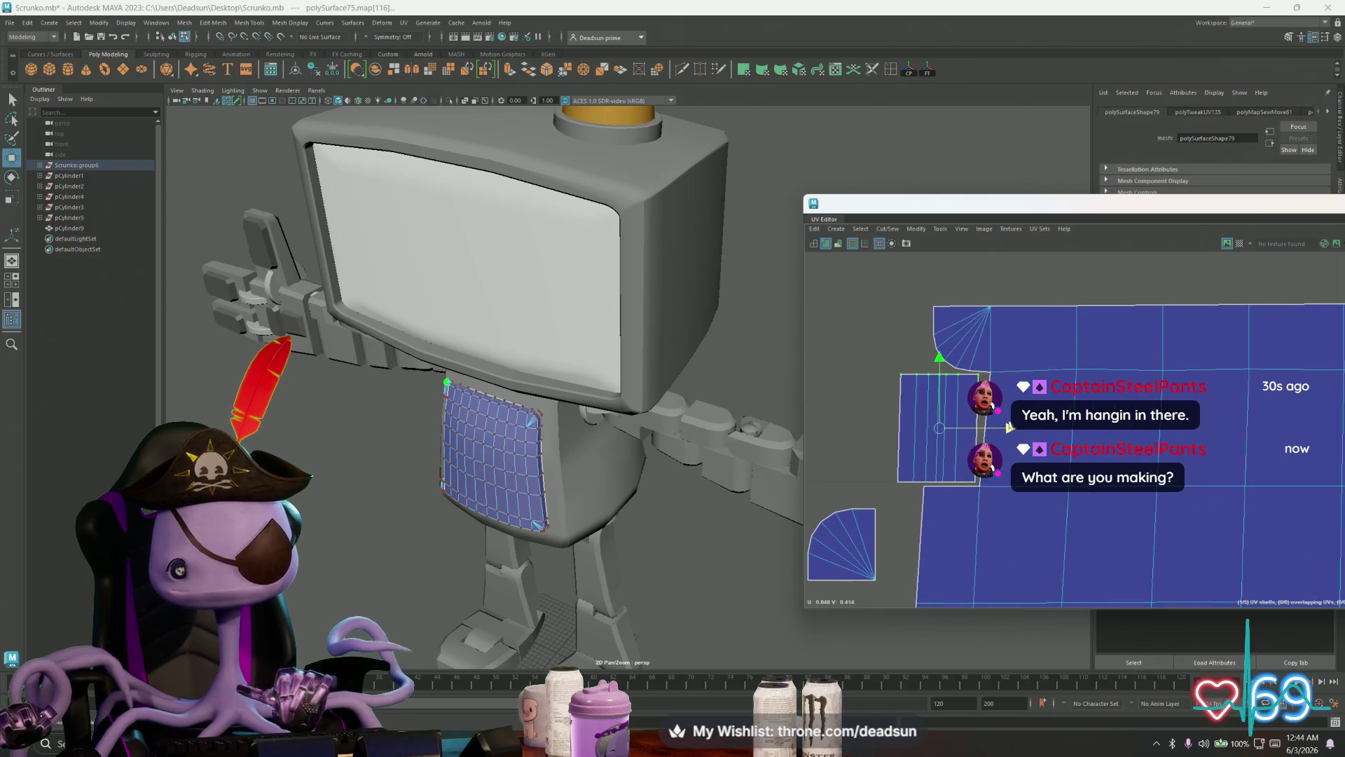
scroll(1019, 443, "down", 3)
scroll(981, 420, "up", 3)
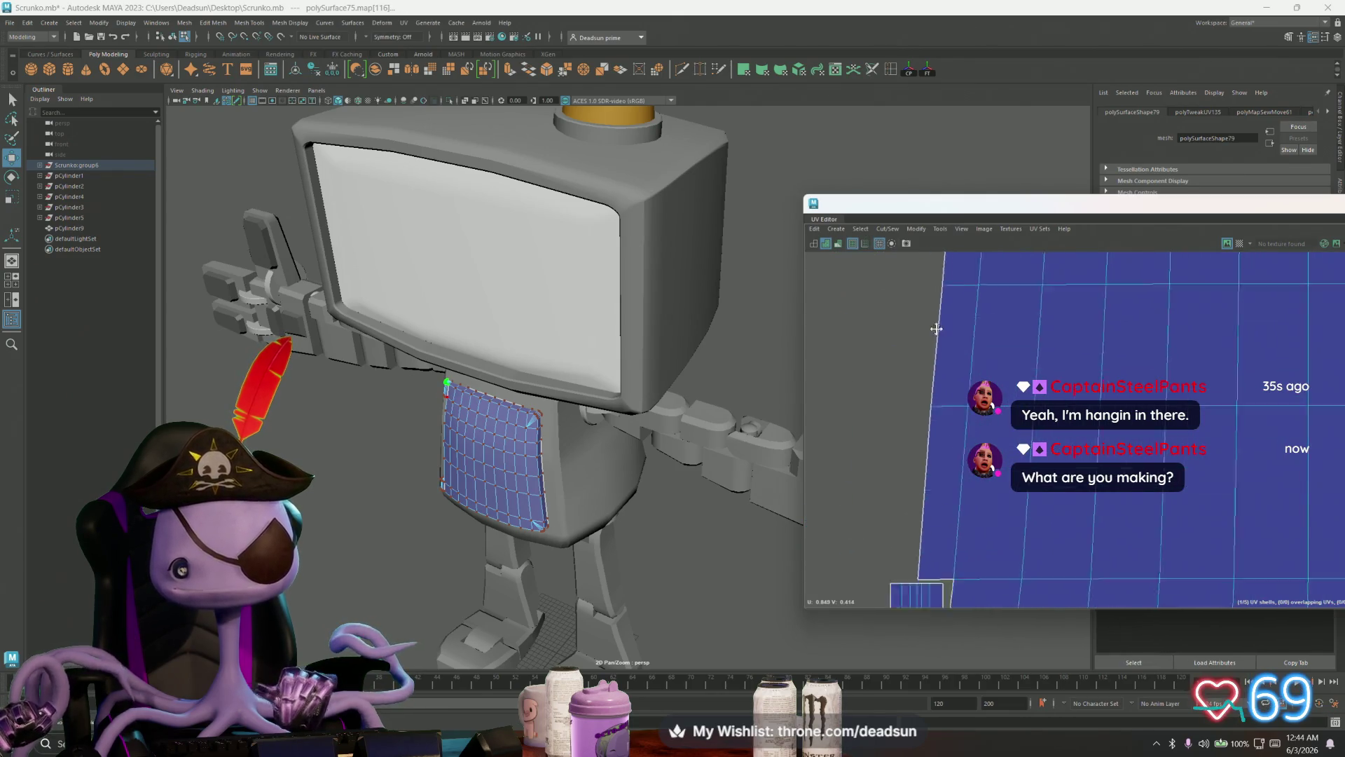
scroll(955, 394, "down", 2)
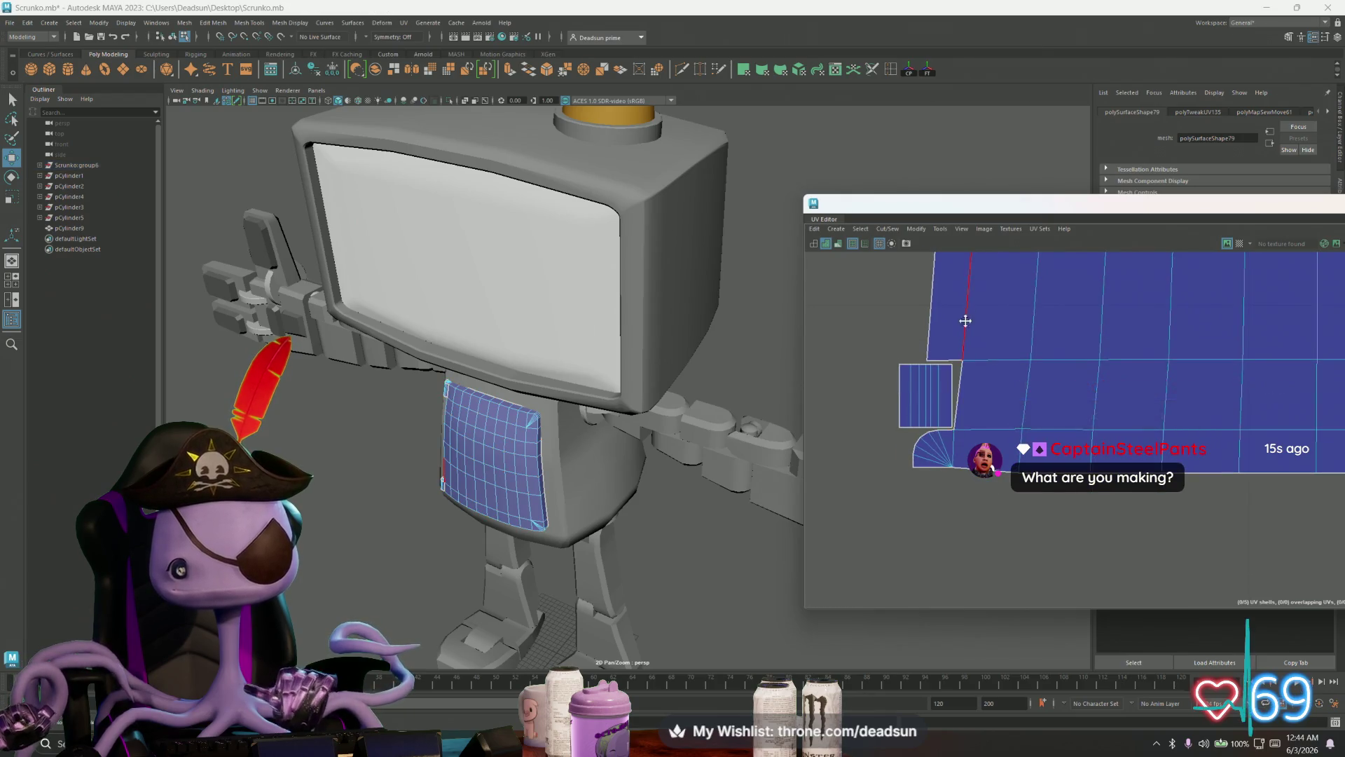
key("ctrl+z")
key("ctrl+z")
key("ctrl+z")
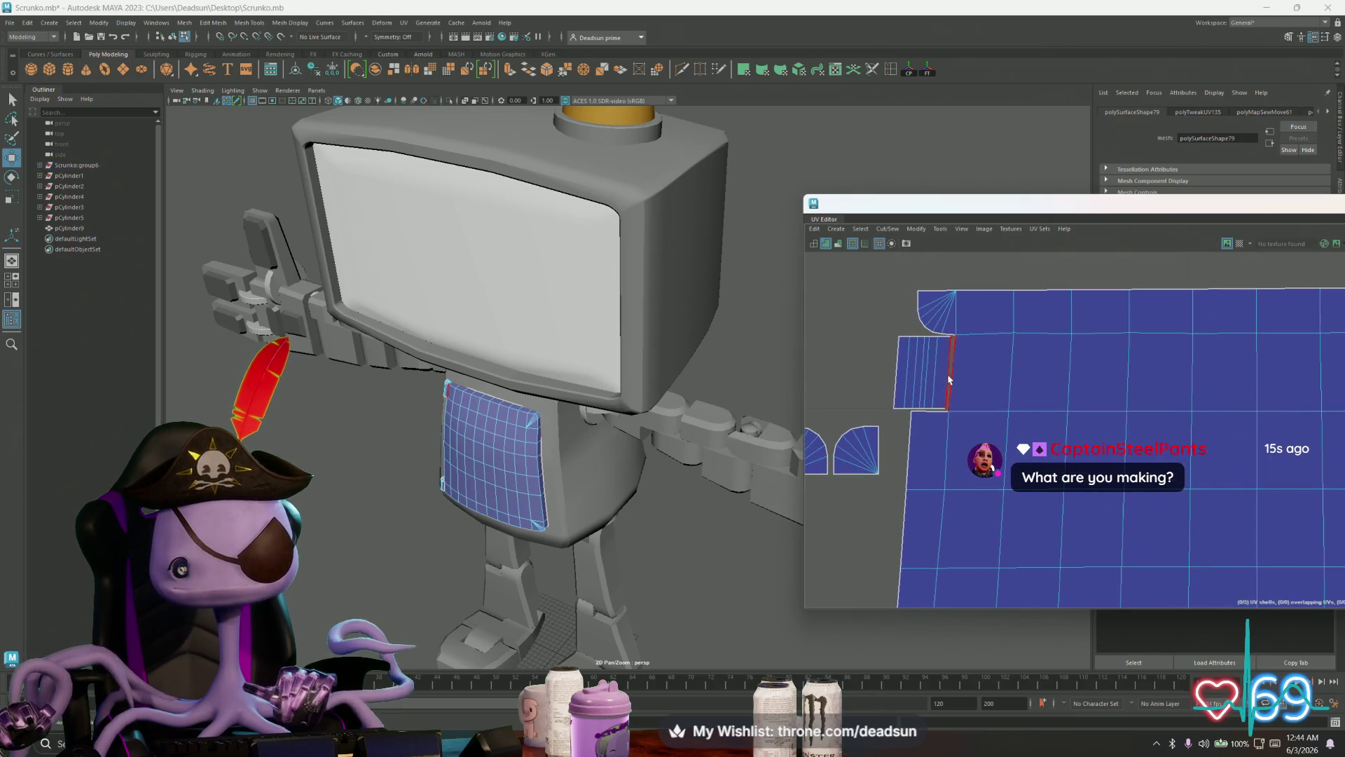
left_click(949, 379)
scroll(957, 517, "down", 2)
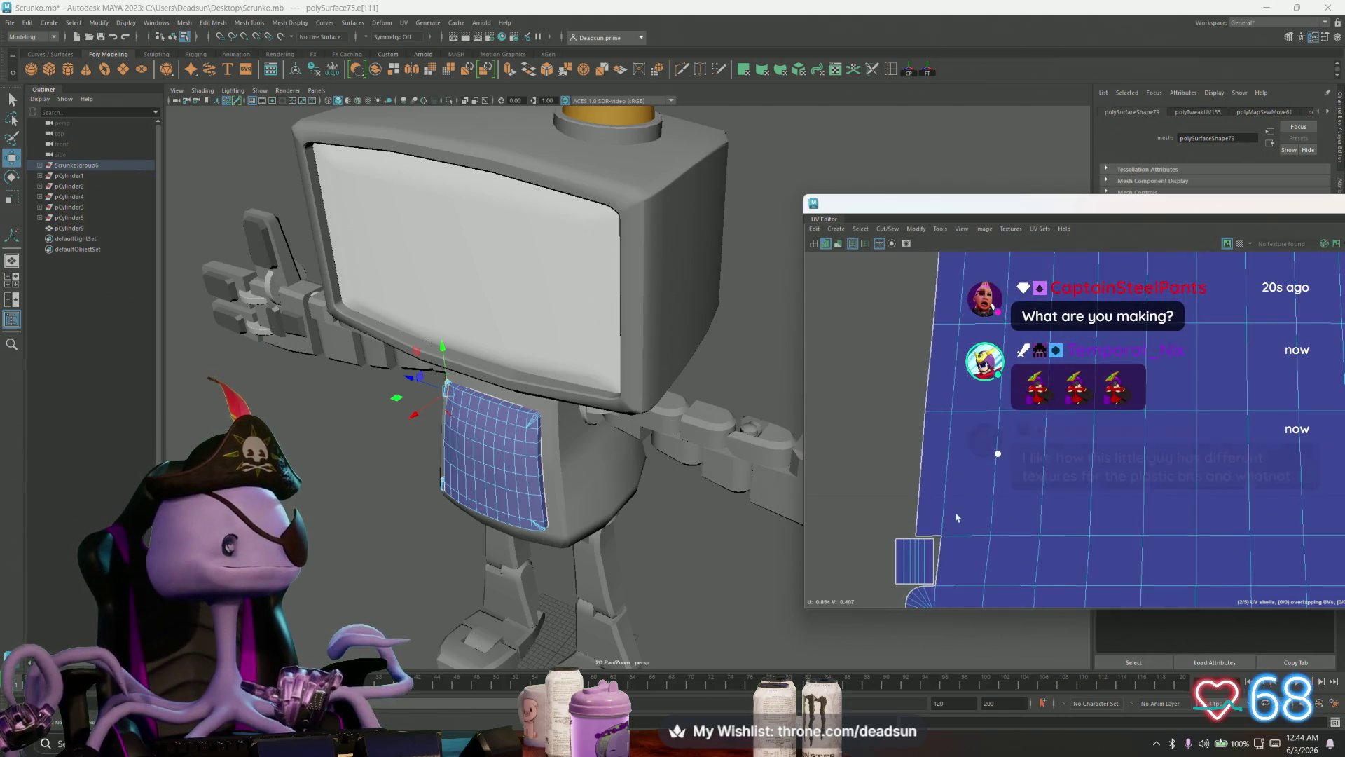
Step: Zoom in on the narrow strip and select its top-edge UVs in UV mode
scroll(957, 518, "up", 2)
right_click_drag(954, 478, 1015, 531, "alt")
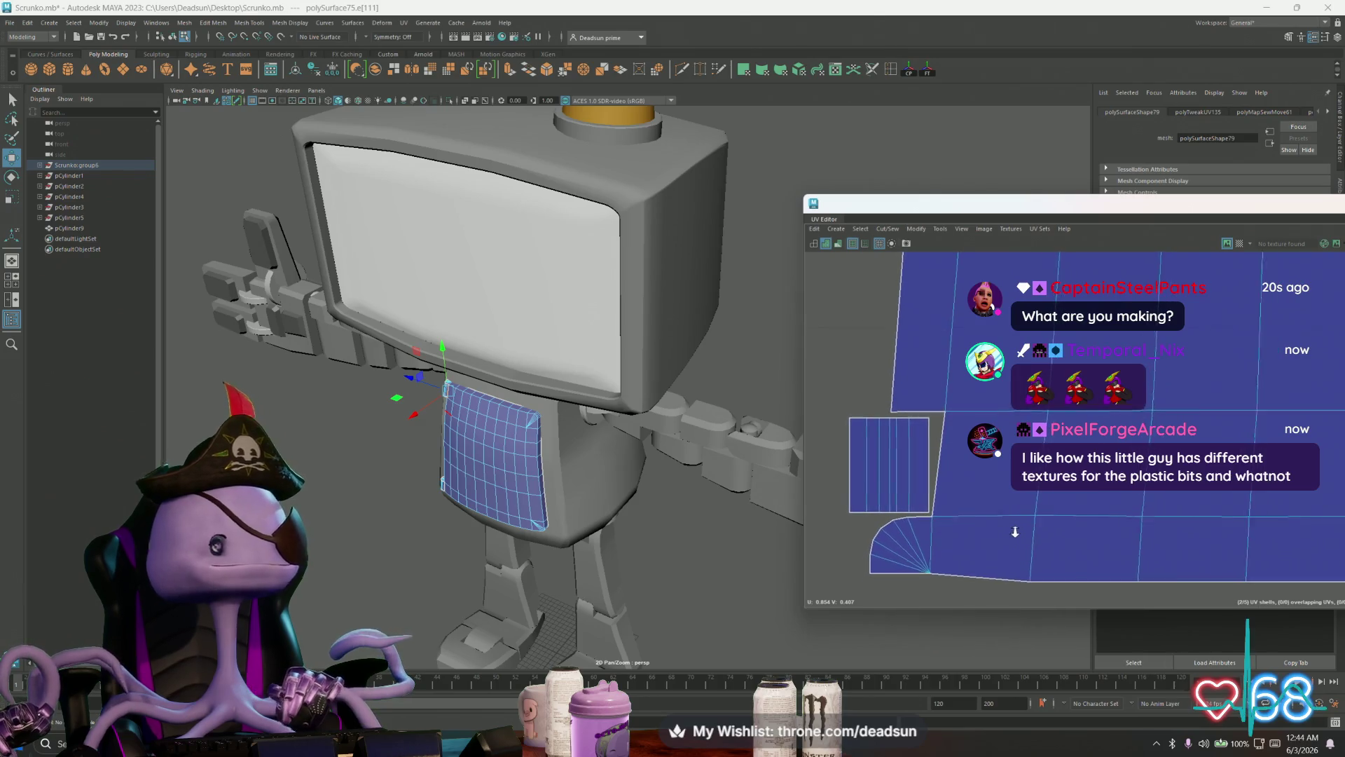
key("F12")
left_click(839, 416)
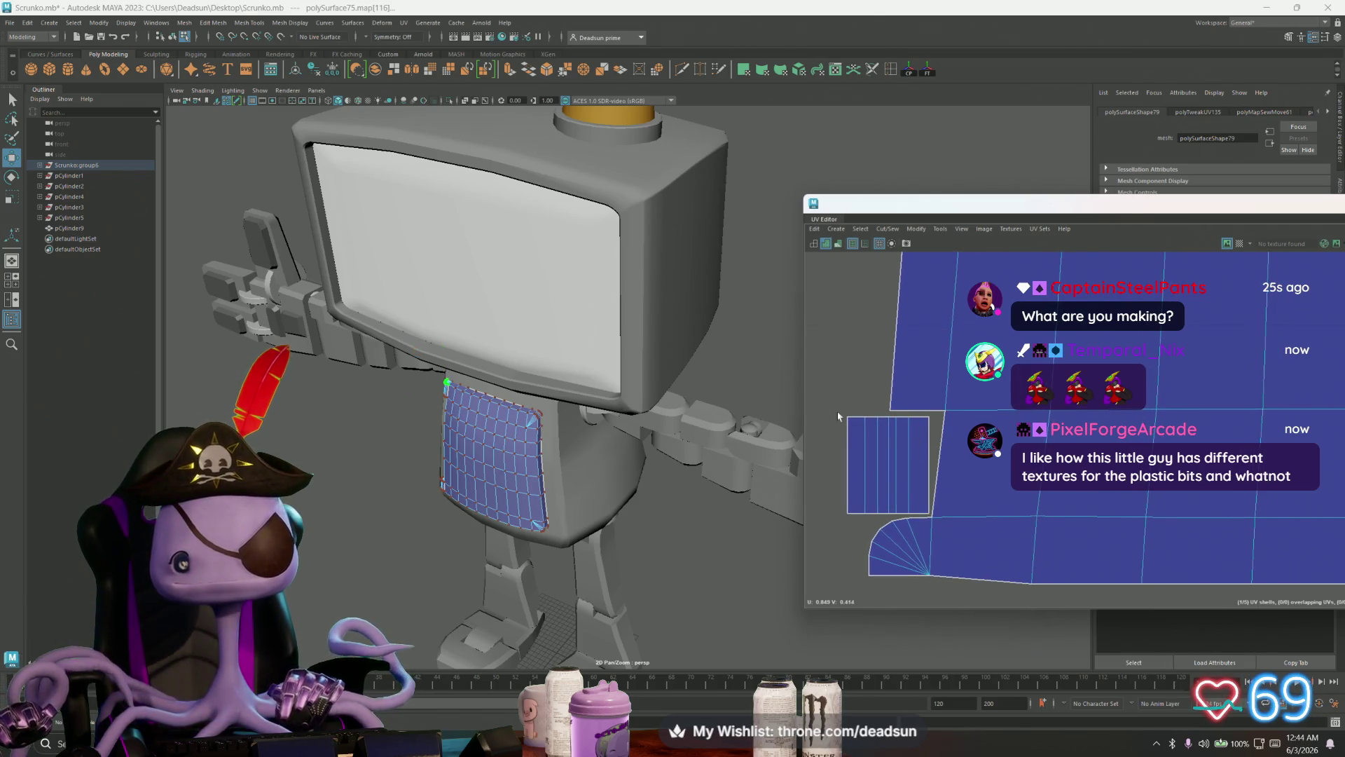
left_click_drag(930, 435, 969, 417)
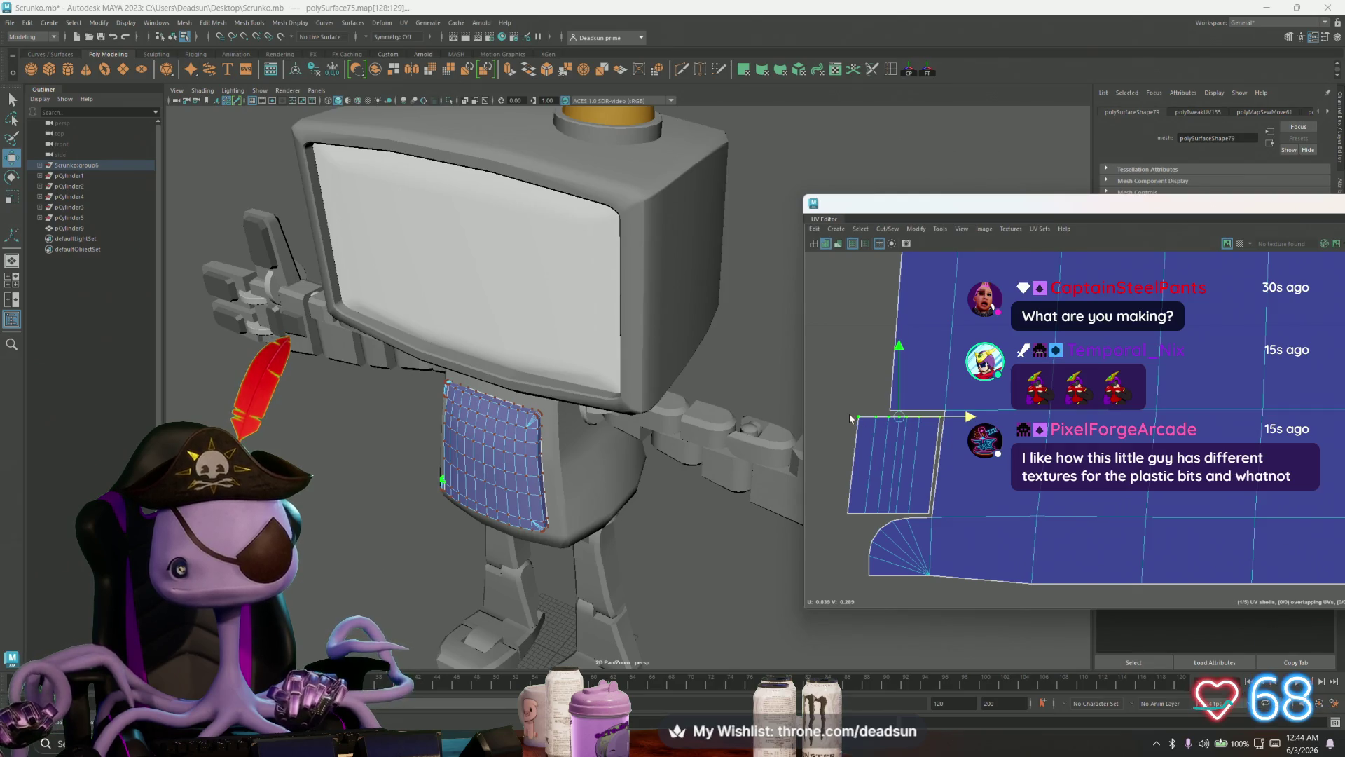
left_click_drag(854, 411, 867, 419)
left_click_drag(950, 433, 939, 420)
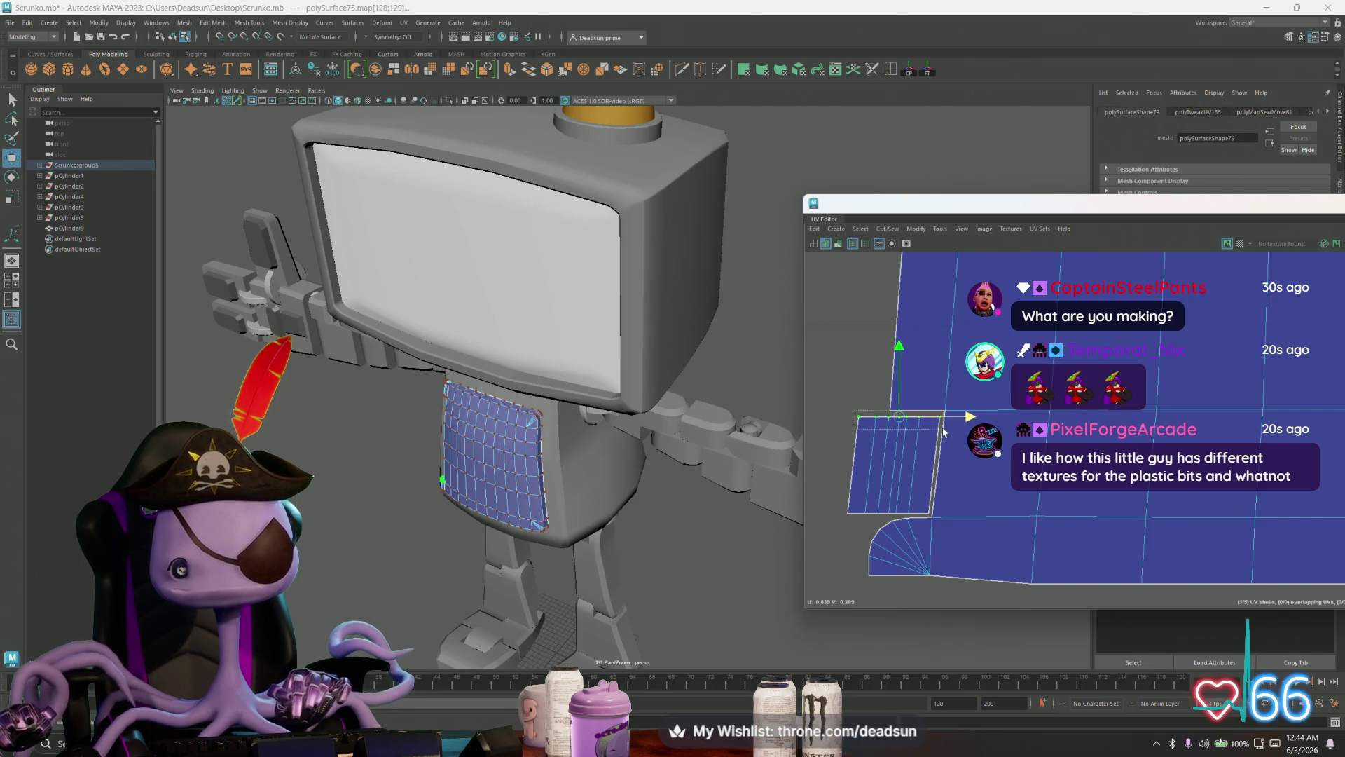
key("ctrl+z")
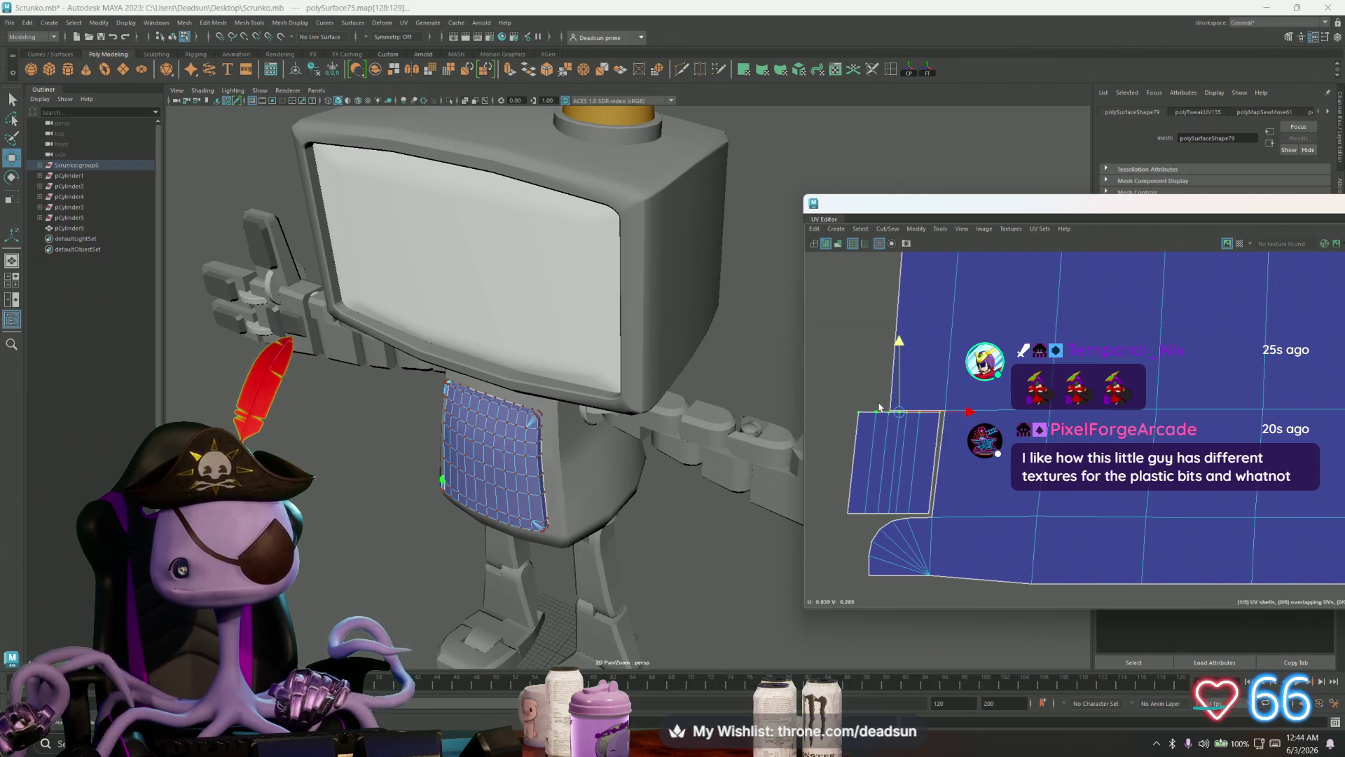
Step: Select the corner UV where the strip meets the main shell, then the seam edge between them
scroll(880, 407, "up", 2)
left_click(895, 397)
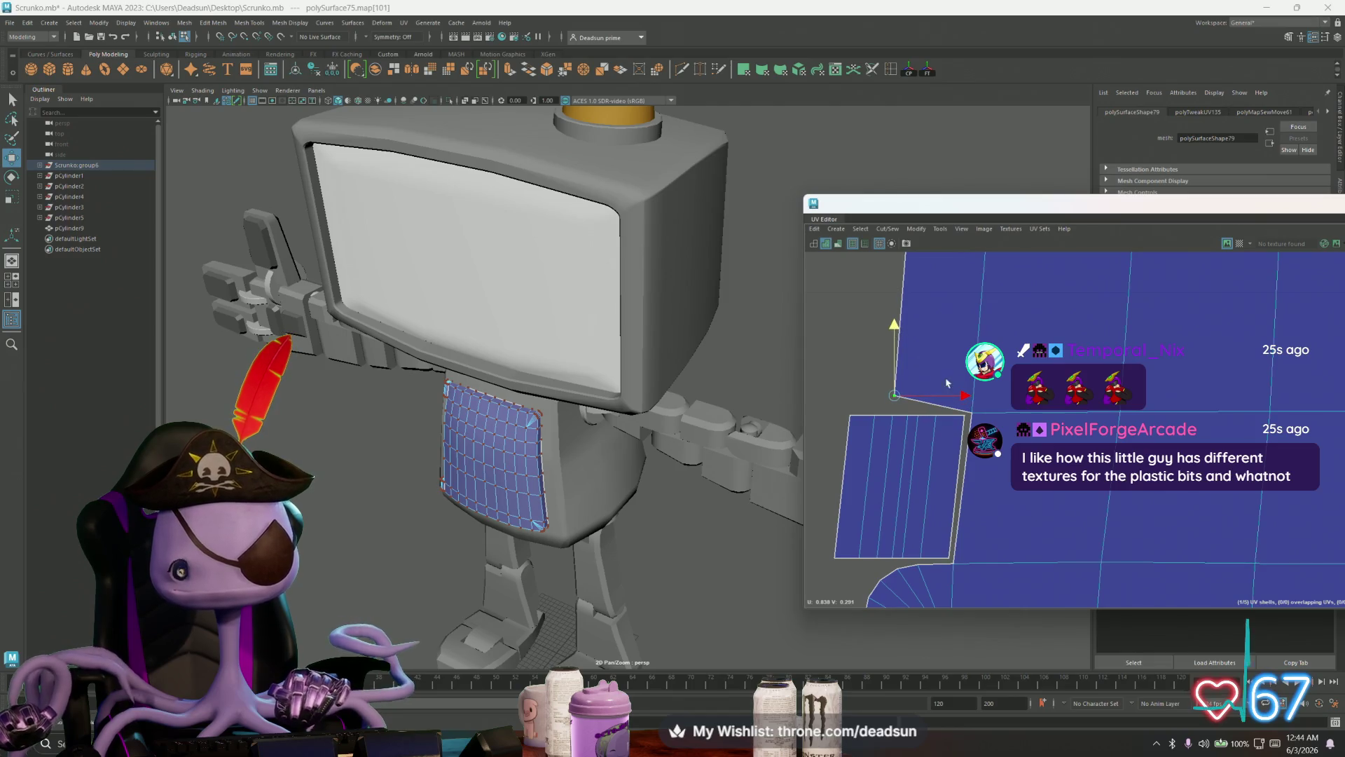
scroll(932, 385, "up", 4)
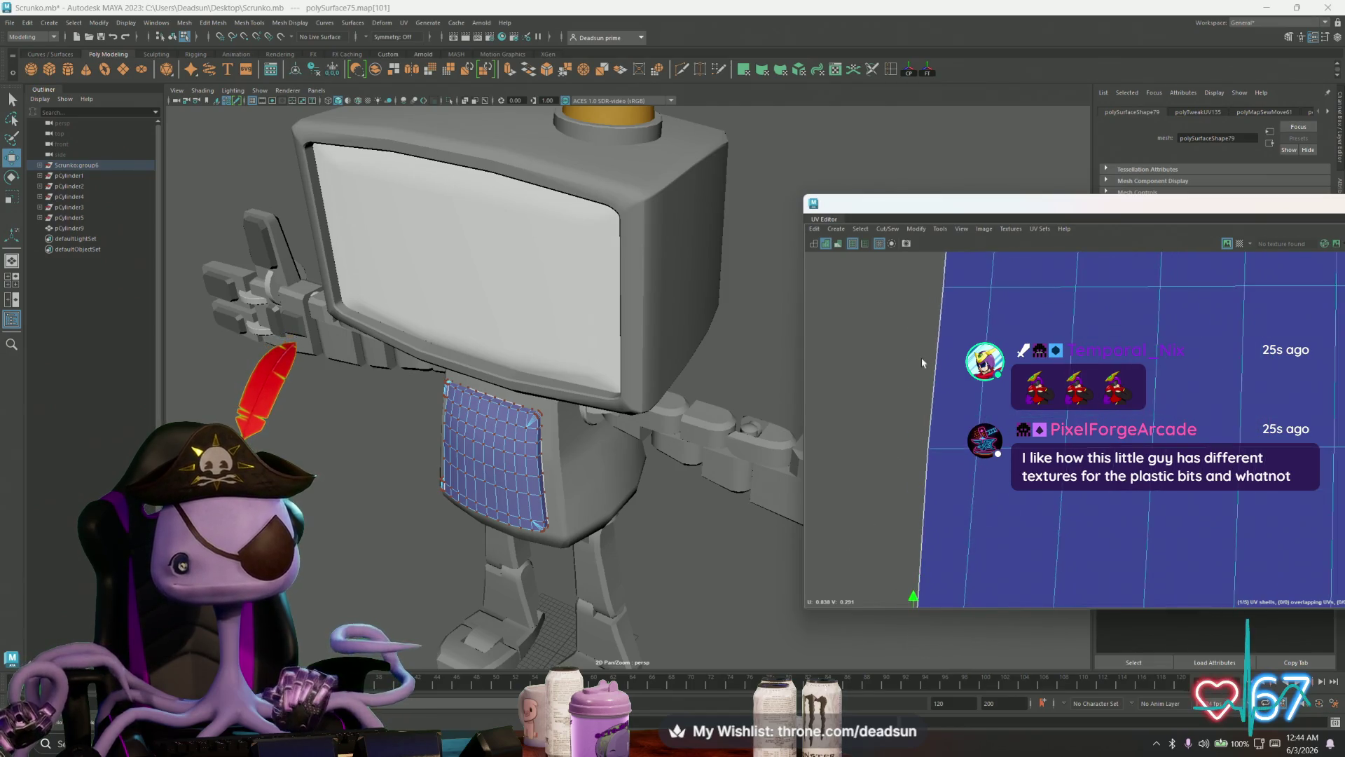
scroll(923, 380, "down", 3)
left_click(937, 424)
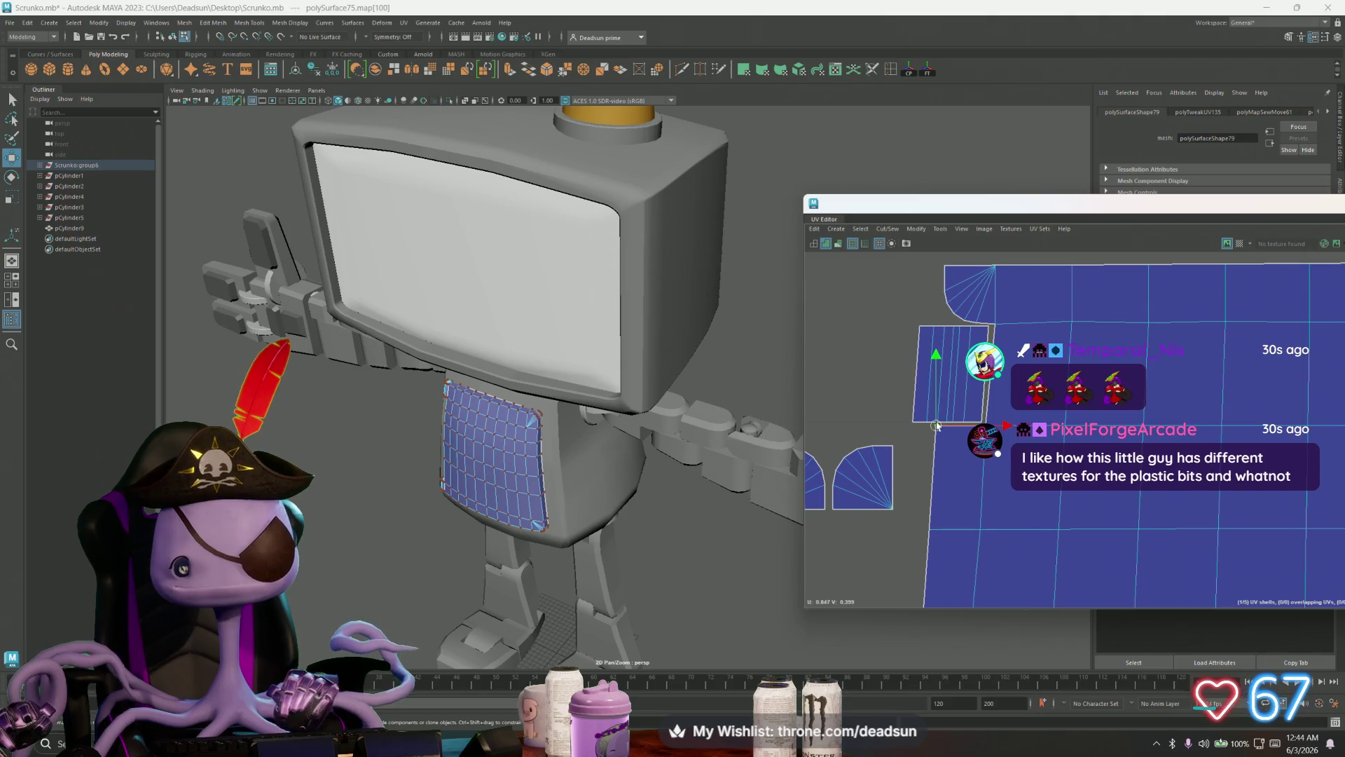
key("F10")
left_click(987, 378)
middle_click_drag(993, 489, 980, 393, "alt")
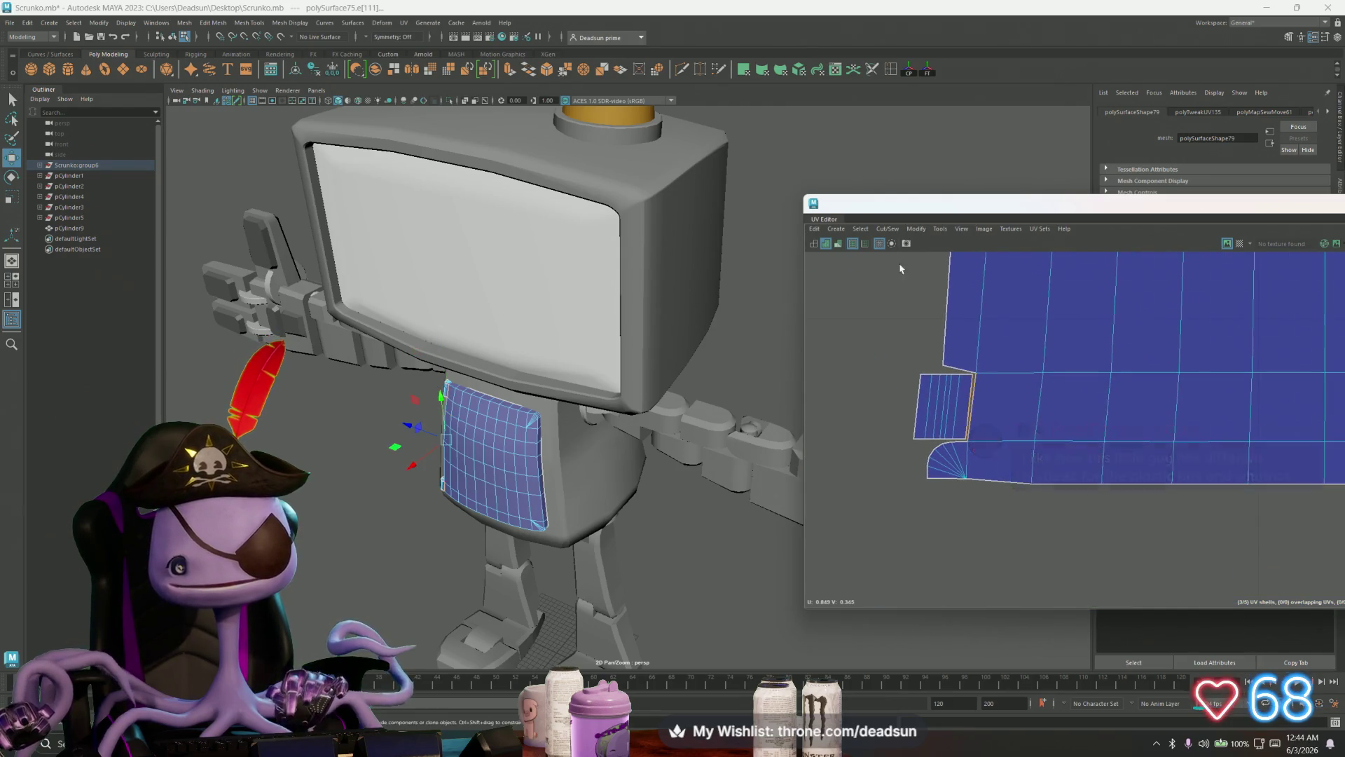
Step: Sew the narrow strip onto the main chest shell with Move and Sew
left_click(888, 229)
left_click(908, 327)
scroll(908, 328, "down", 2)
mouse_move(848, 339)
middle_mouse_down("alt")
mouse_move(895, 399)
mouse_move(925, 544)
mouse_move(924, 526)
middle_mouse_up("alt")
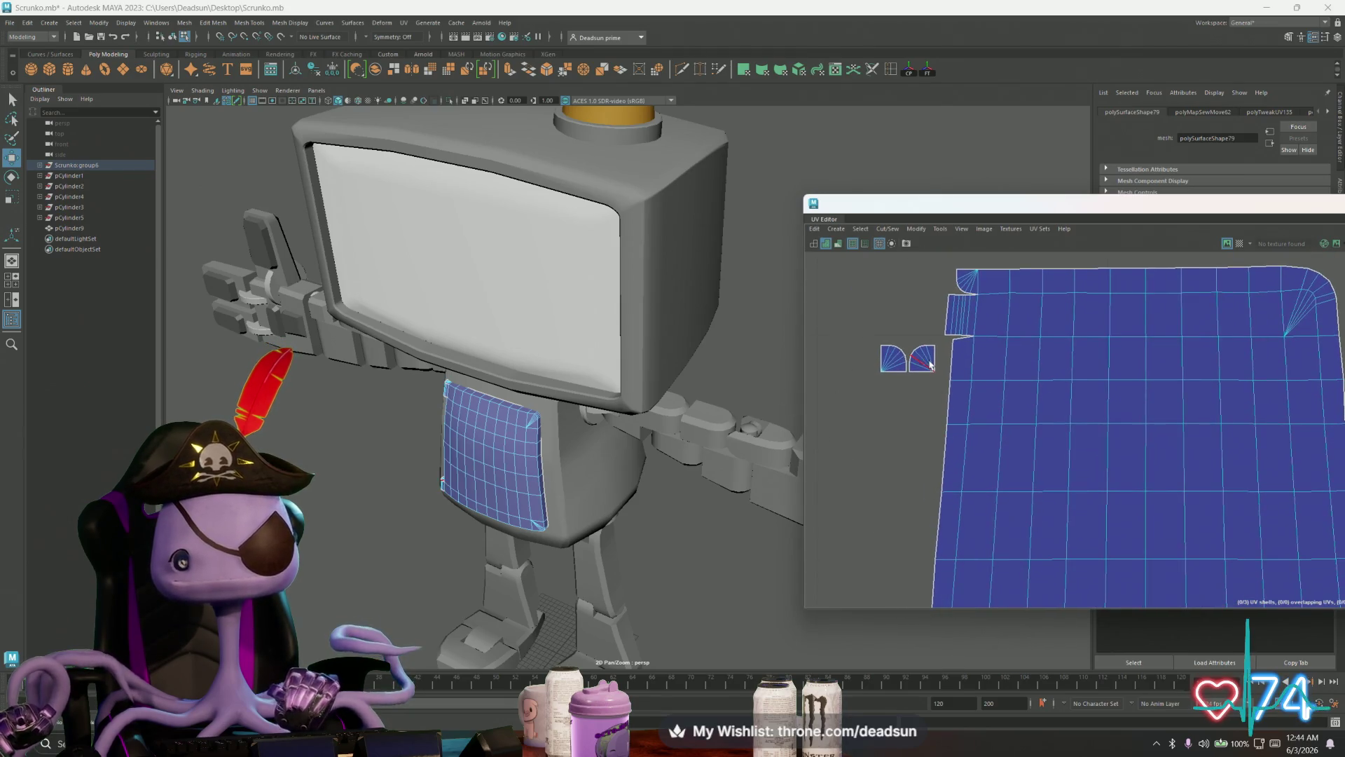
Step: Rotate the lower fan shell and slide it slightly right into place
right_click_drag(951, 369, 955, 367)
left_click_drag(906, 342, 941, 358)
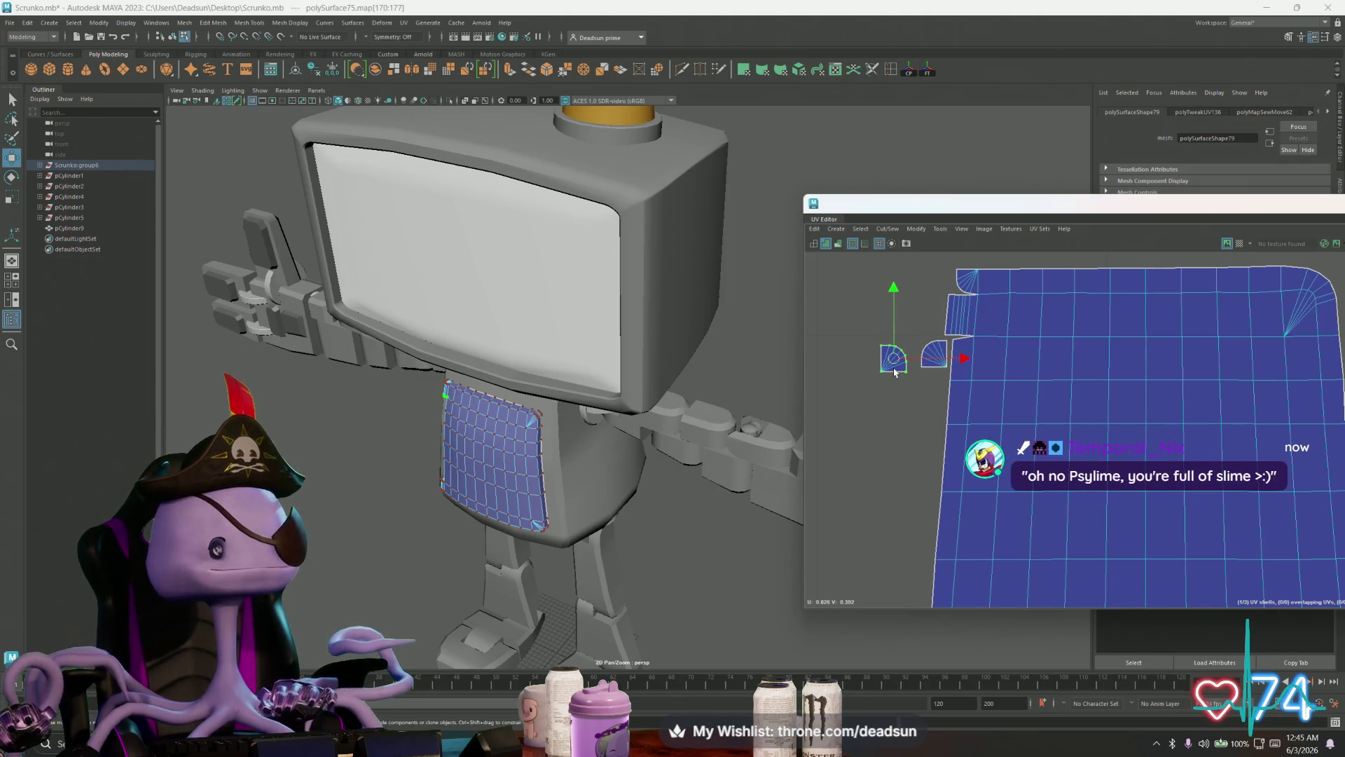
scroll(954, 384, "down", 4)
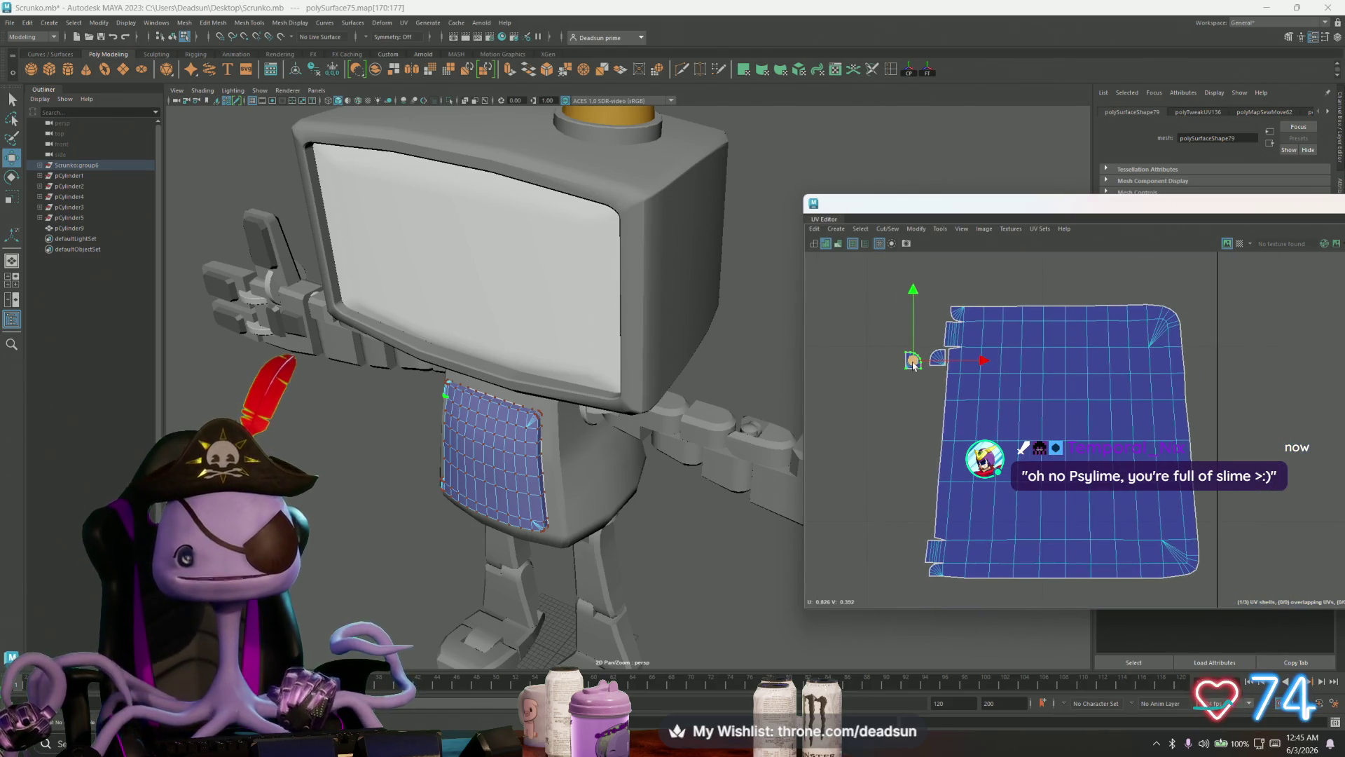
key("e")
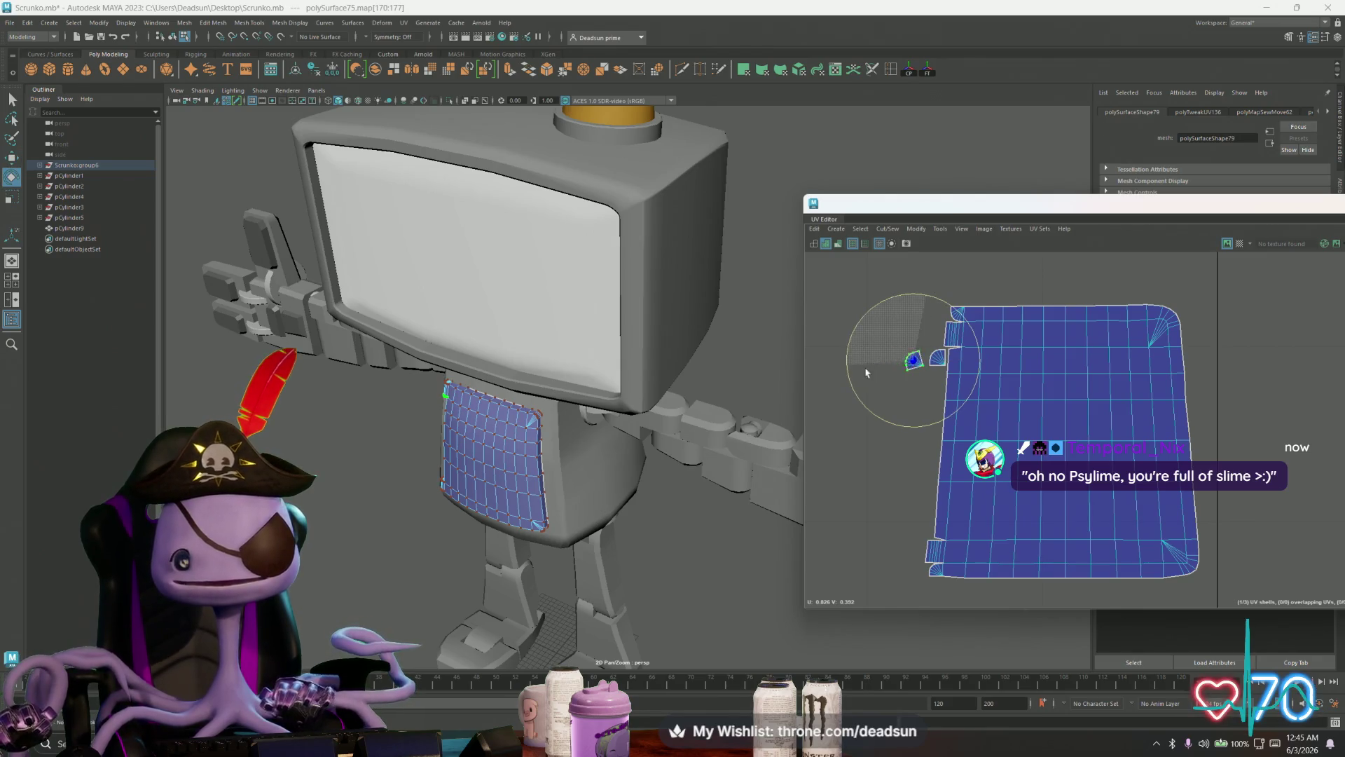
key("w")
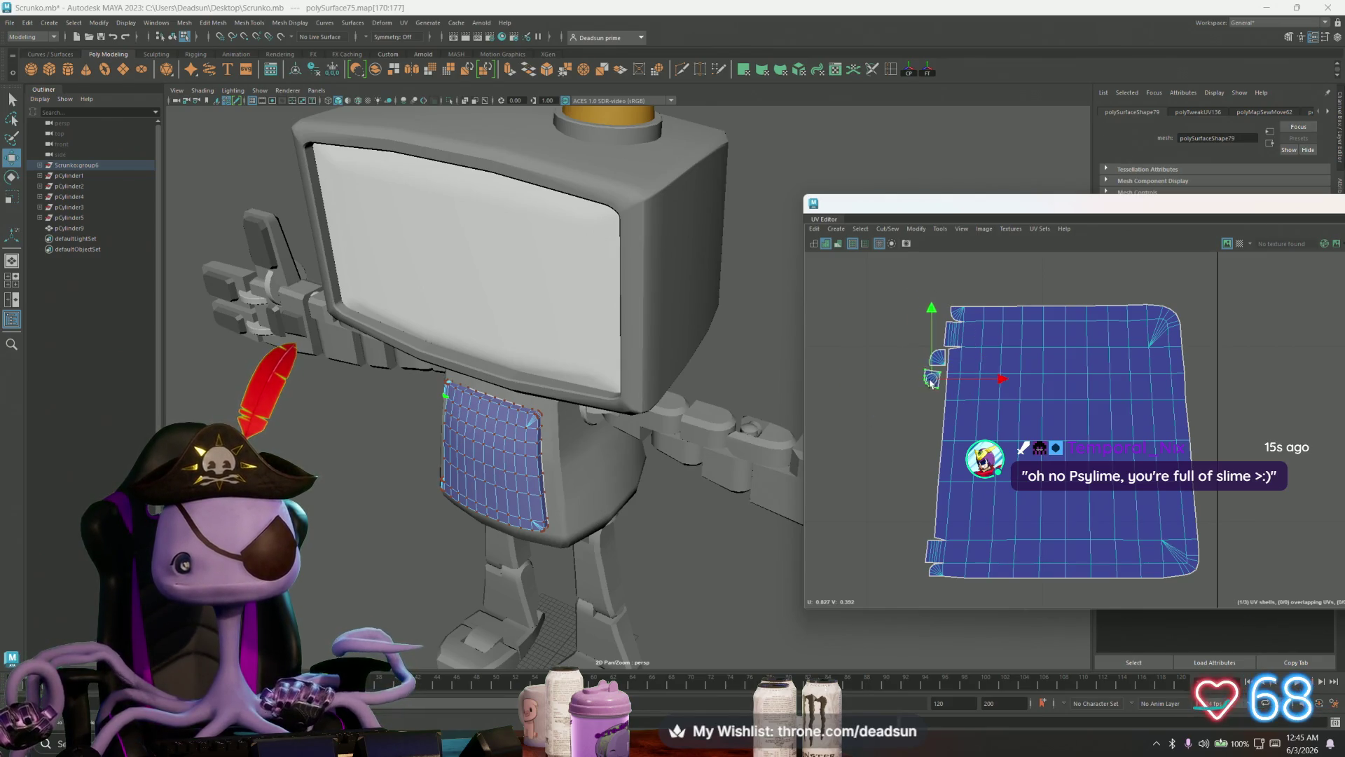
key("e")
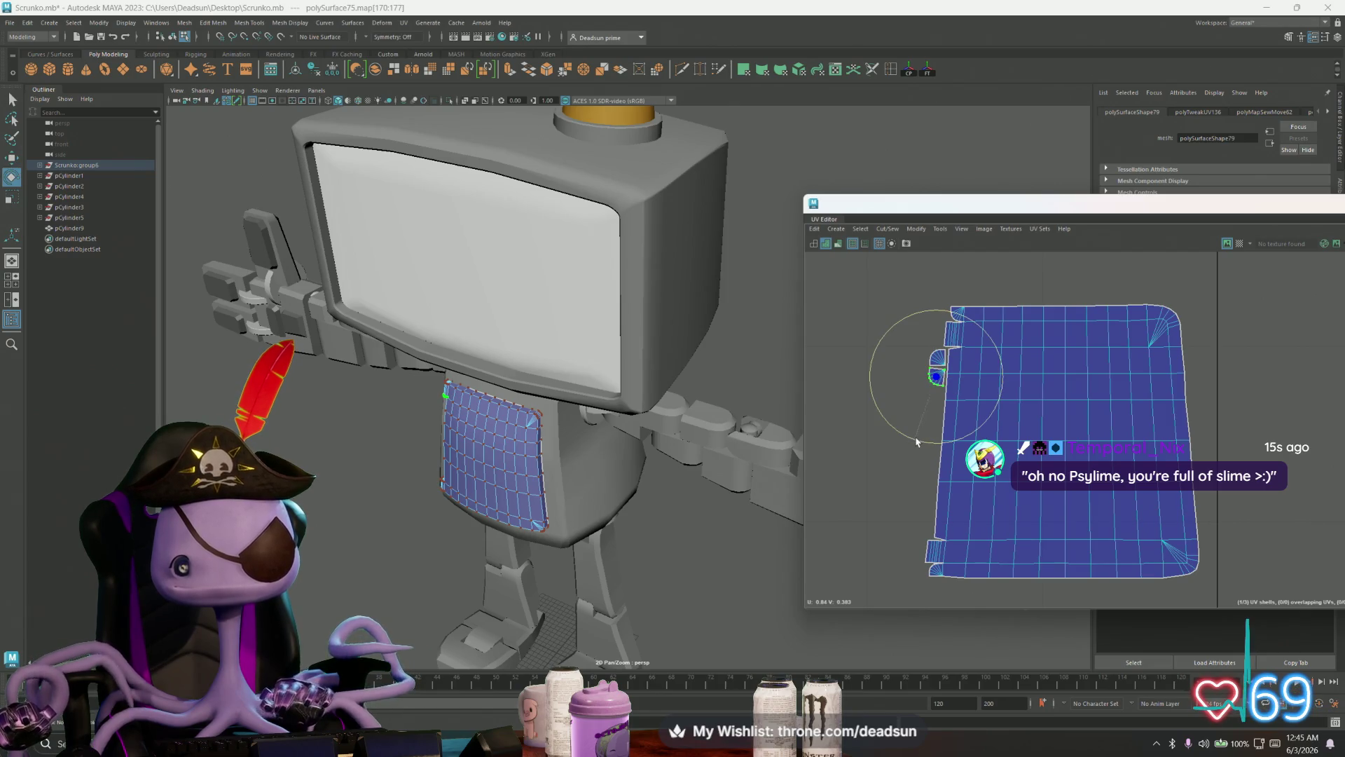
scroll(922, 442, "up", 8)
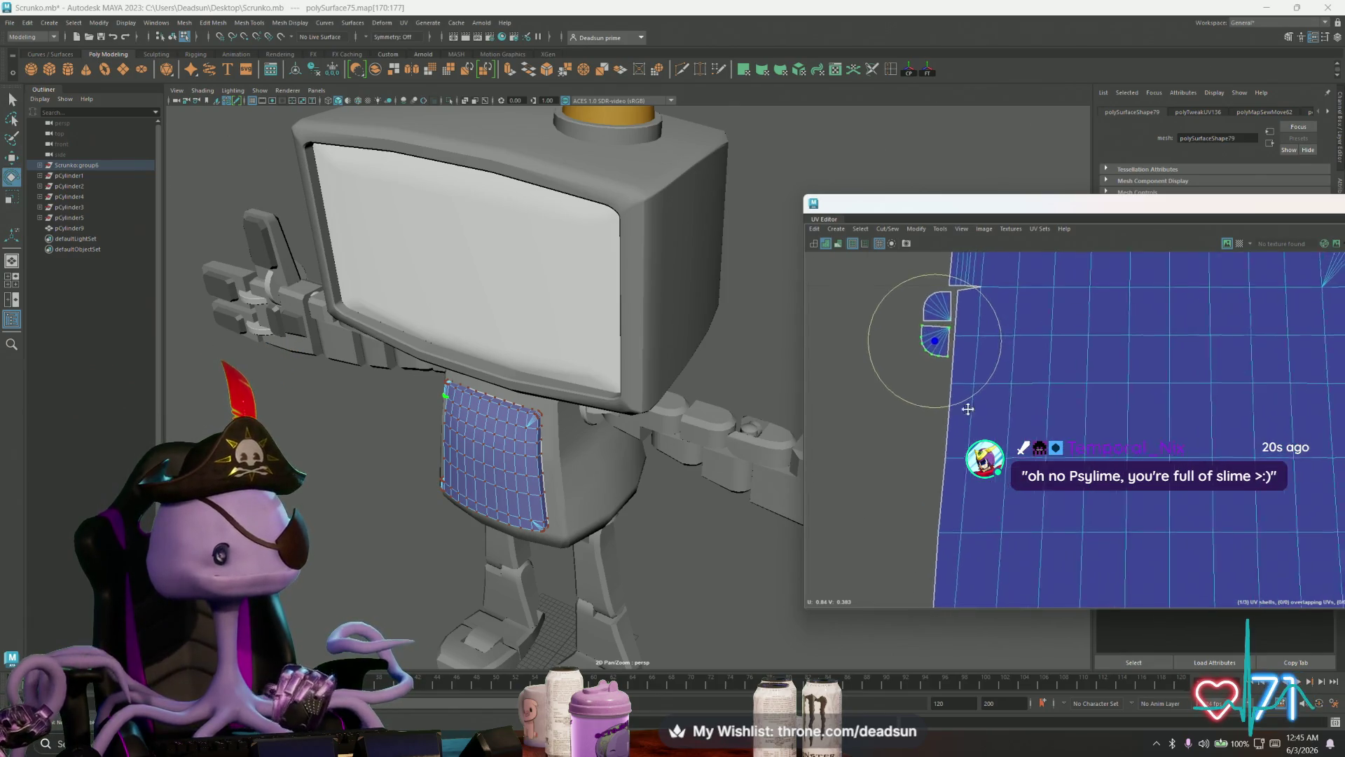
key("w")
left_click_drag(826, 399, 832, 398)
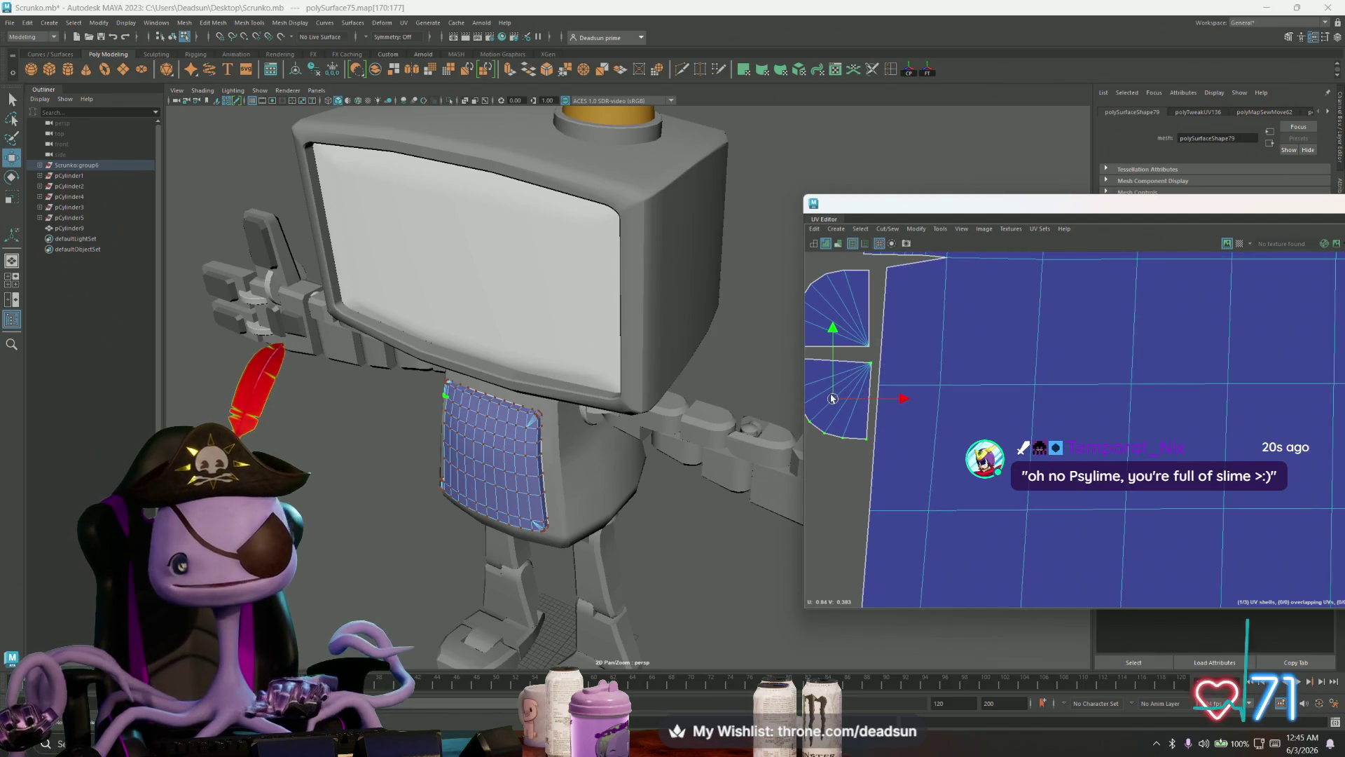
scroll(928, 450, "down", 2)
Step: Rotate the upper fan shell slightly clockwise, then turn the 3D view toward the chest panel
left_click(884, 392)
key("e")
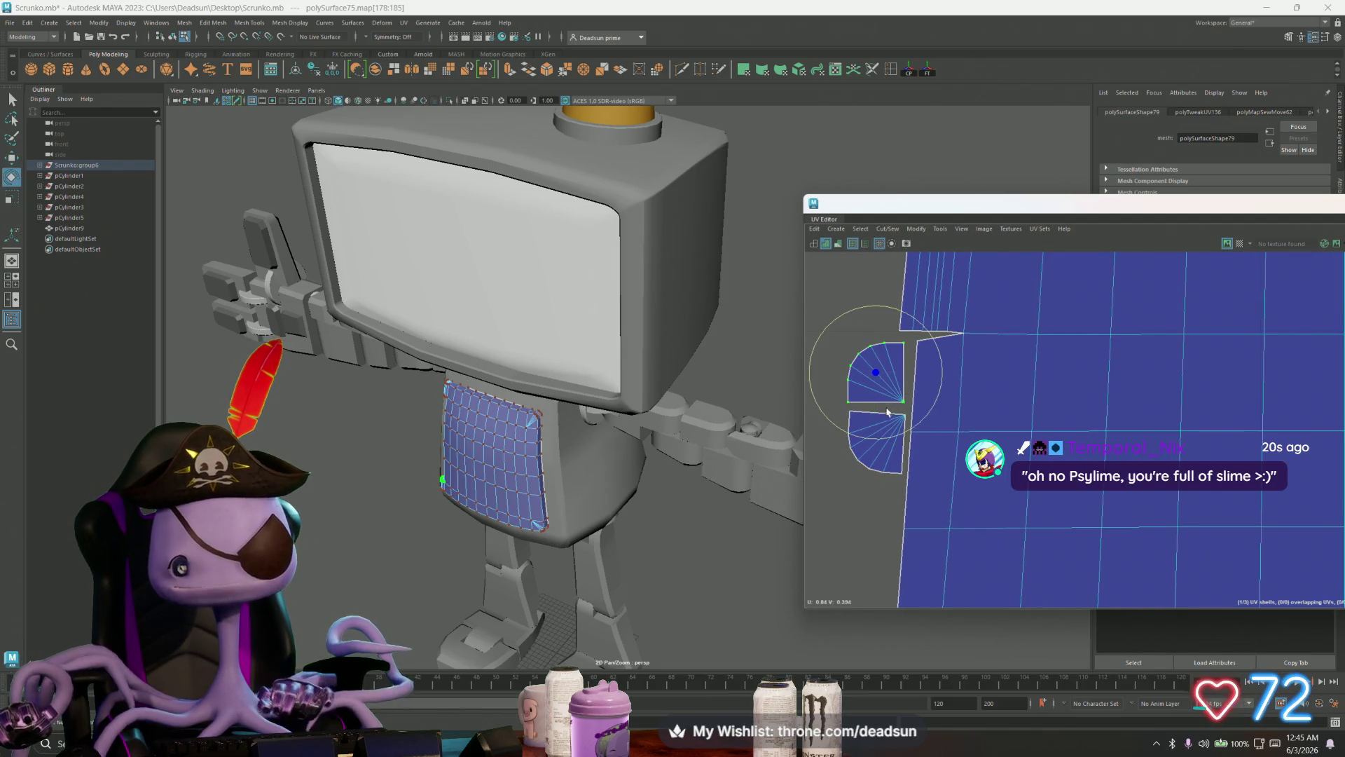
left_click_drag(890, 438, 886, 440)
key("w")
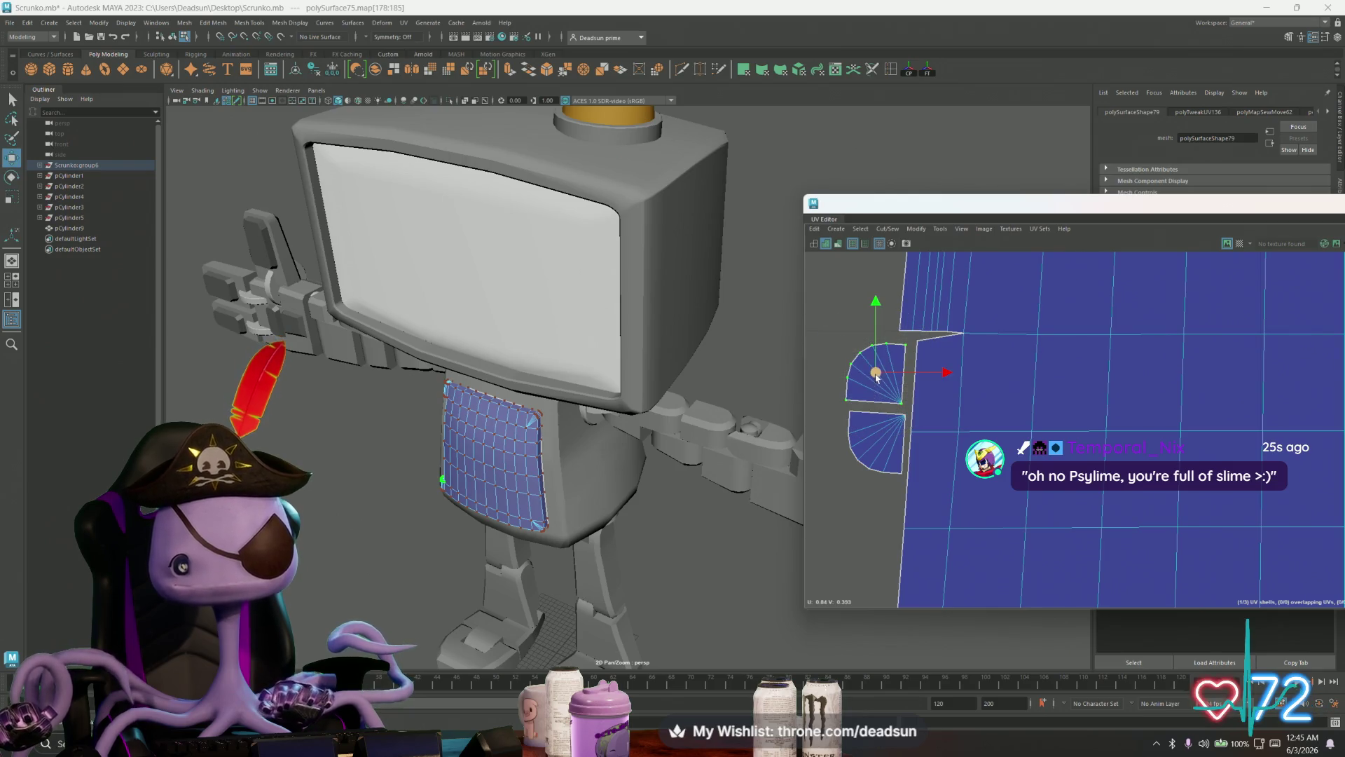
scroll(981, 504, "down", 2)
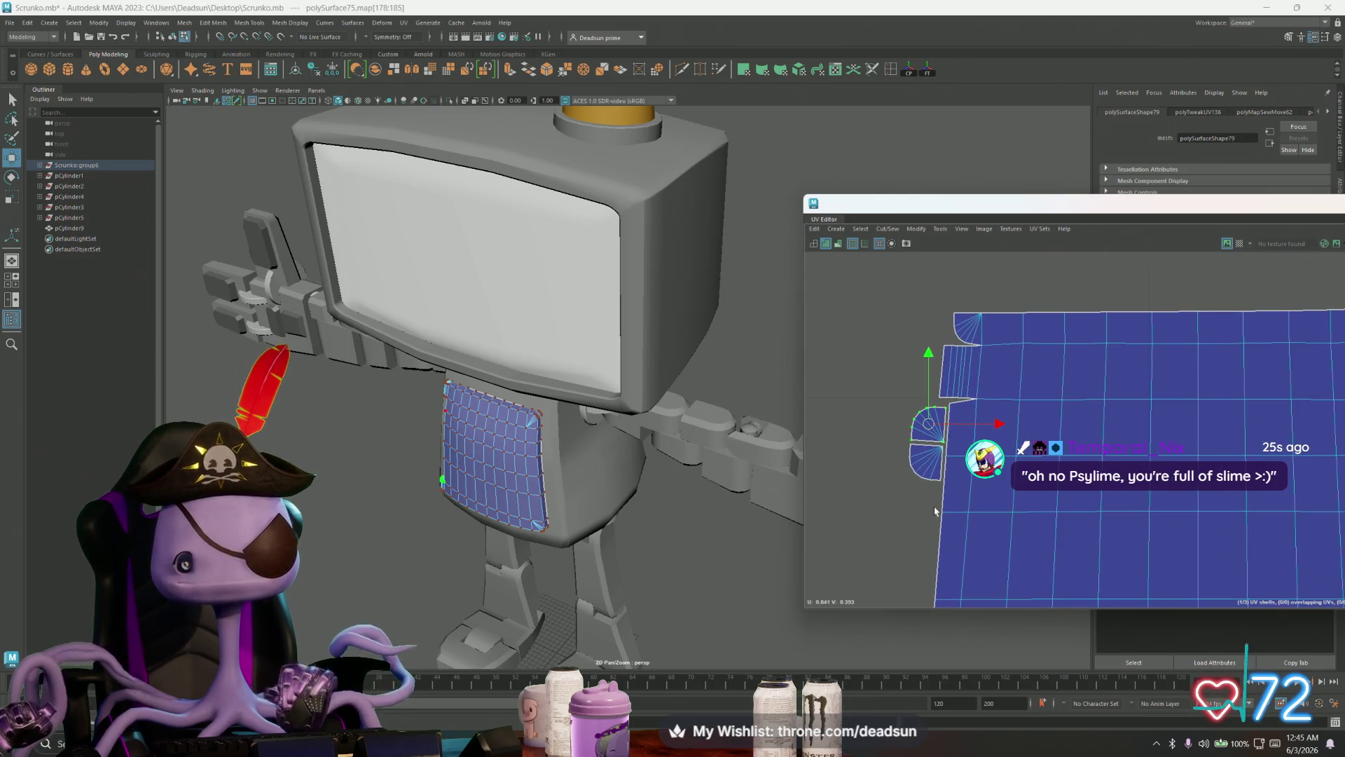
scroll(935, 511, "down", 4)
left_click_drag(533, 420, 593, 381, "alt")
right_click_drag(592, 380, 488, 412)
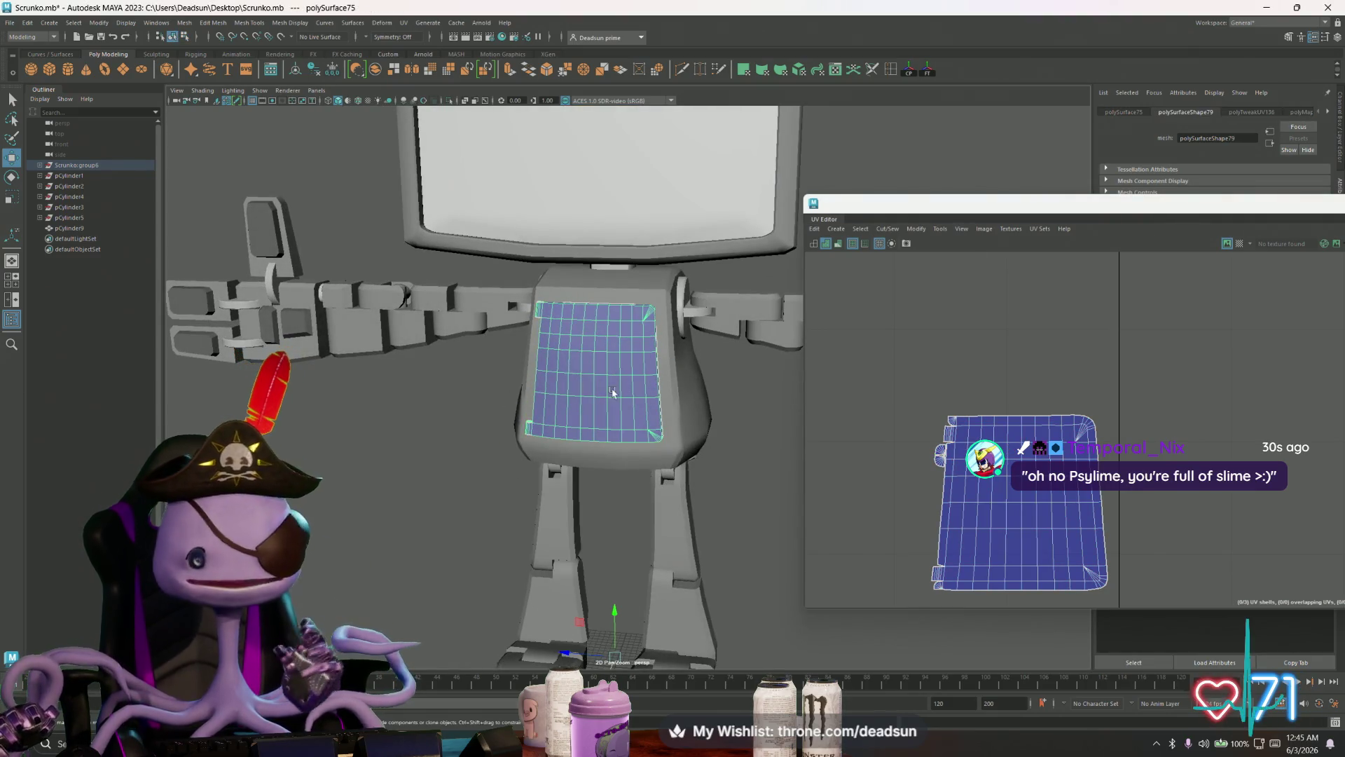
Step: Shrink the chest UV shell and select the whole robot model in the 3D view
right_click_drag(625, 379, 666, 365)
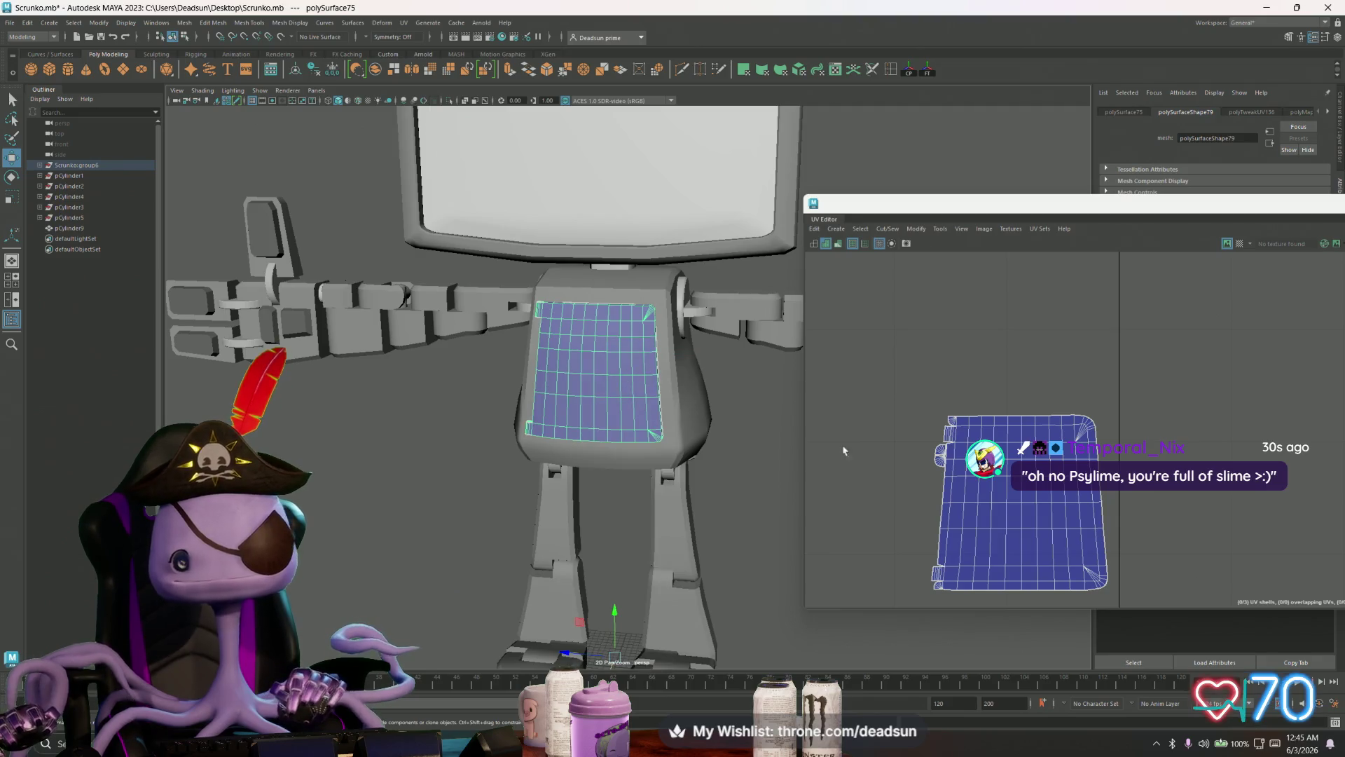
scroll(662, 494, "down", 5)
mouse_move(662, 494)
left_mouse_down("alt")
mouse_move(411, 279)
mouse_move(647, 483)
left_mouse_up("alt")
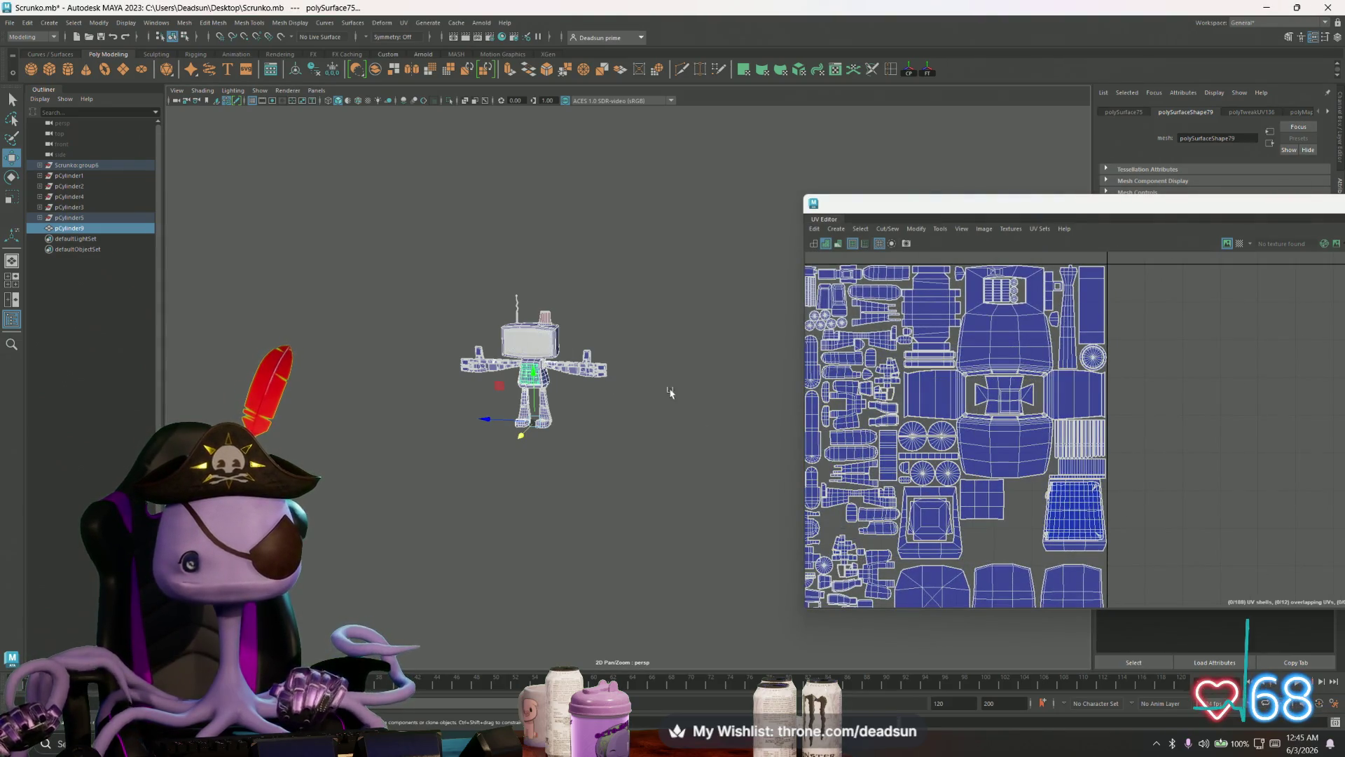
scroll(1109, 552, "down", 3)
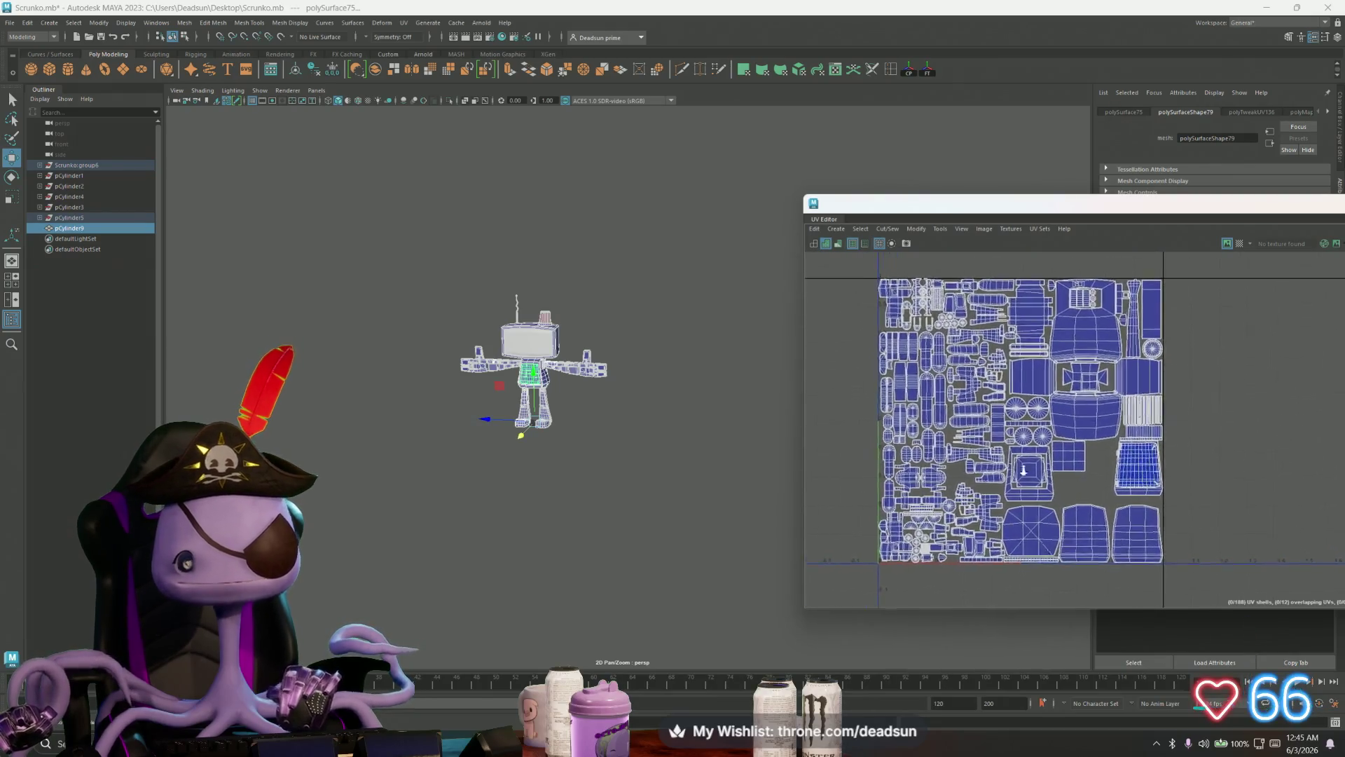
scroll(1139, 483, "up", 10)
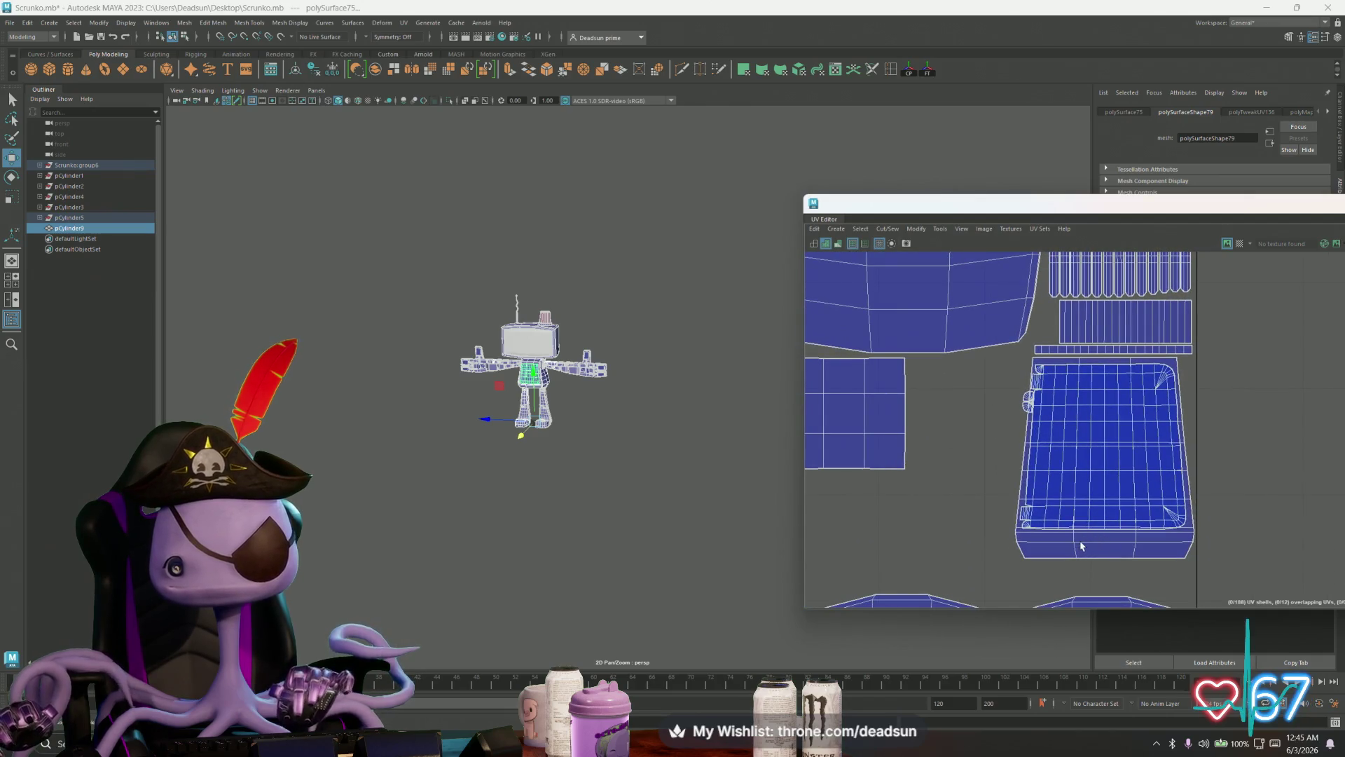
scroll(597, 368, "up", 8)
mouse_move(597, 367)
middle_mouse_down("alt")
mouse_move(834, 382)
mouse_move(910, 420)
middle_mouse_up("alt")
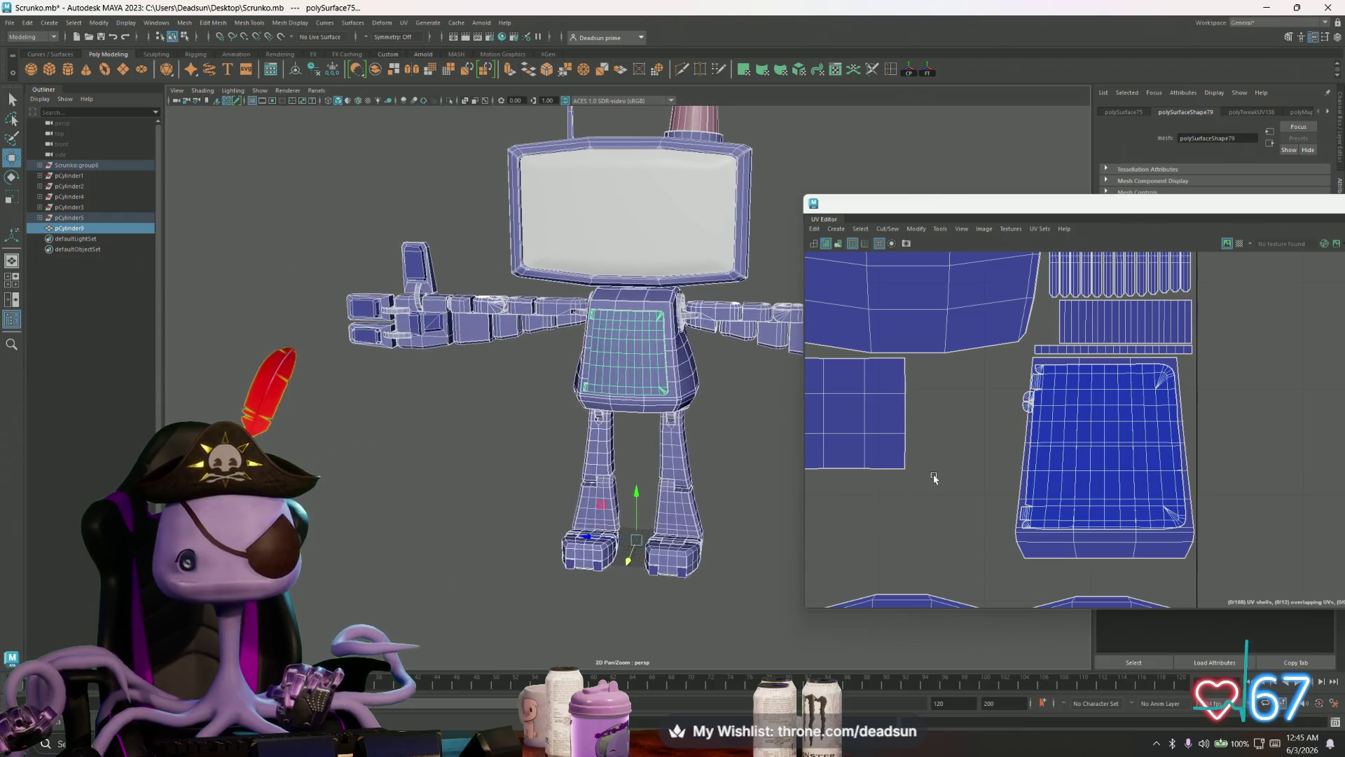
Step: Select the chest panel's faces and move its shell right, outside the 0–1 tile
left_click(624, 357)
key("ctrl+F11")
left_click_drag(1088, 450, 1289, 451)
scroll(934, 443, "down", 5)
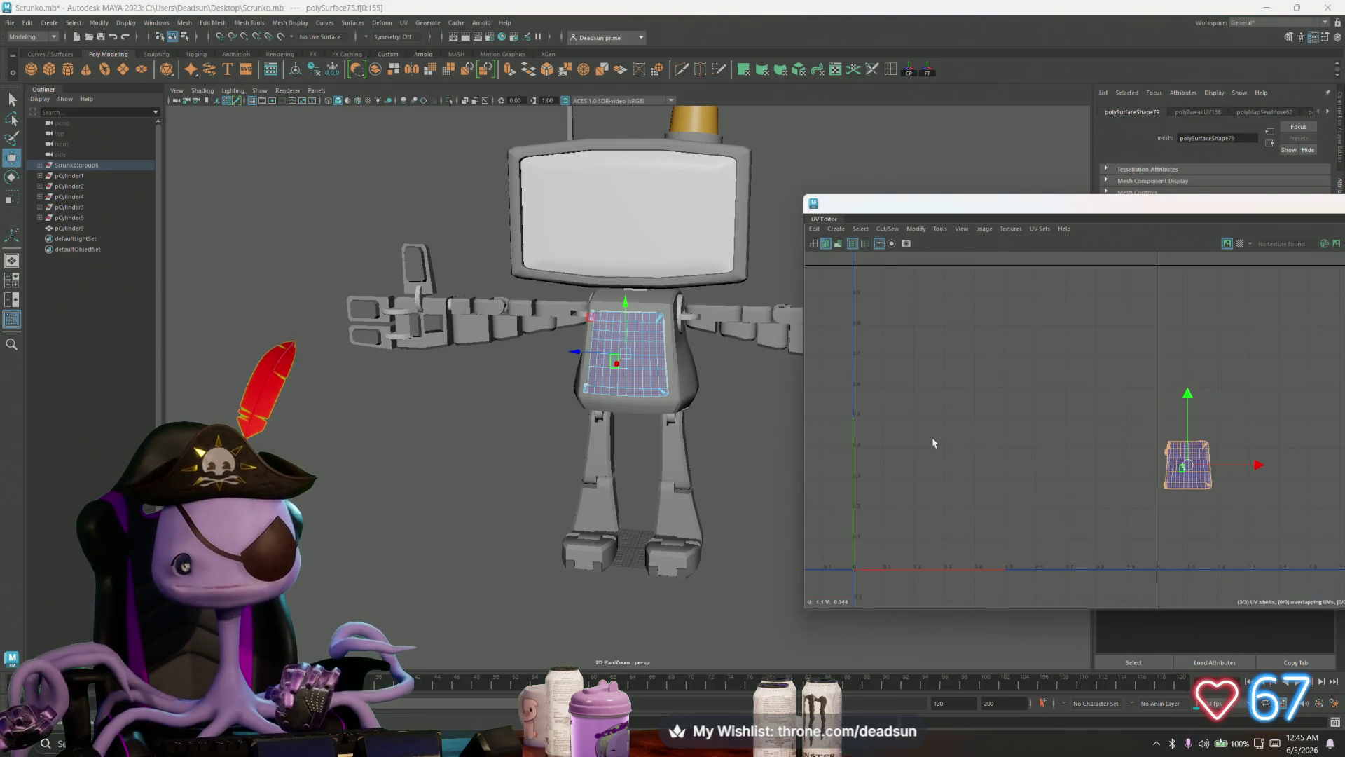
scroll(933, 442, "down", 3)
scroll(499, 361, "down", 6)
left_click_drag(401, 214, 757, 579)
left_click(560, 354)
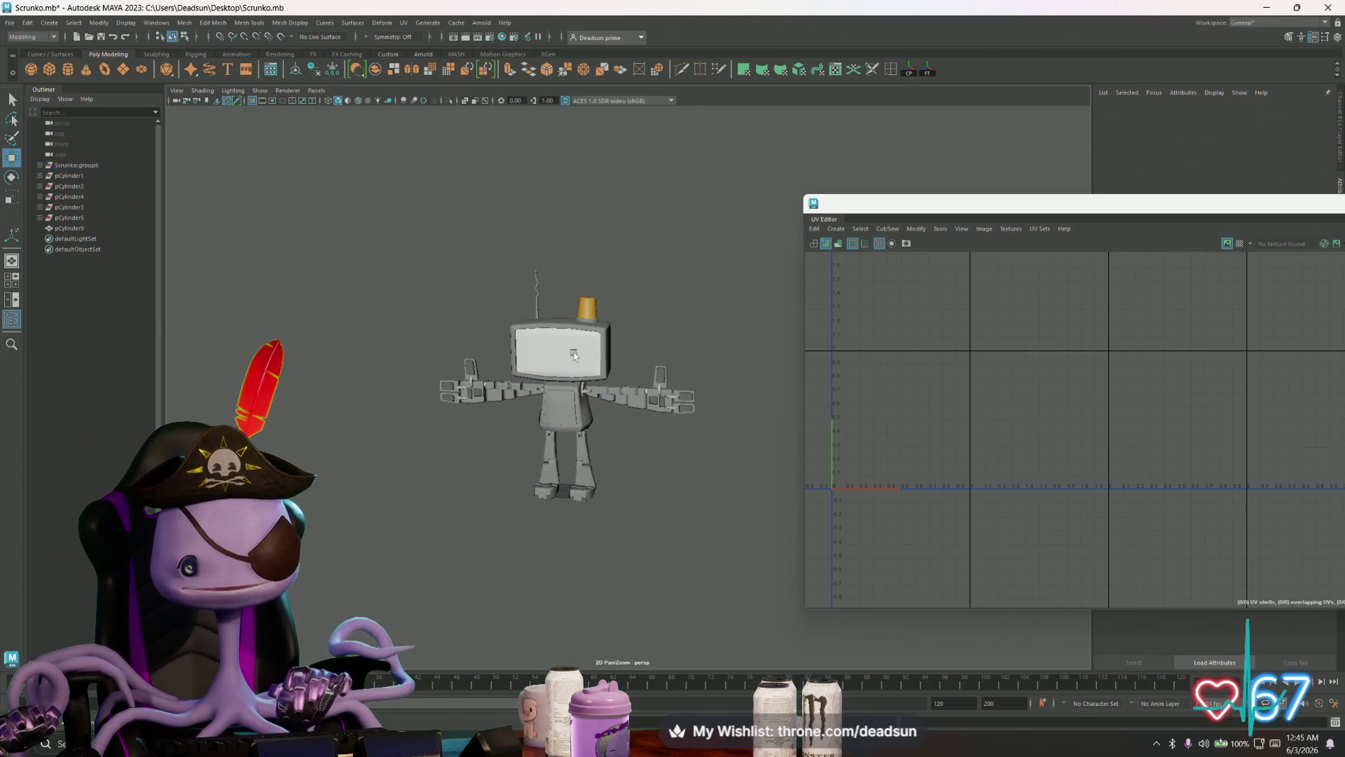
Step: Select the robot without the head screen and move the stray torso shell onto the grid
left_click_drag(387, 240, 755, 540)
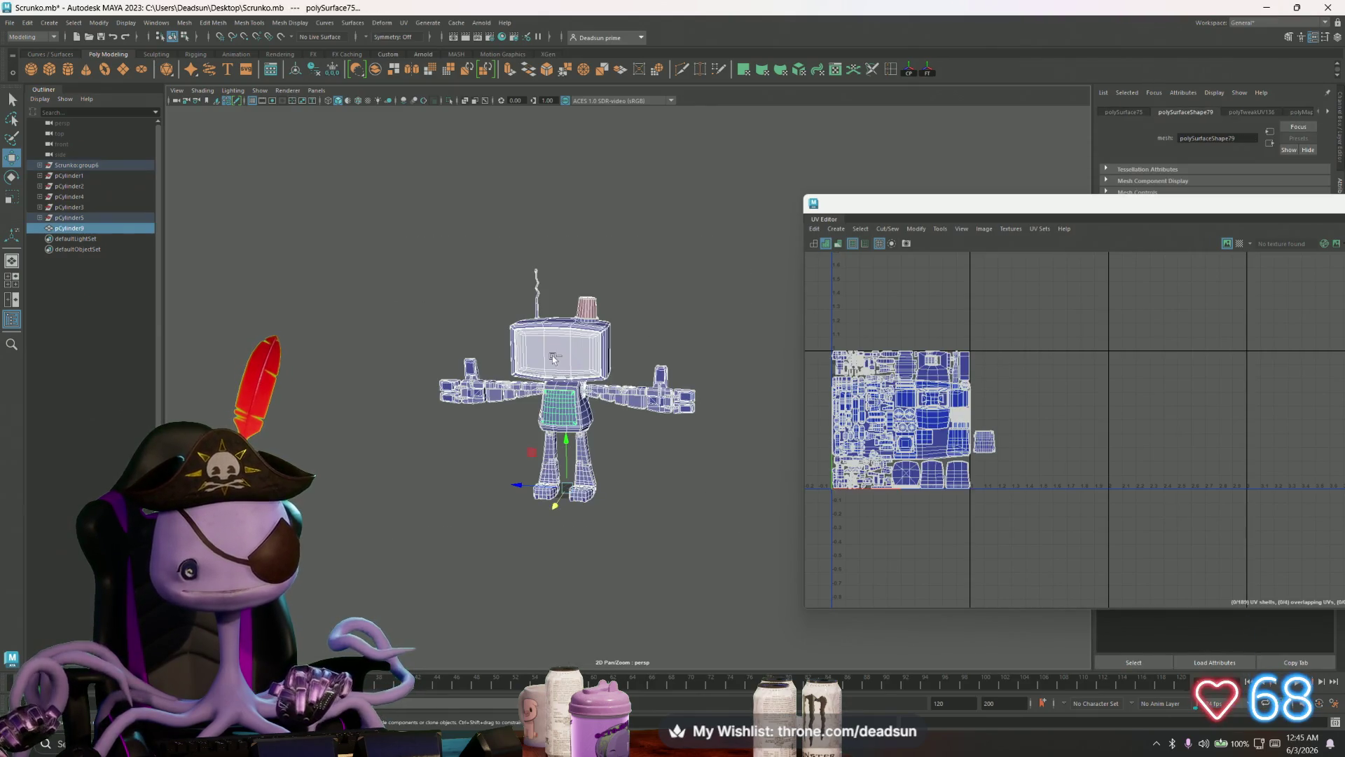
left_click(553, 356, "ctrl")
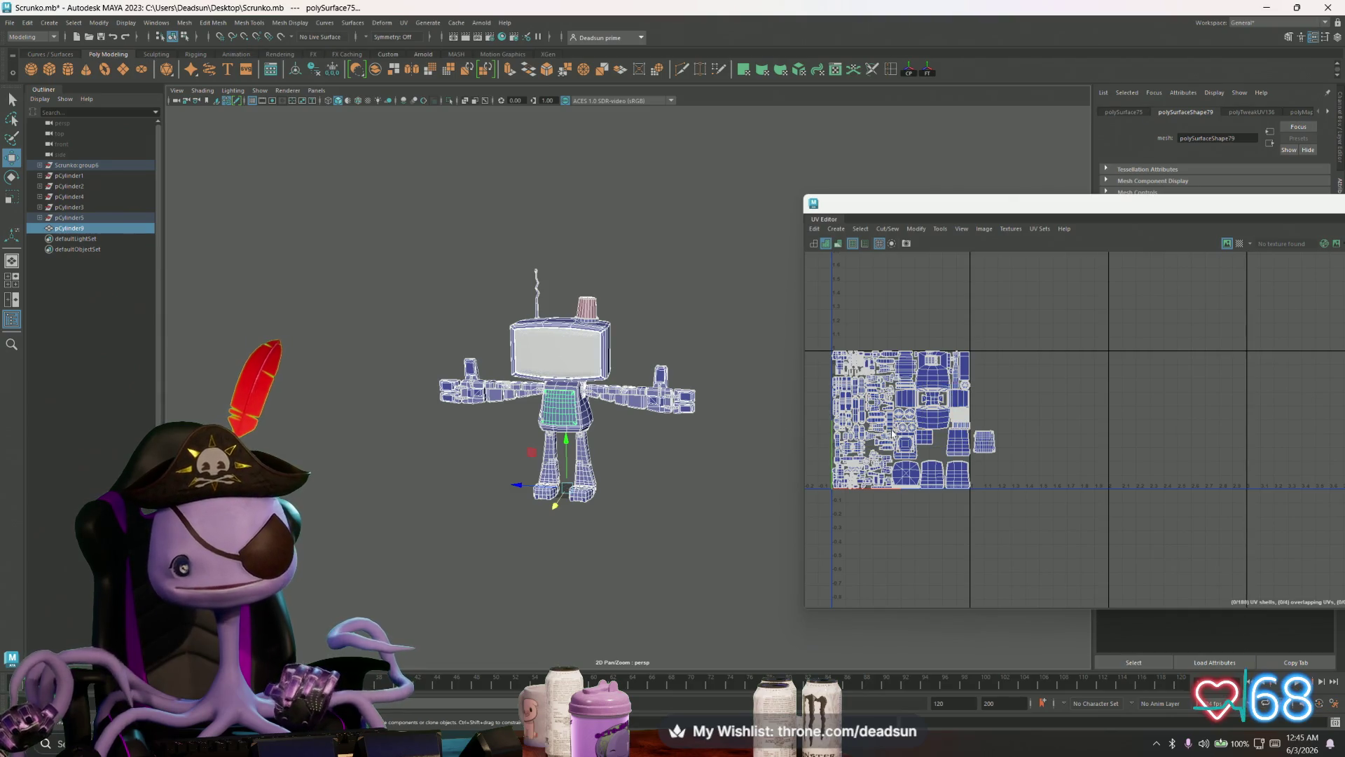
scroll(911, 441, "up", 6)
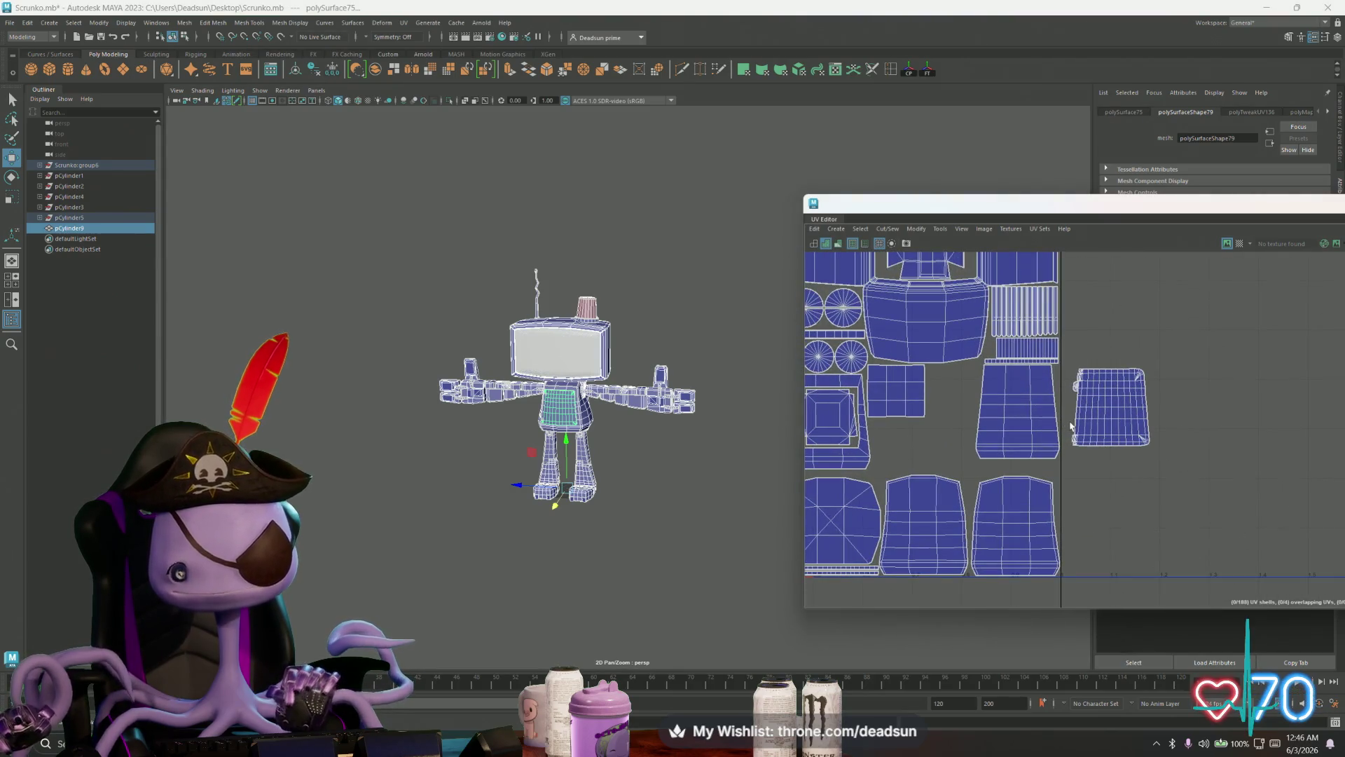
scroll(1075, 424, "up", 3)
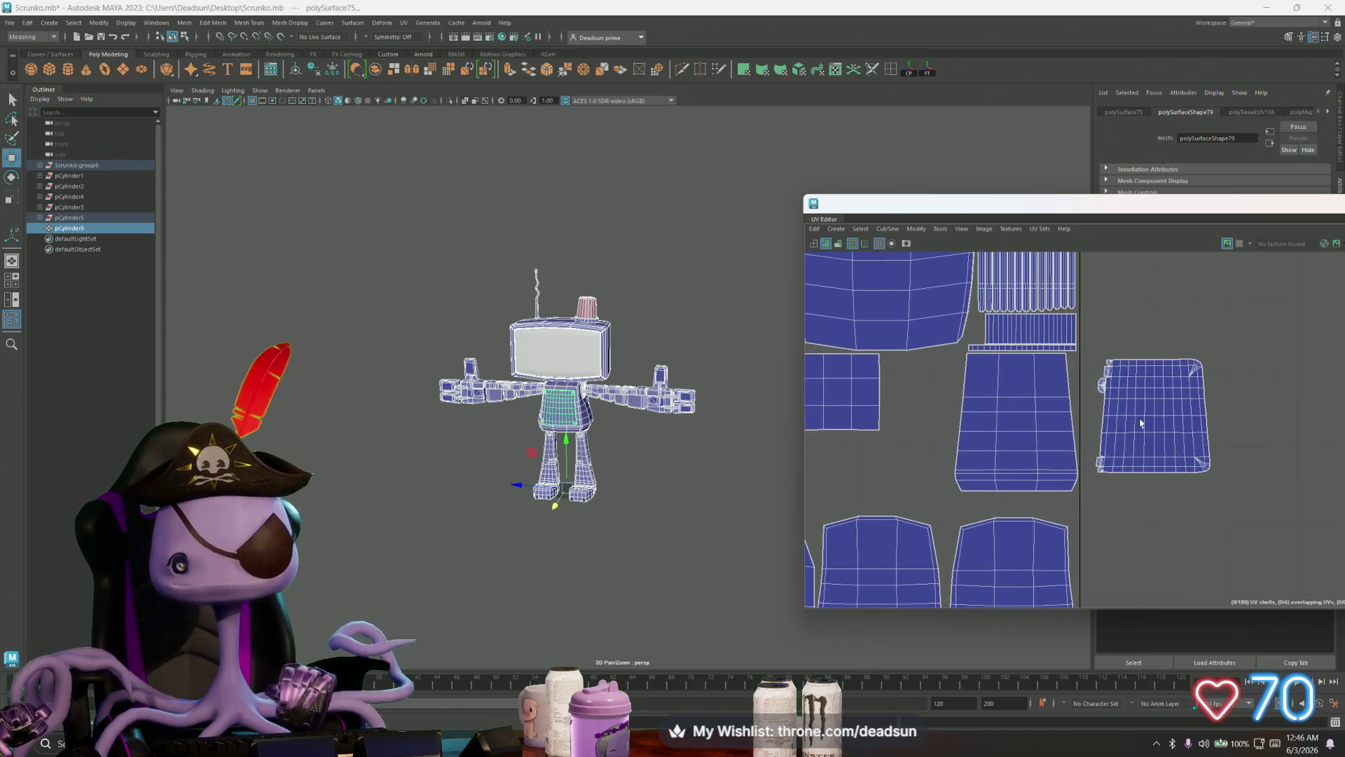
left_click(1114, 381)
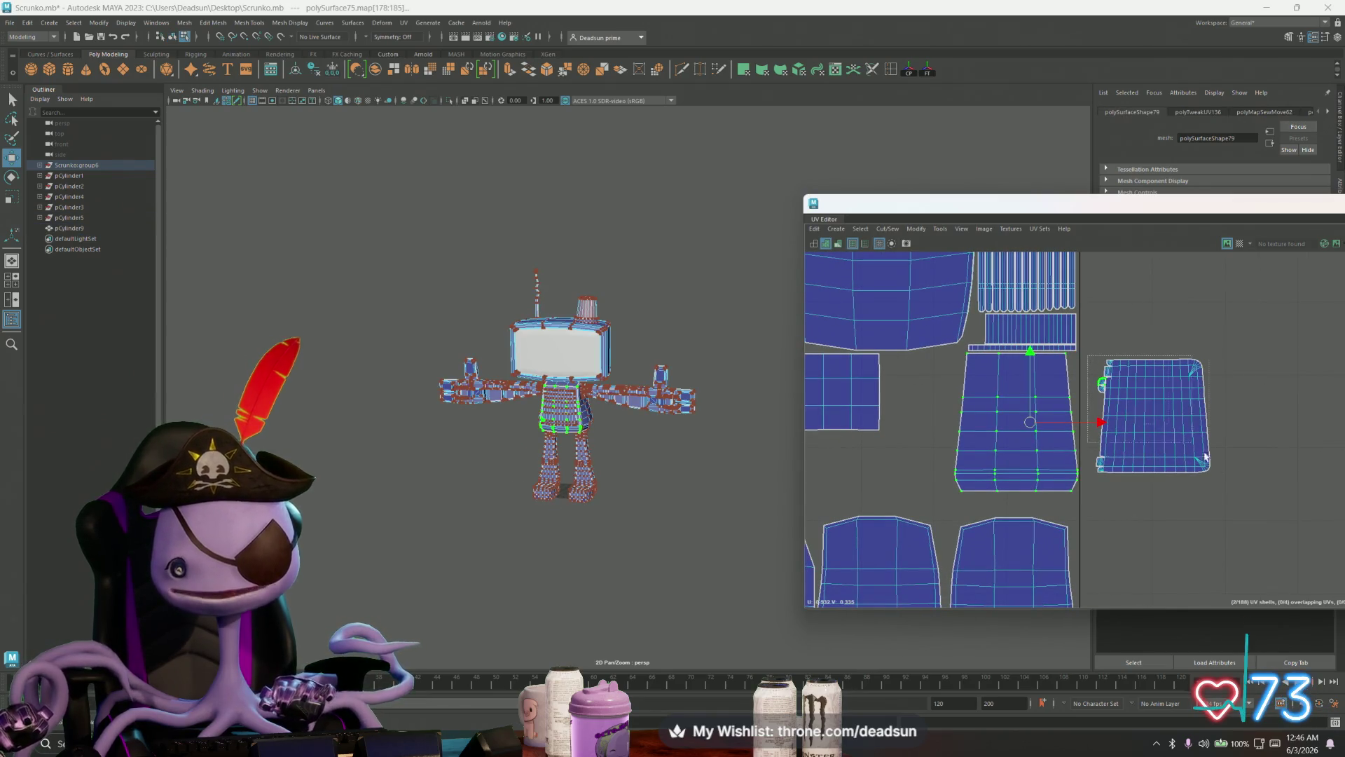
left_click_drag(1149, 418, 895, 457)
Step: Move the shell right of the torso out into empty space
mouse_move(925, 478)
middle_mouse_down("alt")
mouse_move(1085, 468)
mouse_move(1068, 471)
middle_mouse_up("alt")
right_click_drag(1068, 470, 1025, 436, "alt")
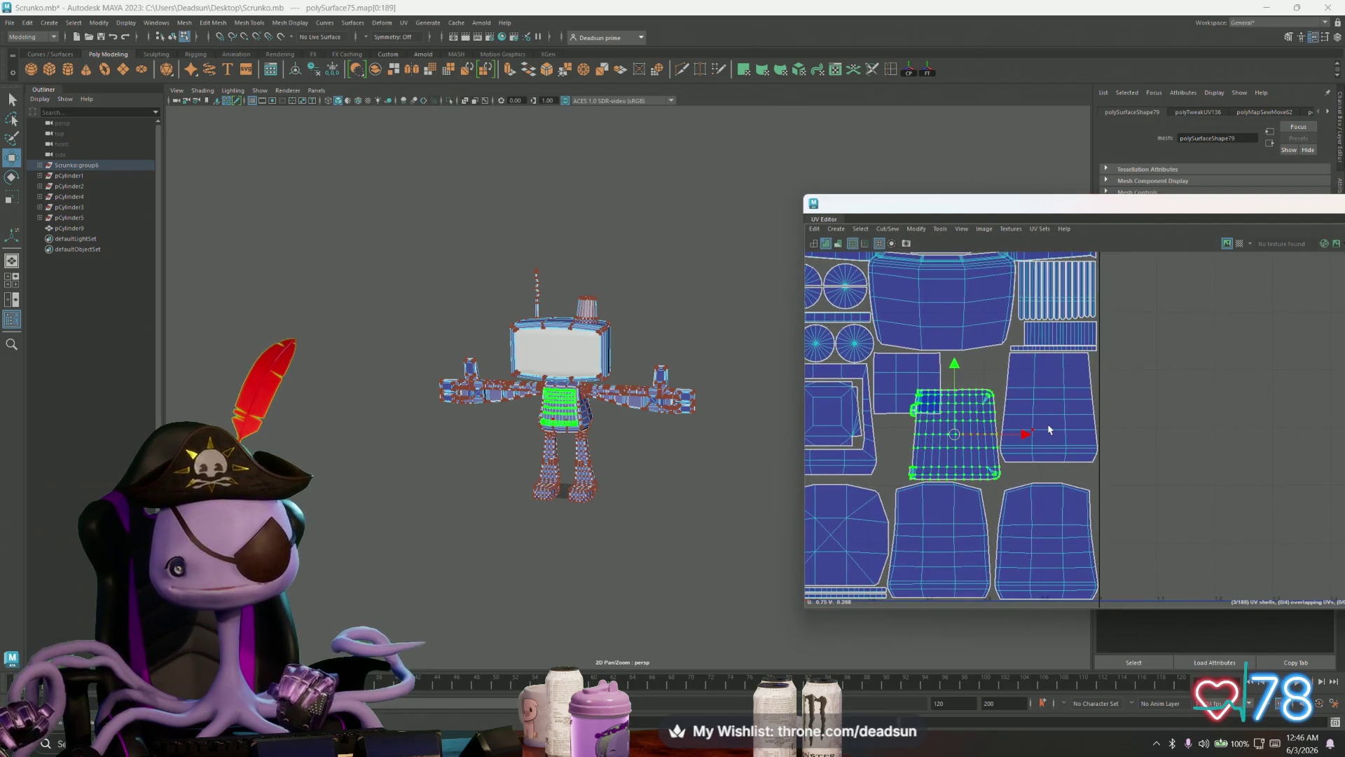
left_click(1049, 430)
middle_click_drag(1049, 430, 1200, 437)
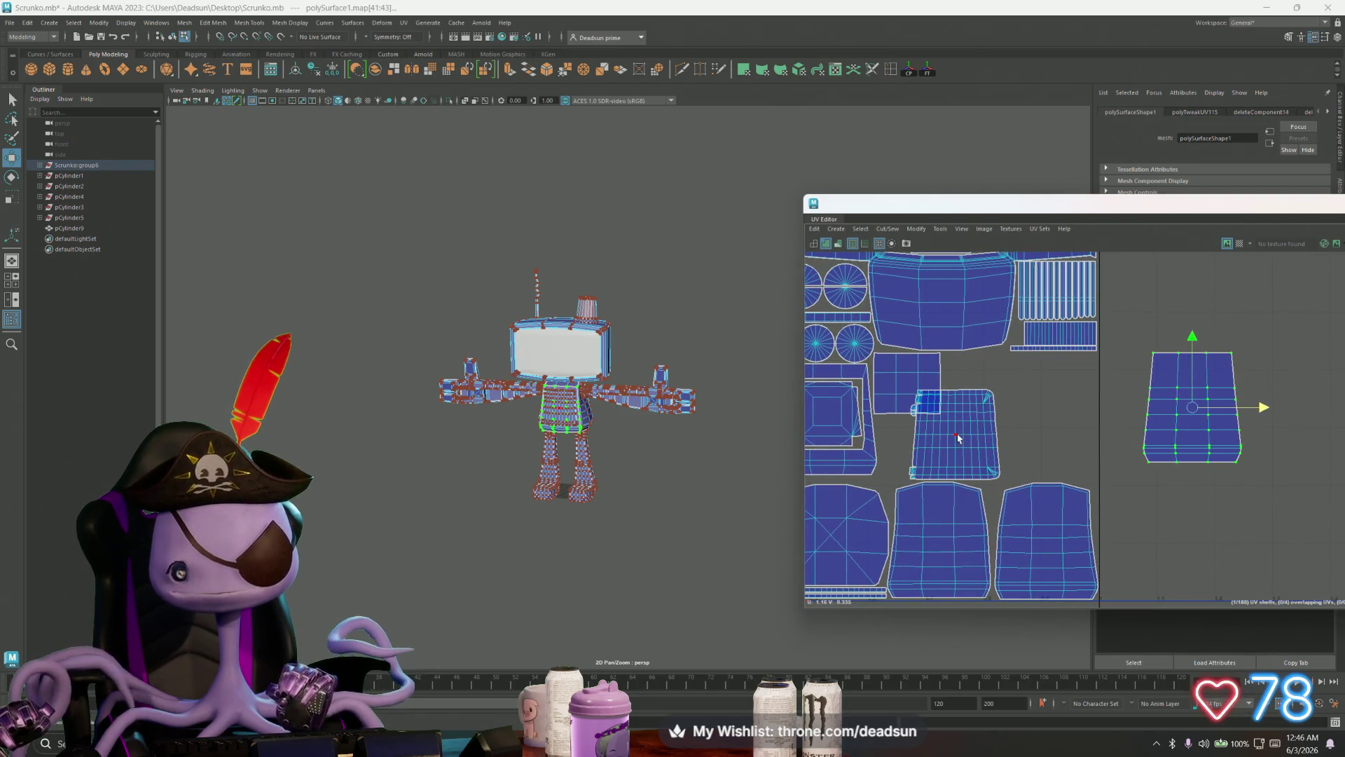
Step: Reselect the whole torso shell after undoing stray selection changes
left_click_drag(1016, 469, 1009, 482)
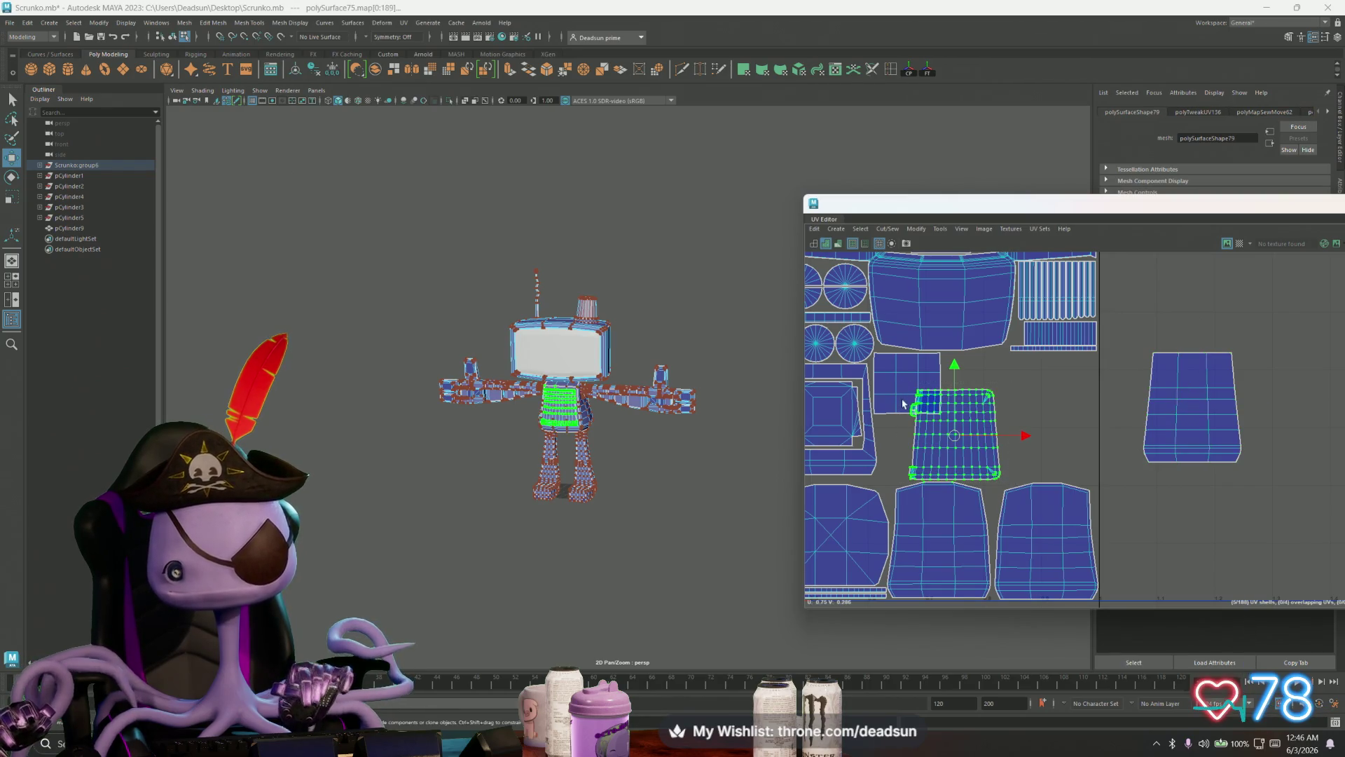
left_click(896, 396, "shift")
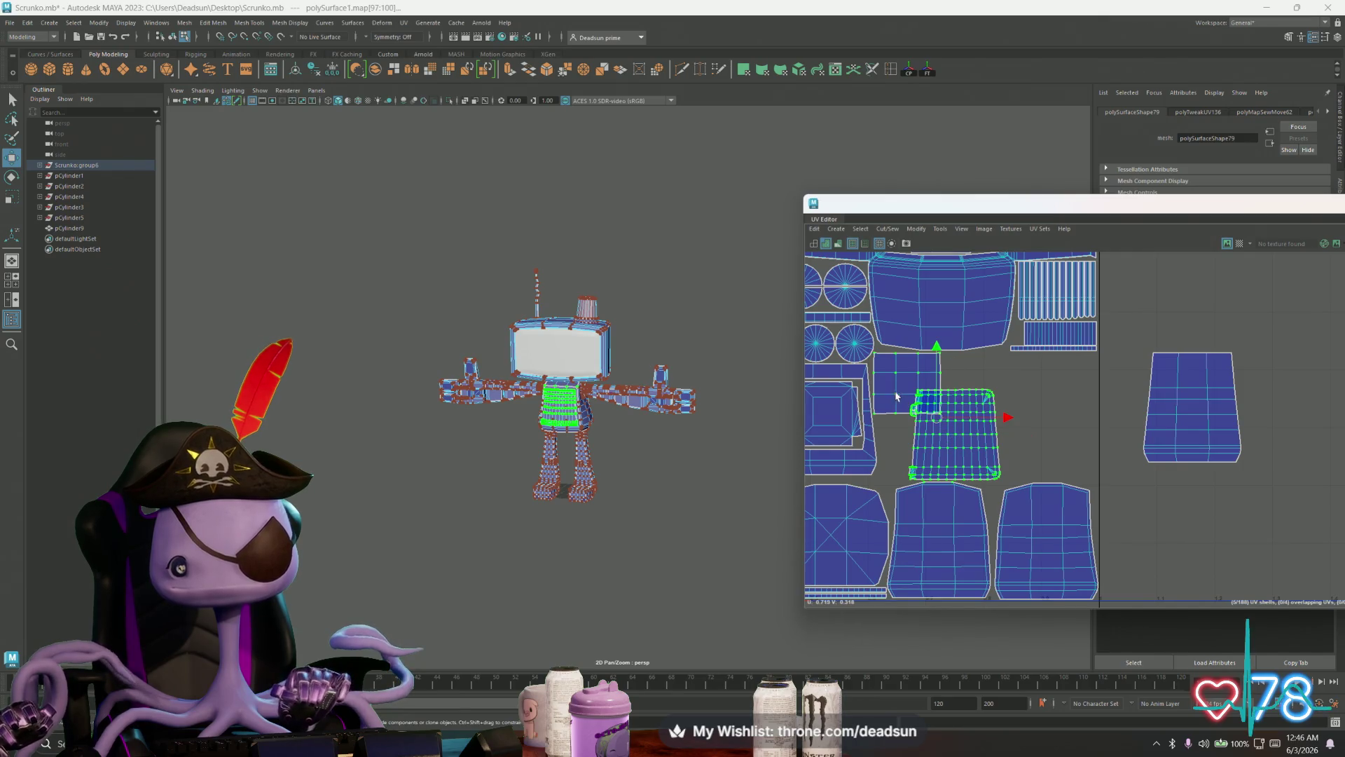
key("ctrl+z")
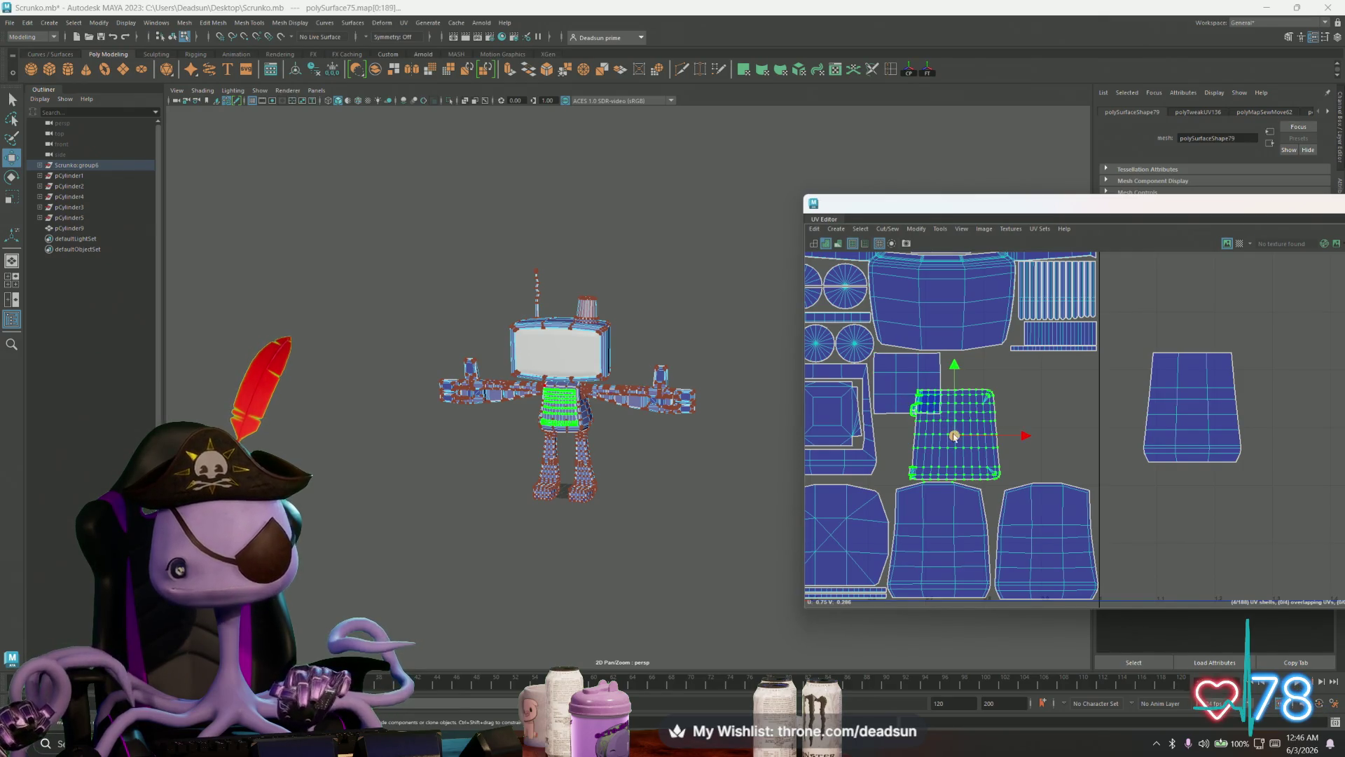
key("ctrl+z")
key("ctrl+z")
key("ctrl+z")
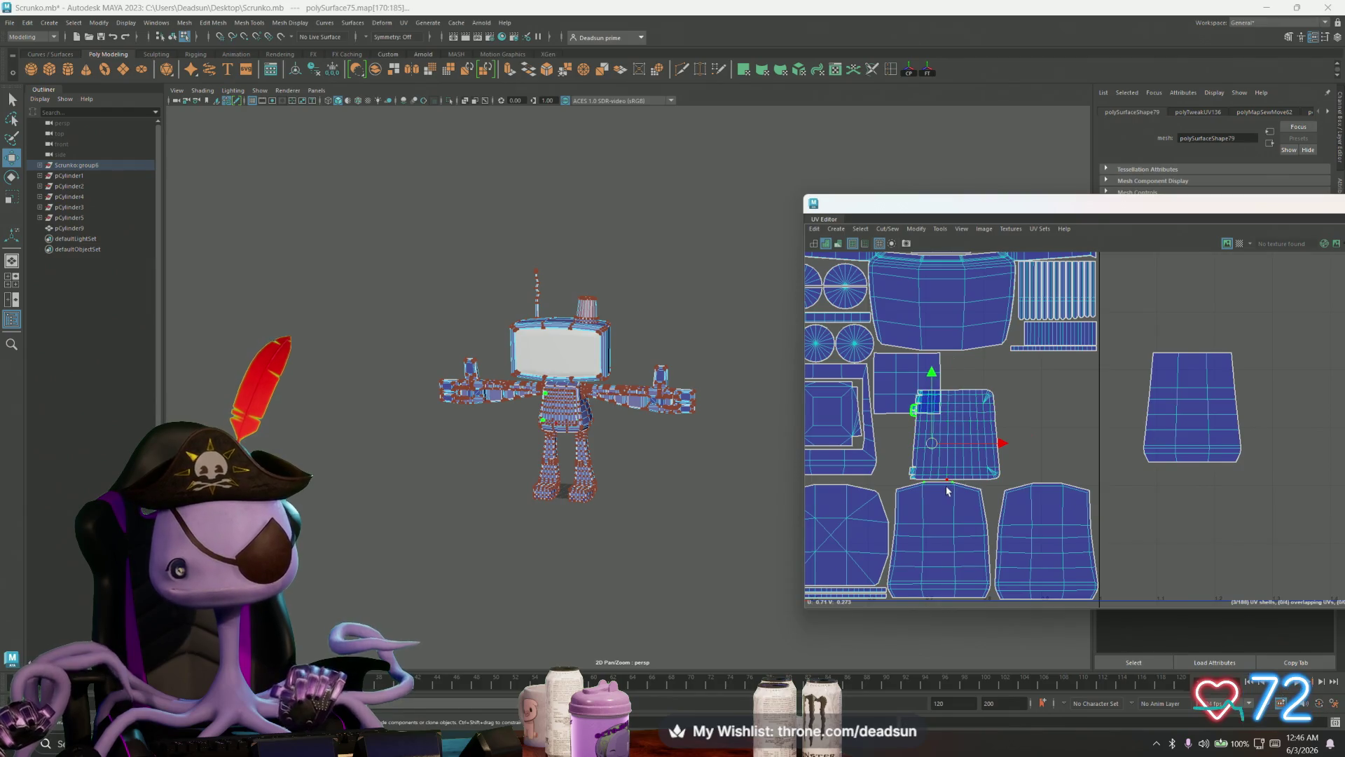
key("ctrl+z")
mouse_move(961, 435)
left_mouse_down()
mouse_move(1046, 391)
mouse_move(949, 431)
left_mouse_up()
scroll(953, 498, "up", 5)
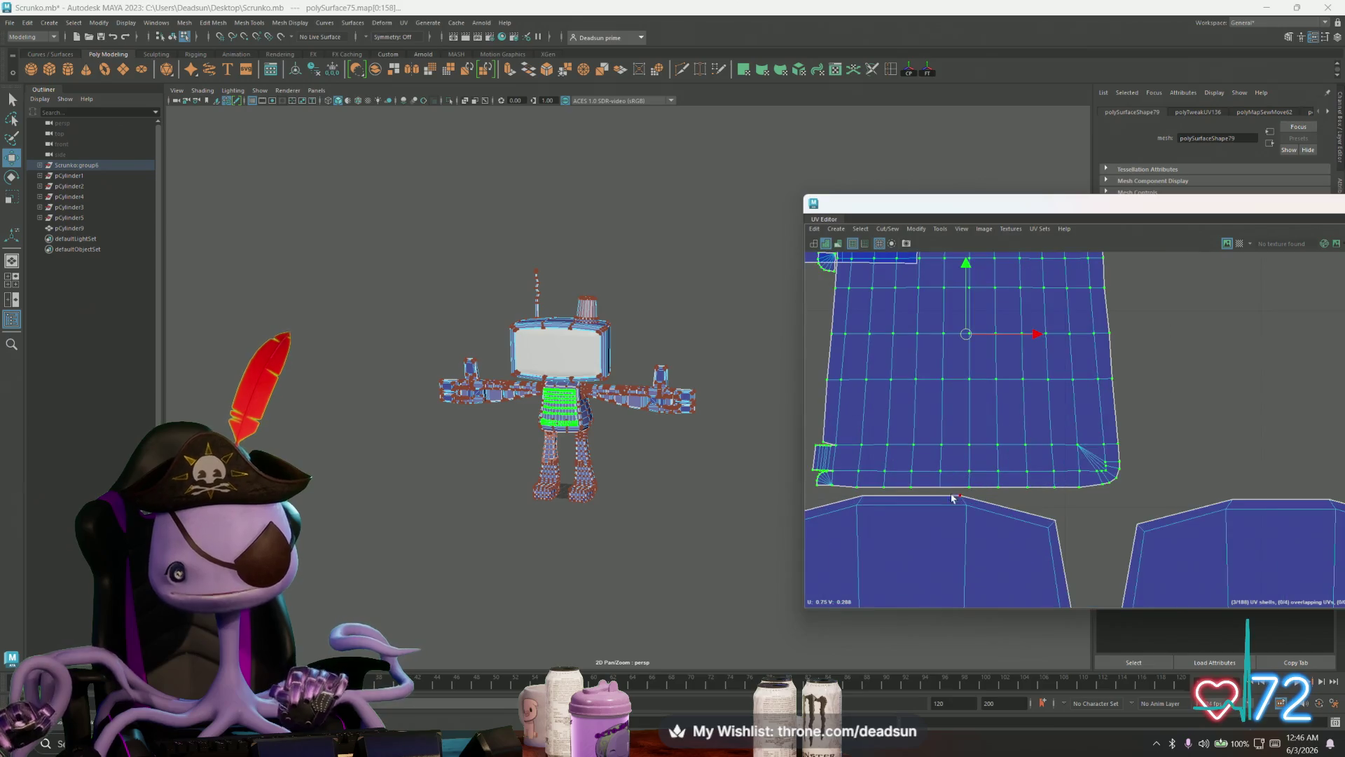
scroll(1005, 502, "down", 5)
Step: Move the torso shell right into the gap and scale it up to fill it
left_click_drag(997, 489, 1117, 456)
key("r")
key("w")
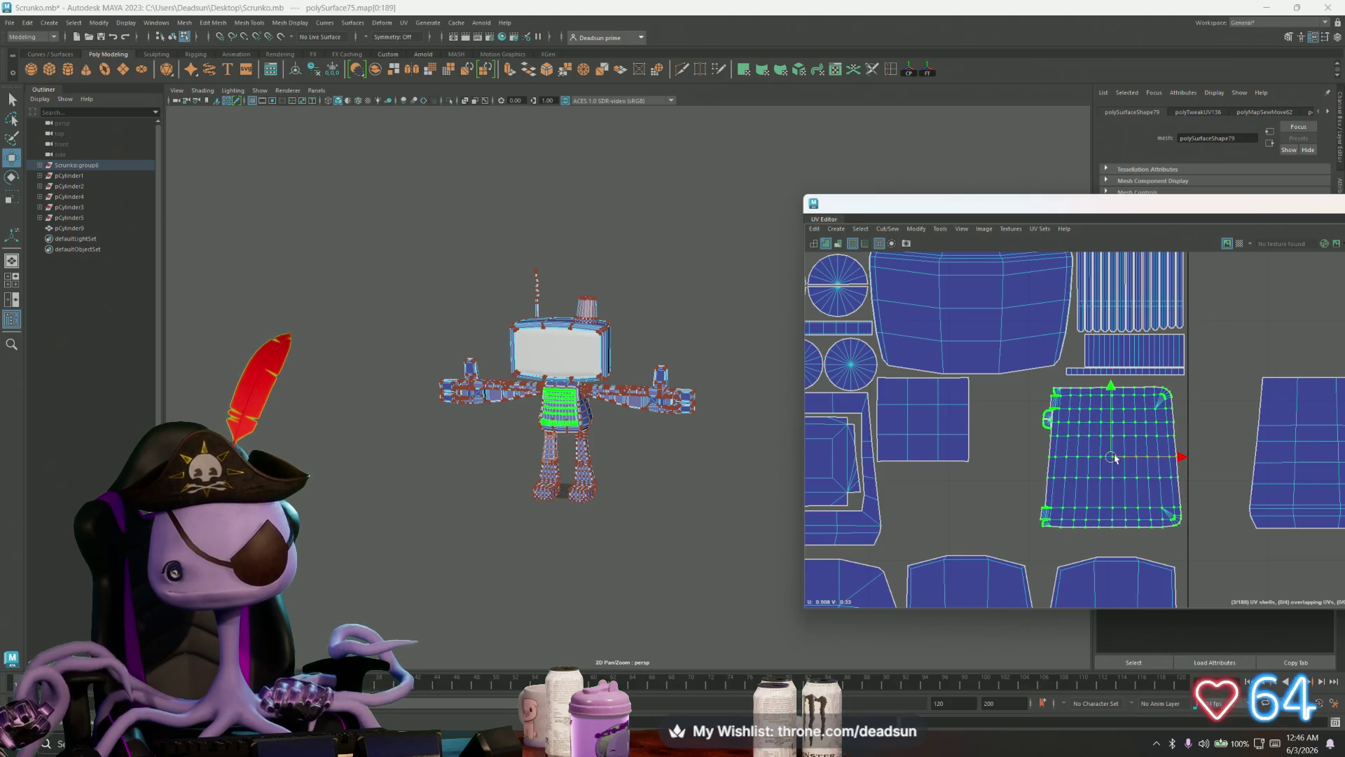
left_click(1267, 476)
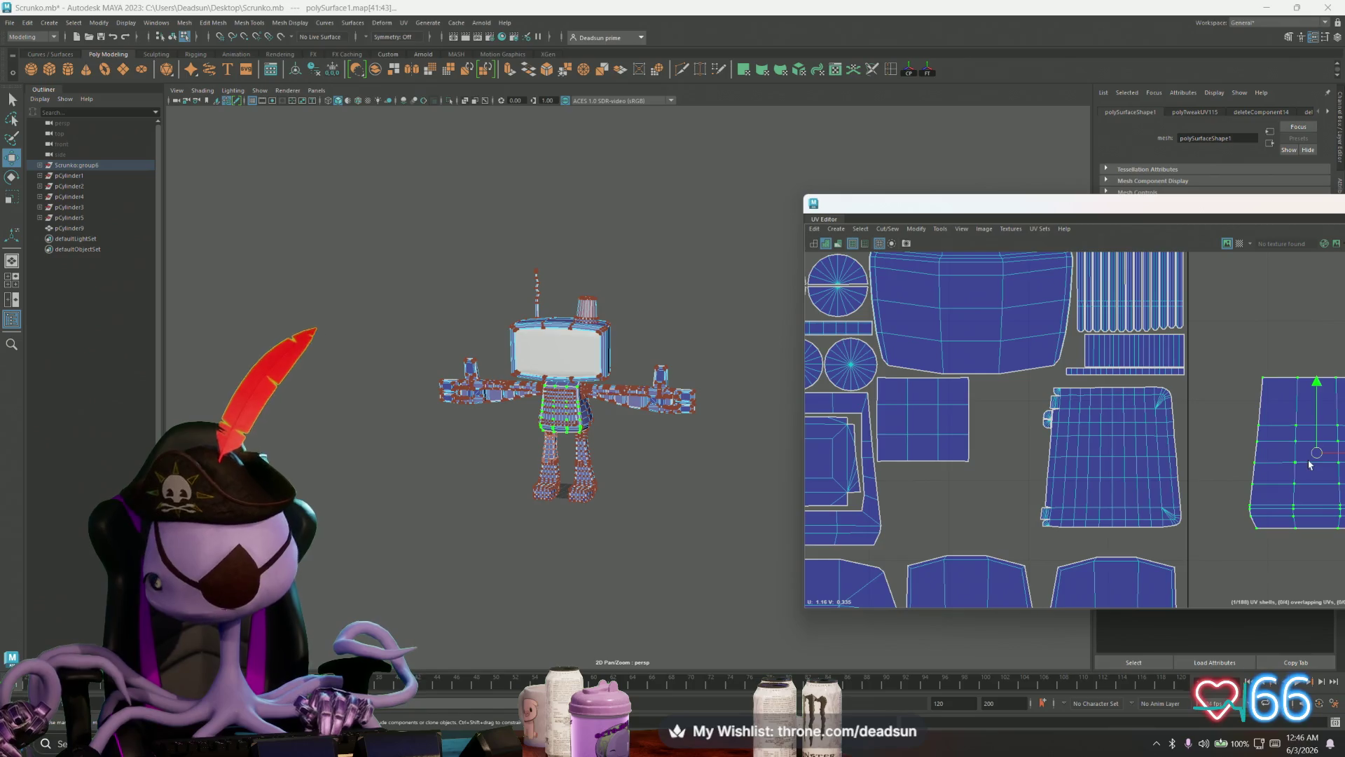
Step: Drag the loose shell from the empty grid into the packed layout beside the torso shell
scroll(1211, 509, "down", 3)
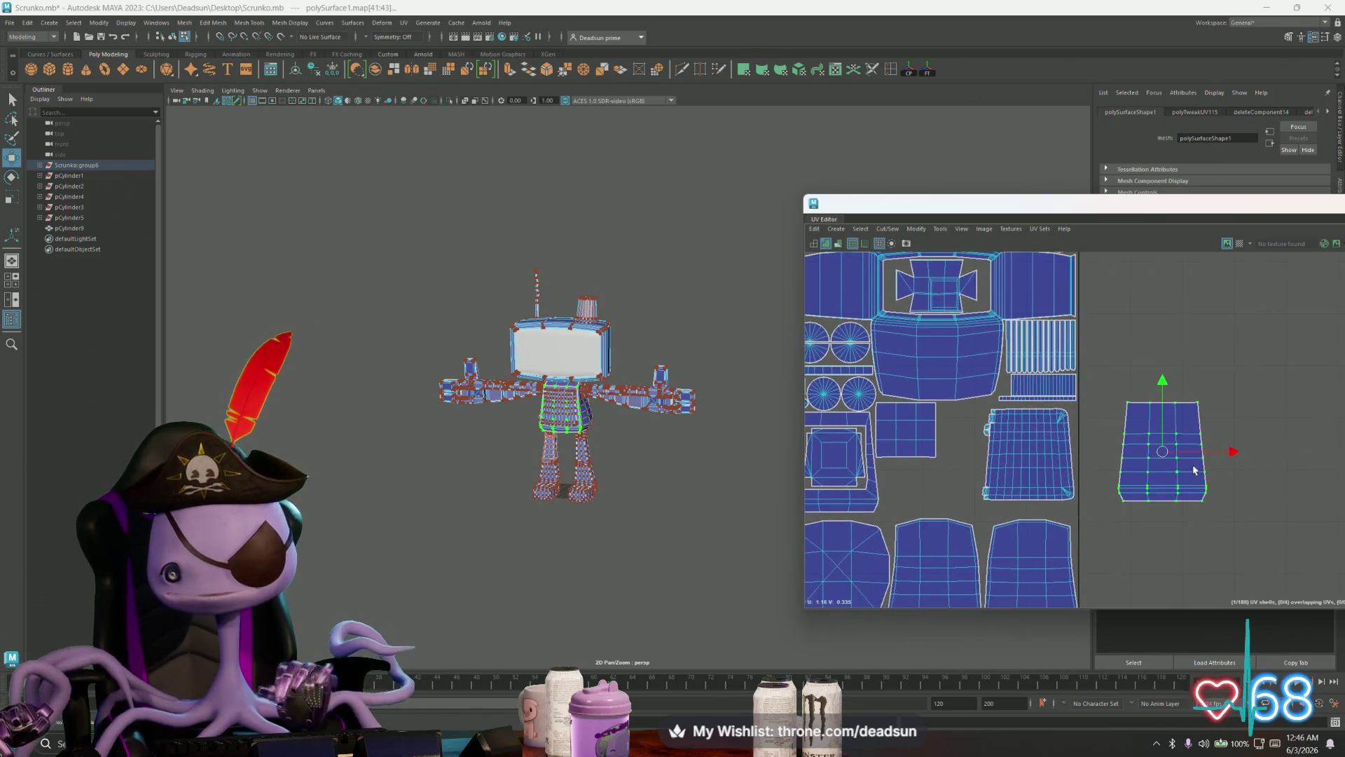
left_click_drag(1161, 454, 943, 467)
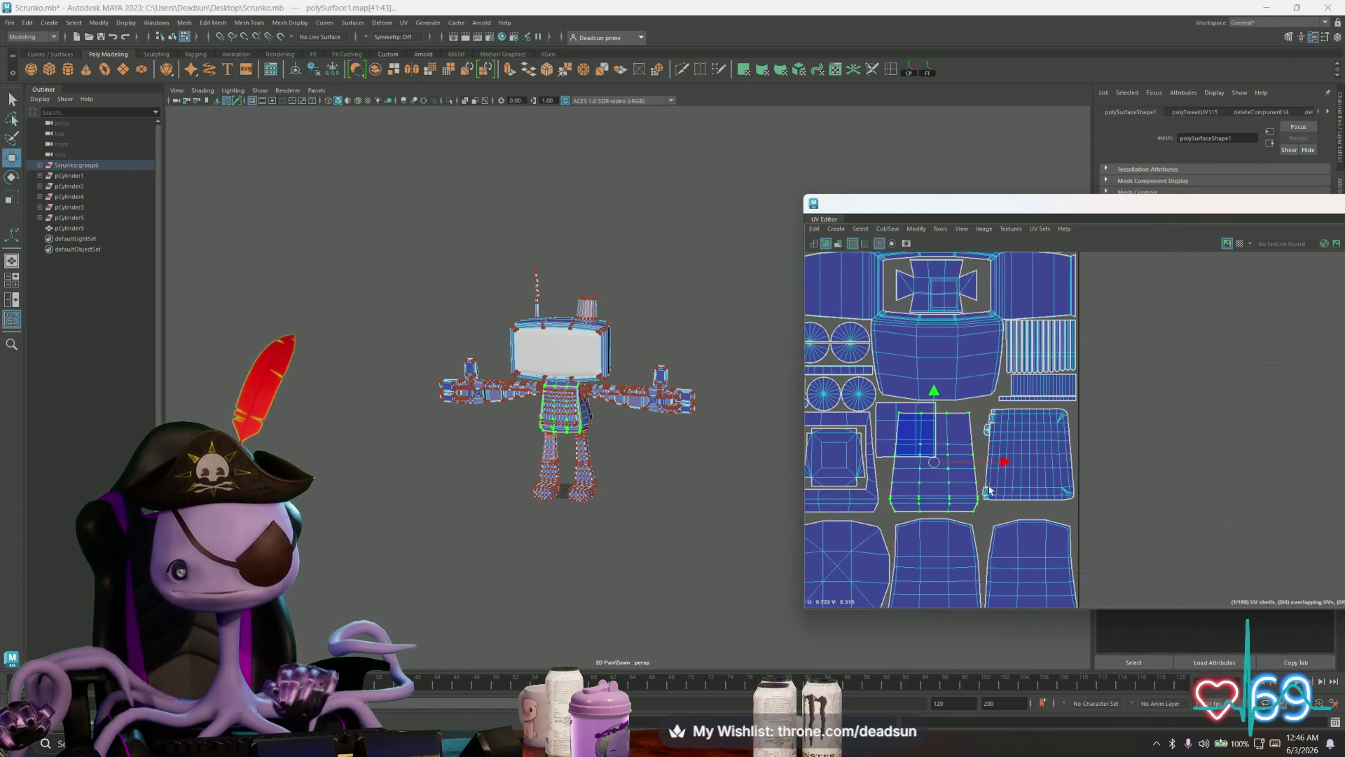
scroll(990, 490, "down", 4)
scroll(1030, 462, "up", 5)
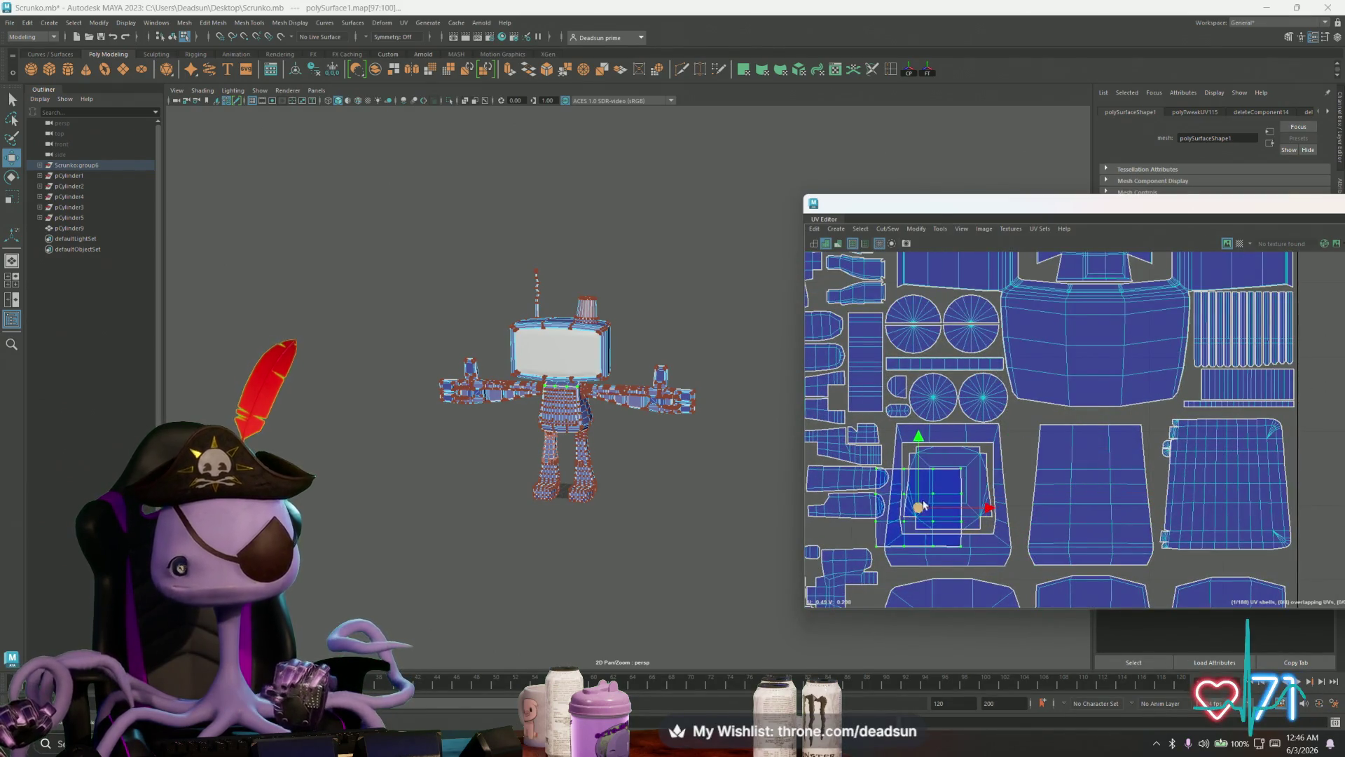
scroll(923, 505, "down", 5)
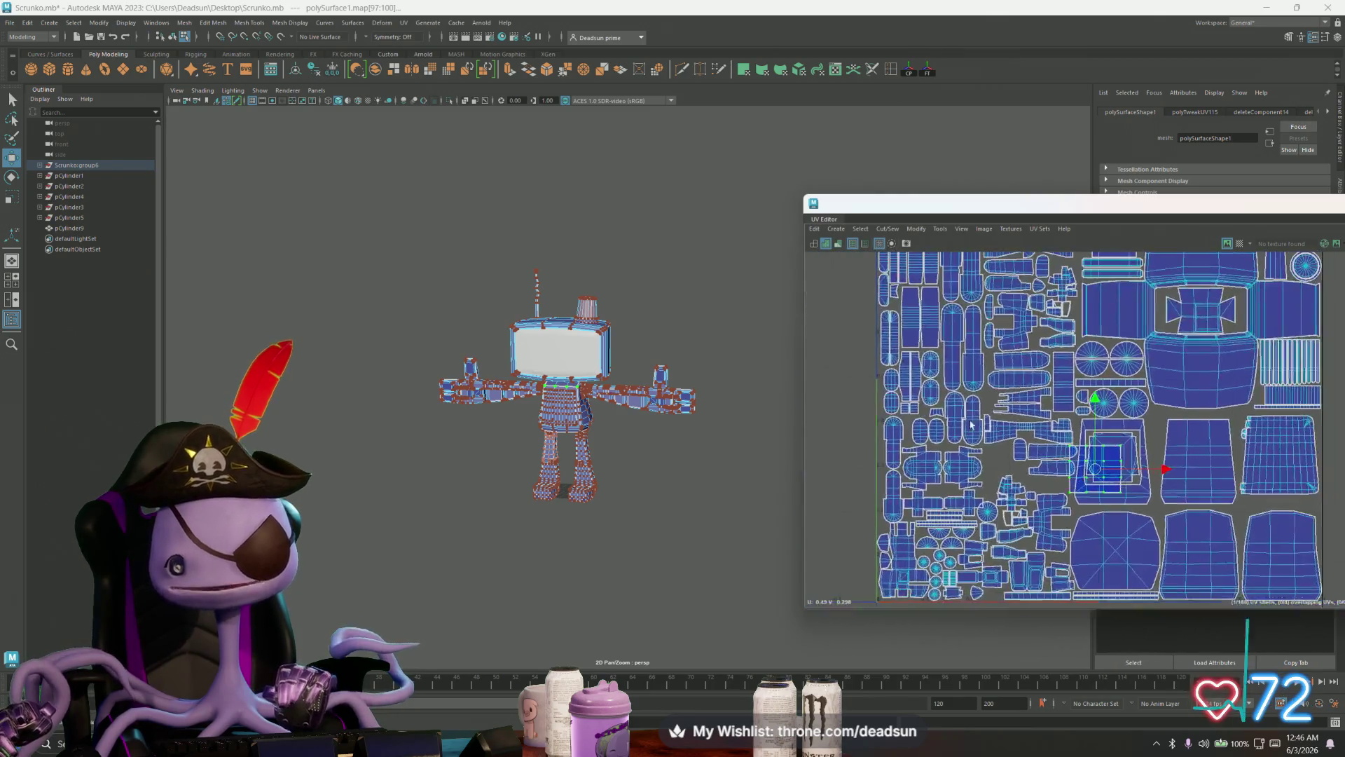
scroll(974, 431, "down", 3)
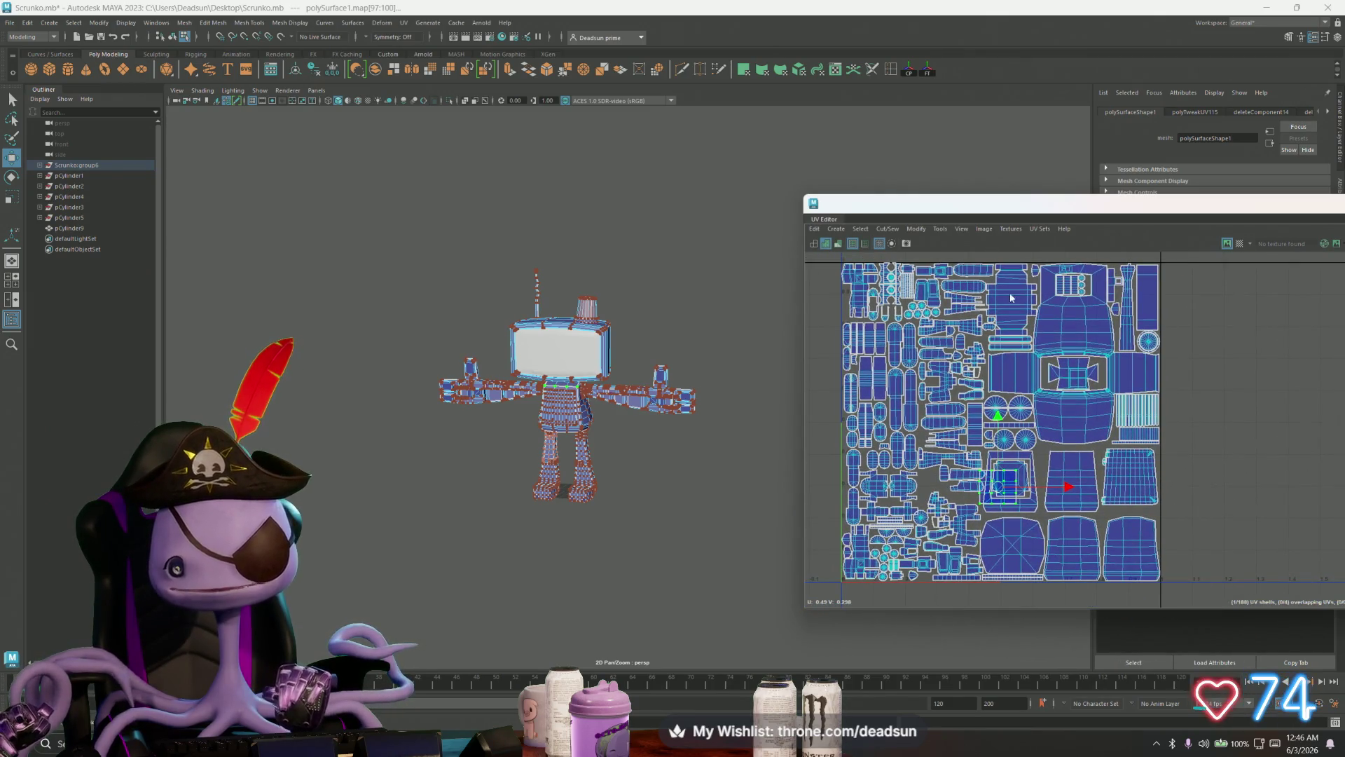
scroll(932, 343, "up", 4)
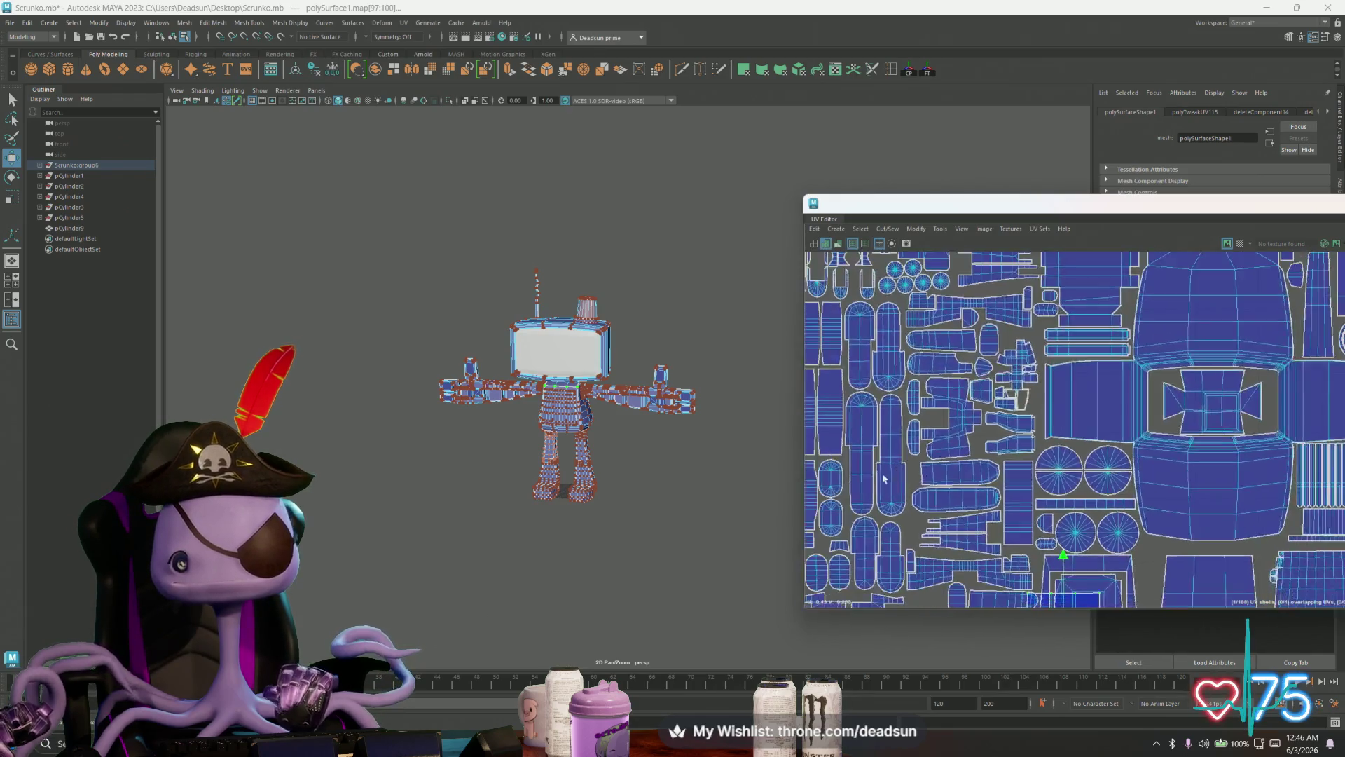
Step: Pan across the upper-left shells and select the small cross-shaped shell
middle_click_drag(884, 478, 831, 463, "alt")
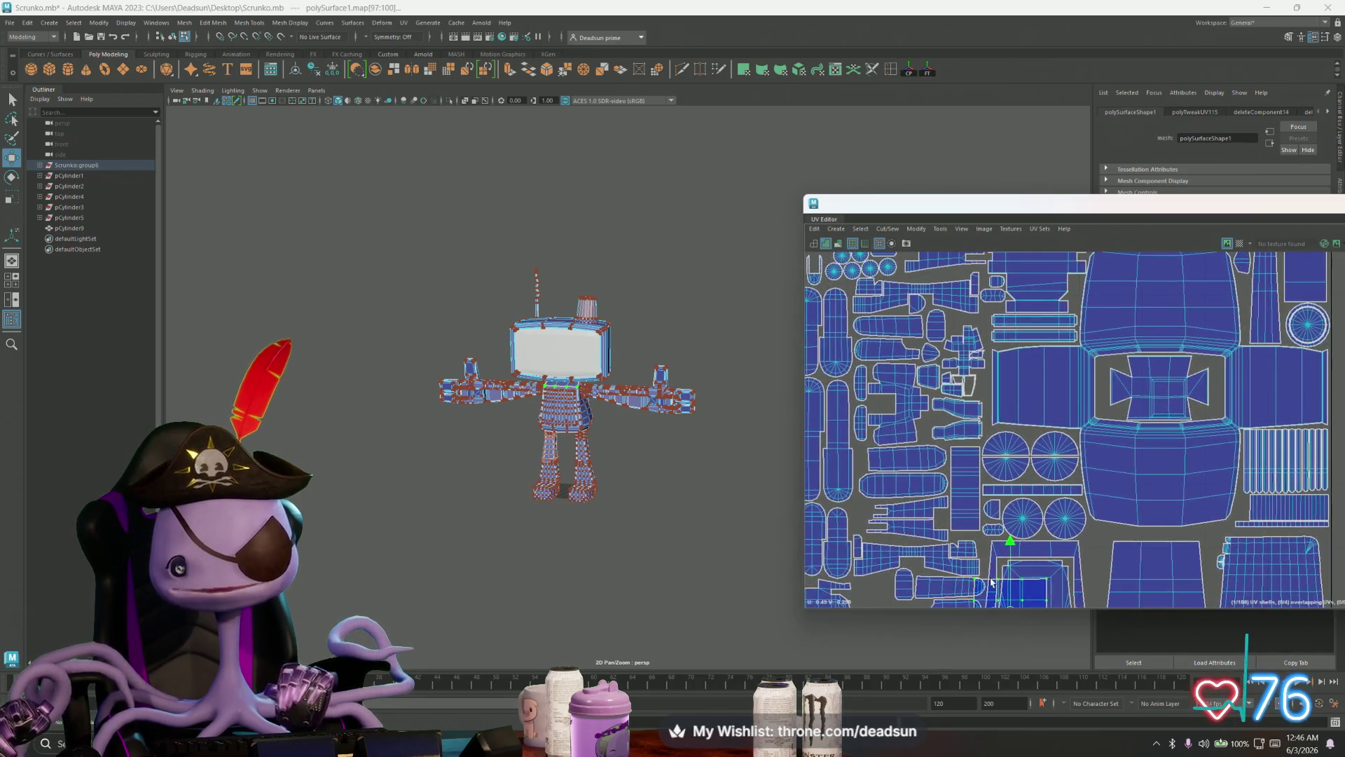
scroll(991, 581, "down", 3)
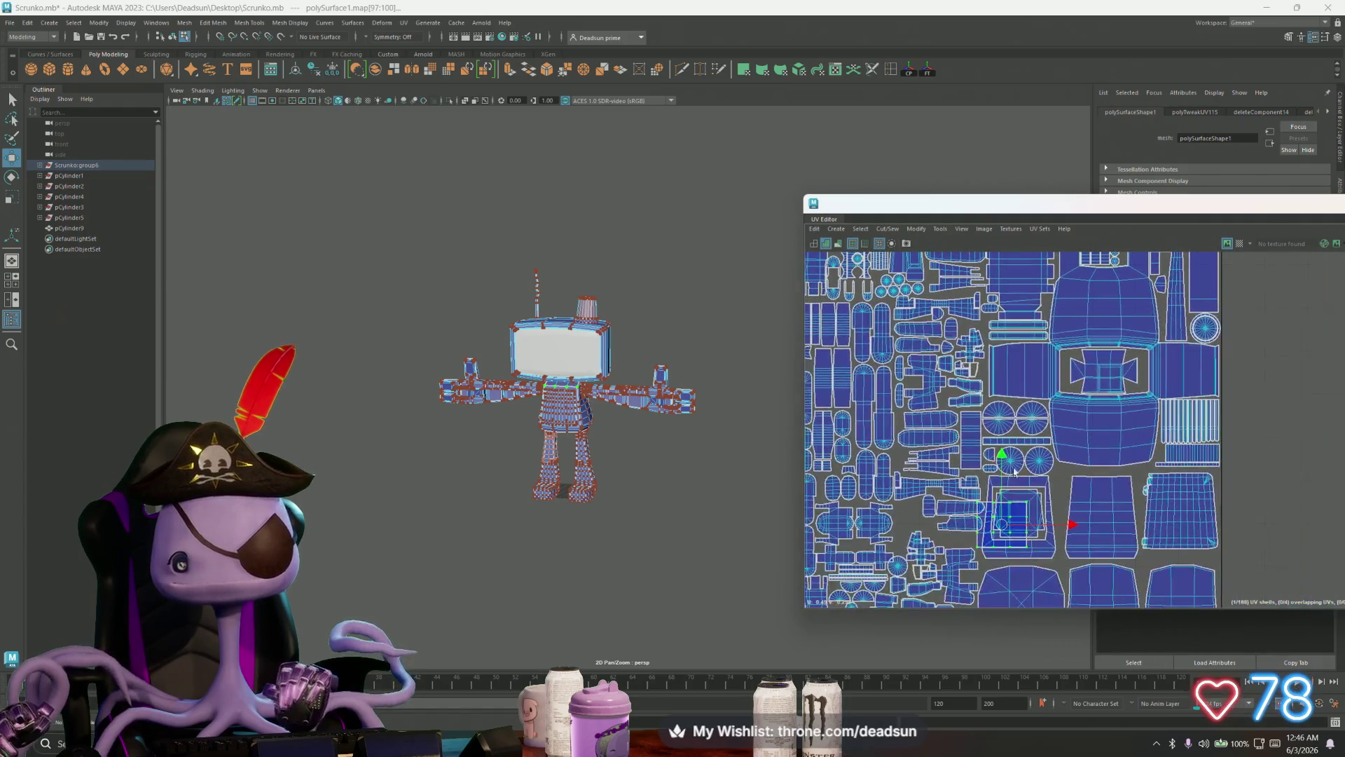
scroll(1014, 471, "down", 3)
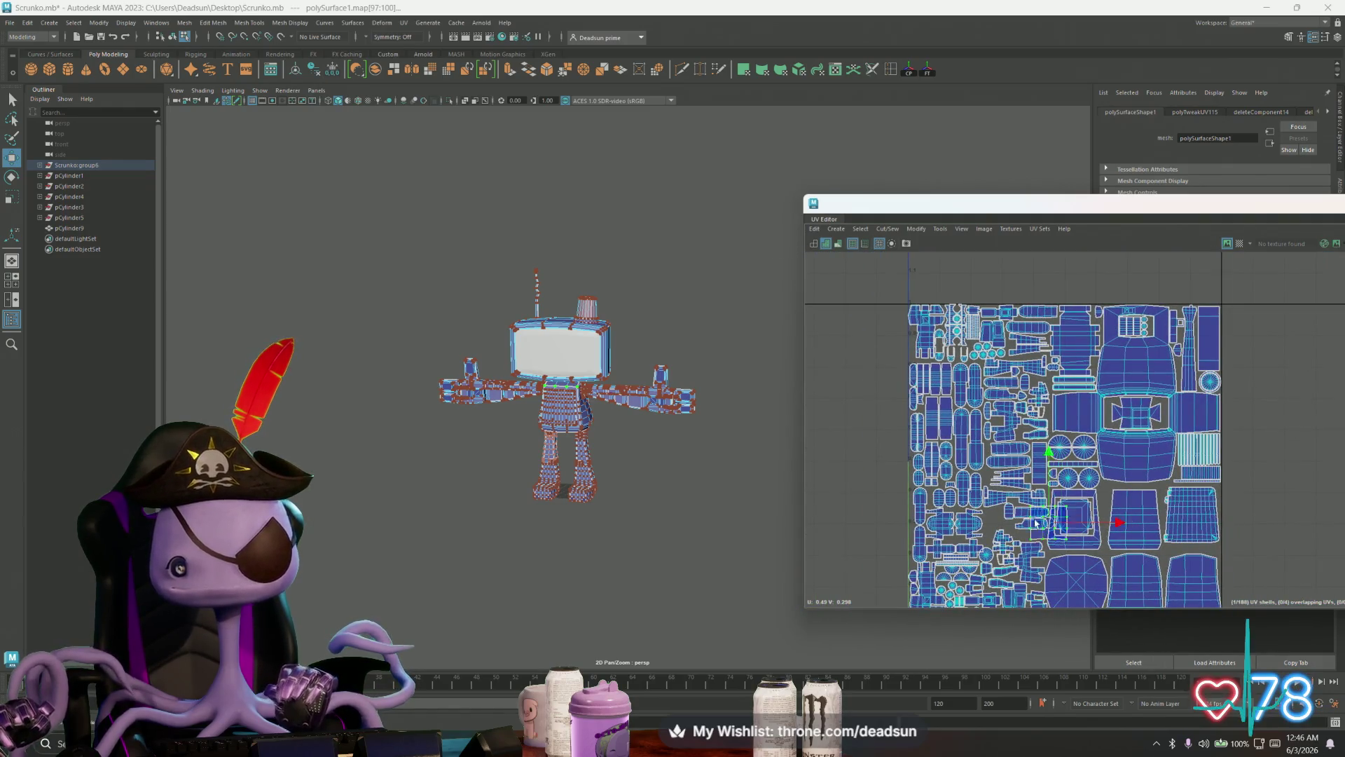
scroll(1041, 391, "up", 5)
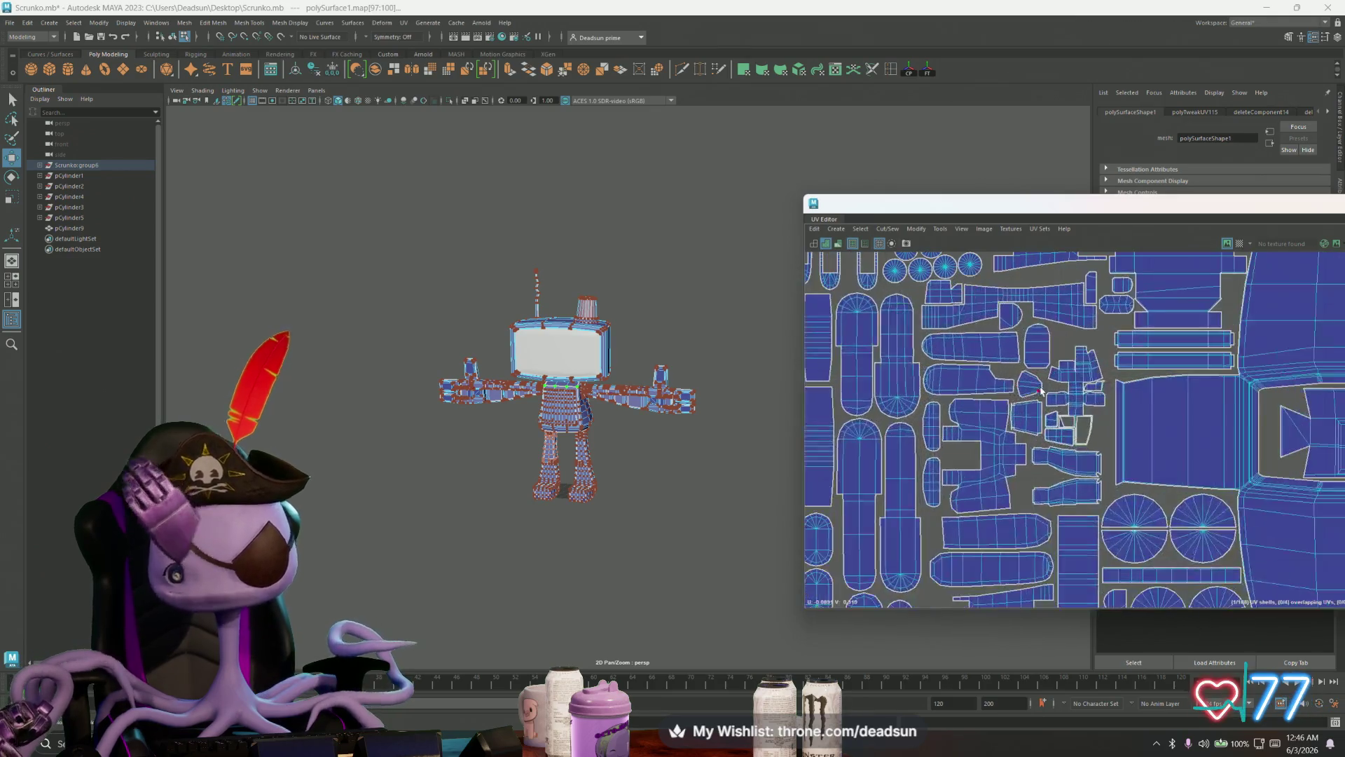
left_click(1061, 384)
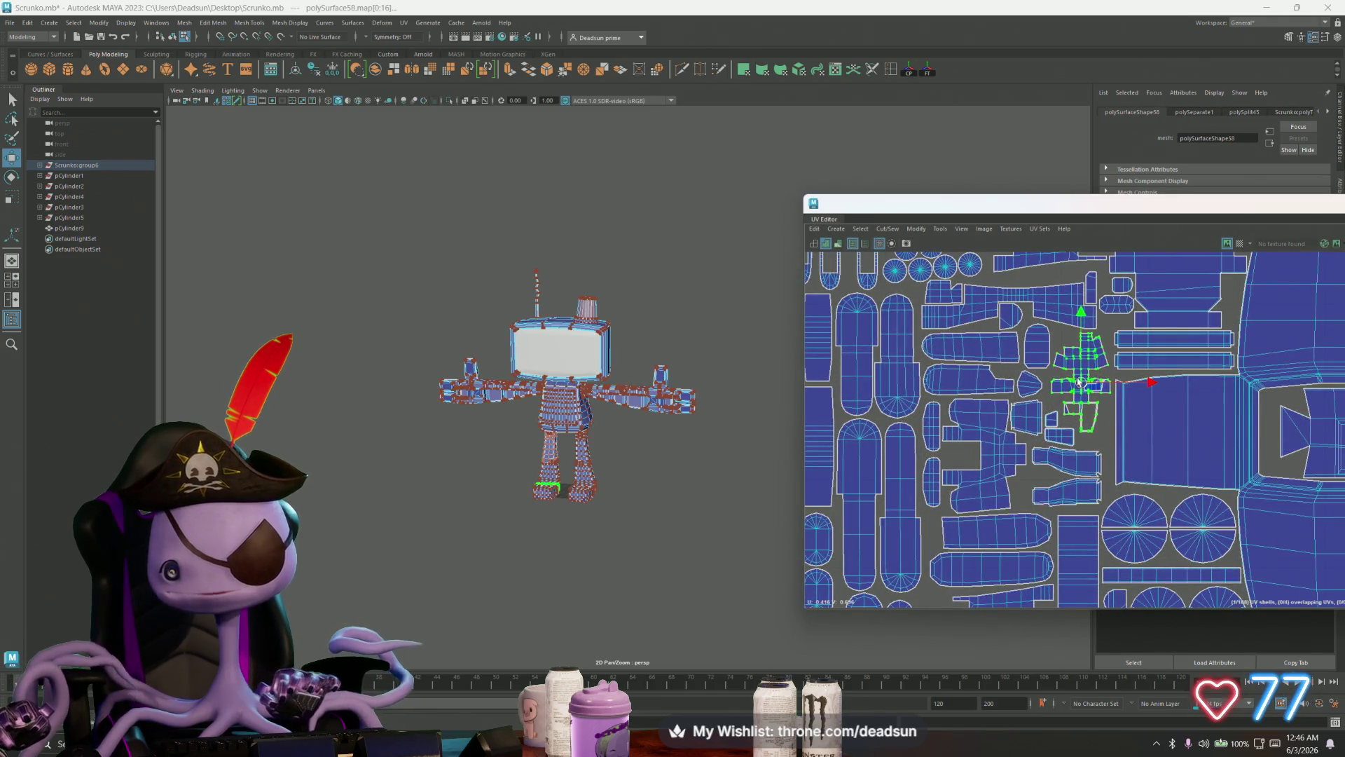
Step: Nudge a small shell up and right, then shift the long rounded shell slightly
left_click(1082, 381)
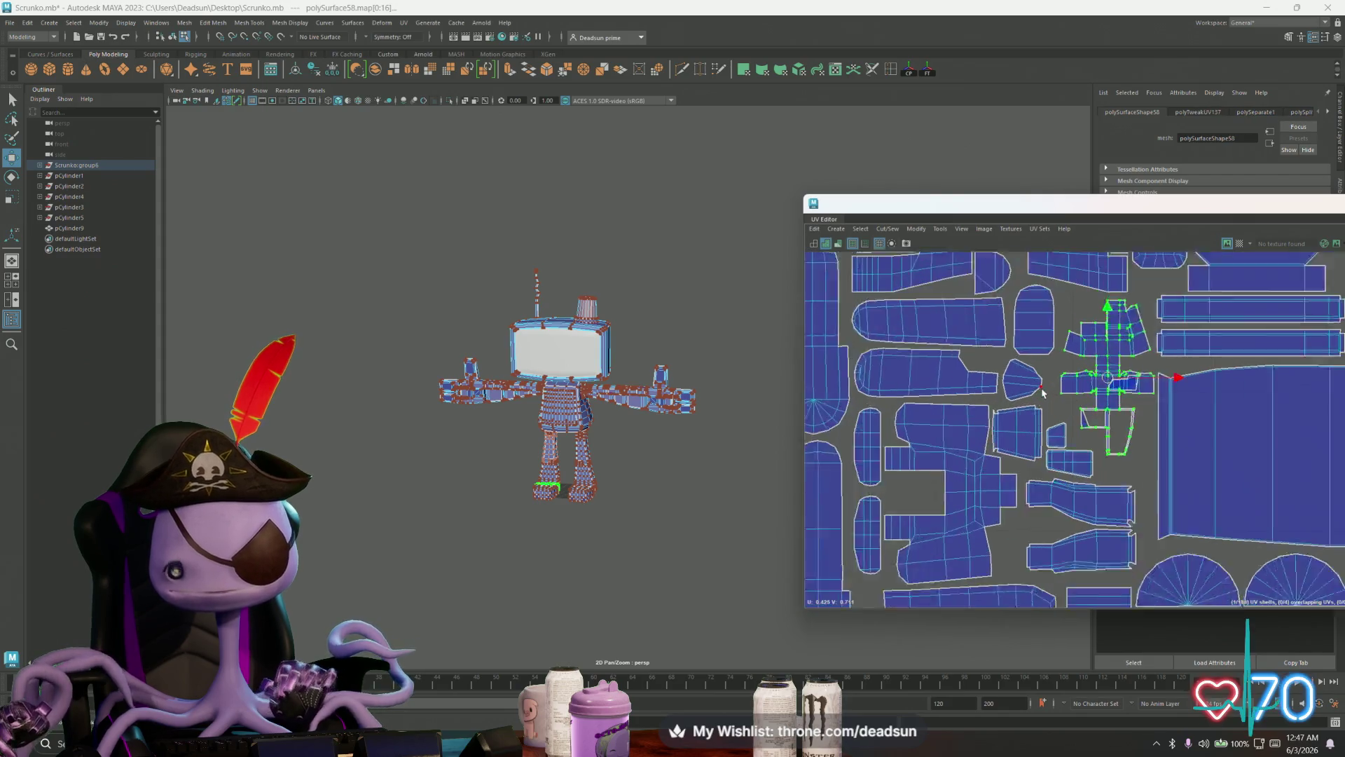
scroll(1067, 444, "up", 5)
left_click_drag(1068, 444, 1077, 435)
left_click(972, 457)
mouse_move(976, 445)
left_mouse_down()
mouse_move(1009, 445)
mouse_move(942, 446)
left_mouse_up()
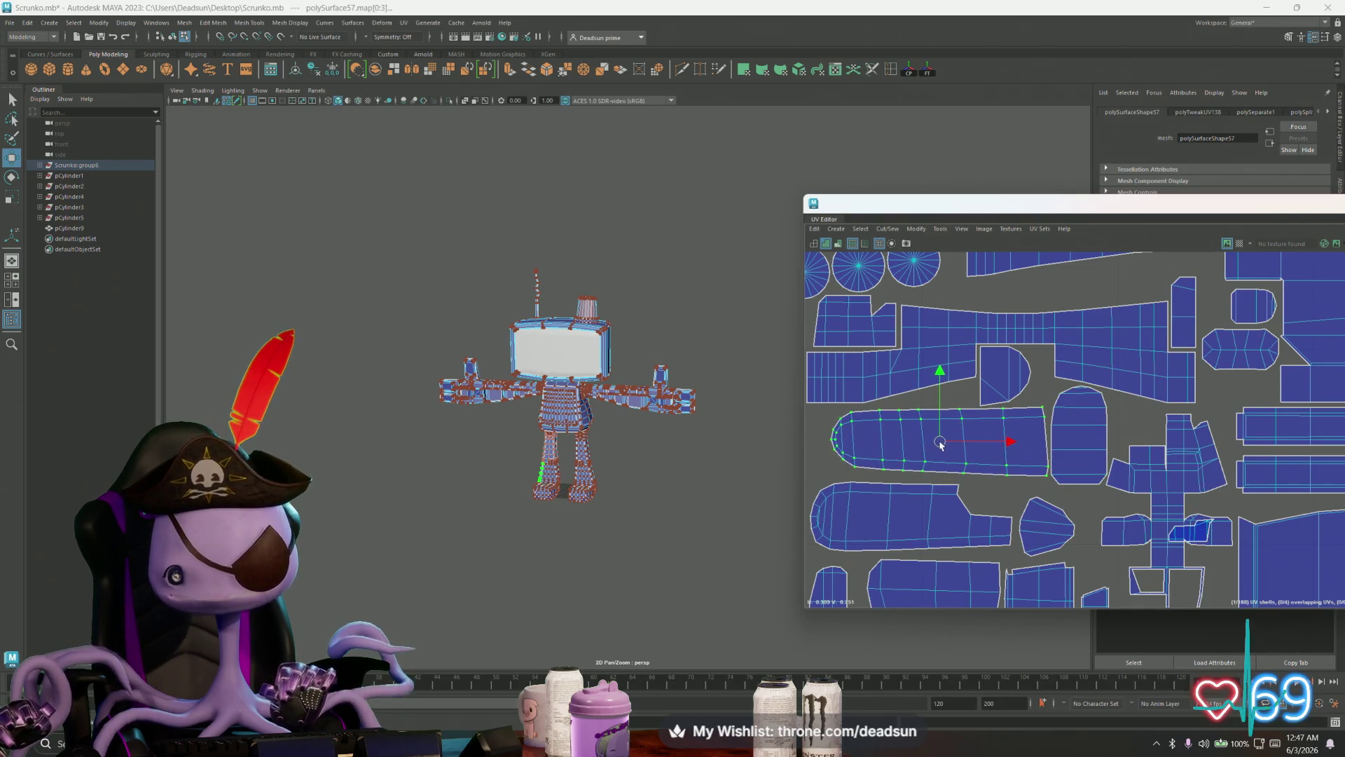
scroll(940, 445, "down", 2)
Step: Move a small rounded shell up beside the cap circles and nudge another small shell upward
left_click(1011, 451)
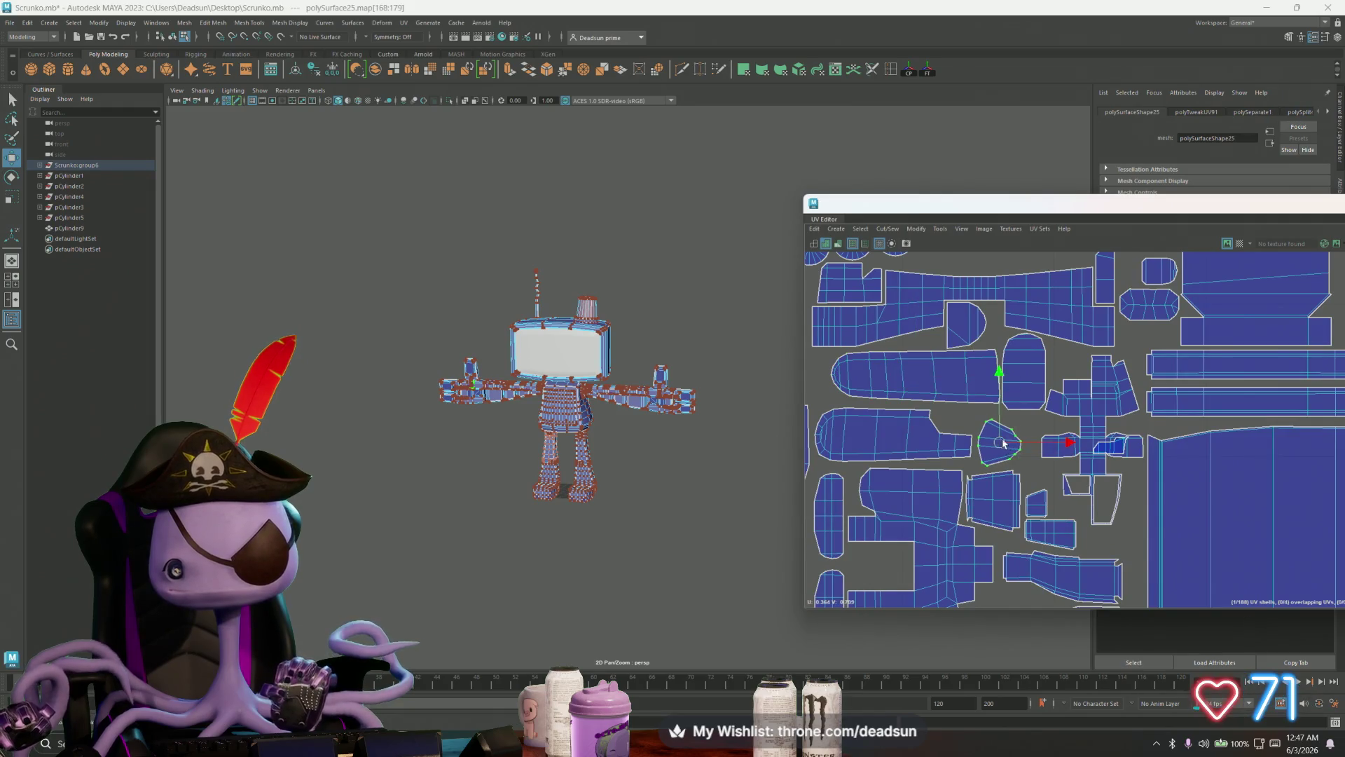
scroll(988, 491, "down", 4)
mouse_move(984, 499)
left_mouse_down()
mouse_move(1009, 424)
mouse_move(975, 348)
left_mouse_up()
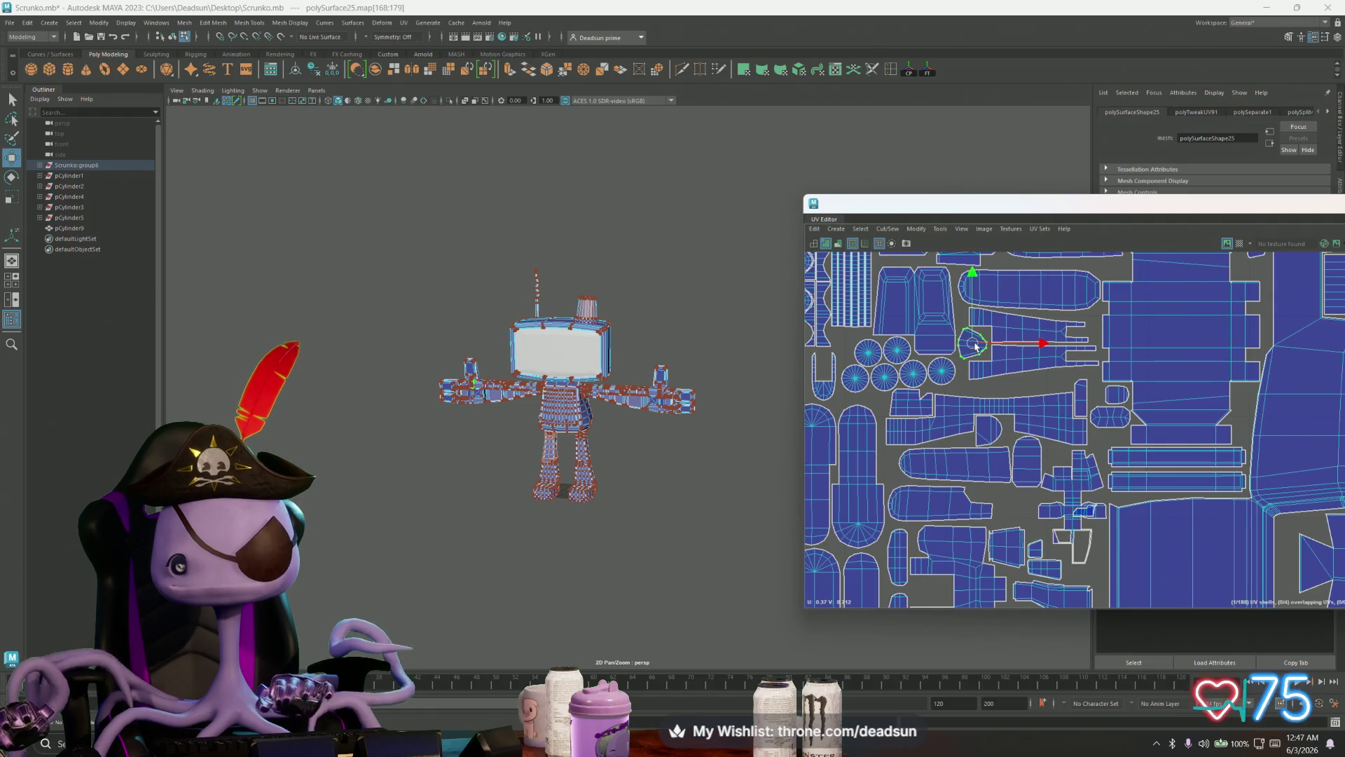
scroll(1055, 522, "down", 3)
left_click(984, 473)
left_click_drag(984, 473, 992, 452)
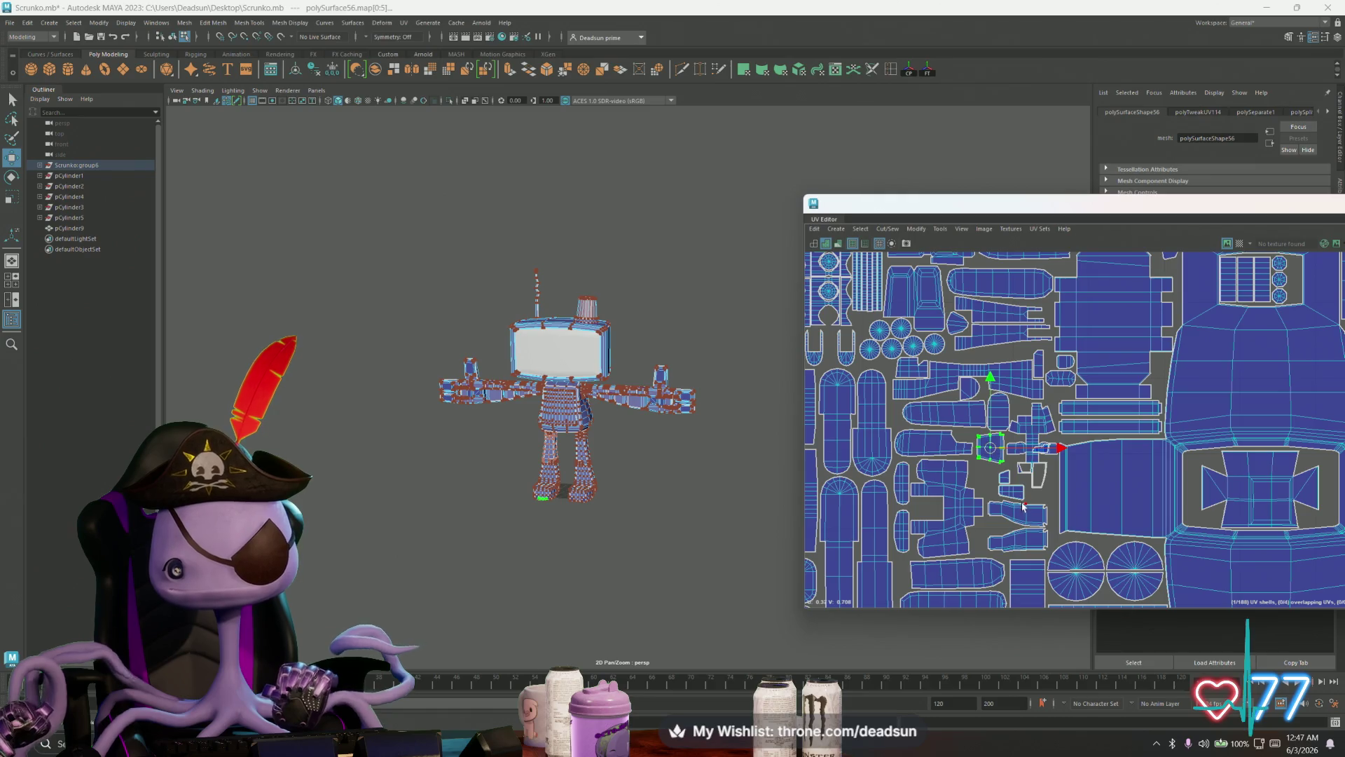
Step: Nudge a tiny shell up and to the right, then view more of the layout
scroll(1021, 490, "up", 3)
left_click(995, 493)
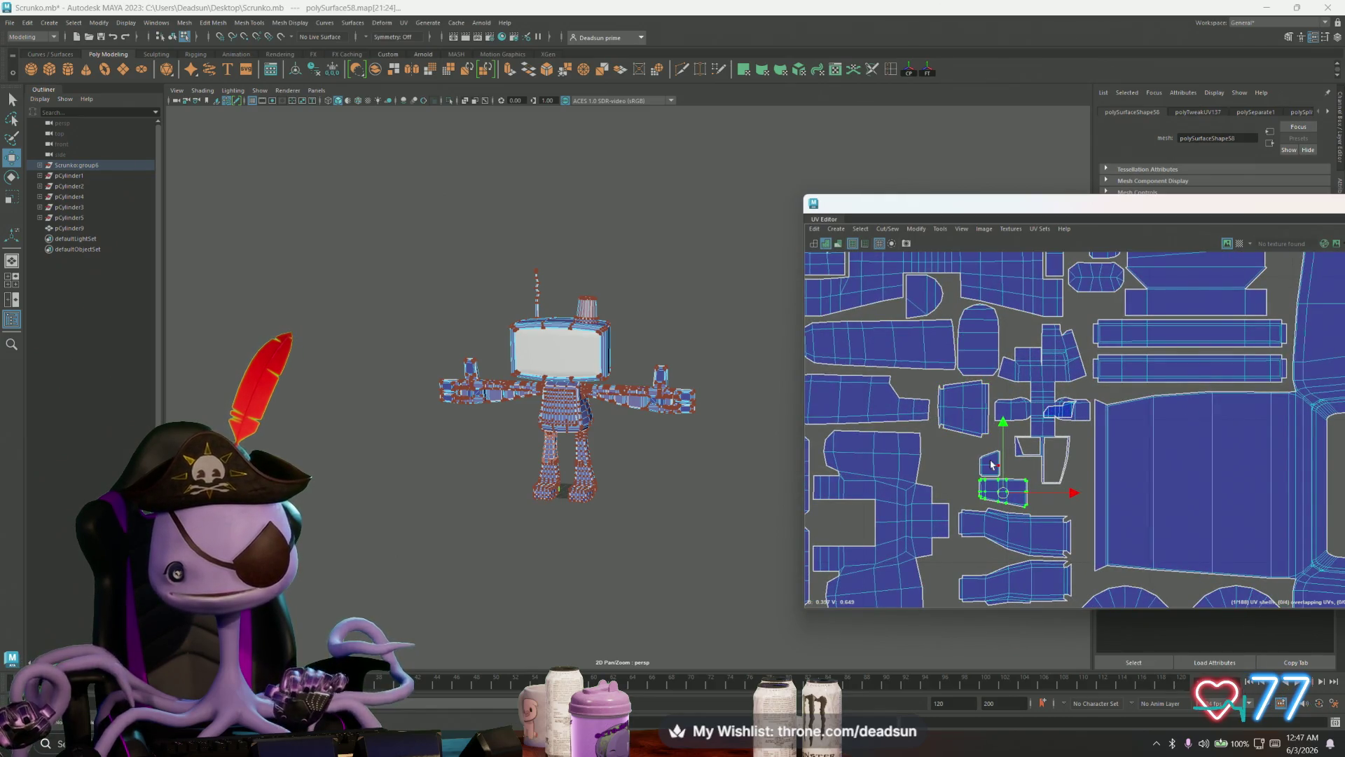
left_click_drag(1003, 478, 1019, 461)
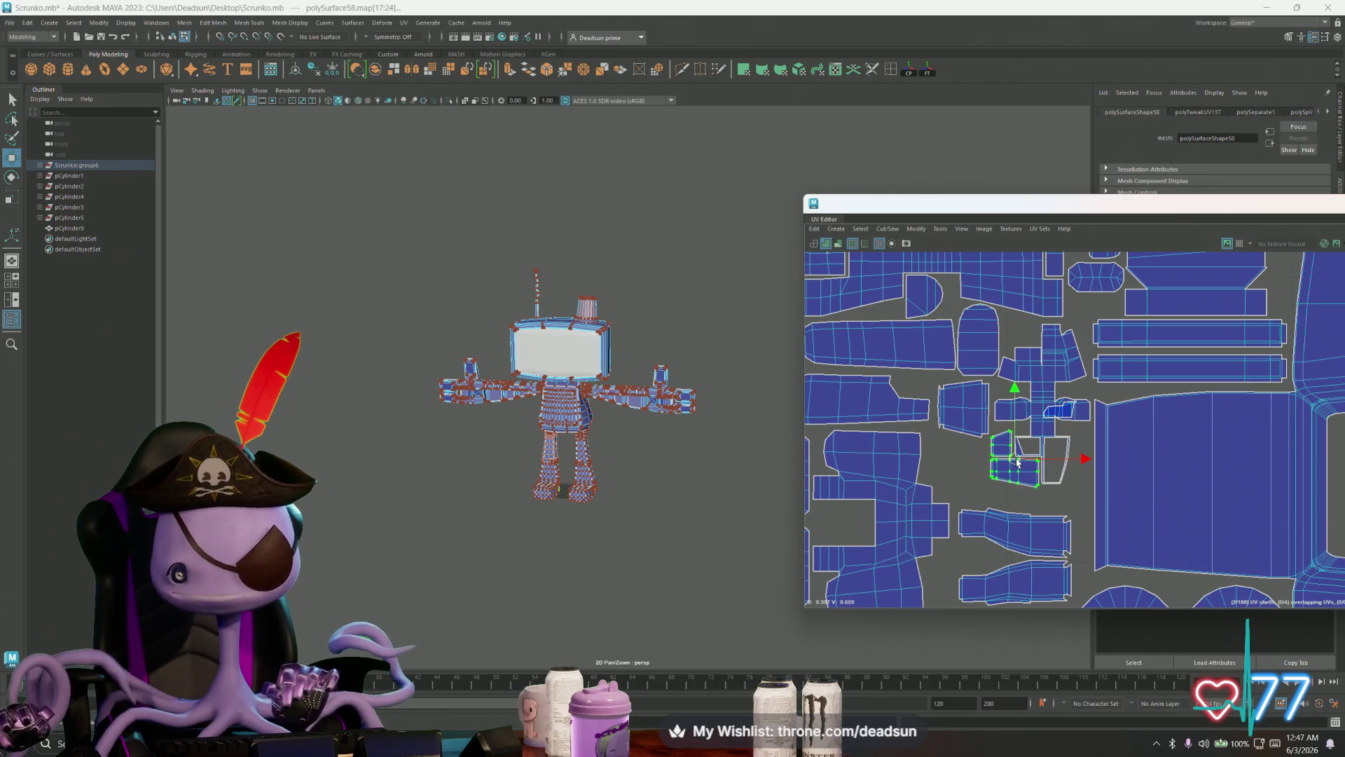
scroll(1044, 481, "down", 5)
mouse_move(910, 414)
middle_mouse_down("alt")
mouse_move(865, 506)
mouse_move(885, 514)
middle_mouse_up("alt")
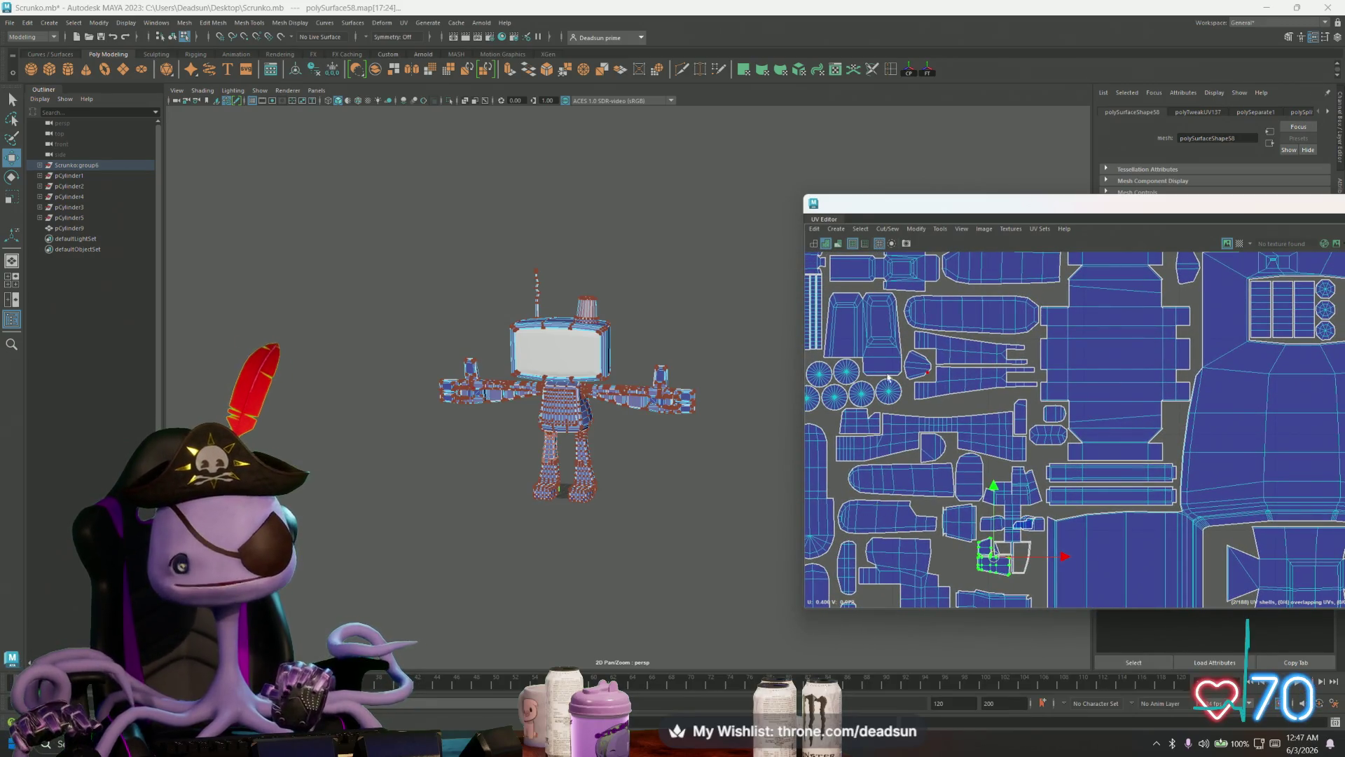
Step: Shift the U-shaped shell a little left, next to the group of cap circles
scroll(889, 378, "up", 3)
mouse_move(888, 392)
middle_mouse_down("alt")
mouse_move(900, 517)
mouse_move(1004, 480)
middle_mouse_up("alt")
left_click(942, 451)
mouse_move(1011, 439)
left_mouse_down()
mouse_move(947, 459)
mouse_move(958, 471)
left_mouse_up()
left_click(988, 456)
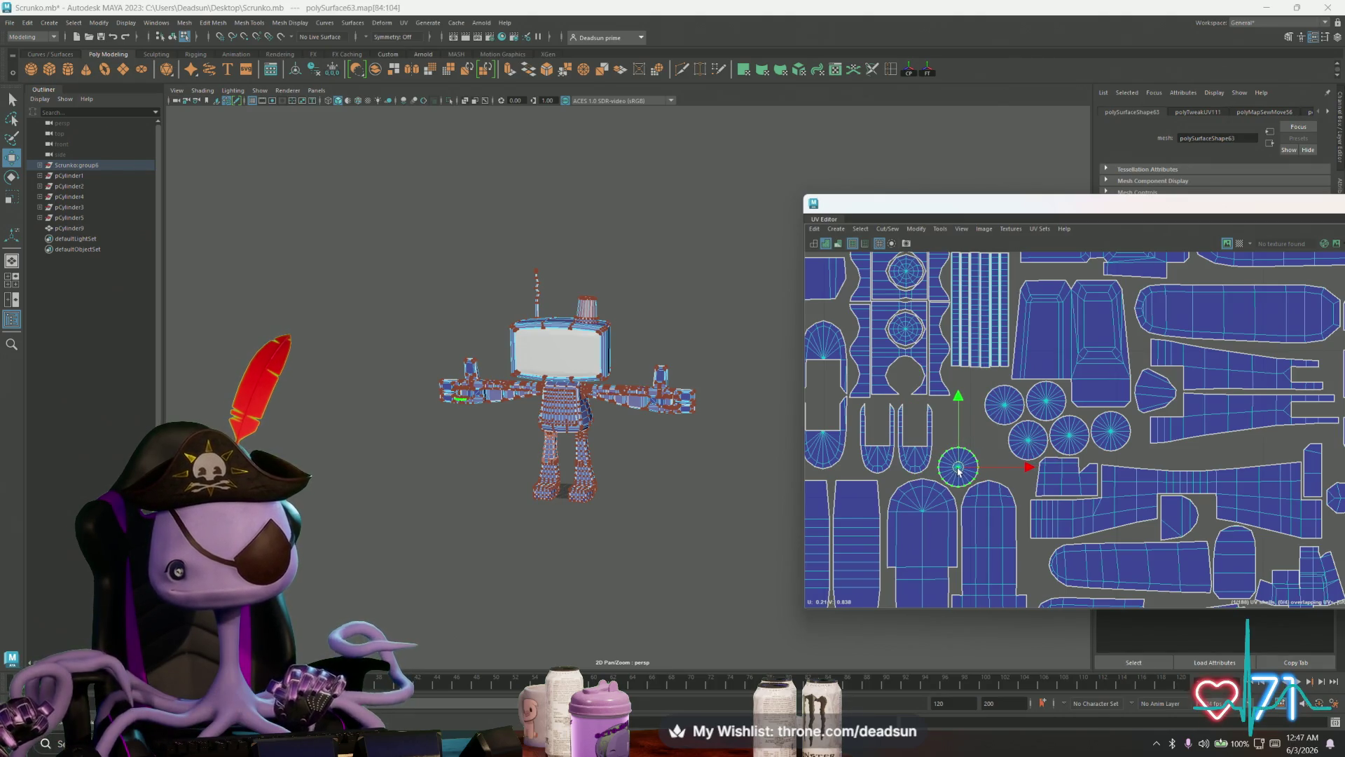
Step: Slide several cap circle shells left into the gap beside their neighbours
left_click(995, 412)
left_click_drag(995, 412, 951, 423)
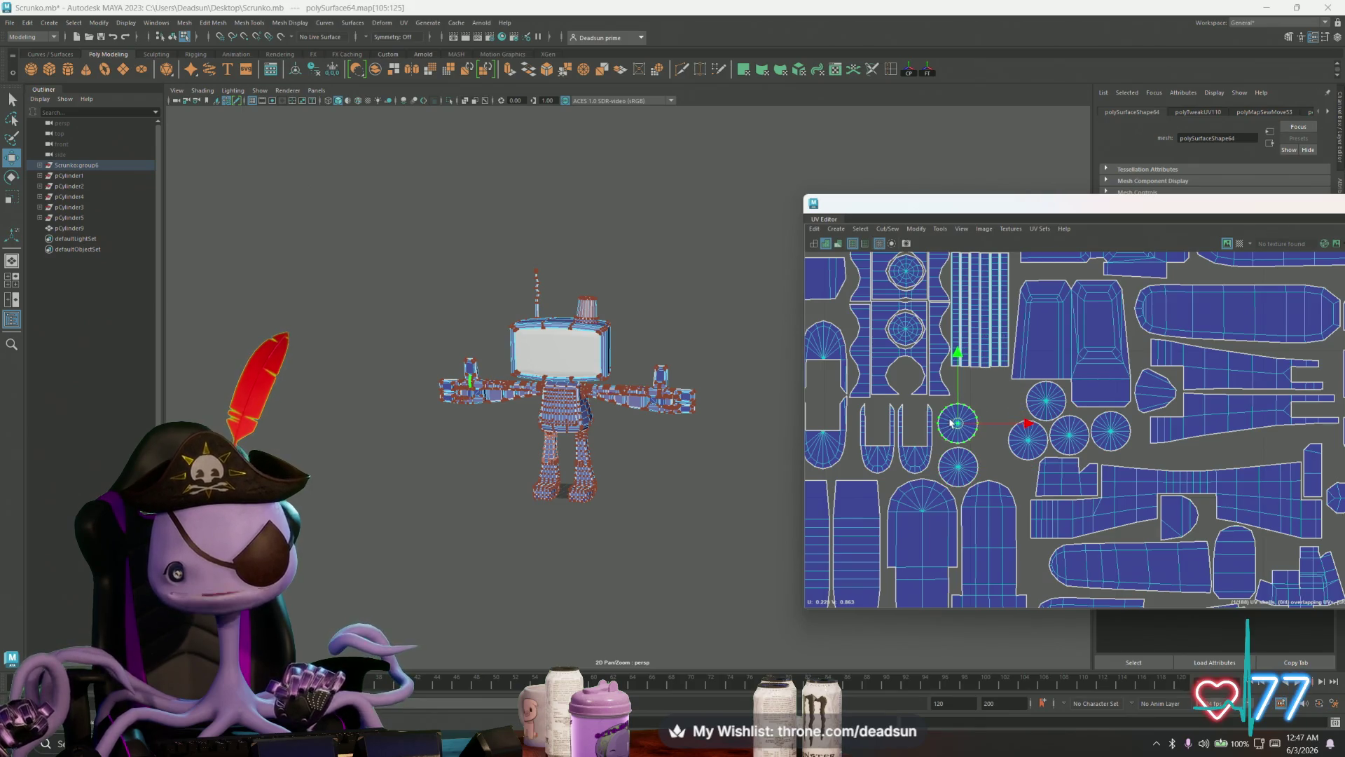
left_click(1035, 398)
mouse_move(1044, 401)
left_mouse_down()
mouse_move(972, 387)
mouse_move(985, 390)
left_mouse_up()
left_click(1027, 439)
mouse_move(1027, 439)
left_mouse_down()
mouse_move(1000, 431)
mouse_move(1057, 424)
mouse_move(1041, 404)
left_mouse_up()
left_click(1067, 433)
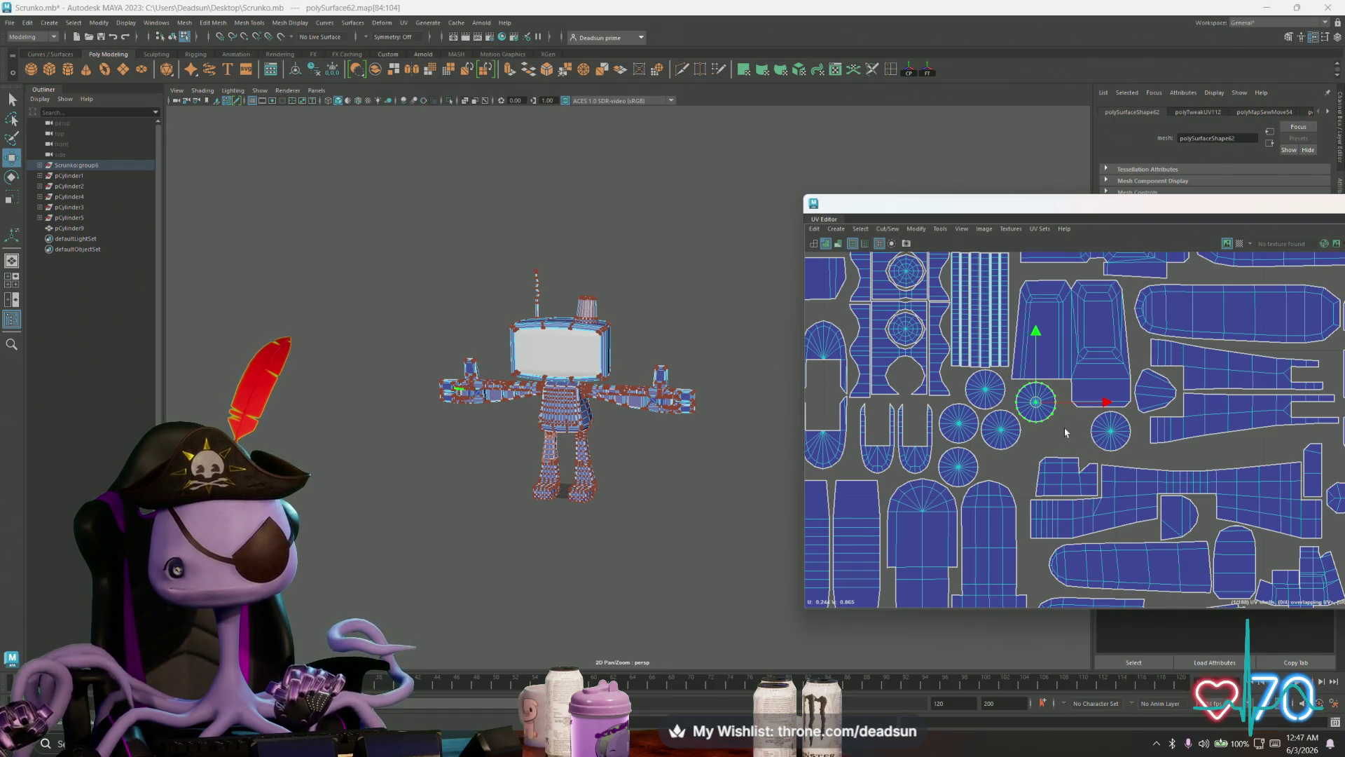
Step: Move the arm's cap circle shell far left and settle it among the other circles
left_click(954, 463)
left_click_drag(1041, 463, 834, 434)
middle_click_drag(834, 435, 949, 434, "alt")
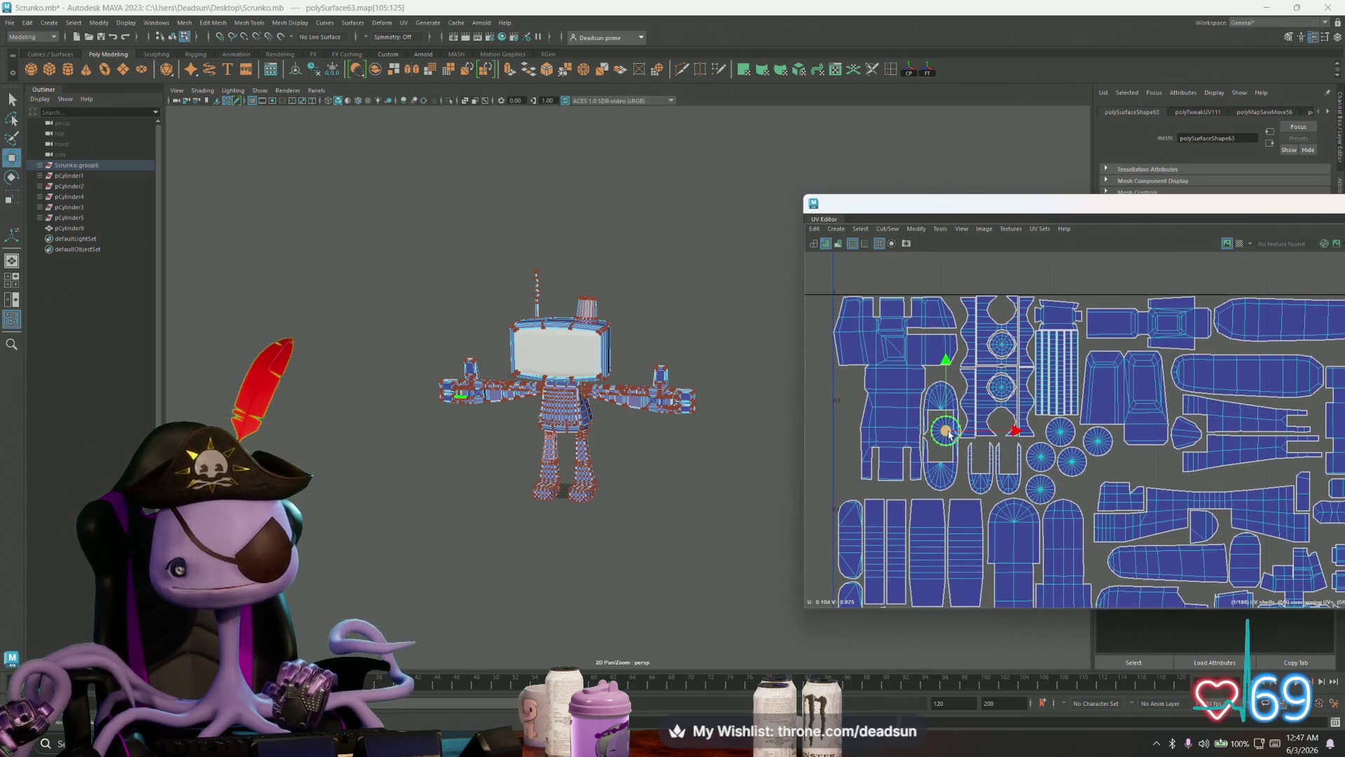
mouse_move(949, 434)
left_mouse_down()
mouse_move(941, 448)
mouse_move(1071, 484)
left_mouse_up()
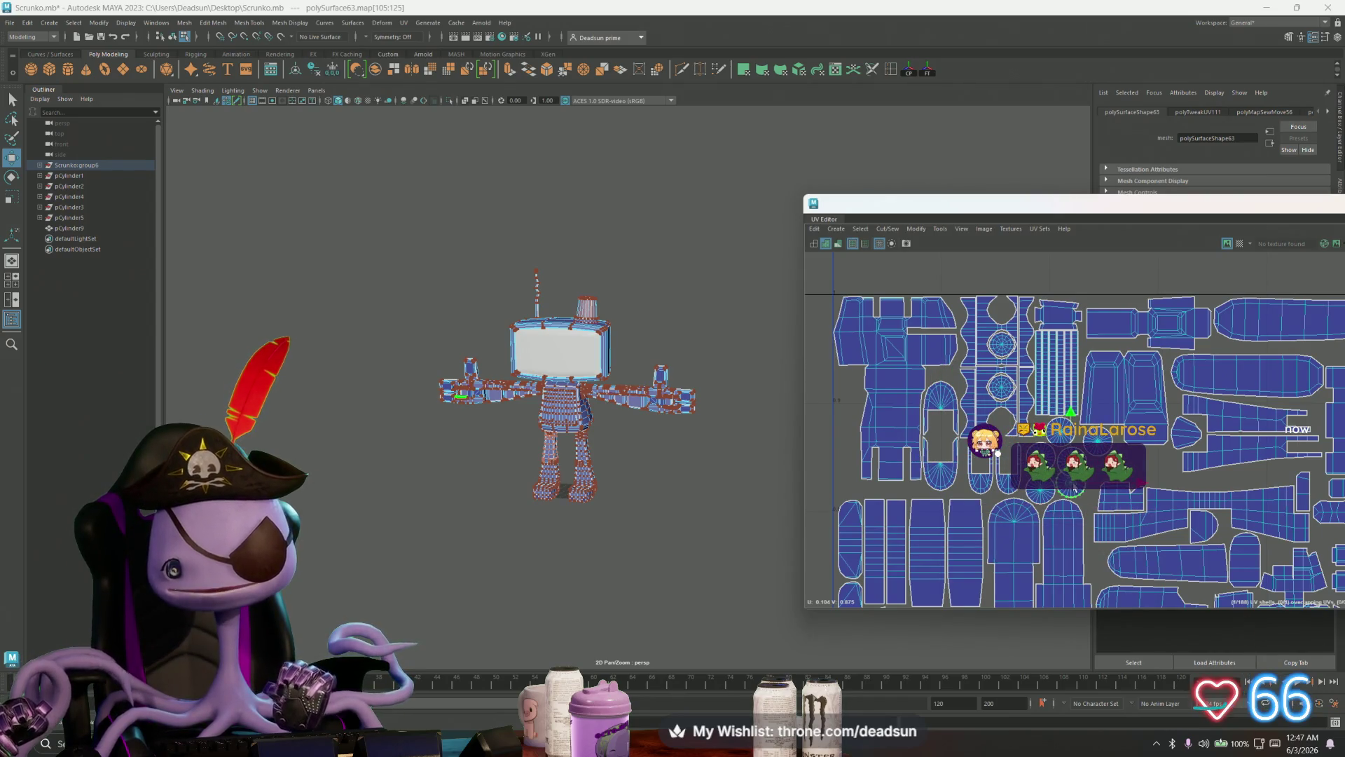
scroll(1163, 524, "up", 3)
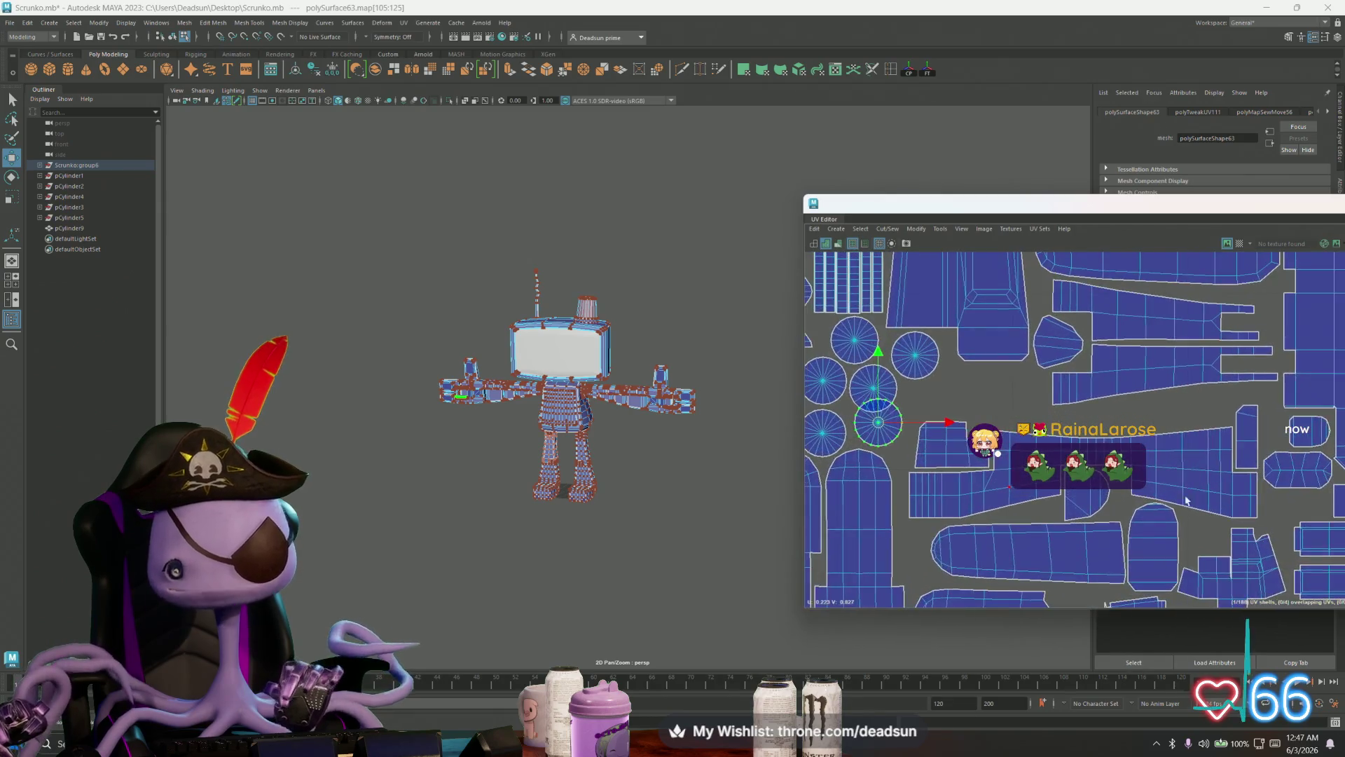
Step: Move three leg shells up together and nudge a small right-hand shell slightly right
left_click(971, 459)
left_click(1140, 473, "shift")
left_click(1243, 437, "shift")
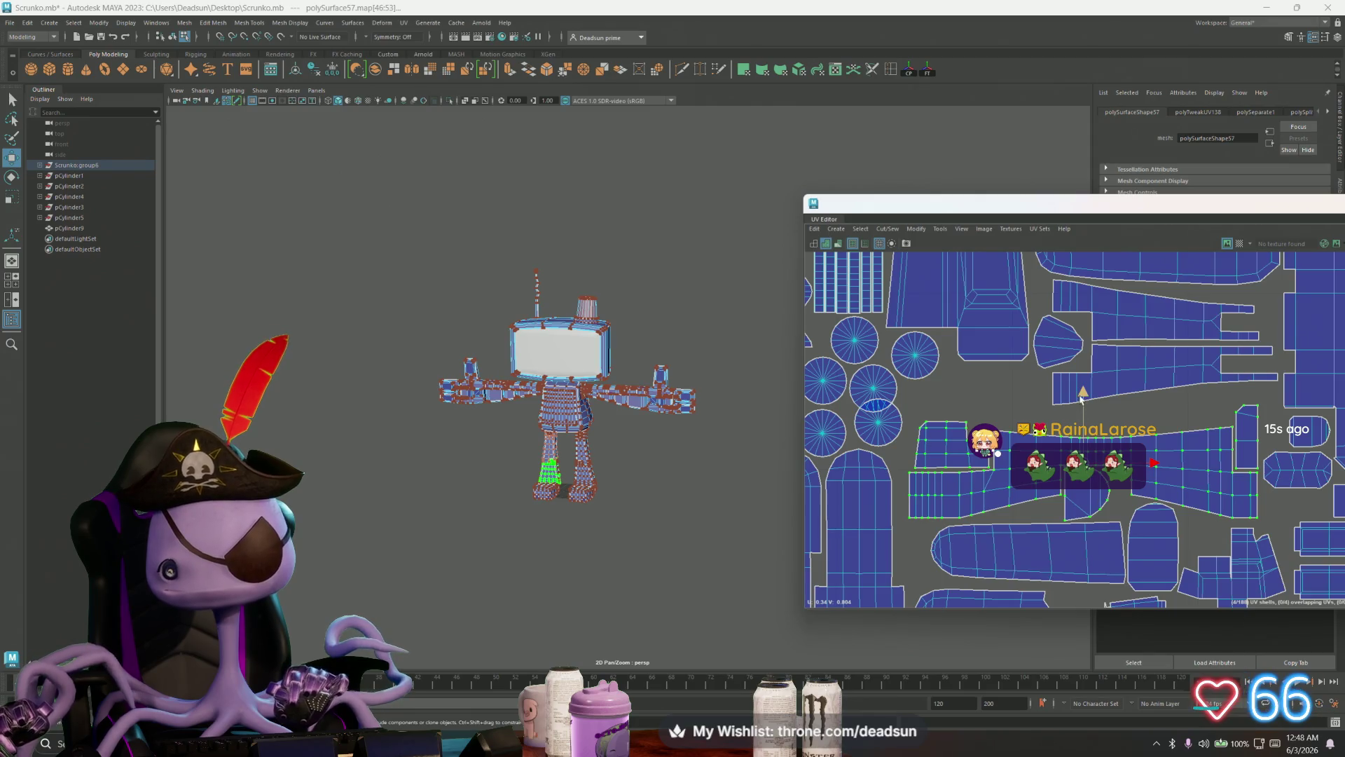
left_click_drag(1082, 398, 1098, 377)
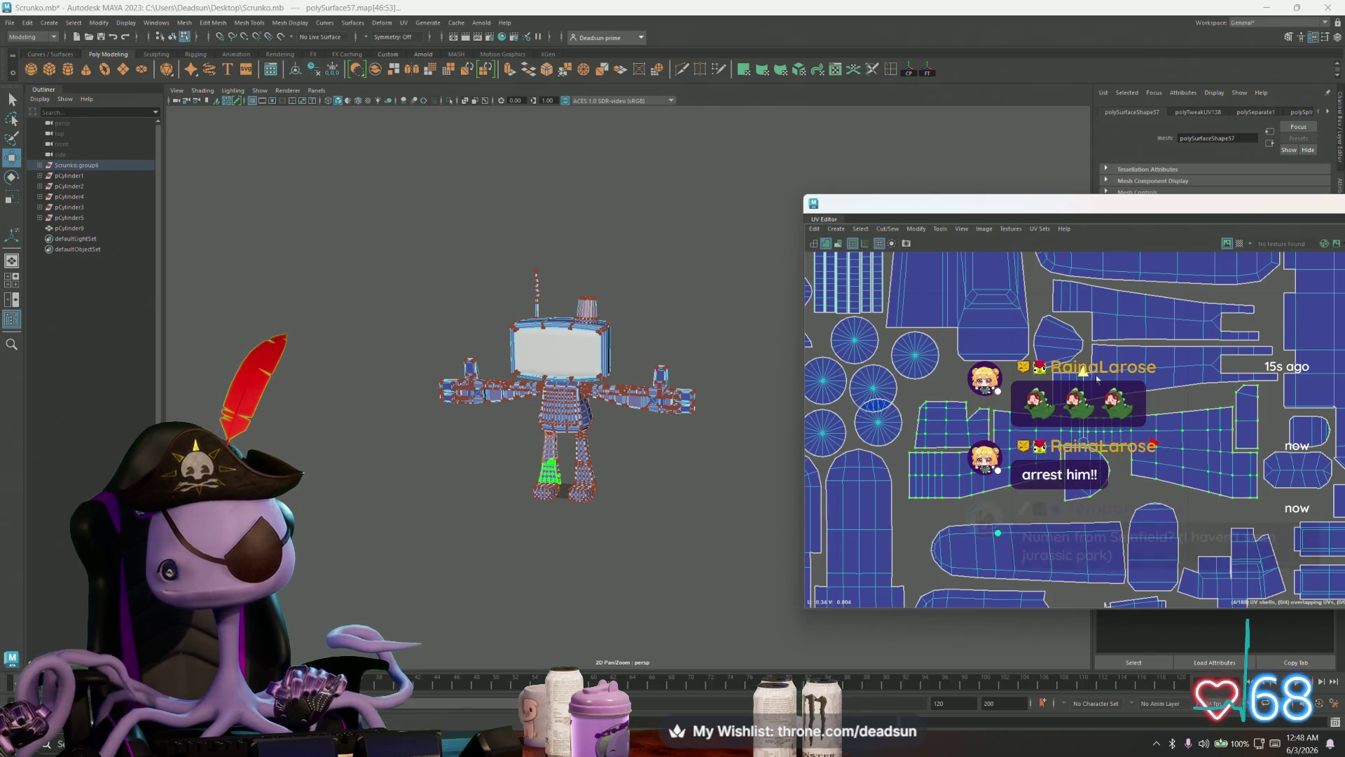
left_click(1265, 420)
left_click_drag(1323, 416, 1325, 413)
Step: Shift the middle leg shells slightly up and left, then select the arm's cap circle
left_click(1076, 461)
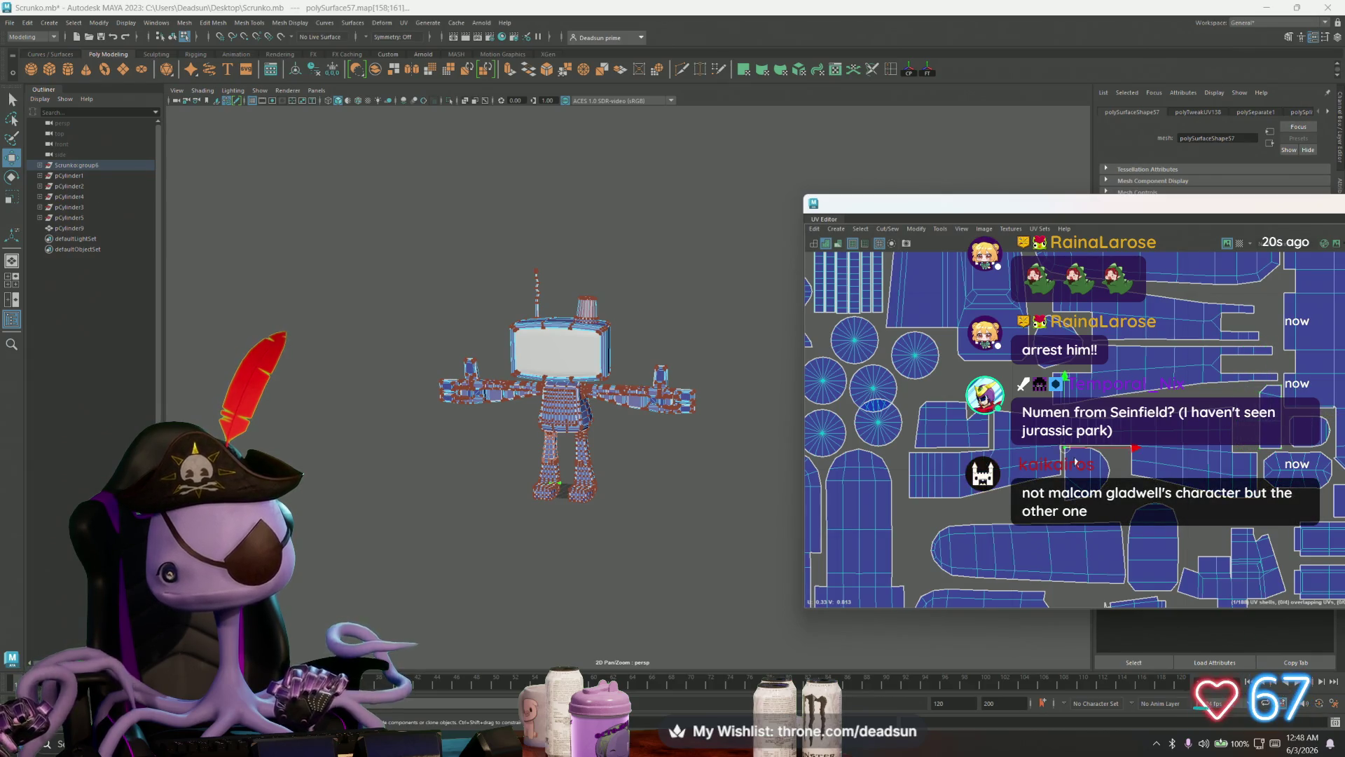
left_click(981, 442, "shift")
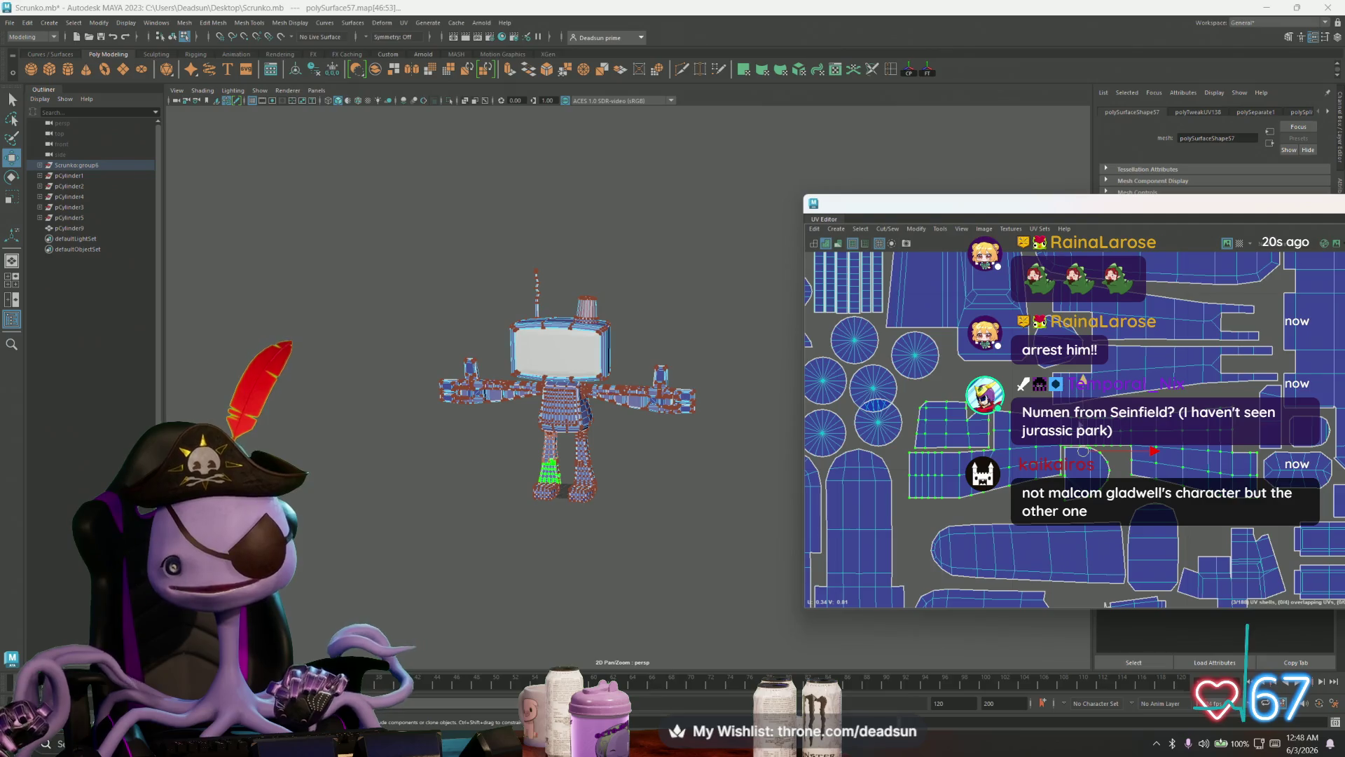
left_click_drag(1084, 450, 1081, 444)
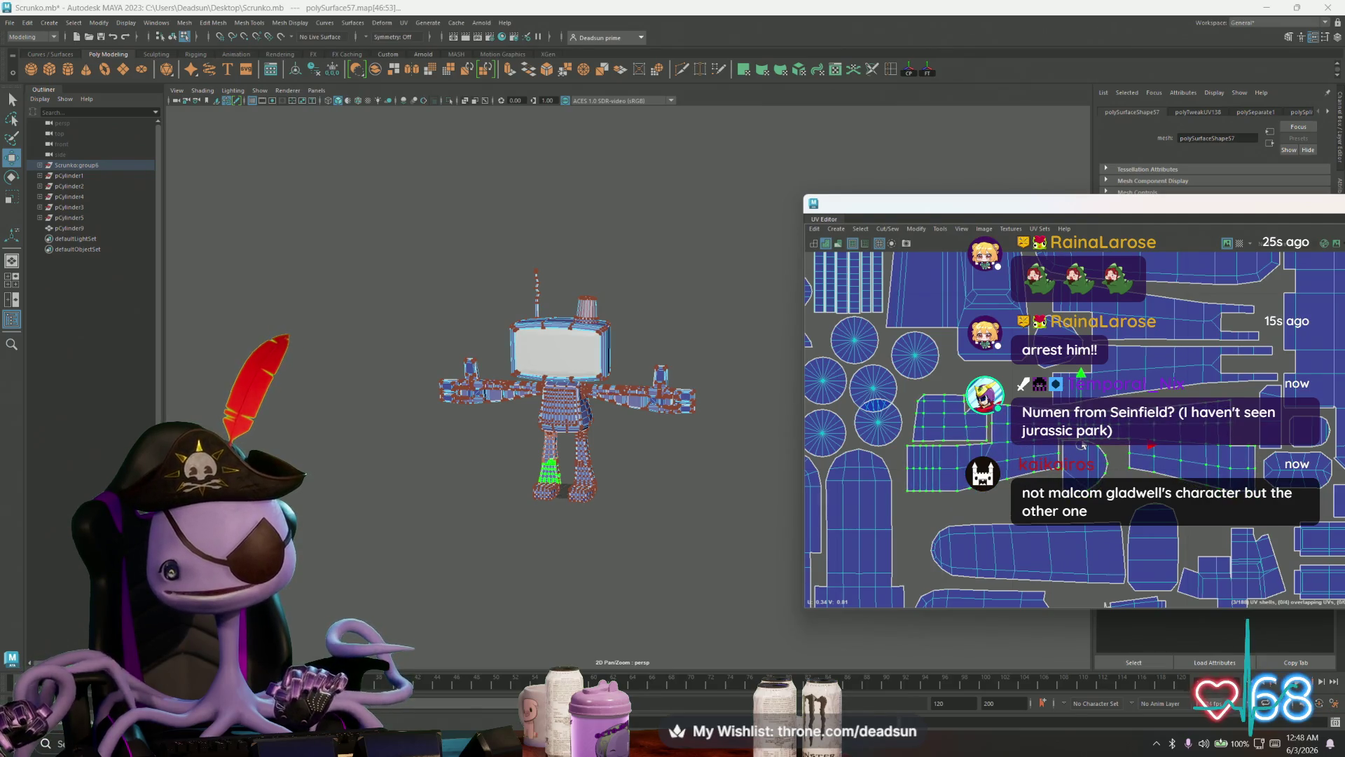
middle_click_drag(1033, 446, 1012, 451, "alt")
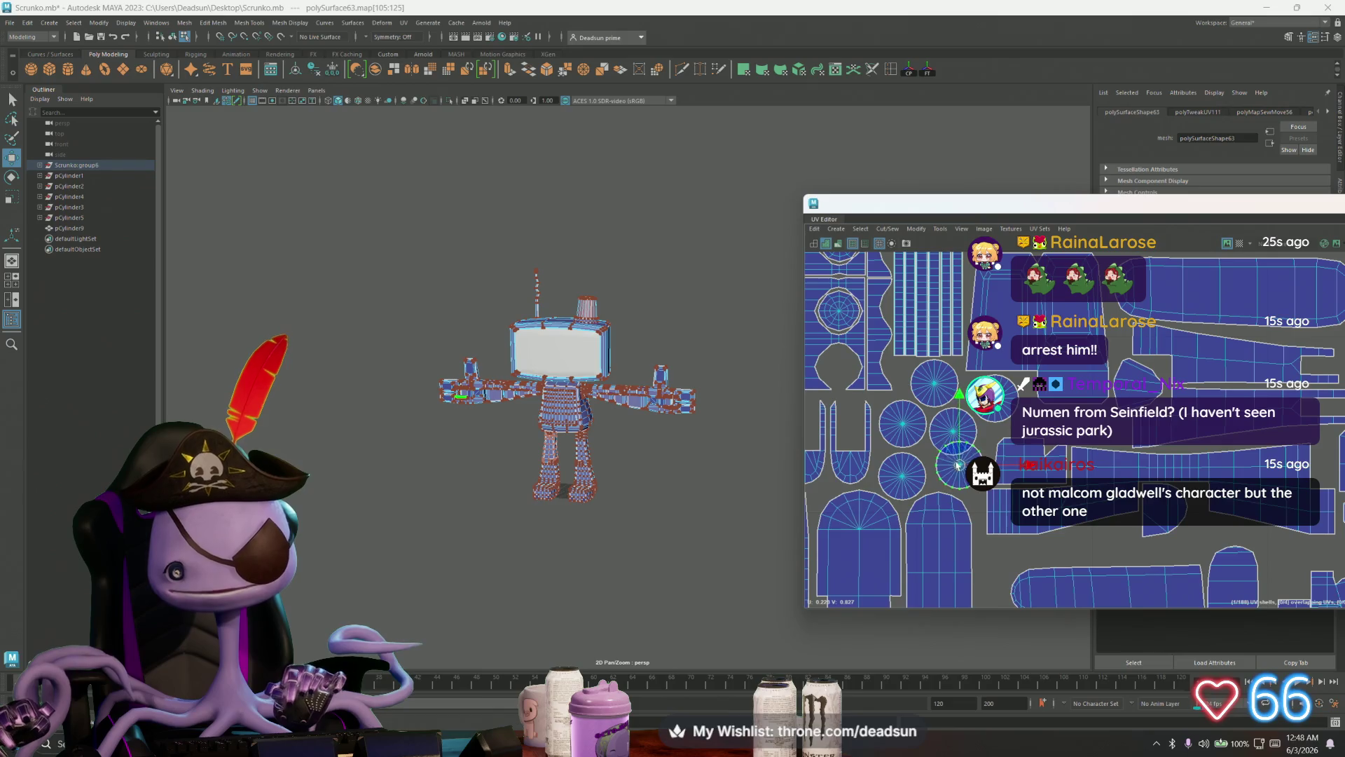
left_click(1099, 443)
middle_click_drag(1063, 373, 1030, 450, "alt")
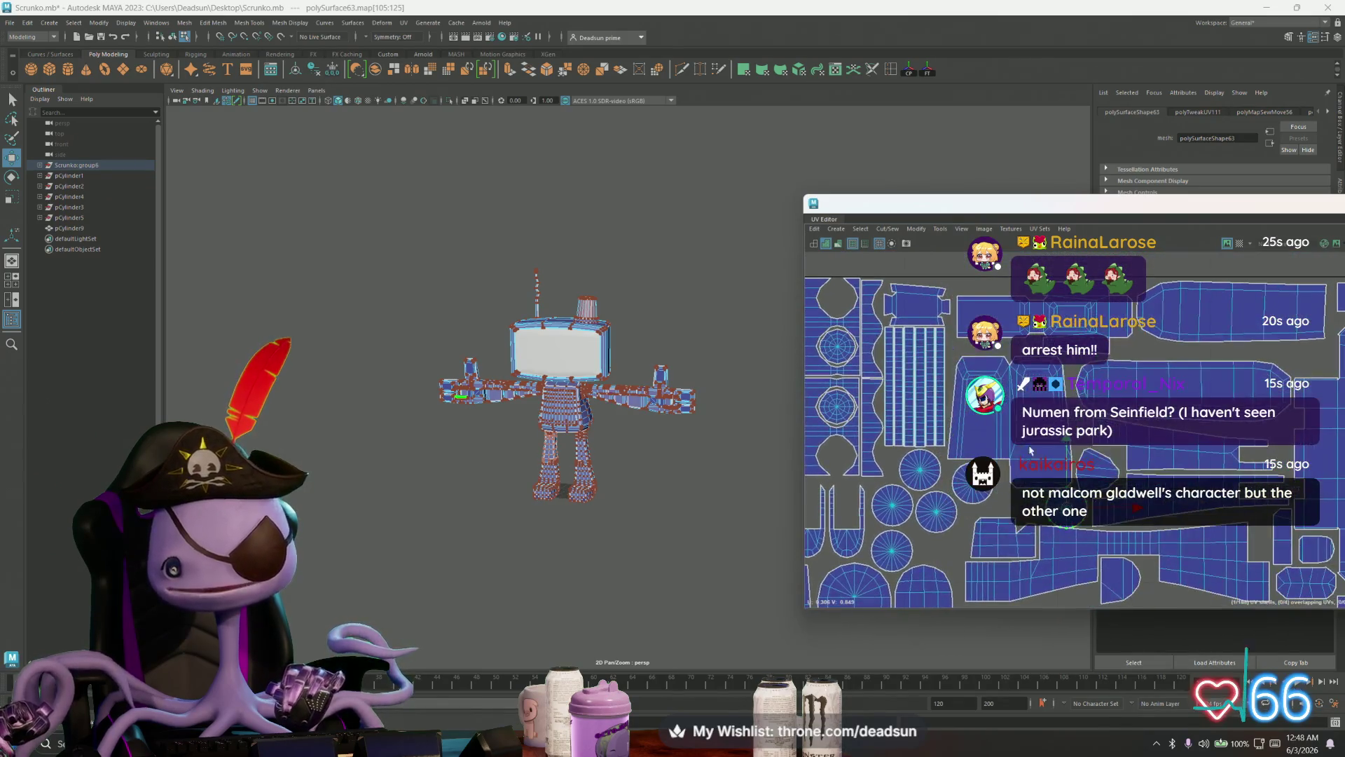
Step: Nudge the left arm shell right, sew the selected leg shell edges, and lift shells slightly
left_click(1106, 334)
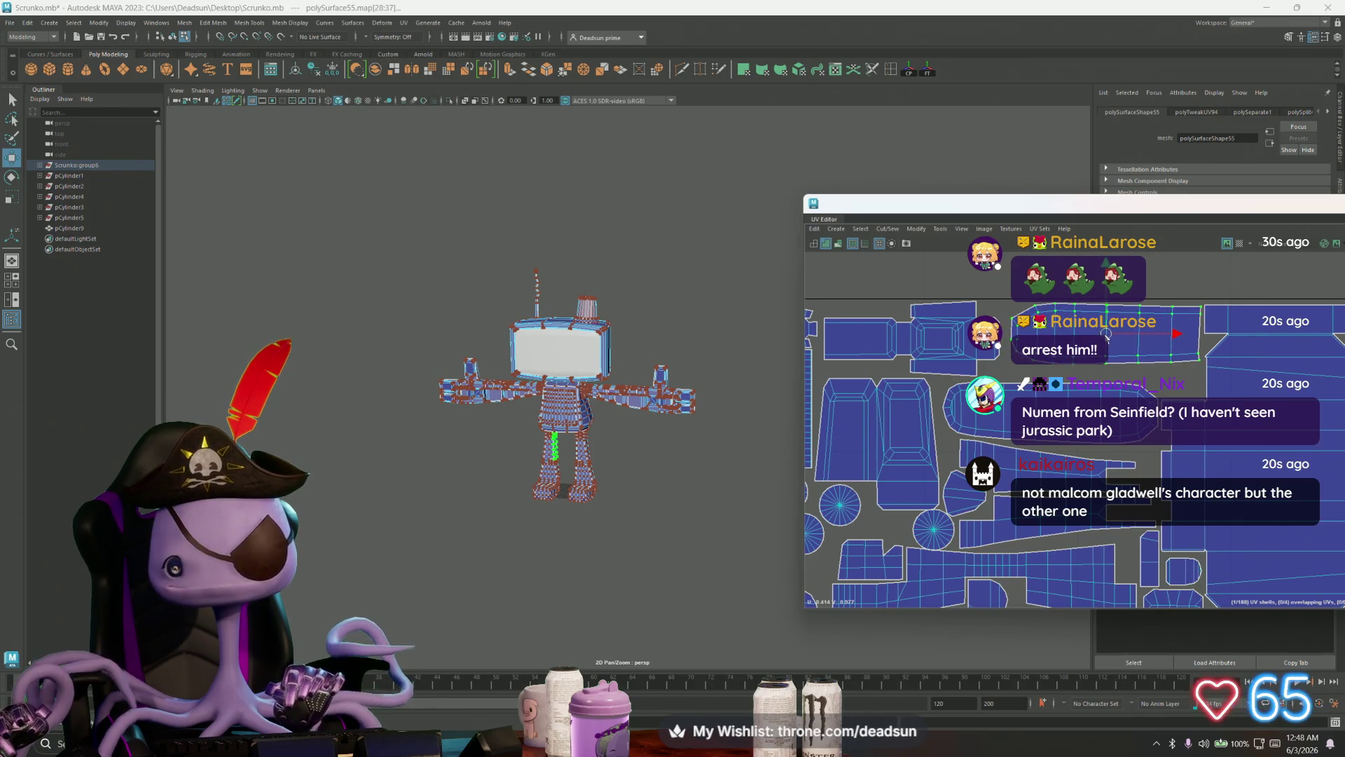
left_click(971, 354)
left_click_drag(971, 354, 981, 355)
left_click(960, 421)
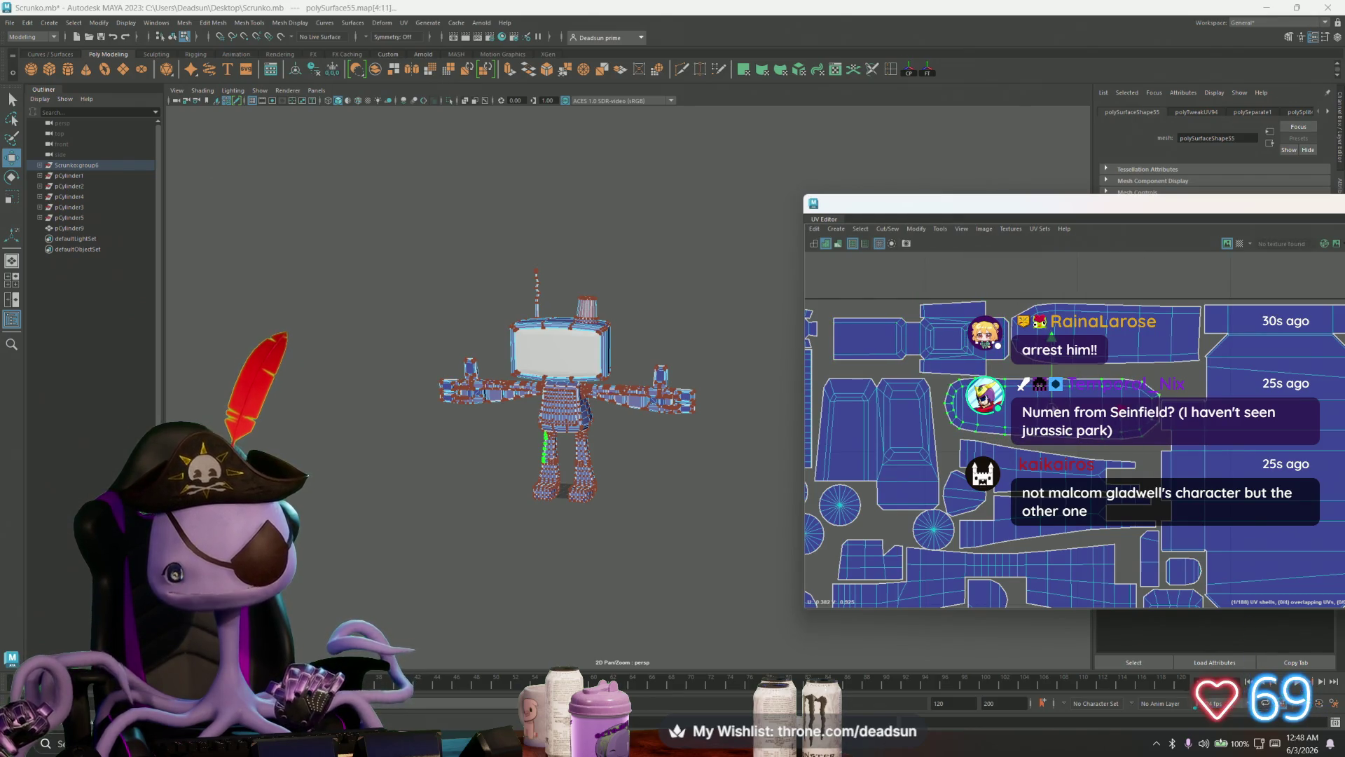
left_click(1002, 508)
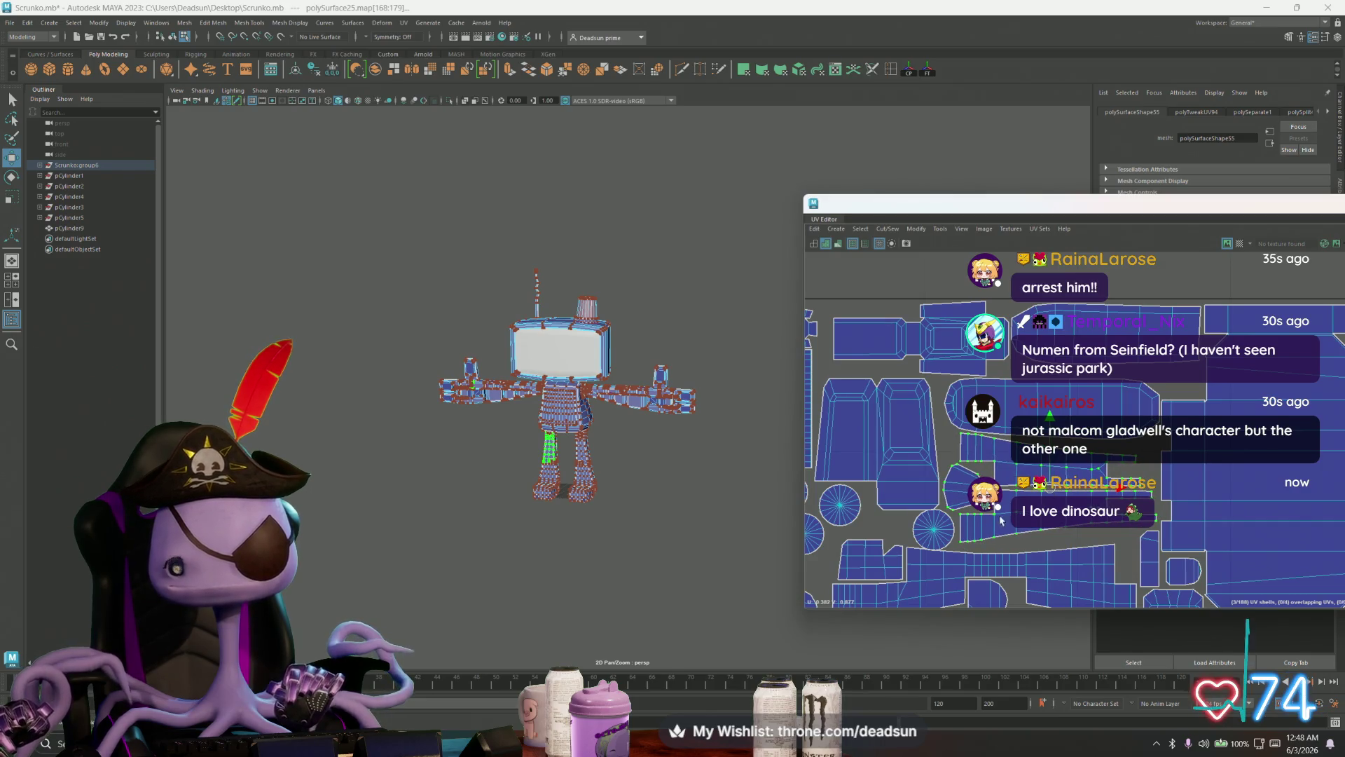
left_click(943, 493)
left_click(903, 422)
left_click_drag(892, 413, 893, 411)
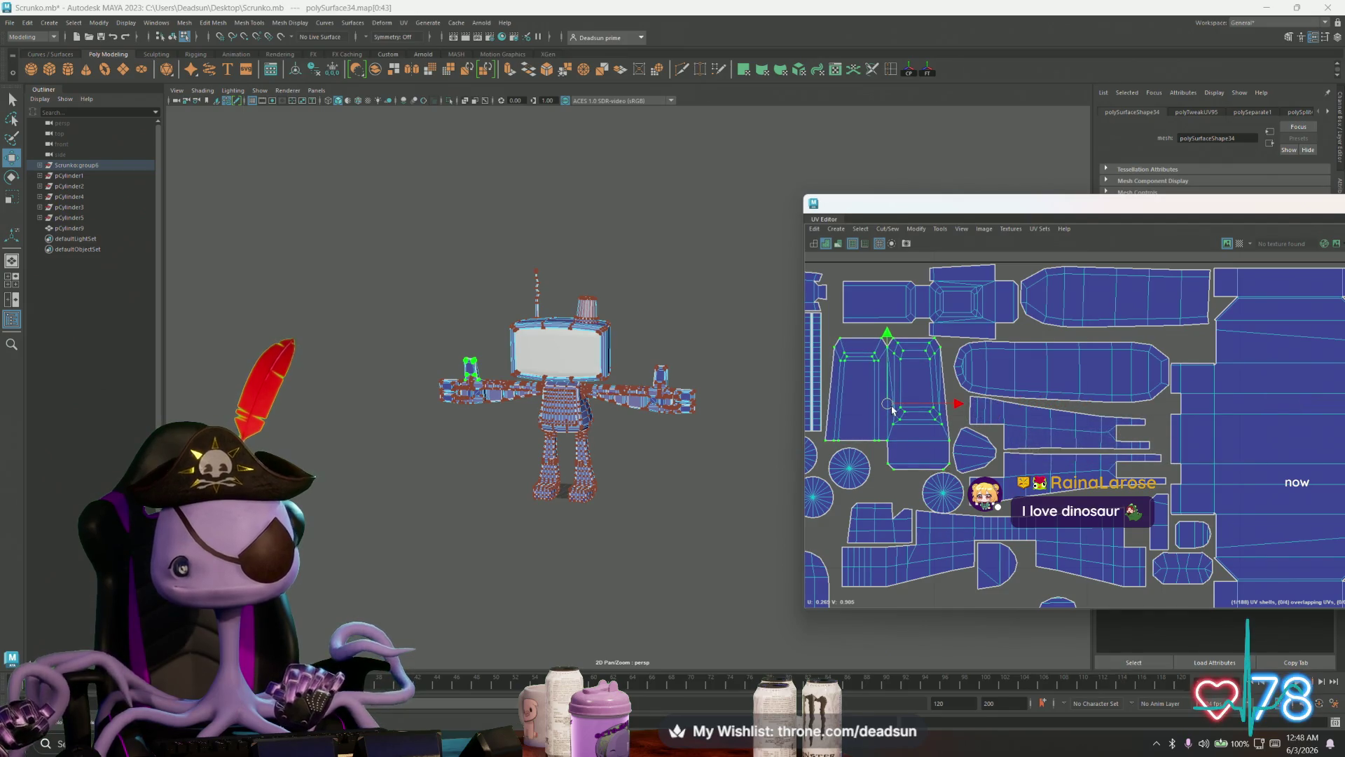
Step: Move the arm's cap circle and its neighbouring circle up and right into the gap
scroll(915, 501, "up", 4)
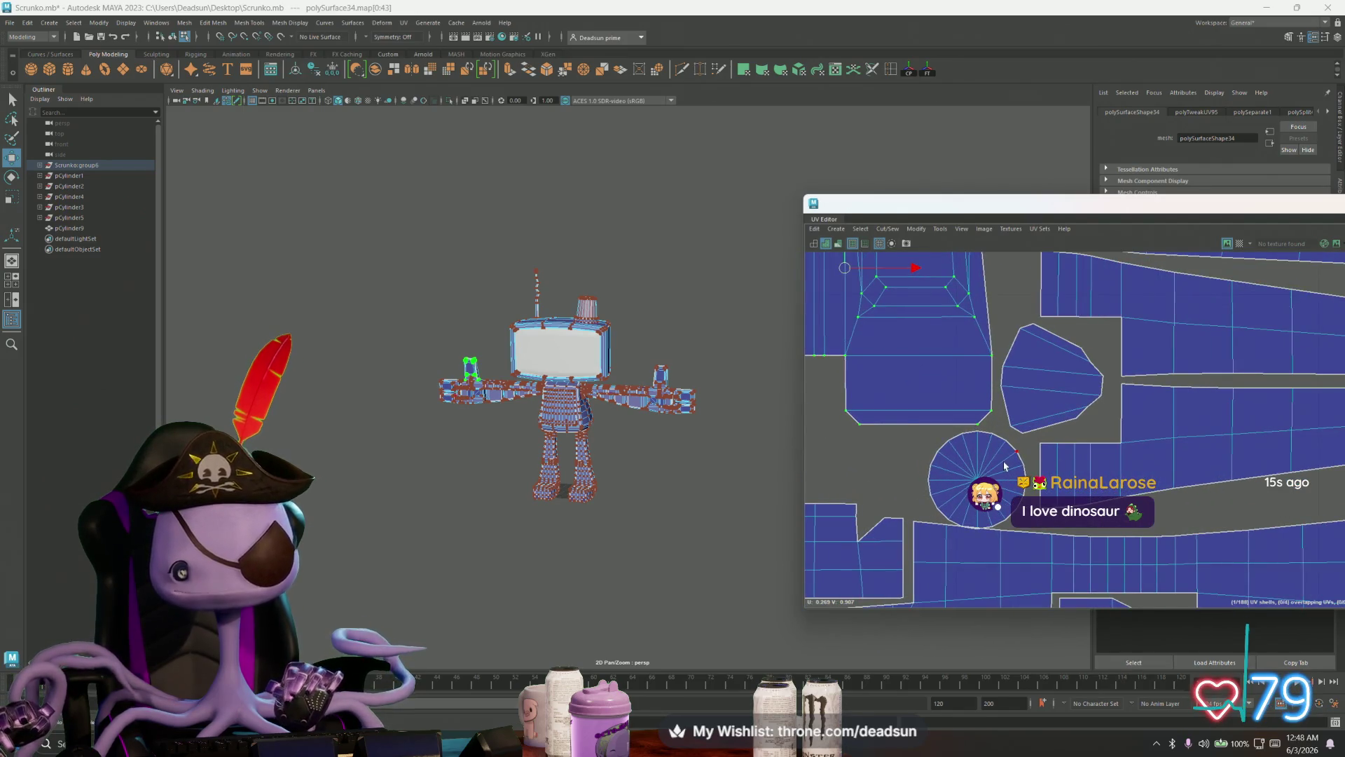
left_click(980, 479)
left_click_drag(980, 479, 992, 474)
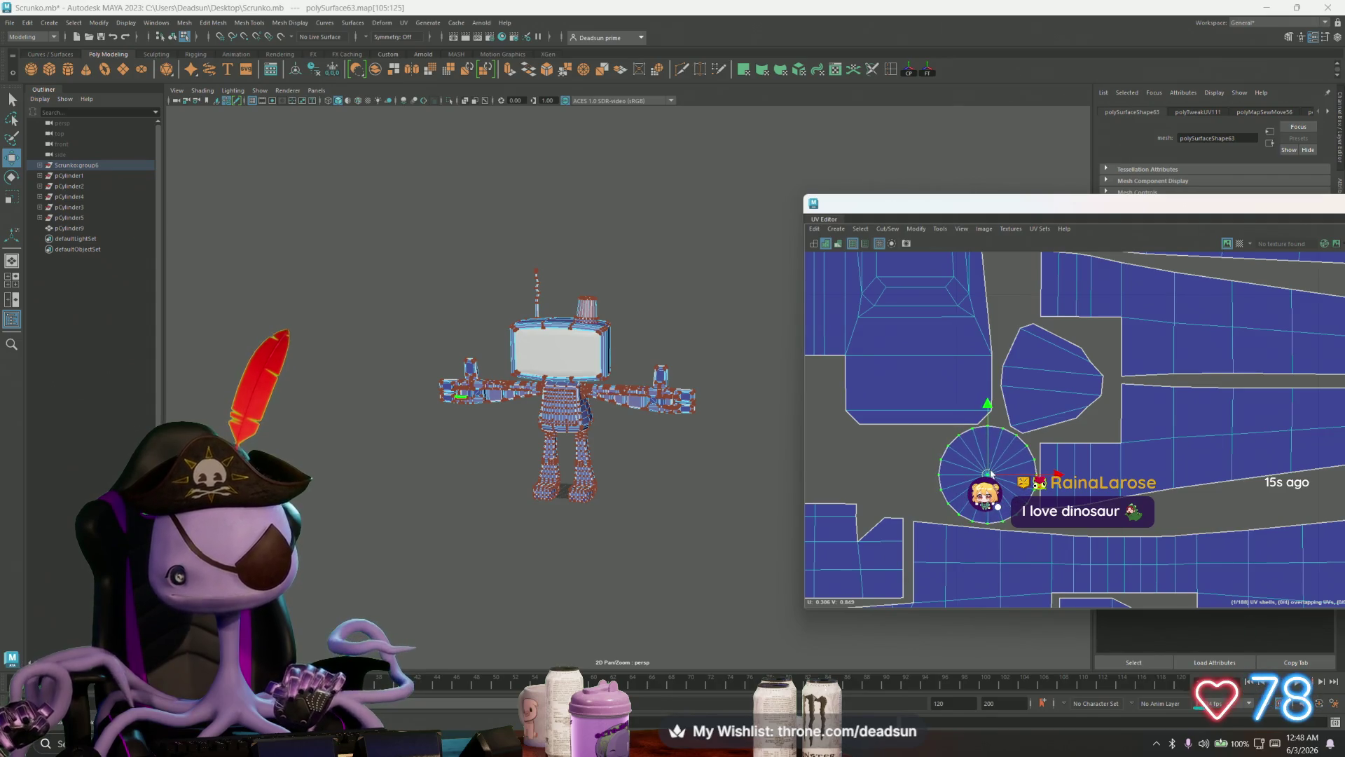
scroll(1063, 522, "down", 2)
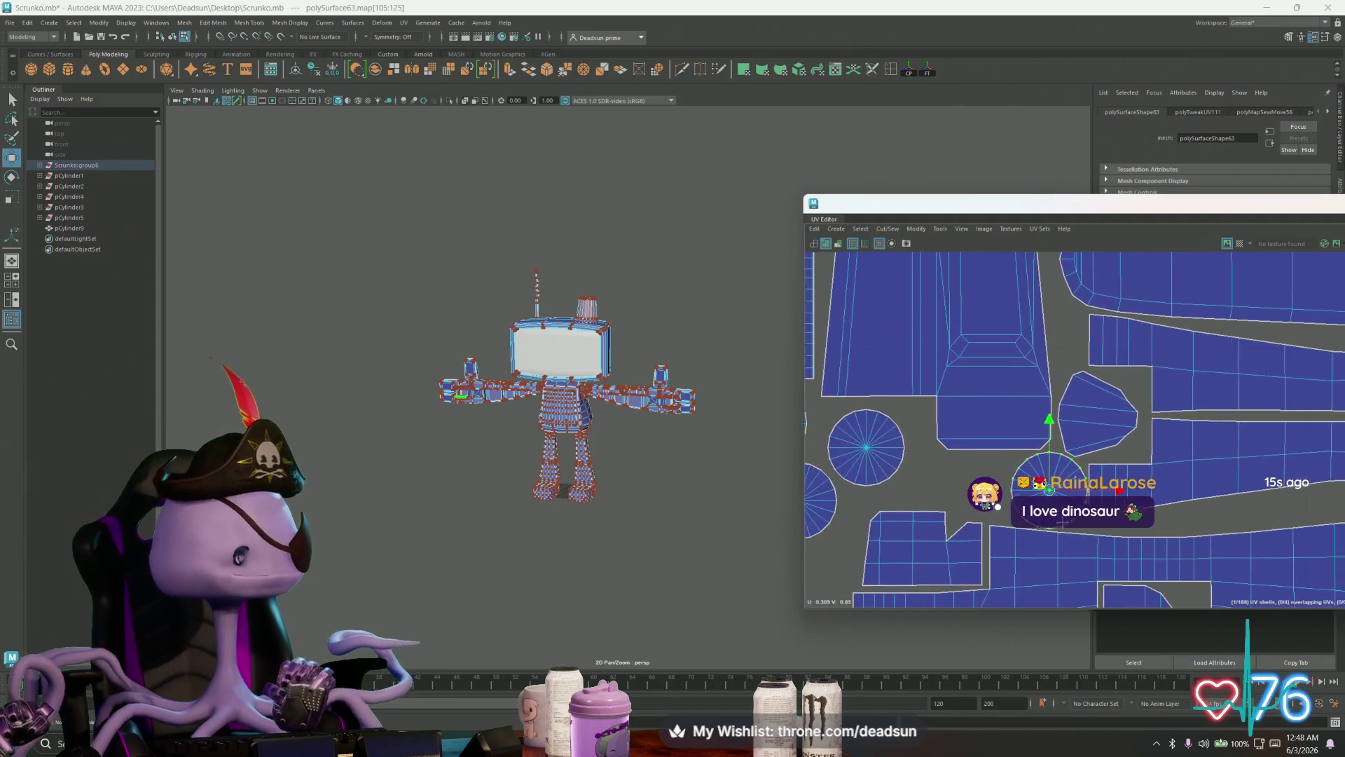
scroll(1063, 522, "down", 2)
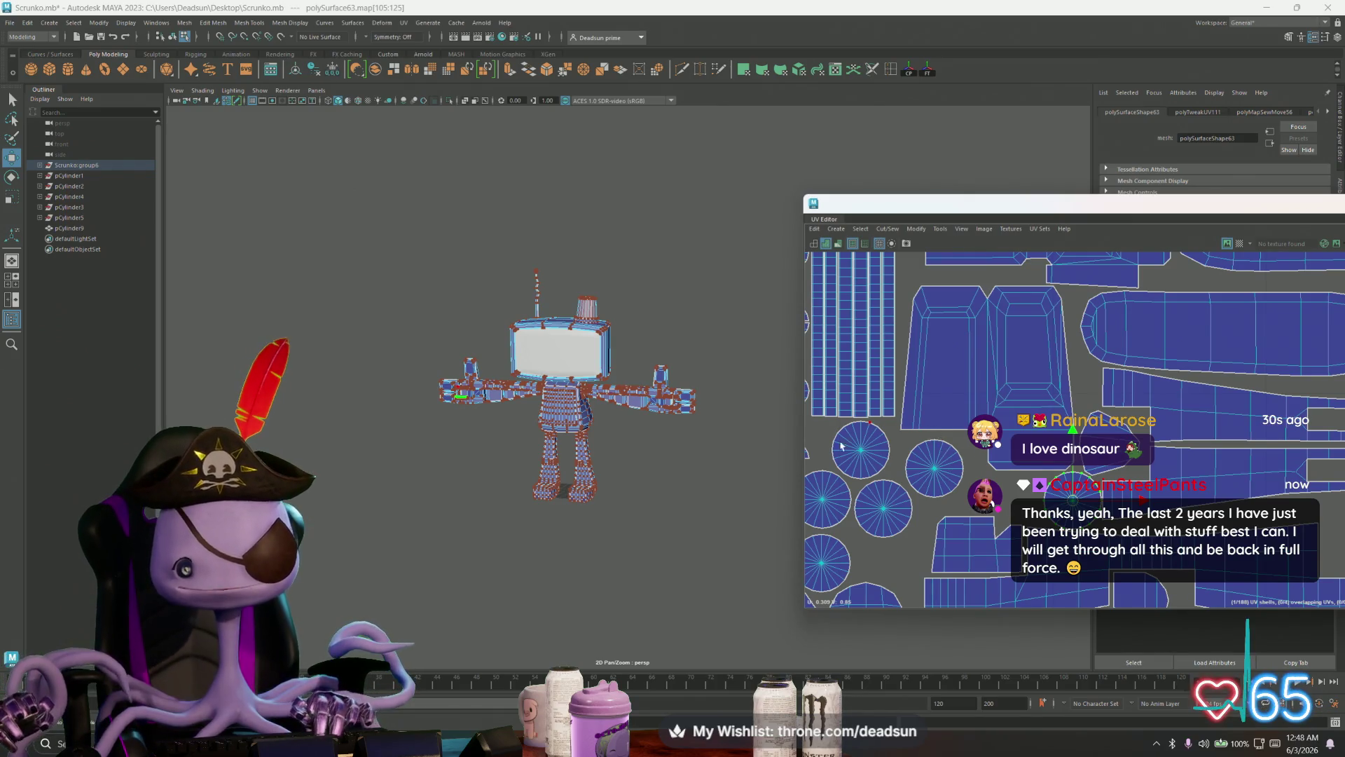
left_click(944, 470)
left_click_drag(936, 474, 968, 468)
Step: Nudge the lower cap circle right and pull a right-hand circle left into the group
scroll(970, 466, "down", 1)
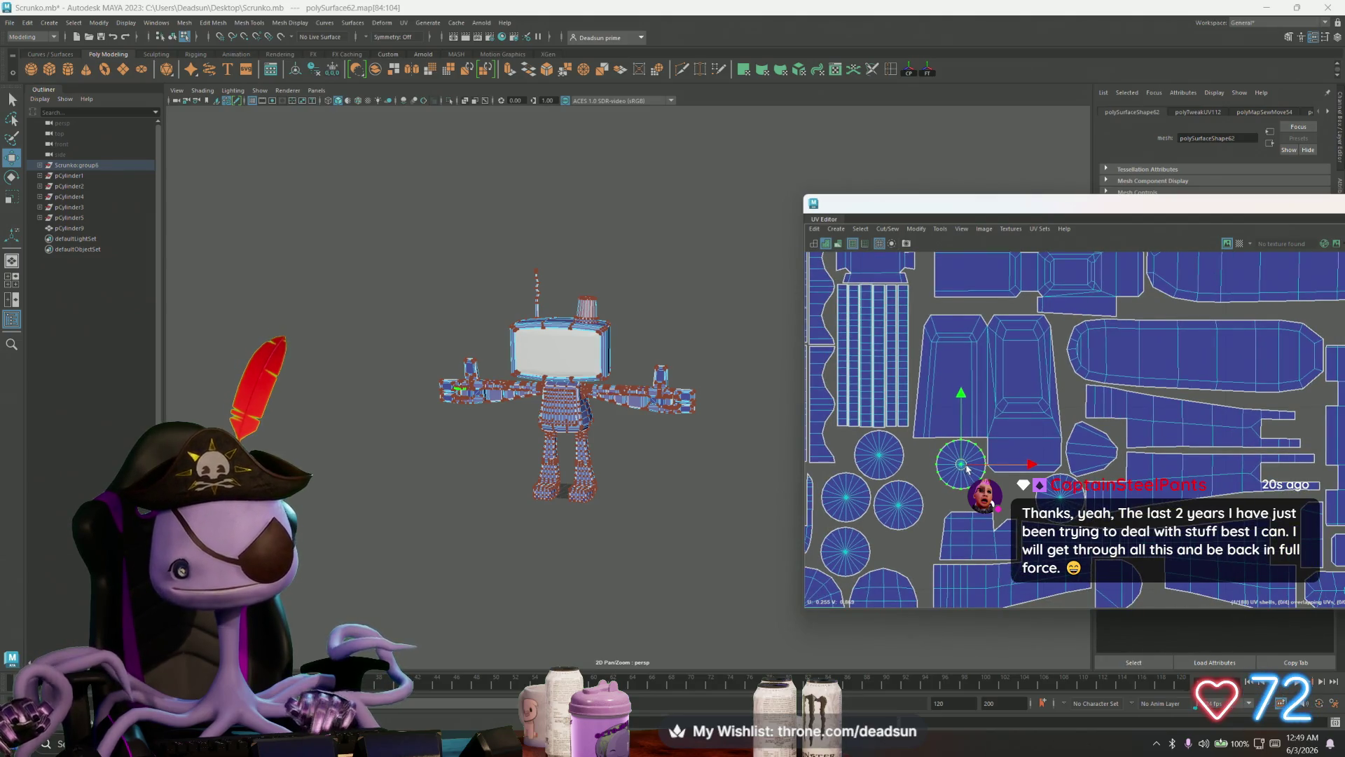
left_click(908, 497)
left_click_drag(898, 506, 916, 499)
middle_click_drag(915, 499, 1025, 447, "alt")
left_click(1051, 420)
mouse_move(1051, 420)
left_mouse_down()
mouse_move(921, 420)
mouse_move(909, 454)
left_mouse_up()
Step: Tighten the circle group by nudging the left circle and shifting the middle circle left
scroll(883, 459, "up", 4)
left_click(856, 450)
left_click_drag(852, 452, 852, 453)
left_click(935, 429)
left_click_drag(944, 433, 936, 430)
middle_click_drag(860, 346, 947, 442, "alt")
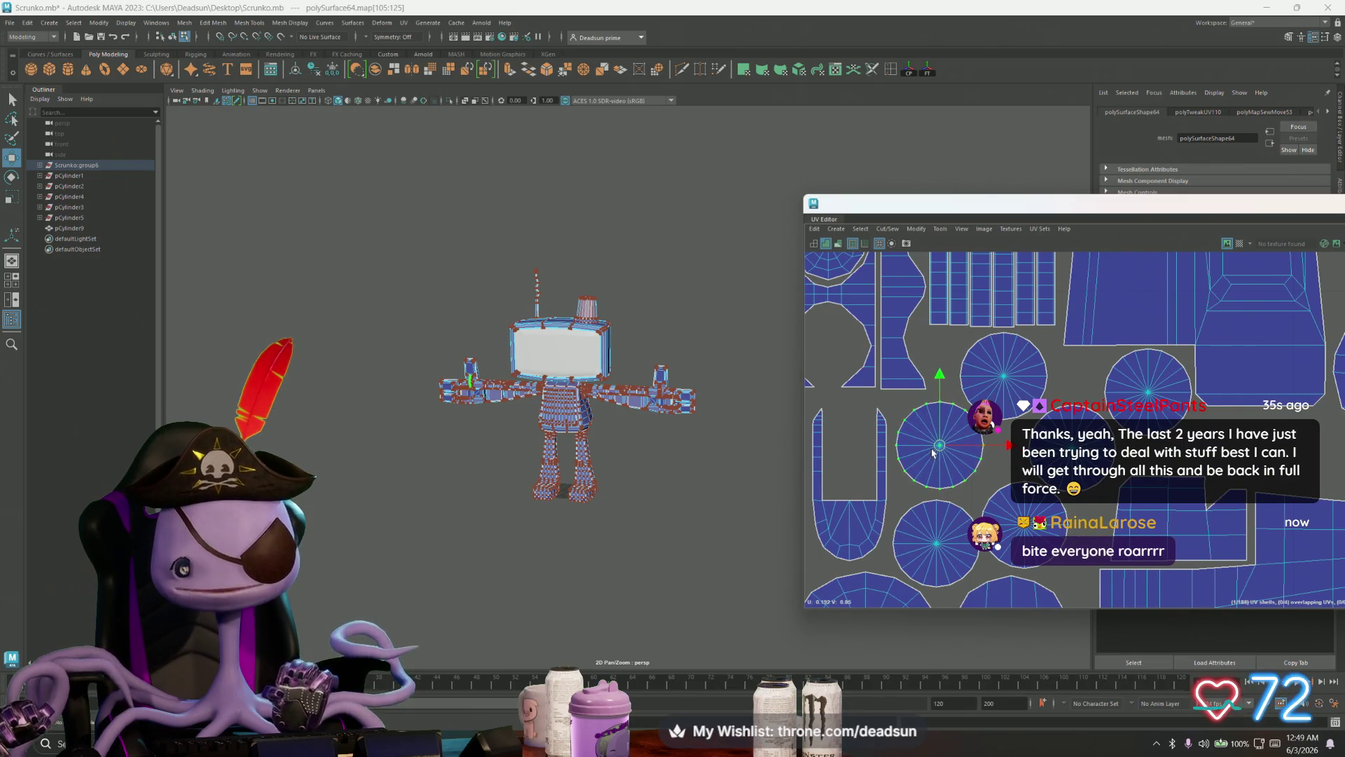
scroll(898, 481, "down", 2)
Step: Select both U-shaped shells and scale them up slightly with the scale tool (R)
middle_click_drag(898, 482, 1094, 459, "alt")
scroll(1097, 464, "down", 1)
left_click(1030, 484)
left_click(1074, 465, "shift")
key("r")
left_click_drag(1056, 451, 1047, 452)
key("w")
key("r")
key("w")
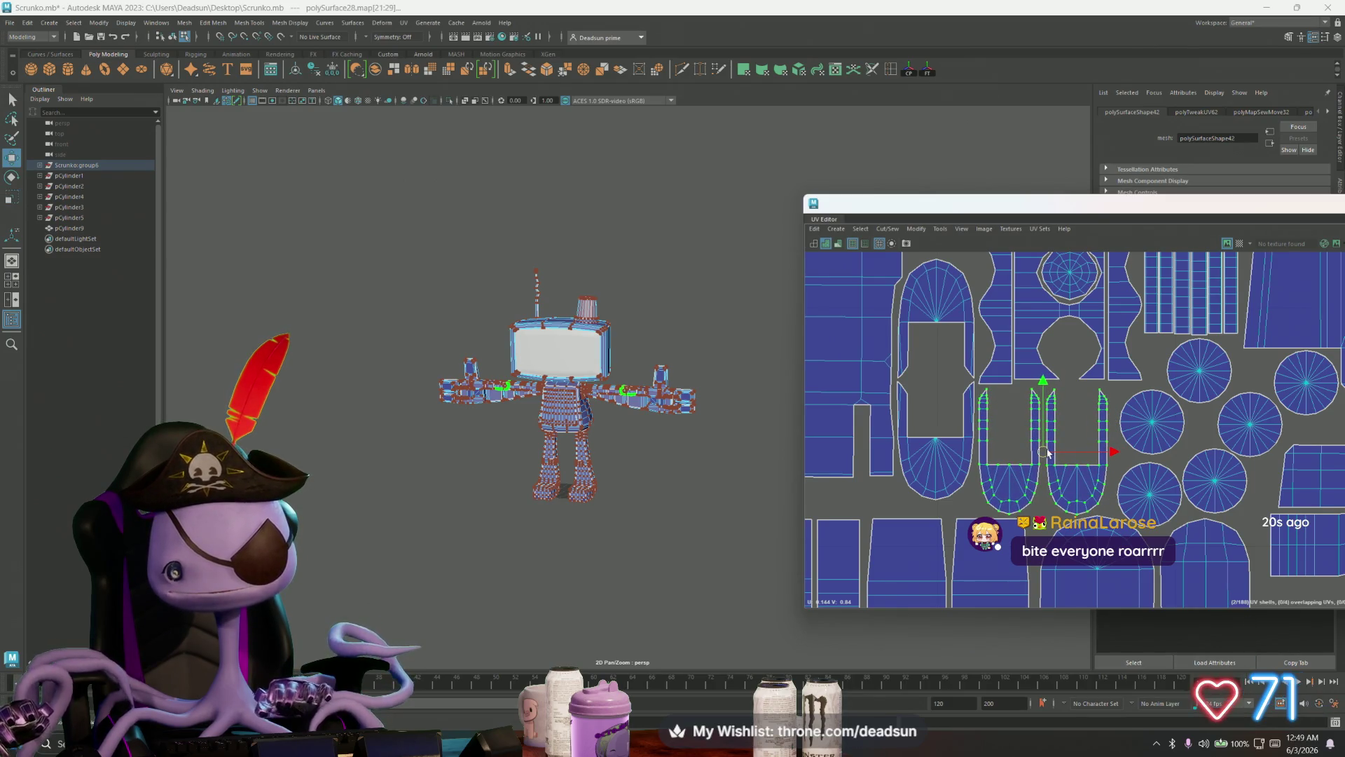
scroll(1201, 530, "down", 6)
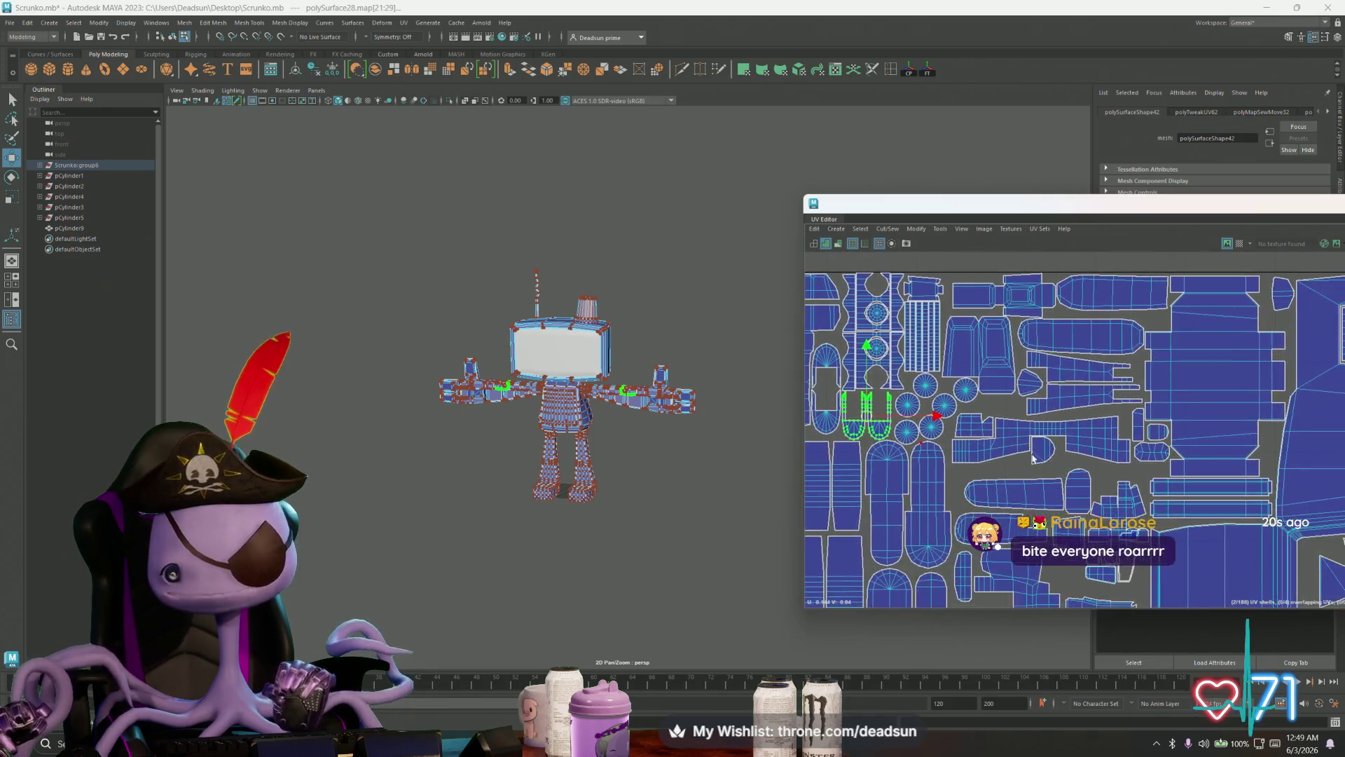
Step: Select all of the foot's shells and move them up into the open gap
scroll(1070, 505, "up", 3)
left_click(1096, 466)
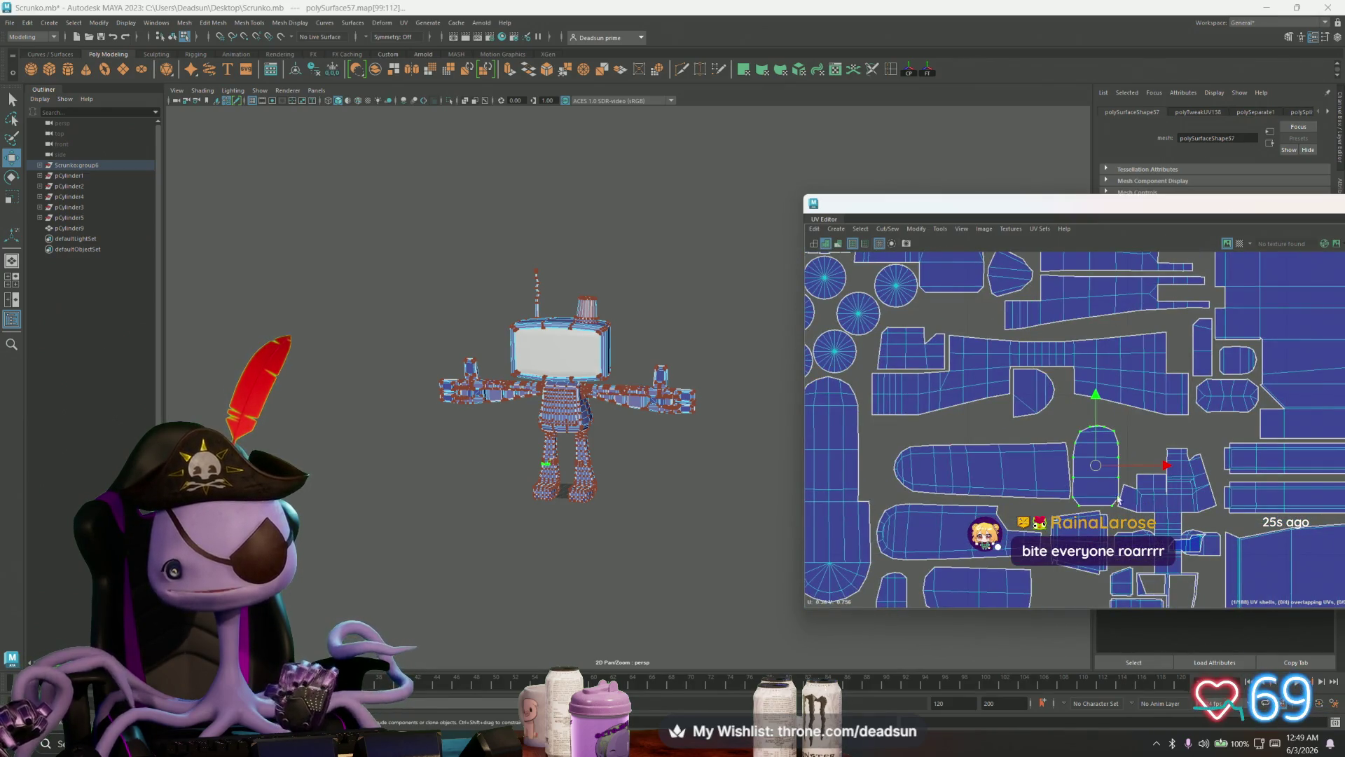
left_click(1149, 503, "shift")
left_click(1150, 503)
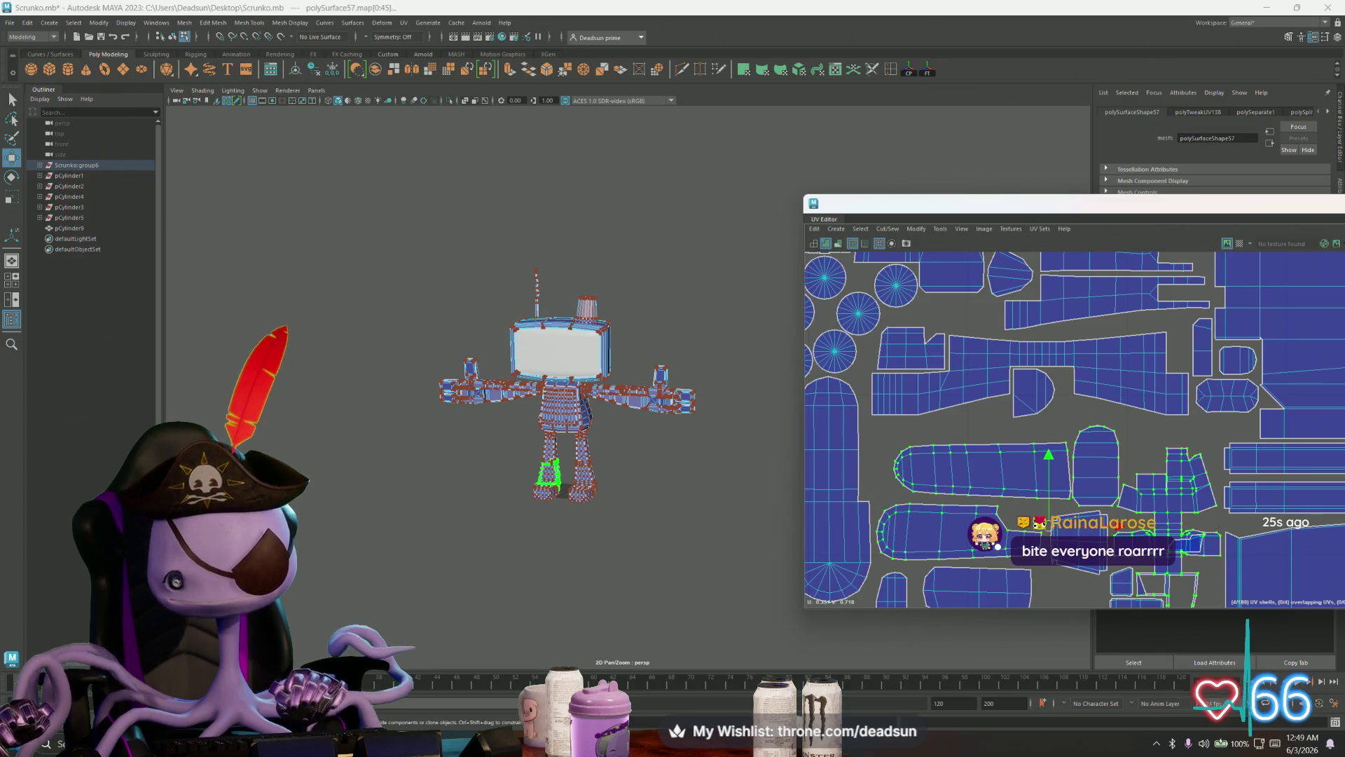
left_click_drag(1051, 462, 1051, 442)
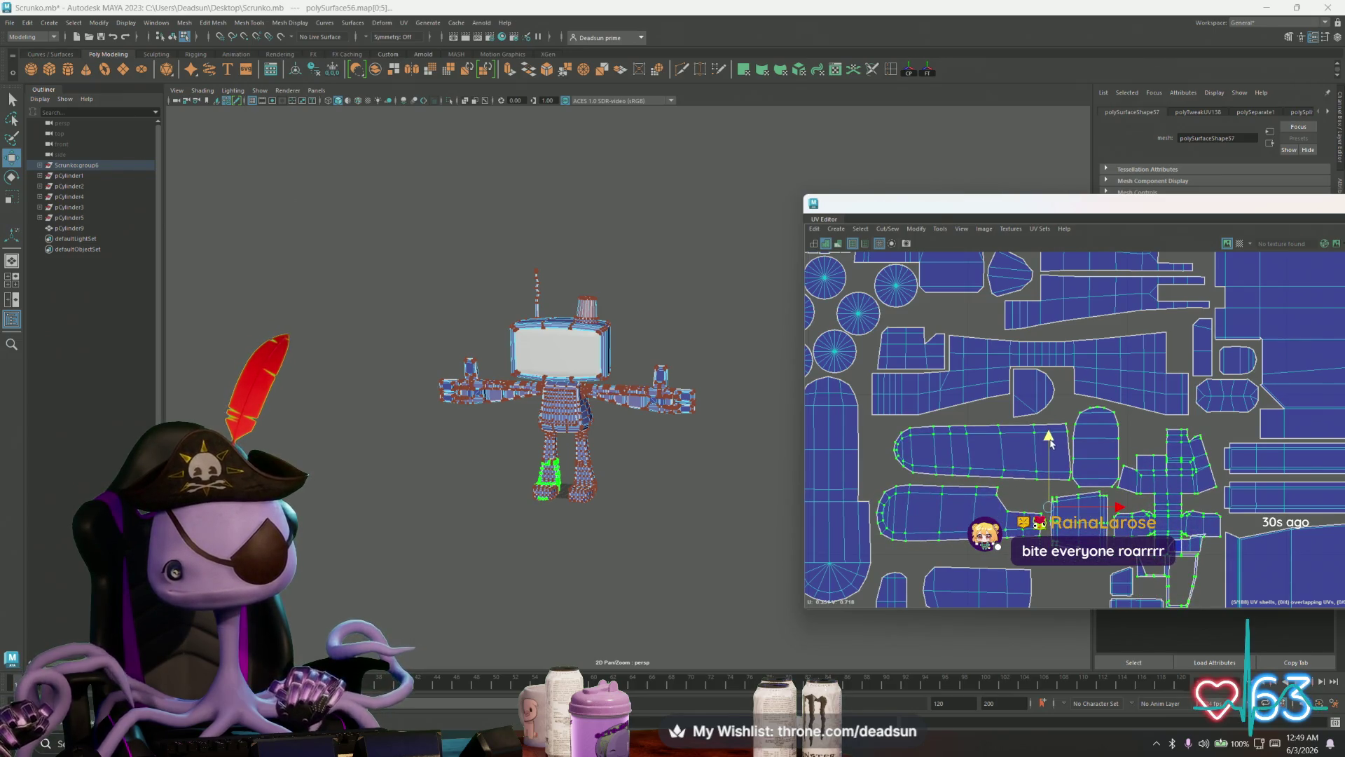
key("ctrl+z")
middle_click_drag(1108, 492, 1062, 411, "alt")
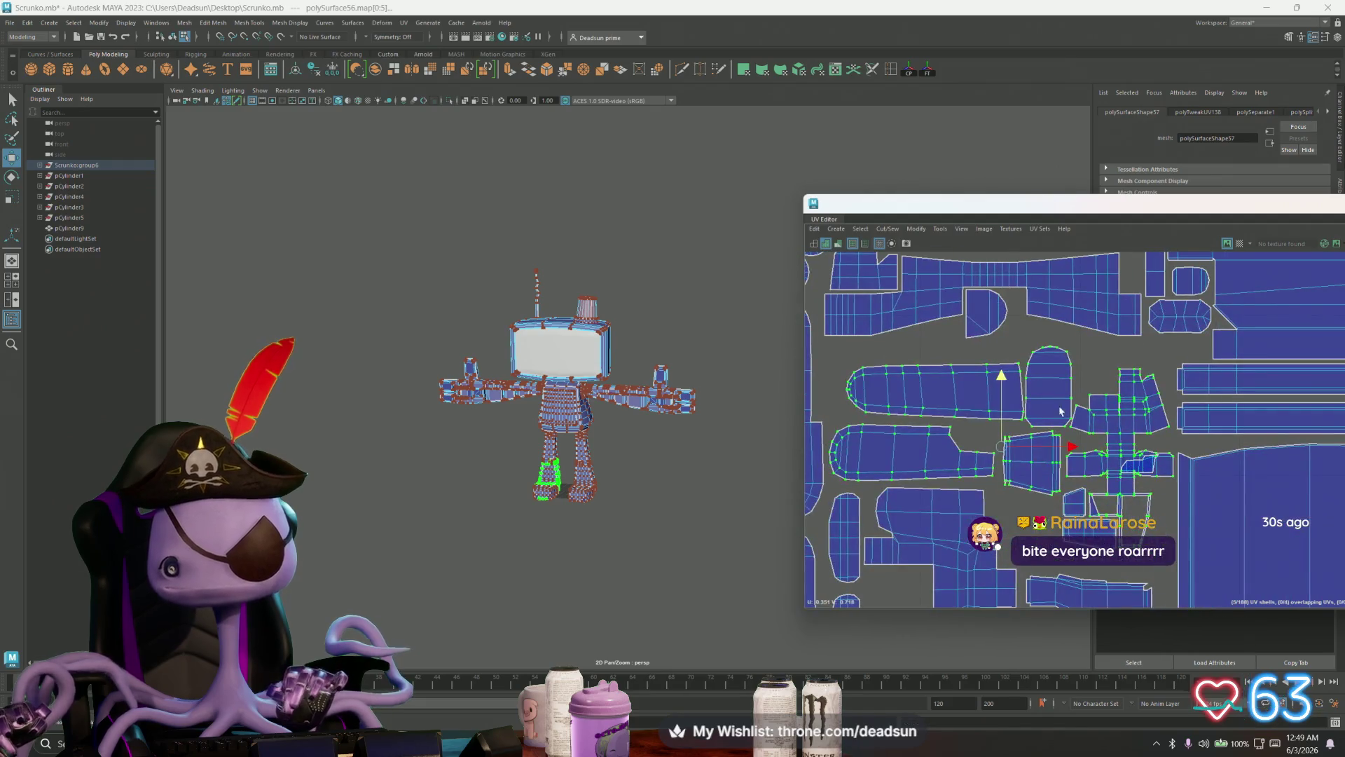
left_click_drag(1002, 384, 1005, 360)
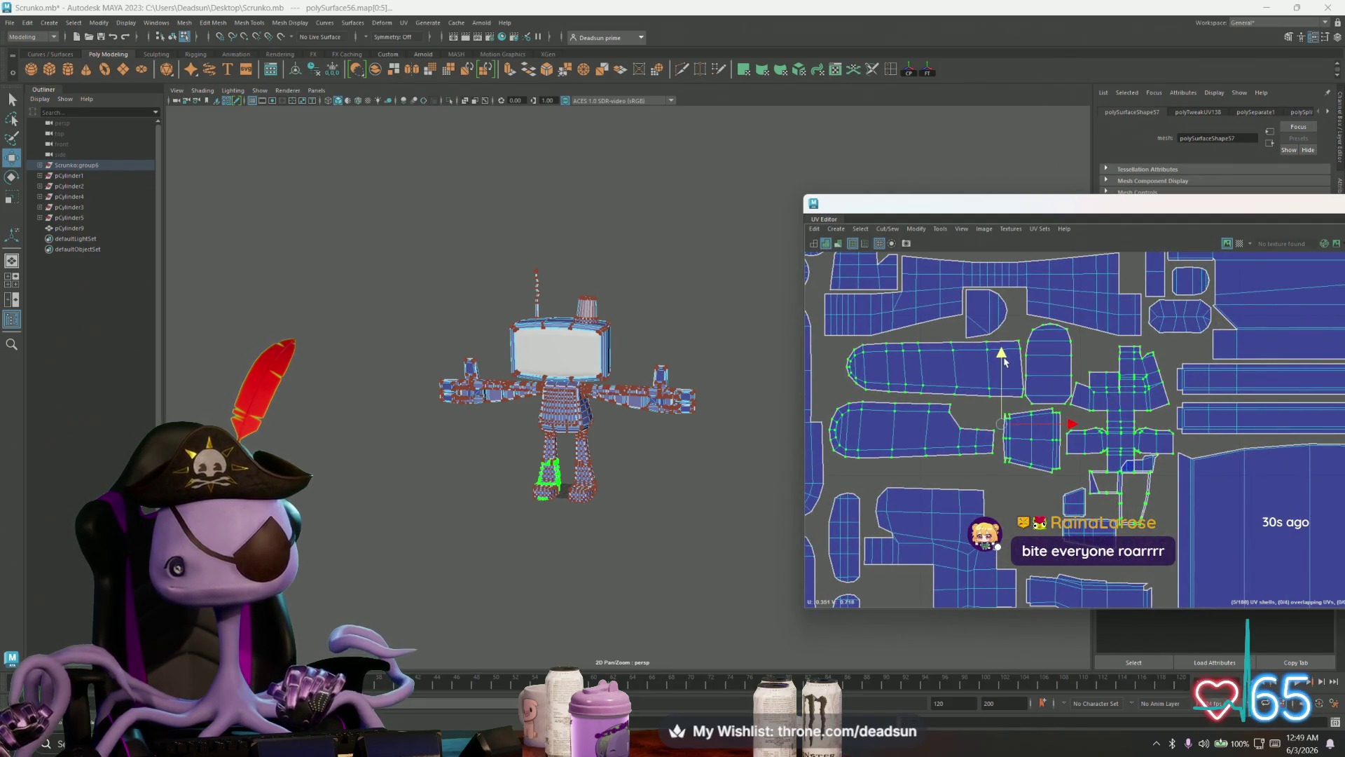
Step: Move two small shells up out of the cluster into empty space
left_click(1153, 468)
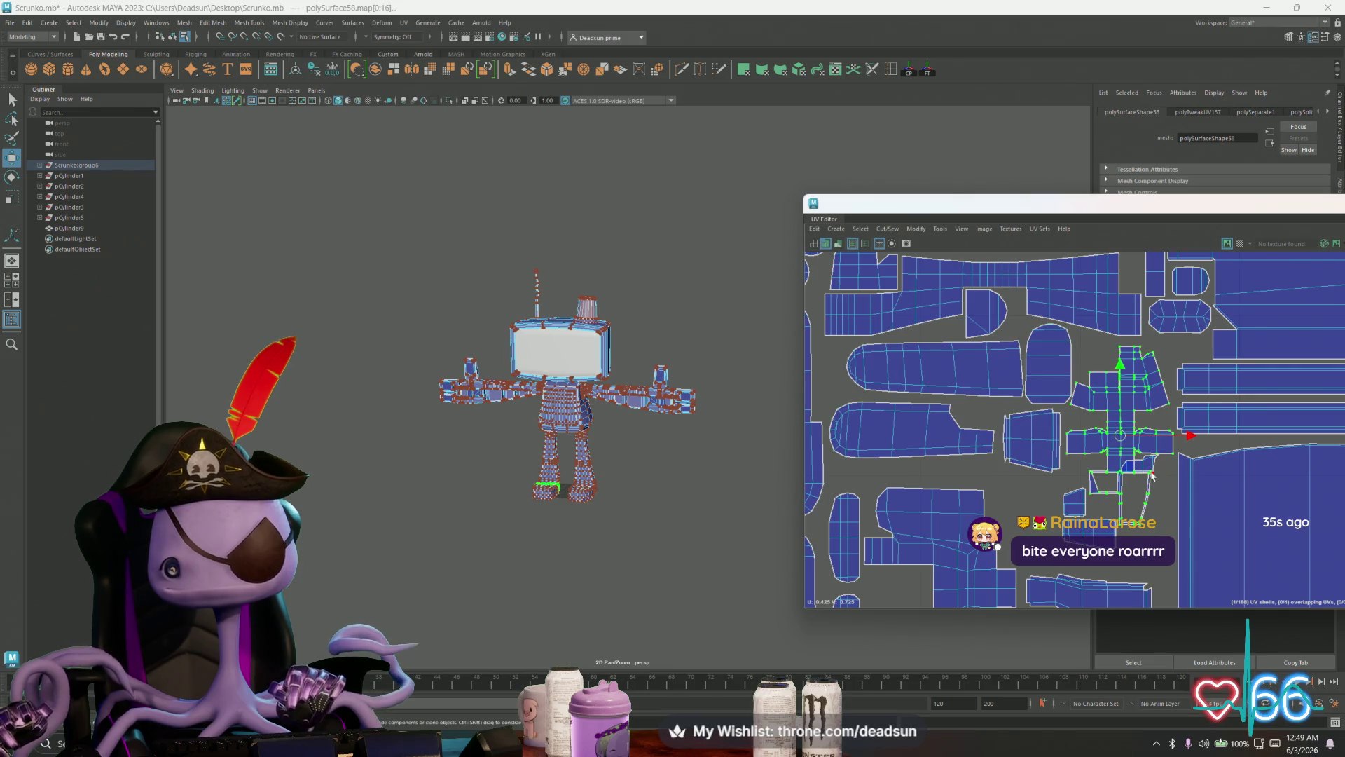
left_click_drag(1140, 468, 1156, 421)
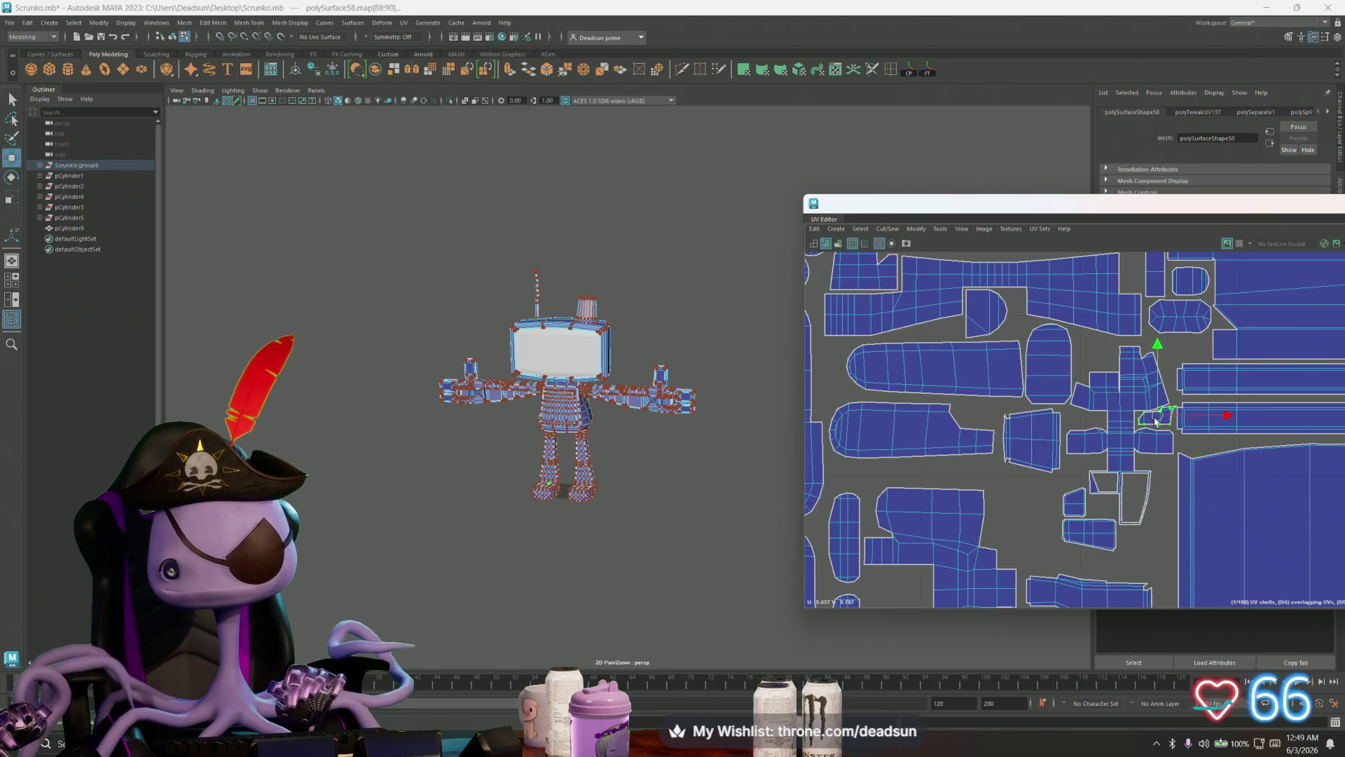
left_click(1075, 503)
mouse_move(1075, 503)
left_mouse_down()
mouse_move(1170, 354)
mouse_move(1089, 360)
left_mouse_up()
Step: Relocate the next small shell into the upper-left gap beside the circular cap shells
left_click(1098, 550)
mouse_move(1098, 550)
left_mouse_down()
mouse_move(1112, 394)
mouse_move(1181, 356)
left_mouse_up()
middle_click_drag(1181, 375, 1084, 513, "alt")
right_click_drag(1084, 513, 989, 447, "alt")
mouse_move(1128, 474)
left_mouse_down()
mouse_move(1129, 414)
mouse_move(919, 412)
left_mouse_up()
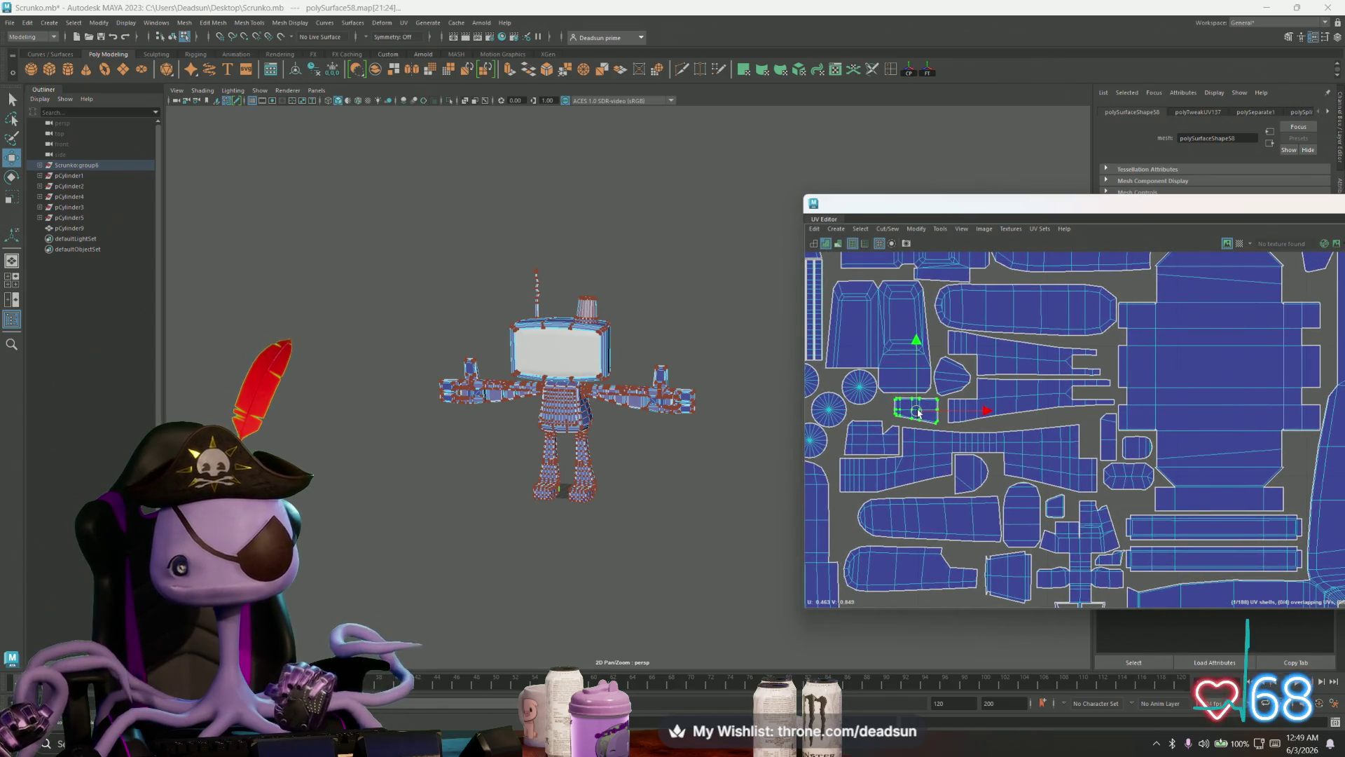
mouse_move(920, 414)
middle_mouse_down("alt")
mouse_move(1030, 502)
mouse_move(992, 491)
middle_mouse_up("alt")
scroll(992, 490, "up", 3)
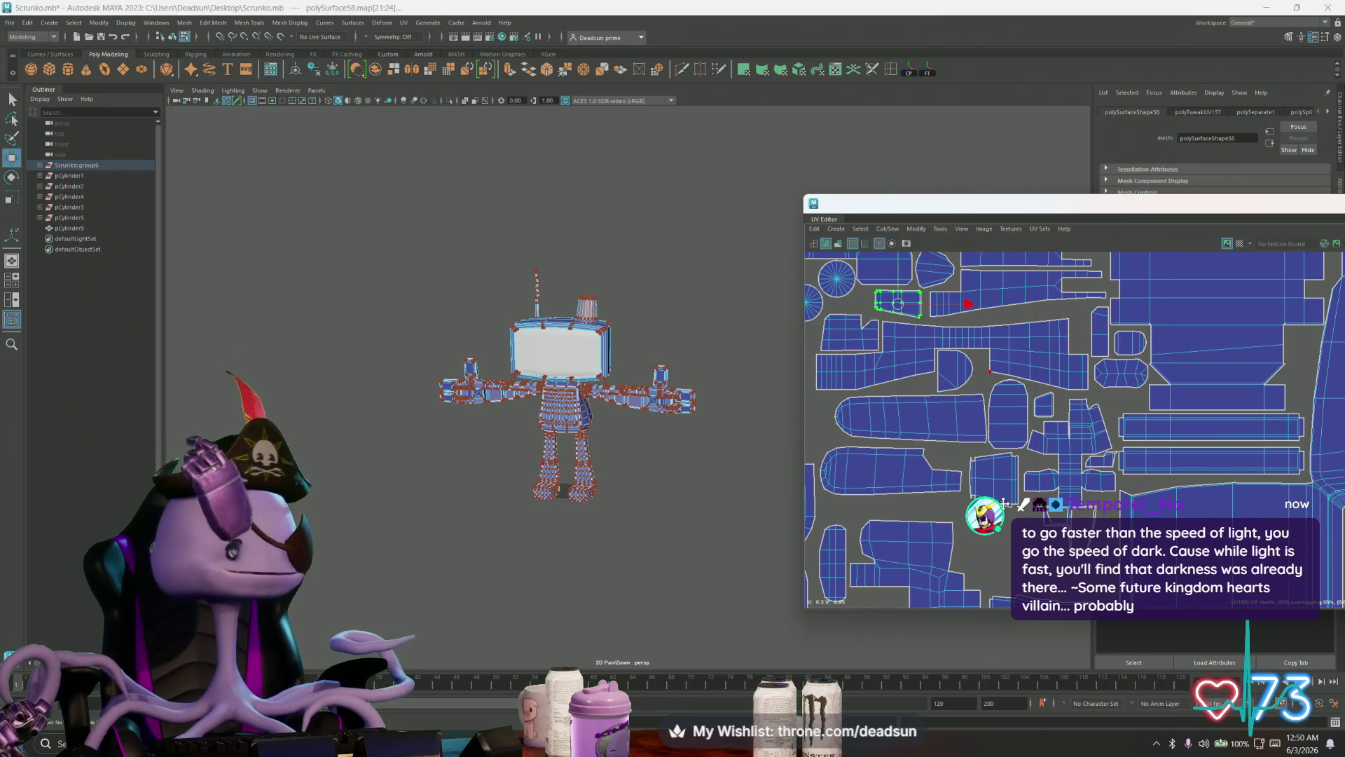
Step: Nudge the long rounded limb shell slightly left
mouse_move(1005, 503)
middle_mouse_down("alt")
mouse_move(995, 449)
mouse_move(993, 469)
middle_mouse_up("alt")
left_click(891, 403)
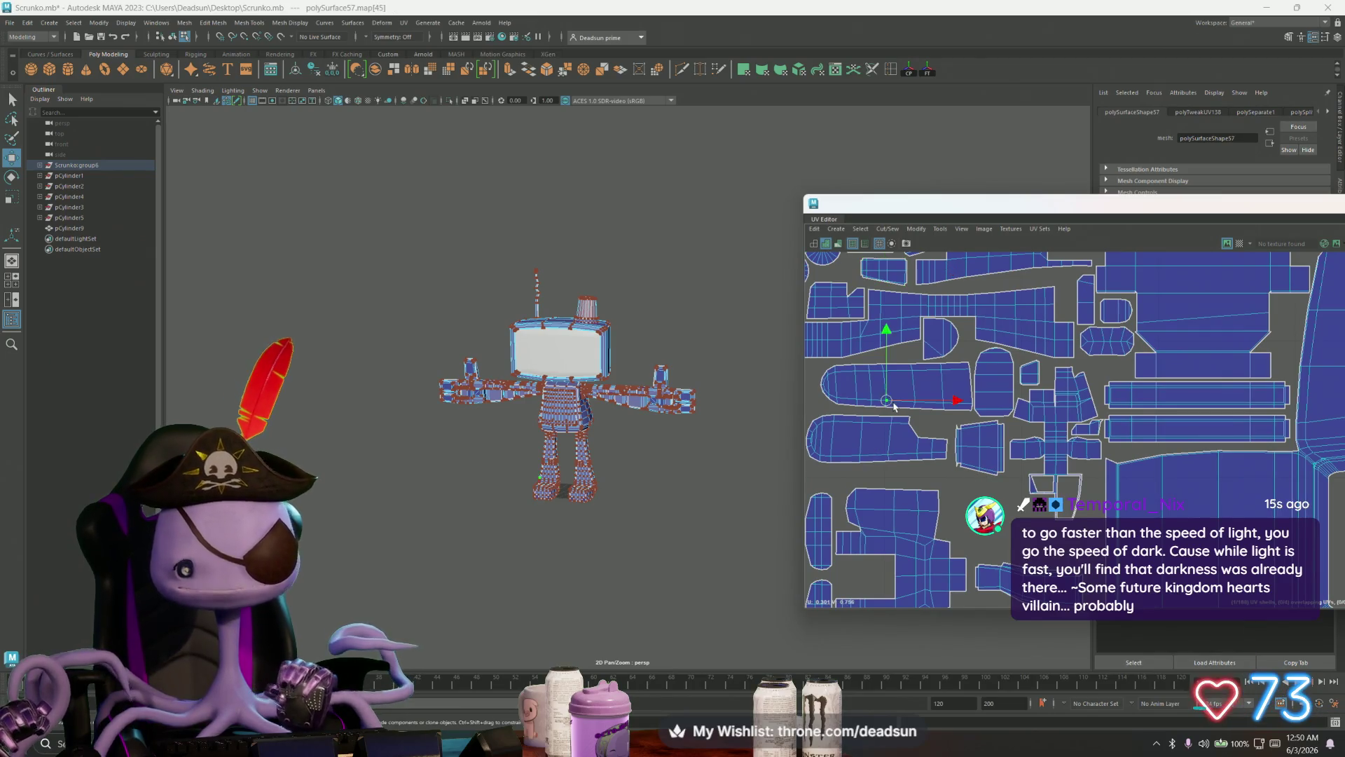
left_click_drag(901, 389, 895, 392)
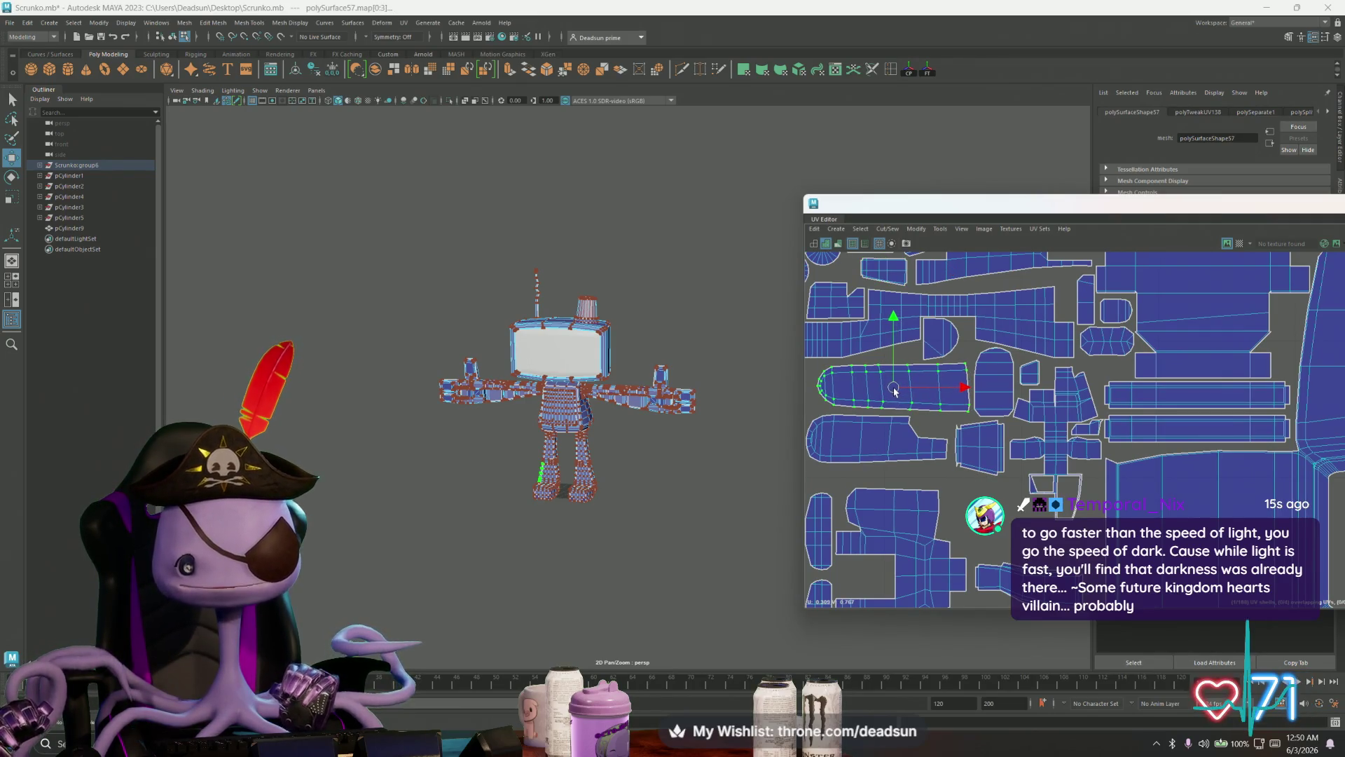
mouse_move(899, 453)
middle_mouse_down("alt")
mouse_move(850, 411)
mouse_move(918, 445)
middle_mouse_up("alt")
scroll(862, 416, "up", 1)
Step: Rotate the tilted lower shell straight with E so it stacks under its twin
left_click(970, 440)
key("e")
mouse_move(995, 429)
left_mouse_down()
mouse_move(932, 442)
mouse_move(947, 413)
left_mouse_up()
key("w")
left_click(998, 407, "shift")
Step: Nudge the shell beside the cross-shaped shell and a small shell into an upper gap
left_click(1025, 449)
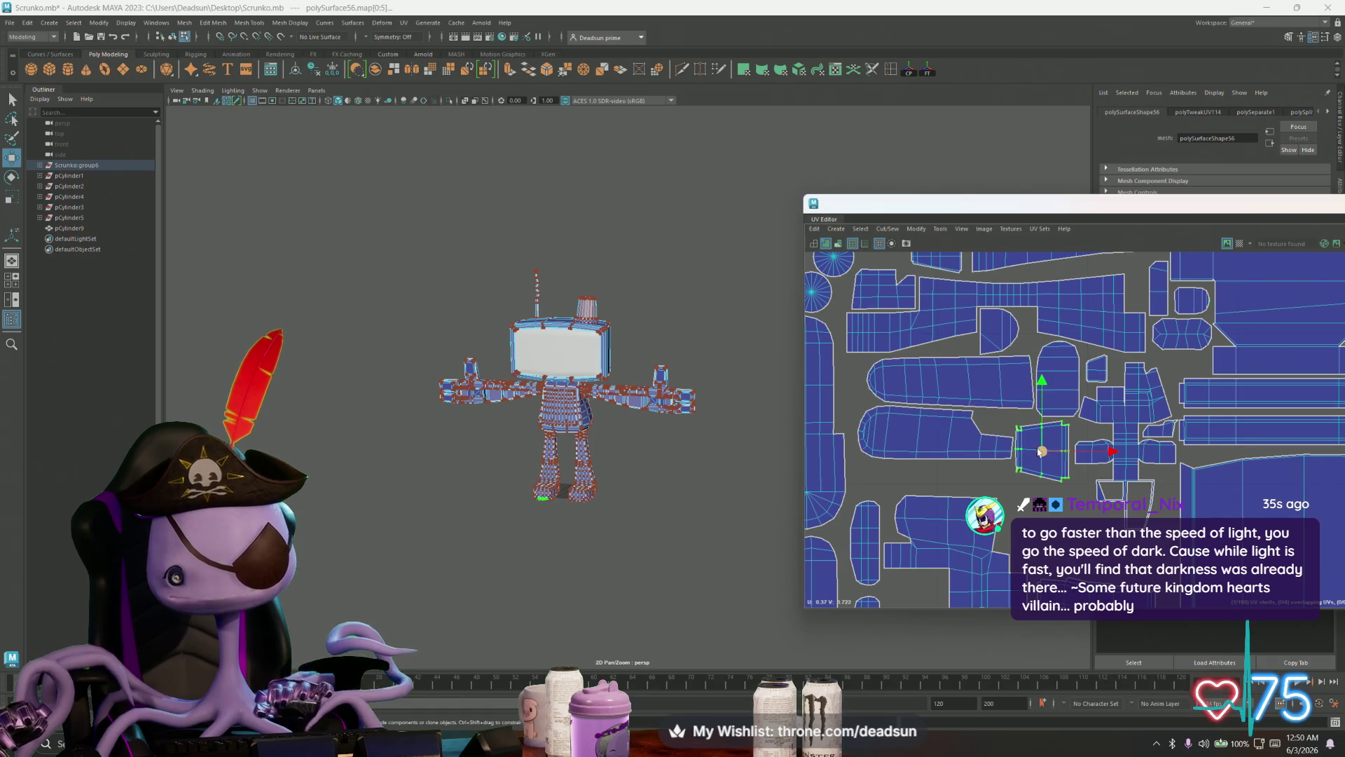
left_click_drag(1043, 449, 1044, 449)
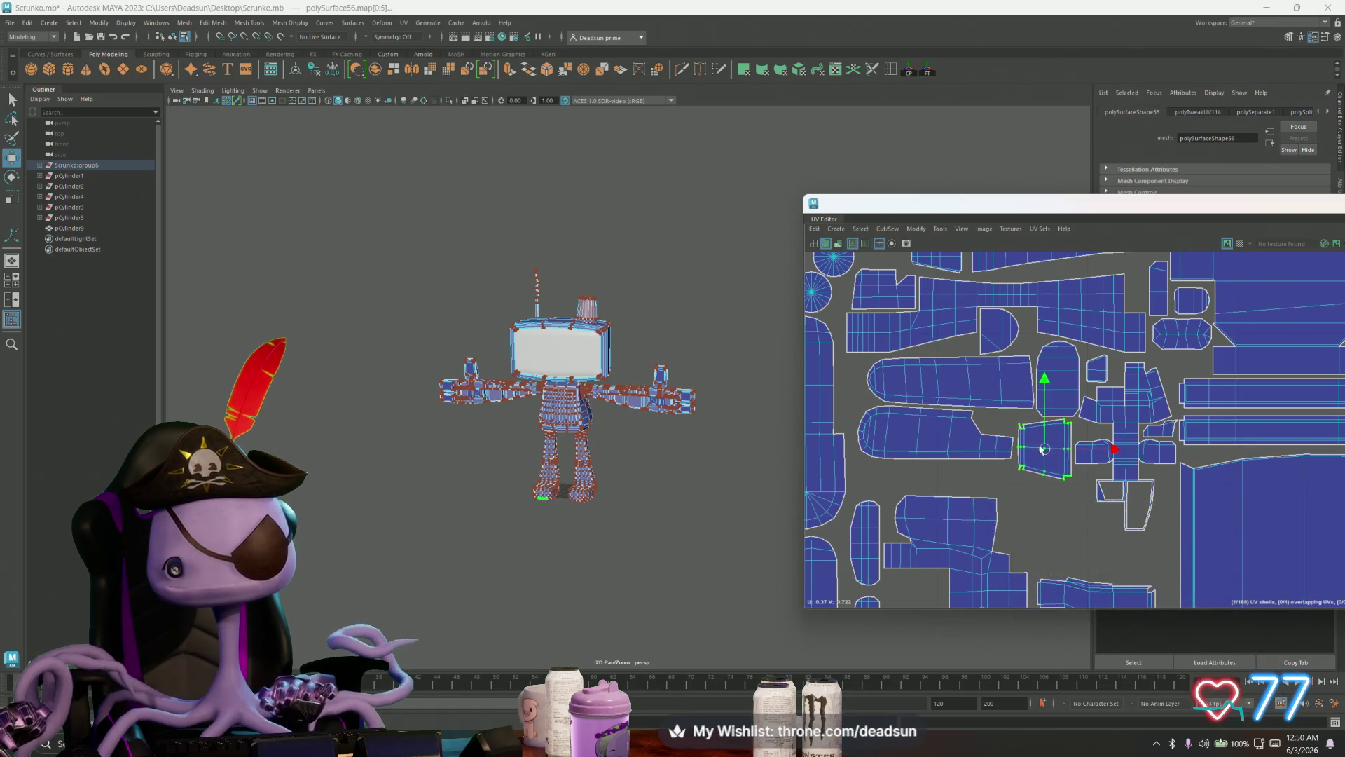
left_click(1106, 376)
left_click_drag(1102, 372, 1105, 370)
scroll(1097, 410, "down", 3)
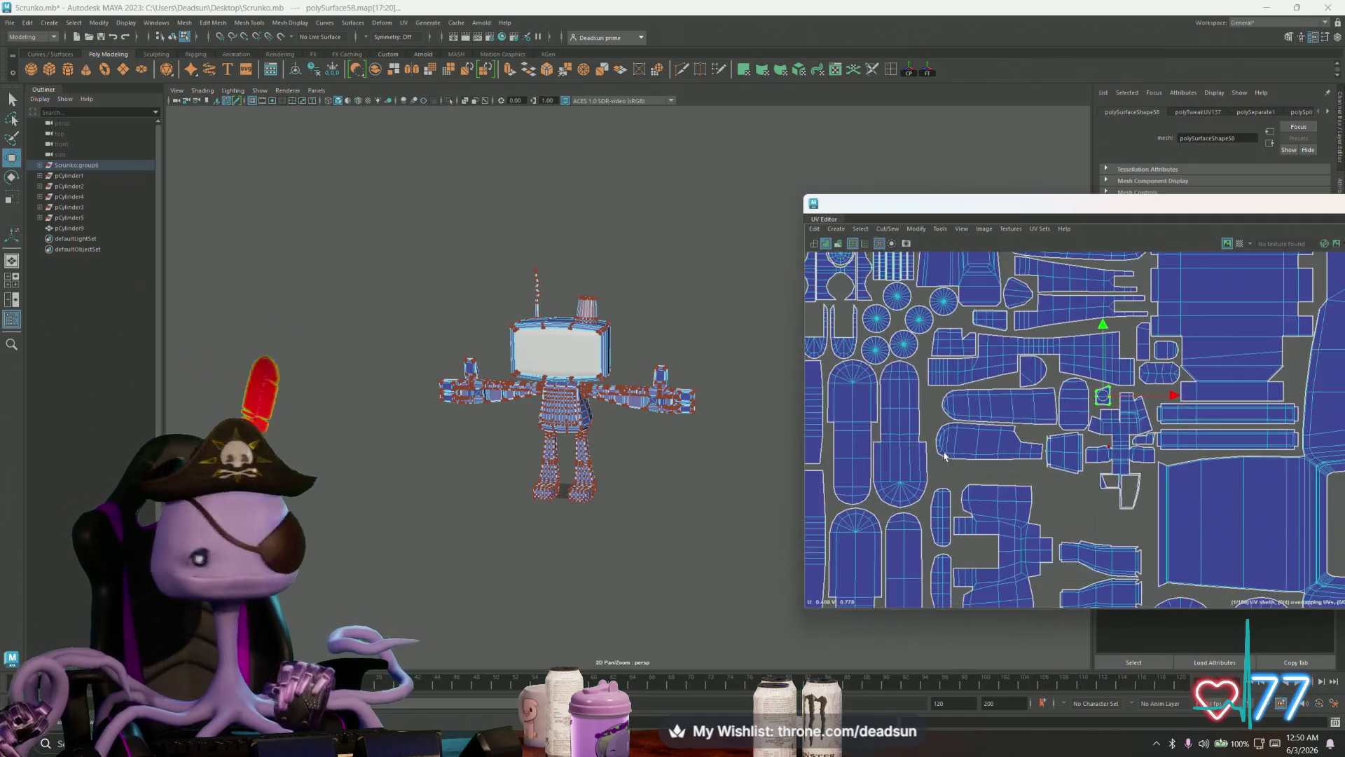
Step: Move the lower shell and the left shell upward to close the gaps above them
left_click(948, 443)
left_click(1125, 471, "shift")
left_click(1098, 517)
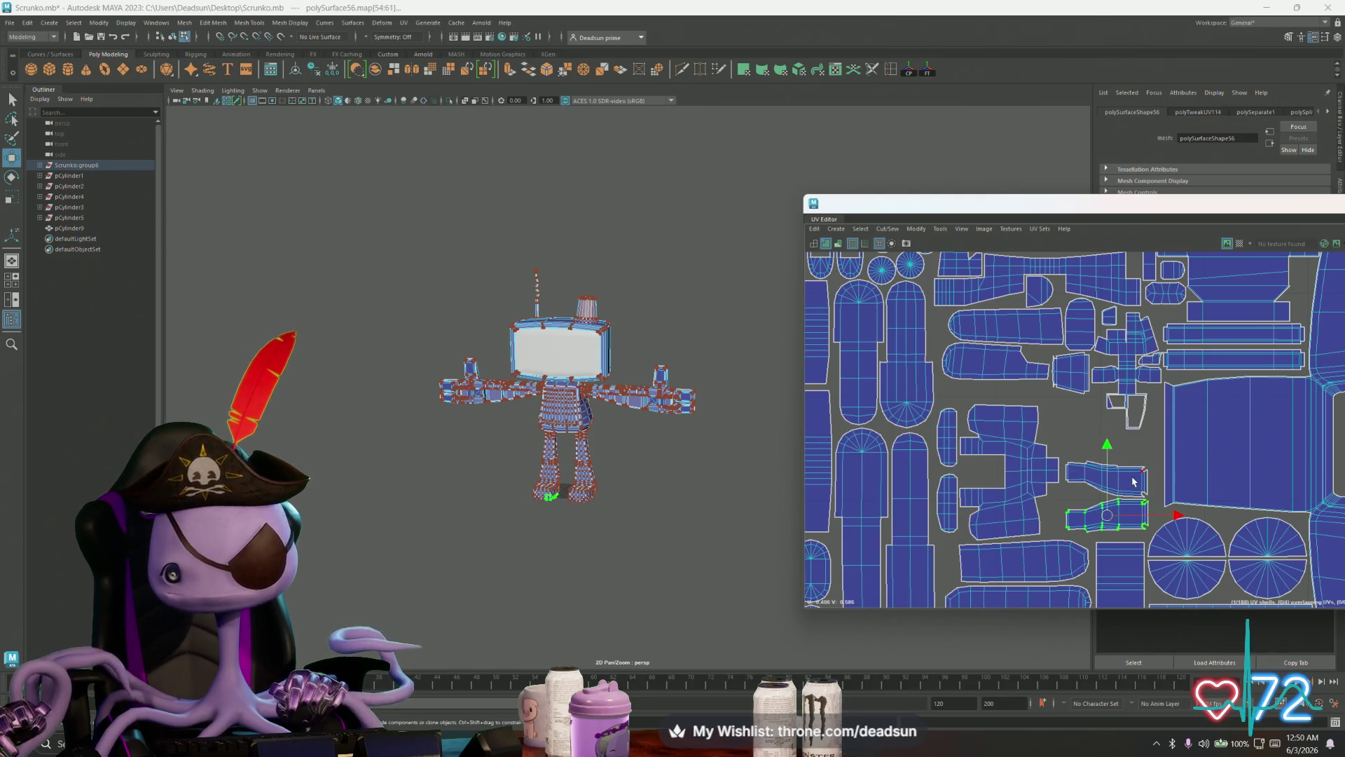
left_click_drag(1104, 494, 1115, 470)
left_click(1042, 474)
mouse_move(988, 478)
left_mouse_down()
mouse_move(1017, 455)
mouse_move(996, 452)
left_mouse_up()
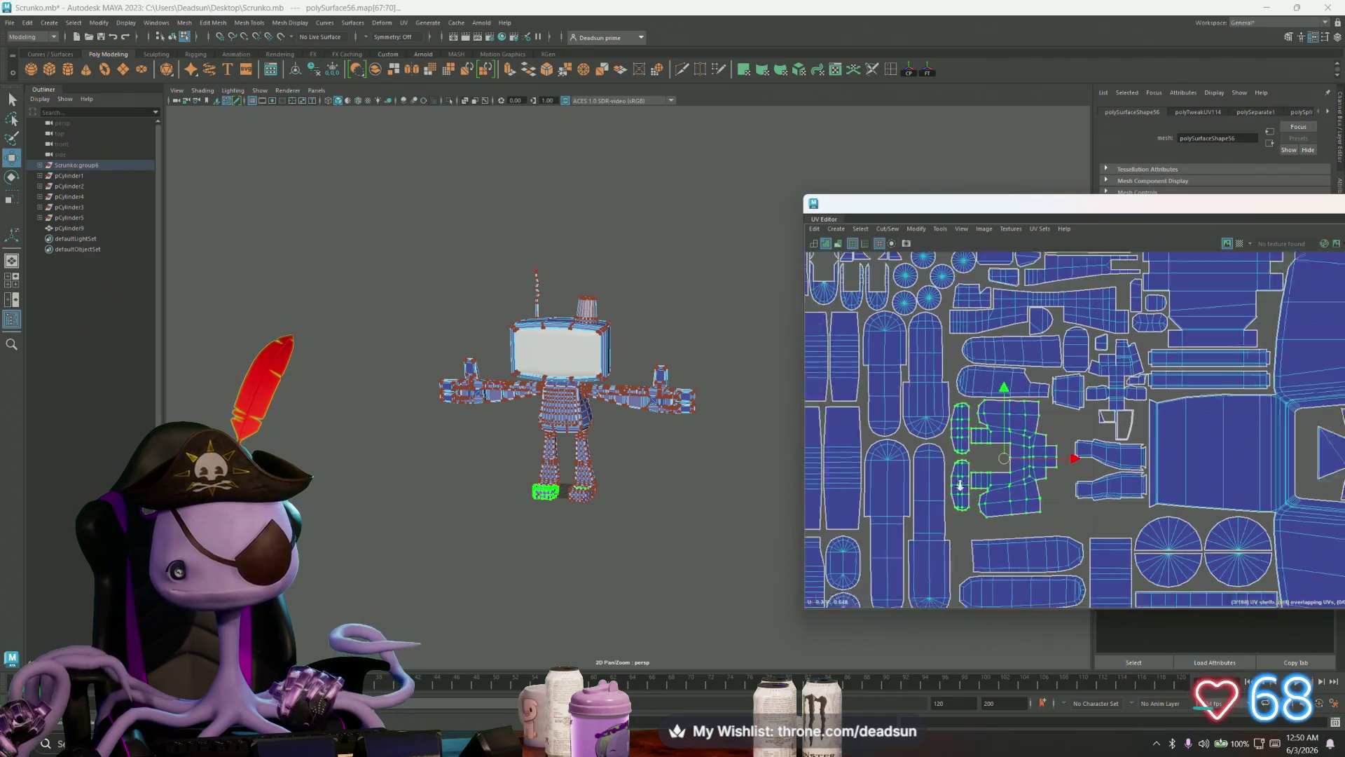
Step: Select both leg shells together and shift them upward
scroll(997, 452, "down", 3)
left_click(993, 449)
left_click(991, 476, "shift")
left_click_drag(990, 476, 994, 449)
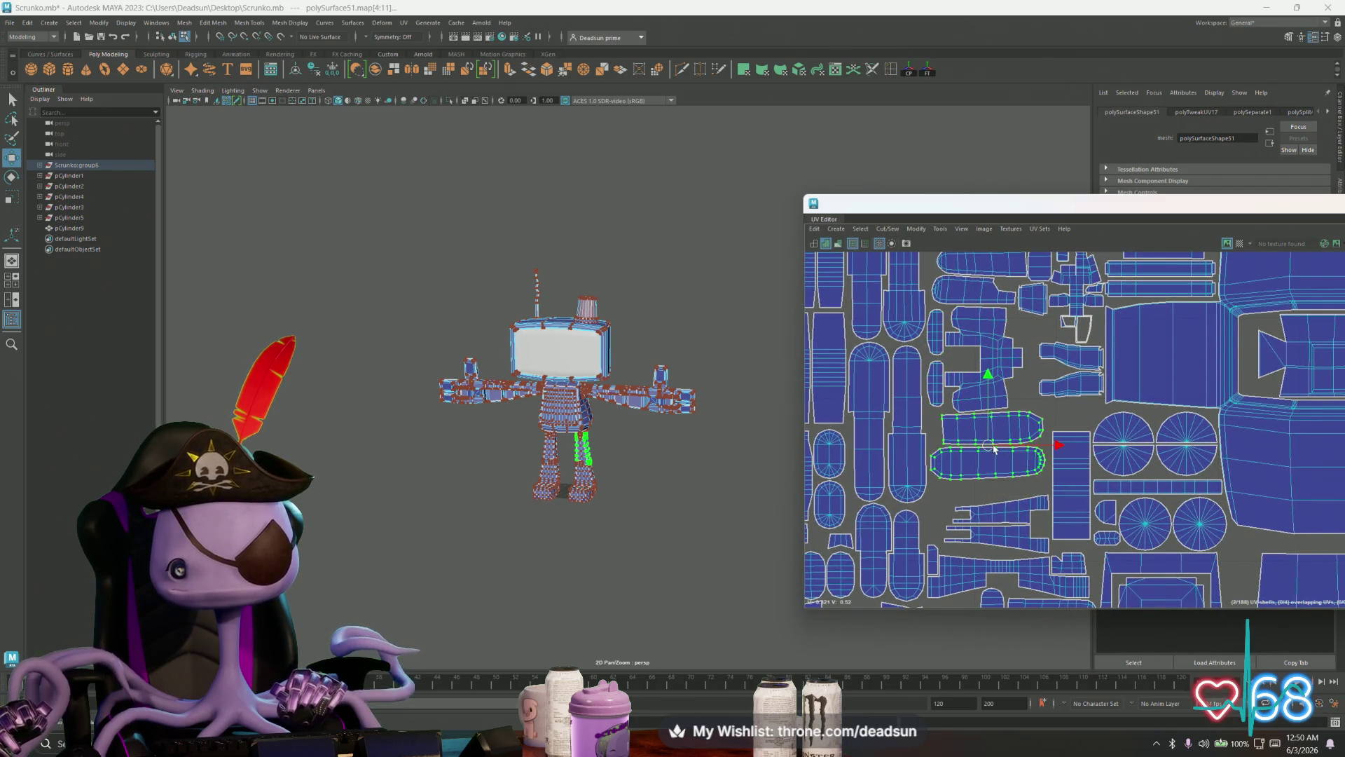
Step: Move the tall vertical strip shell up under the shells above, then select the small part shell
middle_click_drag(1060, 445, 1021, 483, "alt")
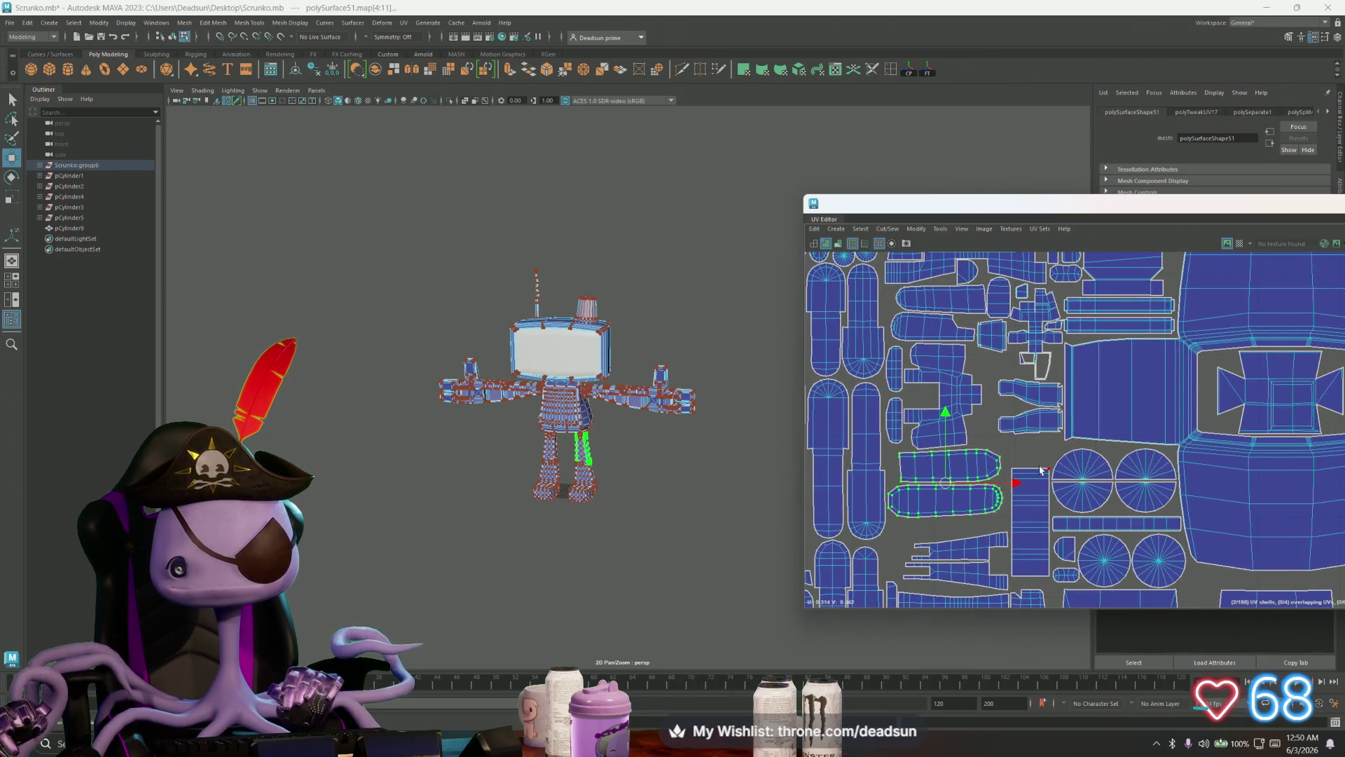
left_click(1040, 471)
left_click_drag(1030, 454, 1030, 428)
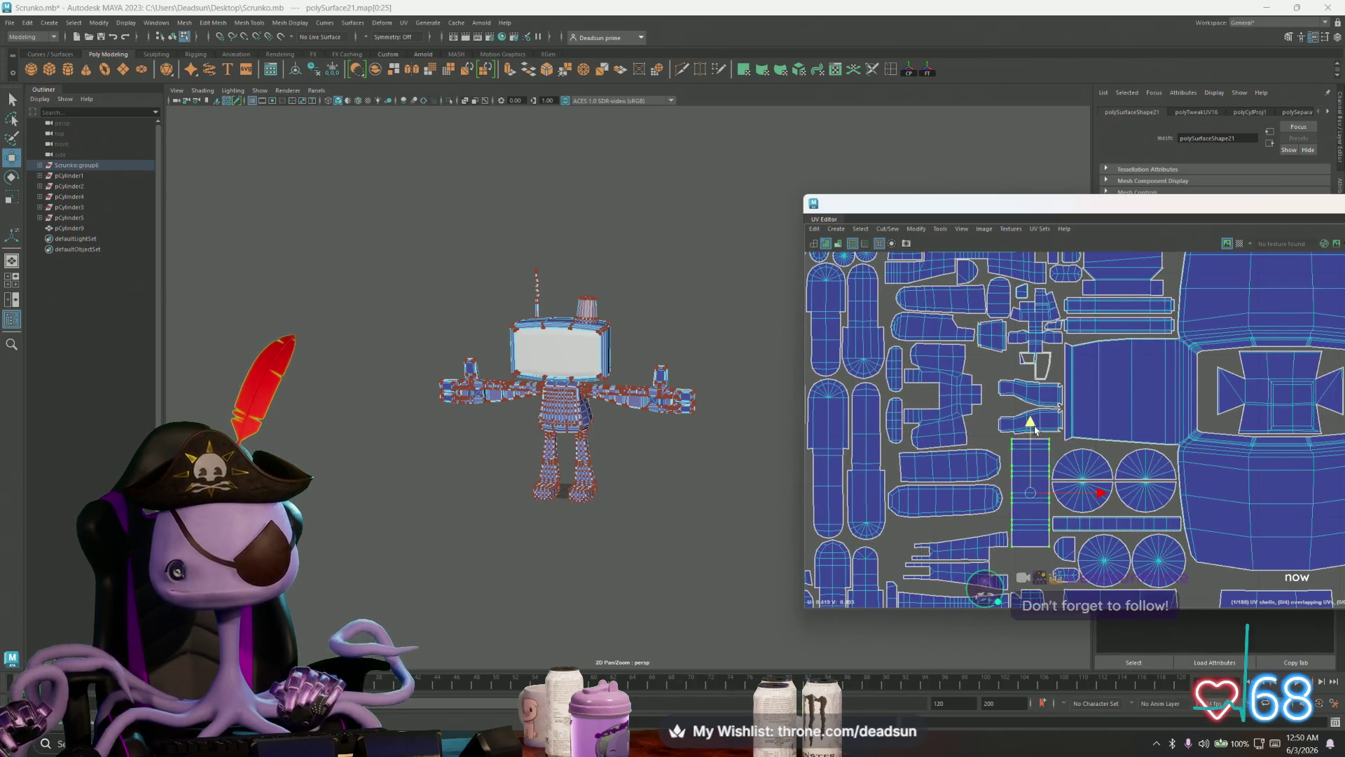
scroll(1050, 452, "up", 1)
scroll(1049, 452, "up", 3)
left_click(990, 408)
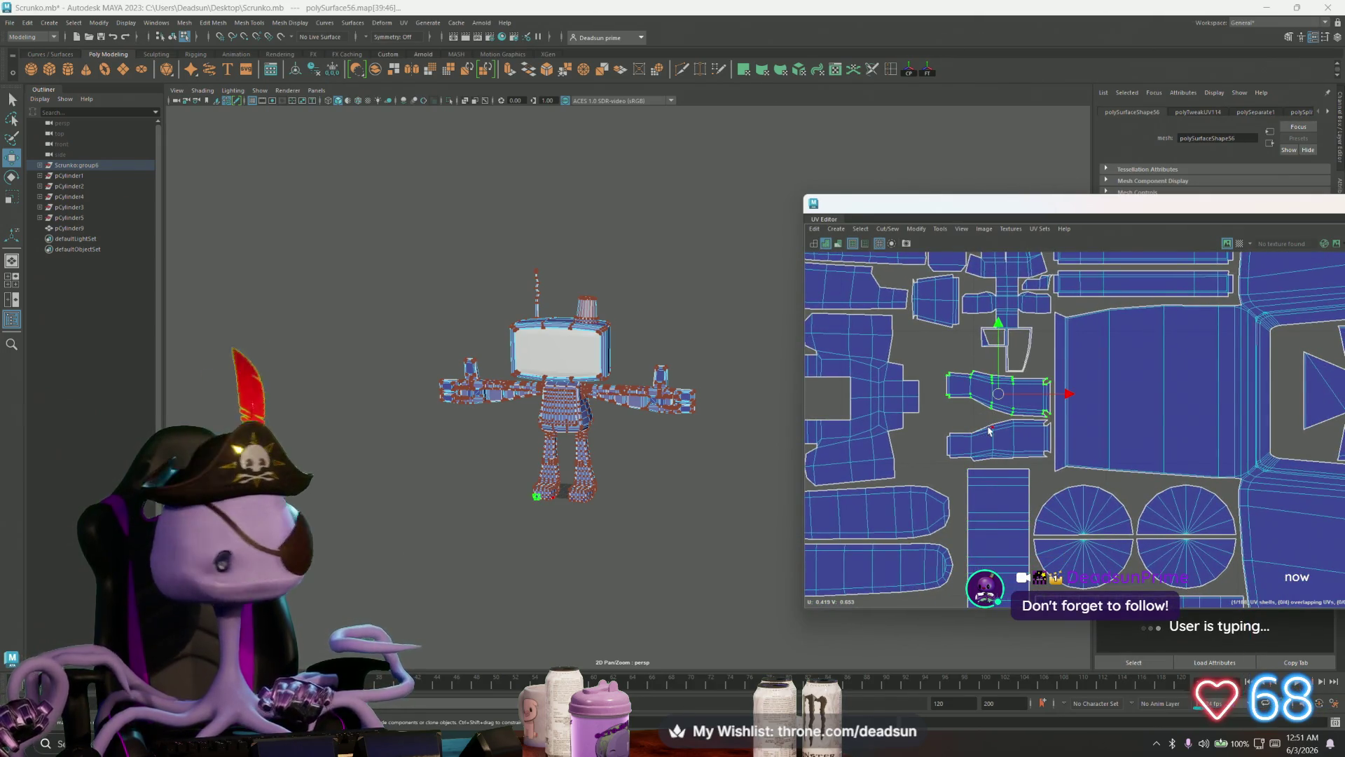
Step: Rotate the first small part shell upright and move it left into the gap
key("e")
left_click_drag(947, 435, 1021, 454)
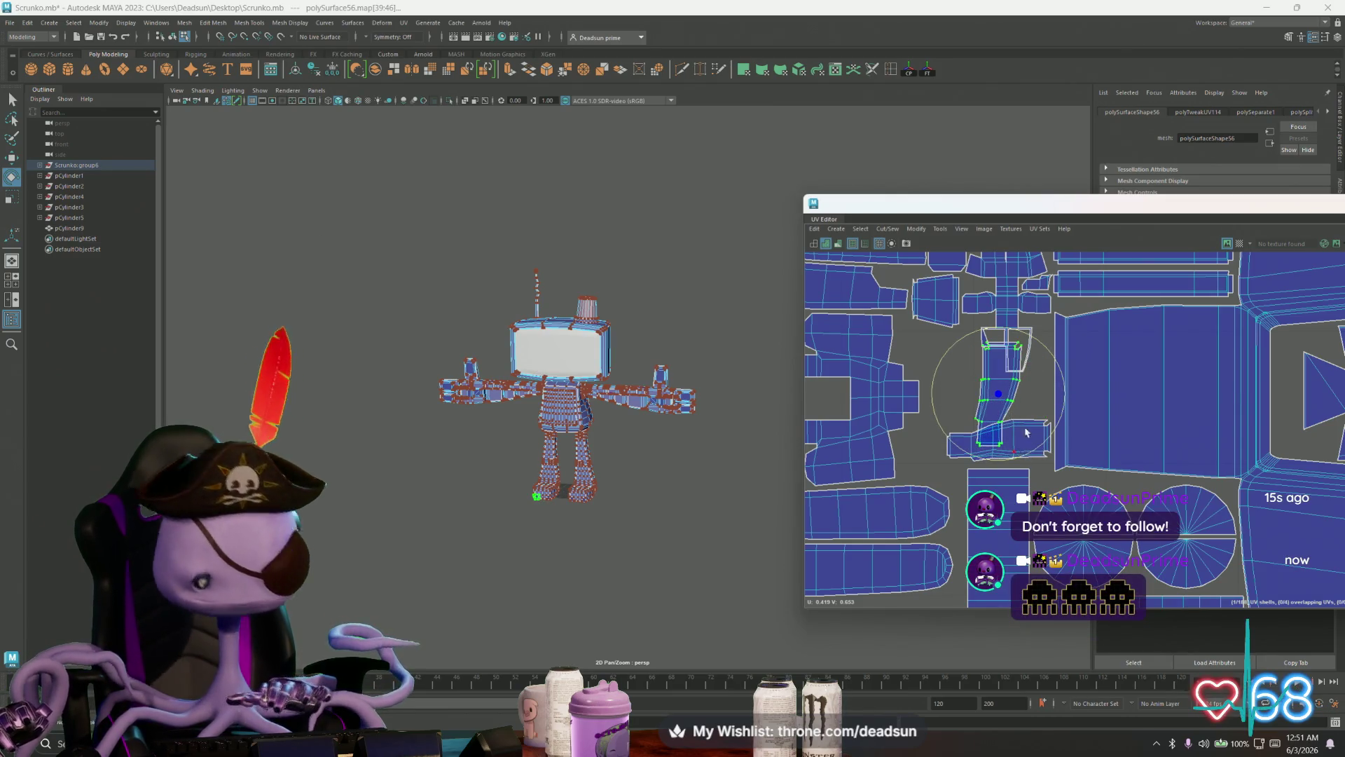
key("w")
left_click_drag(998, 394, 953, 384)
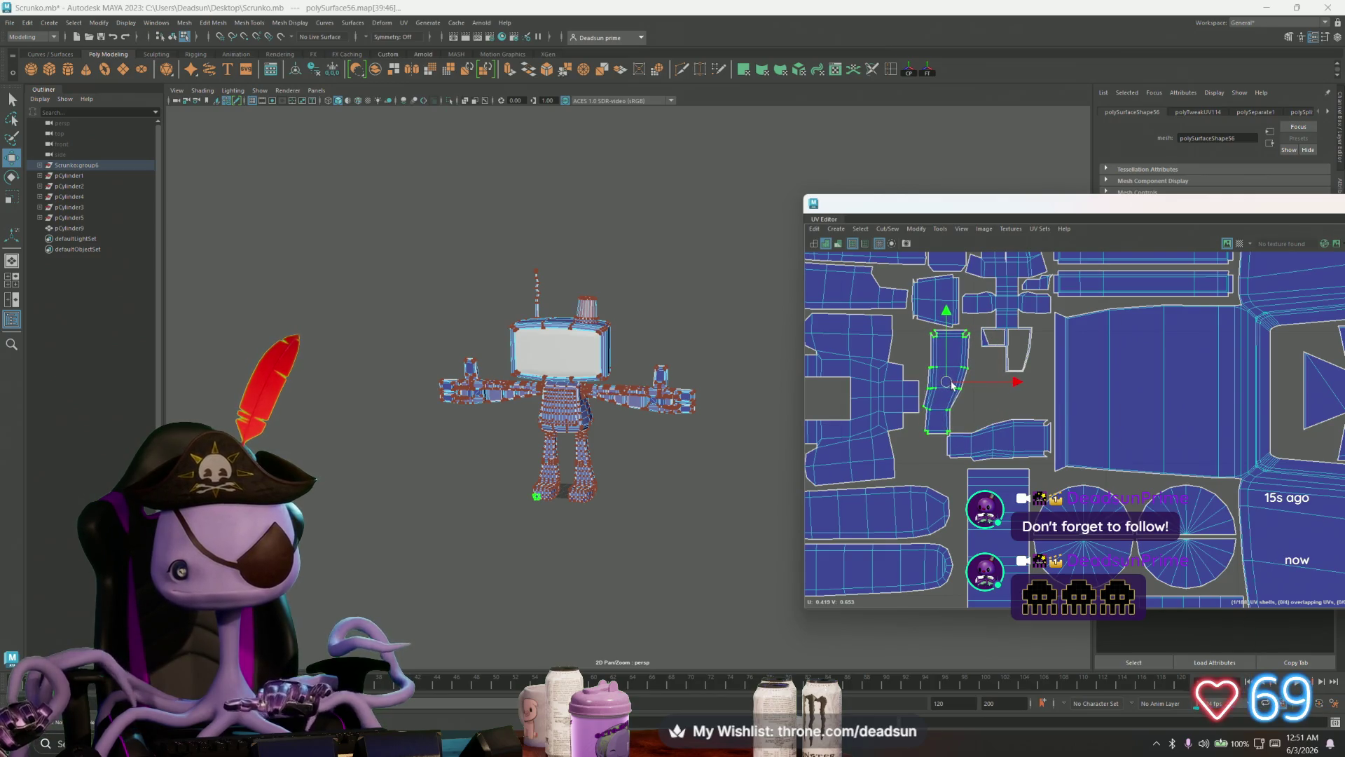
Step: Rotate the other small part shell 90 degrees to horizontal, stacking it with its twin
left_click(1008, 436)
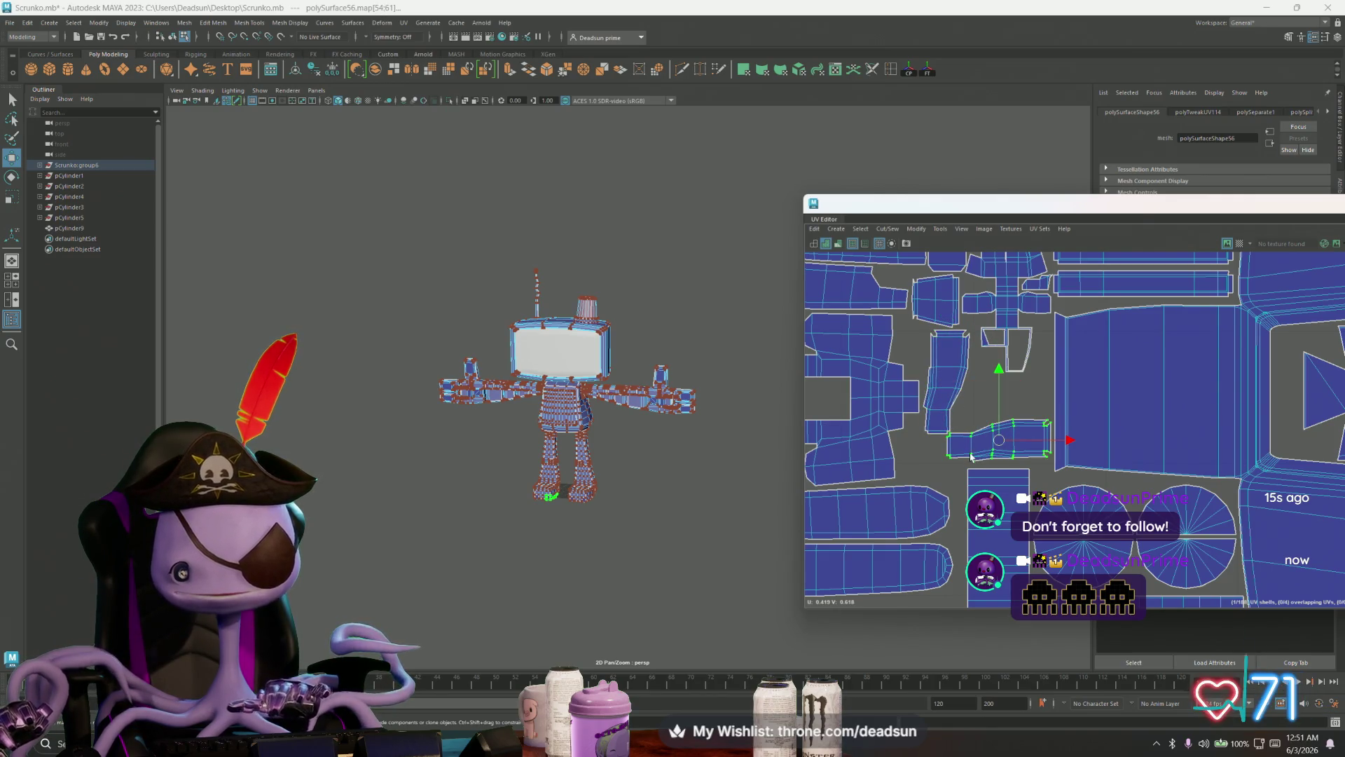
middle_click_drag(818, 409, 916, 402, "alt")
left_click(1032, 387)
left_click_drag(1037, 369, 1062, 431)
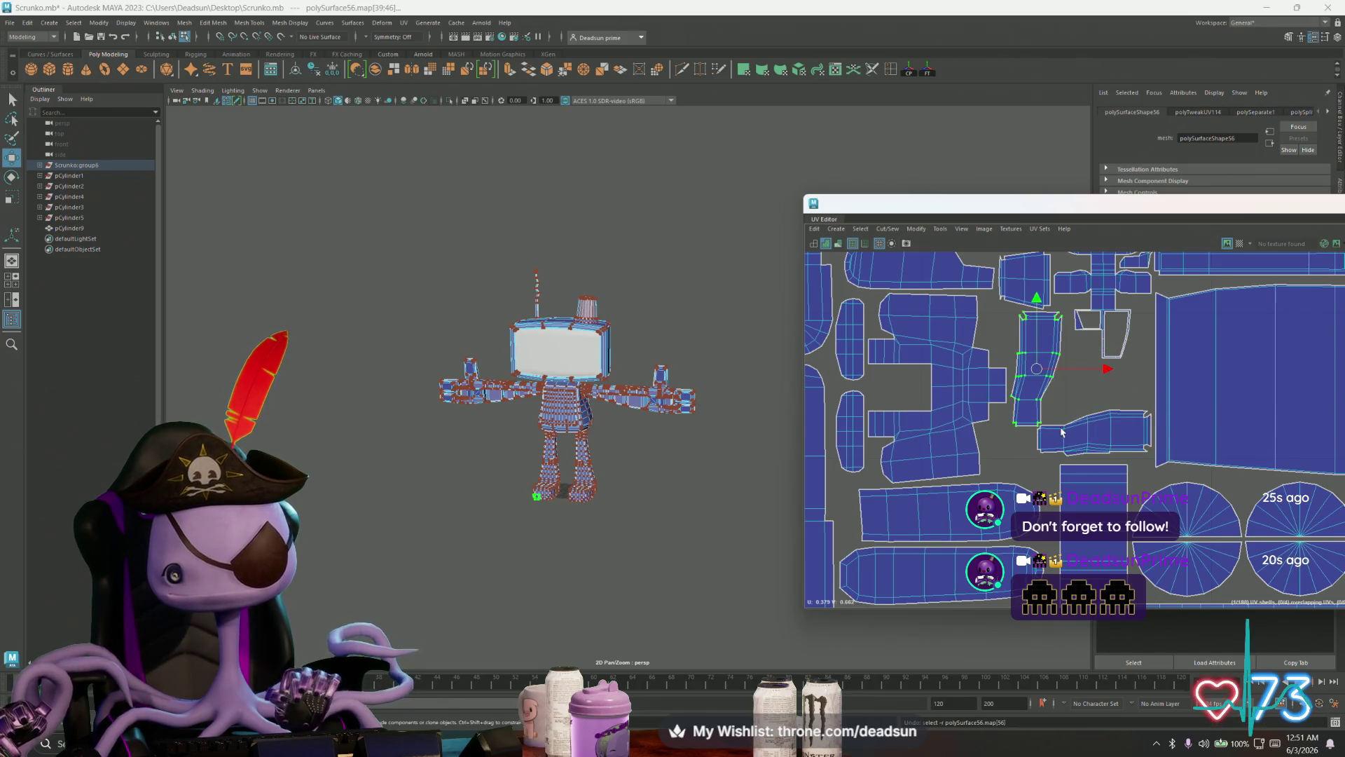
key("ctrl+alt+Left")
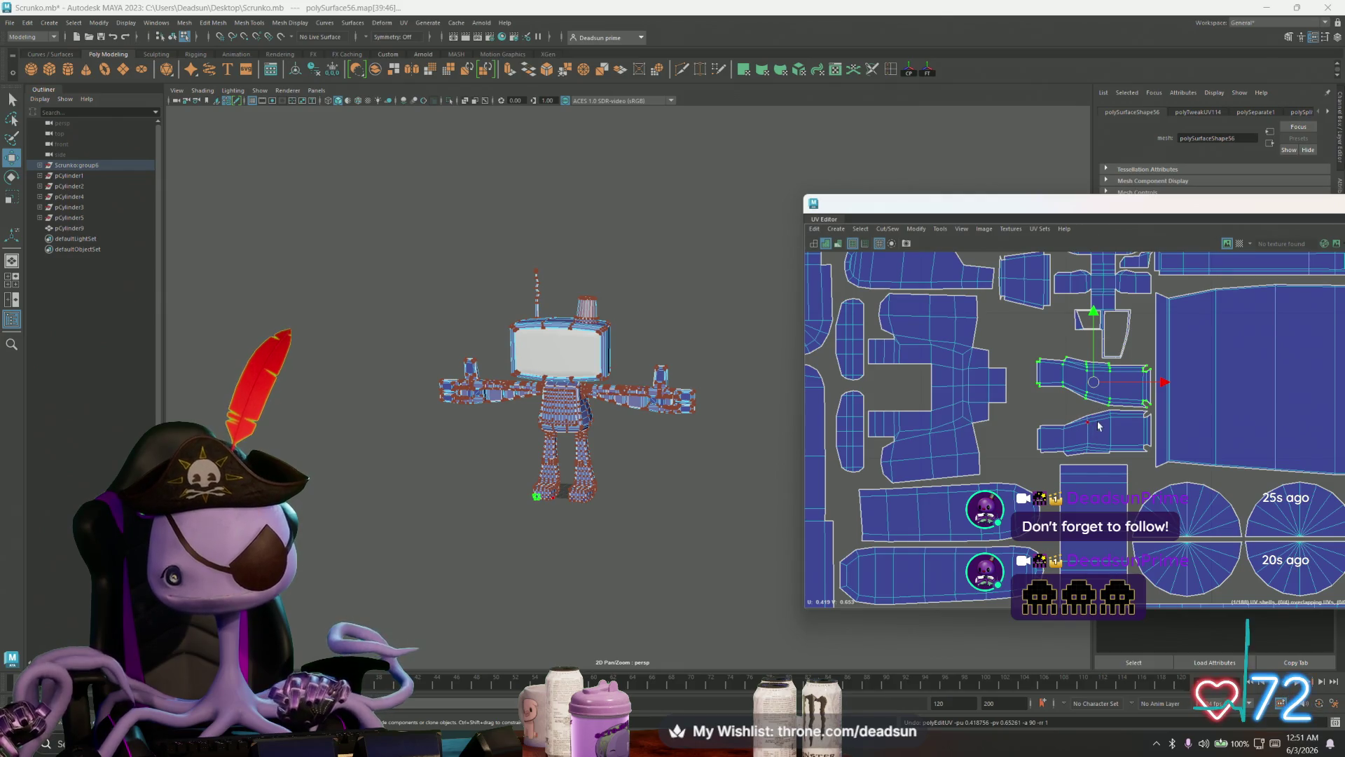
key("e")
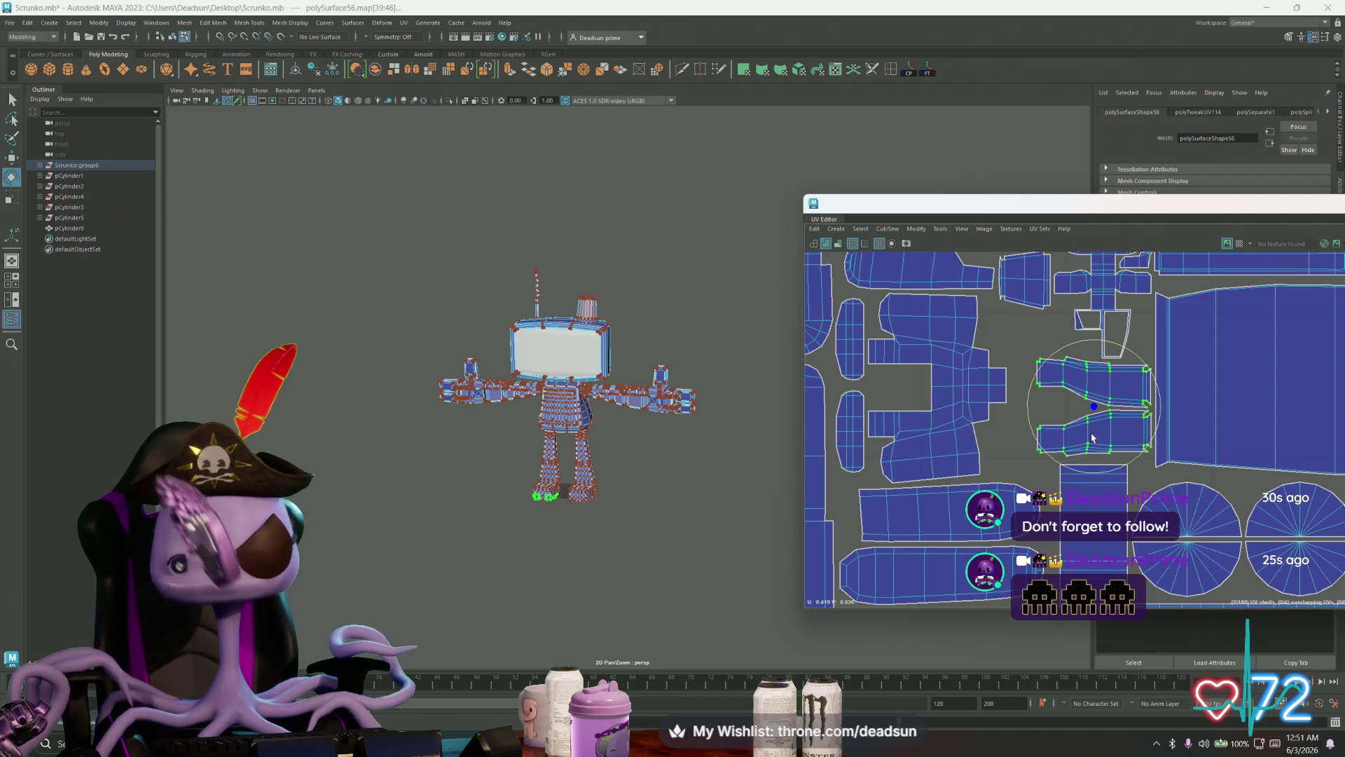
scroll(1177, 447, "down", 5)
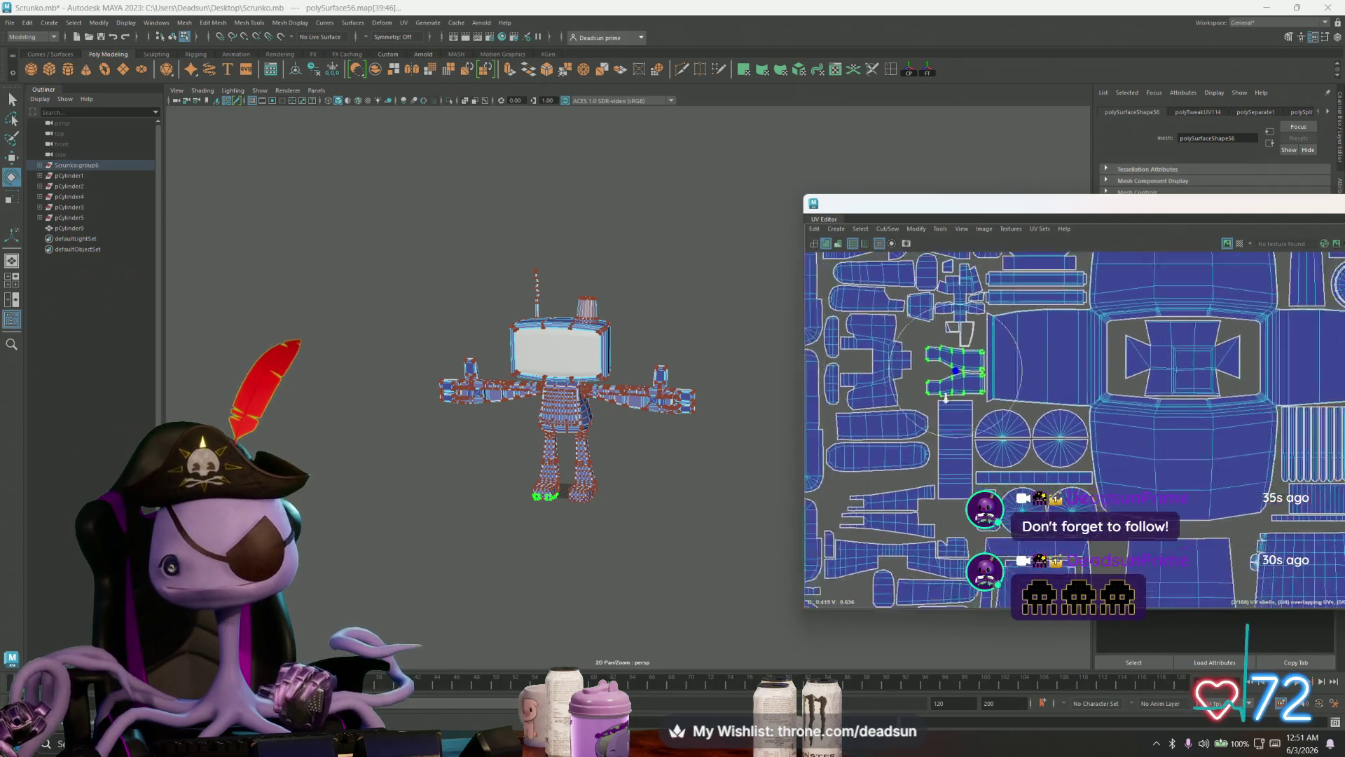
scroll(1039, 374, "down", 4)
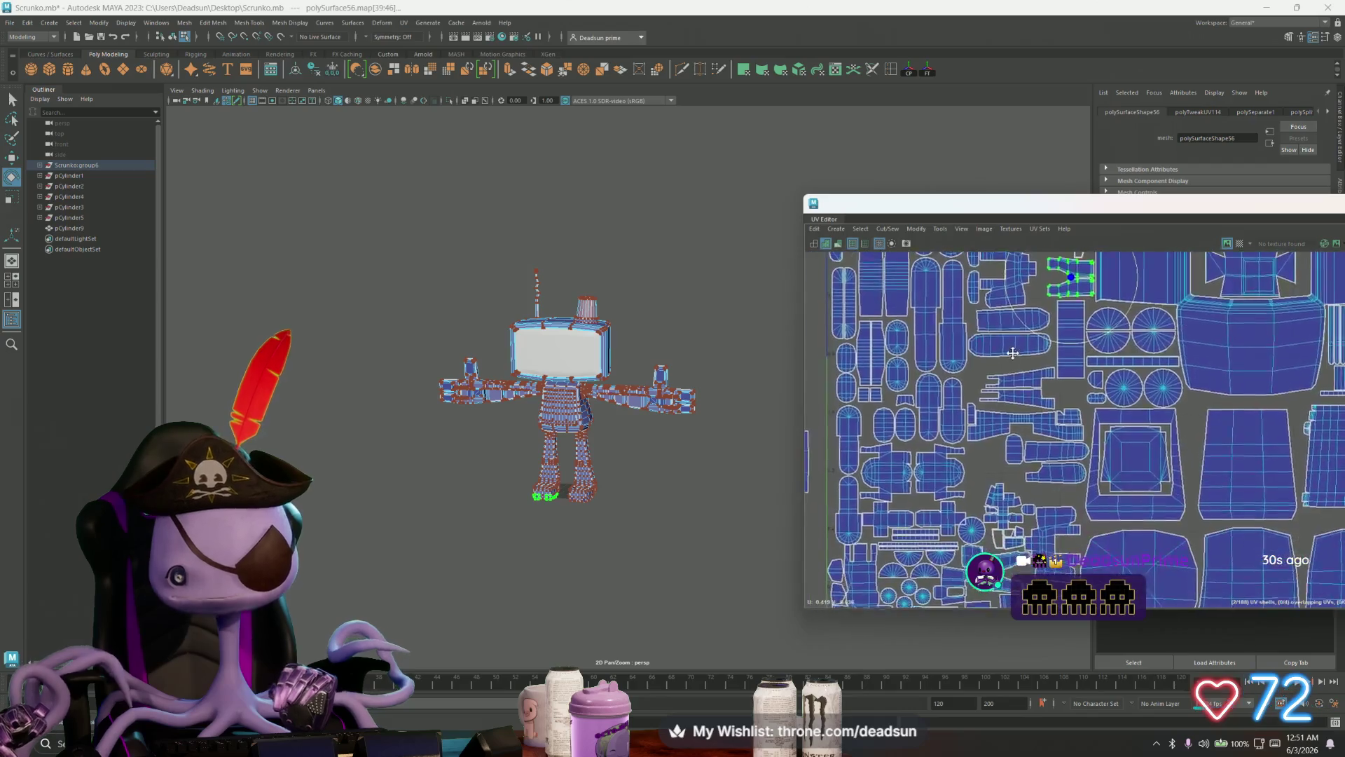
Step: Nudge a shell beside the leg shell slightly up and to the right
scroll(981, 378, "up", 3)
left_click(988, 408)
left_click(989, 408)
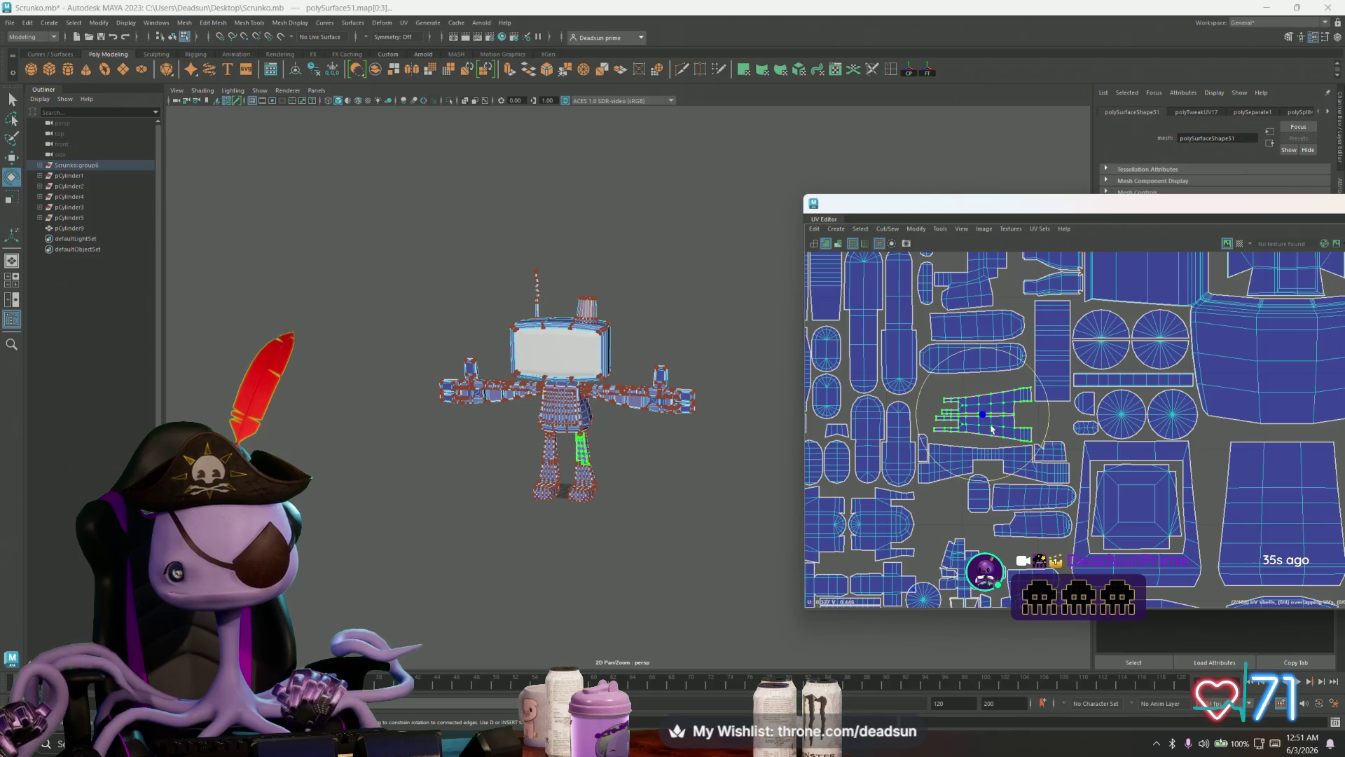
left_click(981, 400)
key("w")
left_click_drag(981, 400, 983, 398)
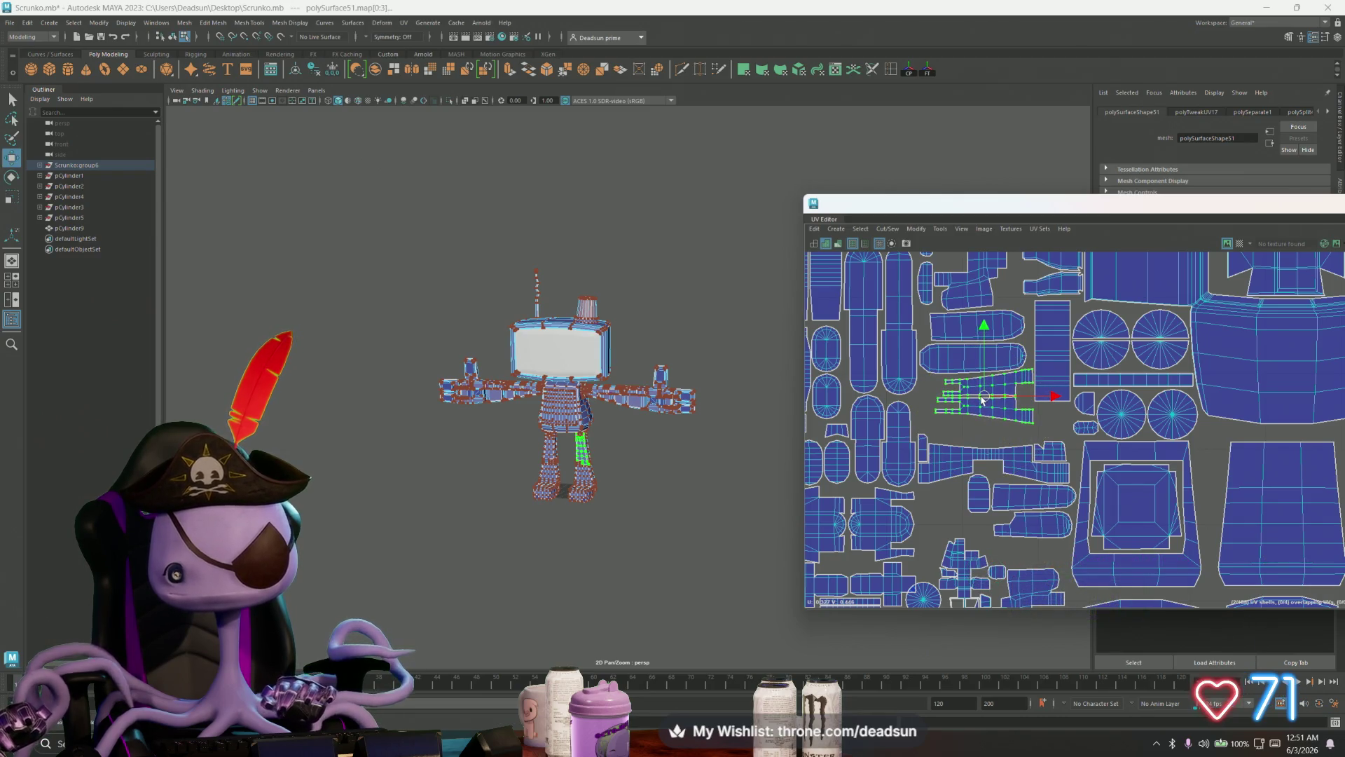
Step: Move the small rounded shell upward into the gaps beside the limb shells
scroll(959, 424, "up", 3)
left_click(882, 454)
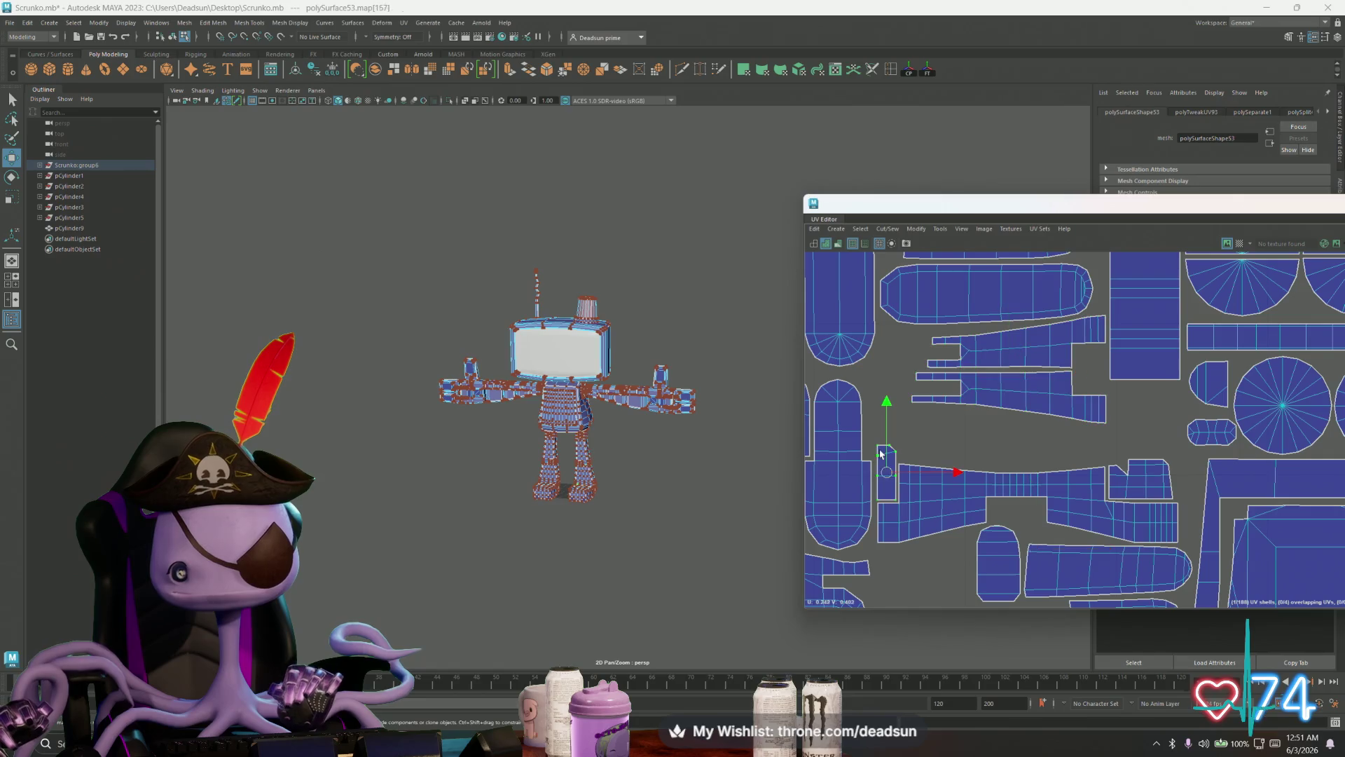
mouse_move(885, 475)
left_mouse_down()
mouse_move(883, 318)
mouse_move(876, 363)
left_mouse_up()
scroll(924, 385, "down", 3)
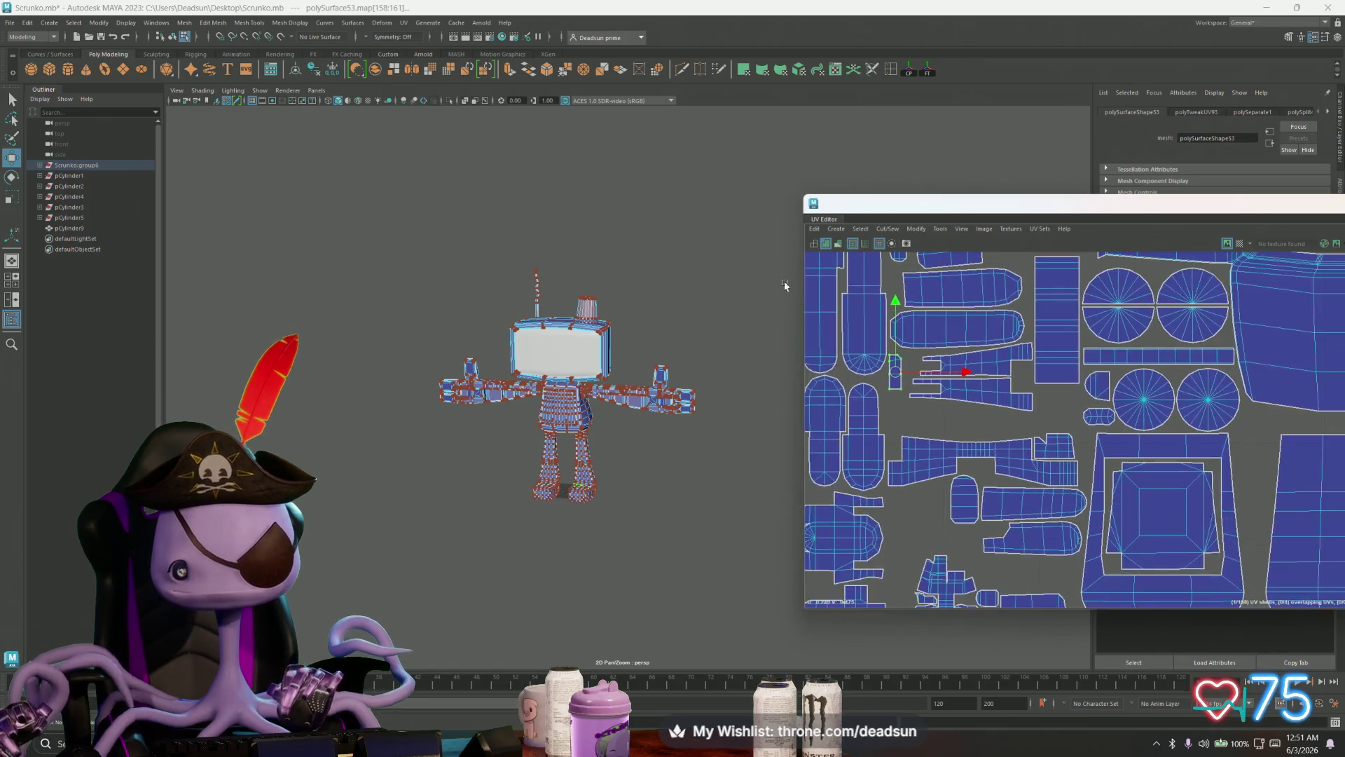
middle_click_drag(957, 423, 951, 469, "alt")
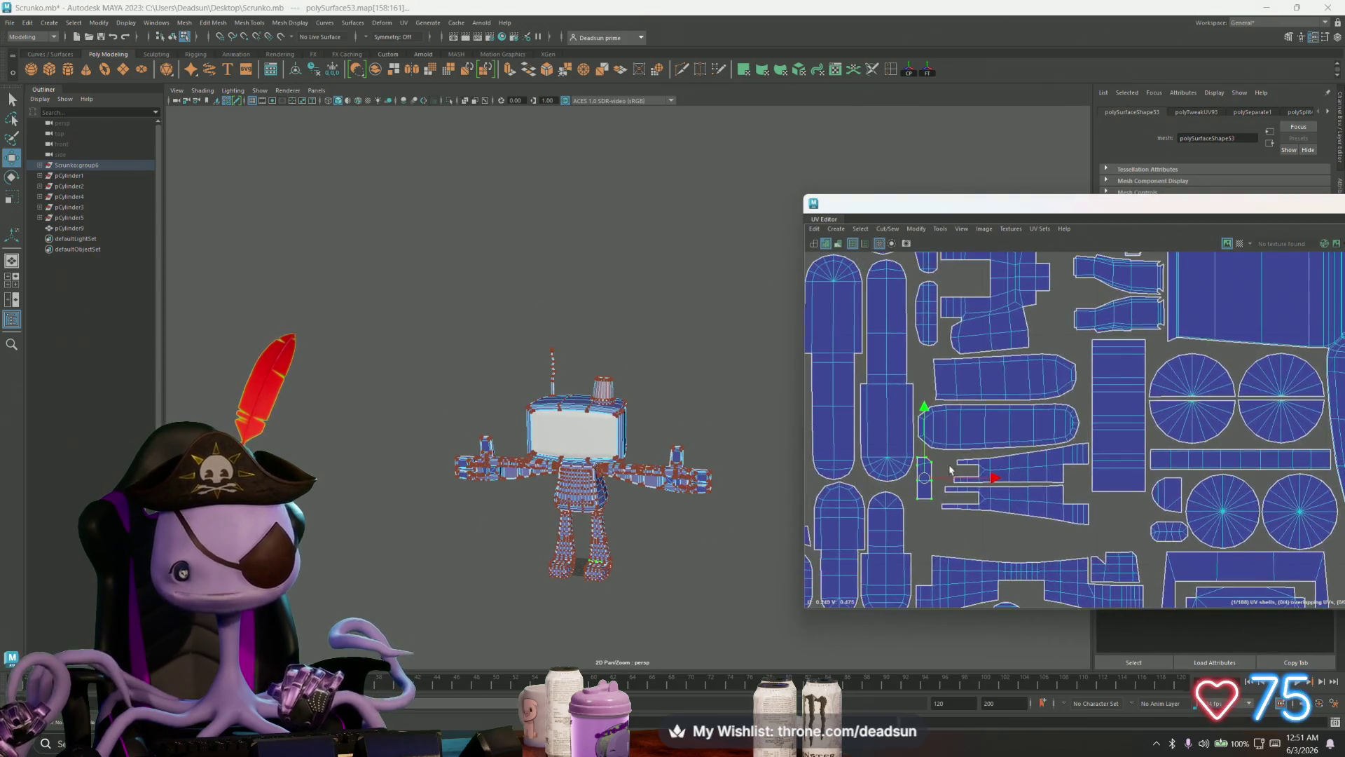
left_click_drag(921, 480, 919, 381)
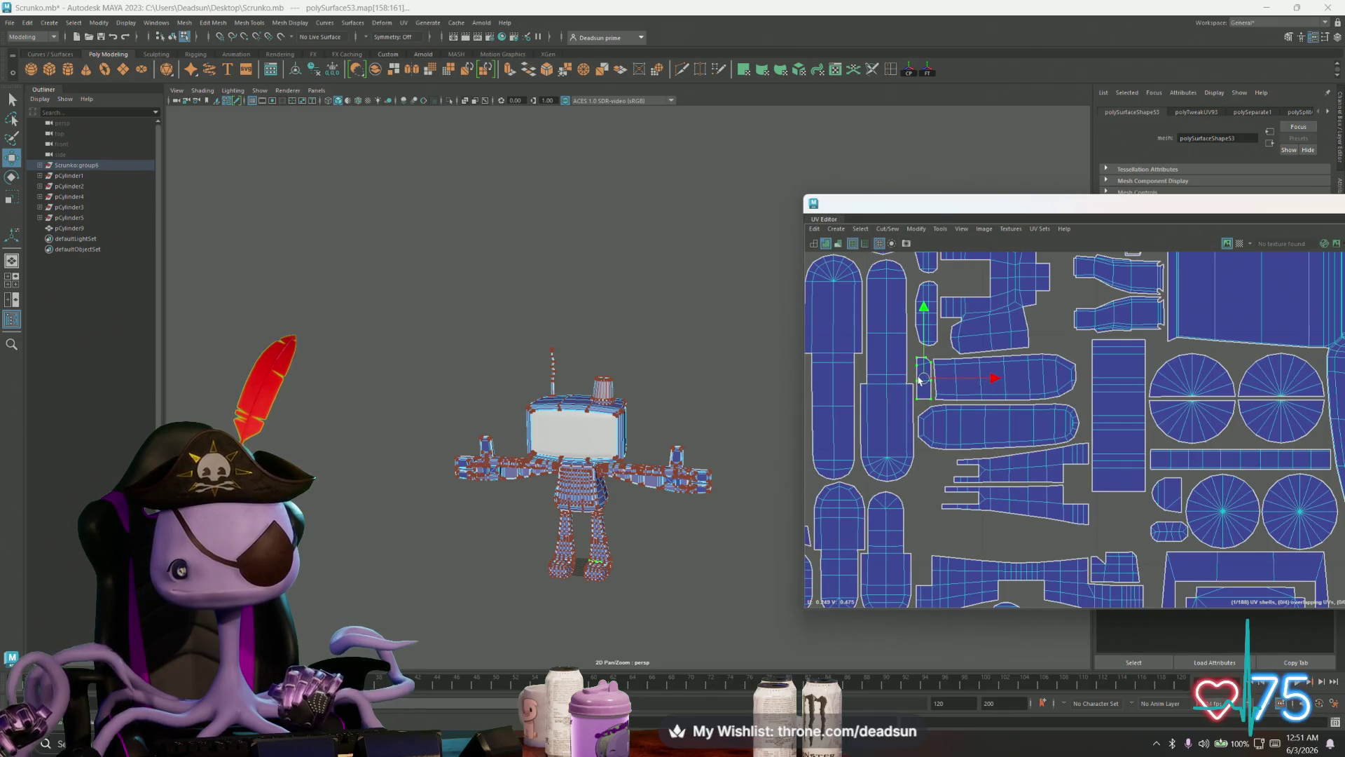
scroll(1092, 510, "down", 5)
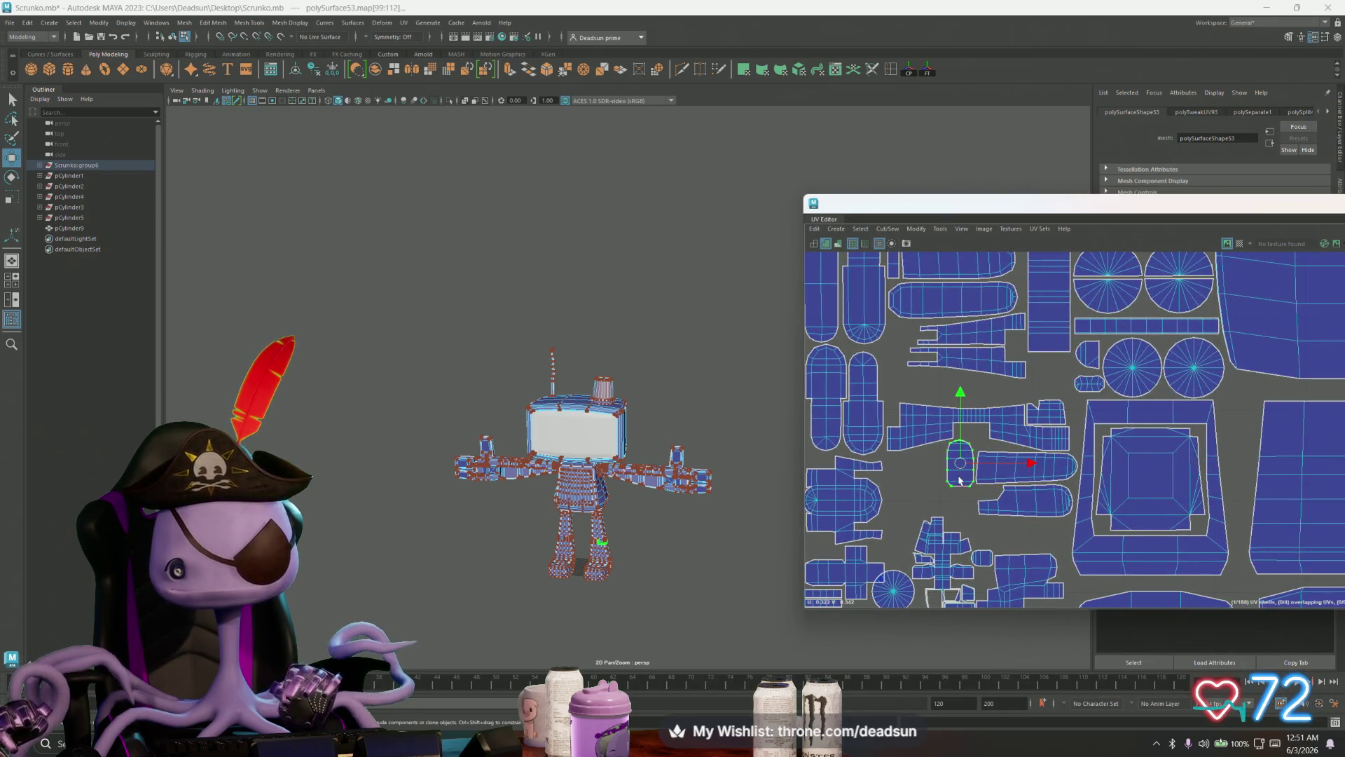
middle_click_drag(904, 438, 873, 477, "alt")
mouse_move(952, 518)
left_mouse_down()
mouse_move(979, 339)
mouse_move(976, 382)
left_mouse_up()
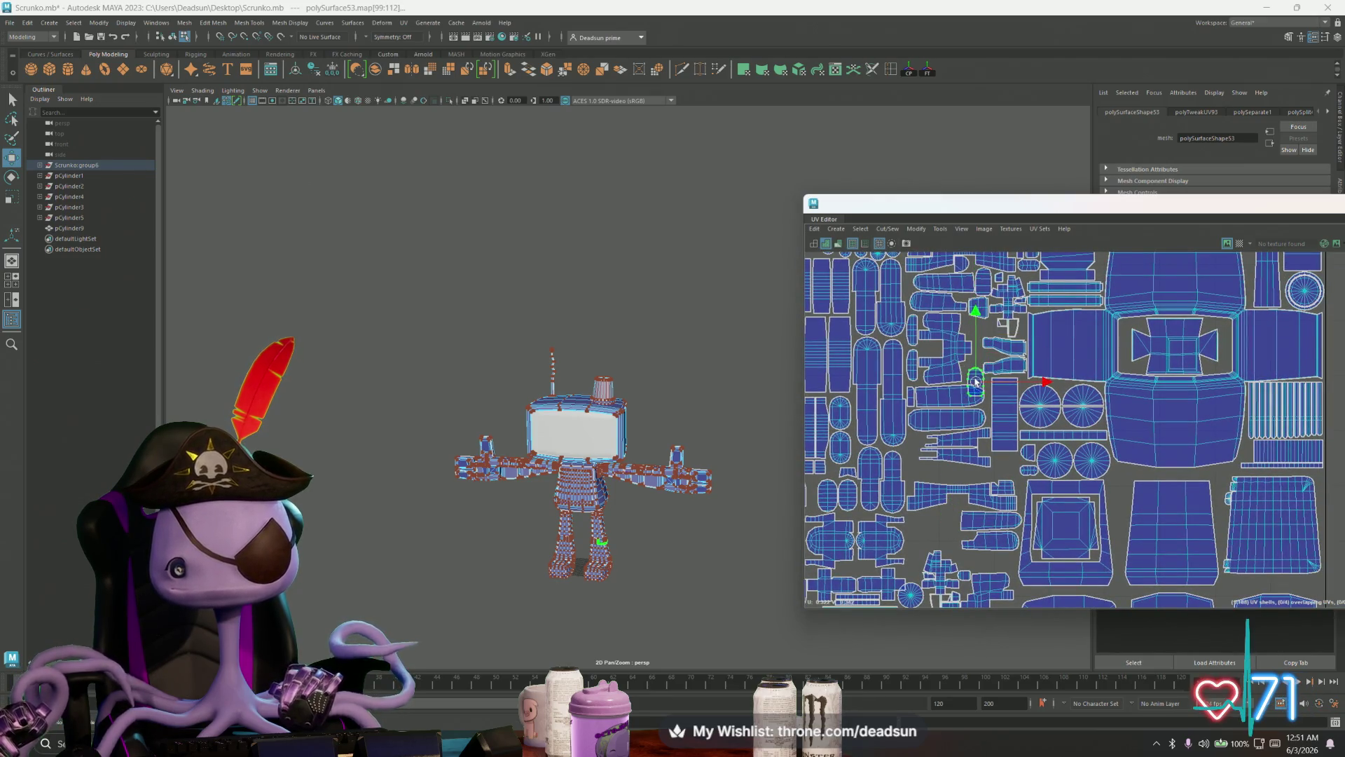